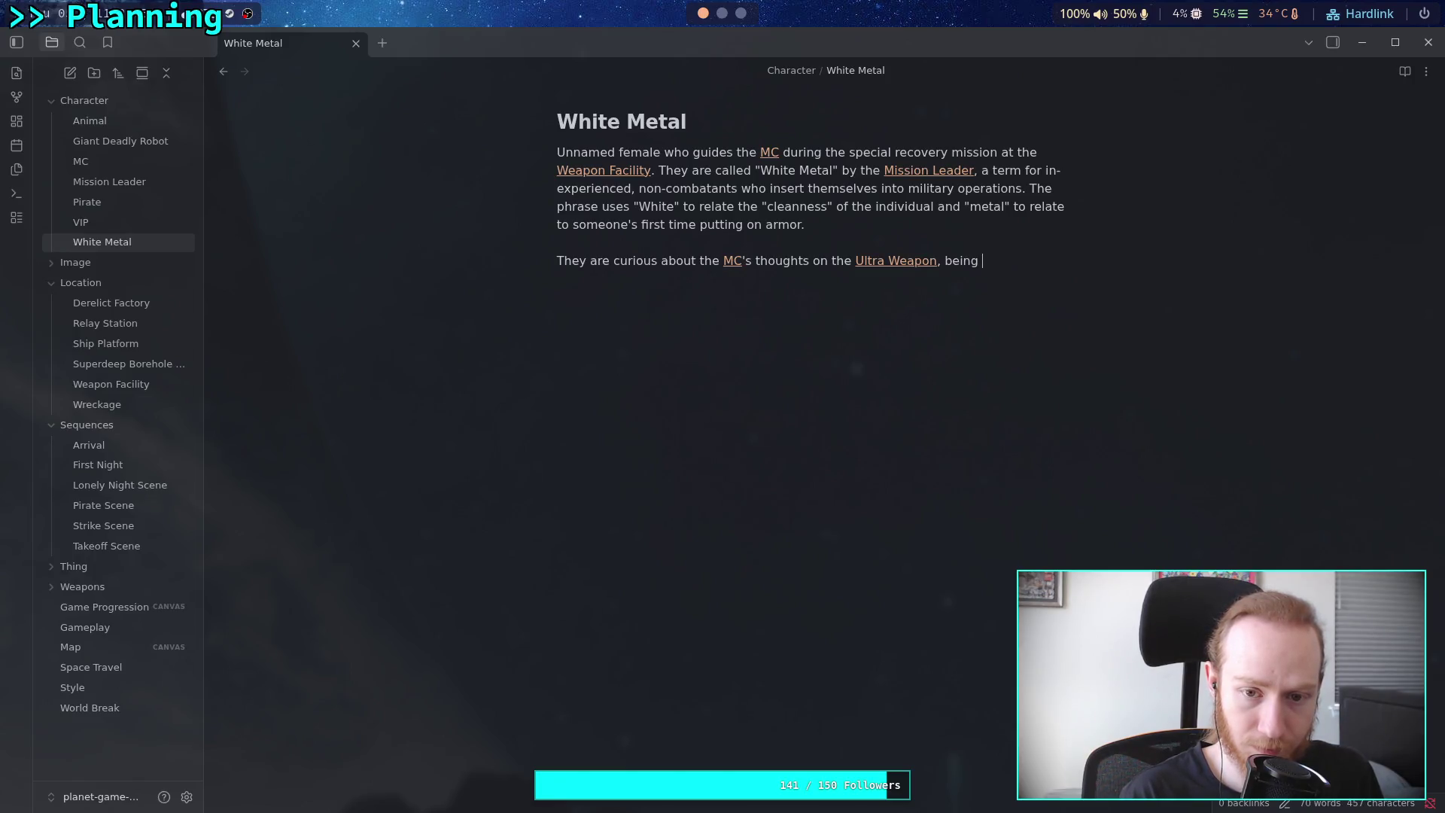
Replace 'being' with 'showing they know about the device and have an interest in gathering criticism', fixing typos
key(BackSpace)
key(BackSpace)
key(BackSpace)
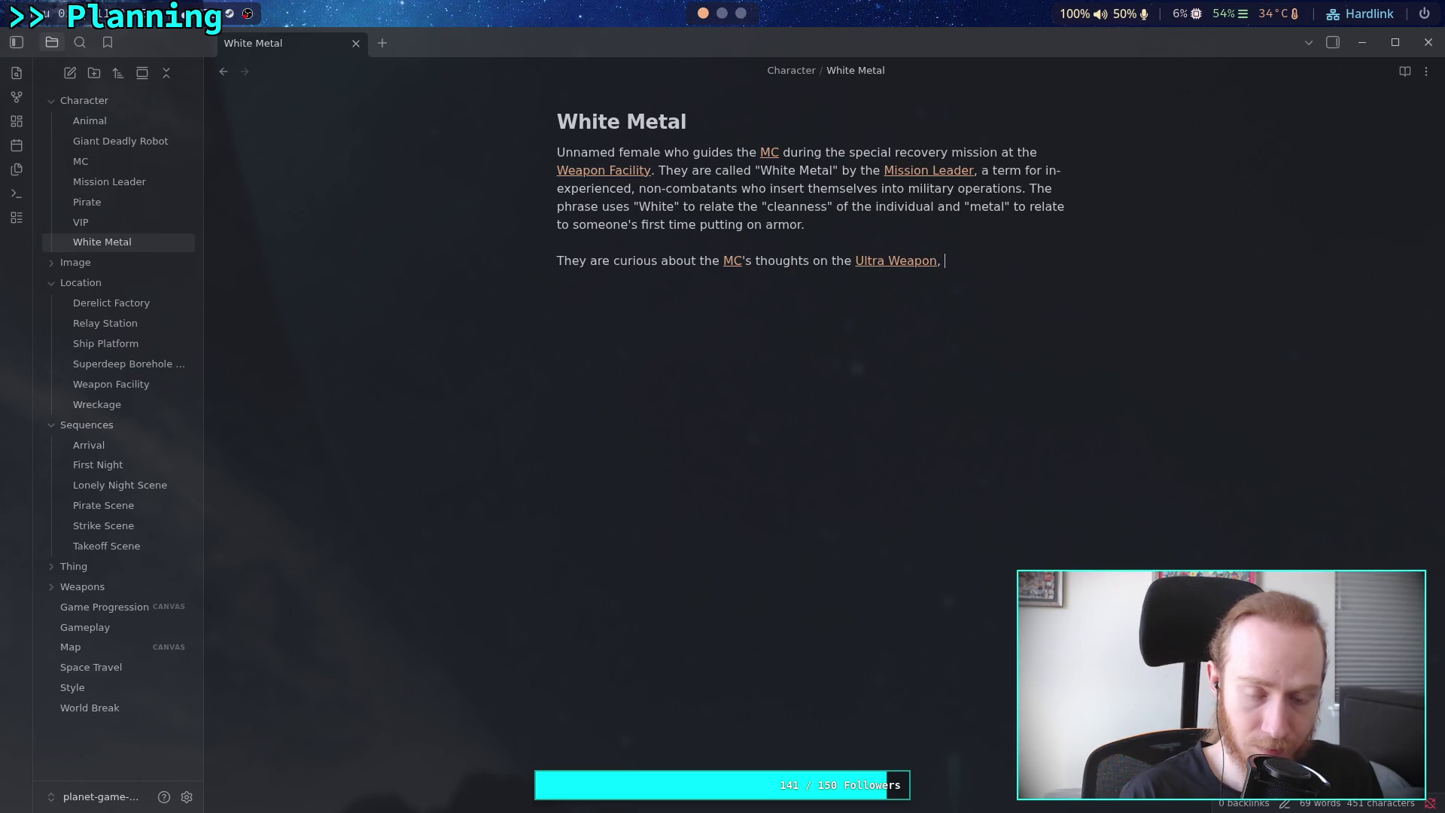
text(shoiw)
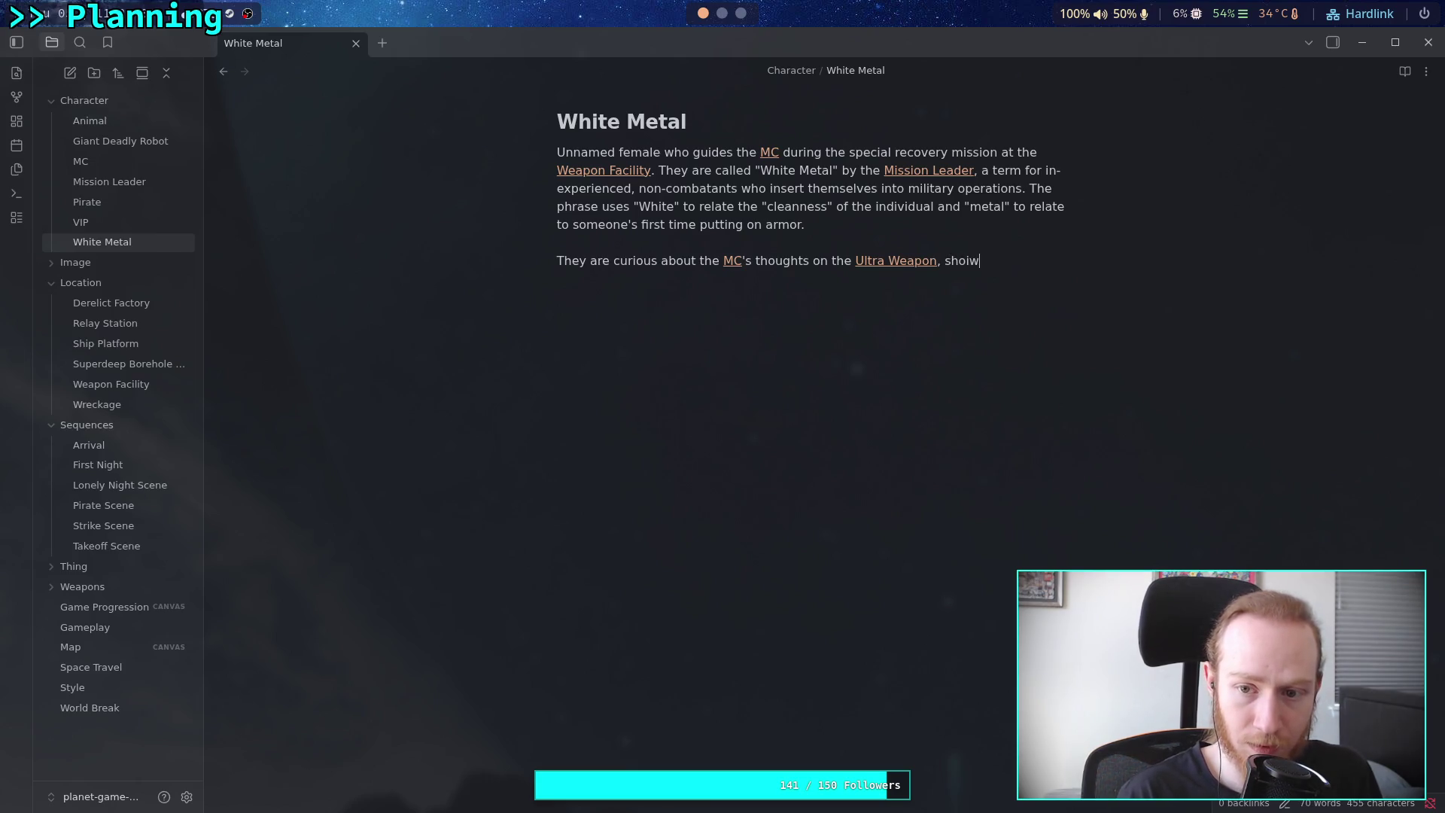
key(BackSpace)
key(BackSpace)
text(wing they )
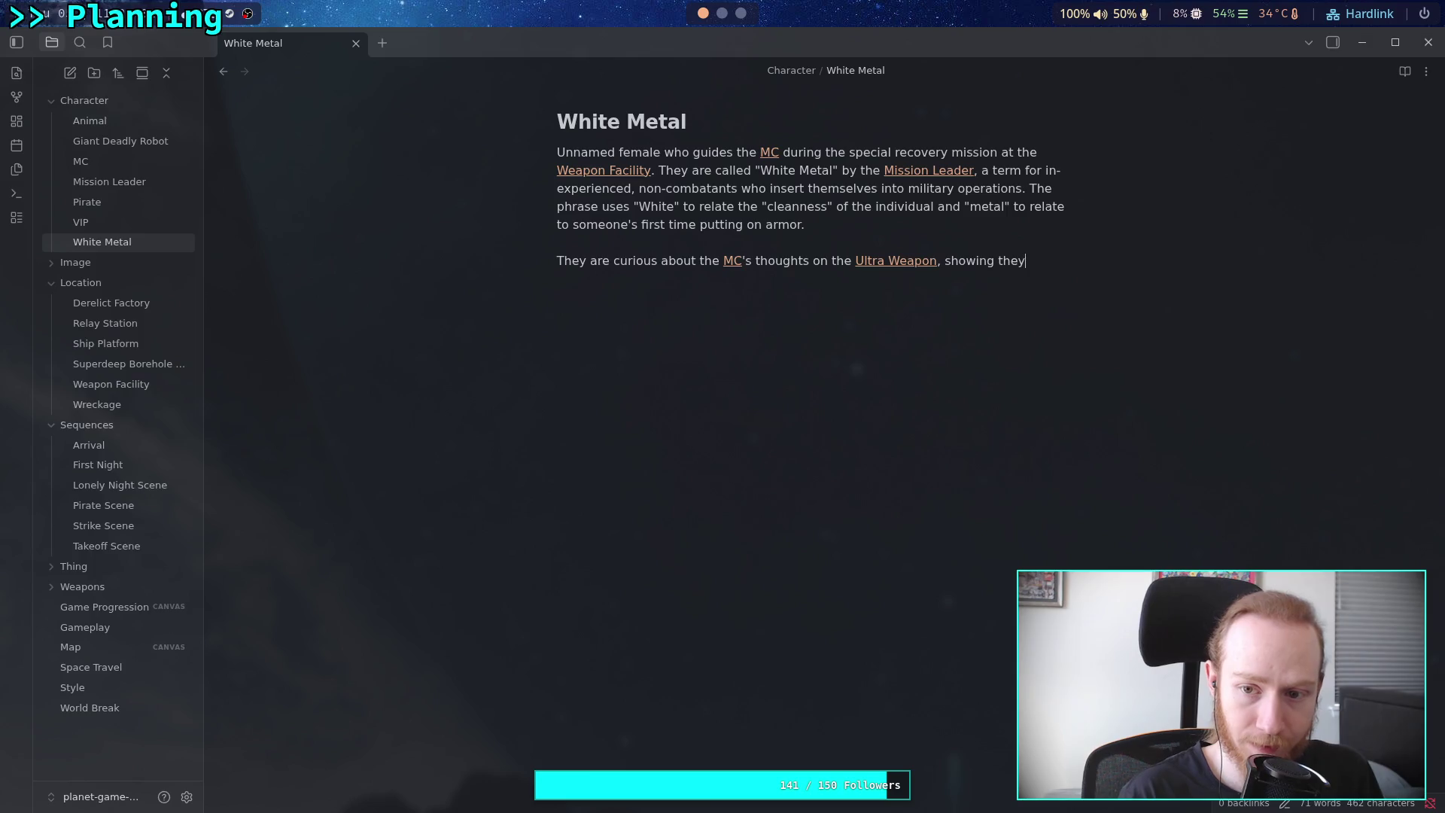
text(know )
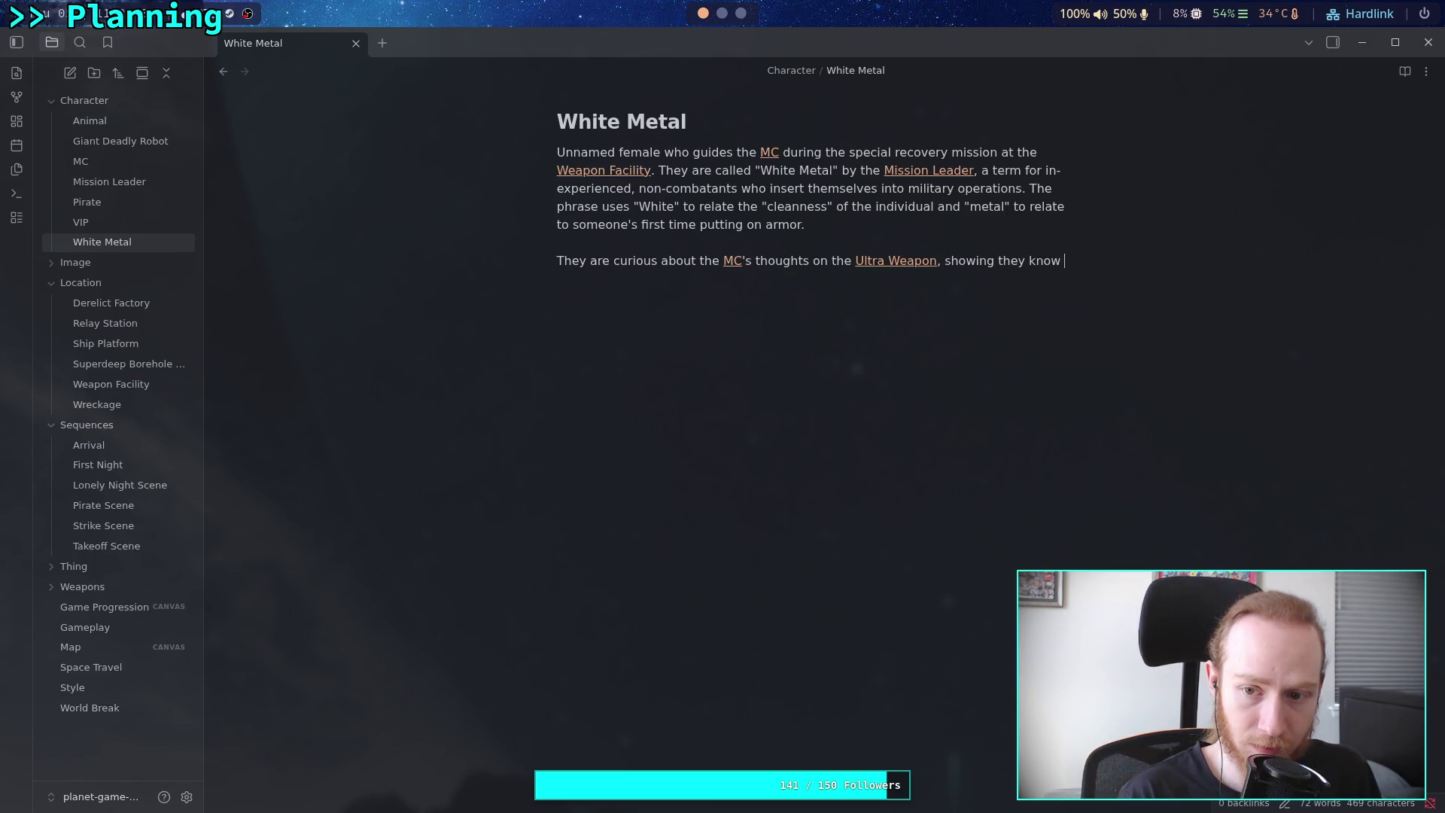
text(about the)
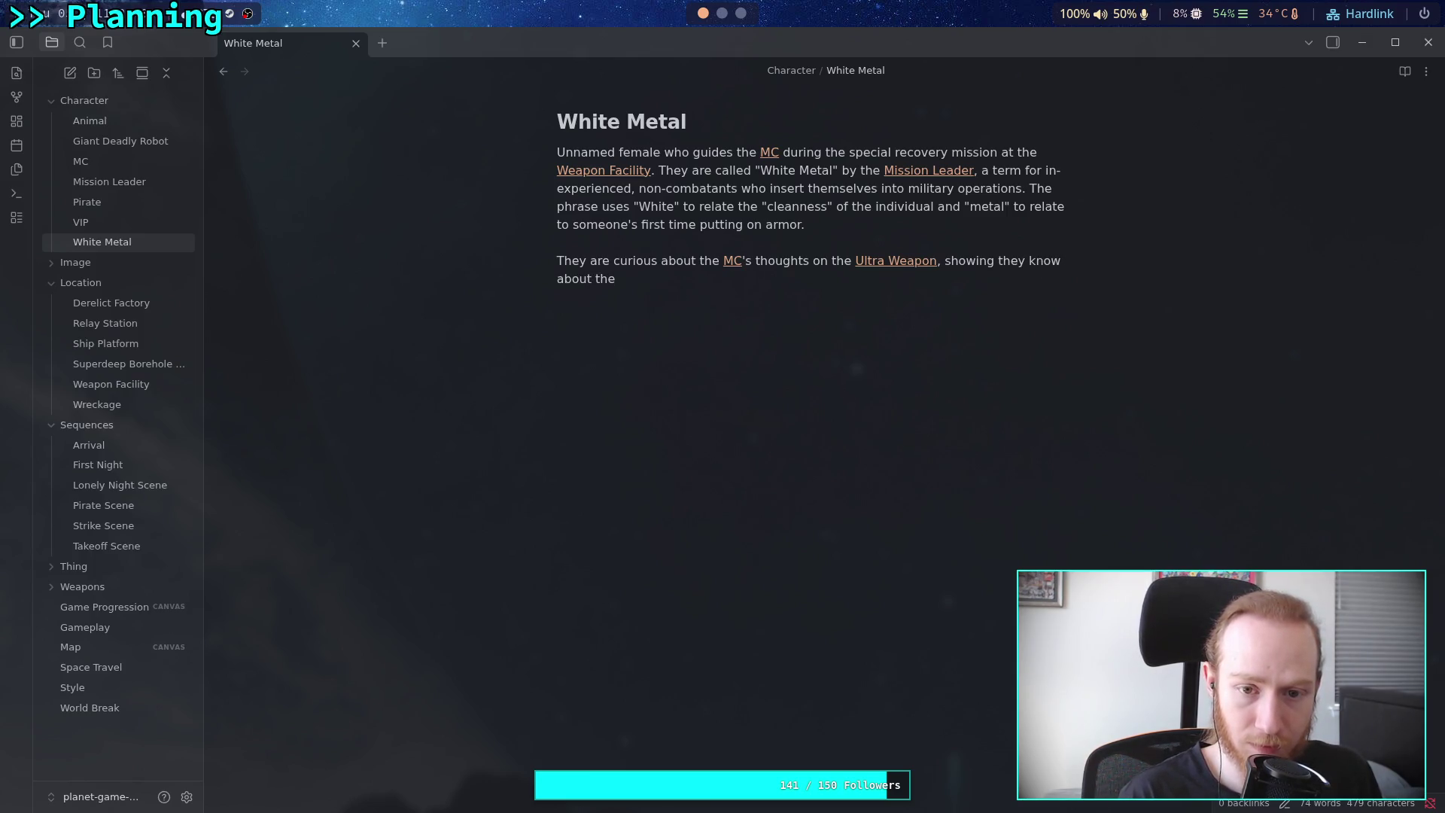
text( device and )
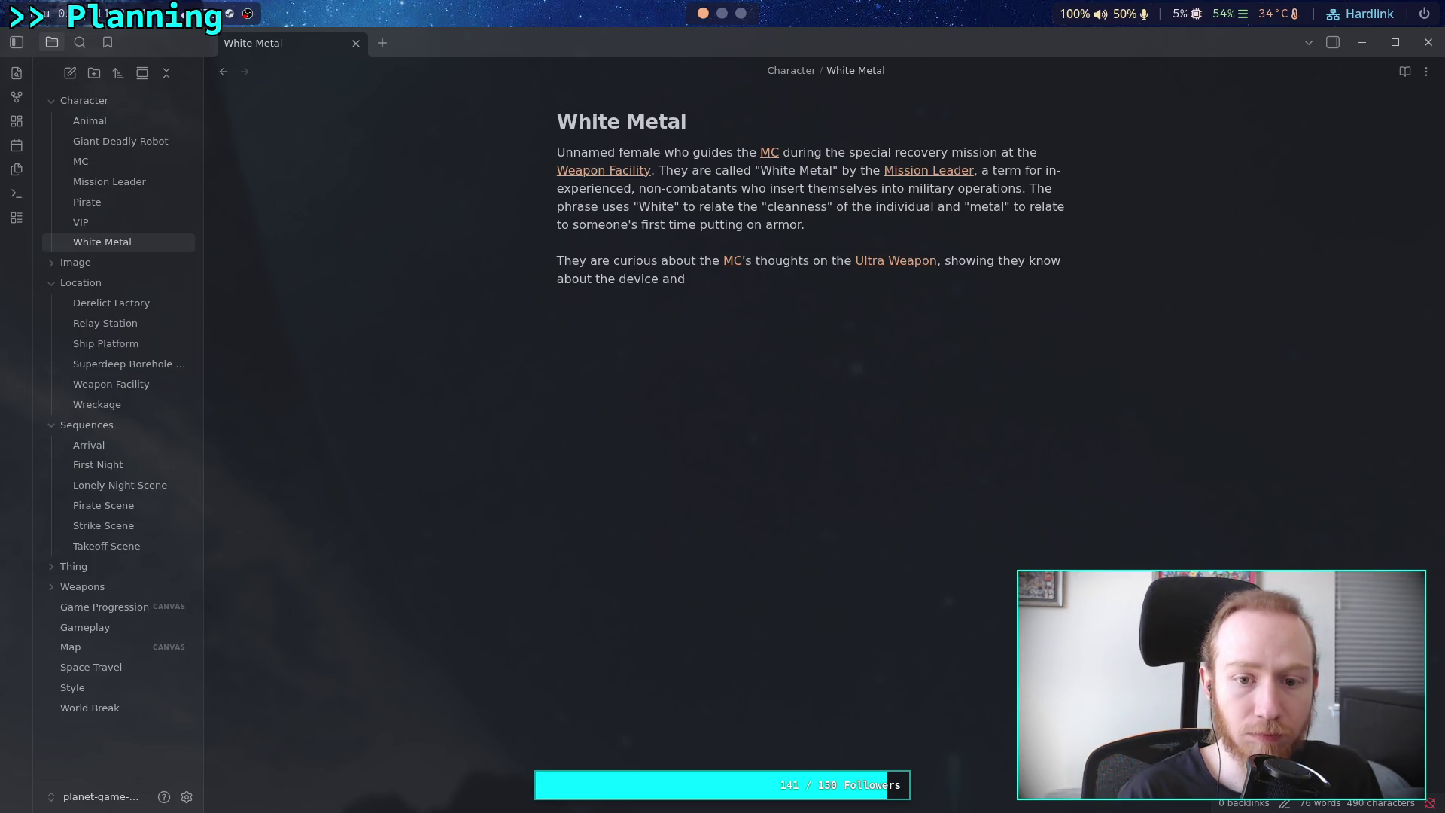
text(have )
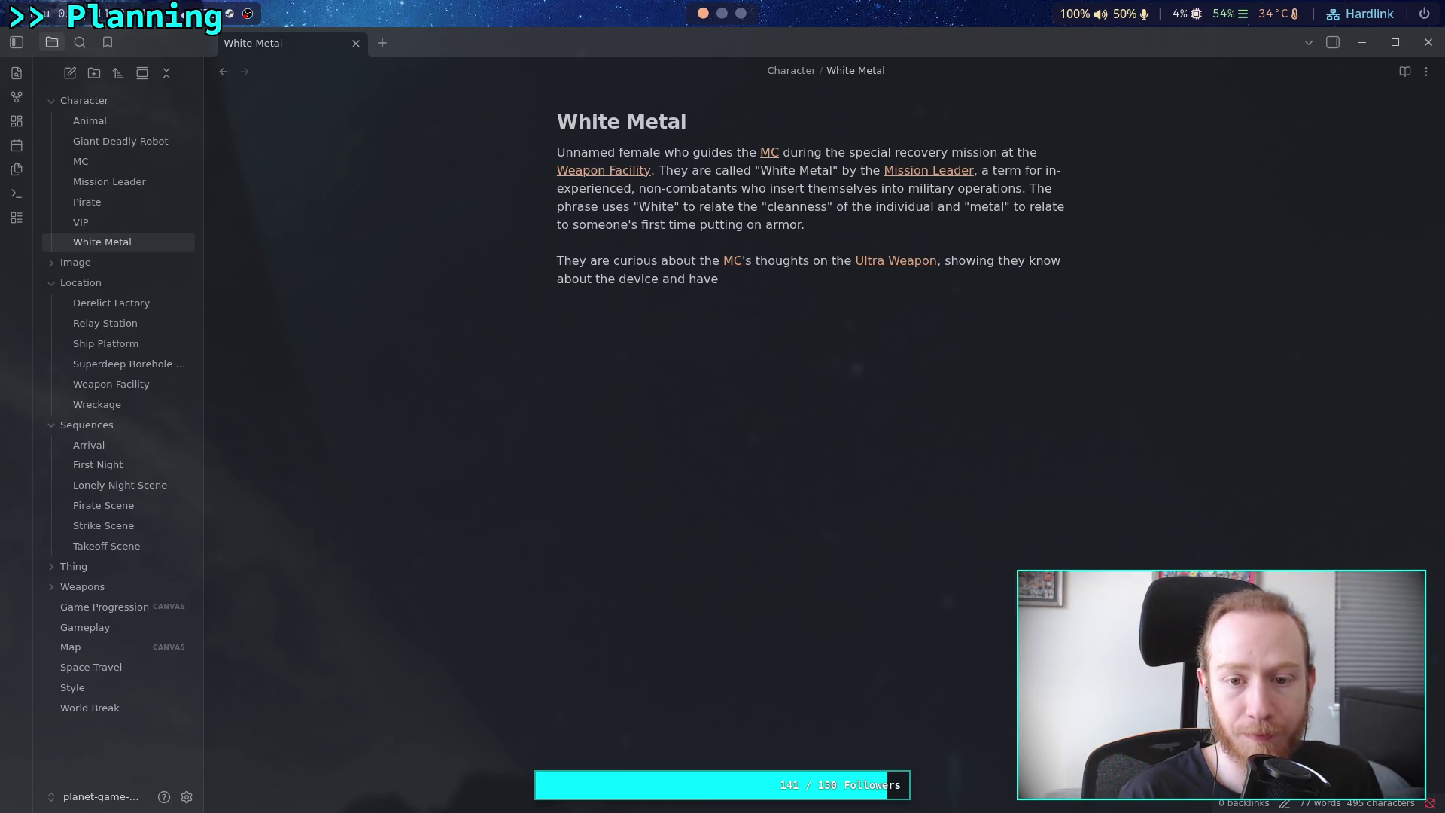
text(interest in)
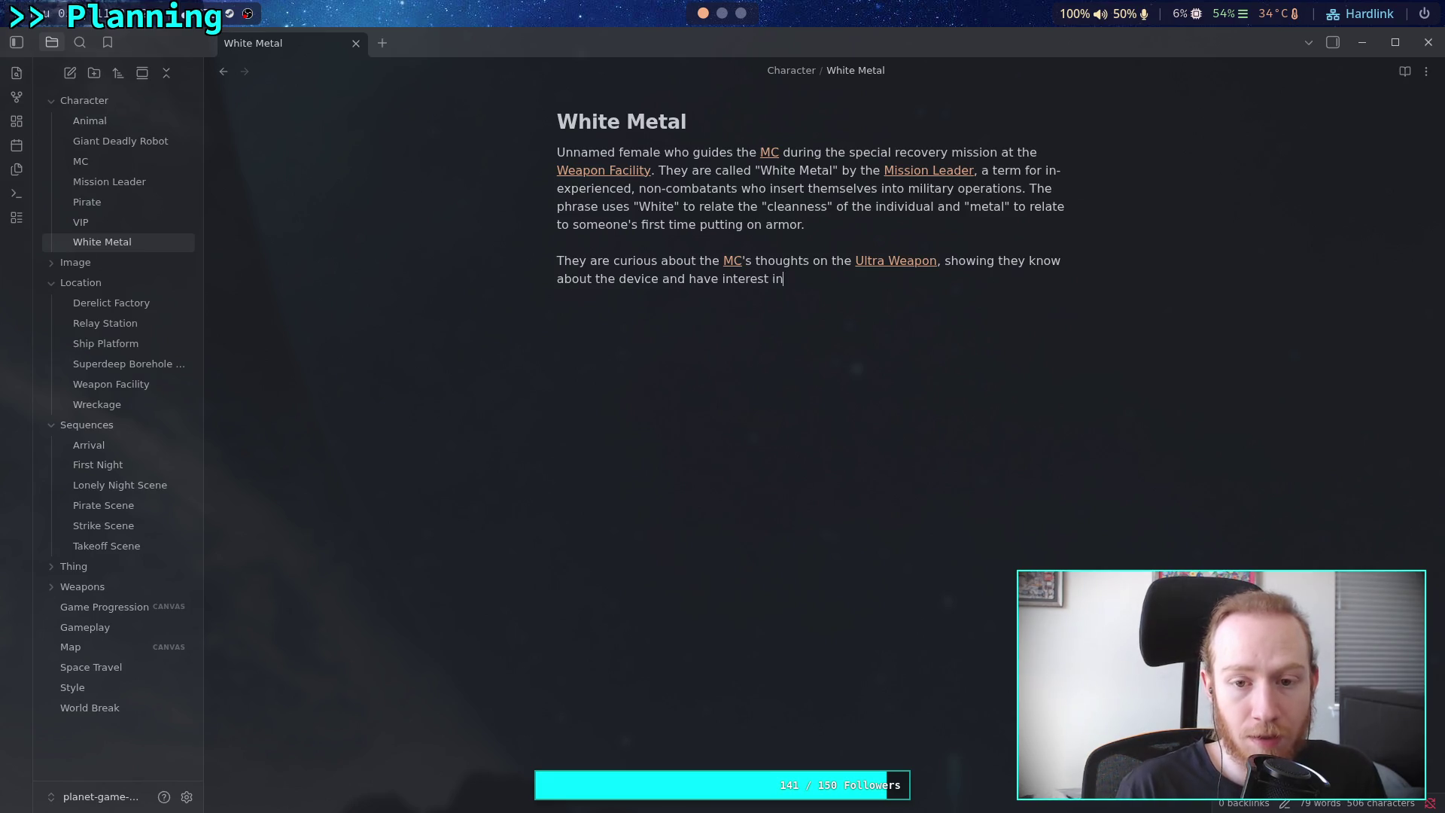
key(BackSpace)
key(BackSpace)
key(BackSpace)
text(an interest in gathering )
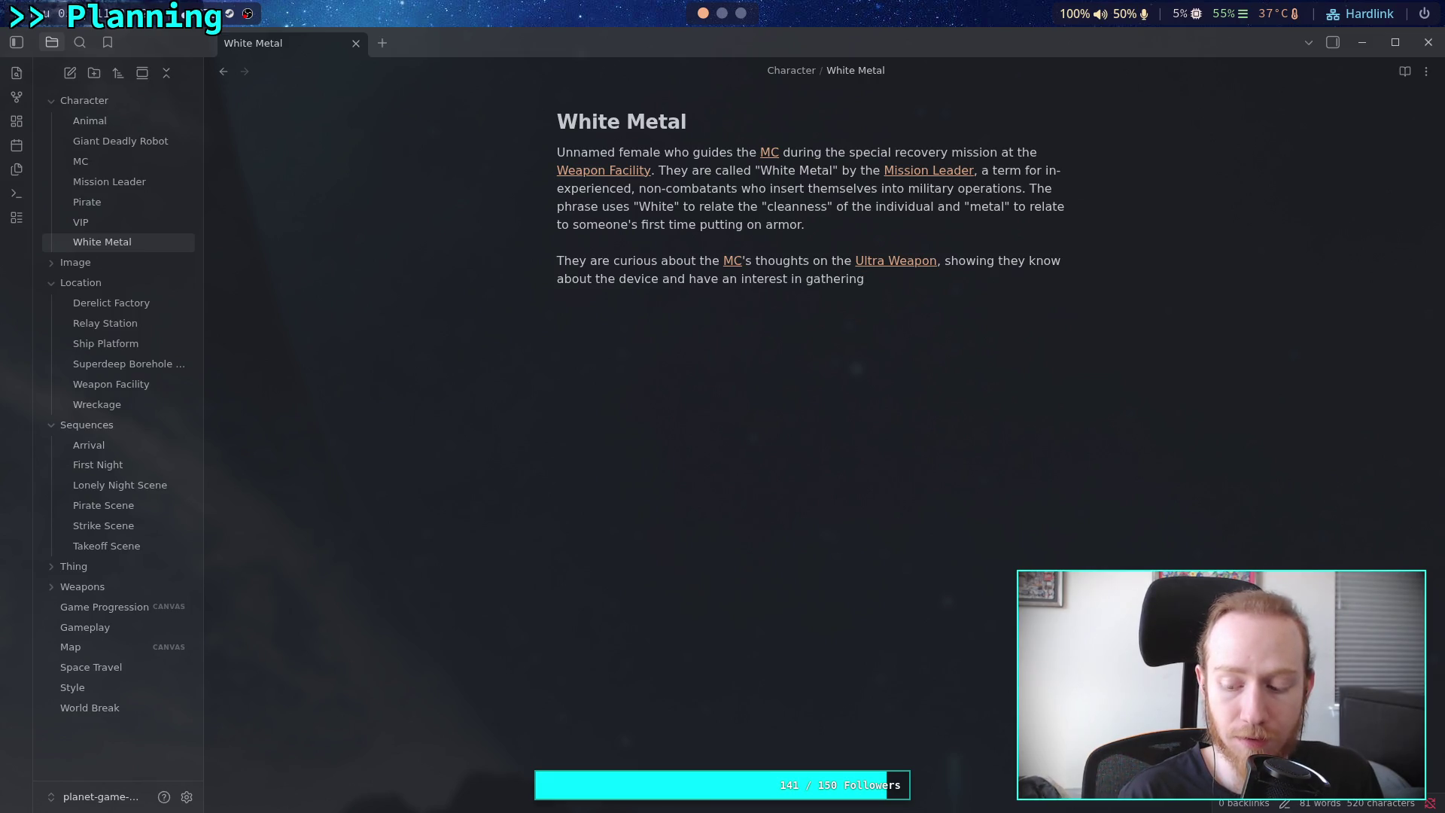
text(criti)
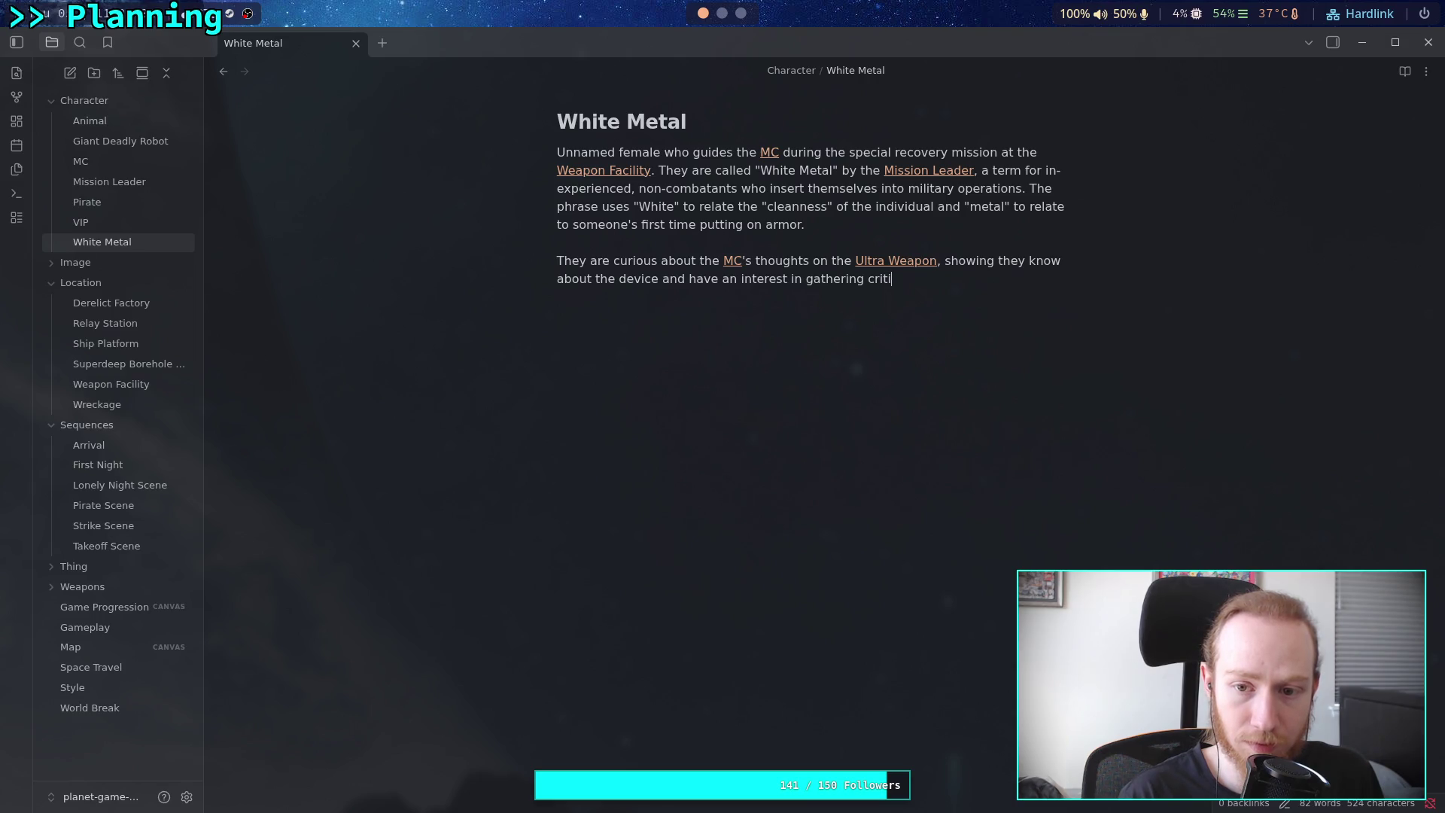
text(sicm)
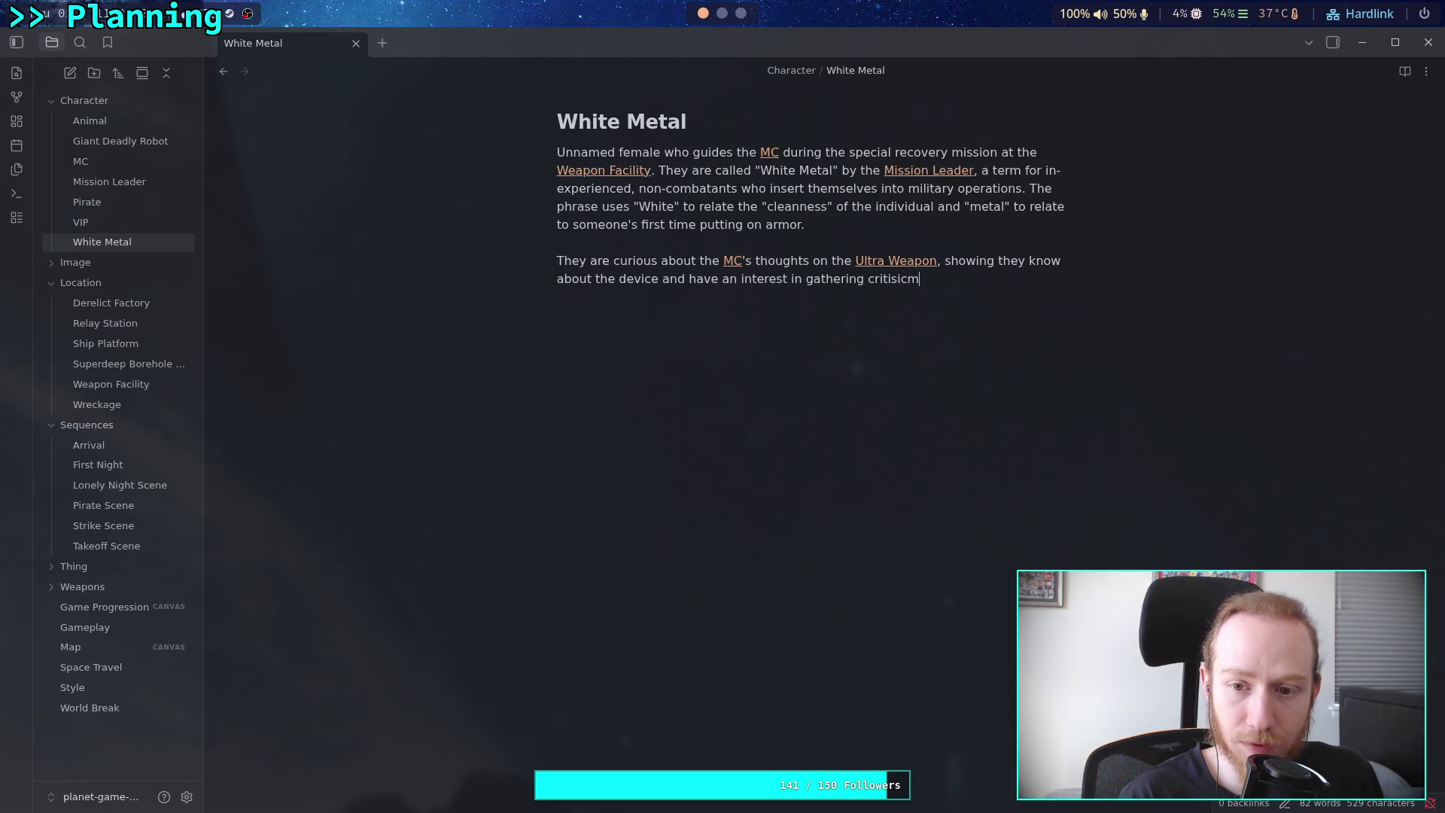
right_click(901, 286)
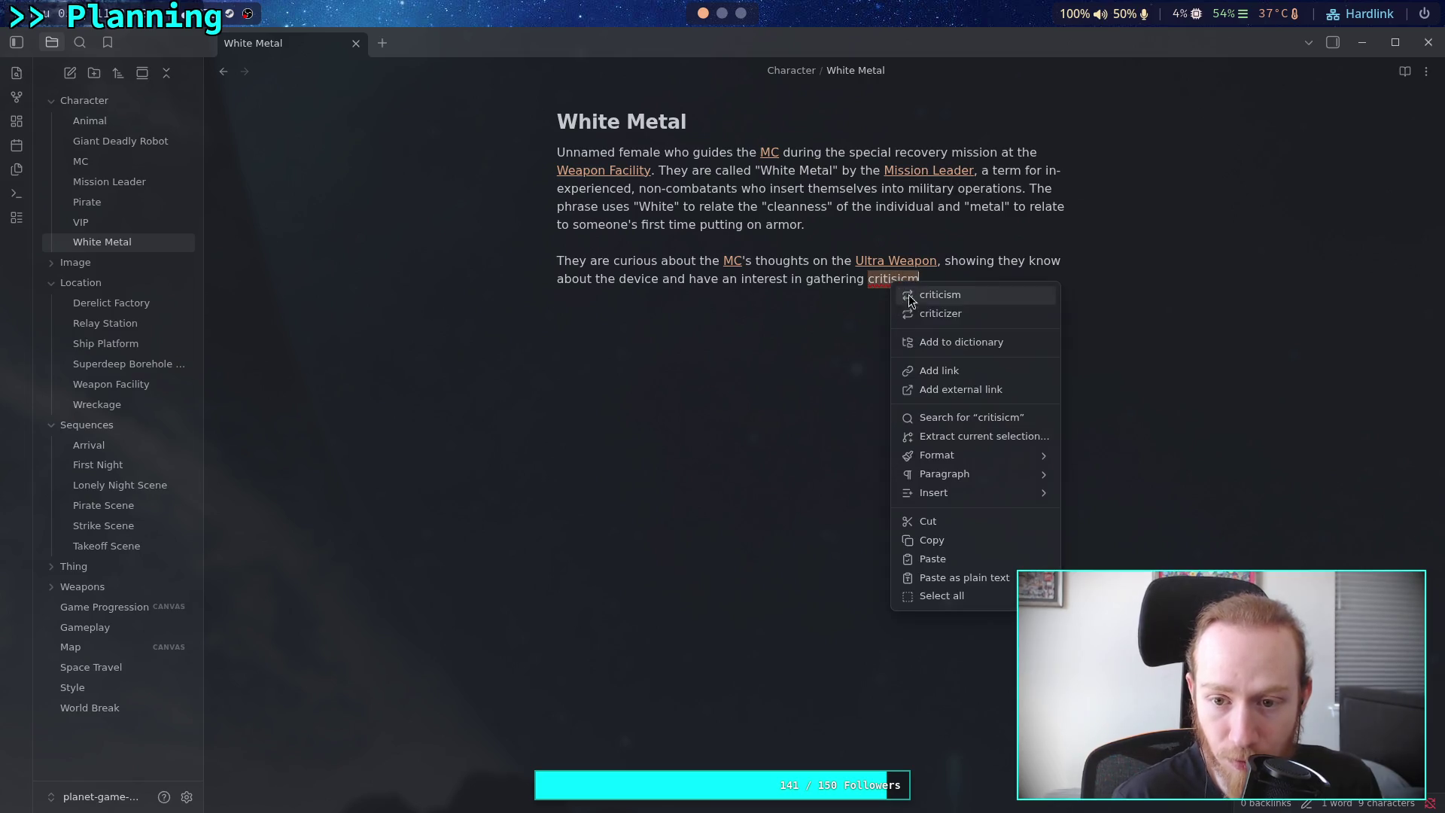
Fix the misspelling, then reword the ending to 'opinions from soldiers. They mention the [[MC]]'
click(980, 292)
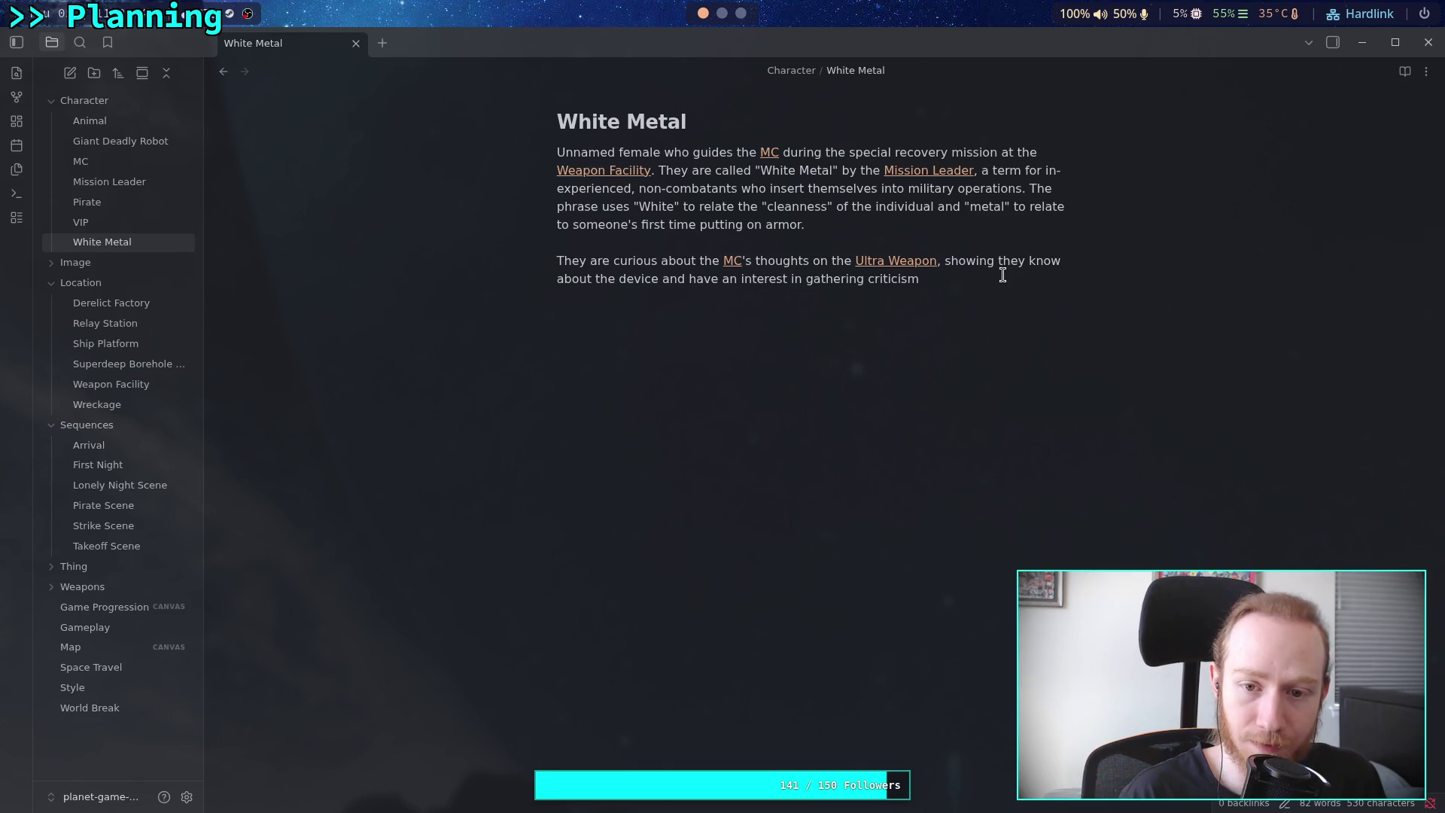
key(BackSpace)
key(BackSpace)
key(BackSpace)
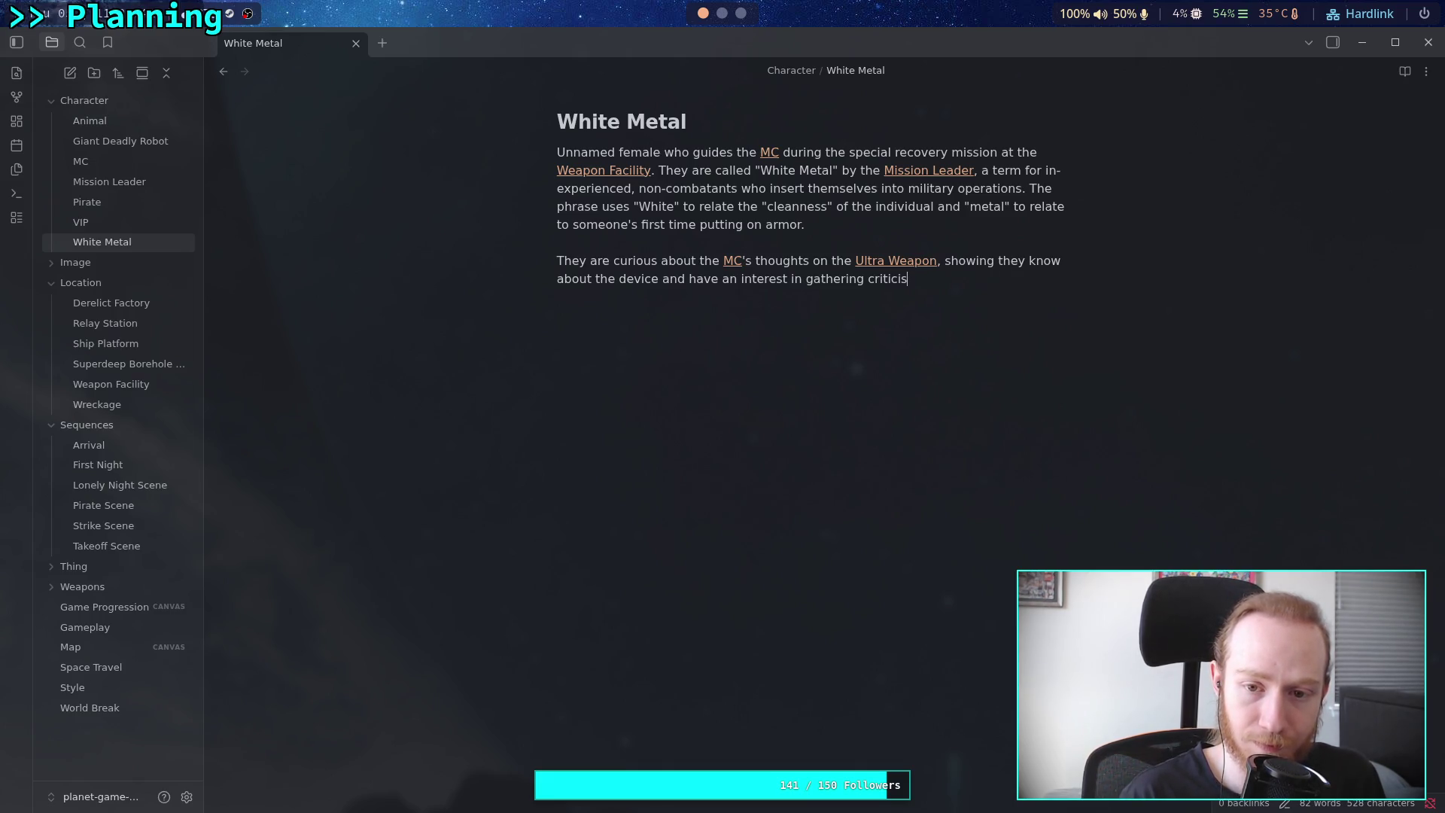
text(opinion)
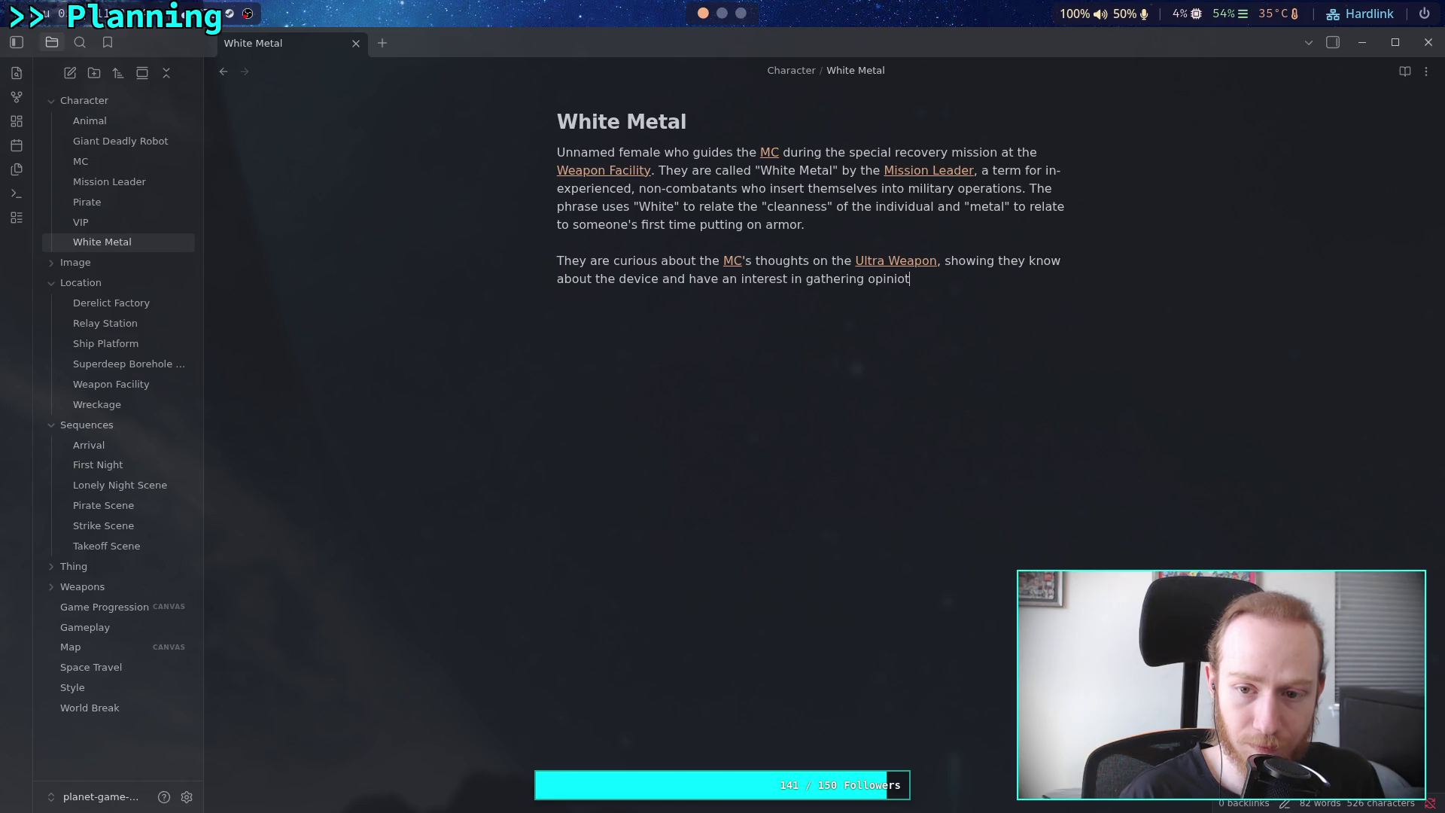
text(s from us)
text(er)
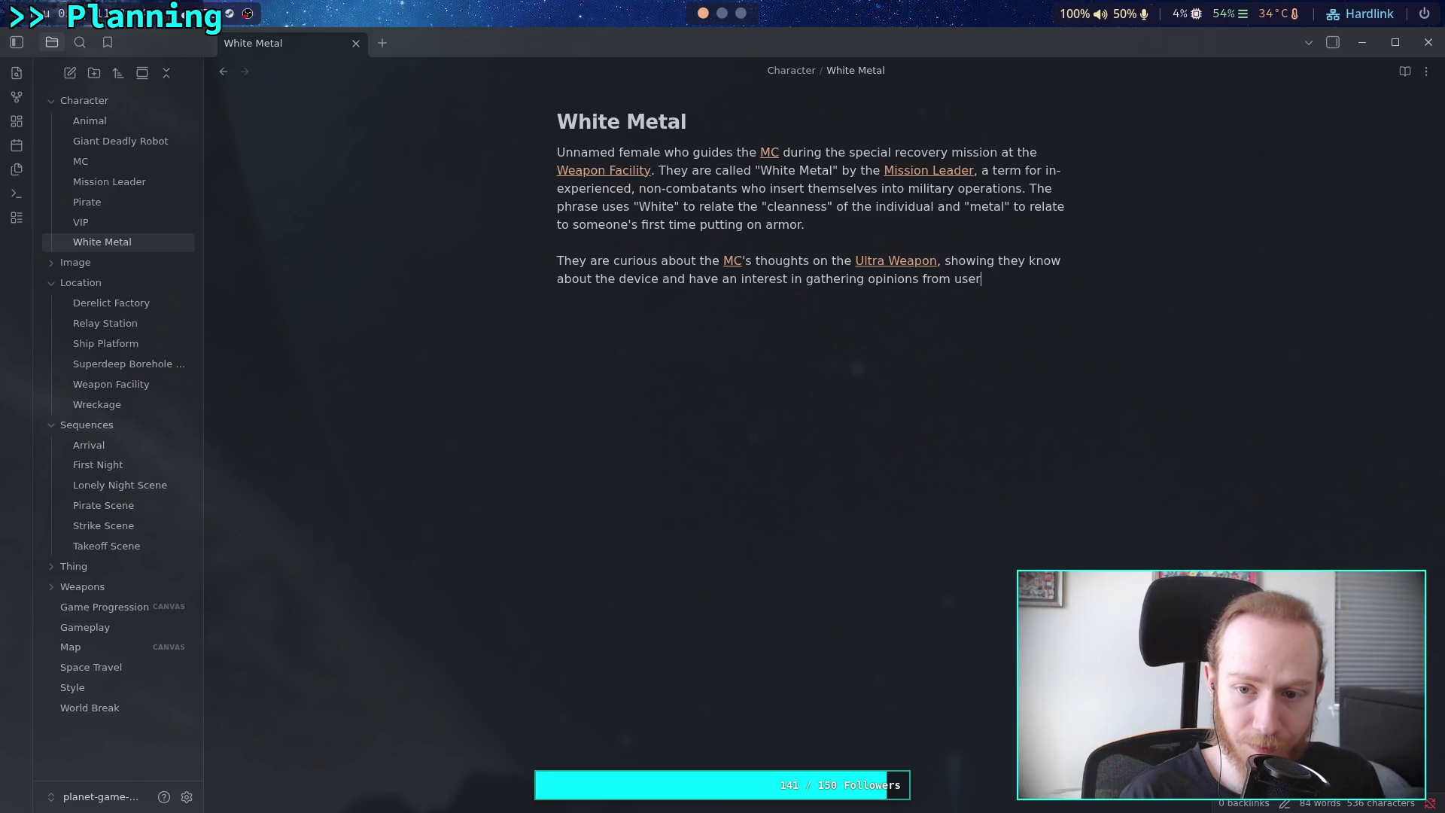
key(BackSpace)
key(BackSpace)
key(BackSpace)
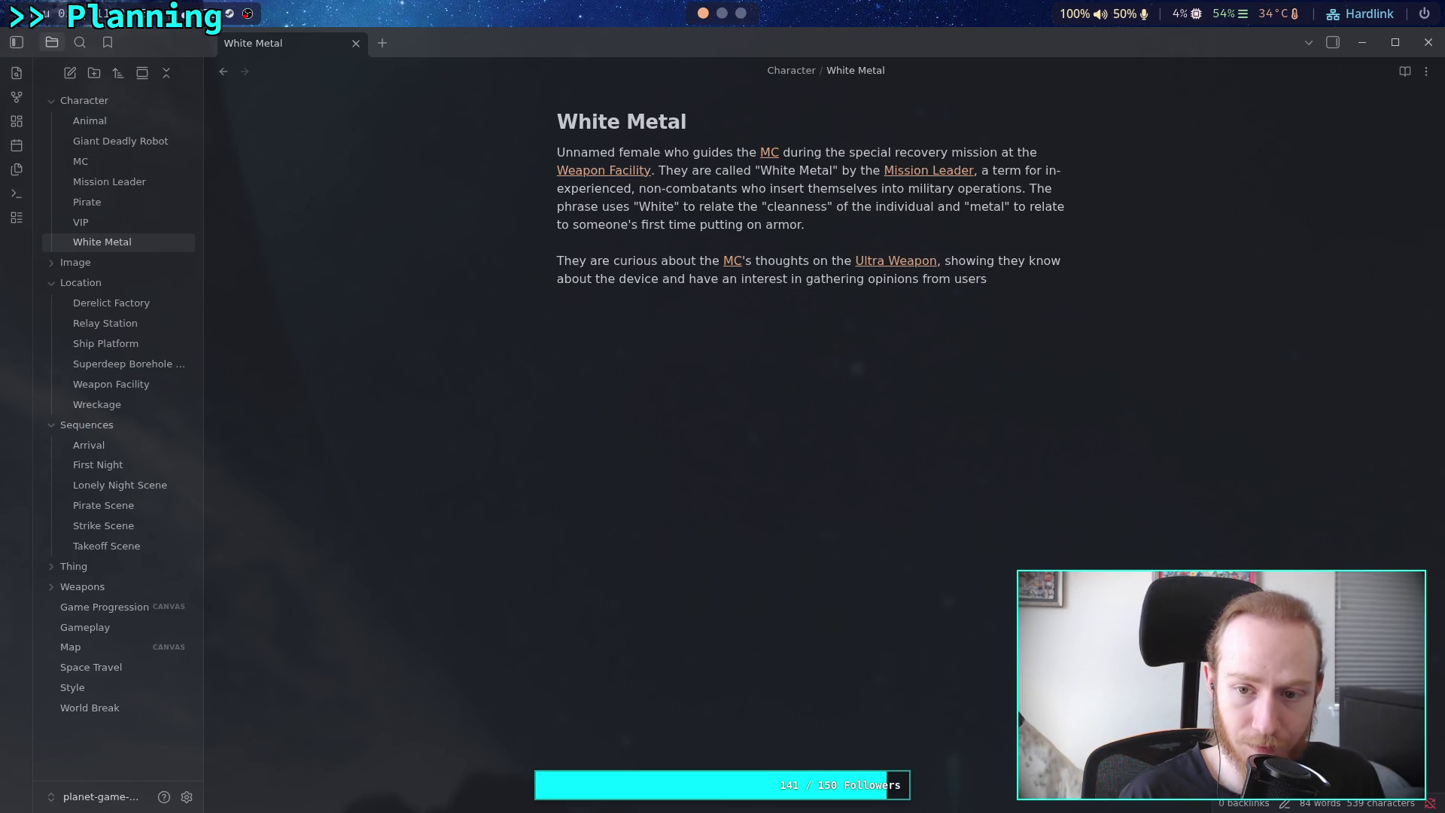
text(sold)
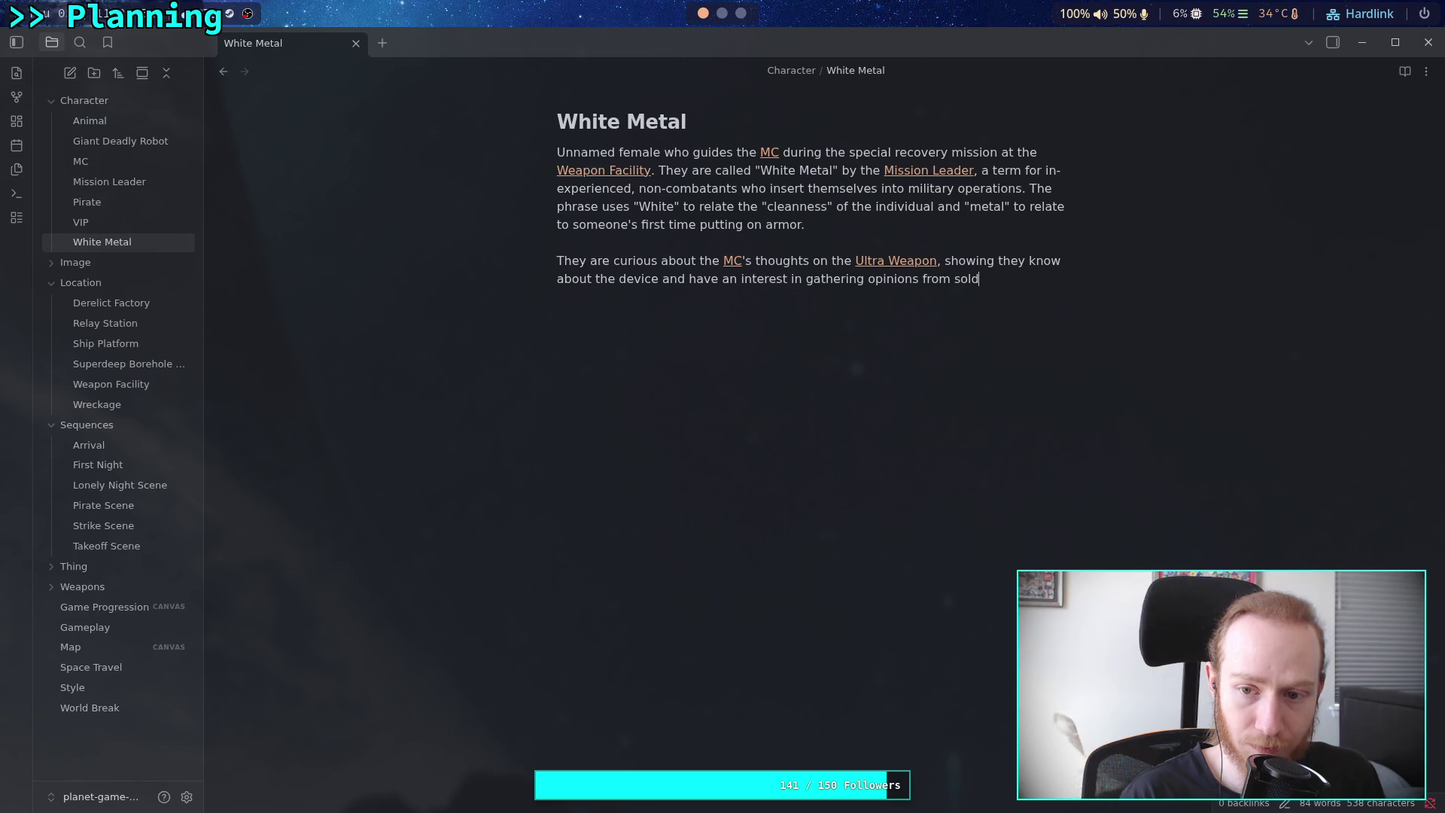
text(iers.)
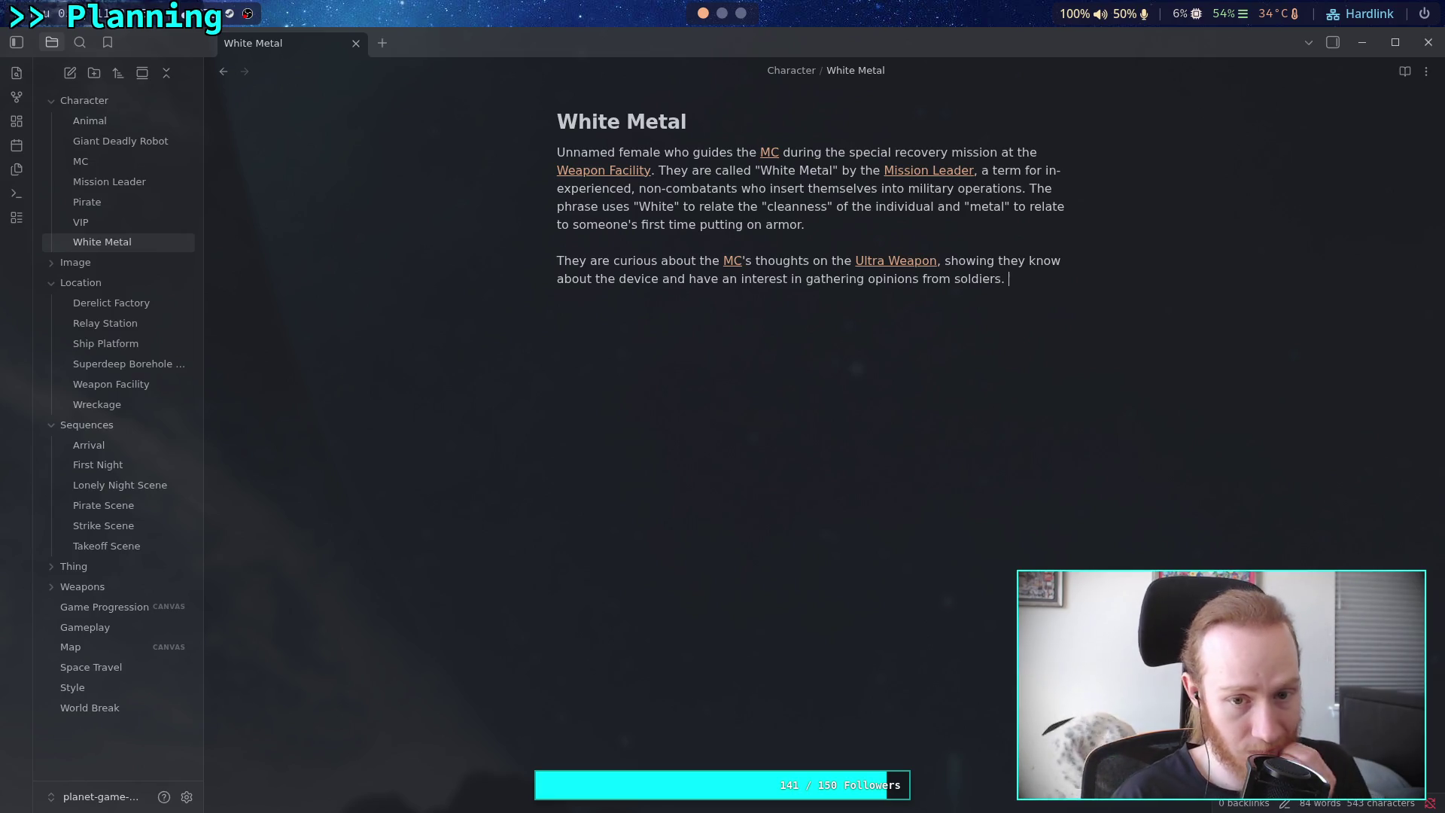
text( Th)
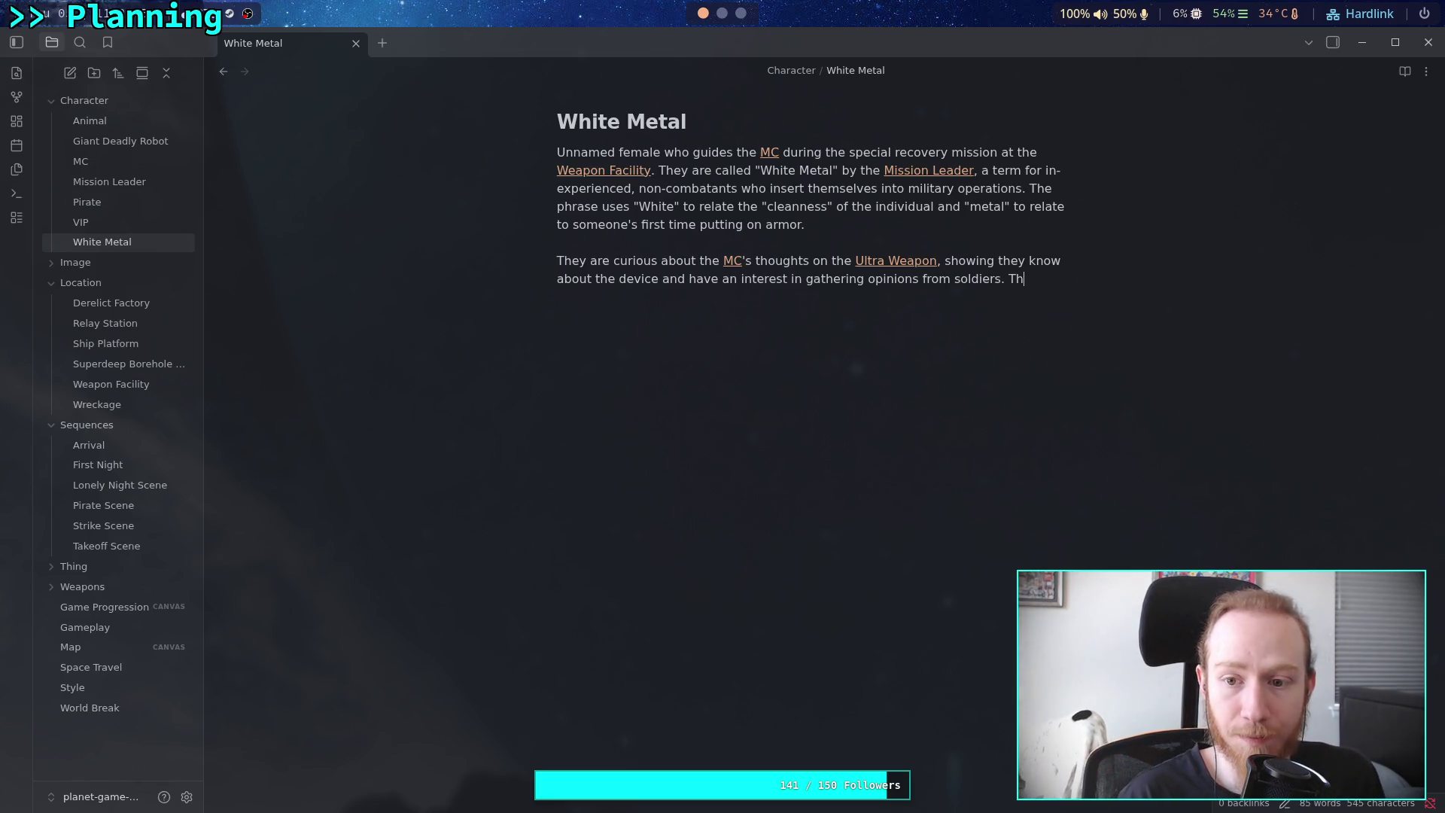
text(ey mention the [[MC)
Add that the MC is the first to ever use the weapon in a "real combat scenario."
key(Return)
text(is the first)
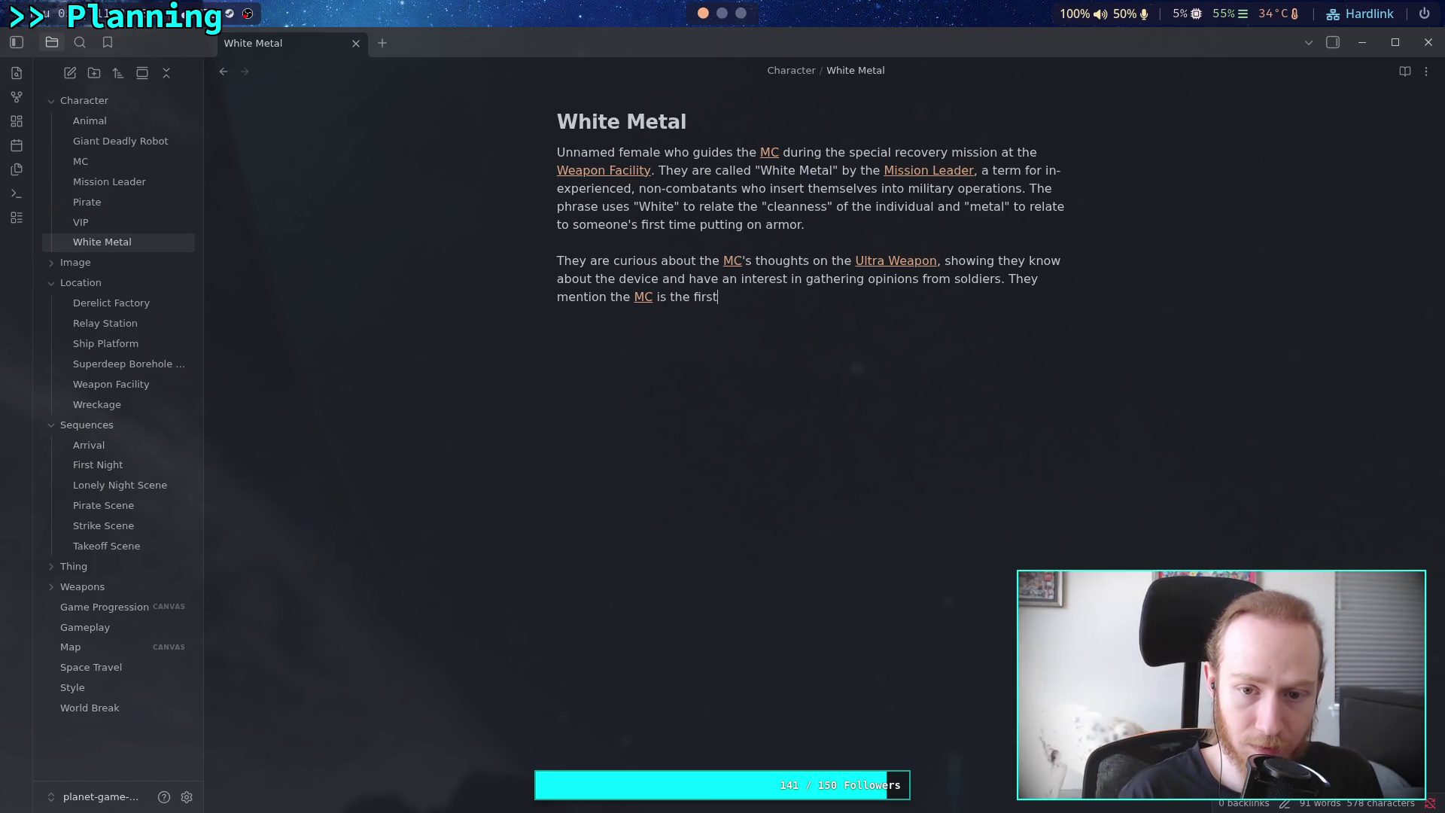
text( to ever use the weapon in )
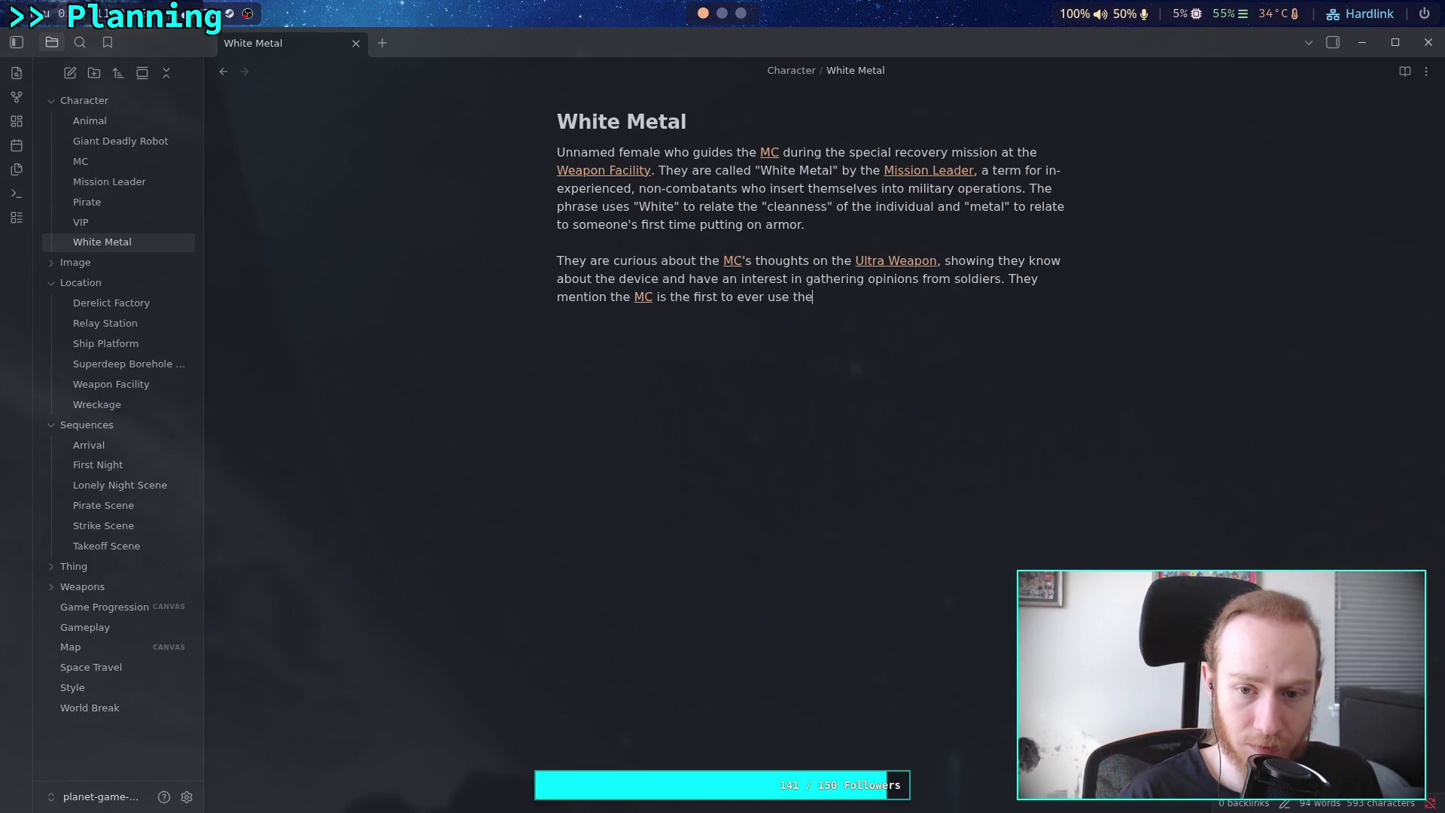
text(a co)
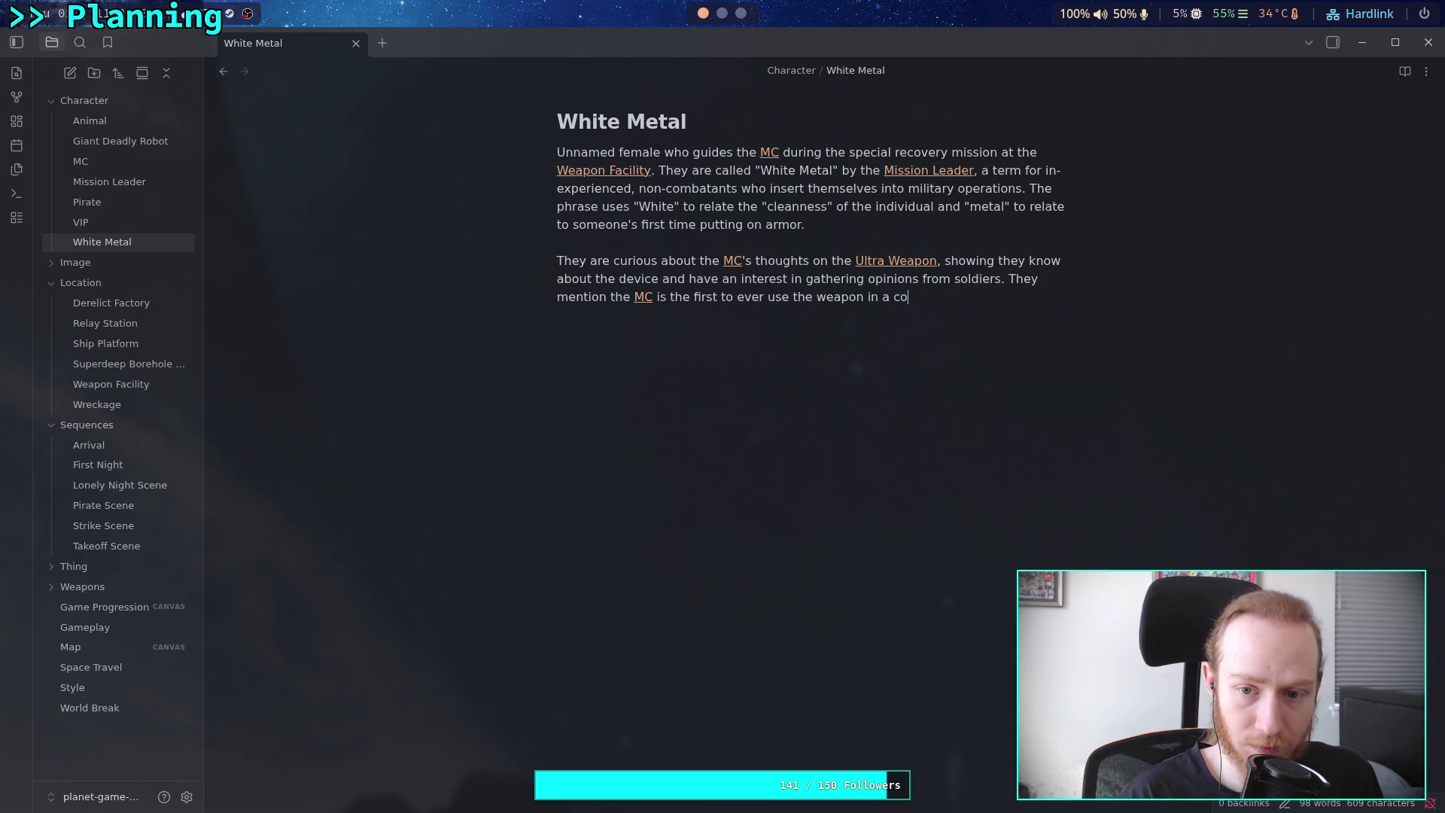
text(mbat scen)
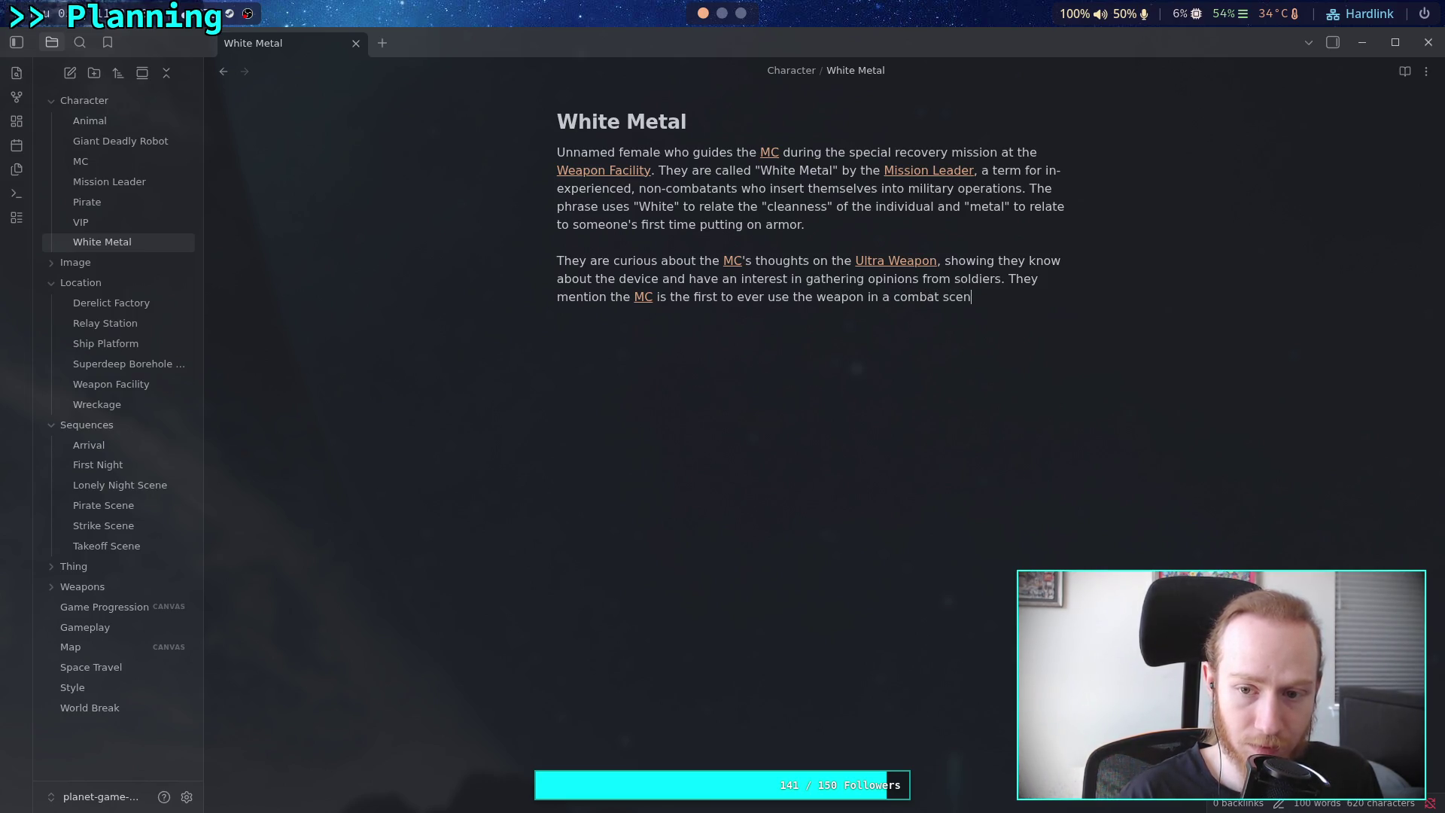
text(aria)
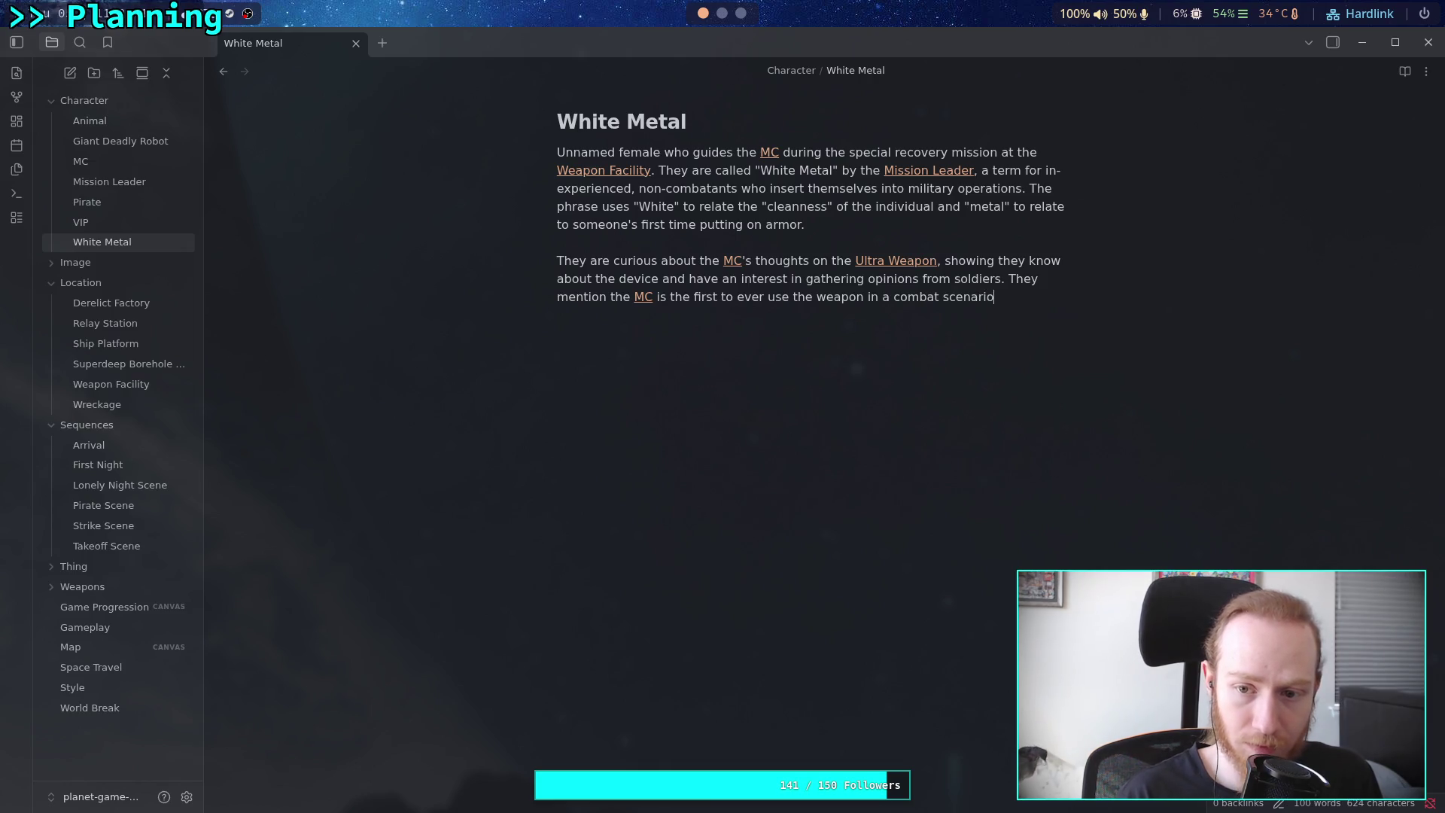
key(Left)
text("real)
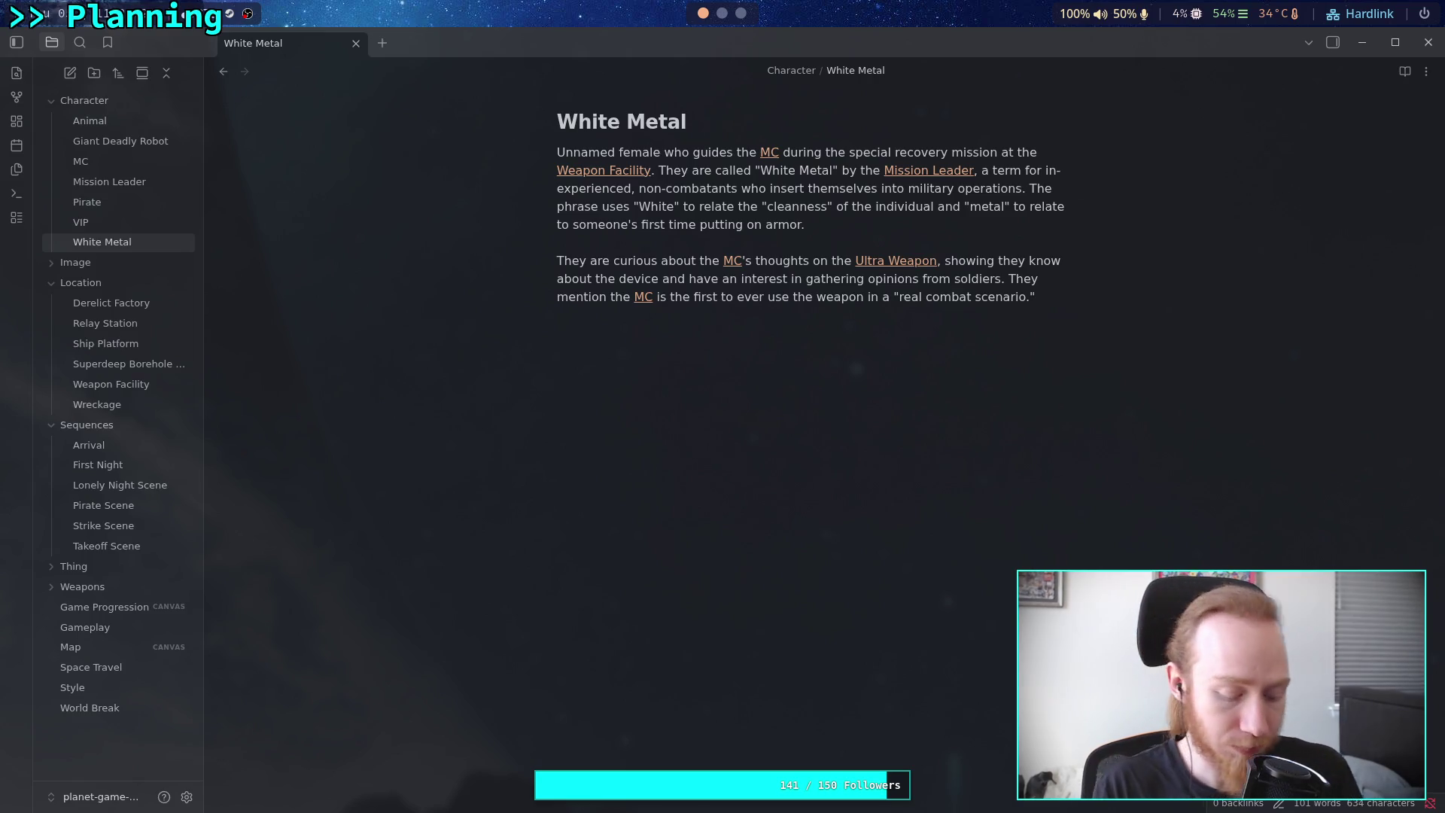
Start a paragraph: she refuses her name, prompting the [[Mission Leader]] to call her "White Metal"
key(Return)
key(Return)
text(She r)
text(efuses to )
text(give hu)
text(er nam)
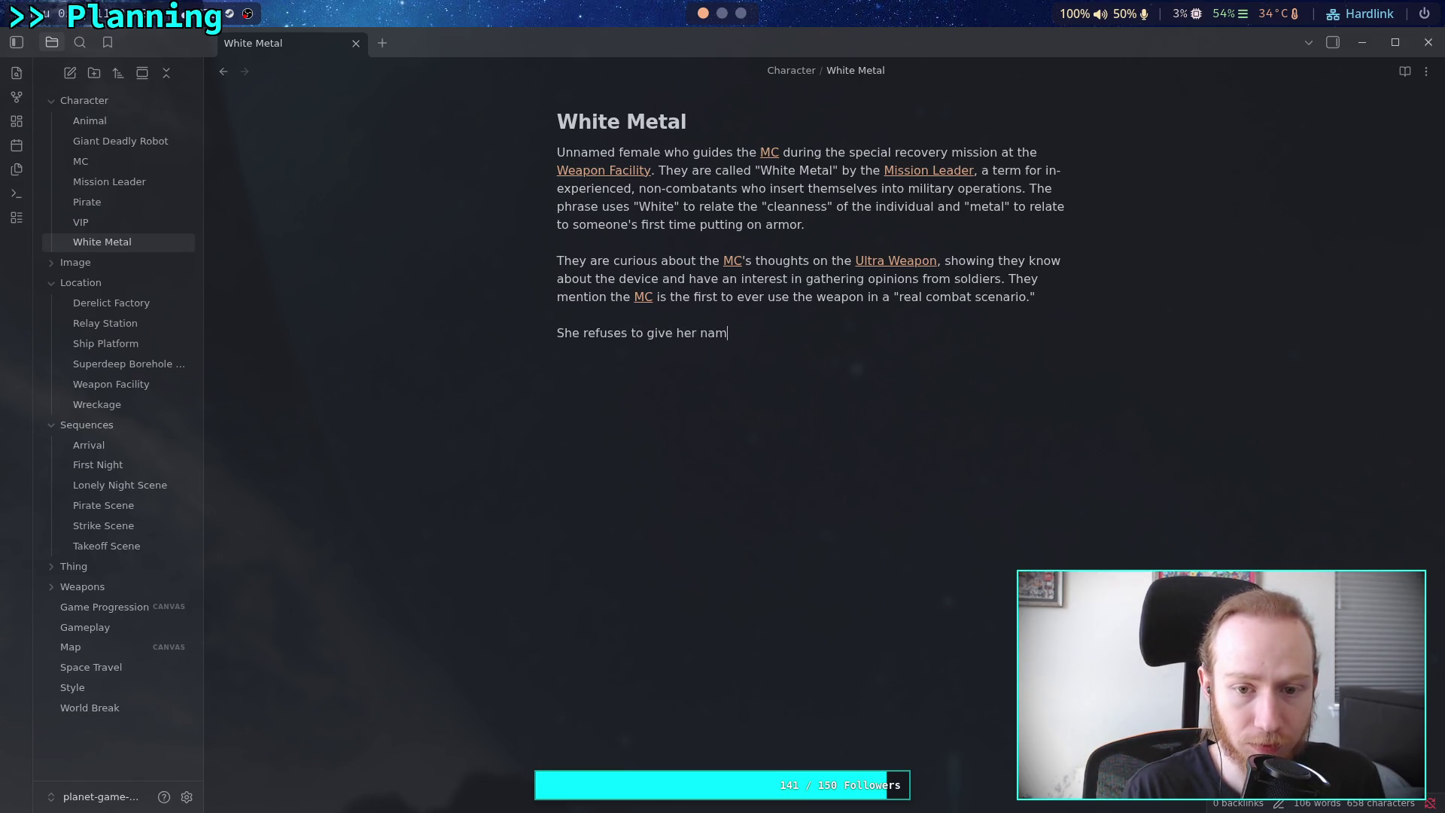
text(e initially )
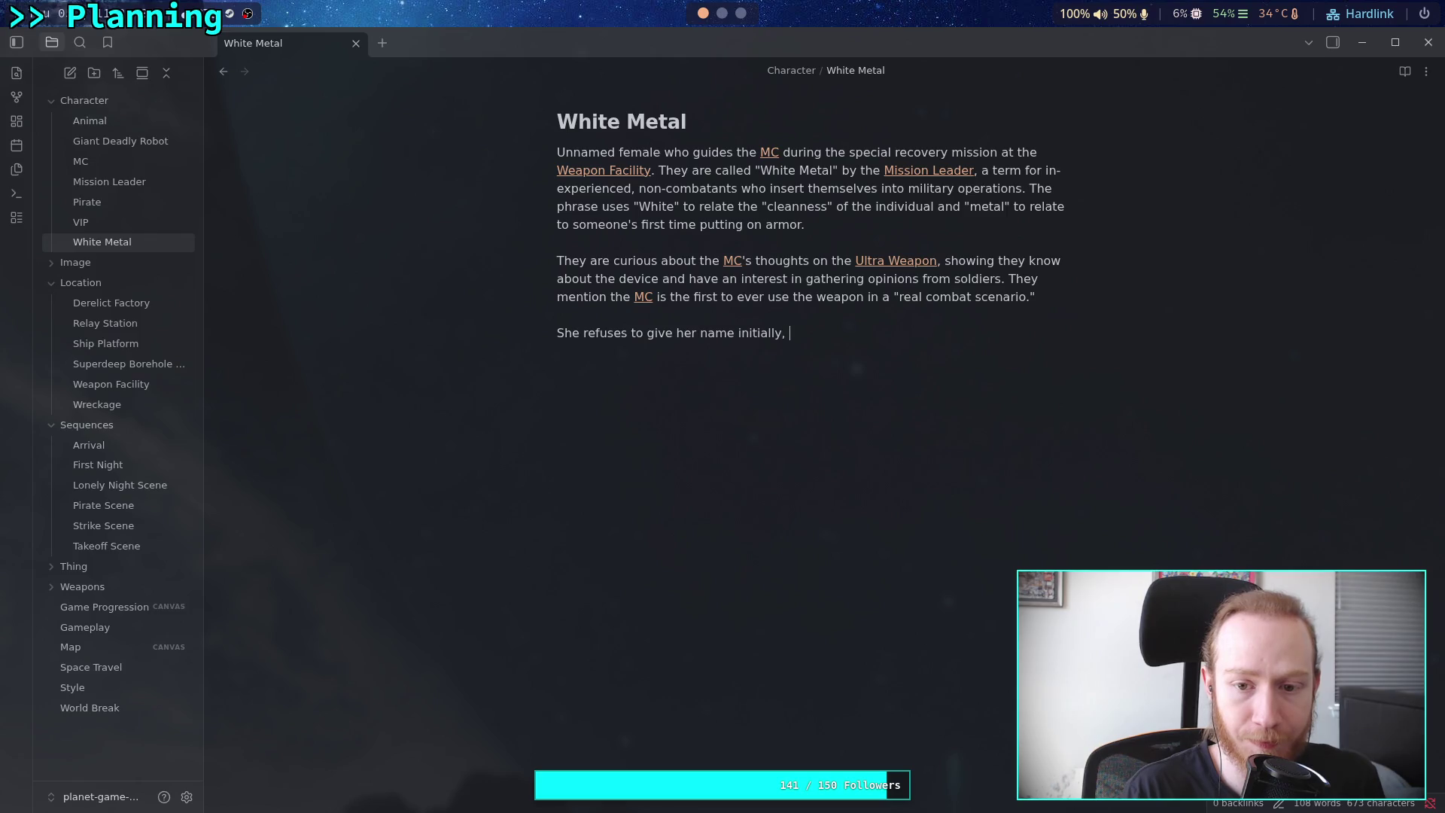
text( prompting )
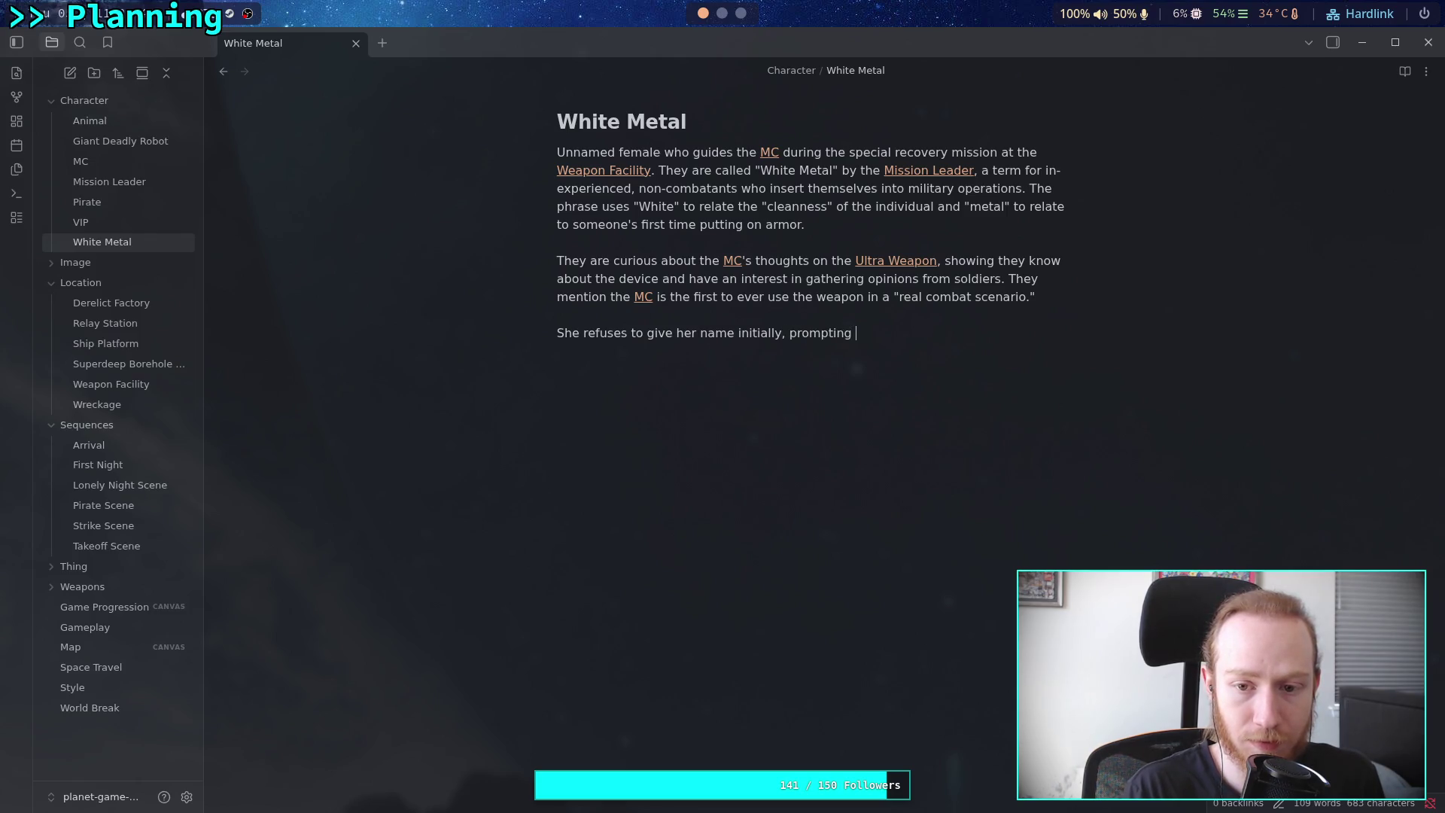
text(the[[Mission Leader)
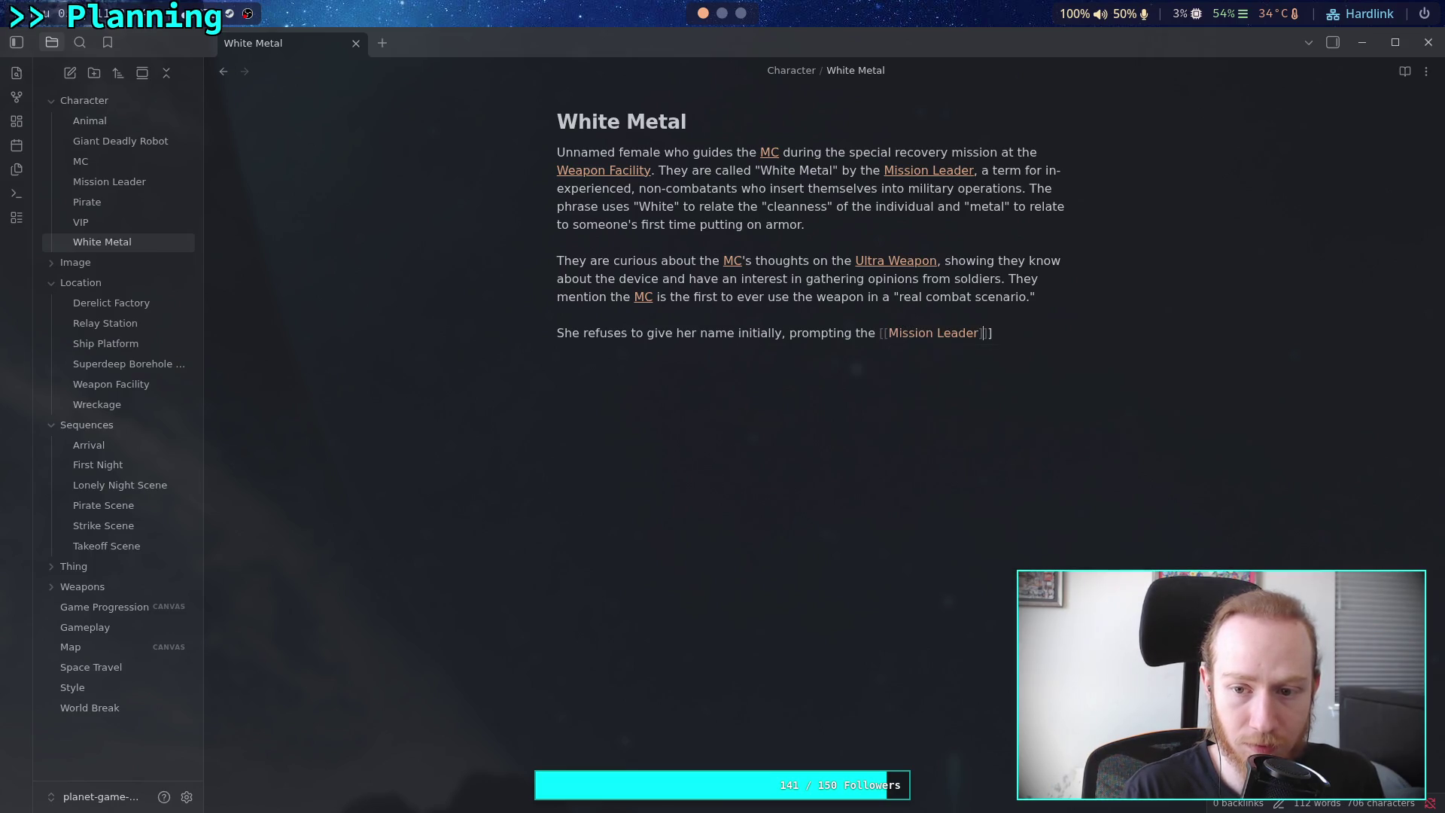
key(Return)
text(to openly reff)
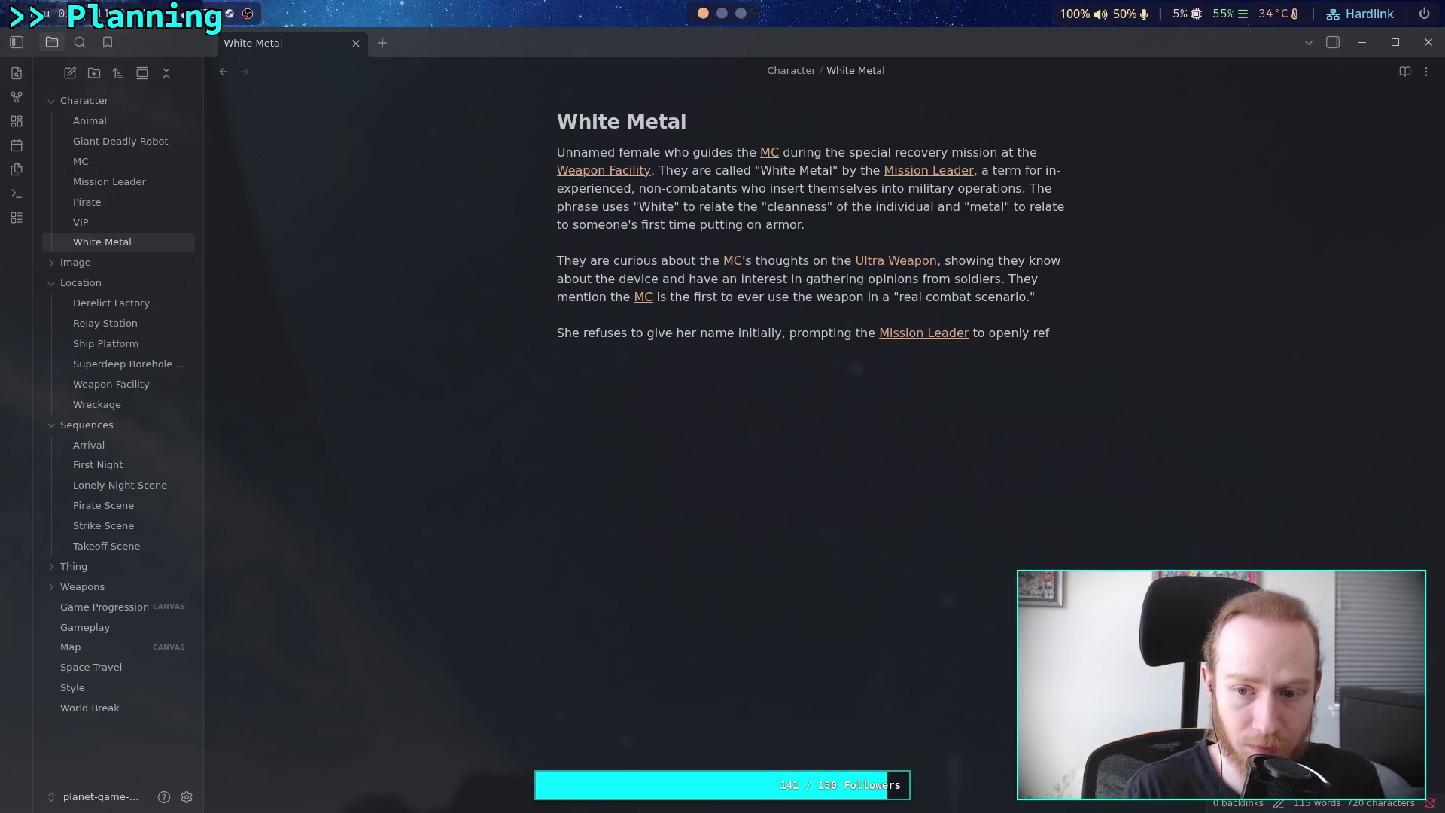
key(BackSpace)
text(er toher as )
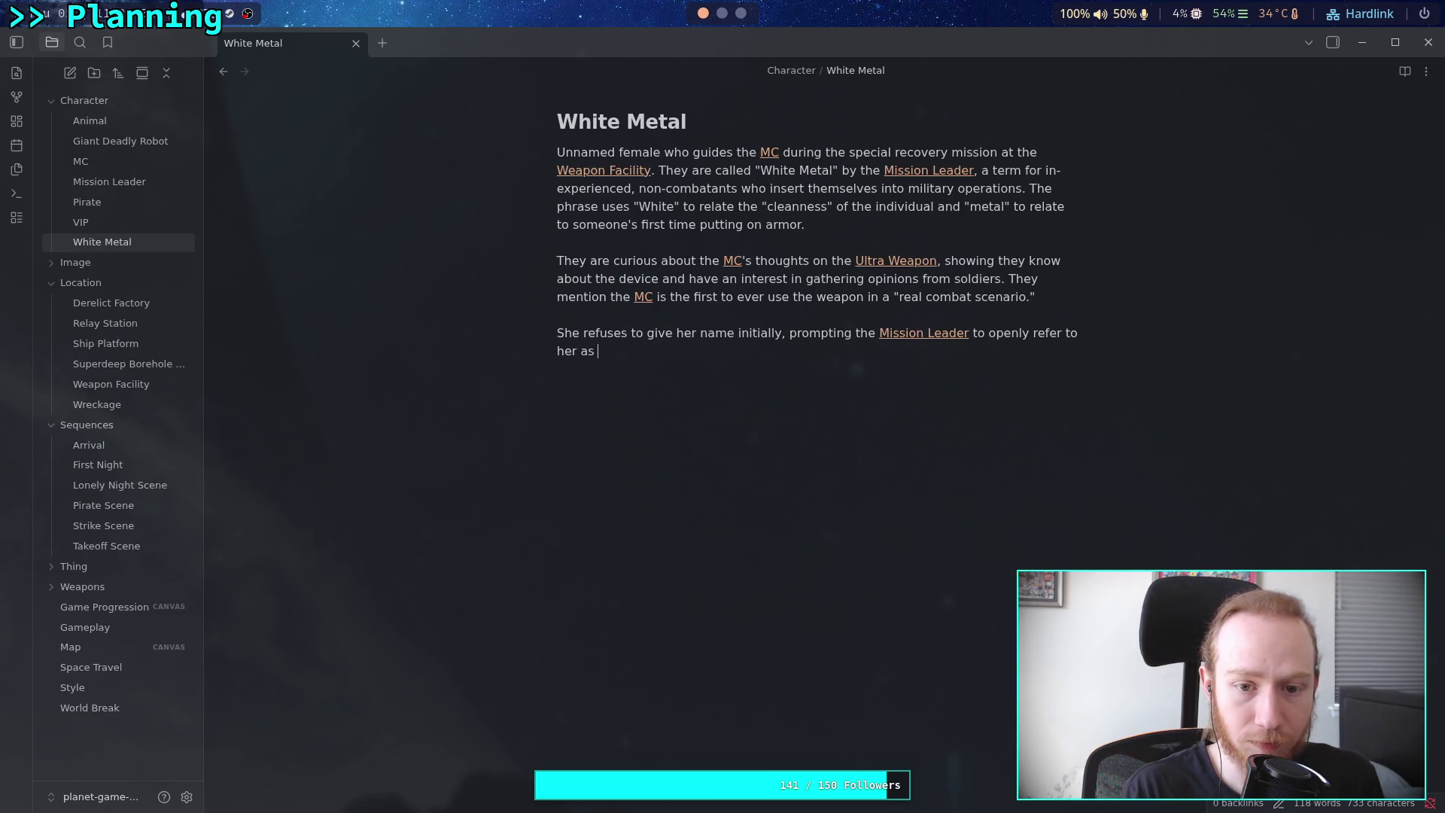
text("White Met)
text(al")
text(" T)
text(he)
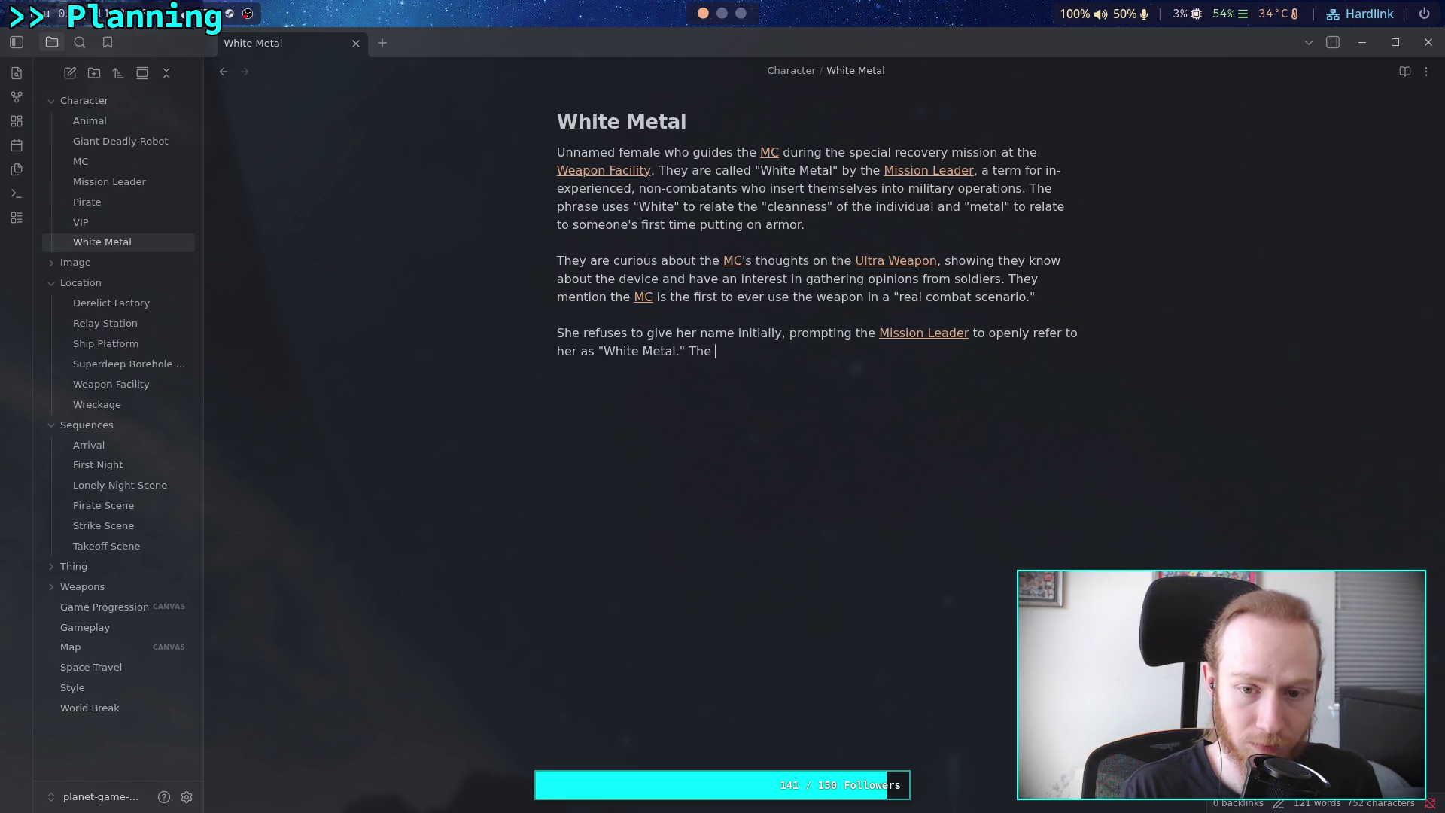
Add that the two are not in the same room, communication is by voice only
key(BackSpace)
text(two are not actually in the same room, communication is from)
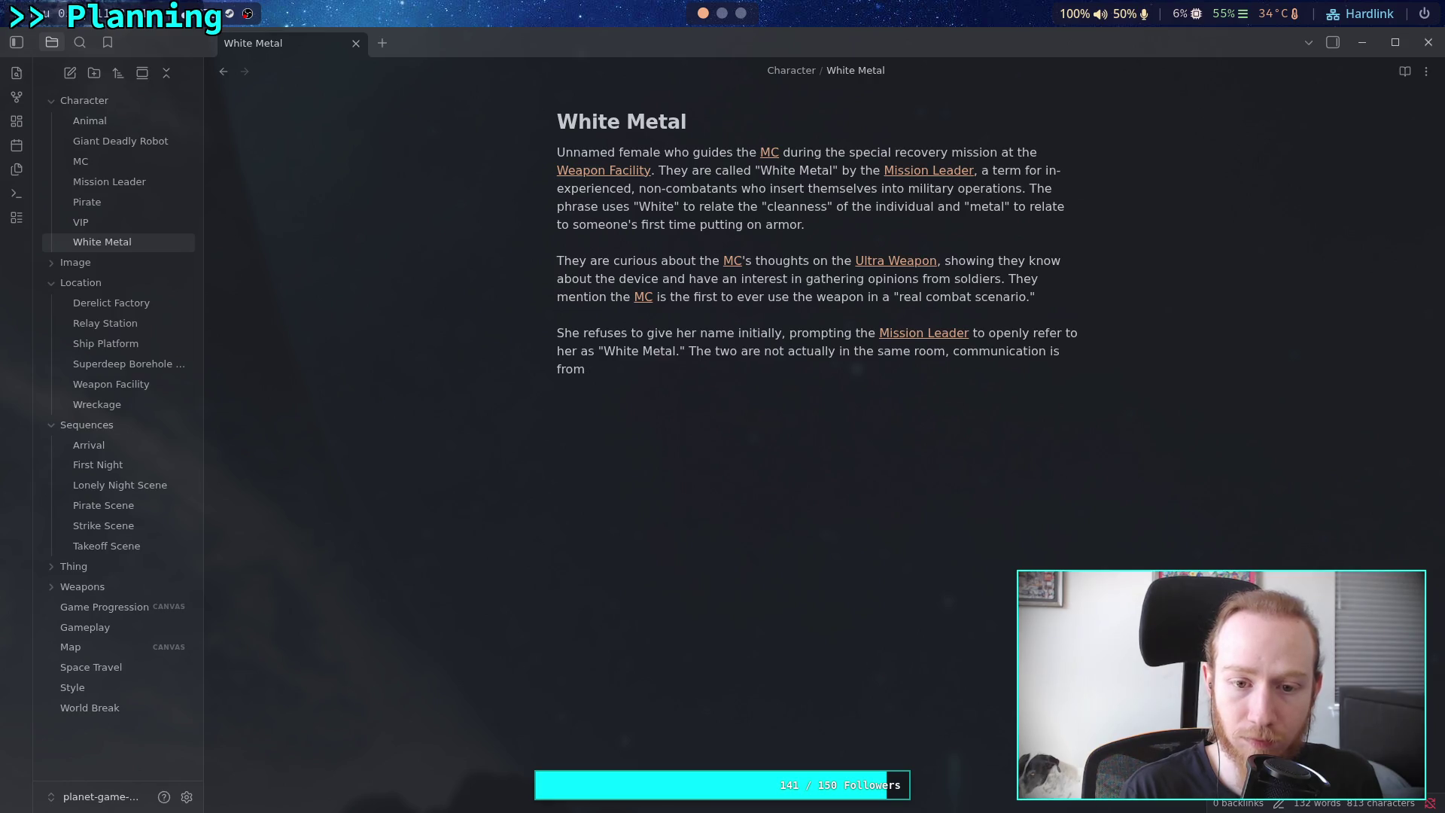
key(BackSpace)
key(BackSpace)
key(BackSpace)
key(BackSpace)
text(by )
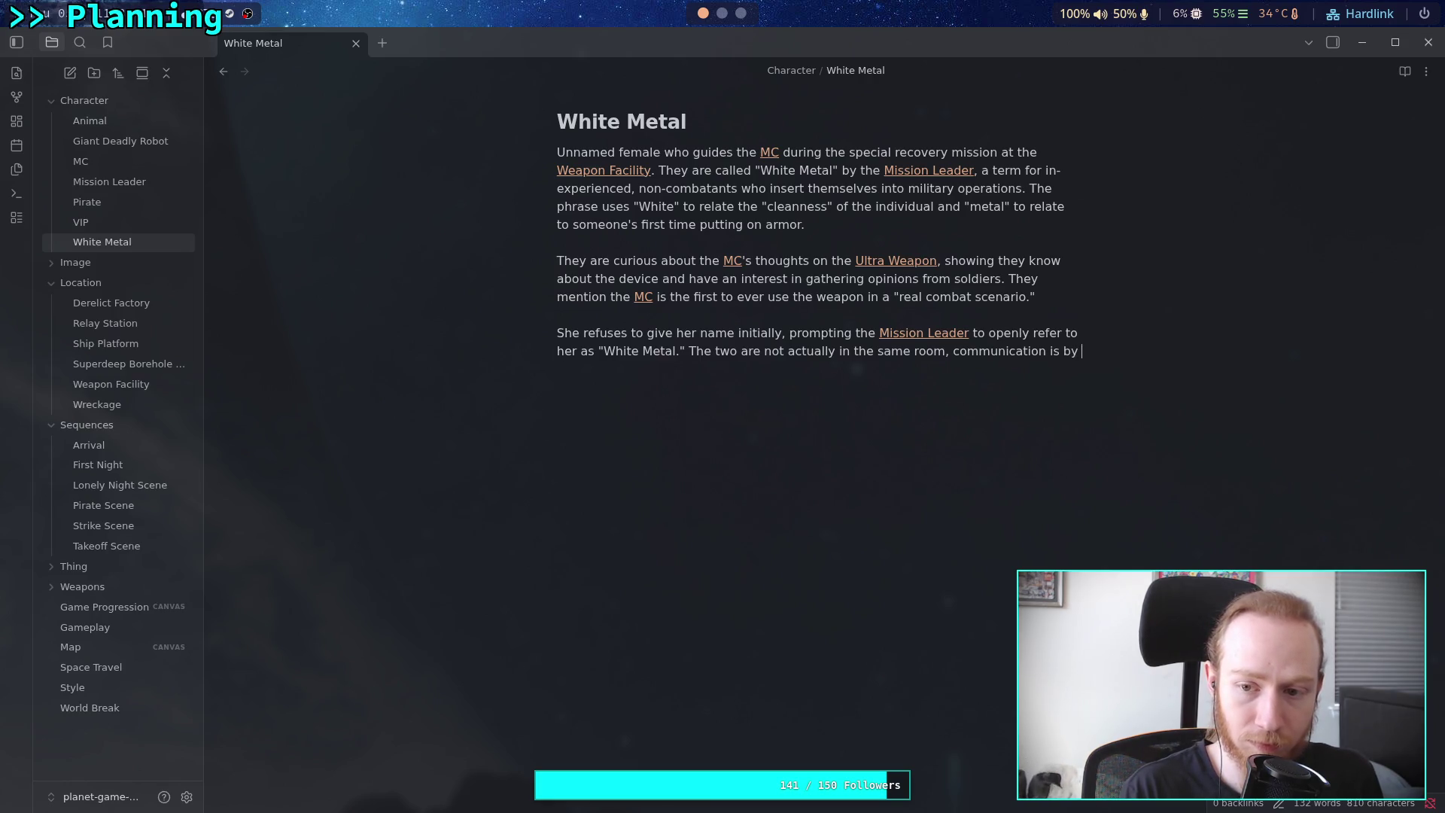
text(voice only.)
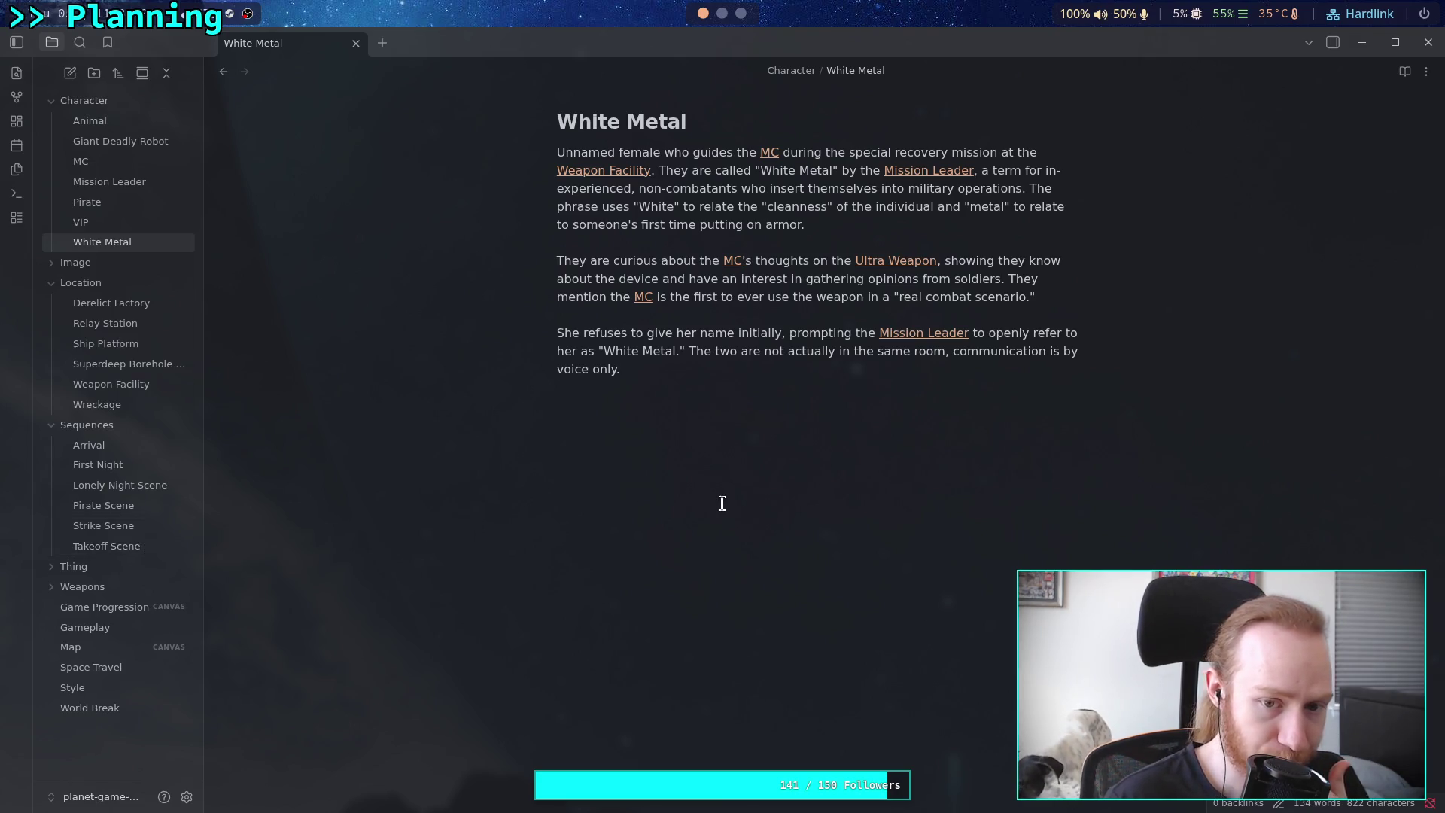
Start a heading line, then check the Mission Leader note's layout and return to White Metal
key(Return)
key(Return)
text(# )
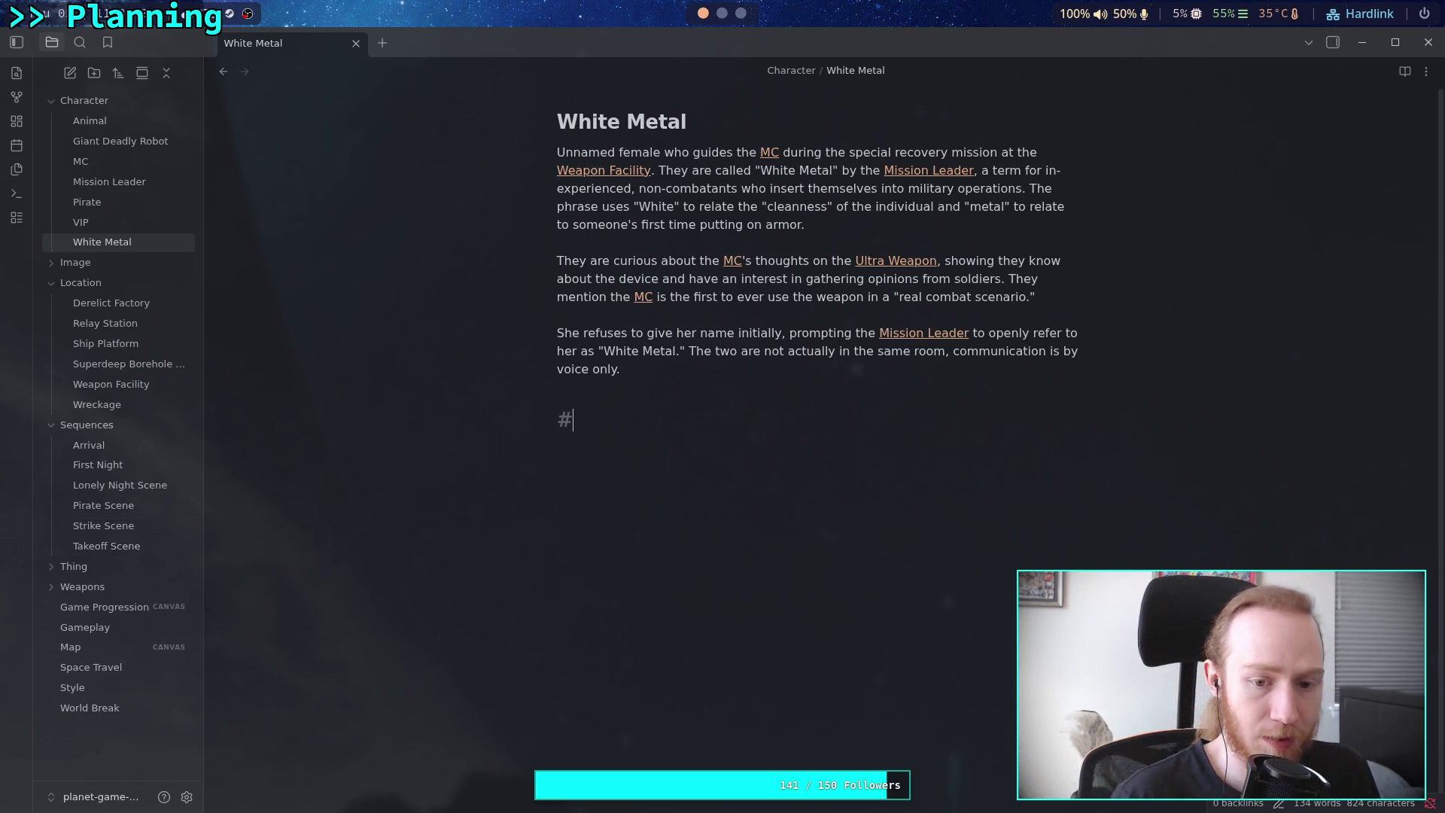
text(W)
key(BackSpace)
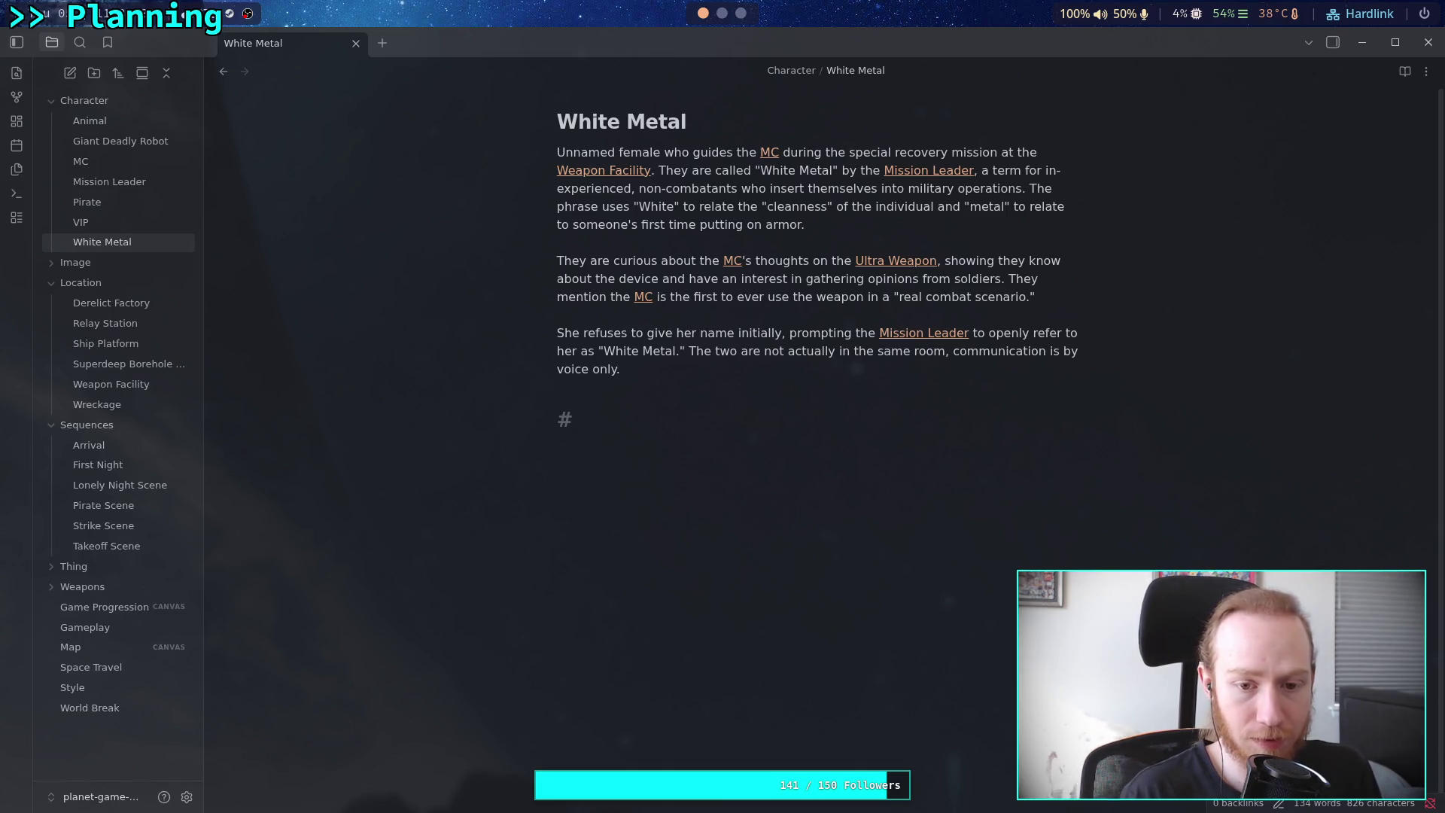
click(123, 181)
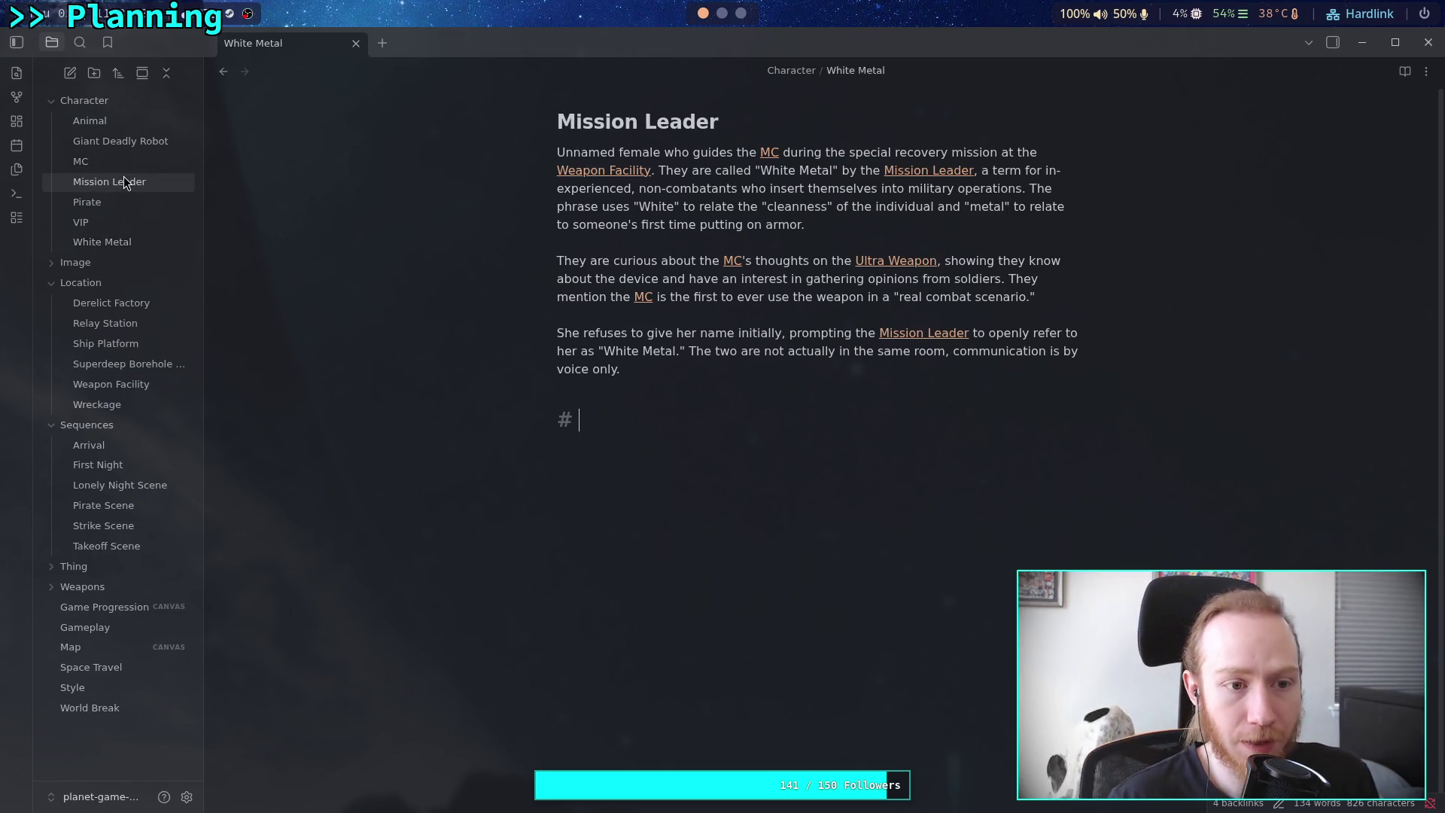
click(135, 241)
Enter a '# Qualifications' heading on the new line below the third paragraph
click(645, 415)
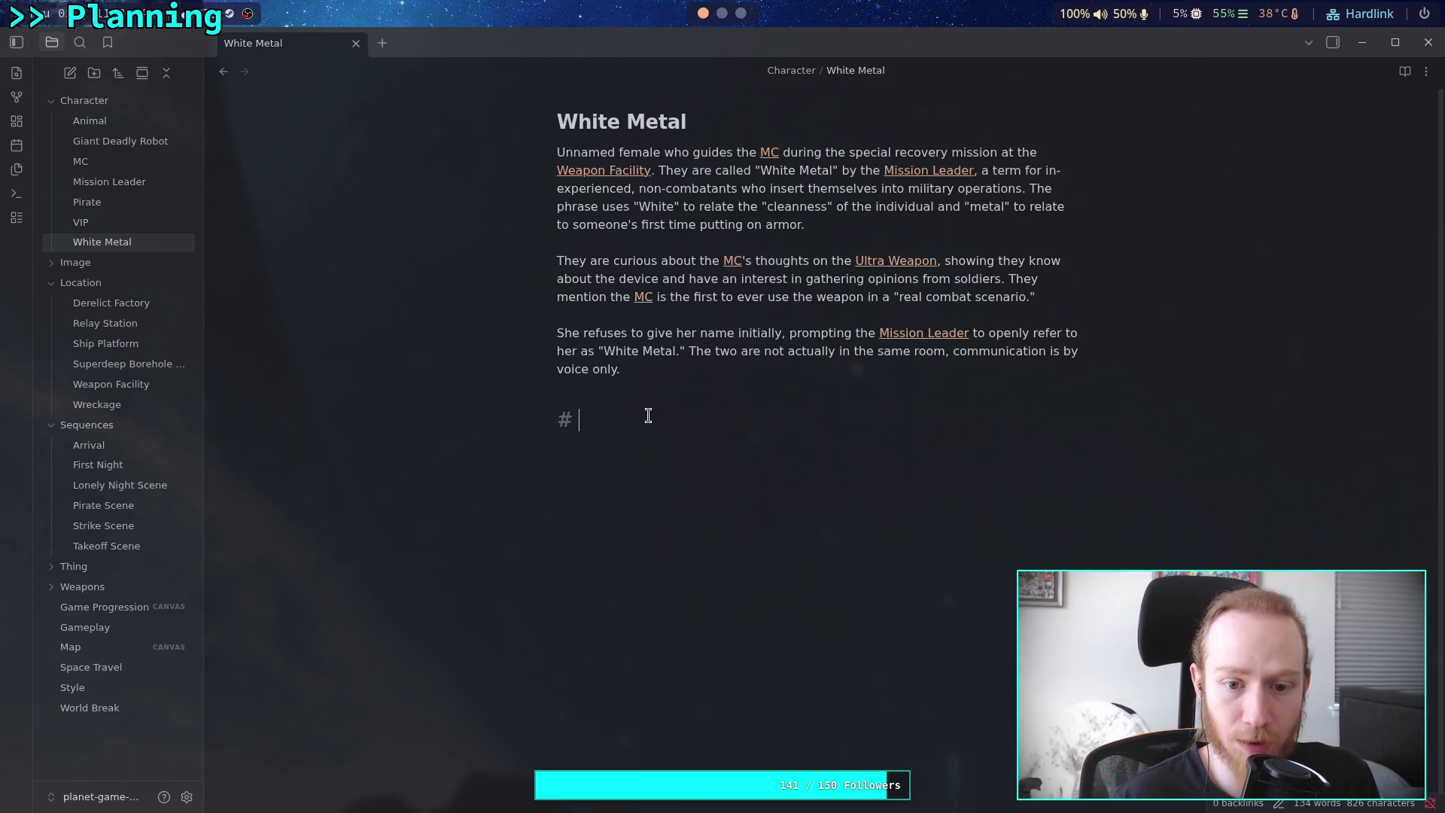
key(BackSpace)
key(BackSpace)
key(BackSpace)
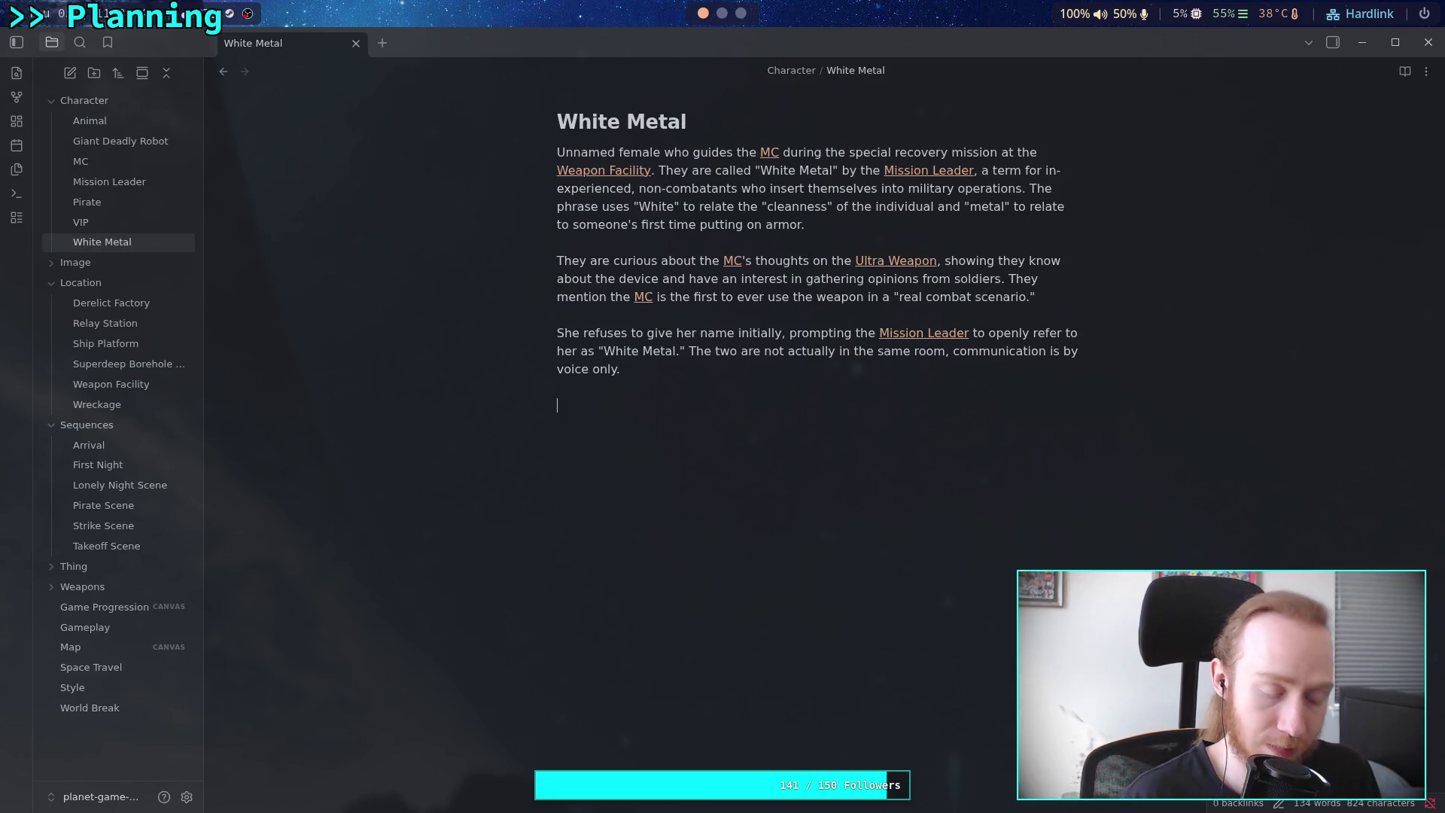
text(What)
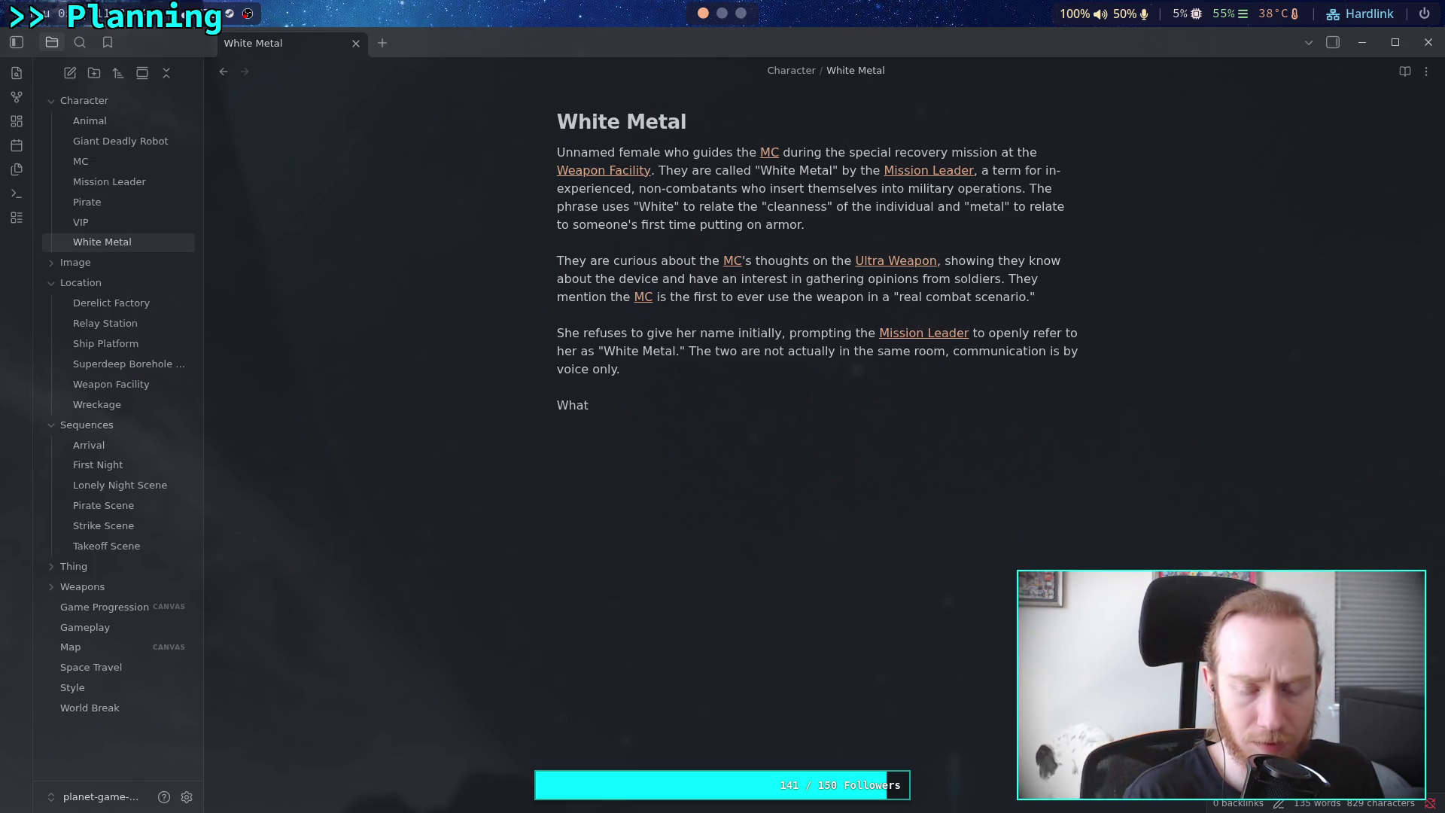
key(BackSpace)
key(BackSpace)
key(BackSpace)
text(# )
text(Qualificat)
text(ions)
Under the Qualifications heading, begin the sentence 'White Metal is actually a'
key(Return)
text(Whi)
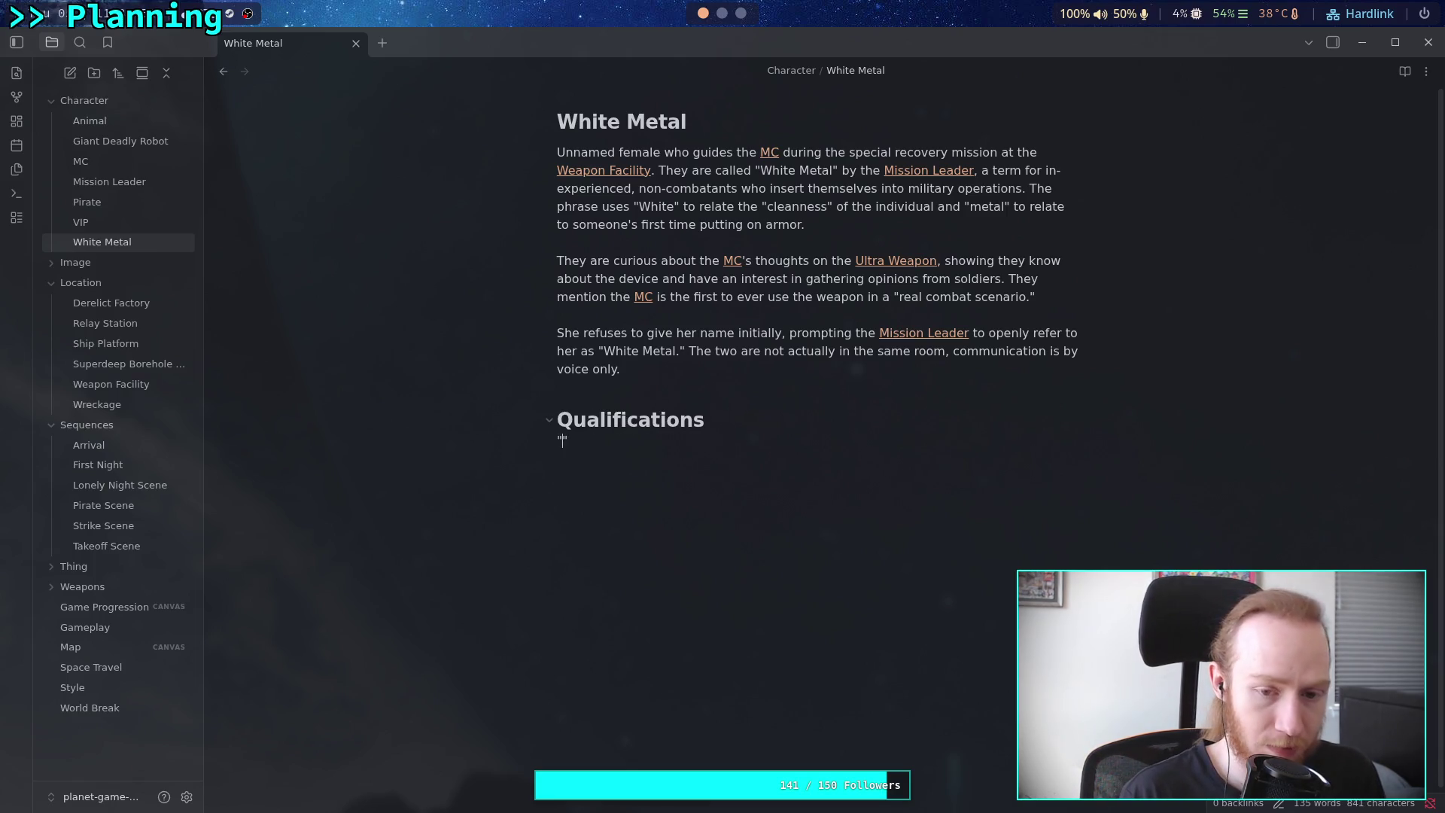
key(BackSpace)
key(BackSpace)
key(BackSpace)
text(White Metal is )
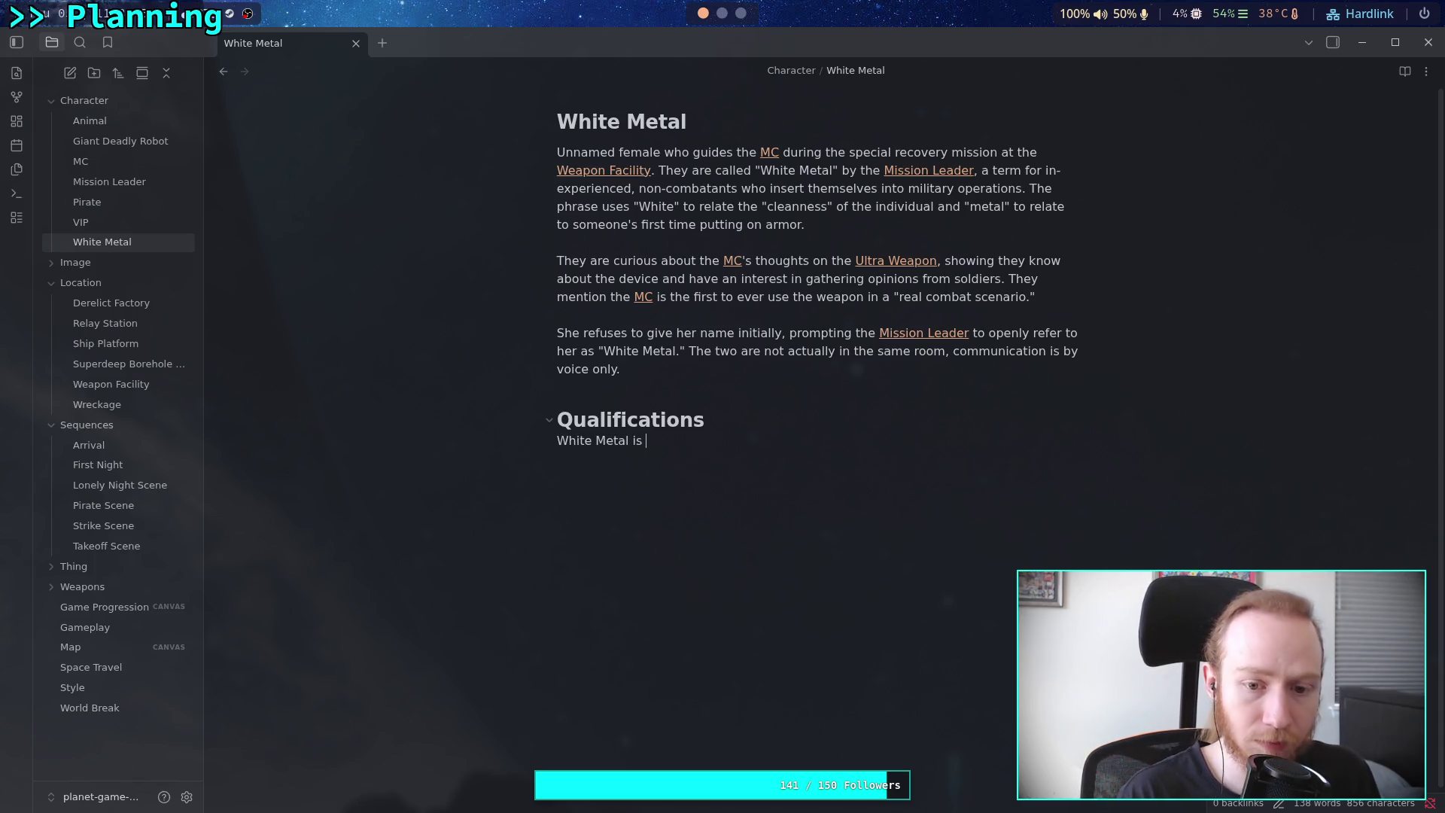
text(n )
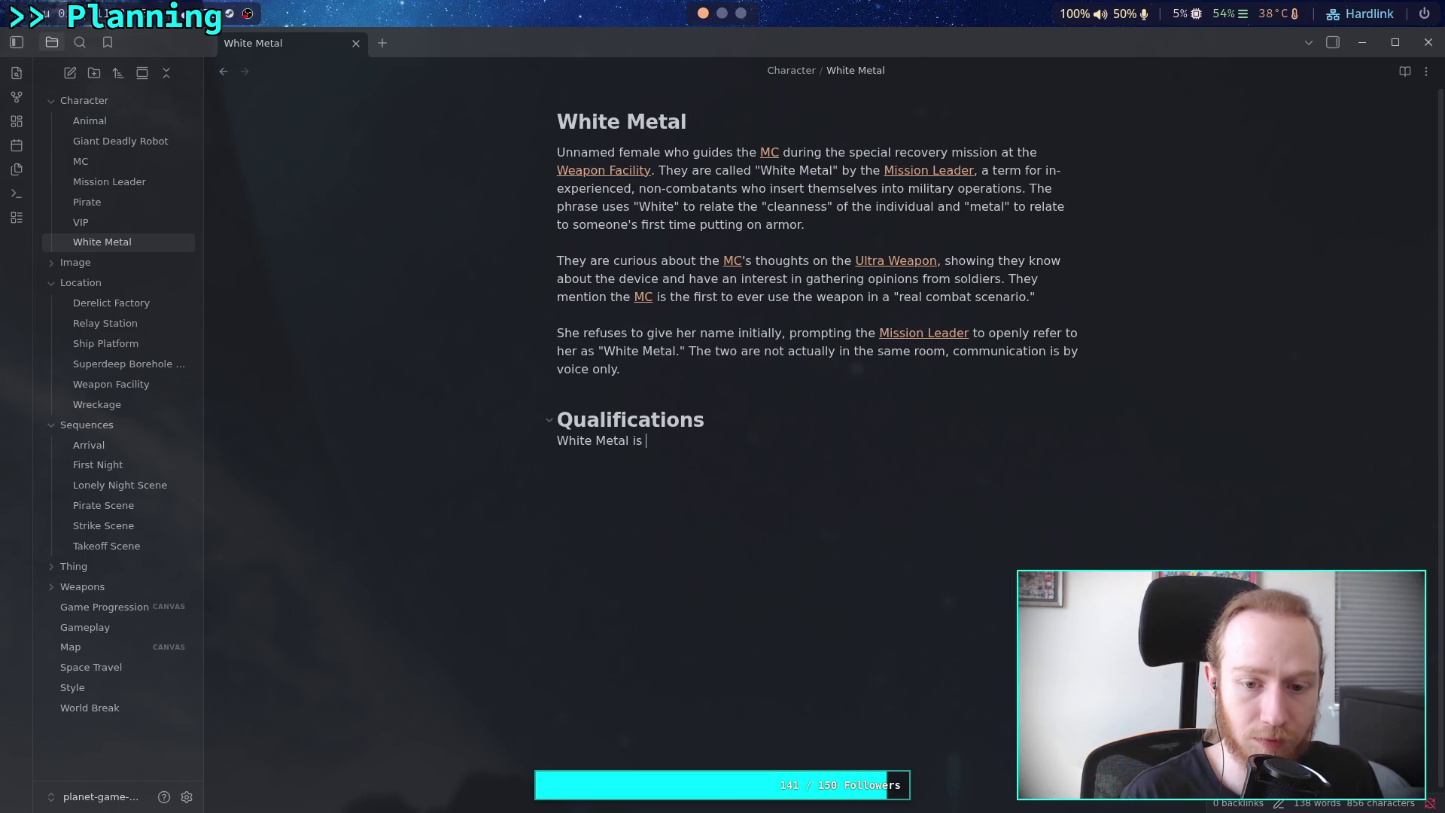
text(actually)
key(BackSpace)
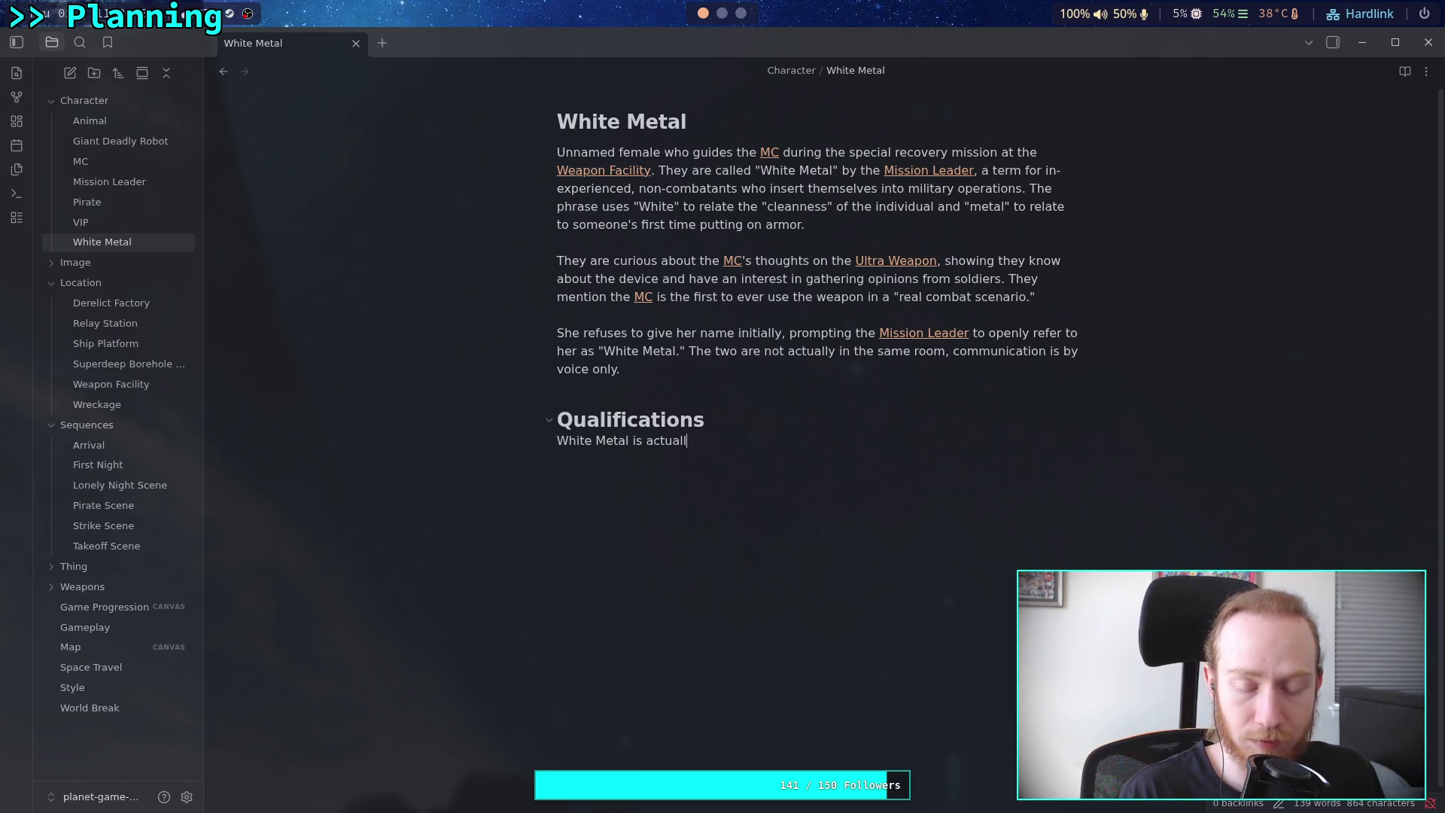
text(y a top)
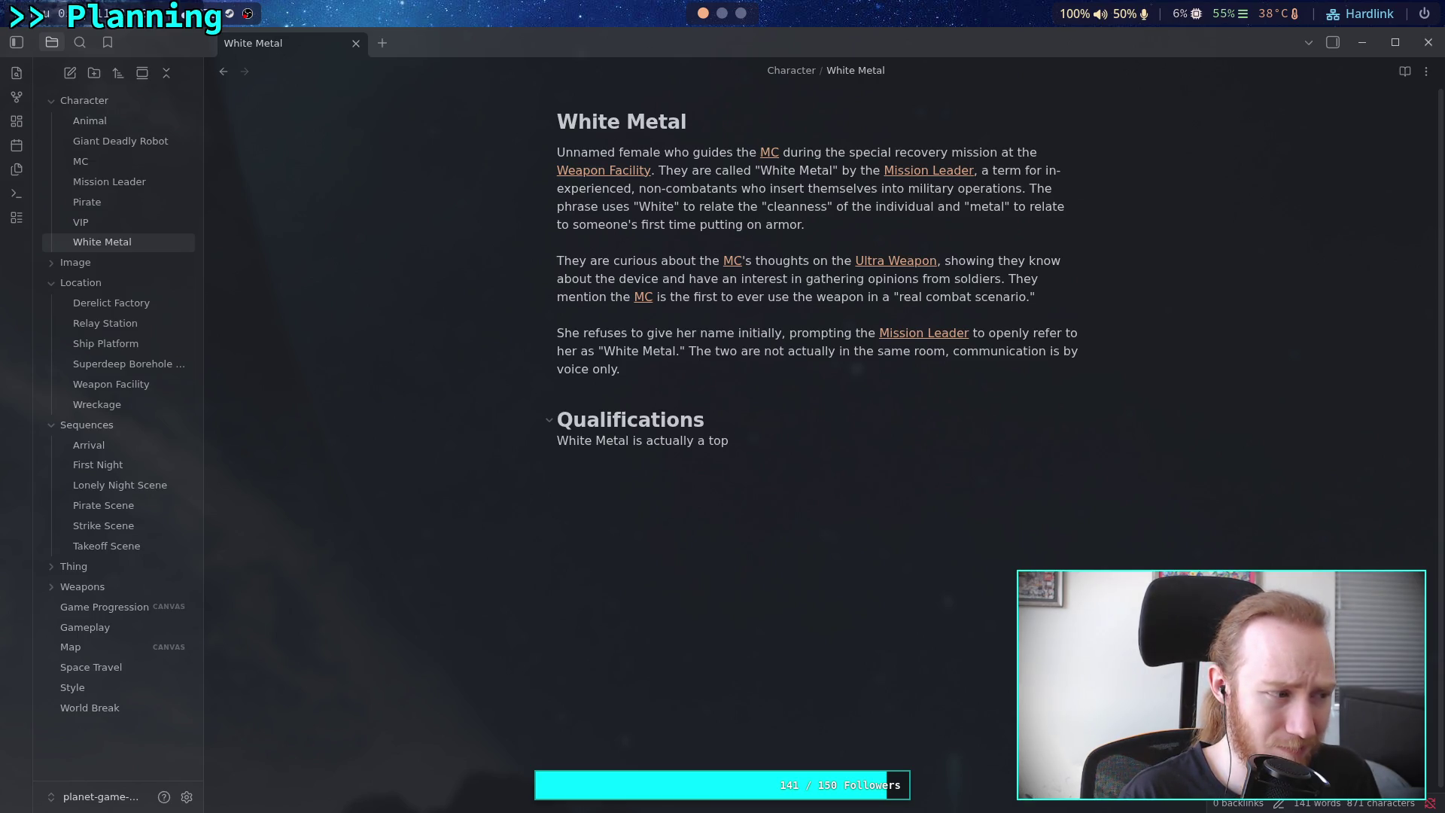
key(BackSpace)
key(BackSpace)
key(BackSpace)
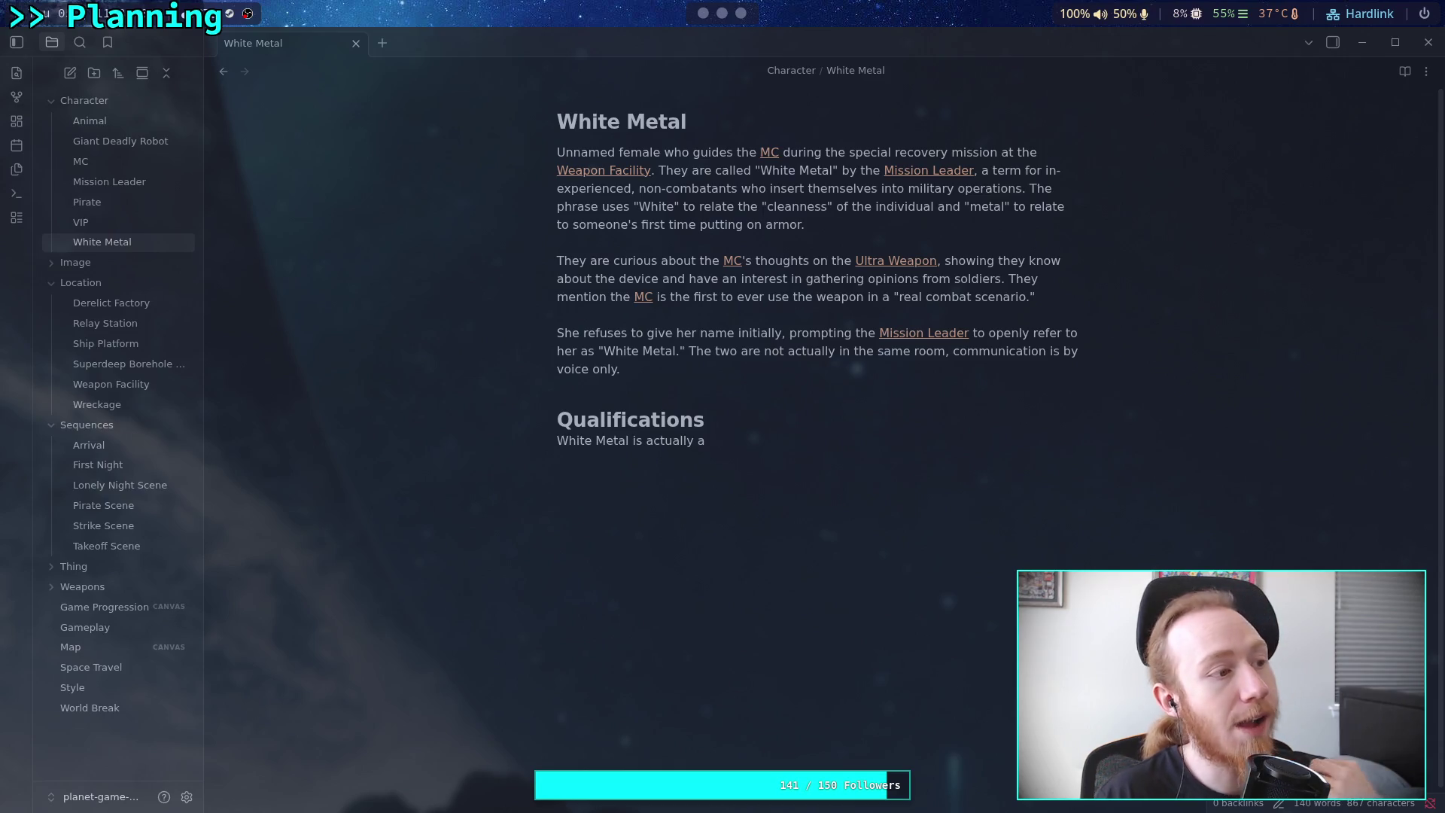
Continue with 'senior manager from the [[Weapon Facility]]', linking the Weapon Facility note
text(senior exe)
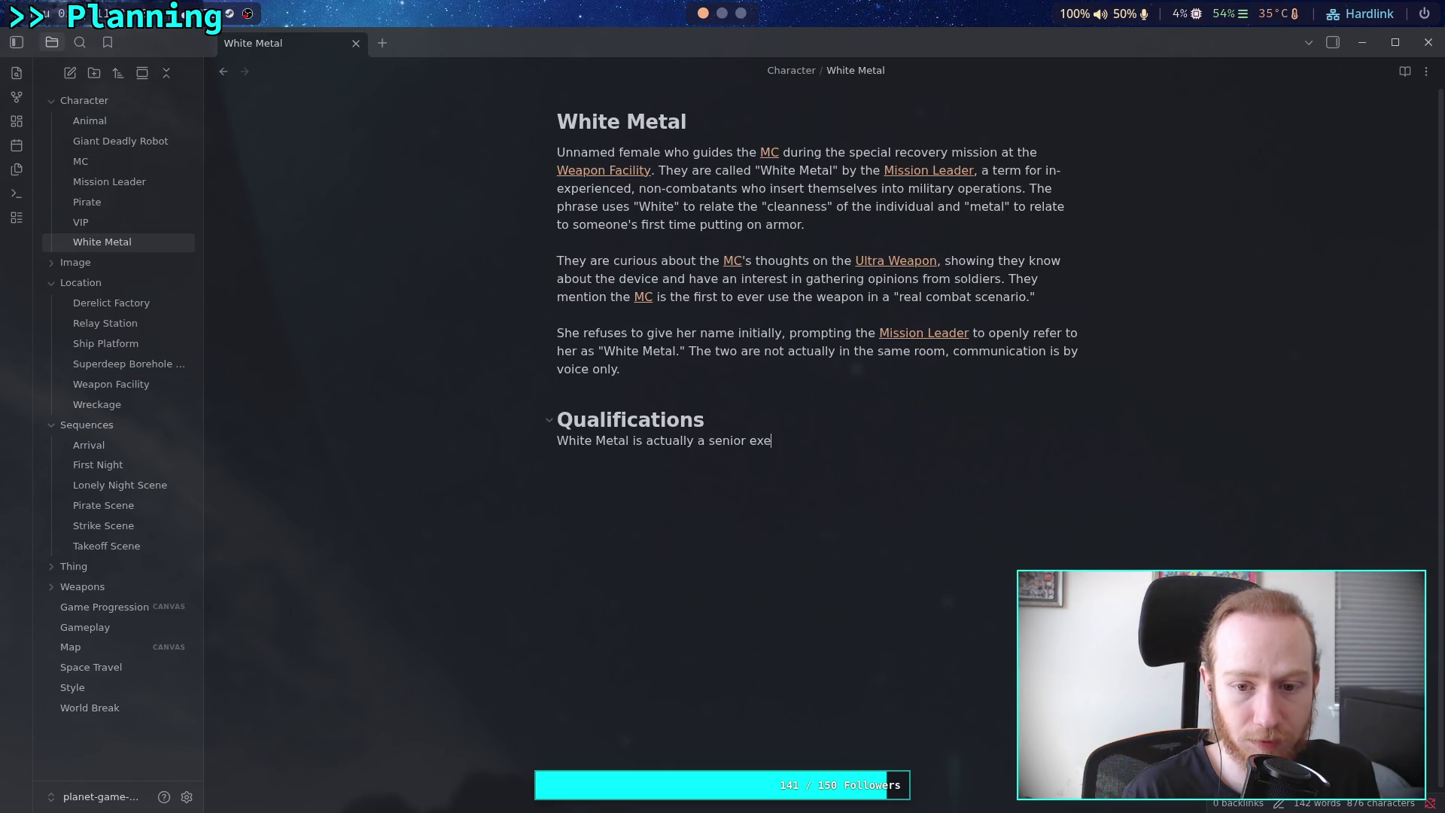
key(BackSpace)
key(BackSpace)
key(BackSpace)
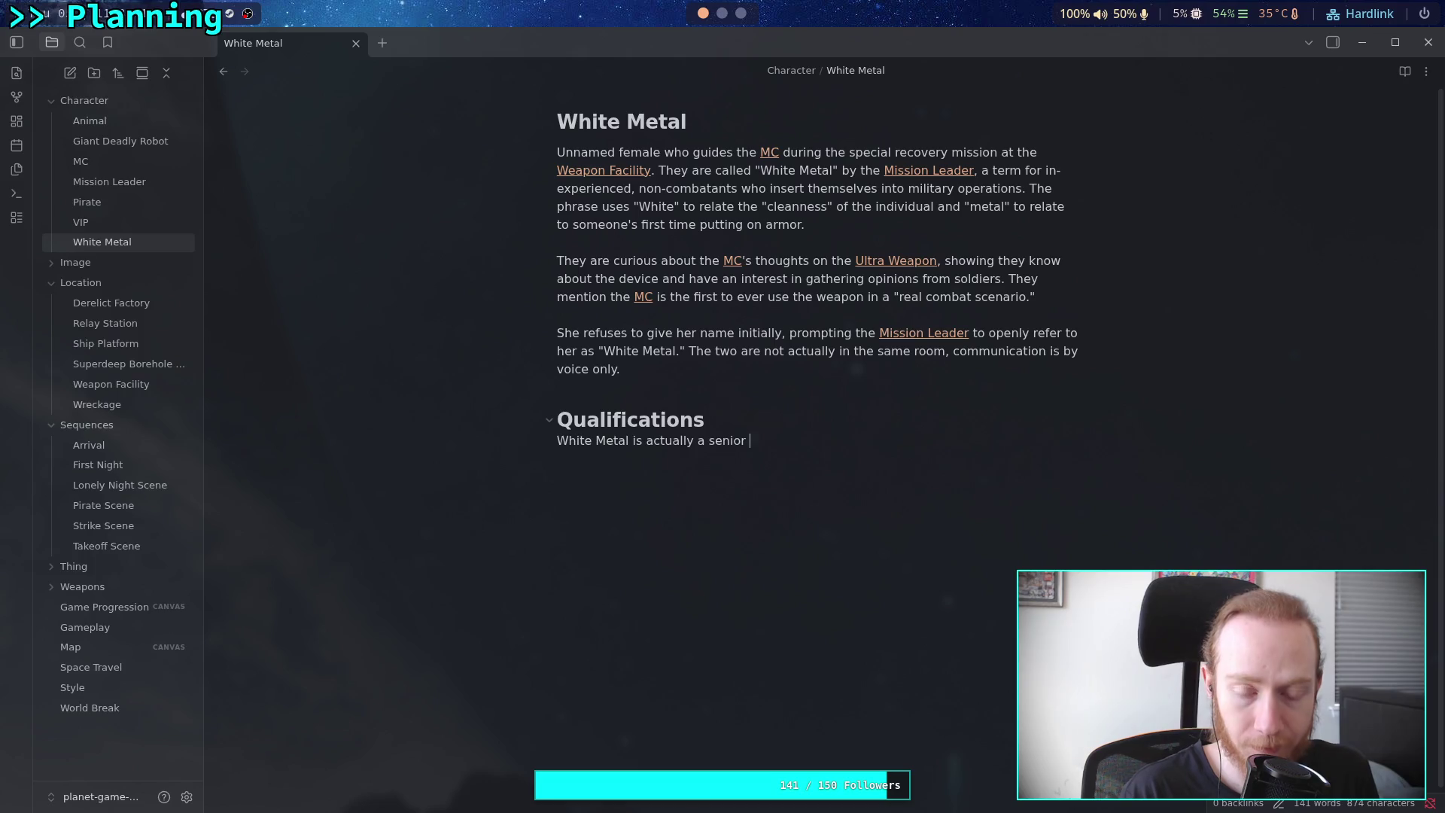
text(manager in the )
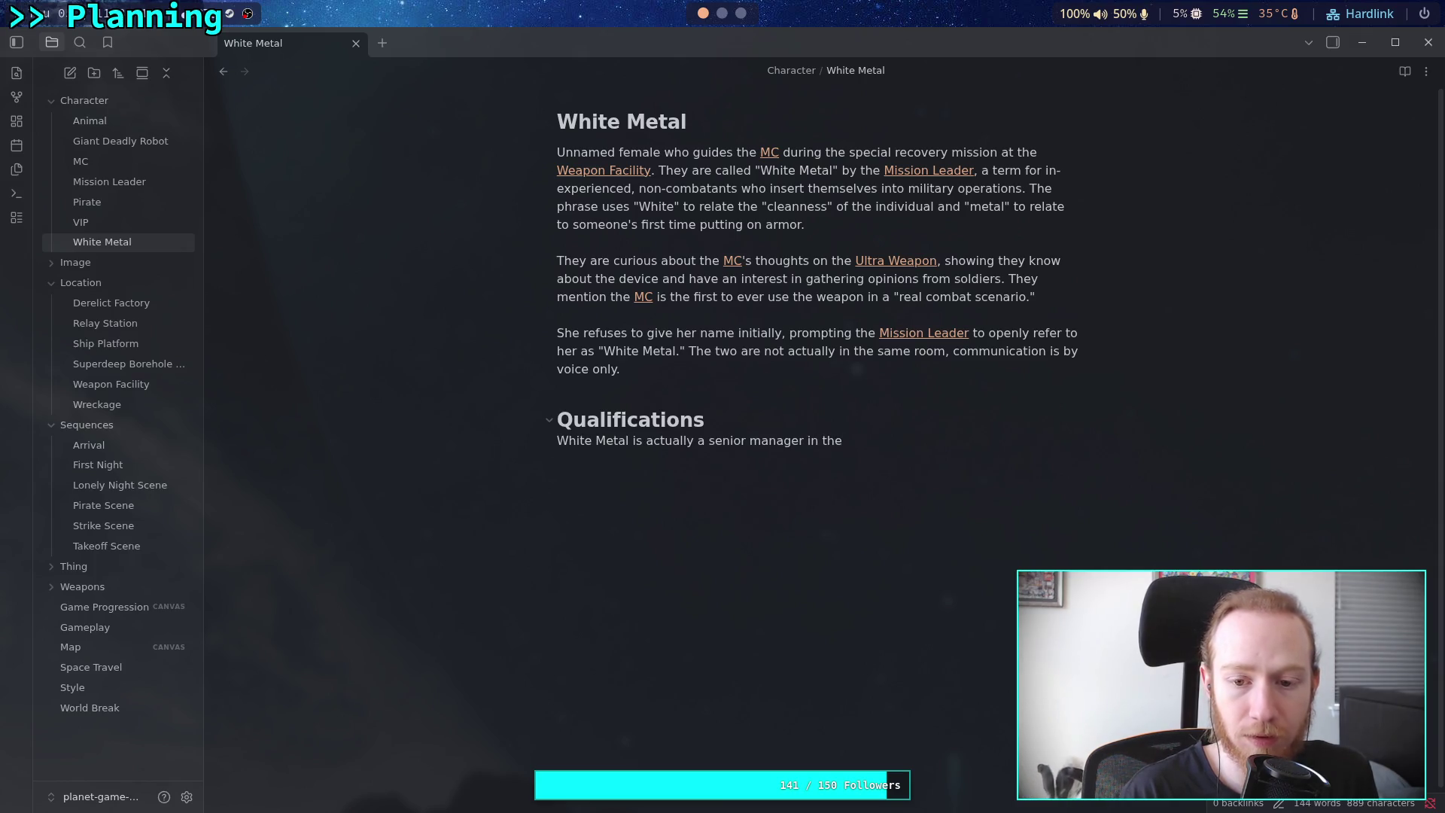
text( [[Weapon Facility)
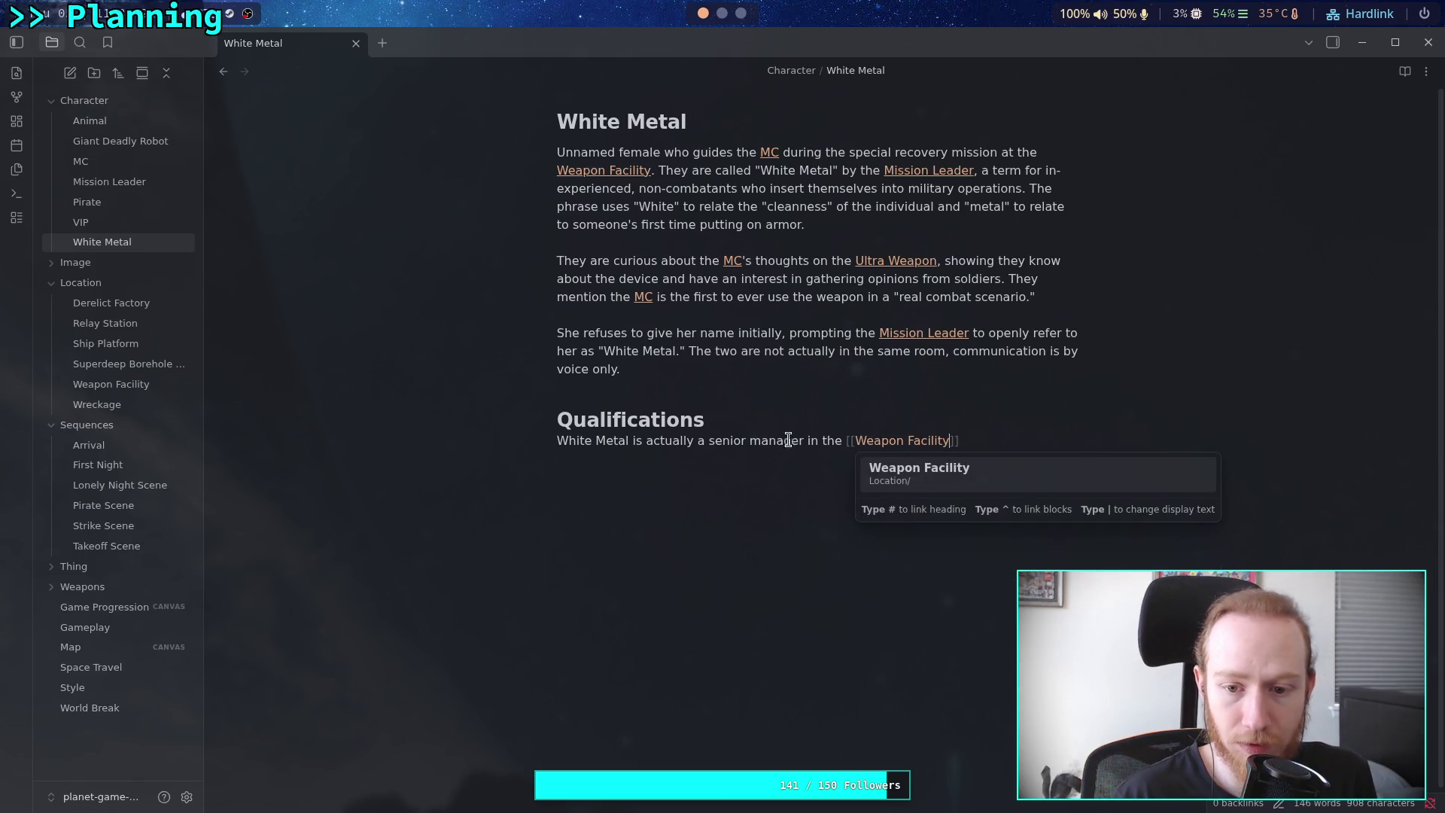
key(Return)
double_click(813, 443)
text(from)
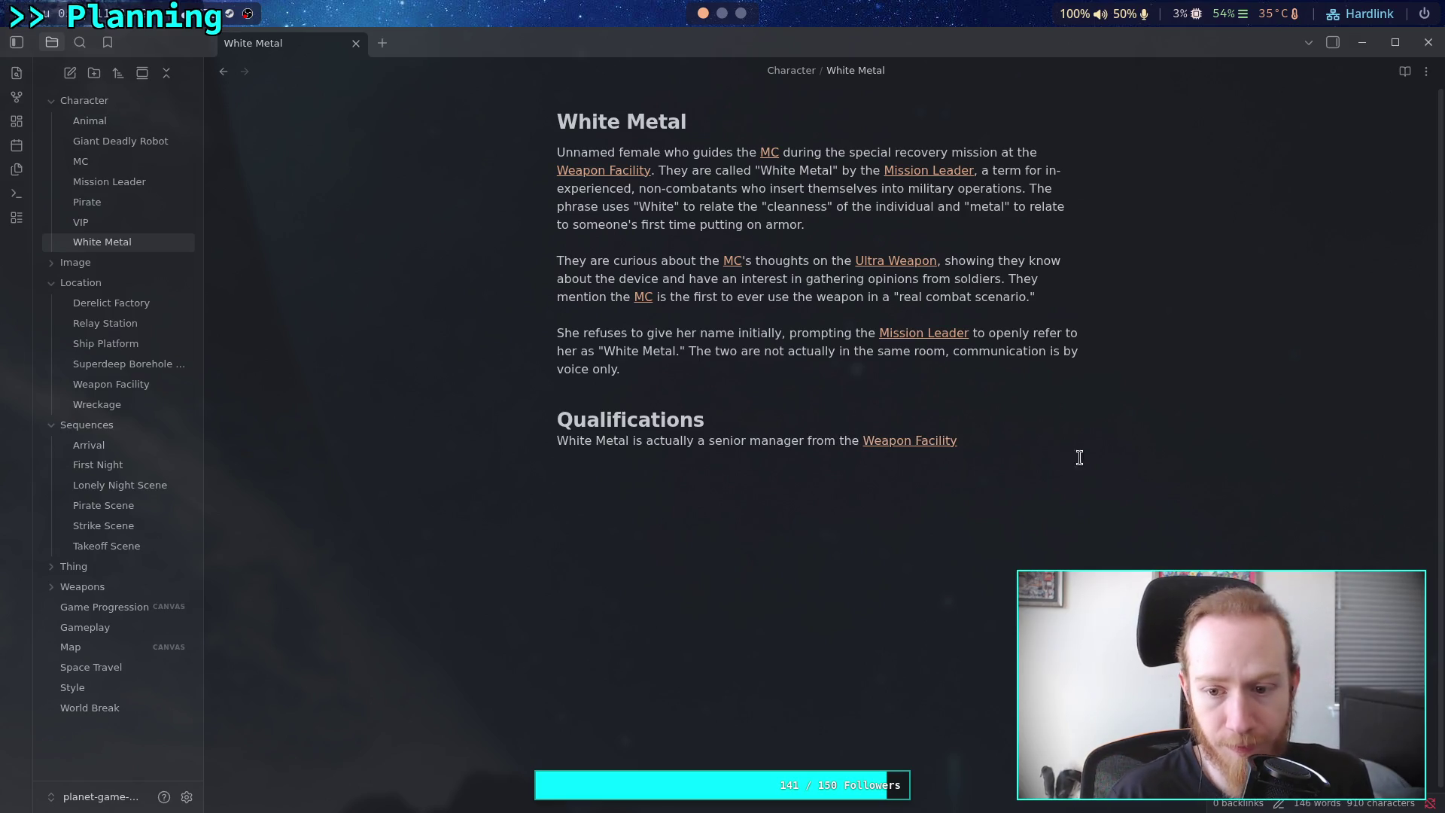
Finish with ', closely involved in site operations, especially the weapons testing program.'
click(1043, 437)
text(, clo)
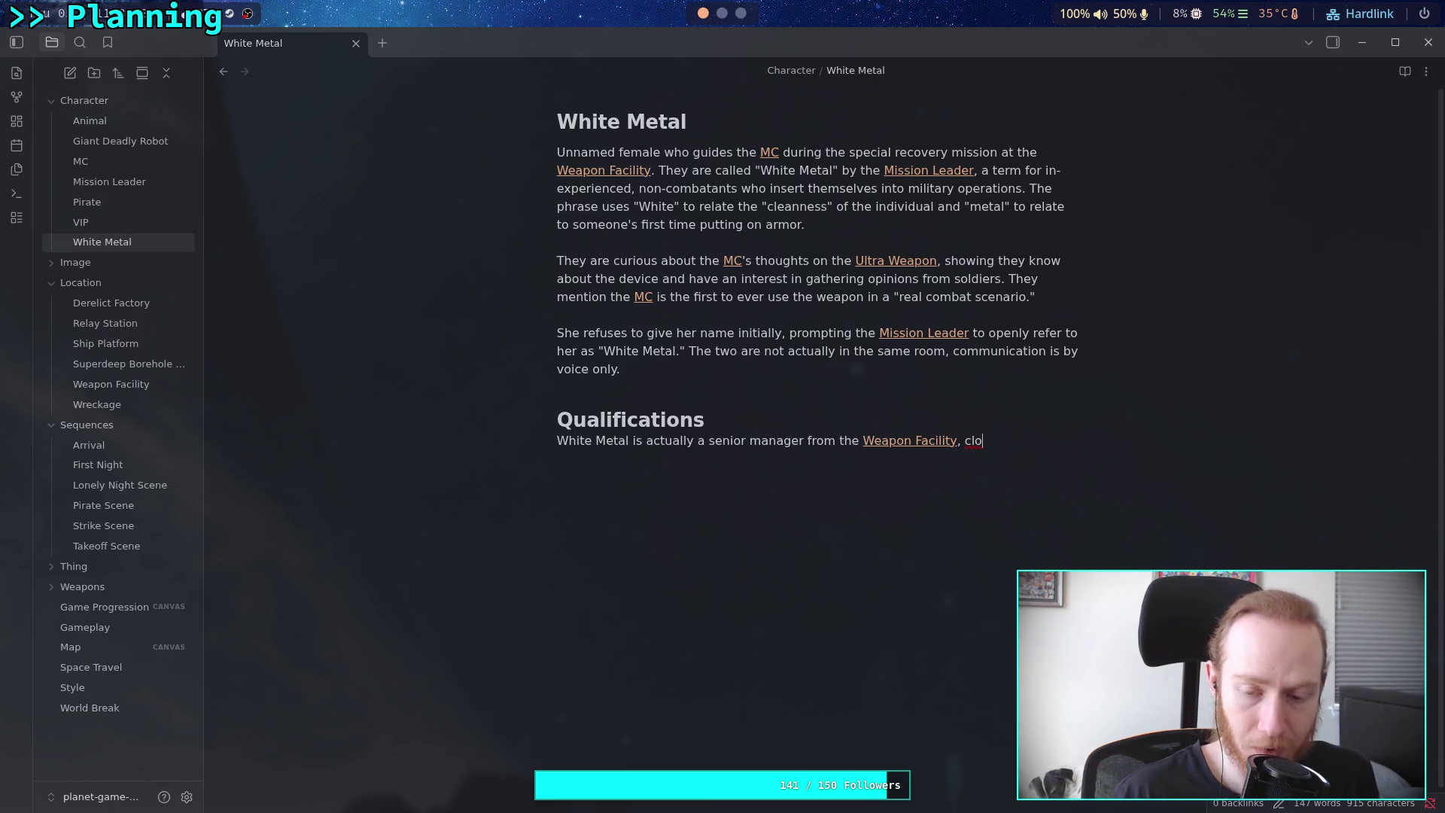
text(sely )
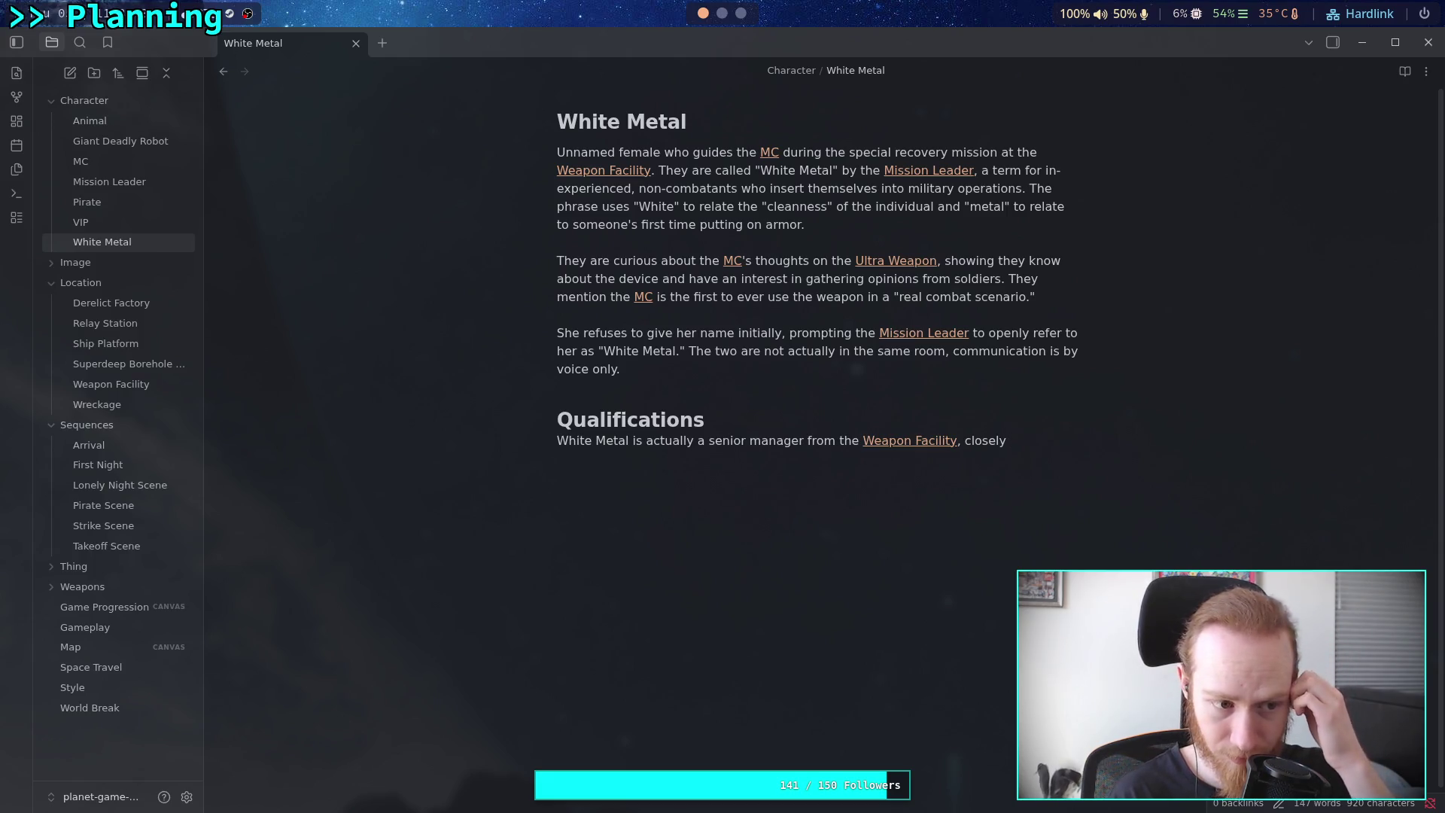
text(involved in site operations)
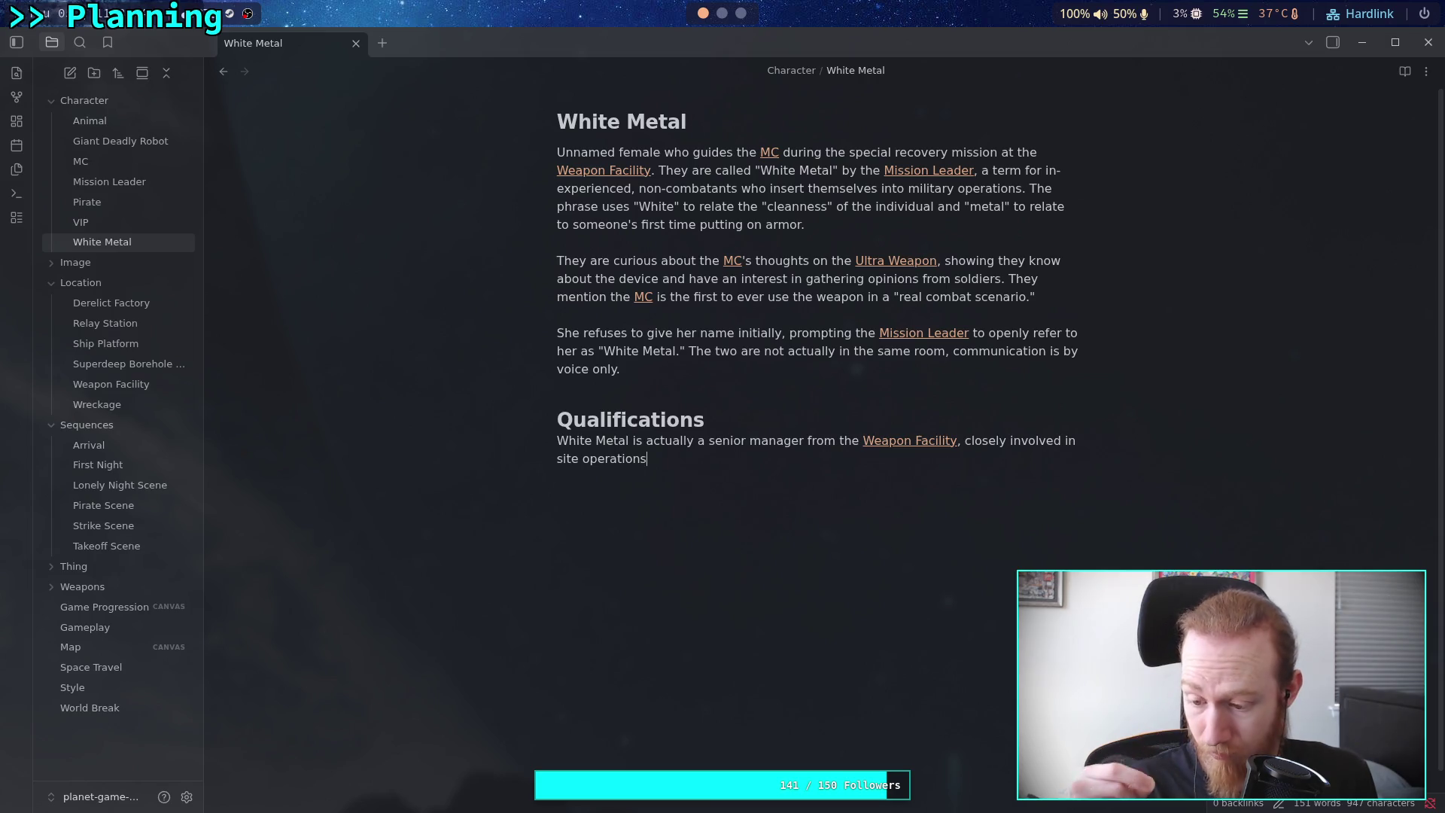
text(and)
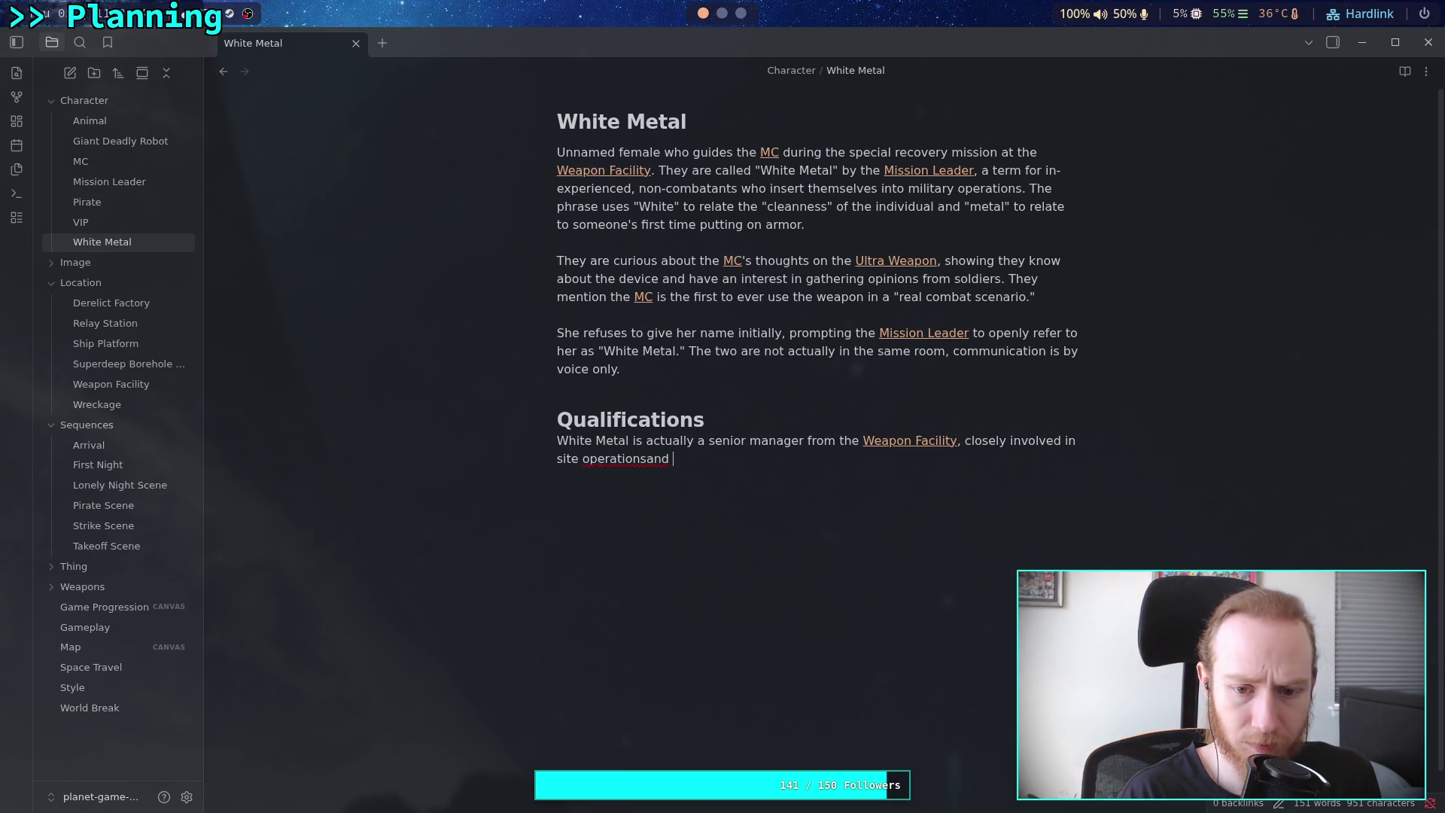
key(BackSpace)
key(BackSpace)
key(BackSpace)
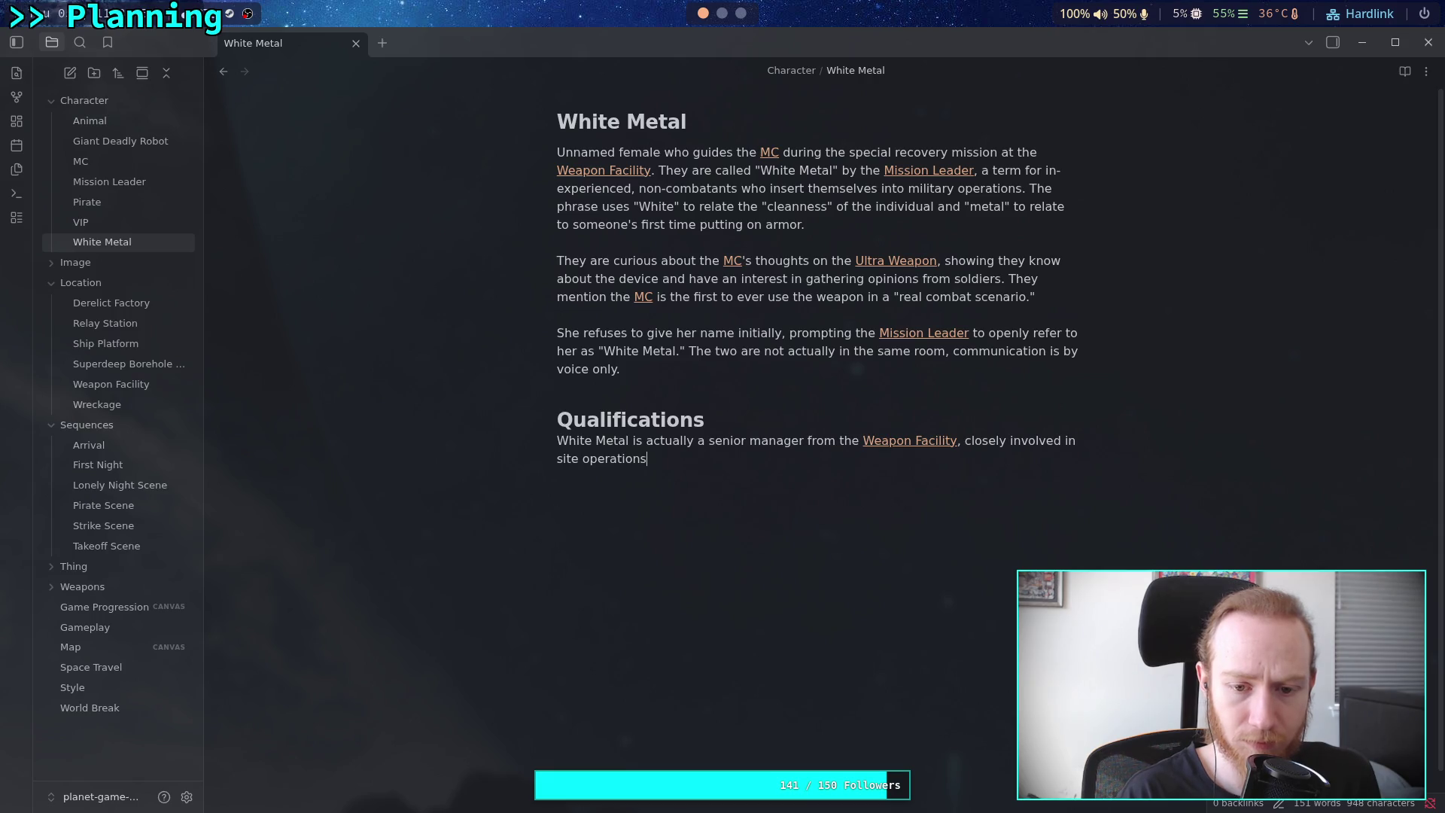
text(, e)
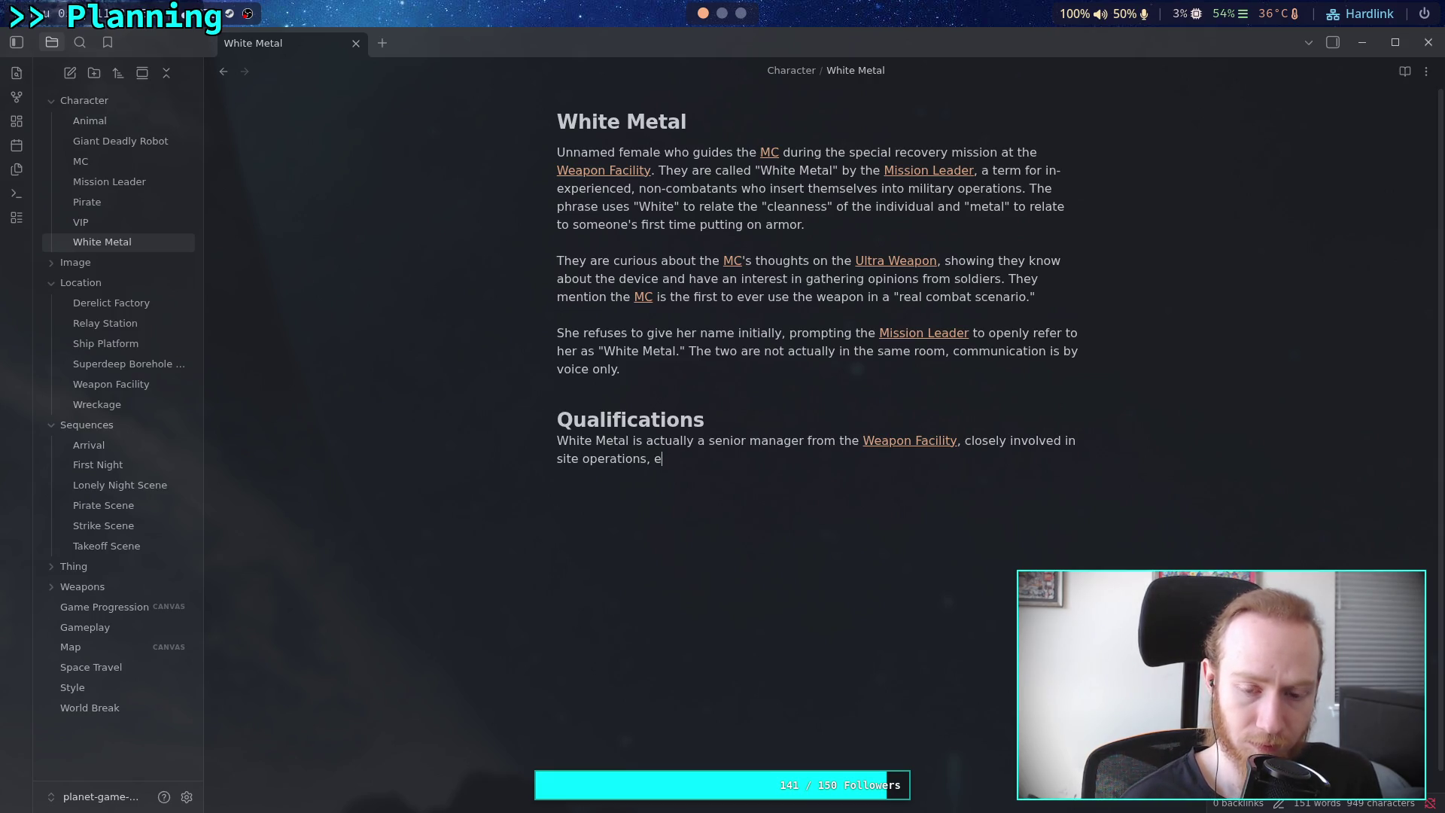
text(speciall)
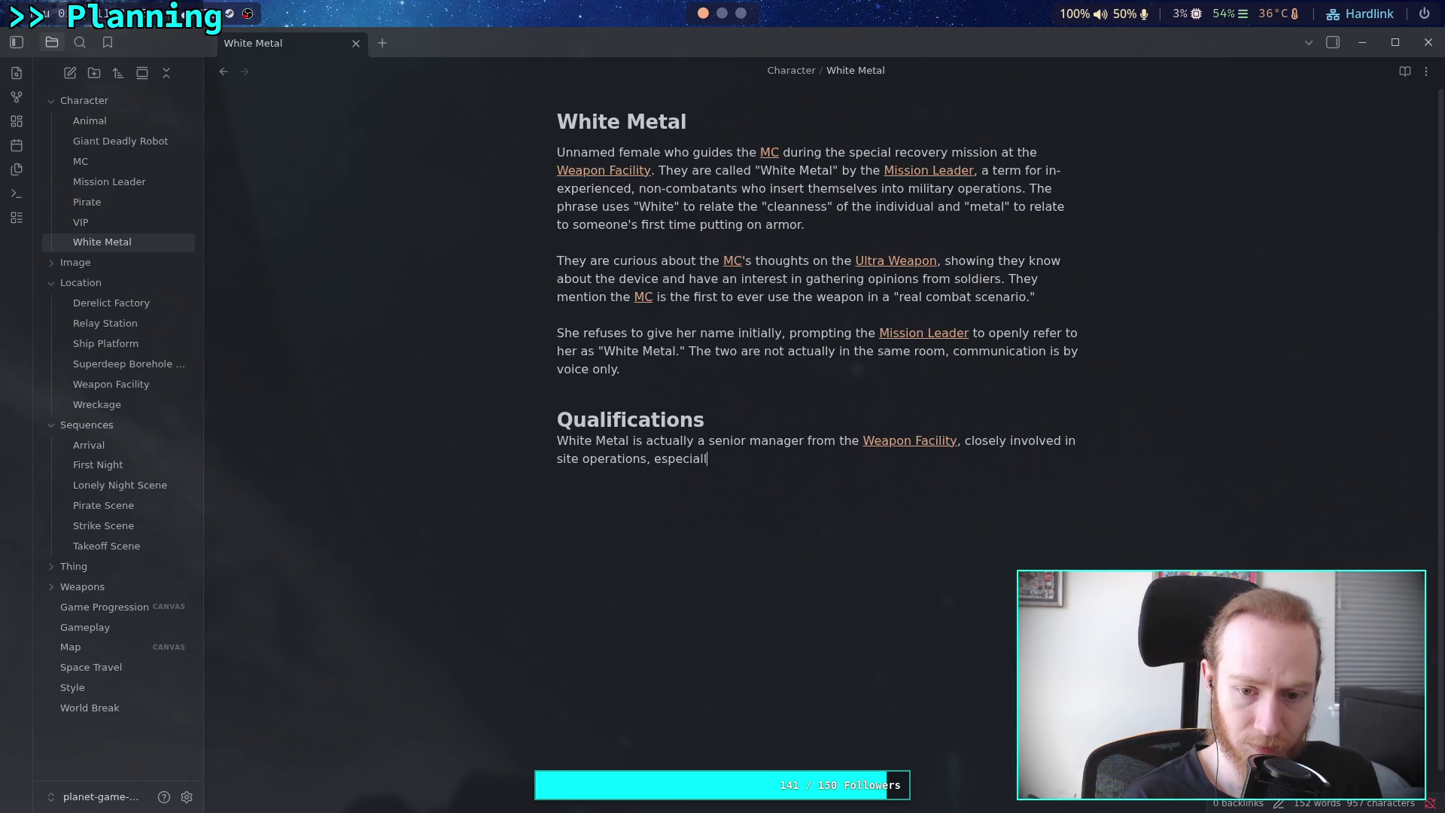
text(y the weapons )
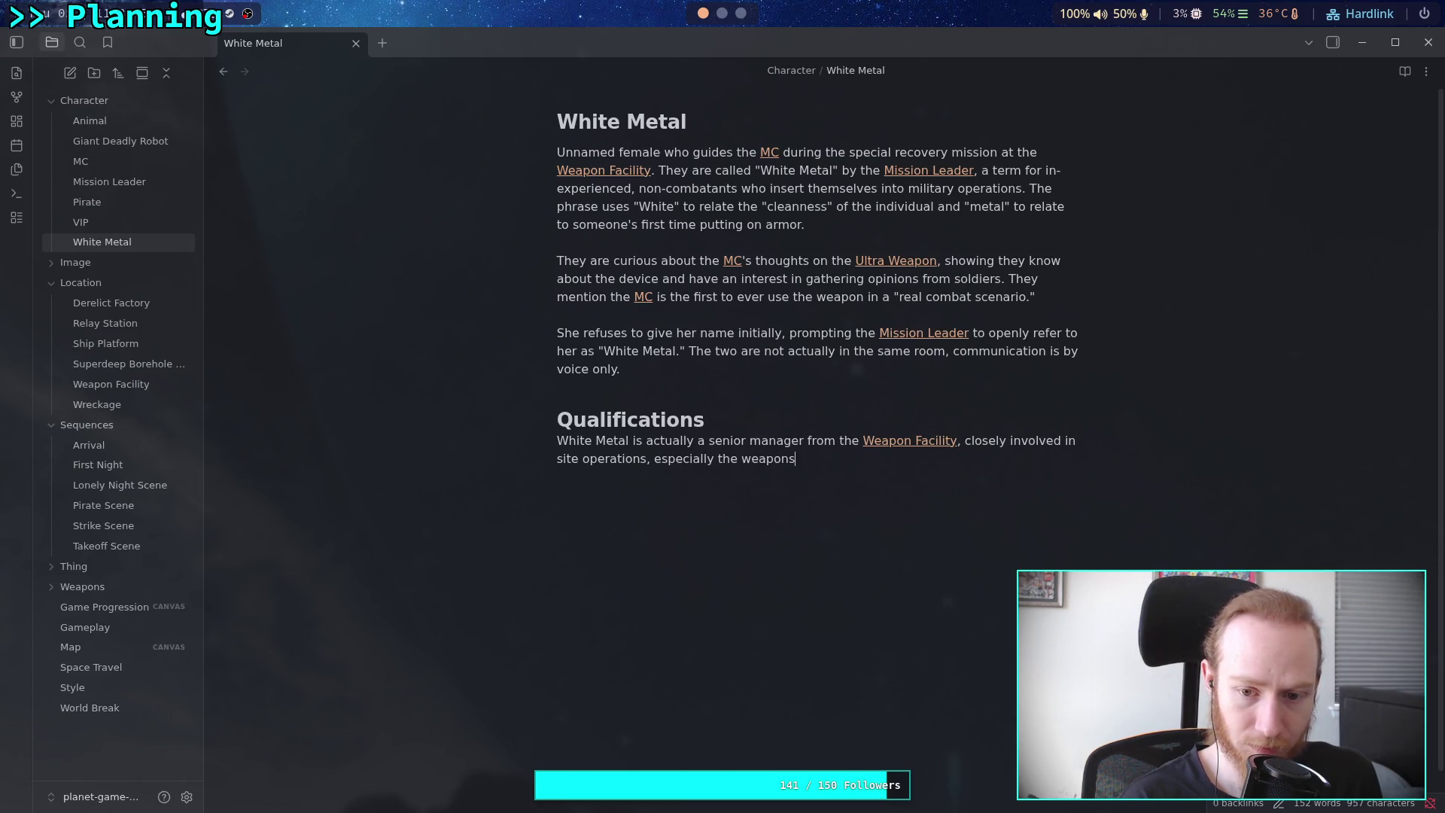
text(program.)
key(BackSpace)
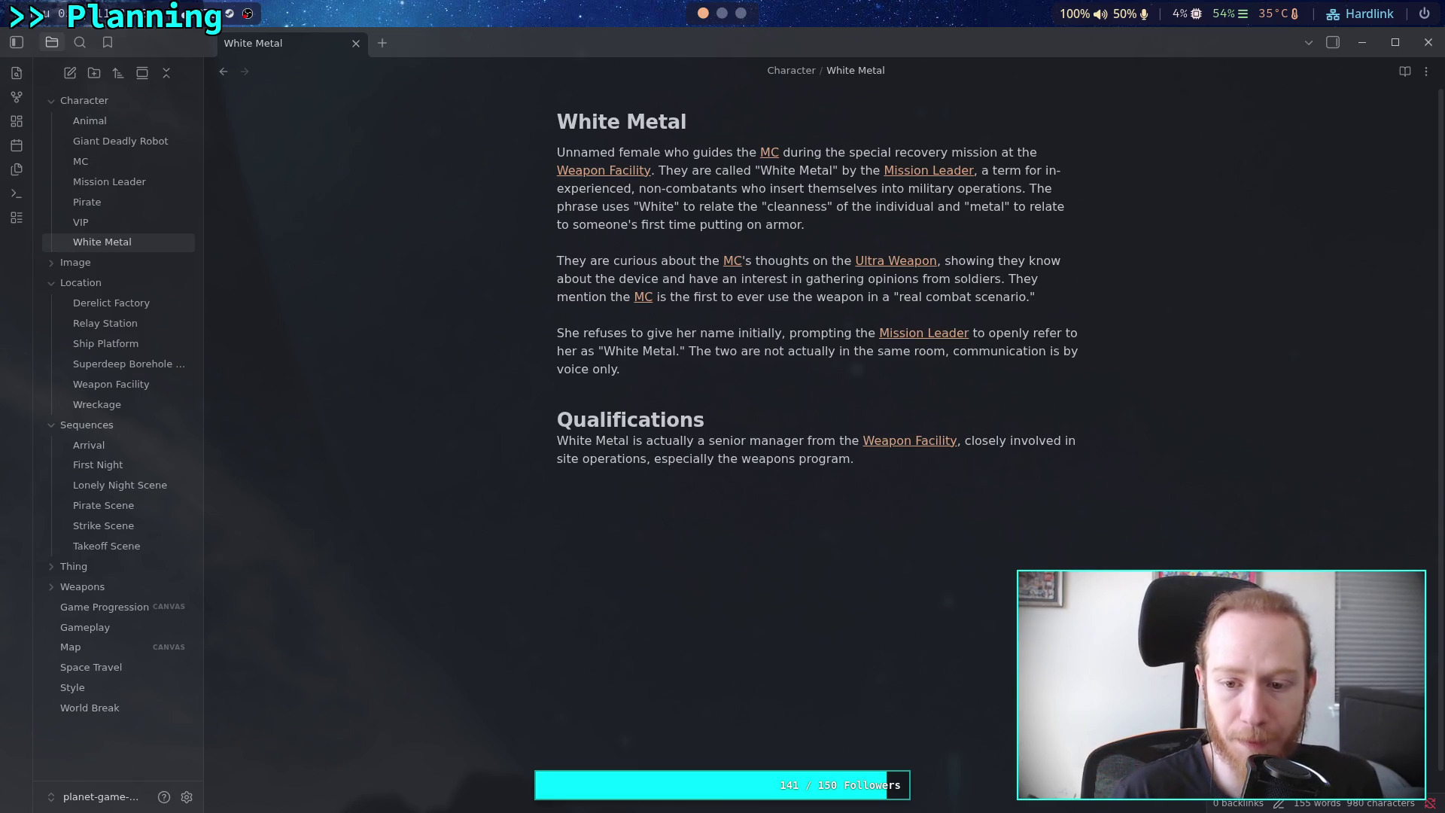
click(798, 458)
text(testing)
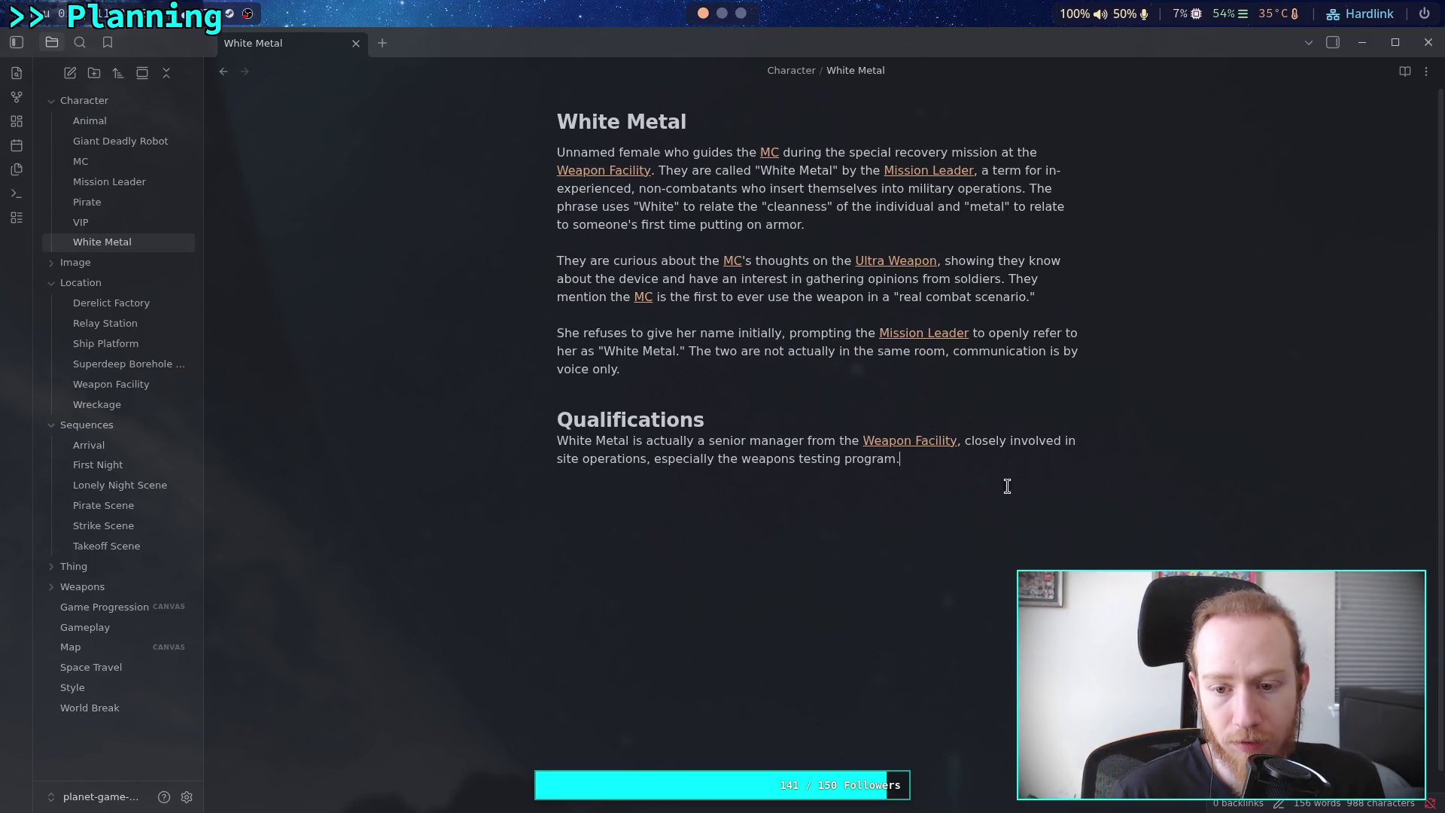
click(993, 550)
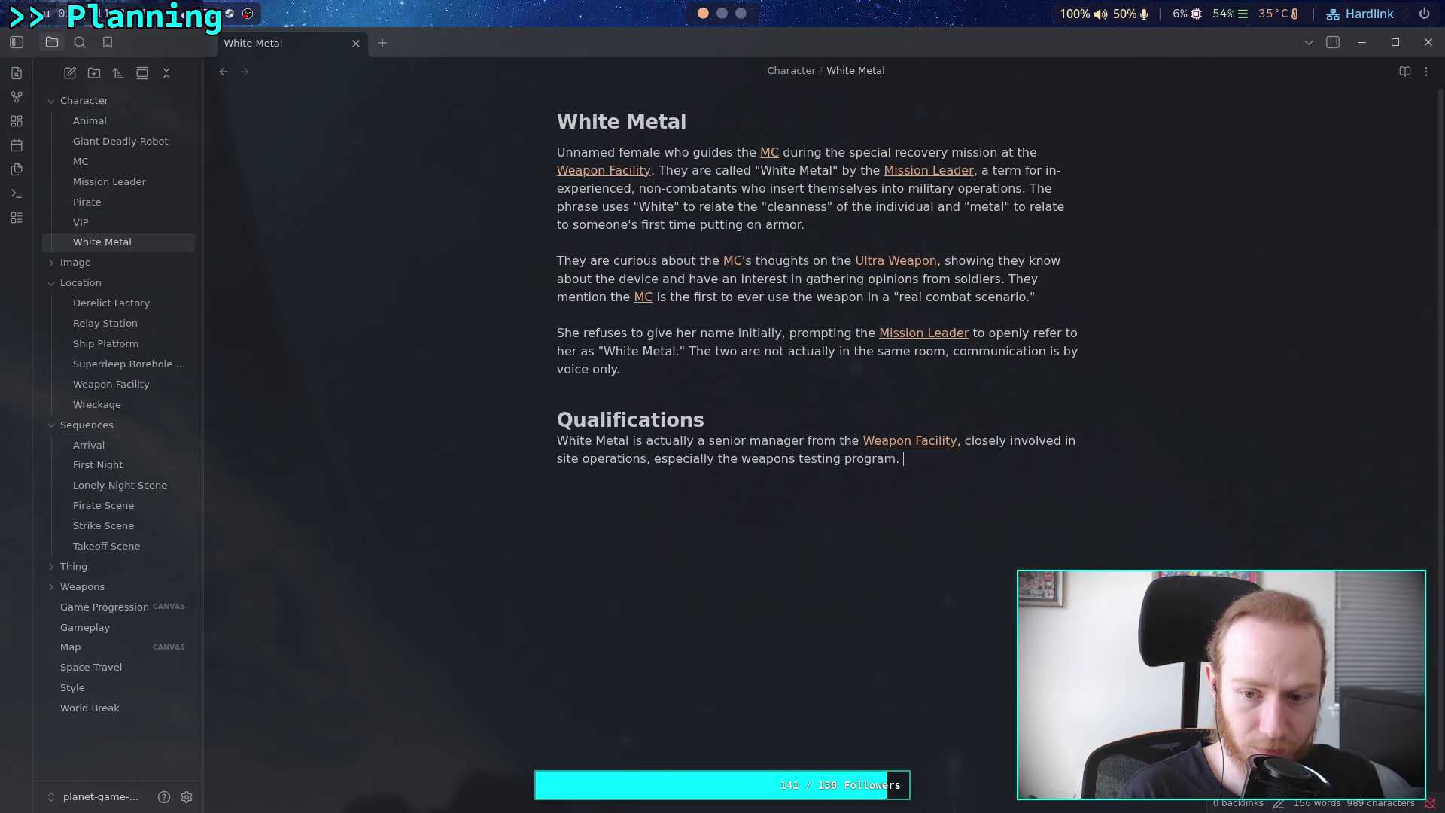
Add the sentence 'This information is not revealed in the game' to the Qualifications paragraph
text(This )
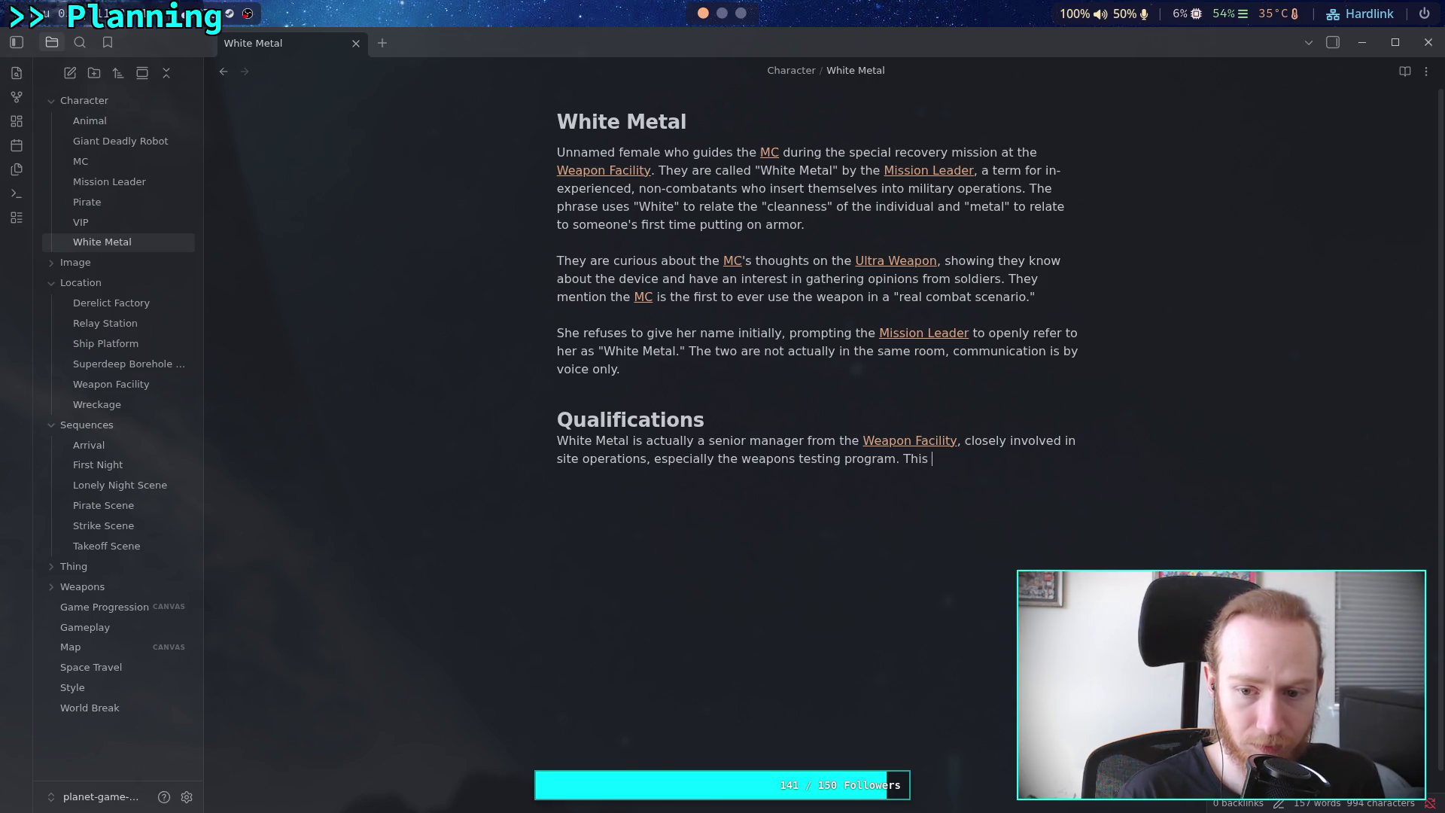
text(information i)
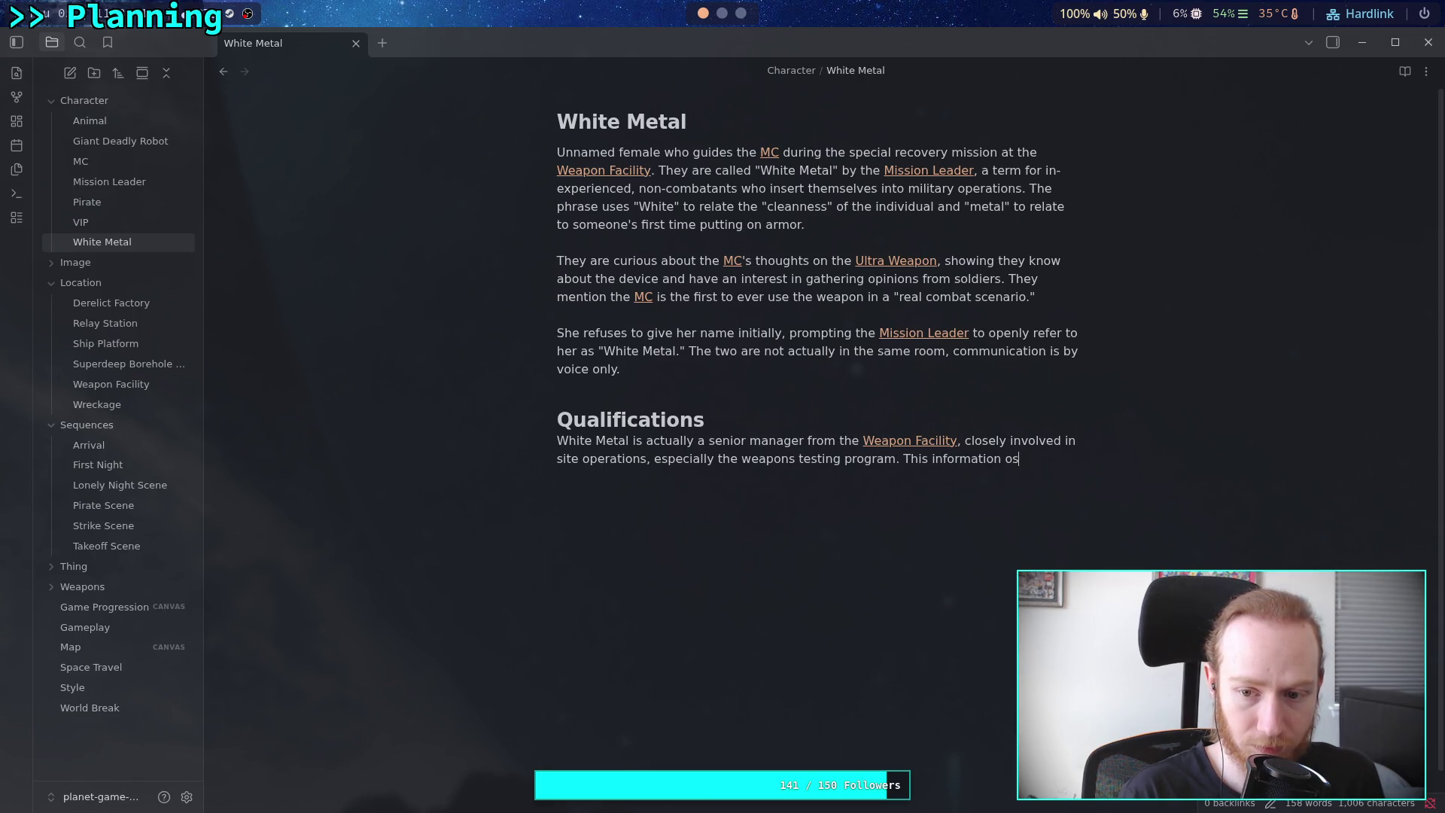
text(s not reviea)
key(BackSpace)
key(BackSpace)
key(BackSpace)
text(ealed )
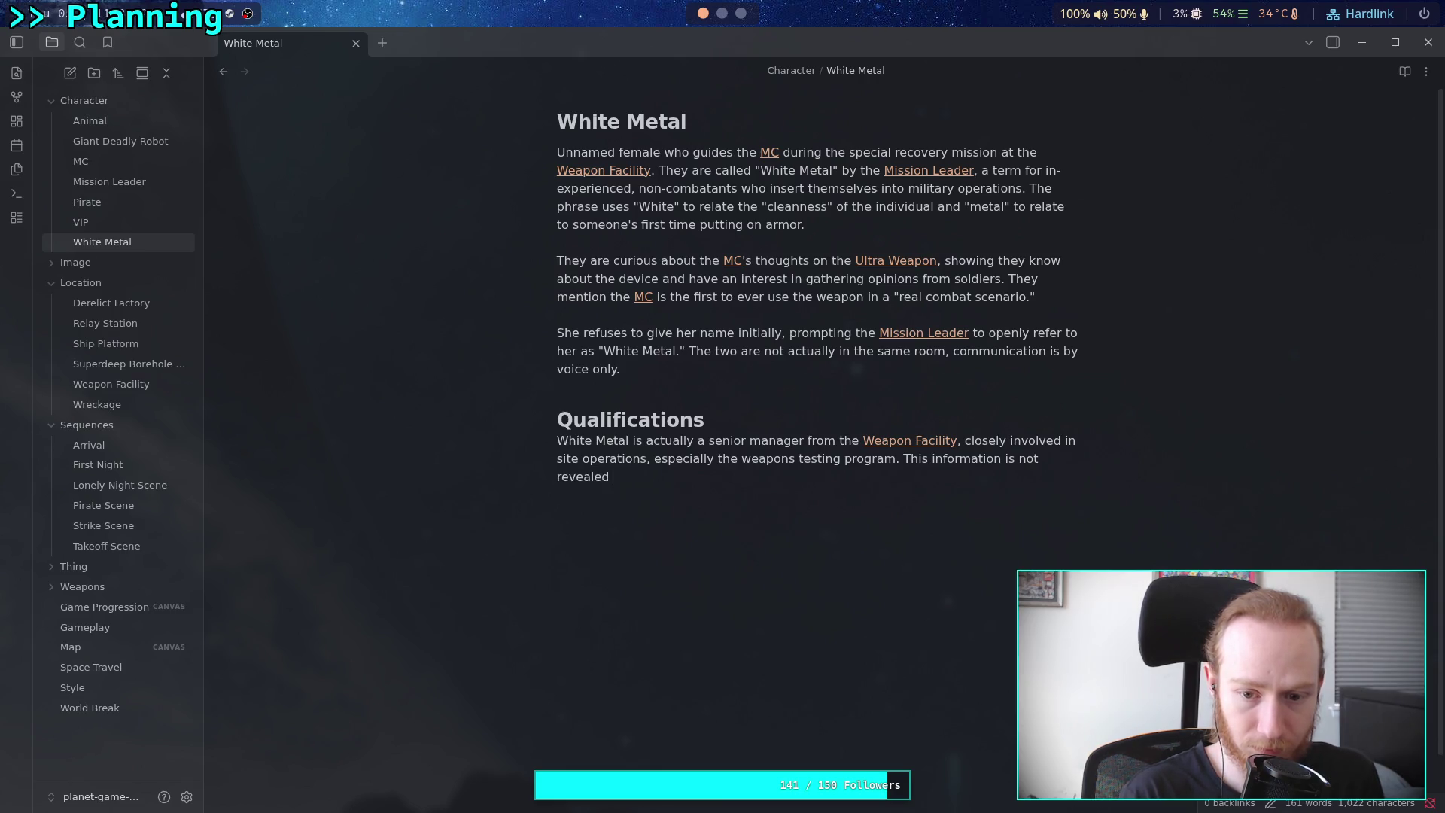
text(in the game.)
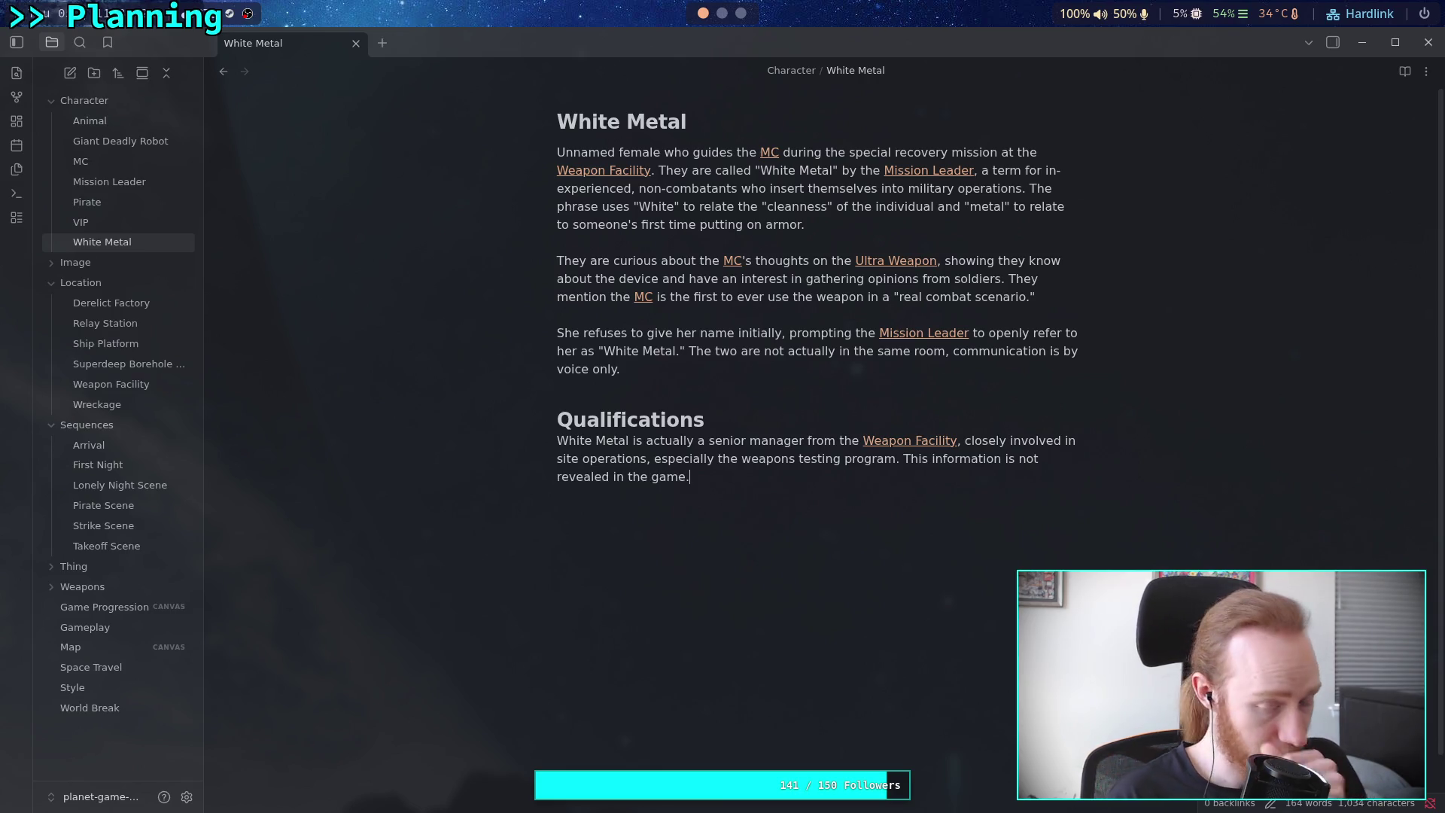
key(Return)
key(Return)
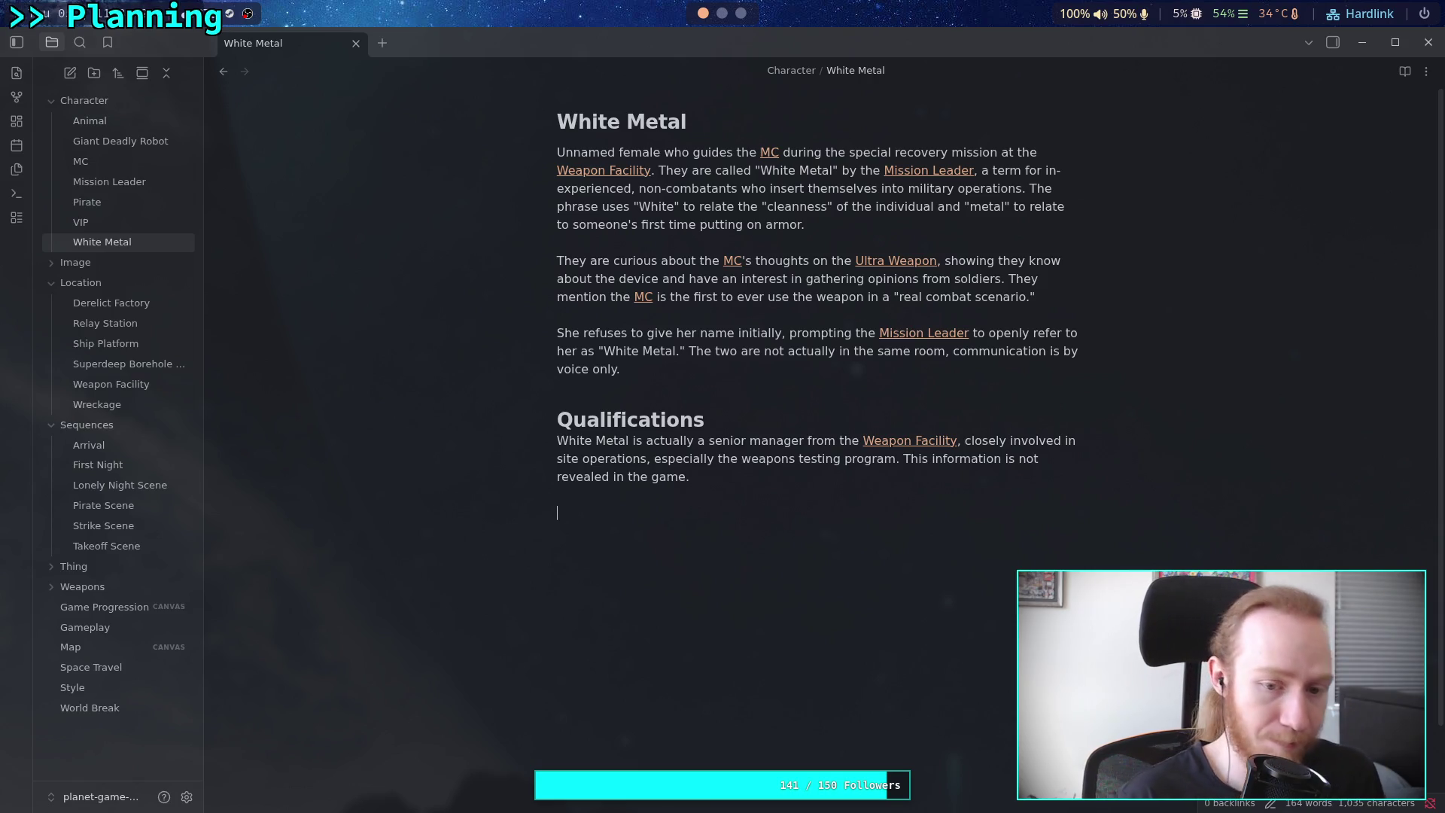
text(#)
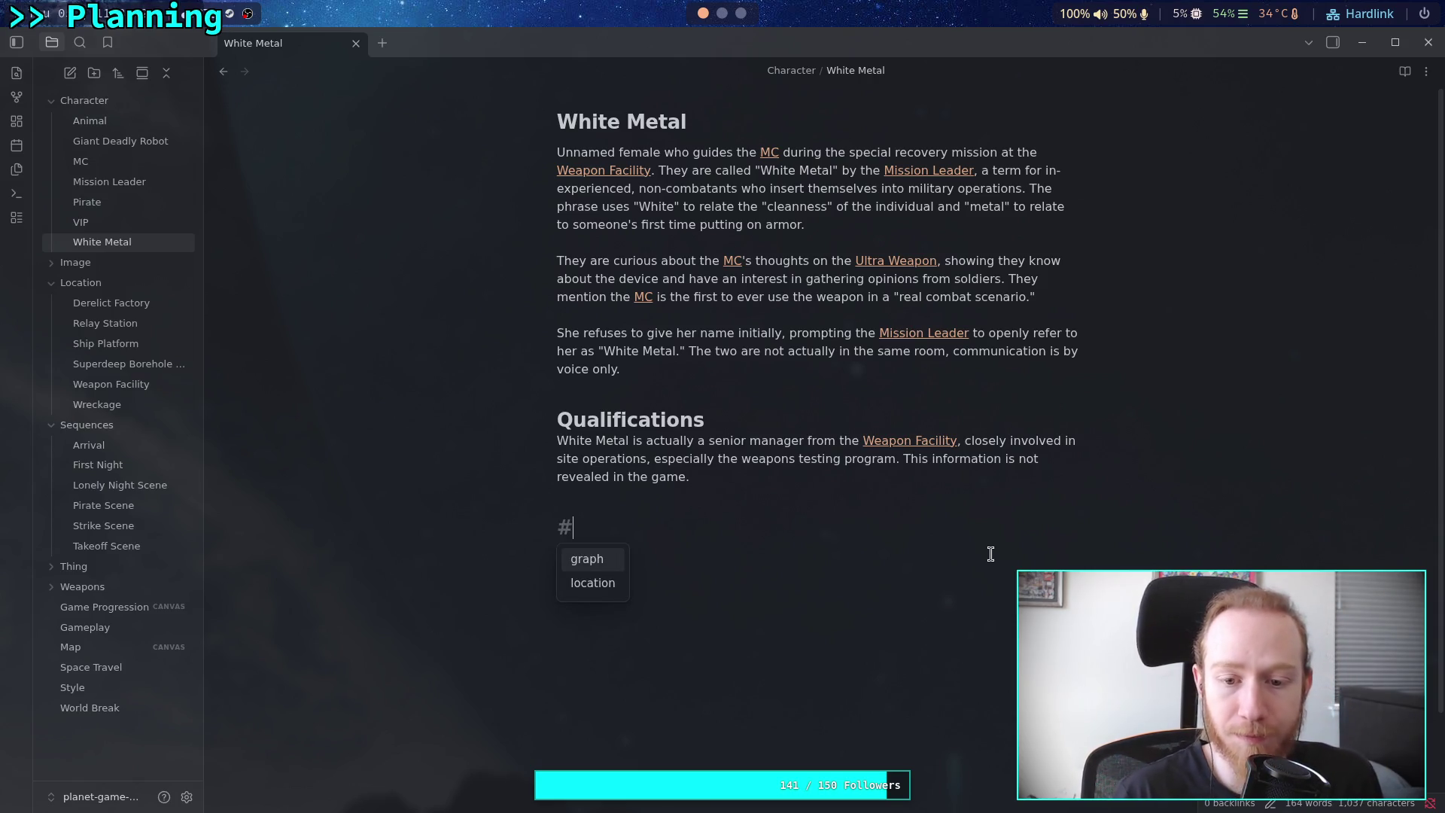
click(817, 469)
key(BackSpace)
Extend it with 'only hinted at by the tone of their voice and questions to the [[MC]]', deleting the stray #
text(, only hint)
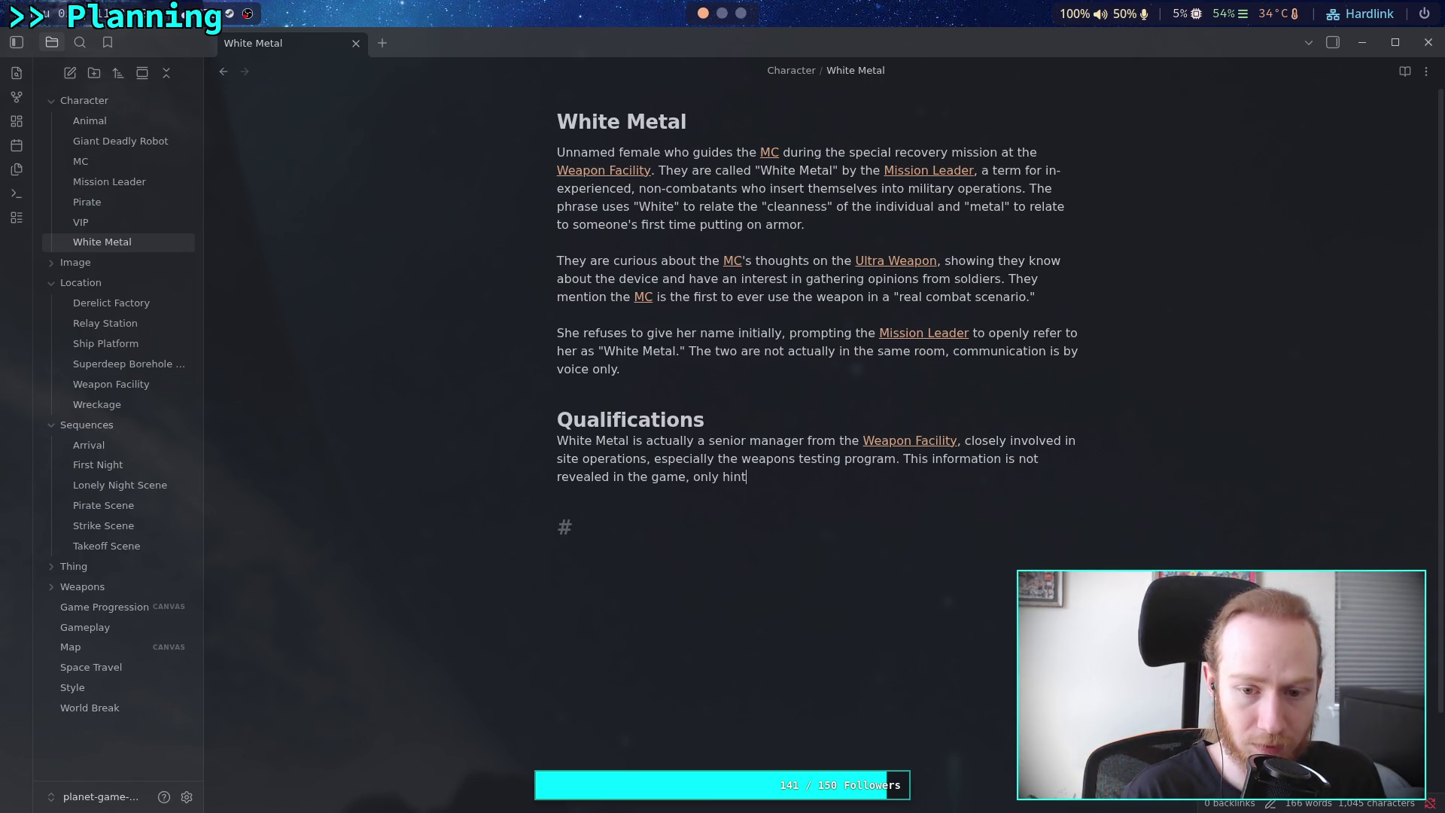
text(ed at by tho)
key(BackSpace)
text(e tone of their voi)
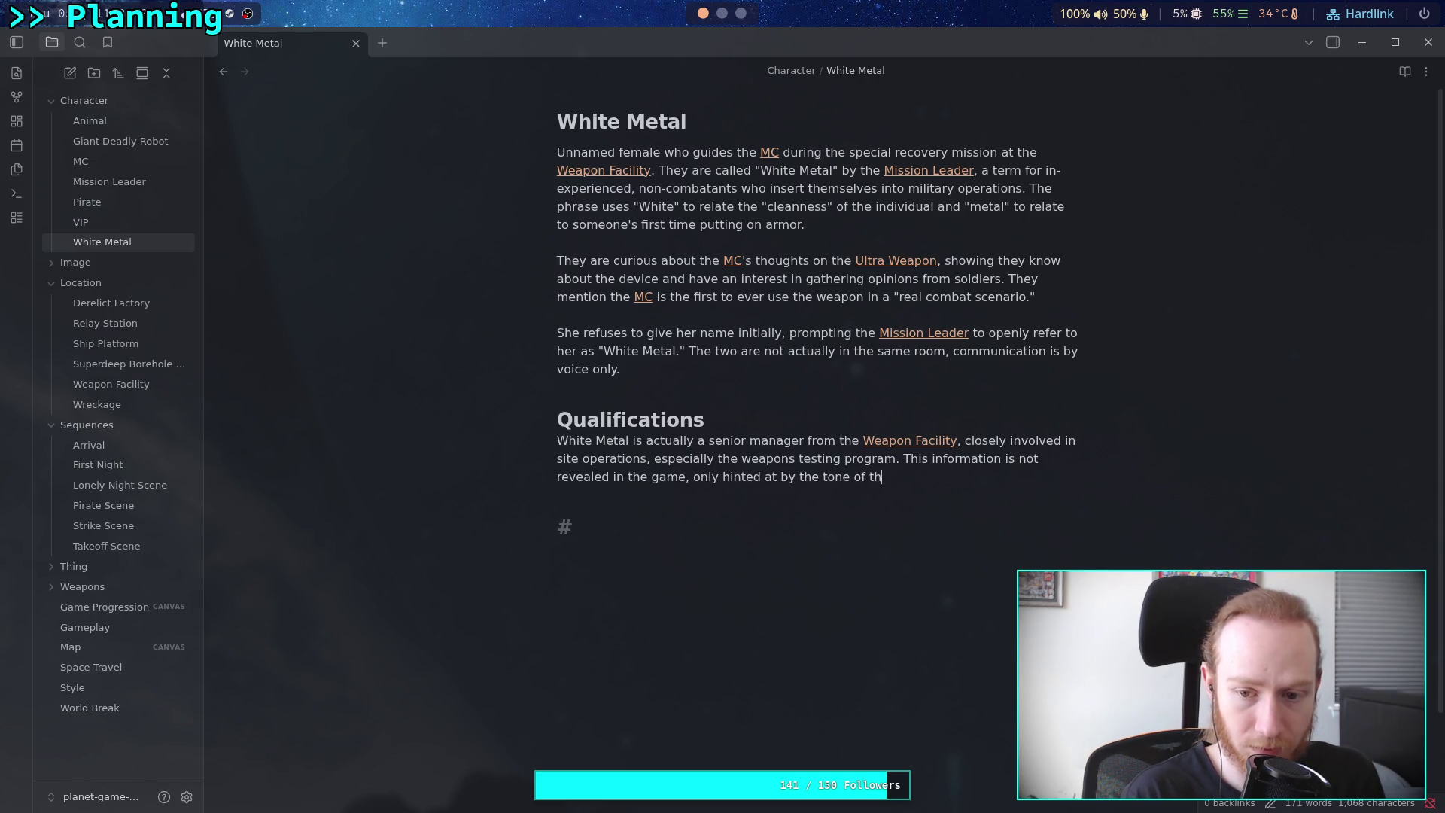
text(ce)
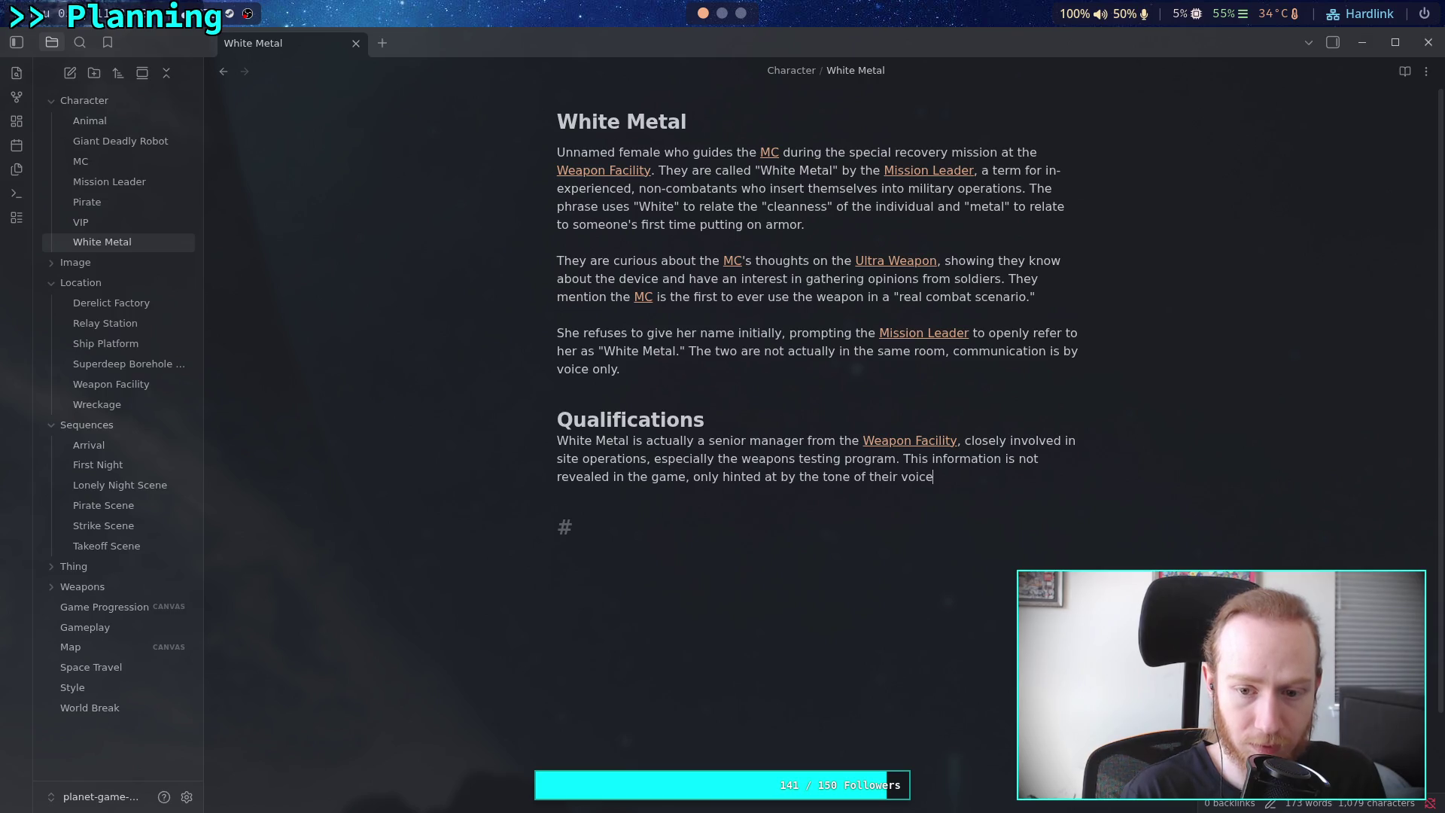
text( and the)
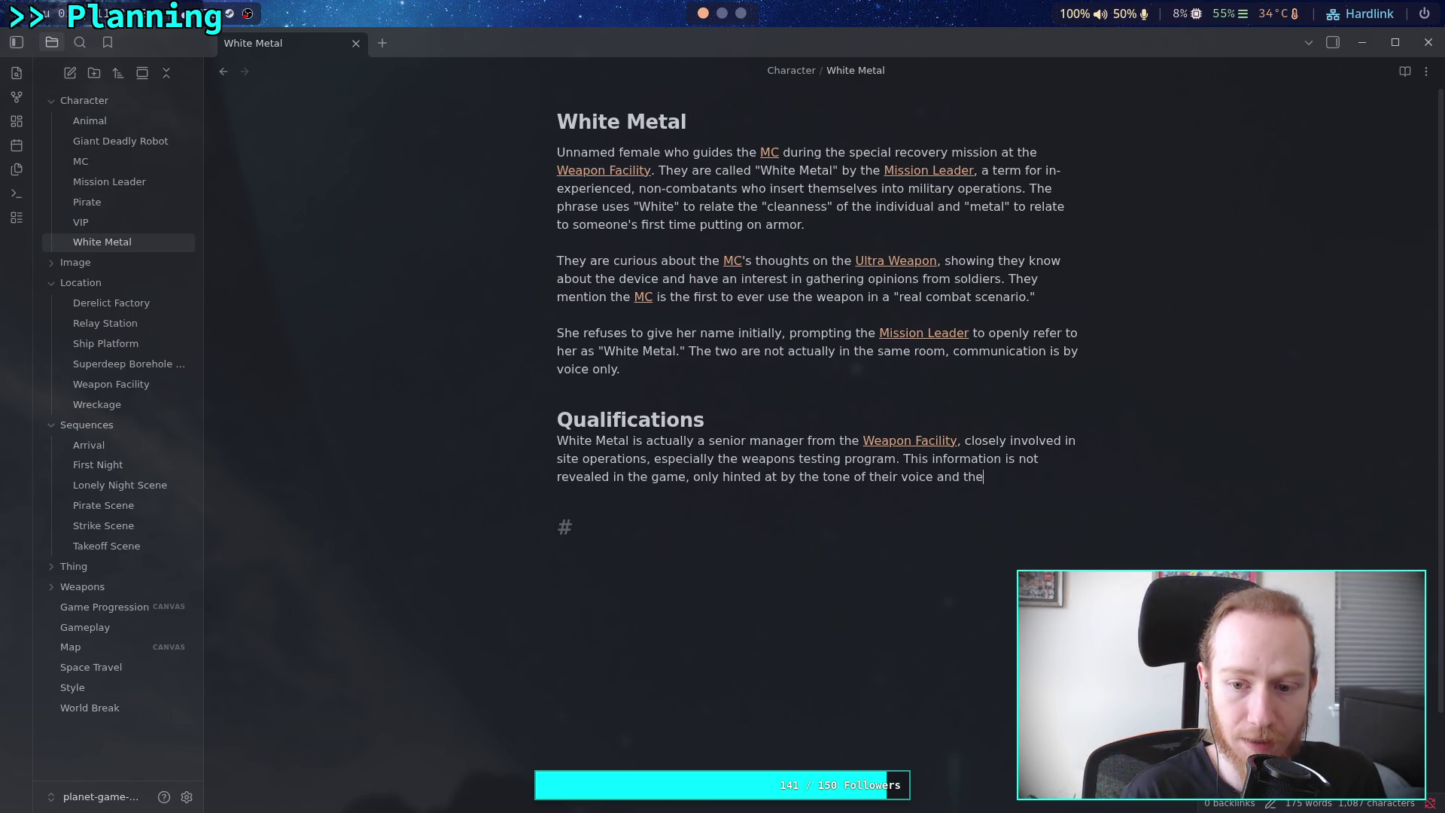
text( questions )
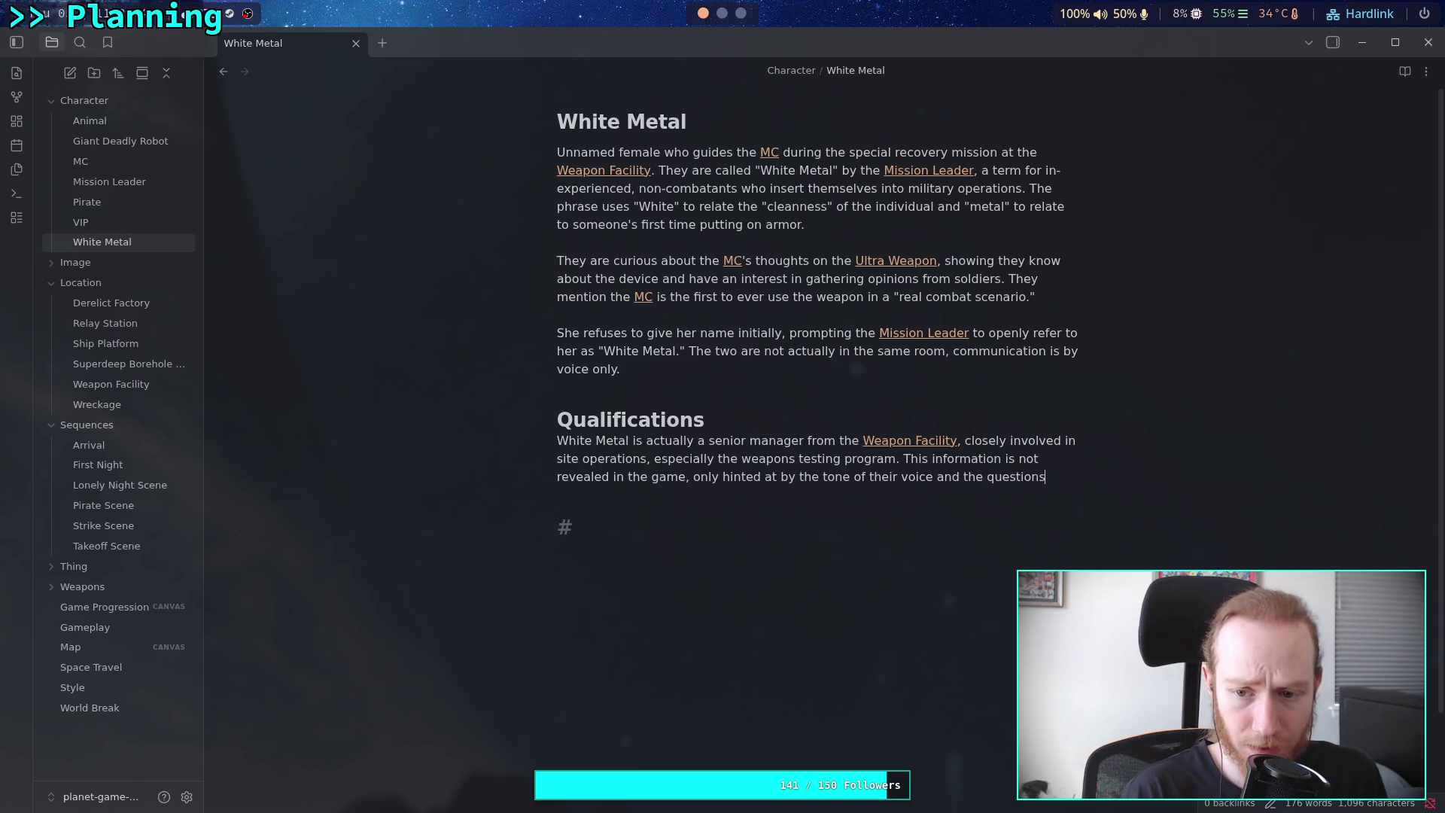
text(they as)
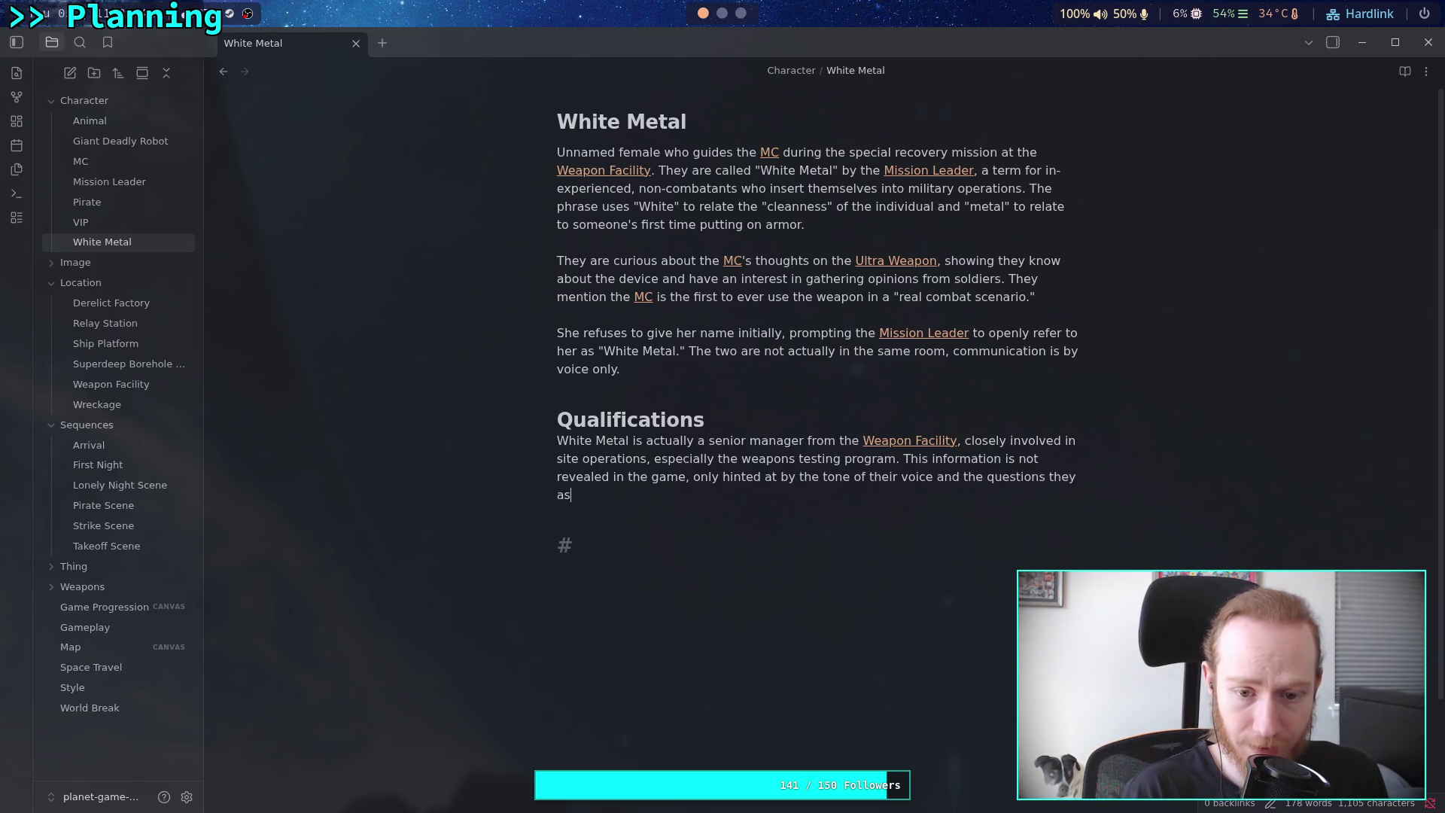
text(k to the [[MC)
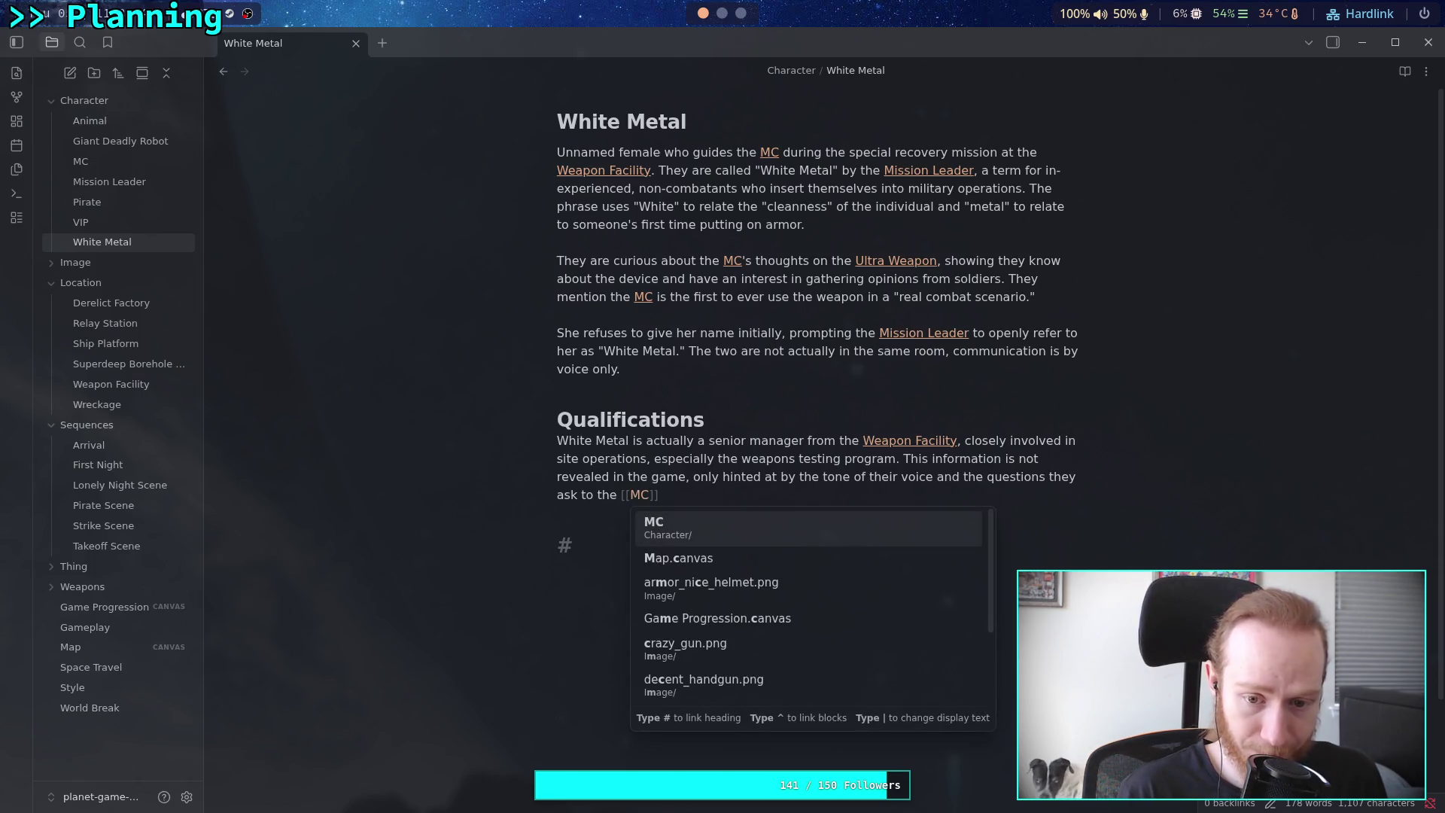
key(Return)
text(..)
click(854, 554)
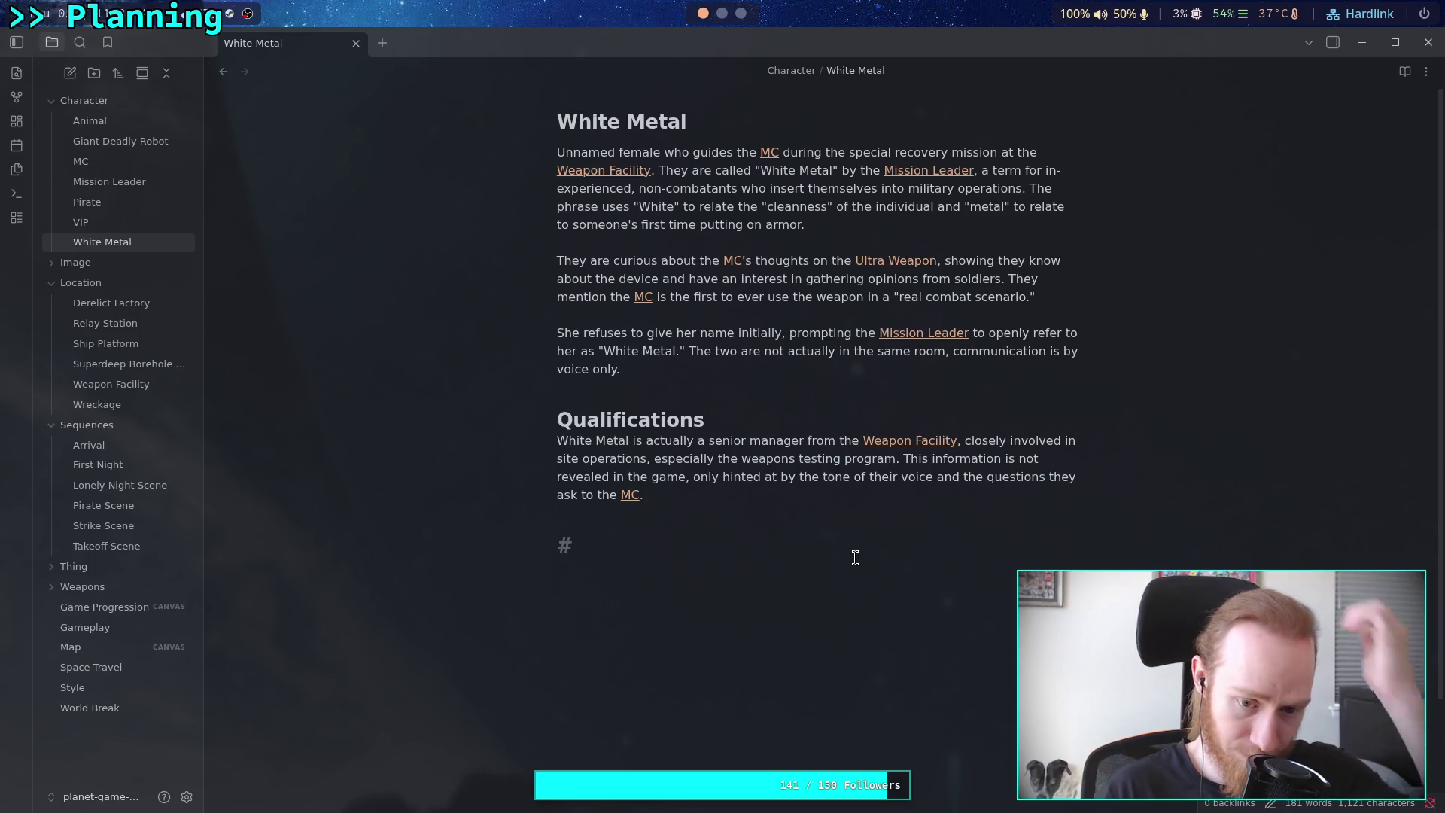
key(BackSpace)
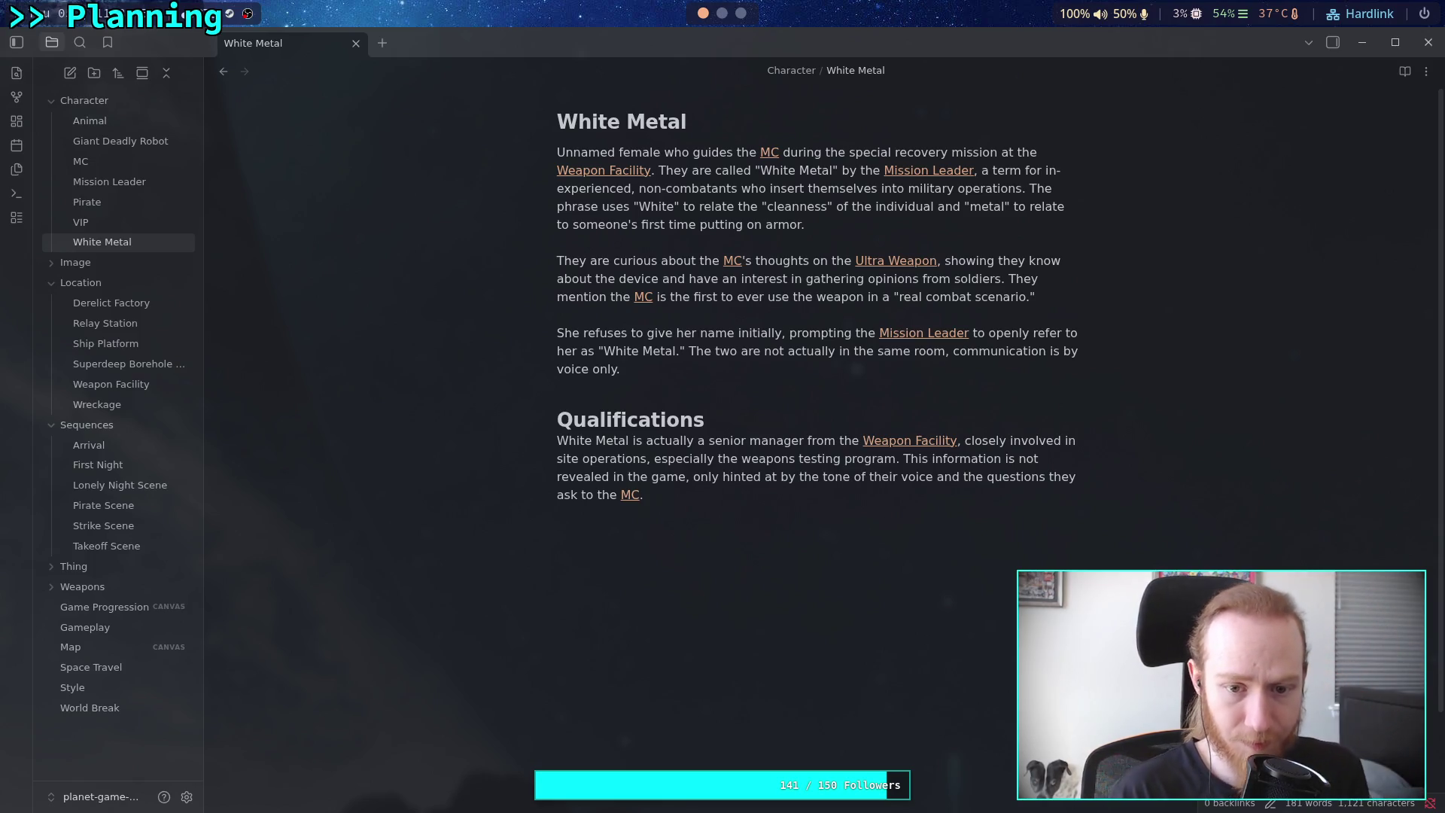
Change '# Qualifications' to a third-level '### Qualifications' heading
double_click(679, 420)
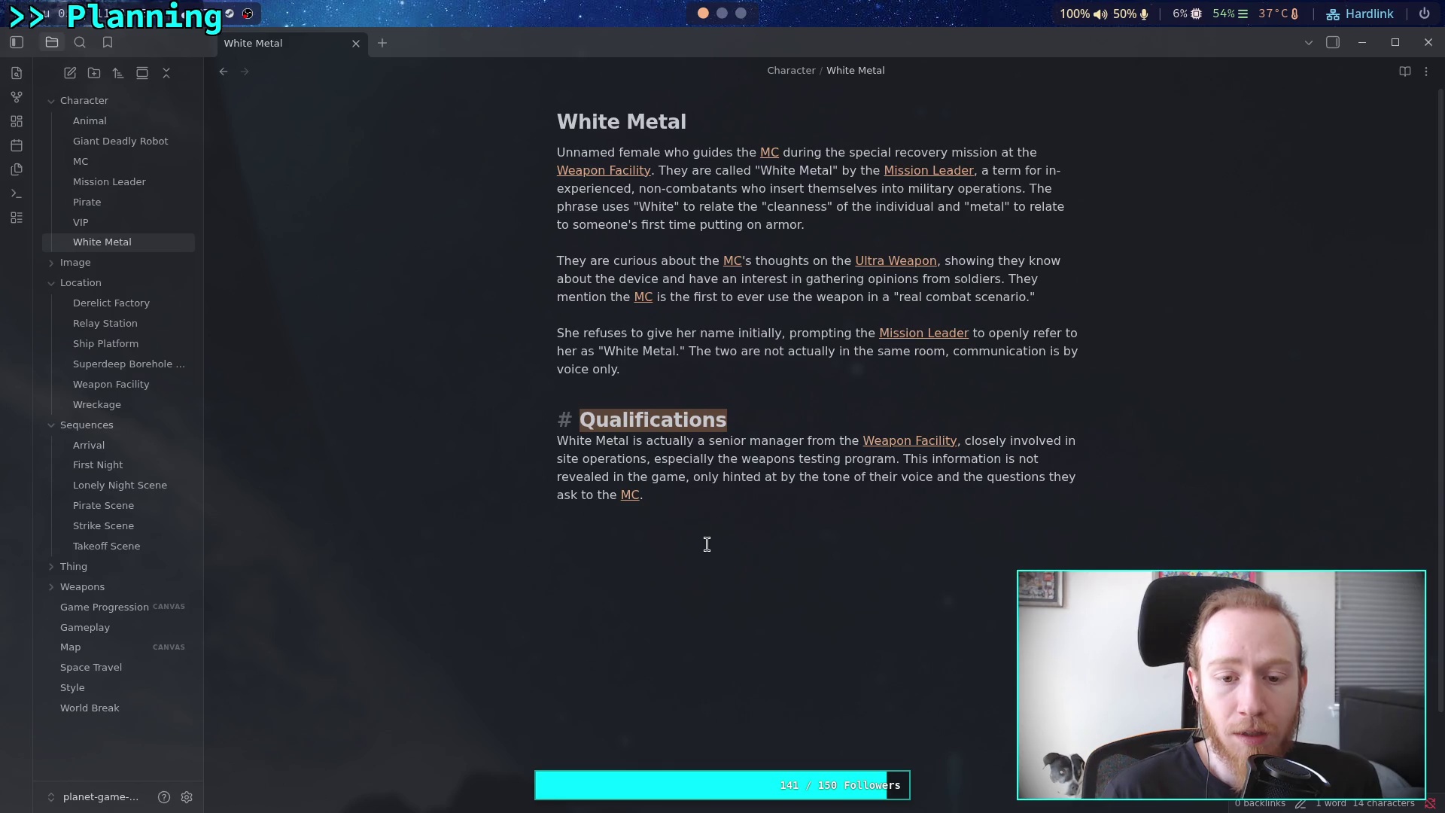
key(Left)
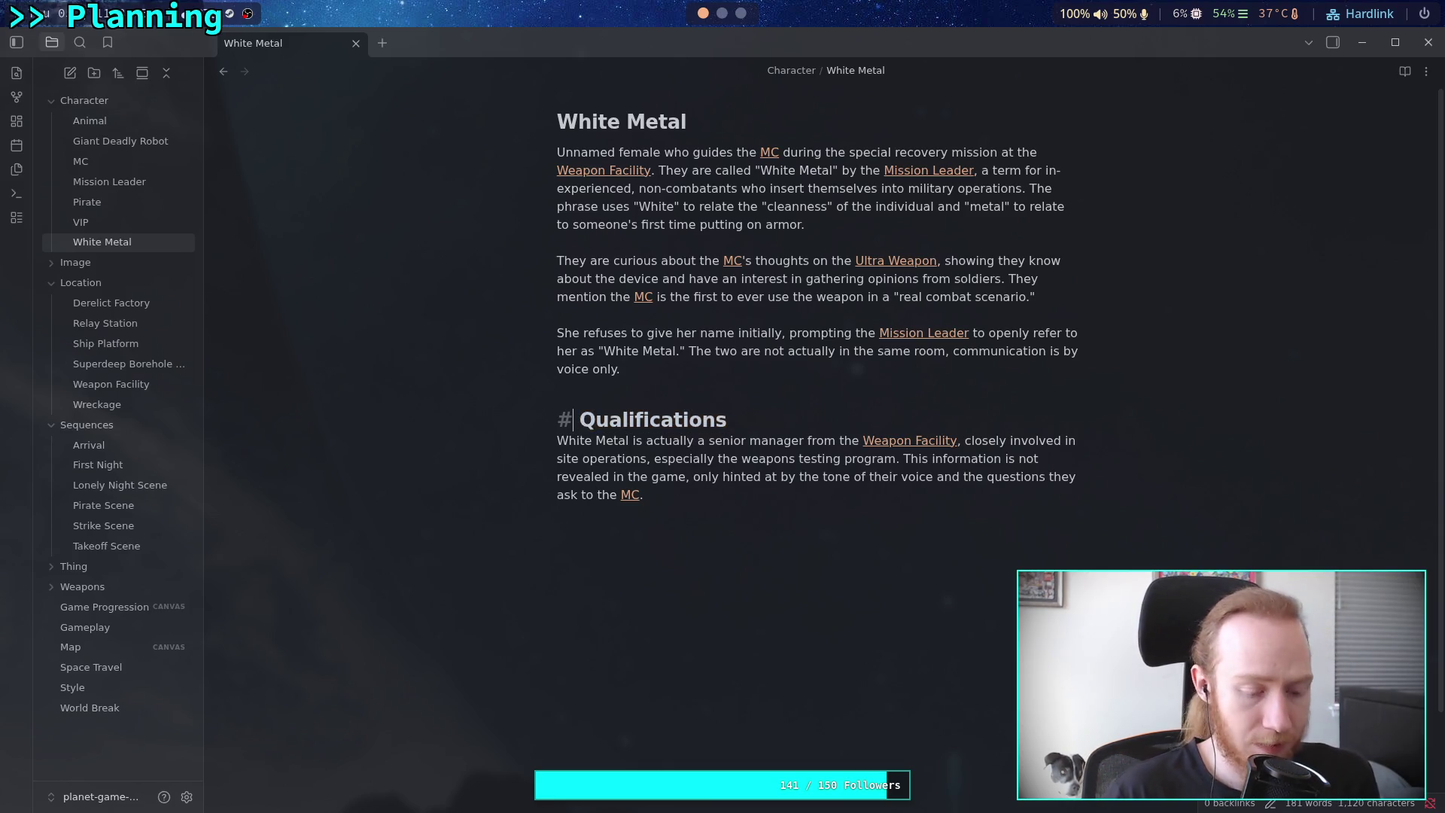
text(##)
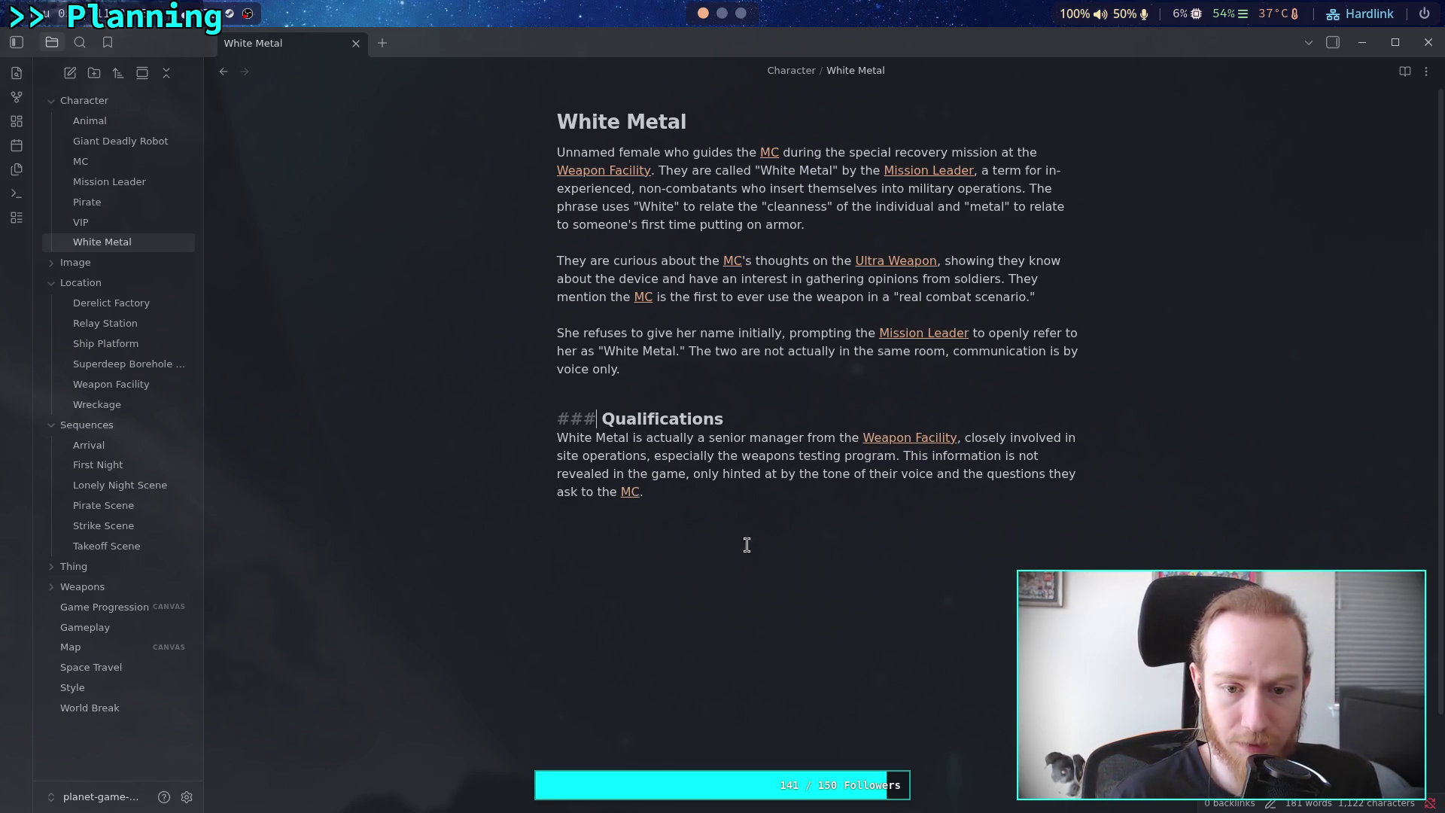
Add a '### How Old?' heading below the paragraph, then switch to the Pirate note
click(728, 547)
text(### )
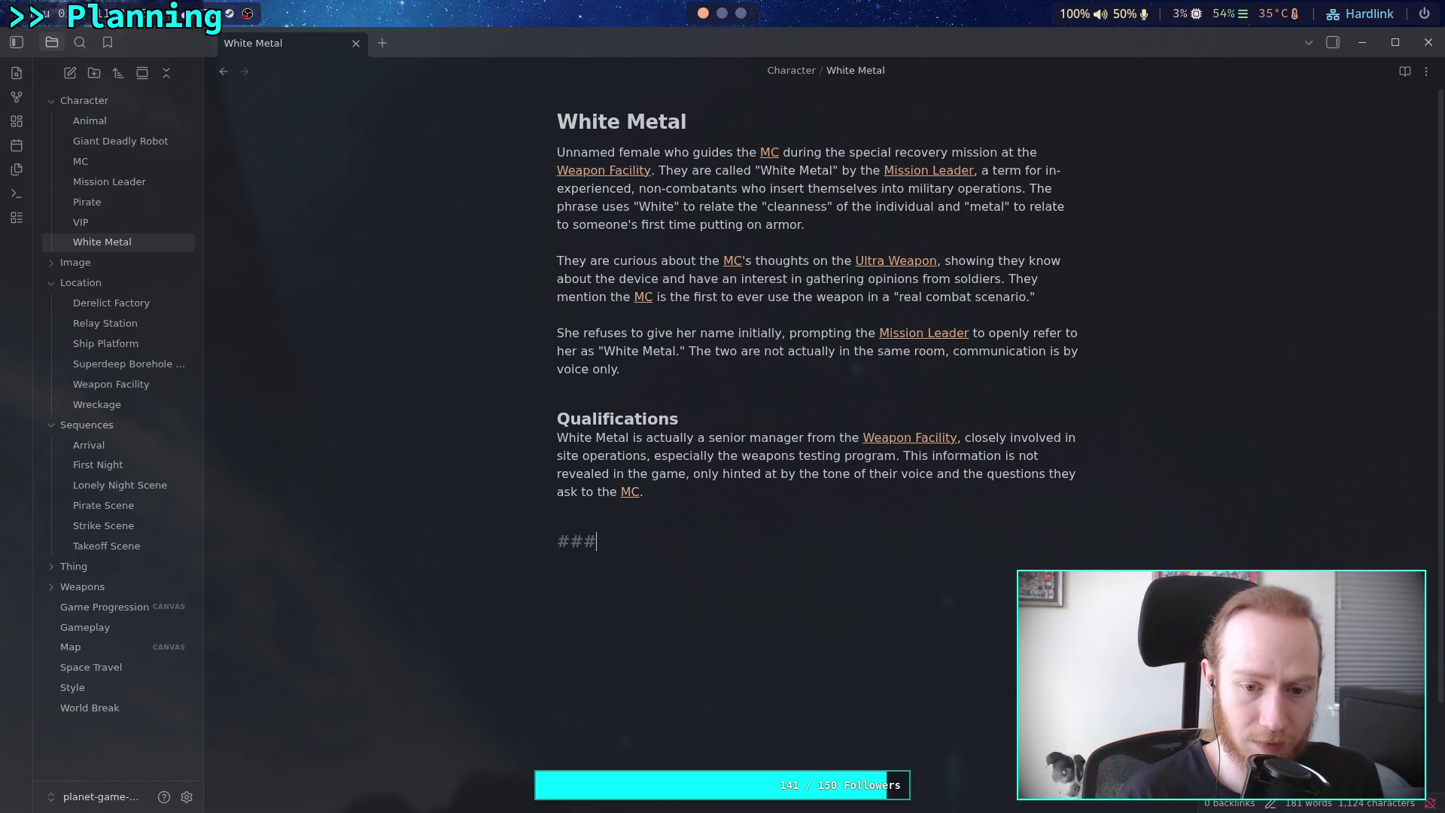
text(How)
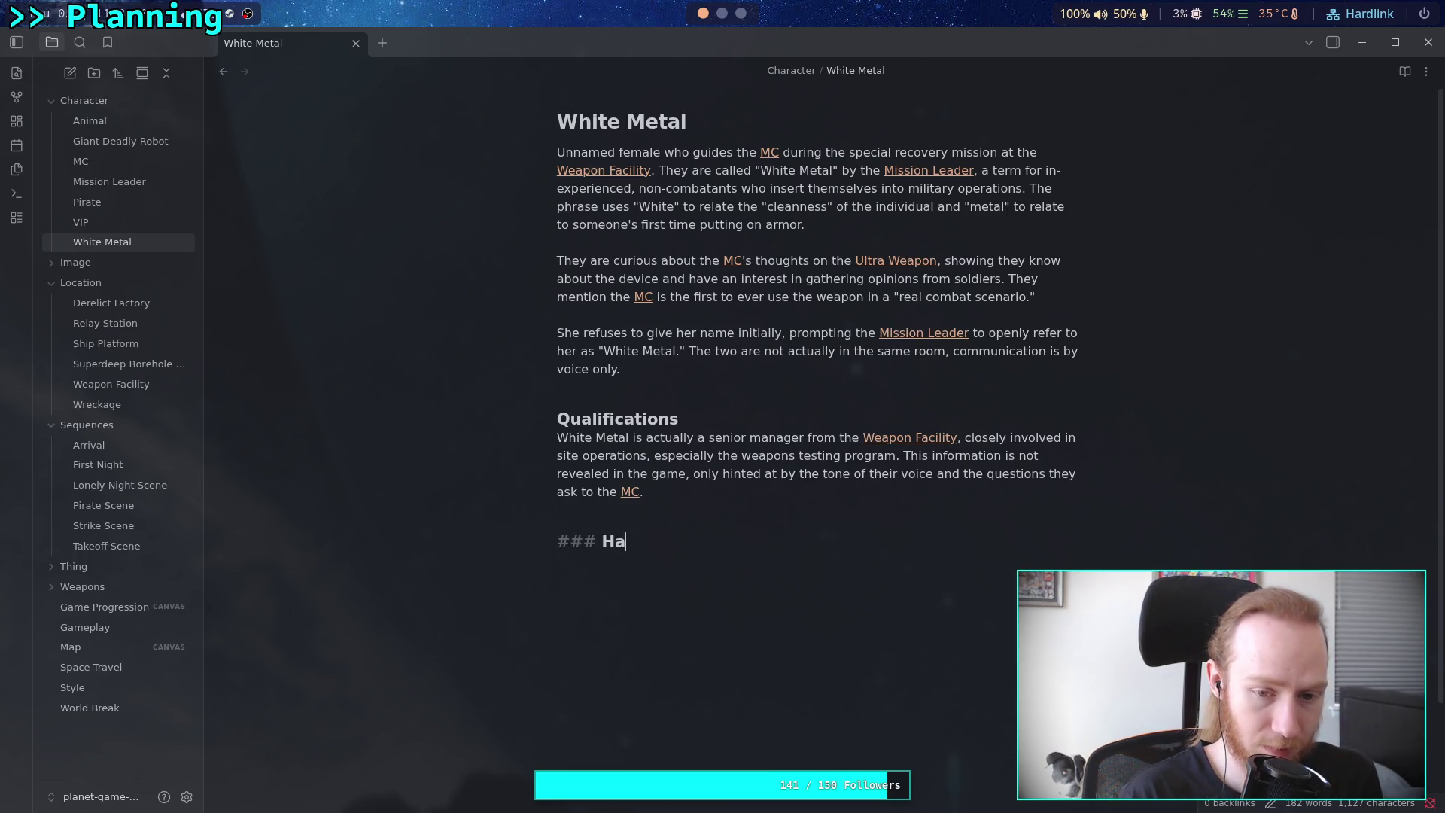
key(BackSpace)
key(BackSpace)
text(ow Ol)
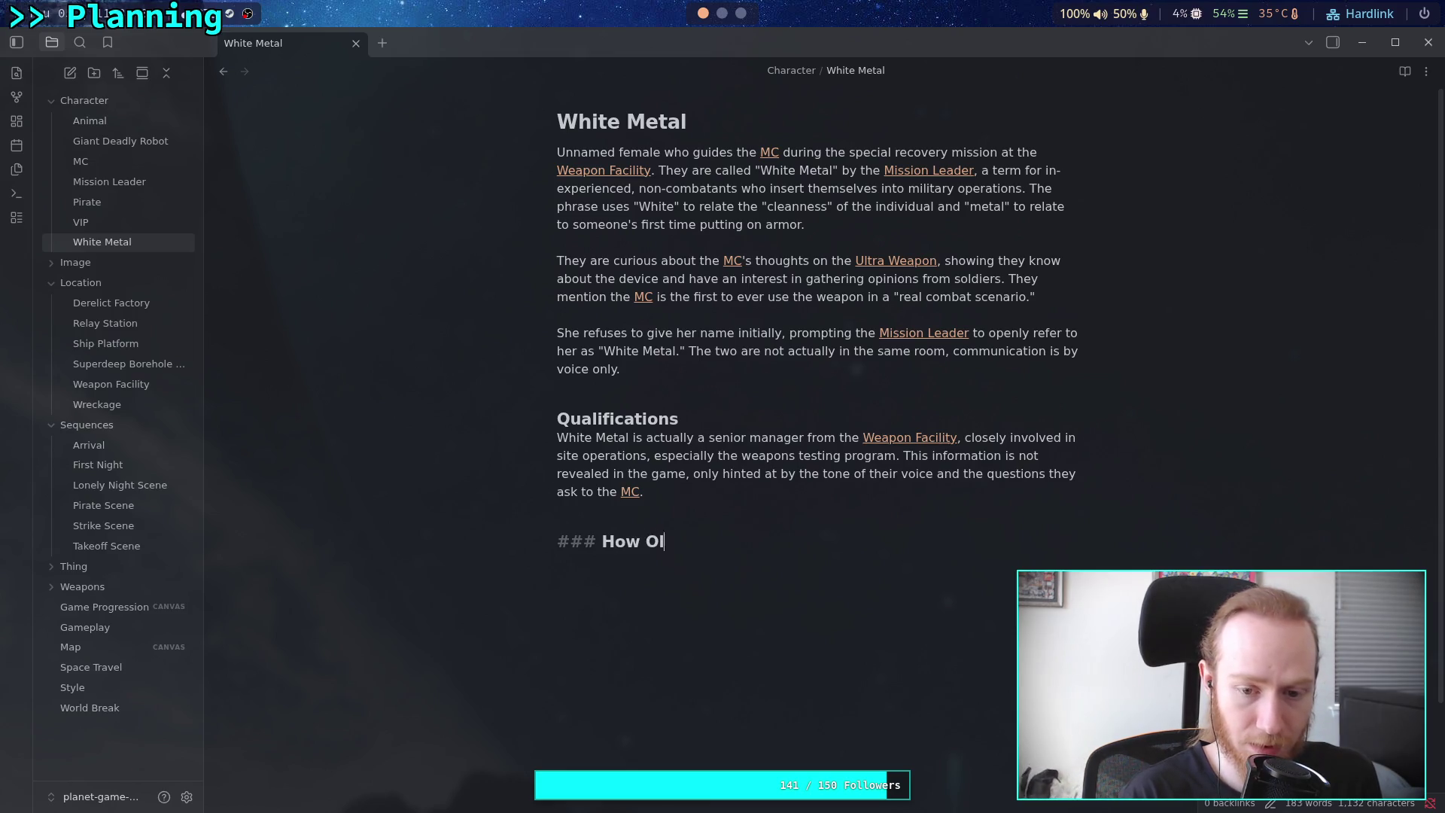
text(d?)
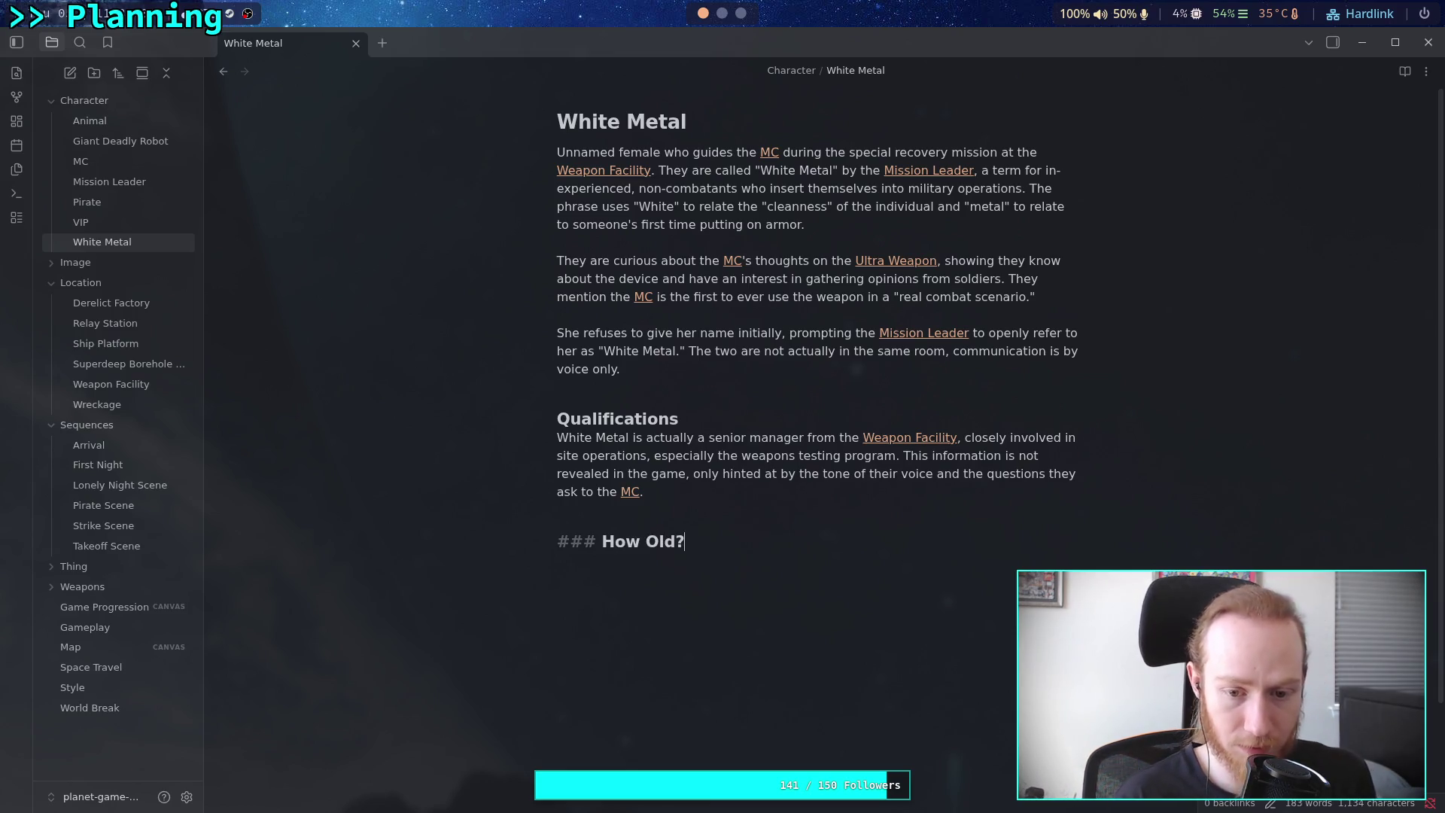
key(Return)
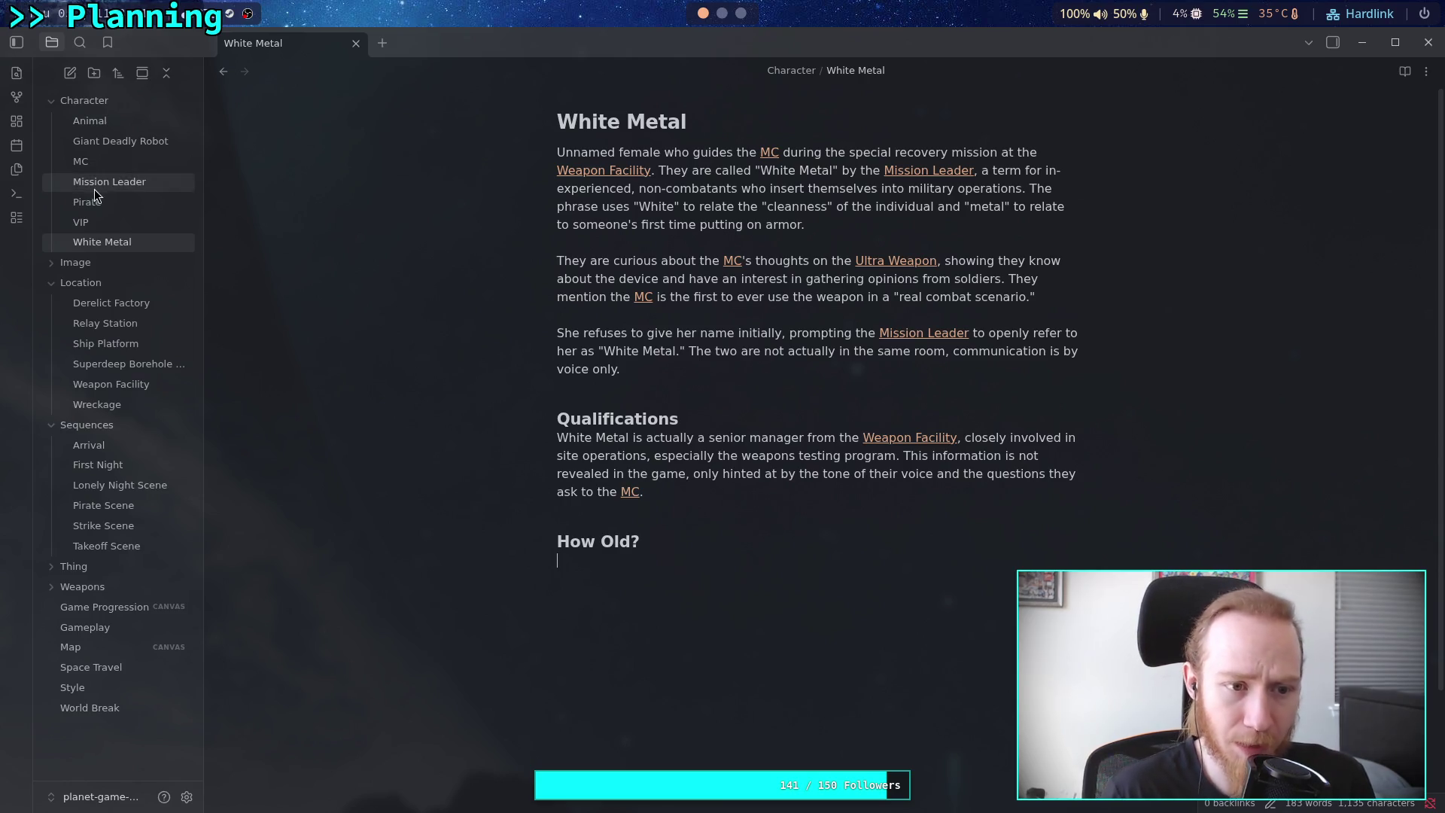
click(151, 202)
scroll(872, 712, down, 2)
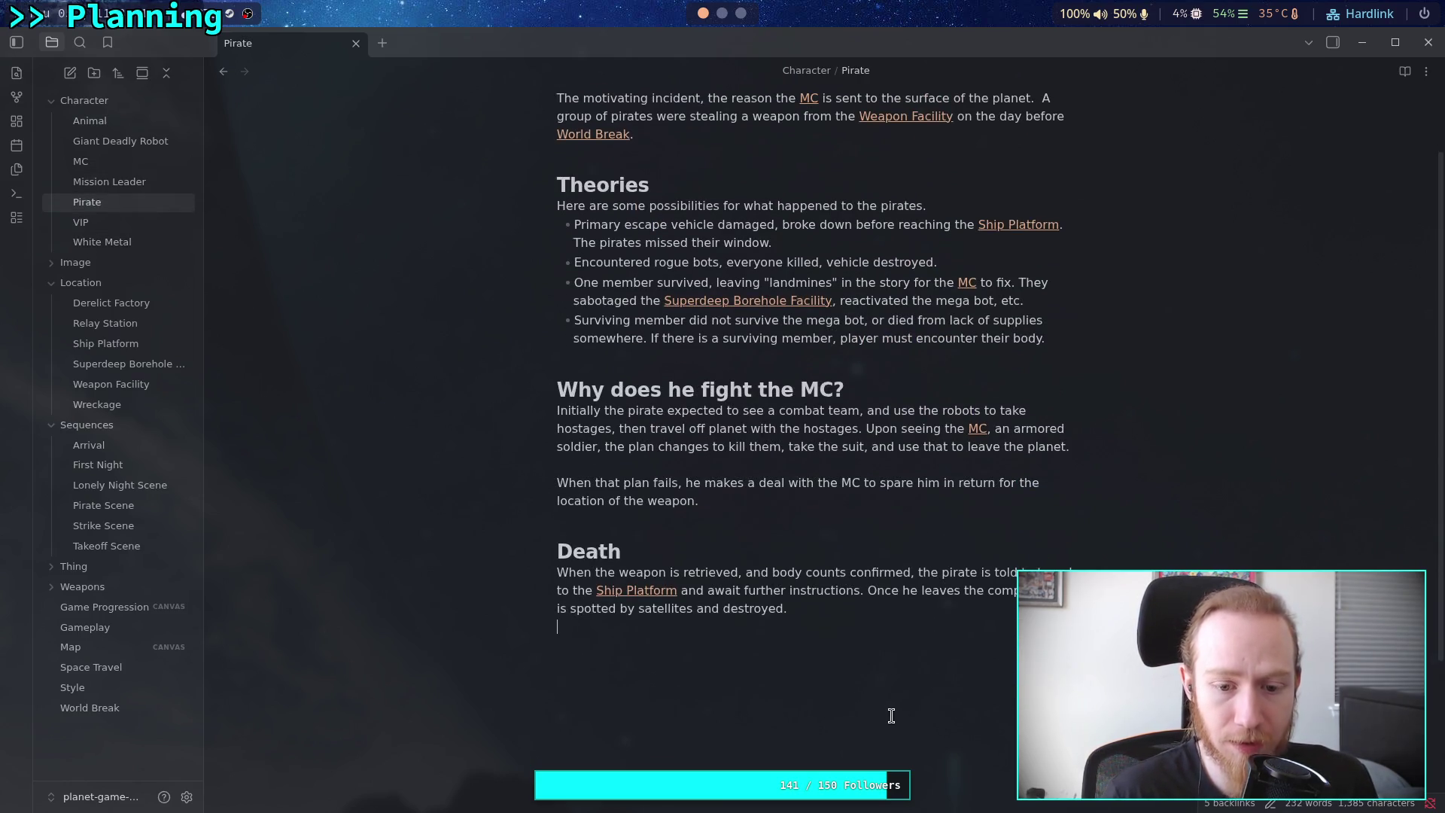
click(891, 716)
key(Return)
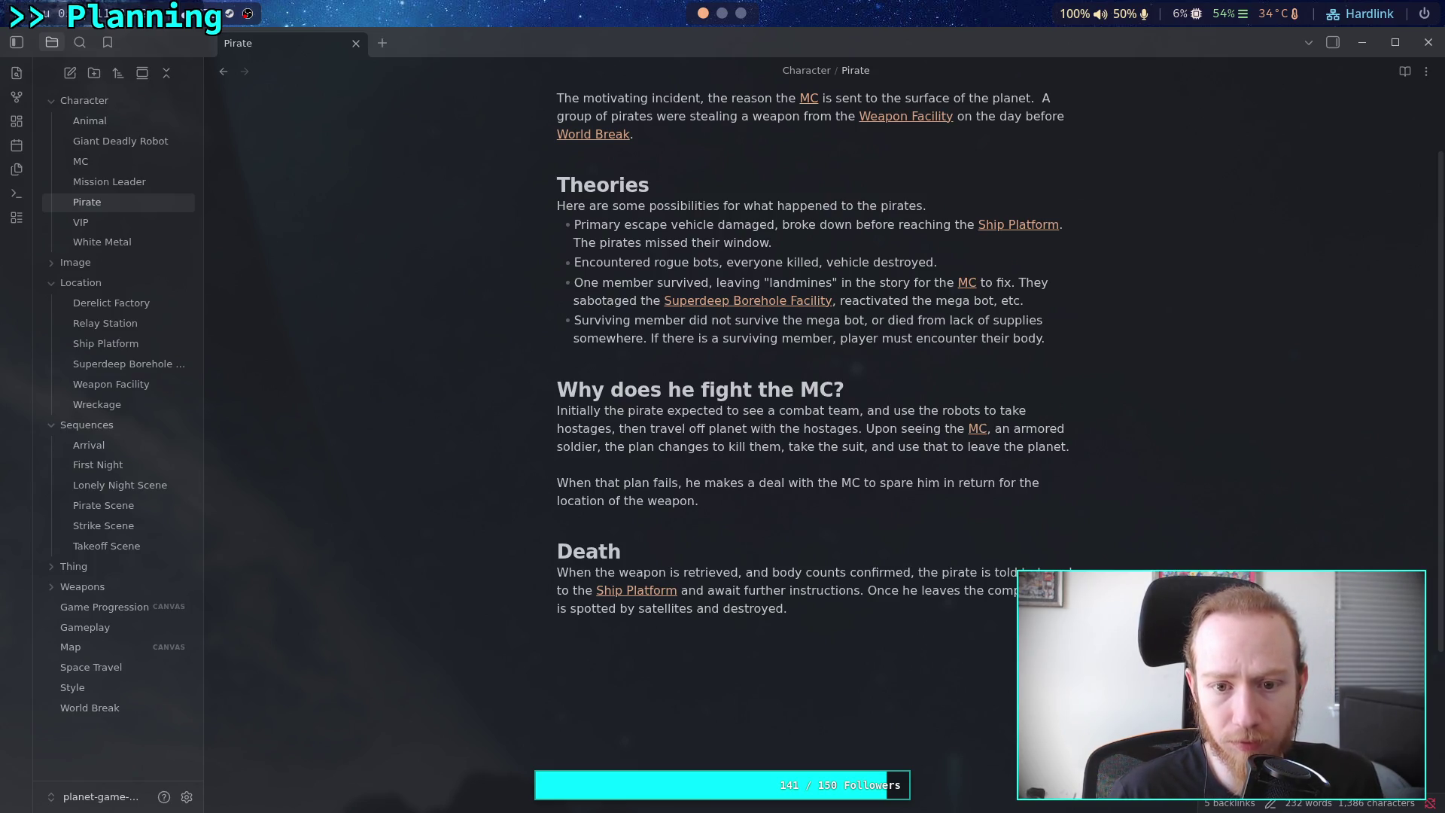
text(###)
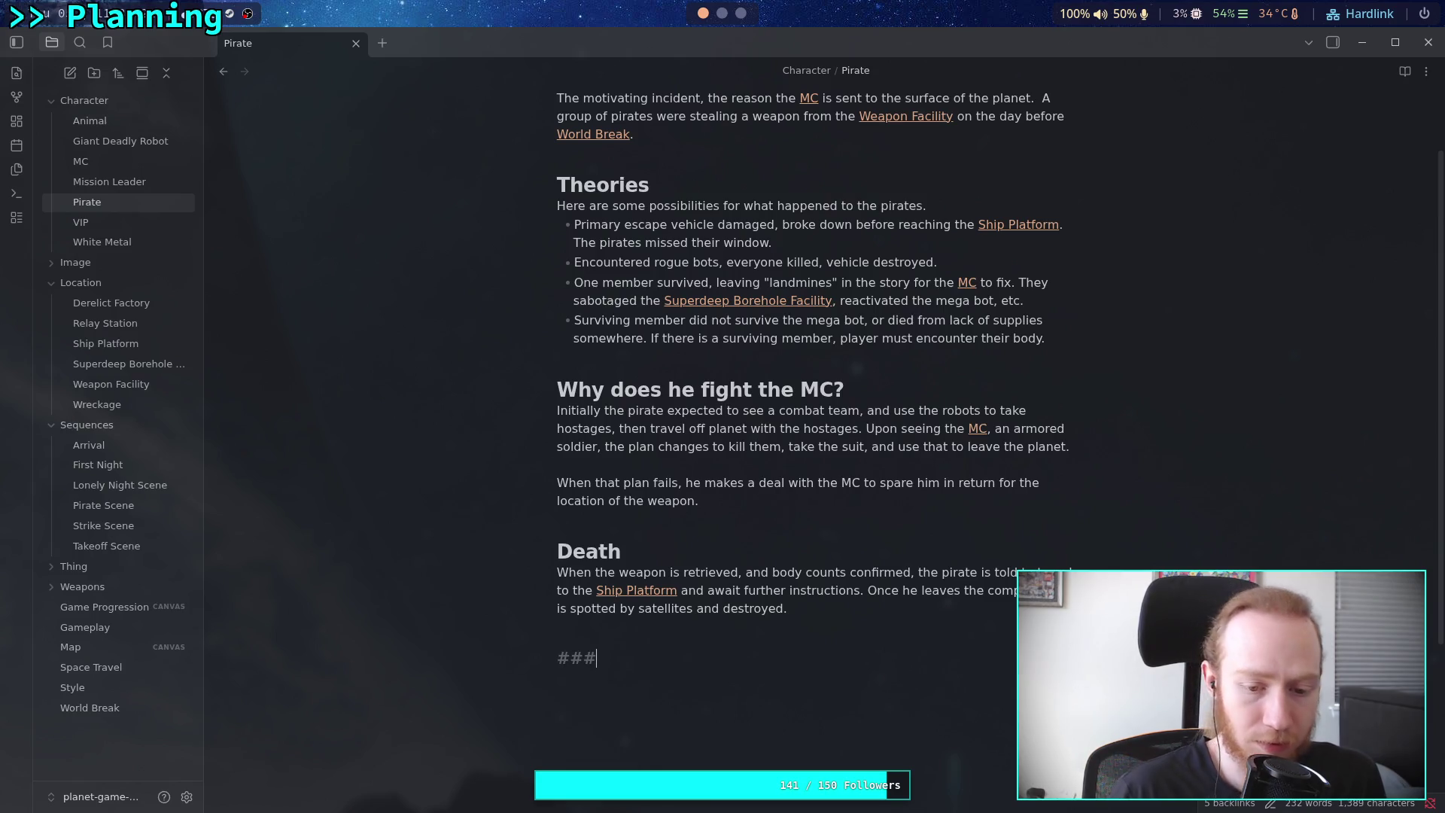
text( Qualifications)
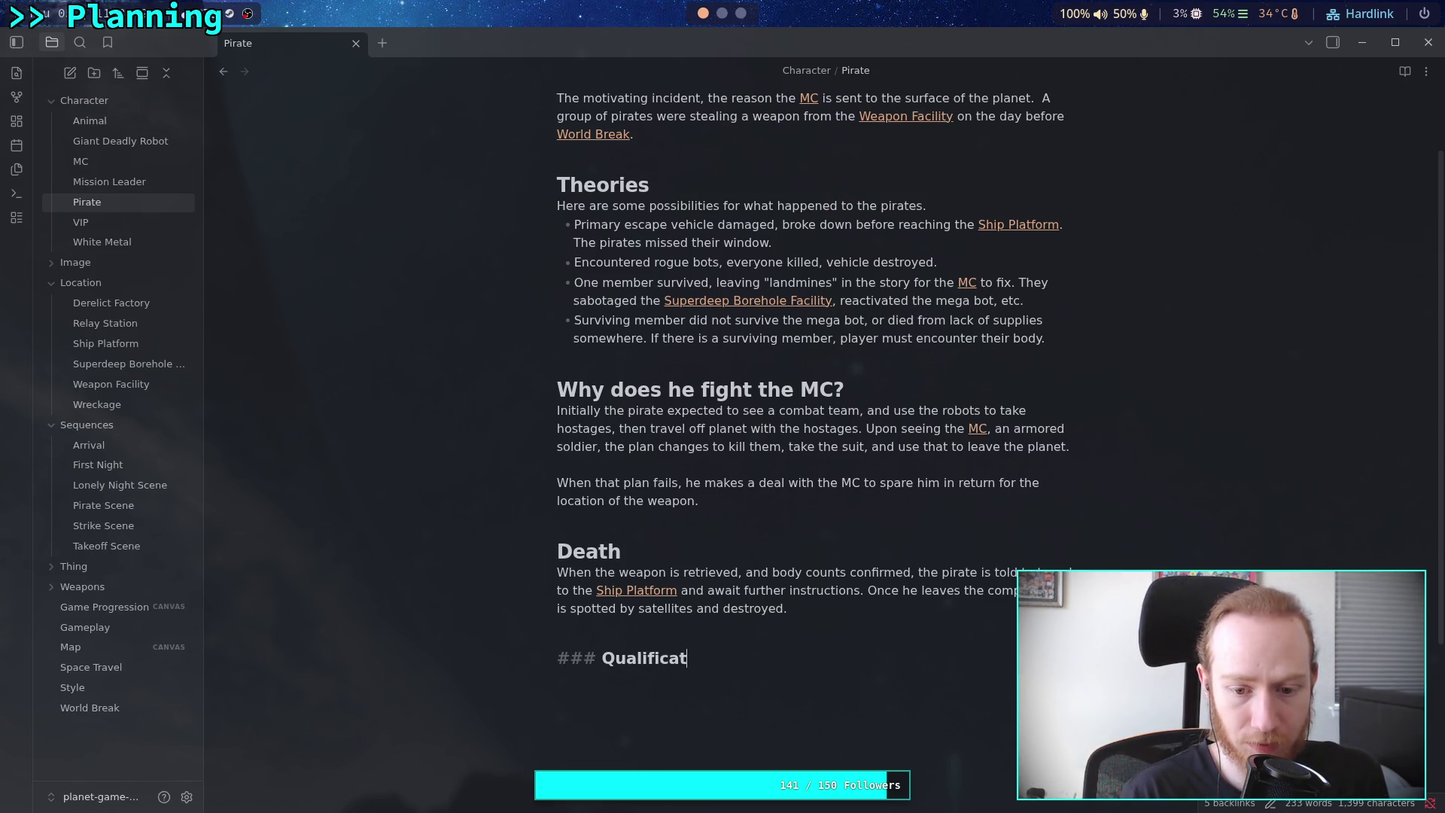
key(Return)
scroll(741, 629, down, 2)
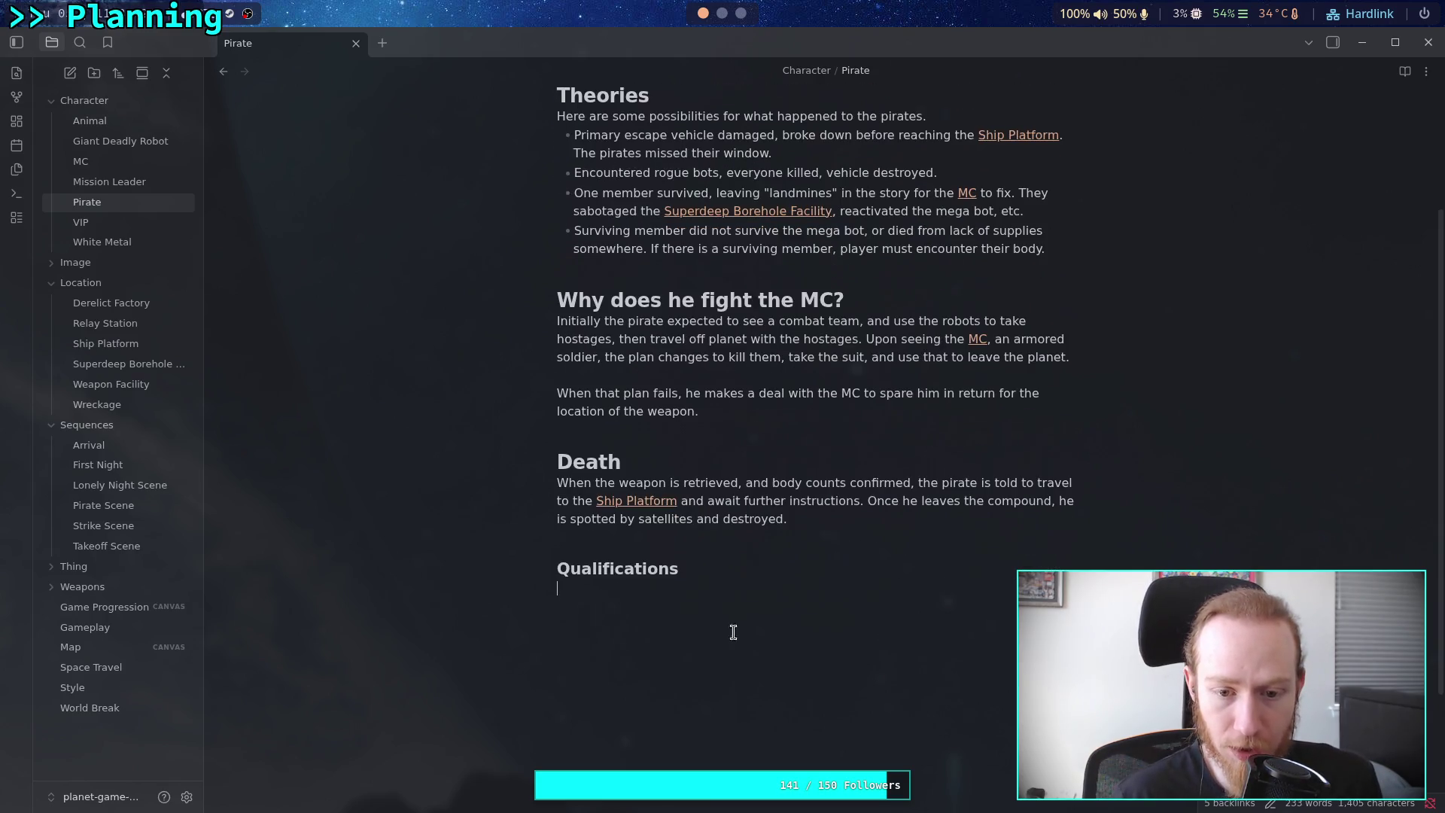
drag(542, 599, 502, 551)
key(BackSpace)
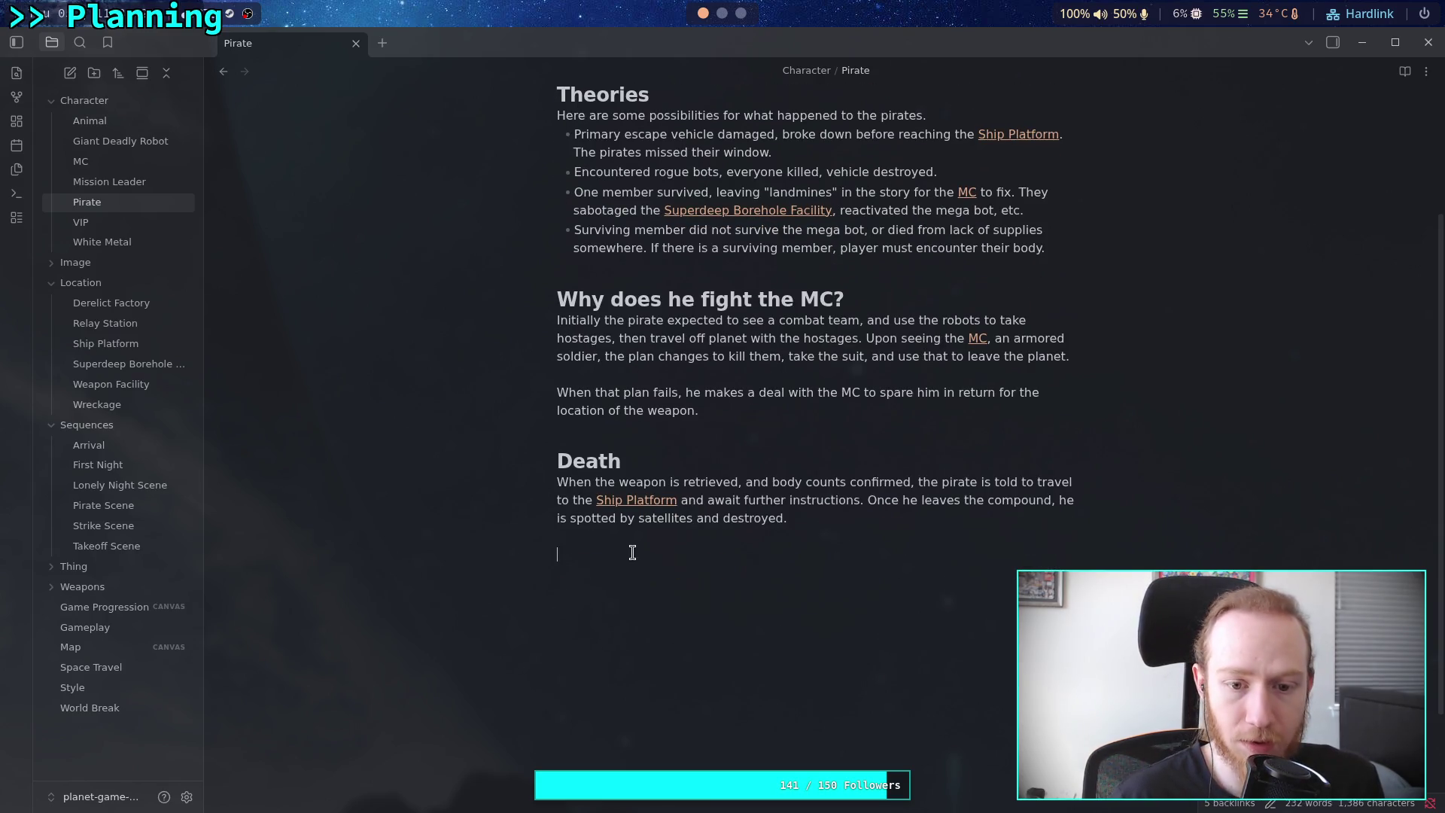
scroll(608, 508, up, 4)
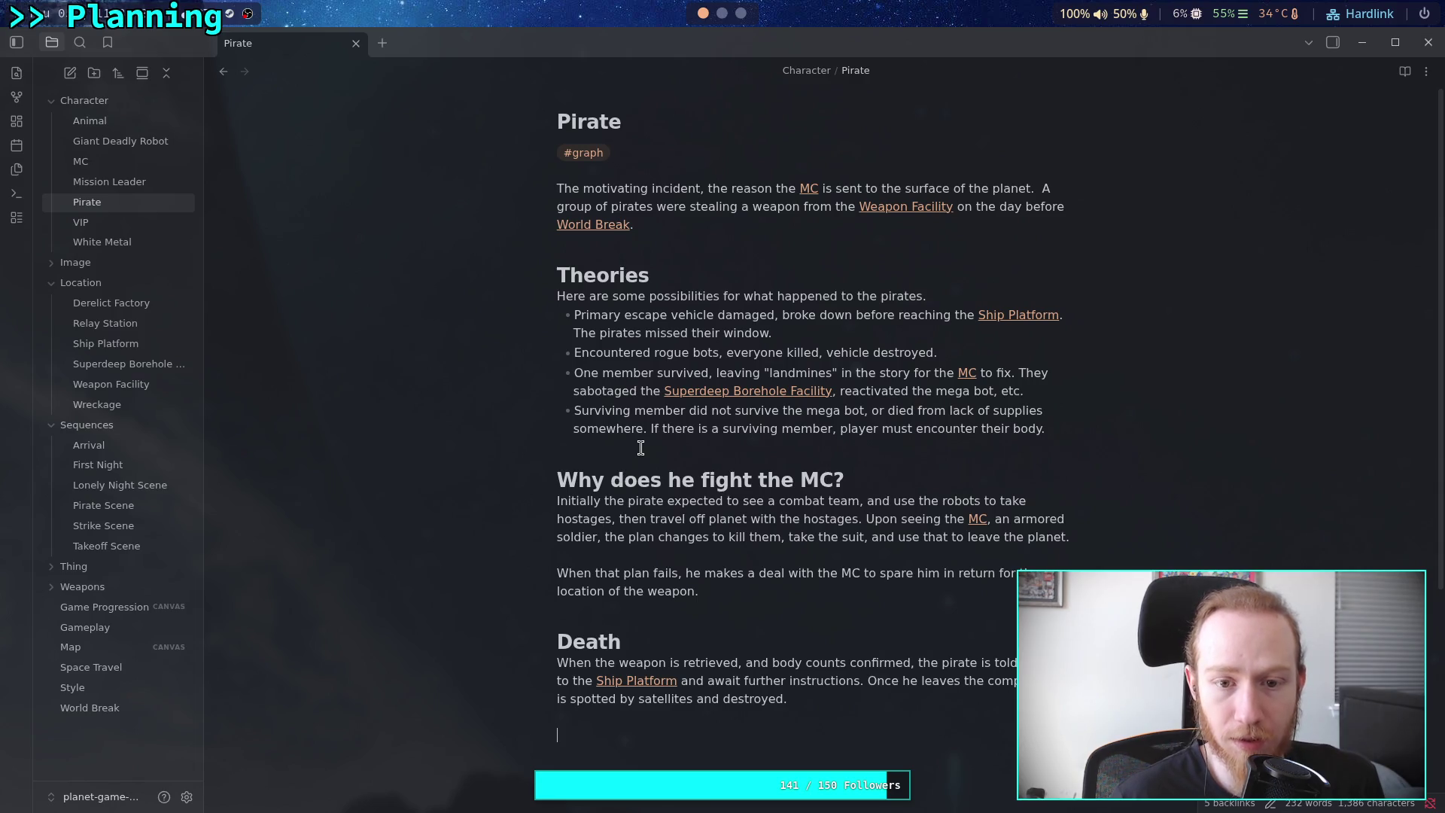
click(672, 242)
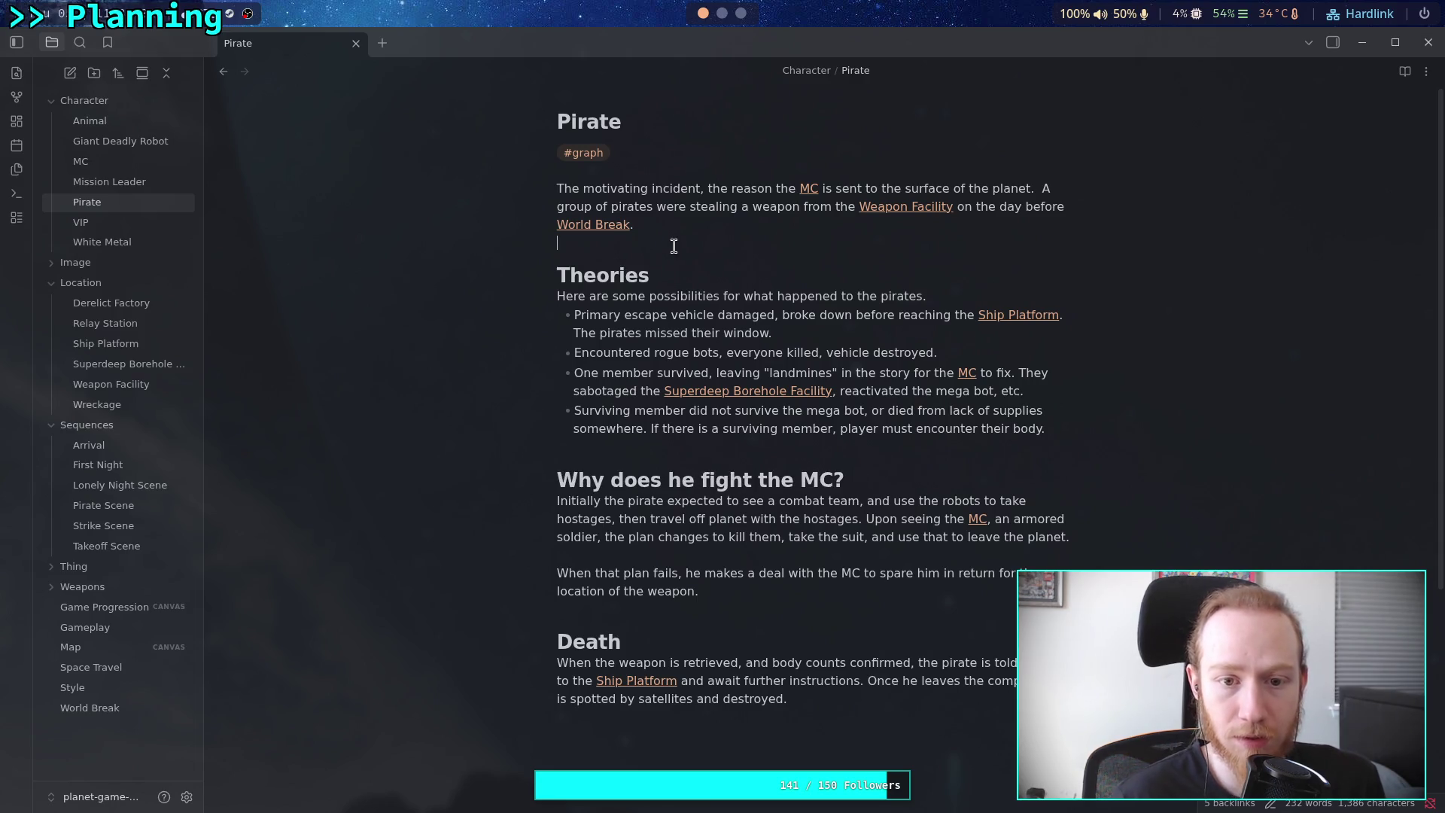
key(Return)
key(Return)
text(Qualifications)
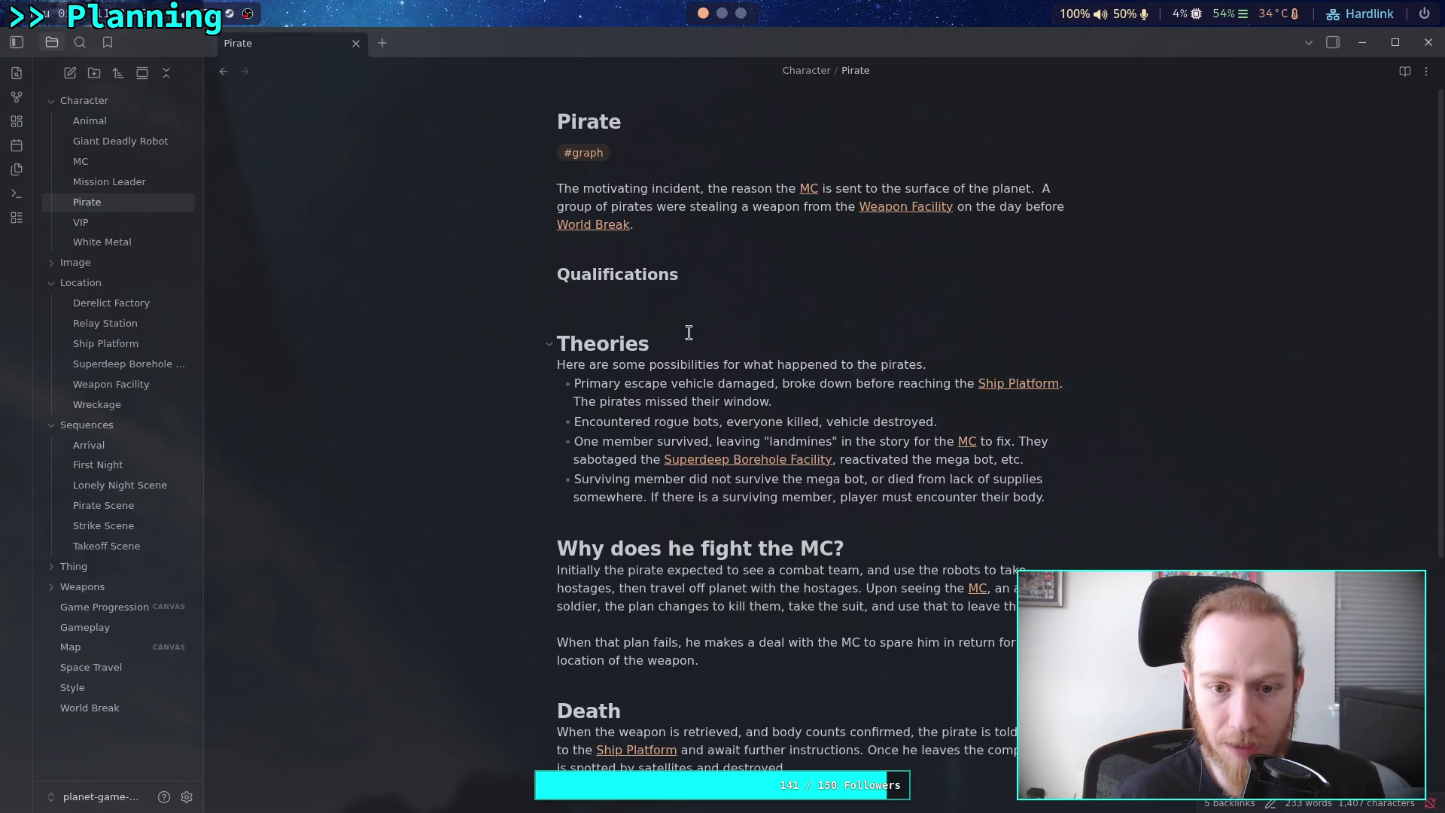
click(641, 244)
key(BackSpace)
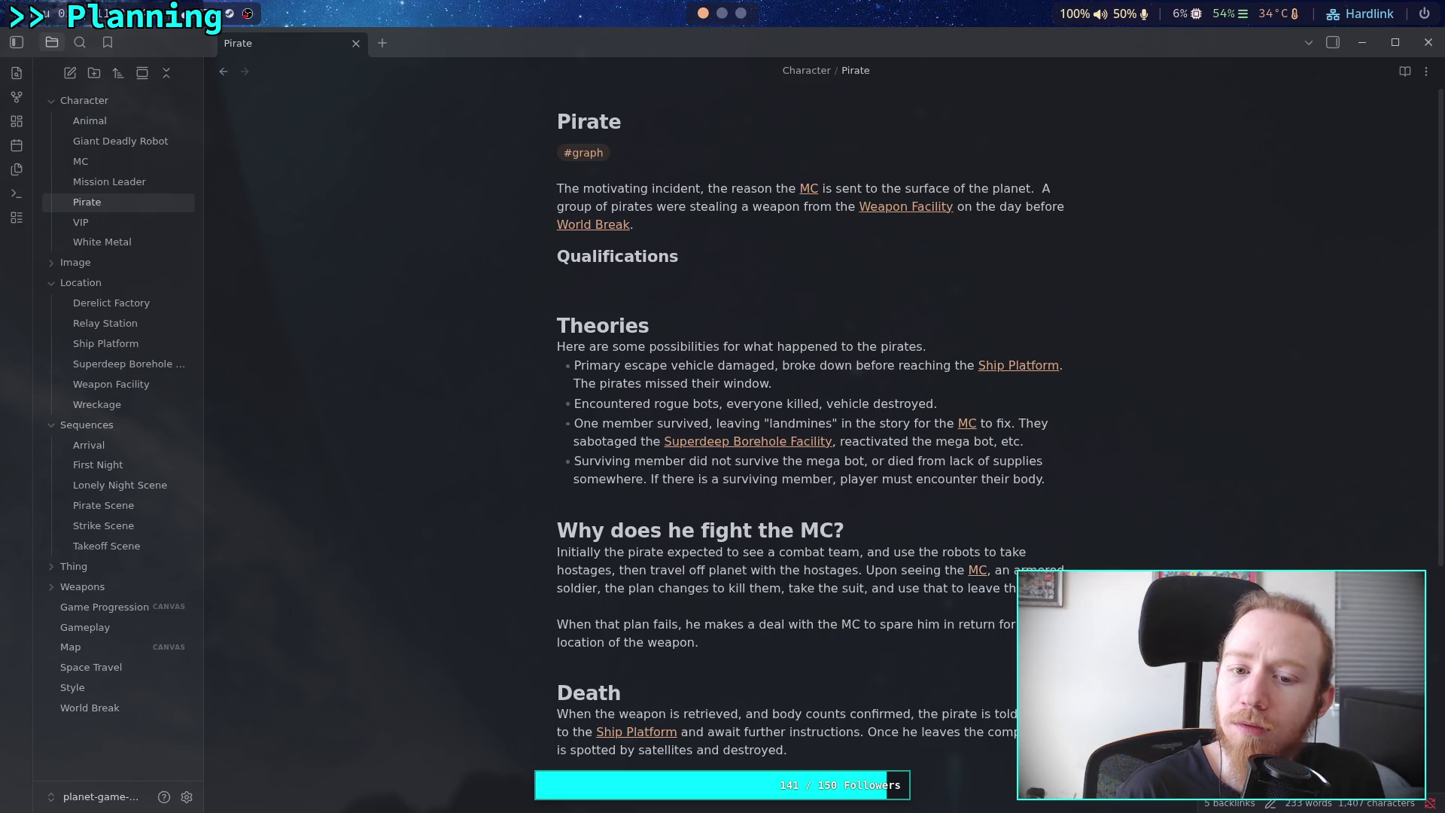
Start the Pirate note's Qualifications section with the word 'Certainly'
text(Certainly)
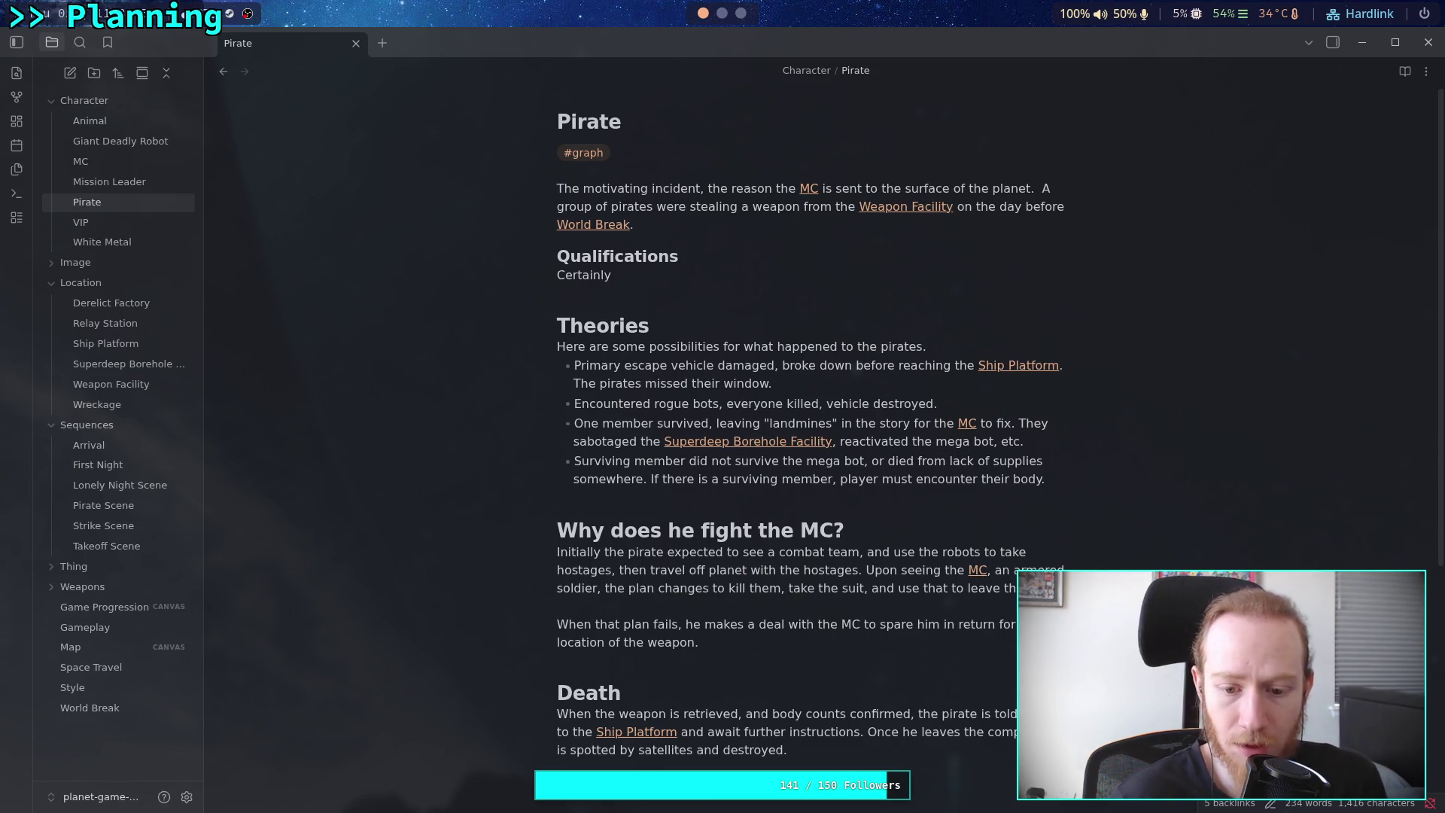
mouse_move(1049, 476)
mouse_down()
mouse_move(568, 443)
mouse_move(566, 423)
mouse_up()
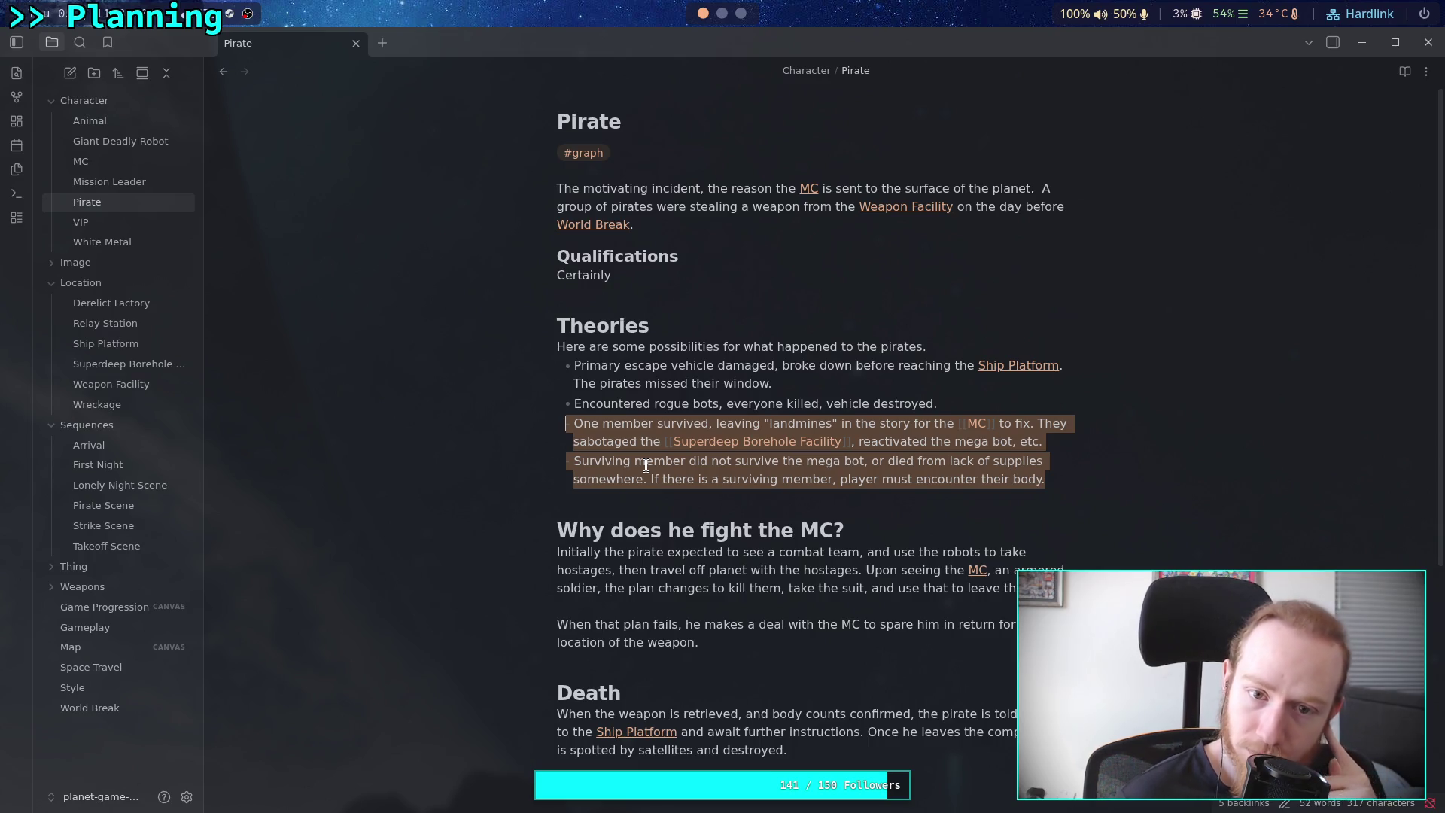
click(691, 262)
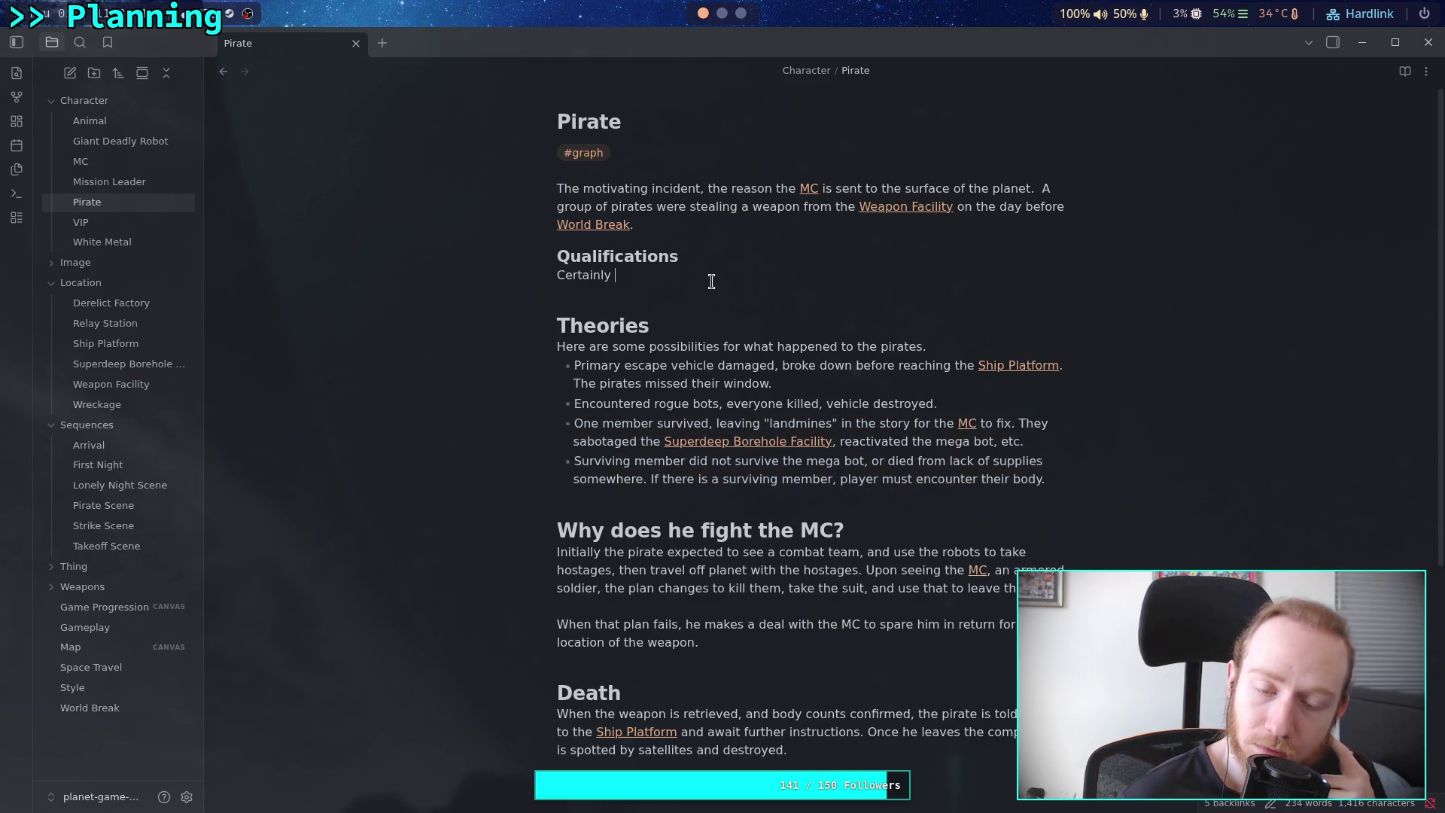
Add 'One pirate survives the [[Wreckage|wreck]] of the vehicle, and travels to the [[S…' after 'World Break.'
text(One pirate s)
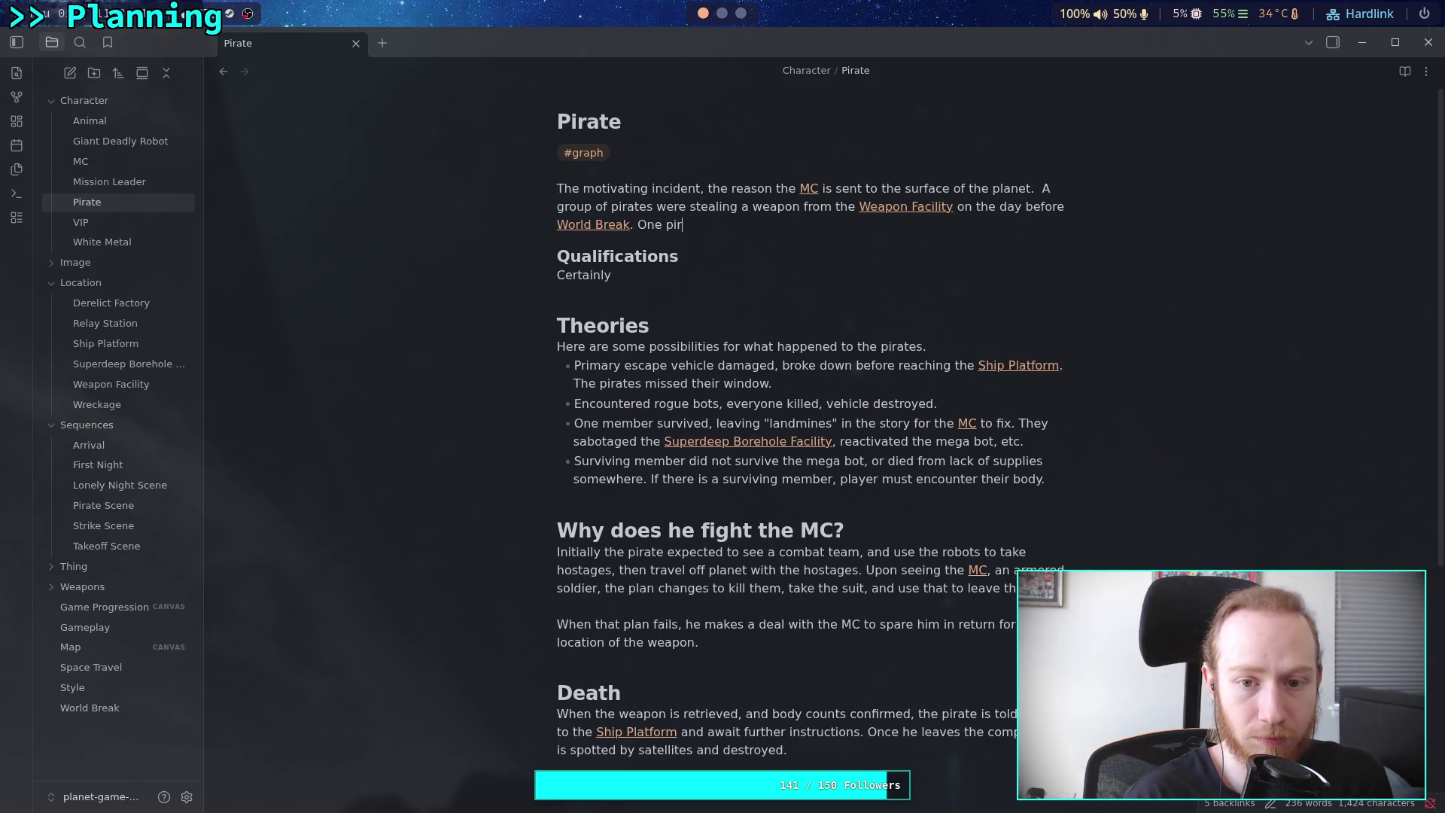
text(ur)
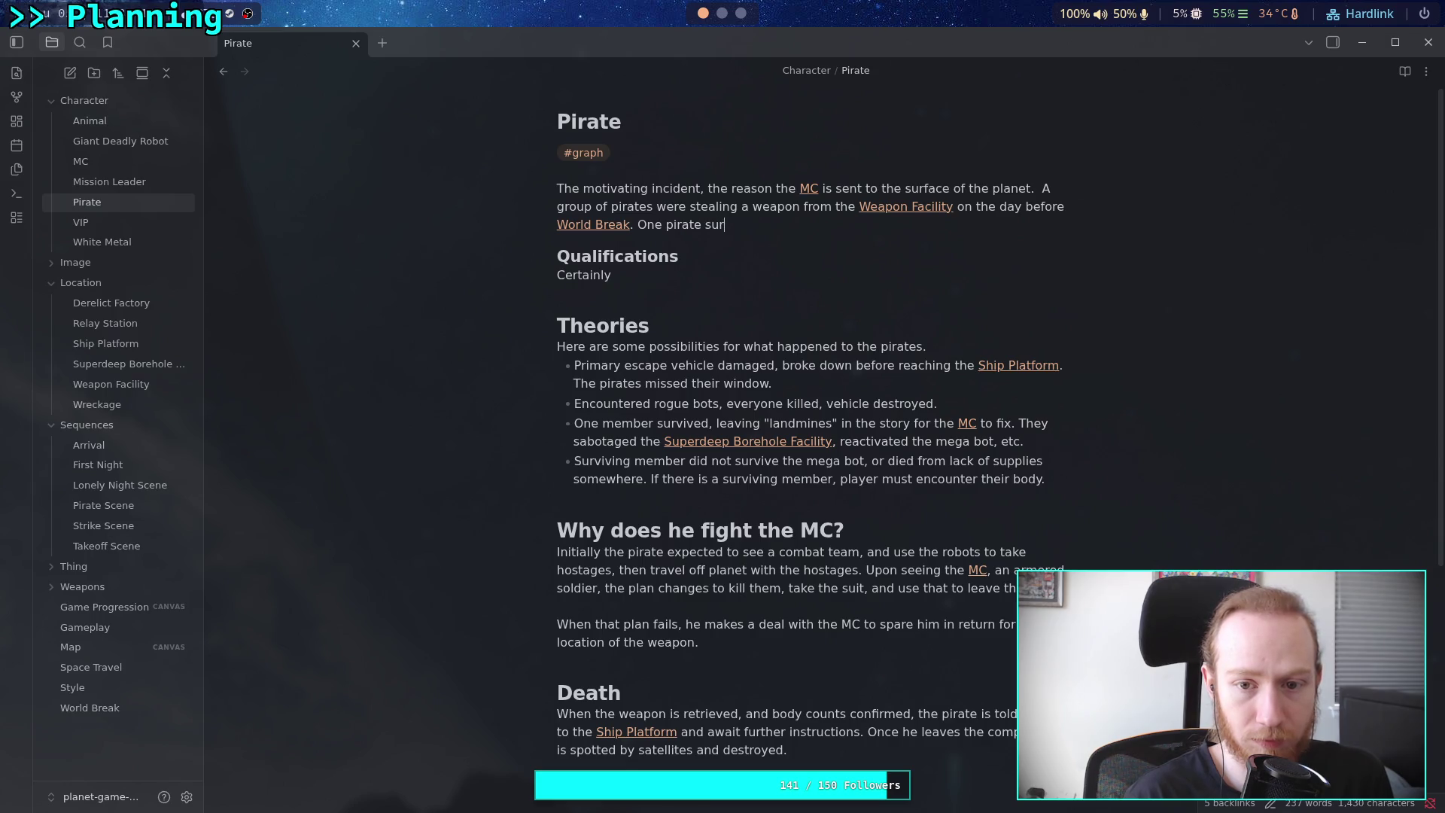
text(vives )
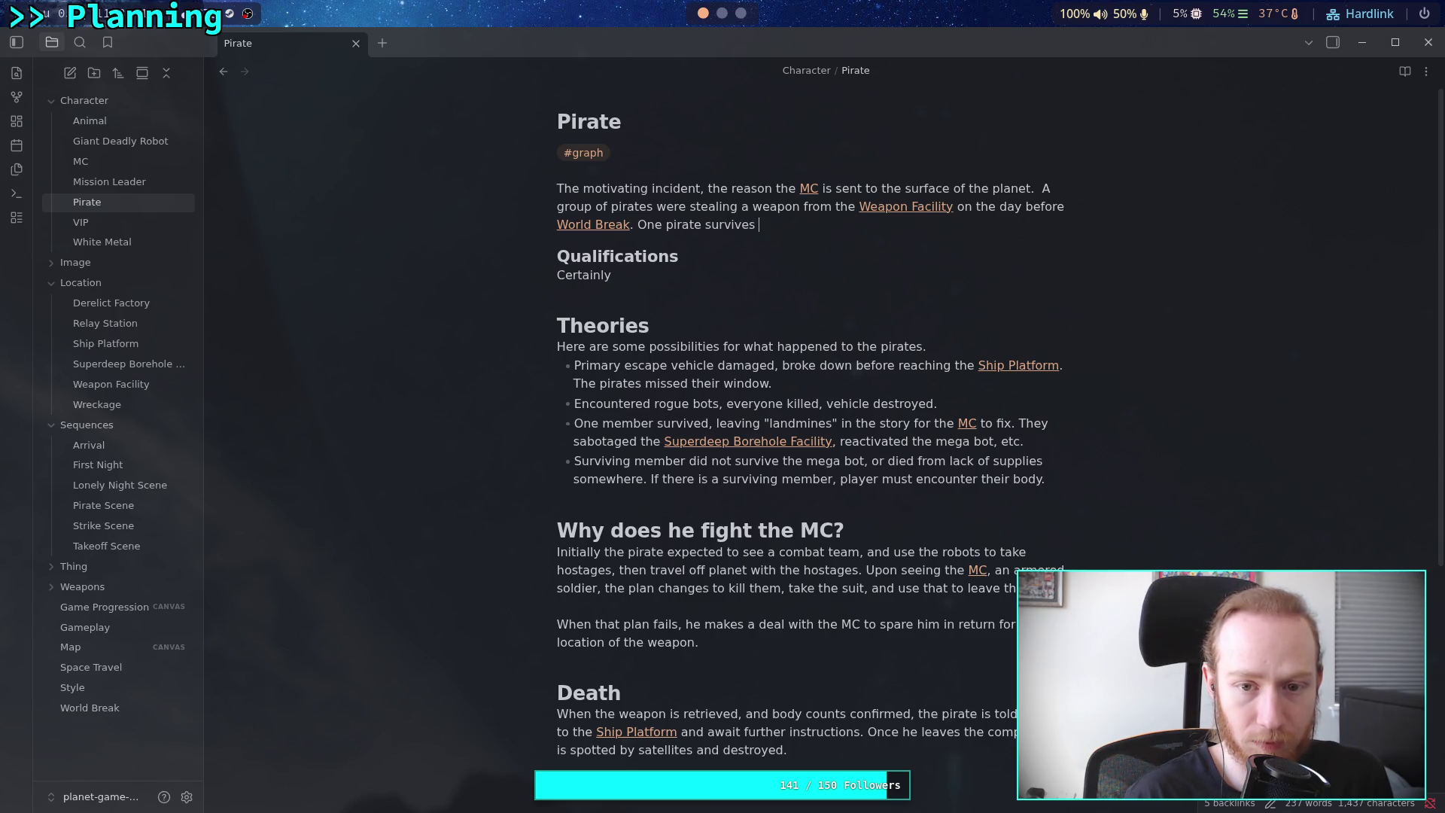
text(the w)
key(BackSpace)
text([[)
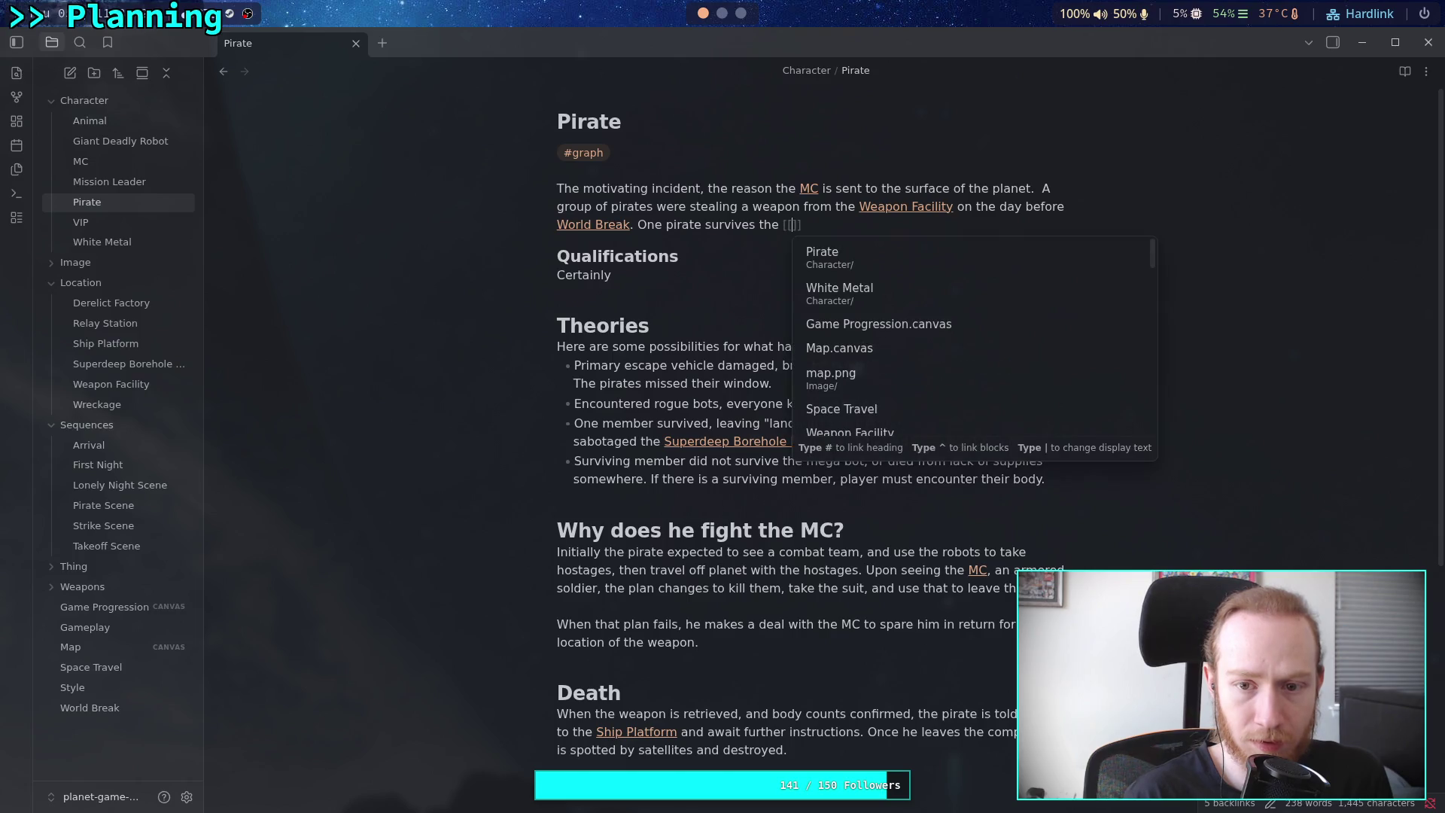
text(w)
key(Return)
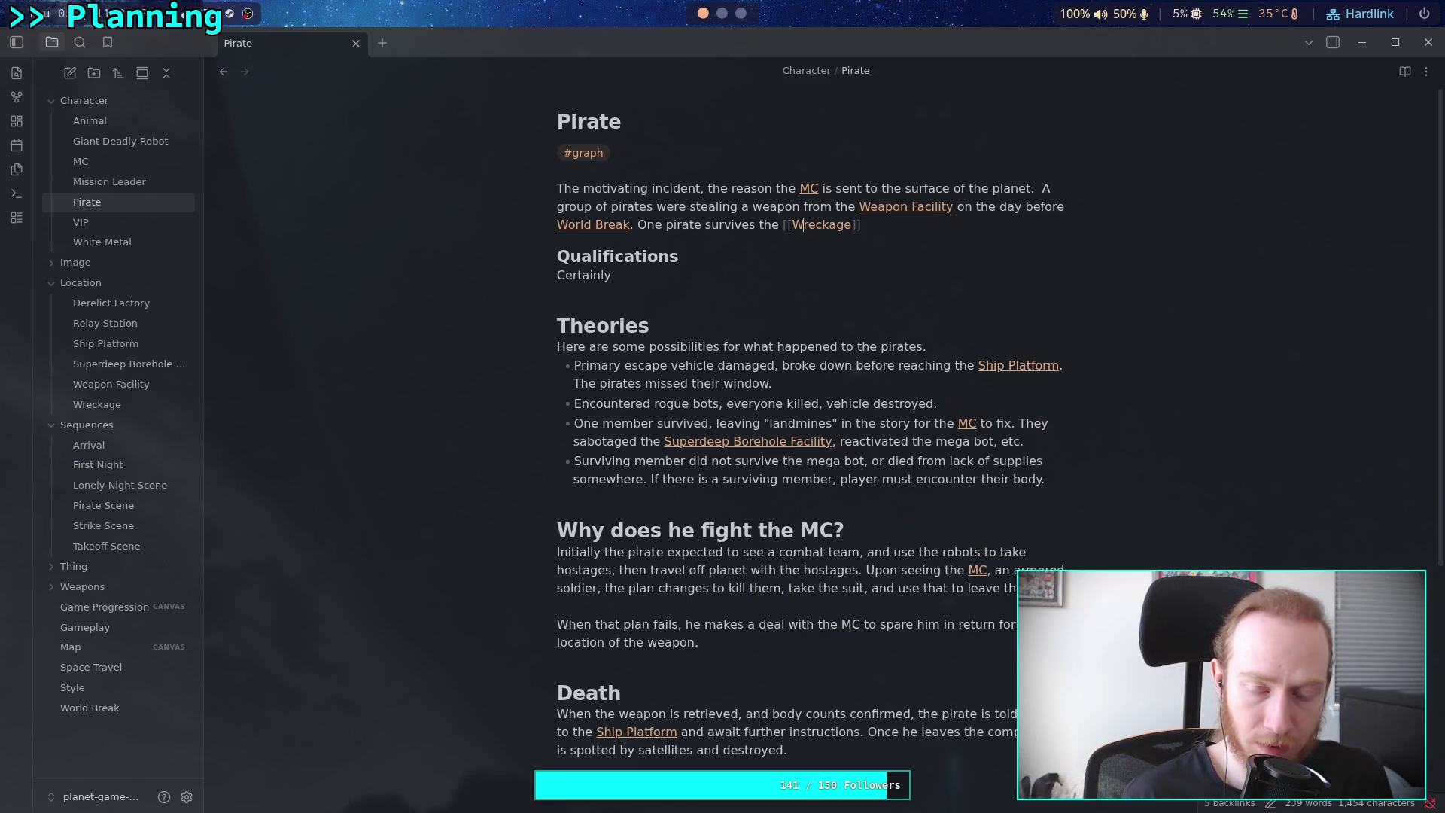
key(BackSpace)
text(|wre)
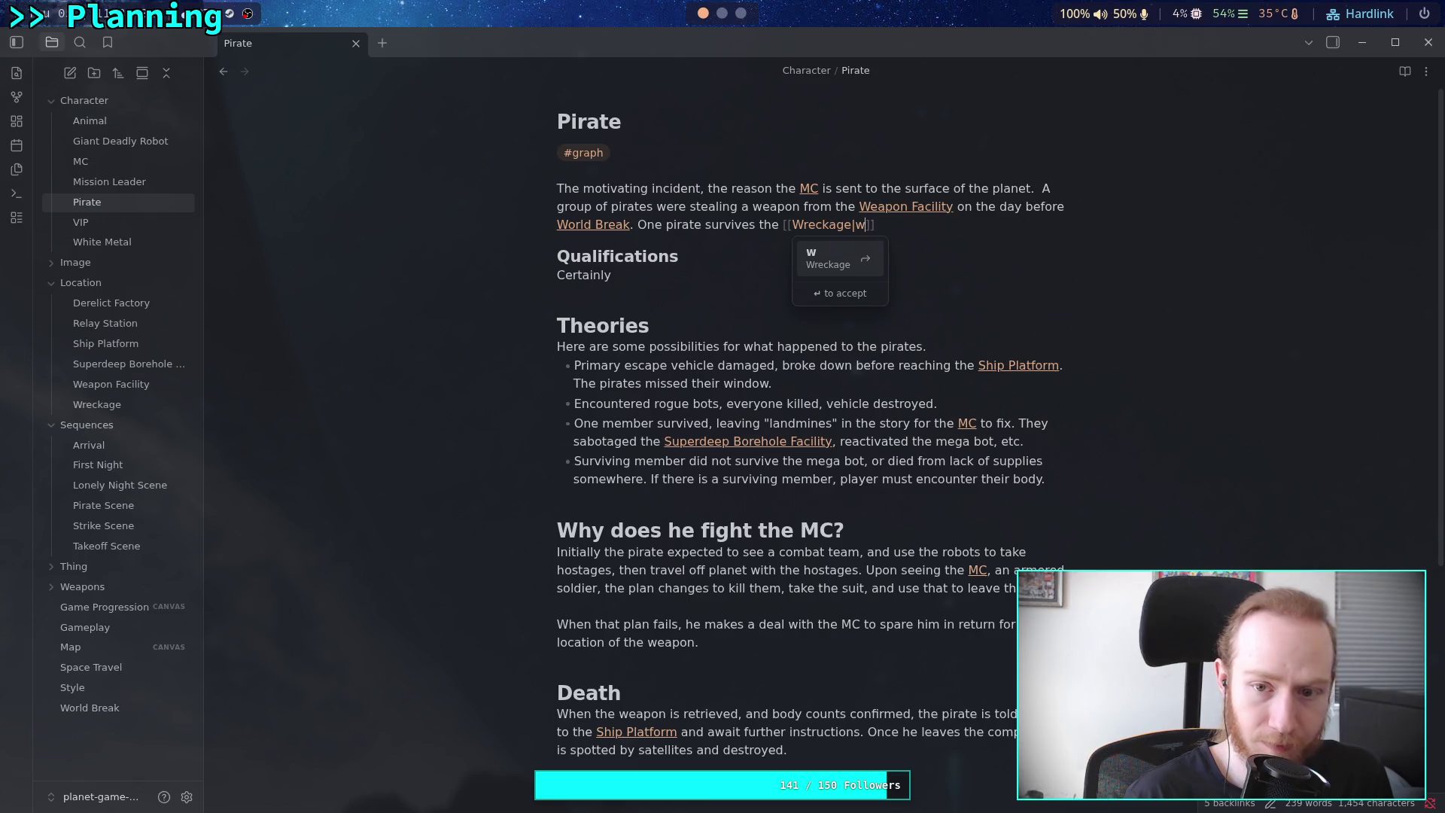
text(ck)
key(Escape)
key(End)
text(of the vehicle)
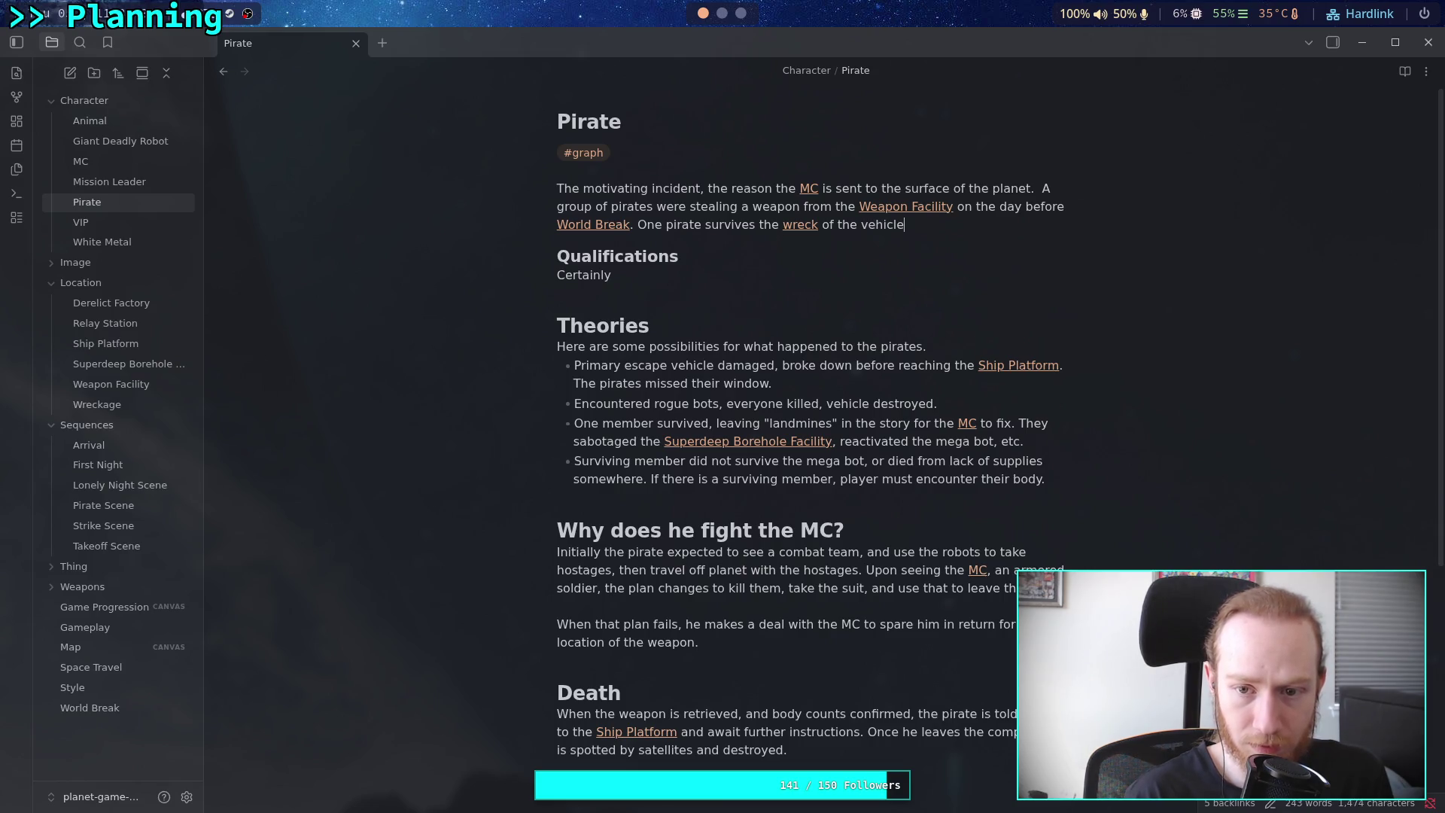
text(, and travels to the)
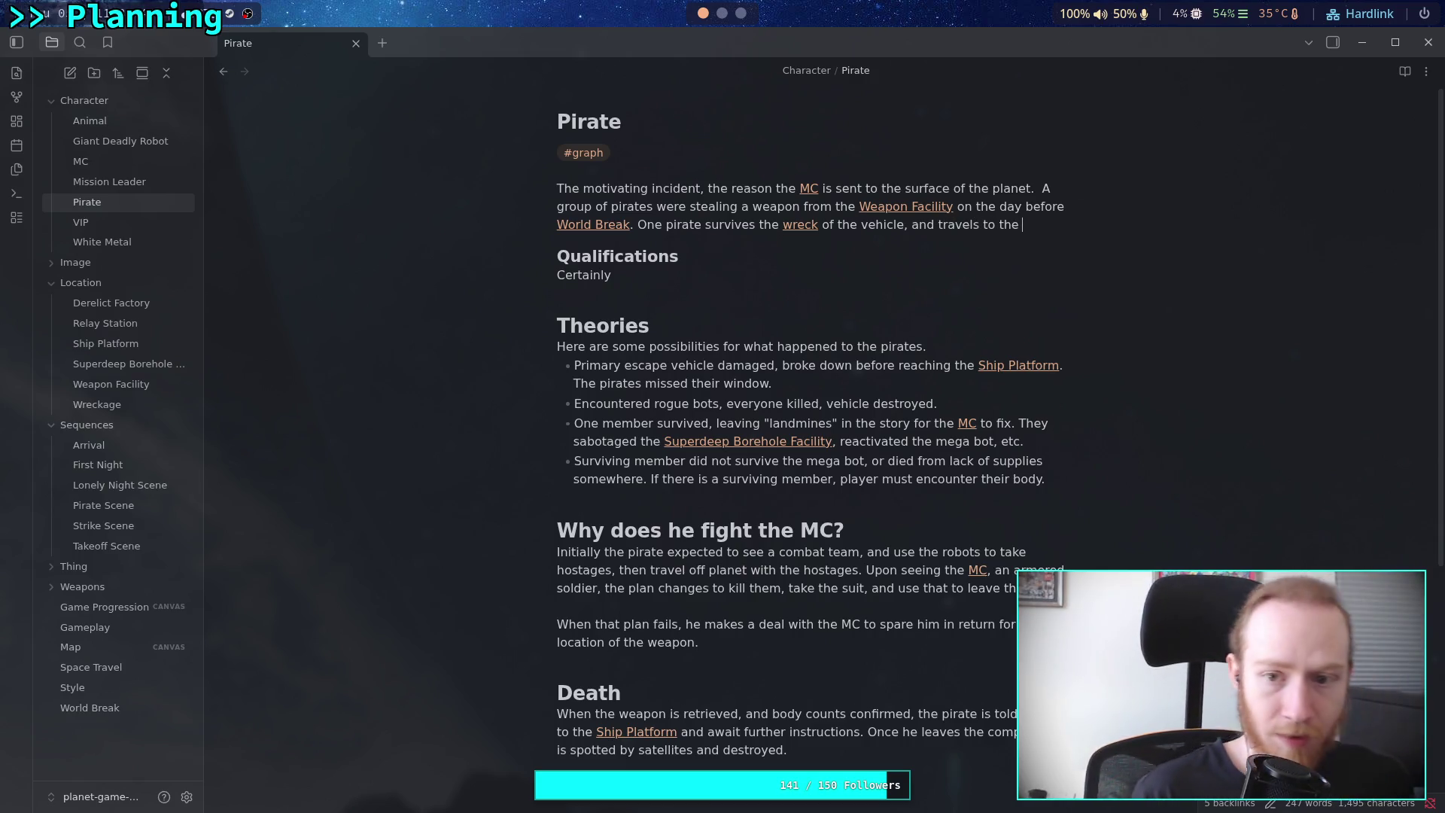
text( [[su)
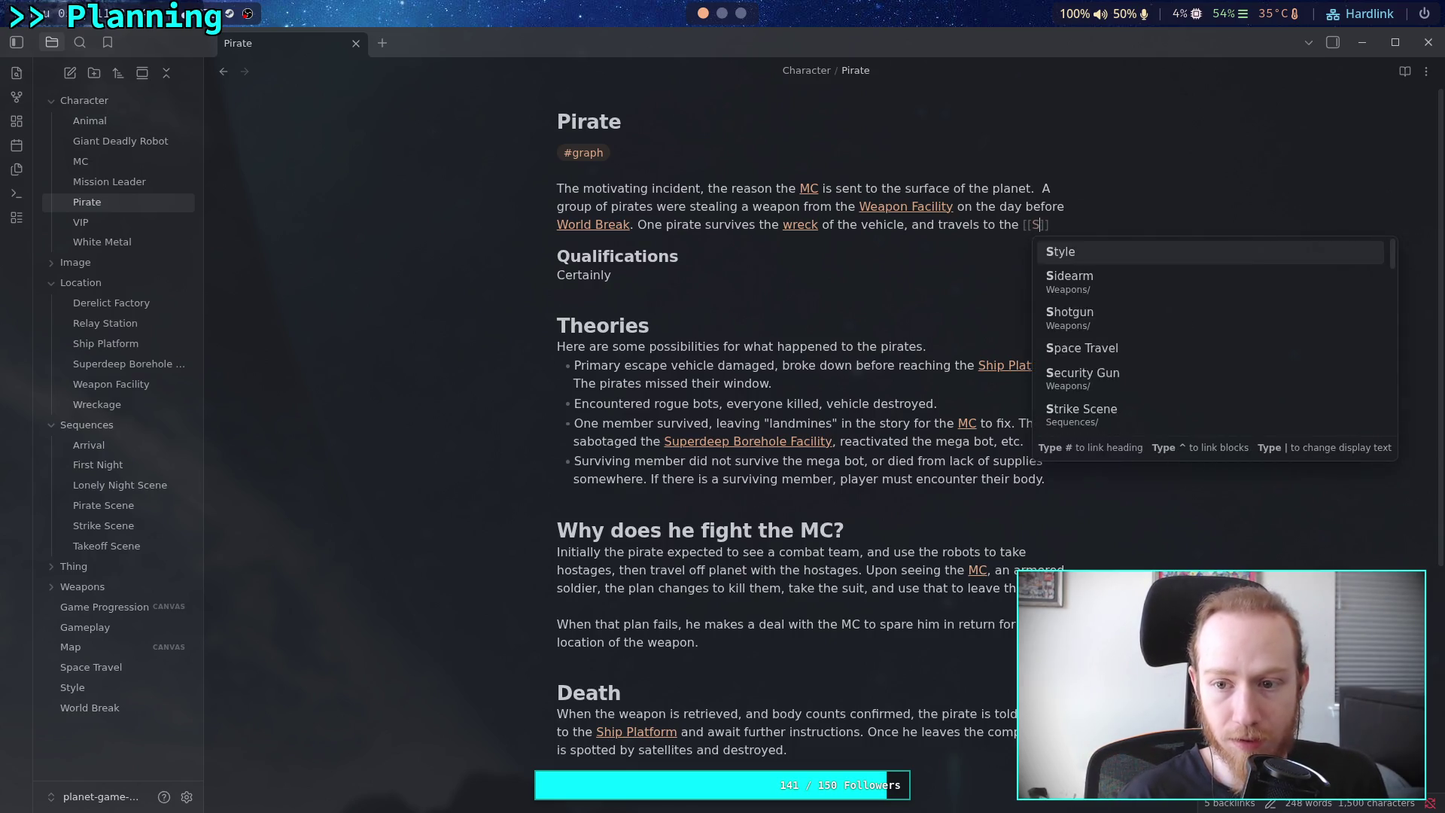
Link the Superdeep Borehole Facility note with the display alias 'SBF'
key(Tab)
text(|SB)
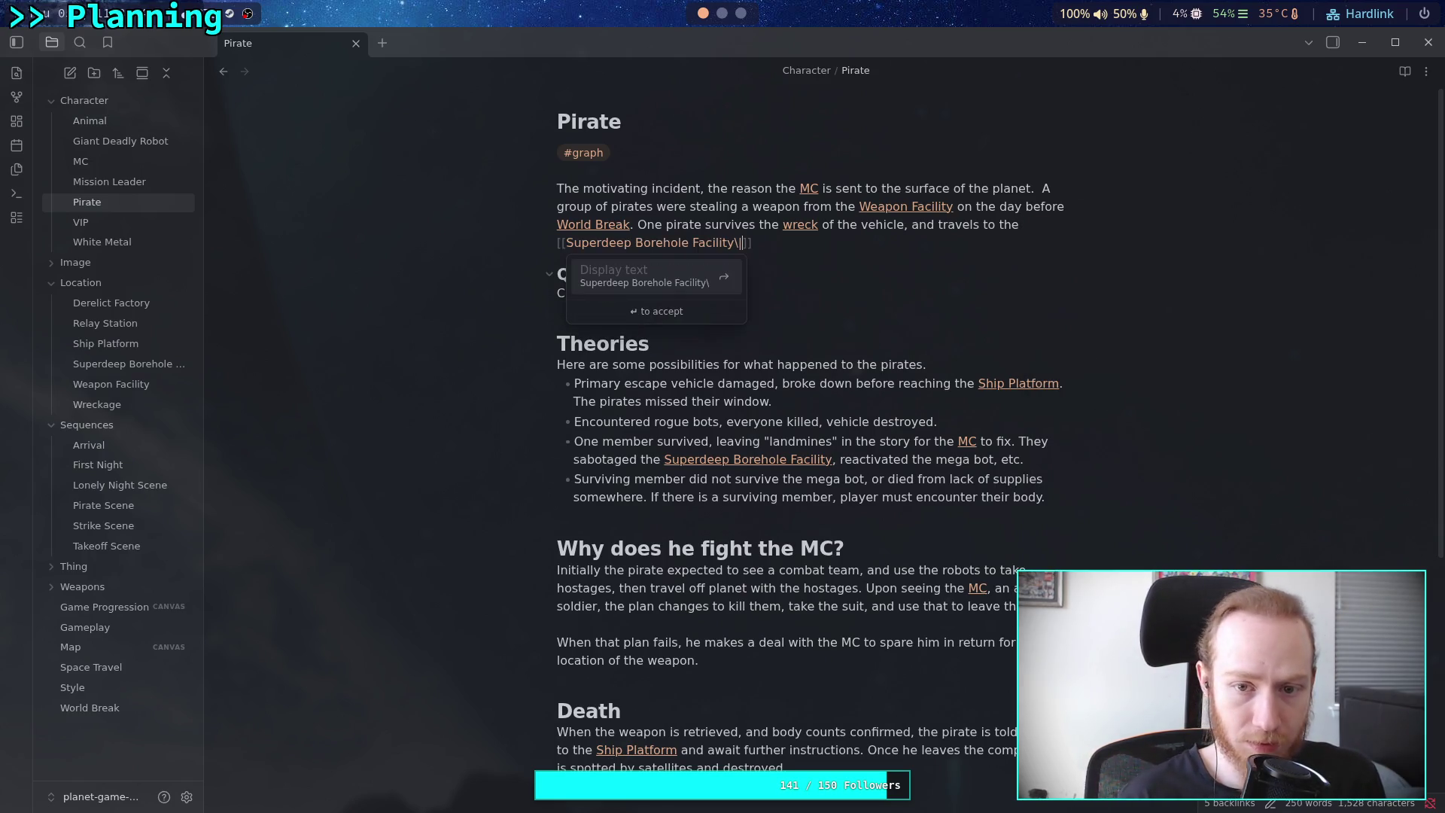
text(F)
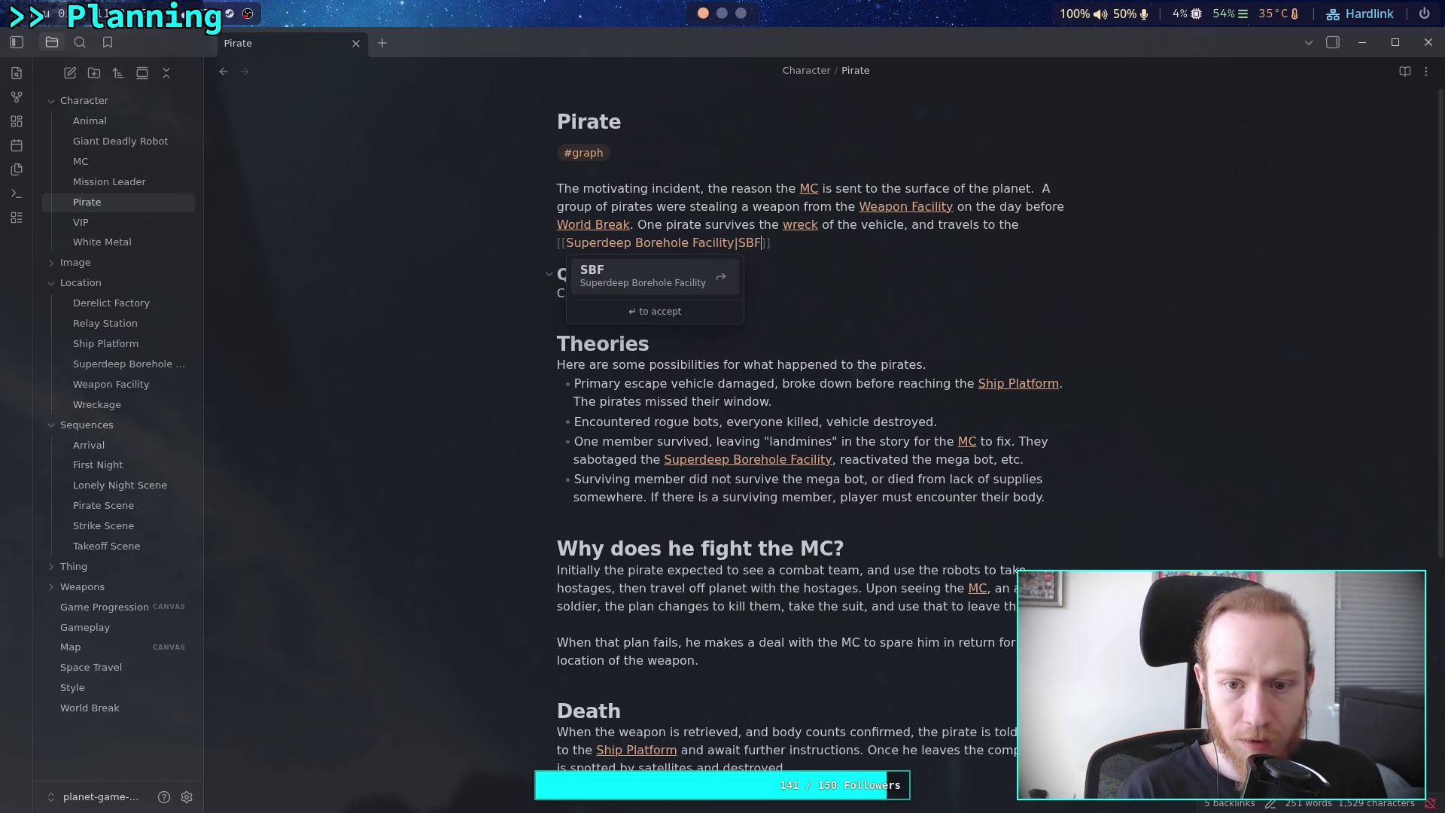
key(Escape)
key(End)
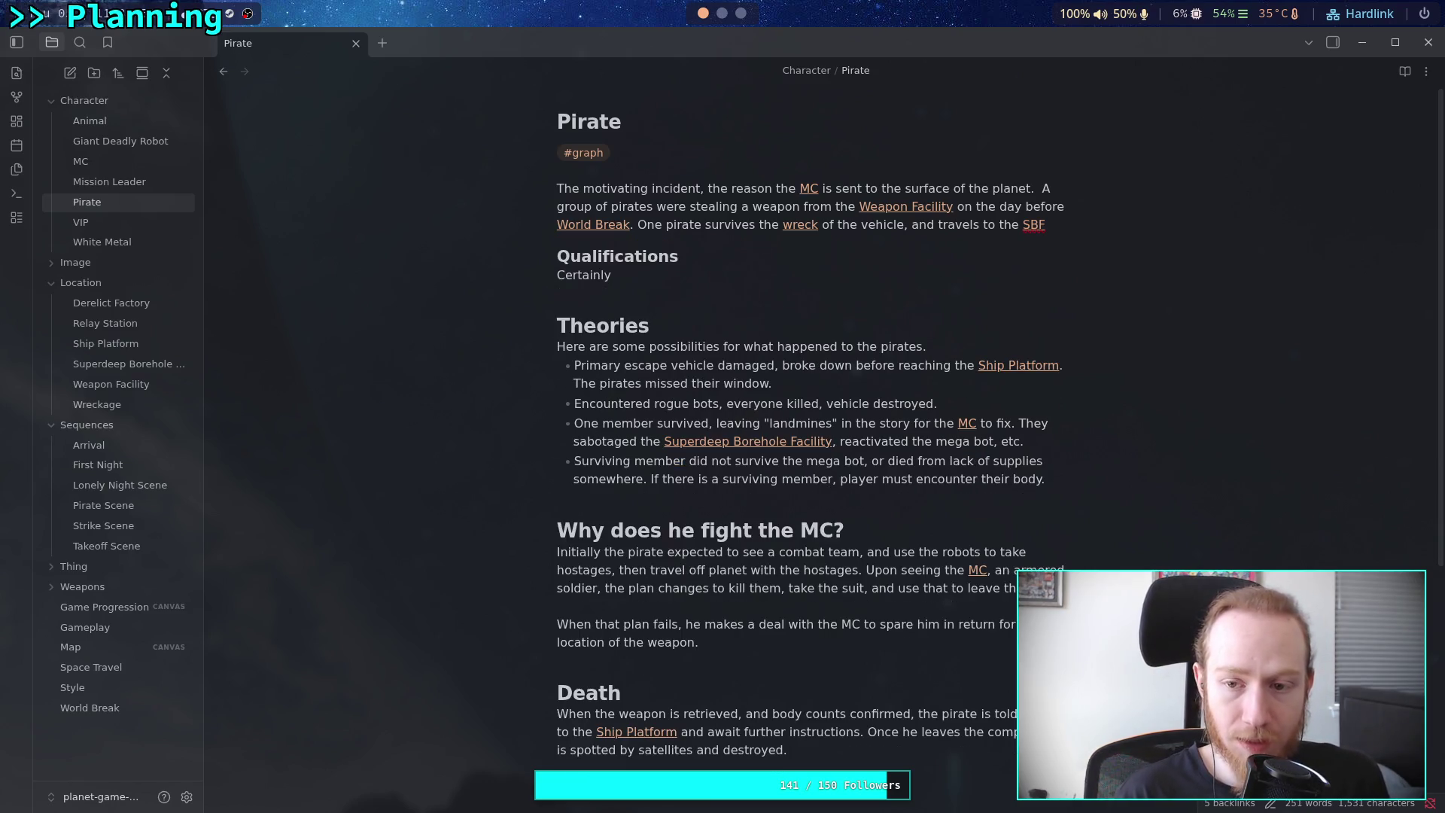
Continue the sentence with 'to barricade themselves and sabotage the charges activation system.'
text(to )
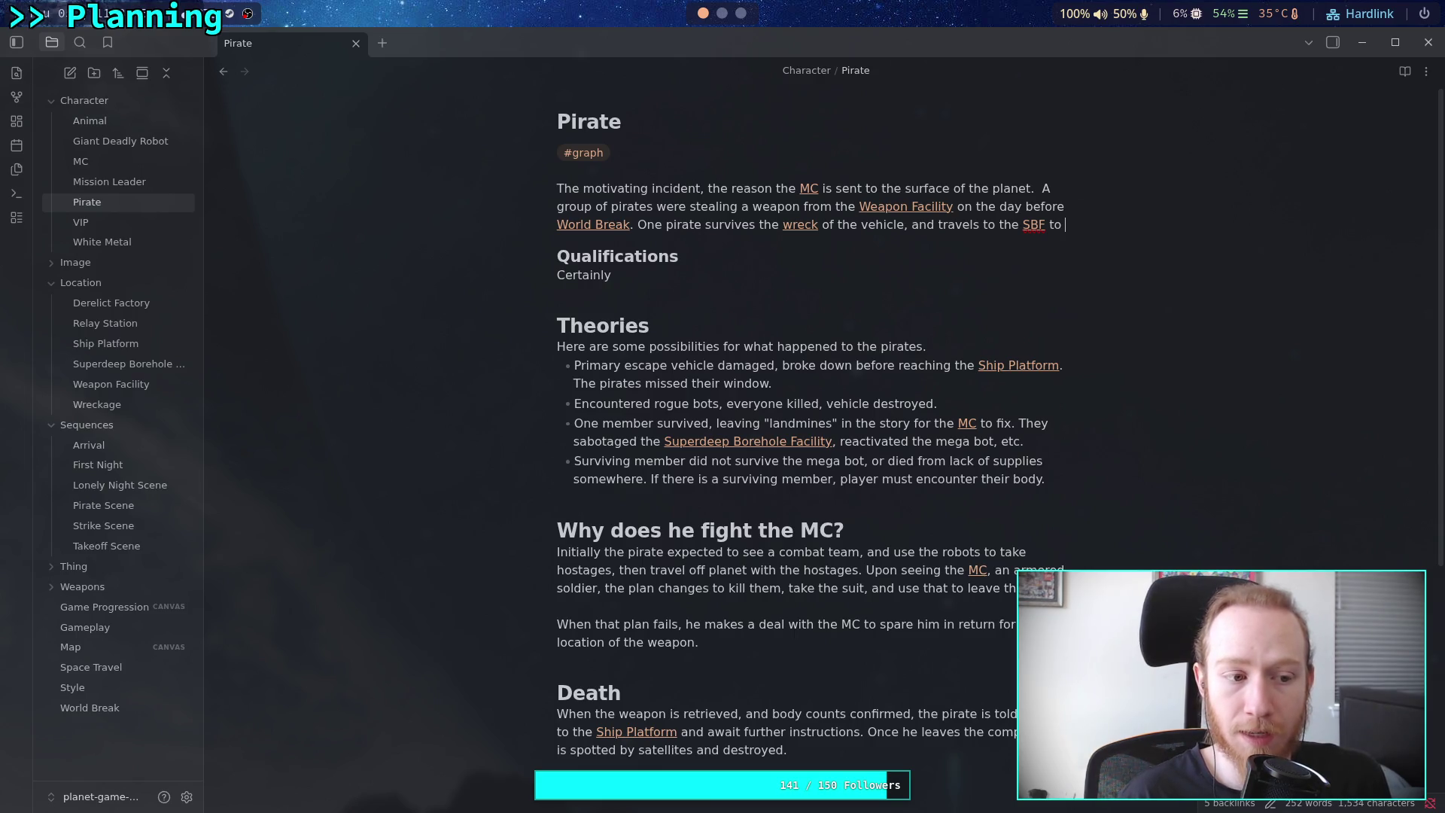
text(barric)
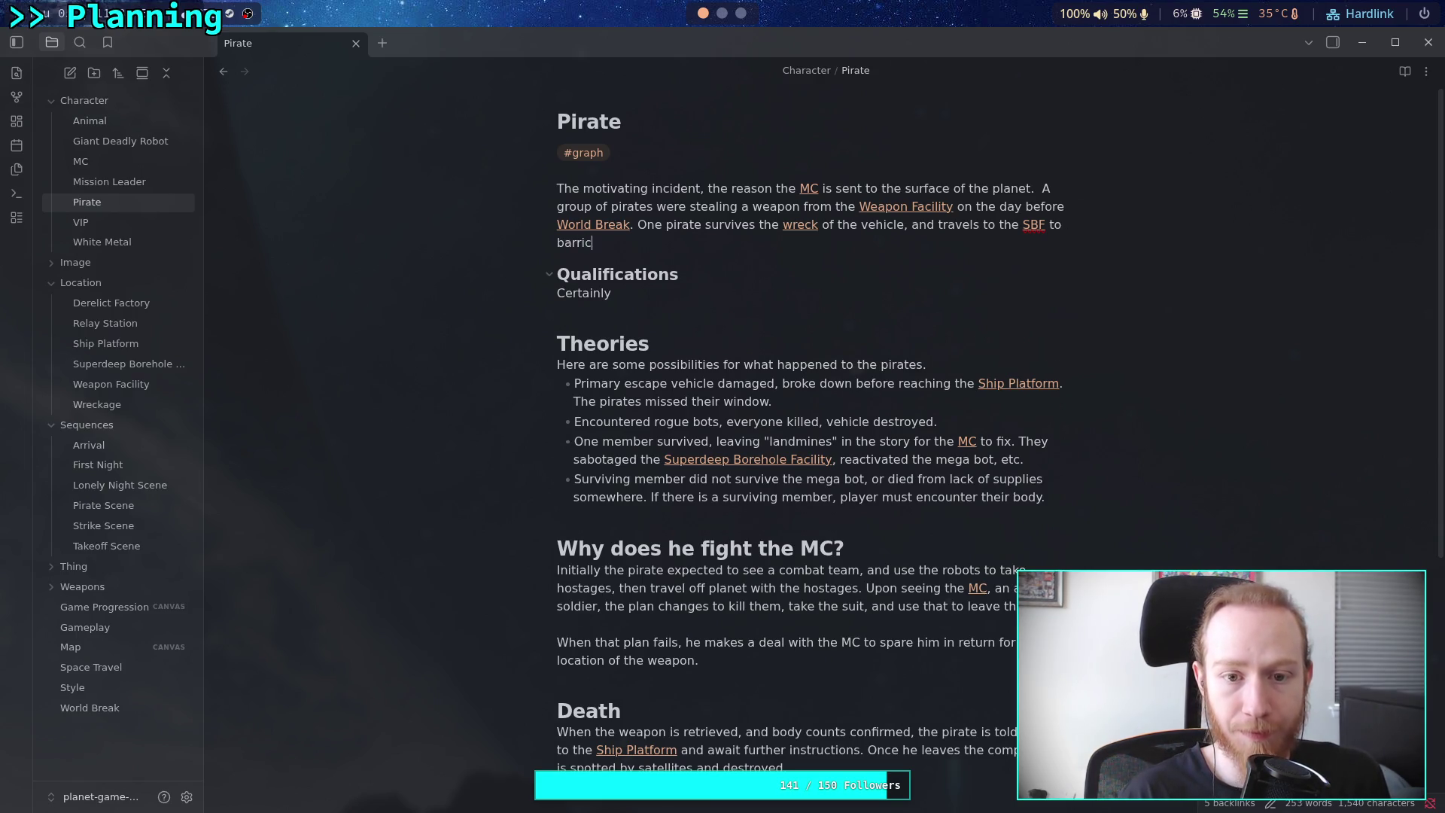
text(ade themsel)
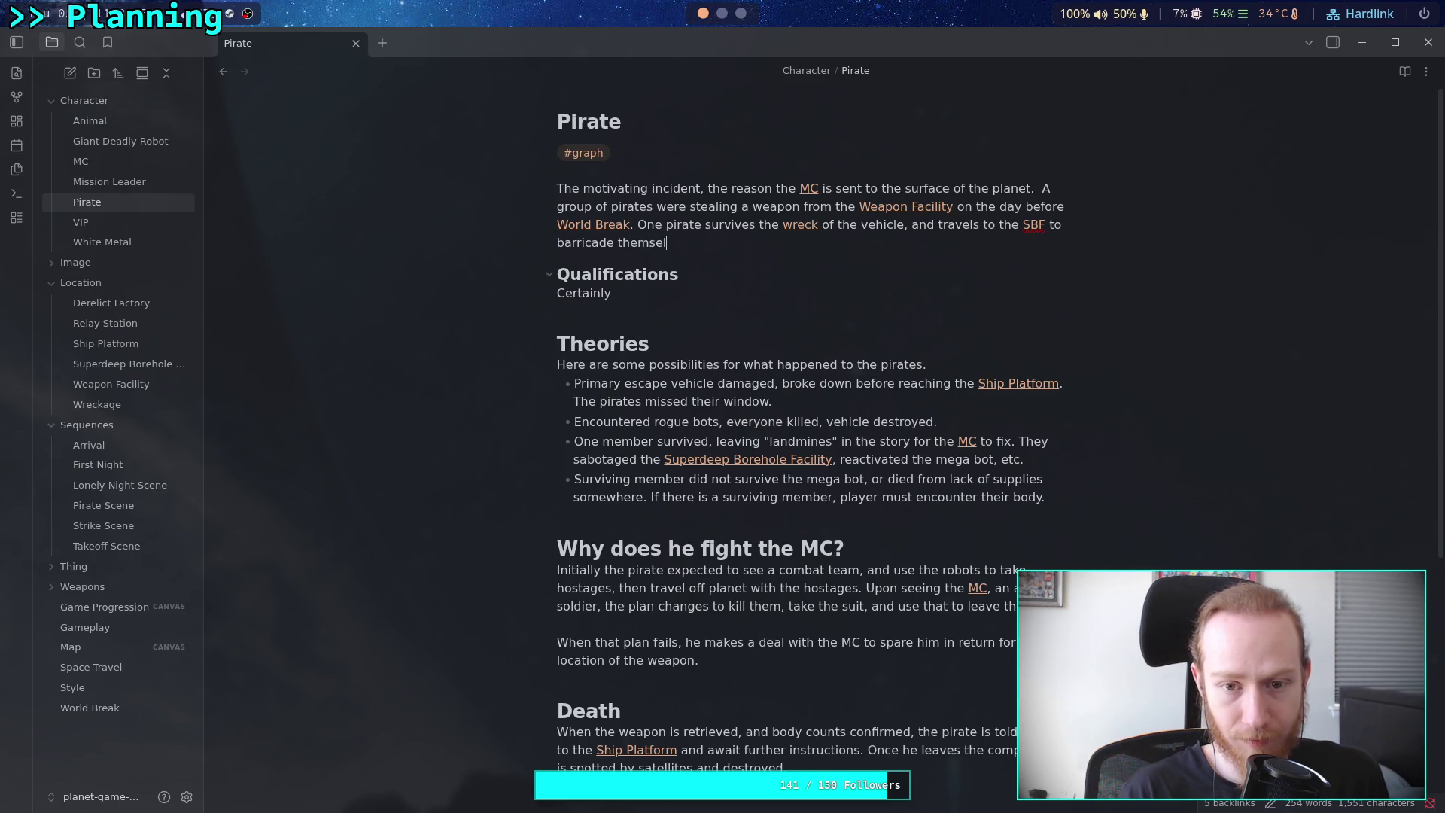
text(vesand s)
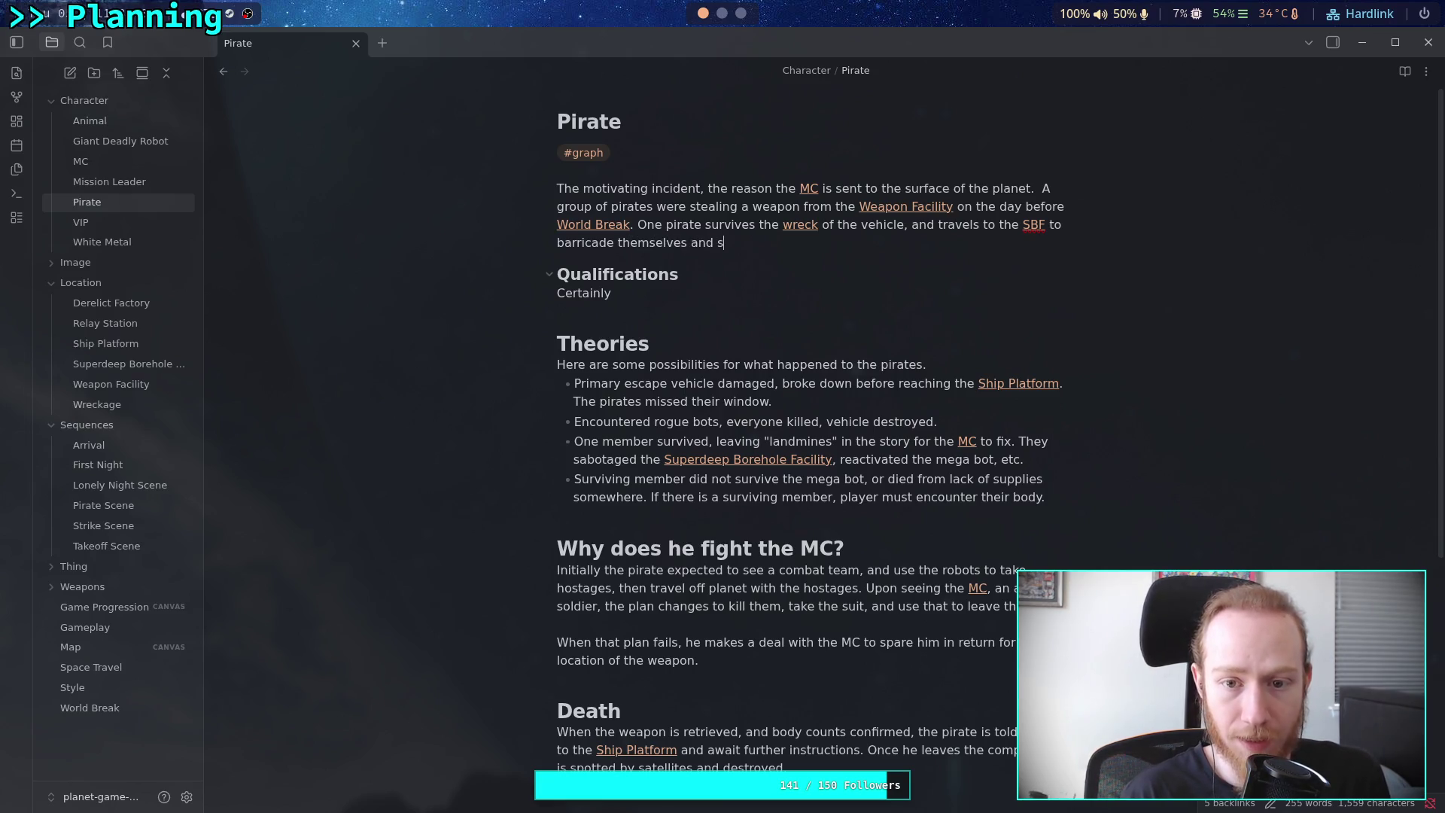
text(abatage the)
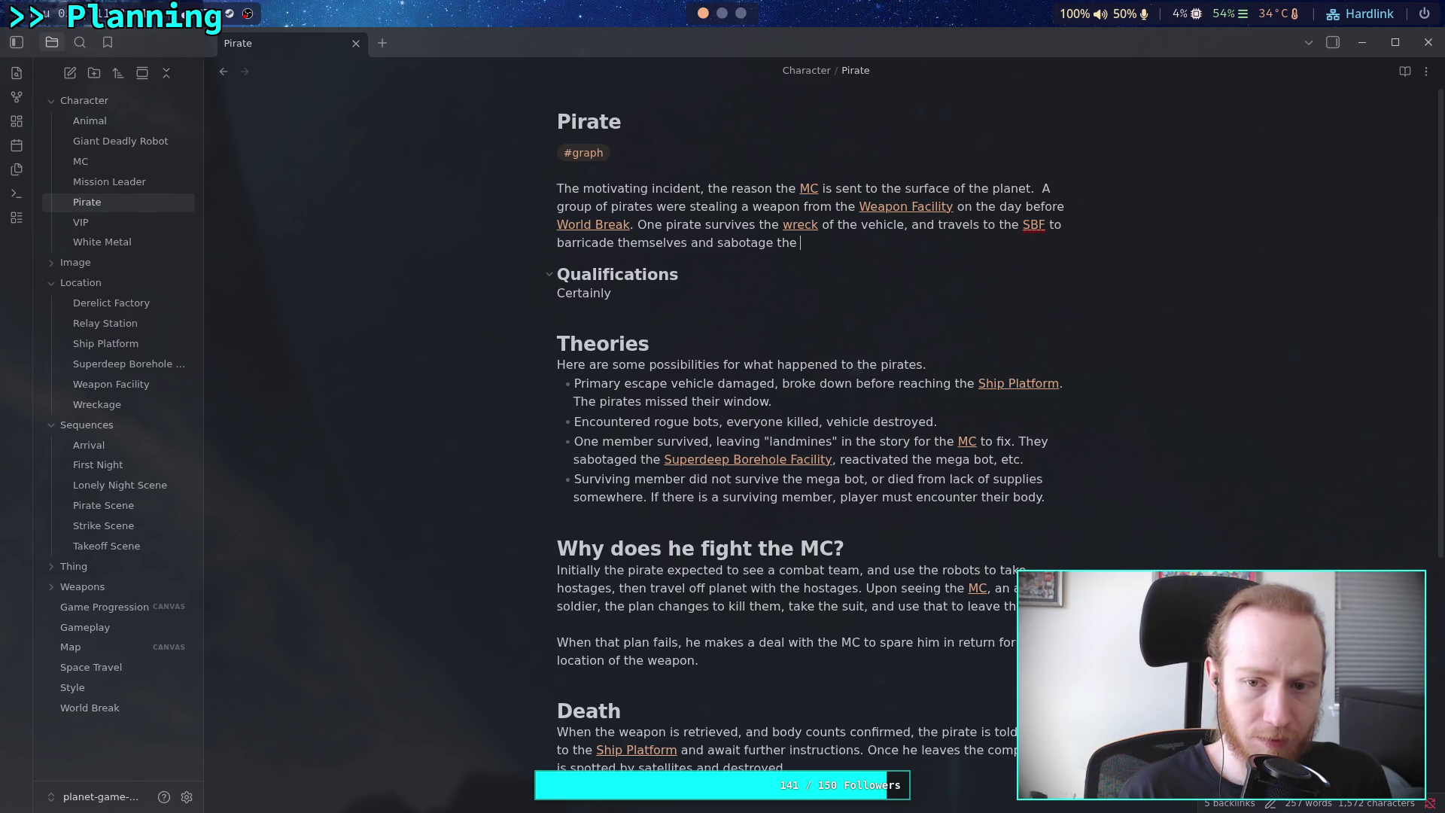
text(mec)
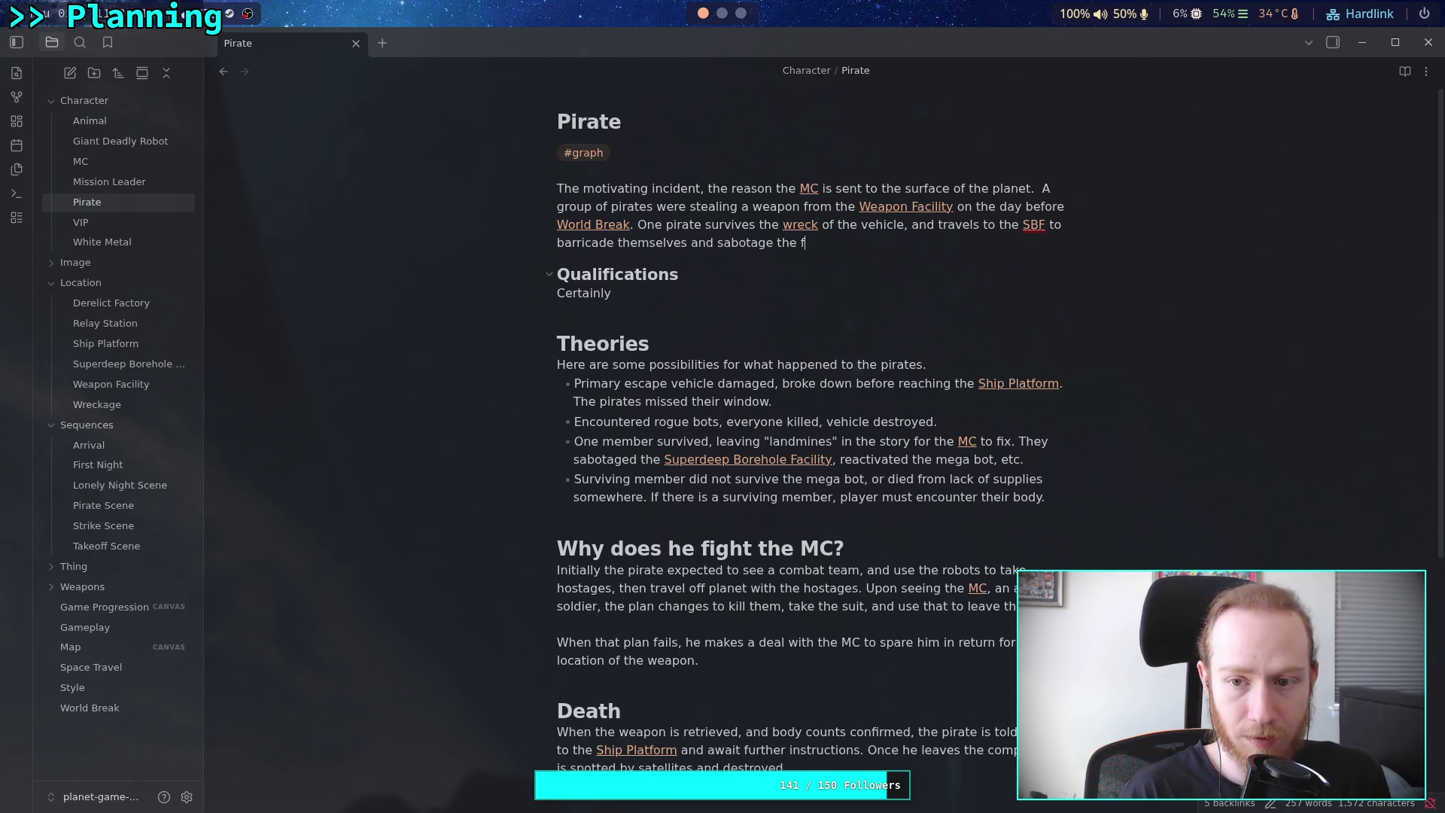
key(BackSpace)
key(BackSpace)
key(BackSpace)
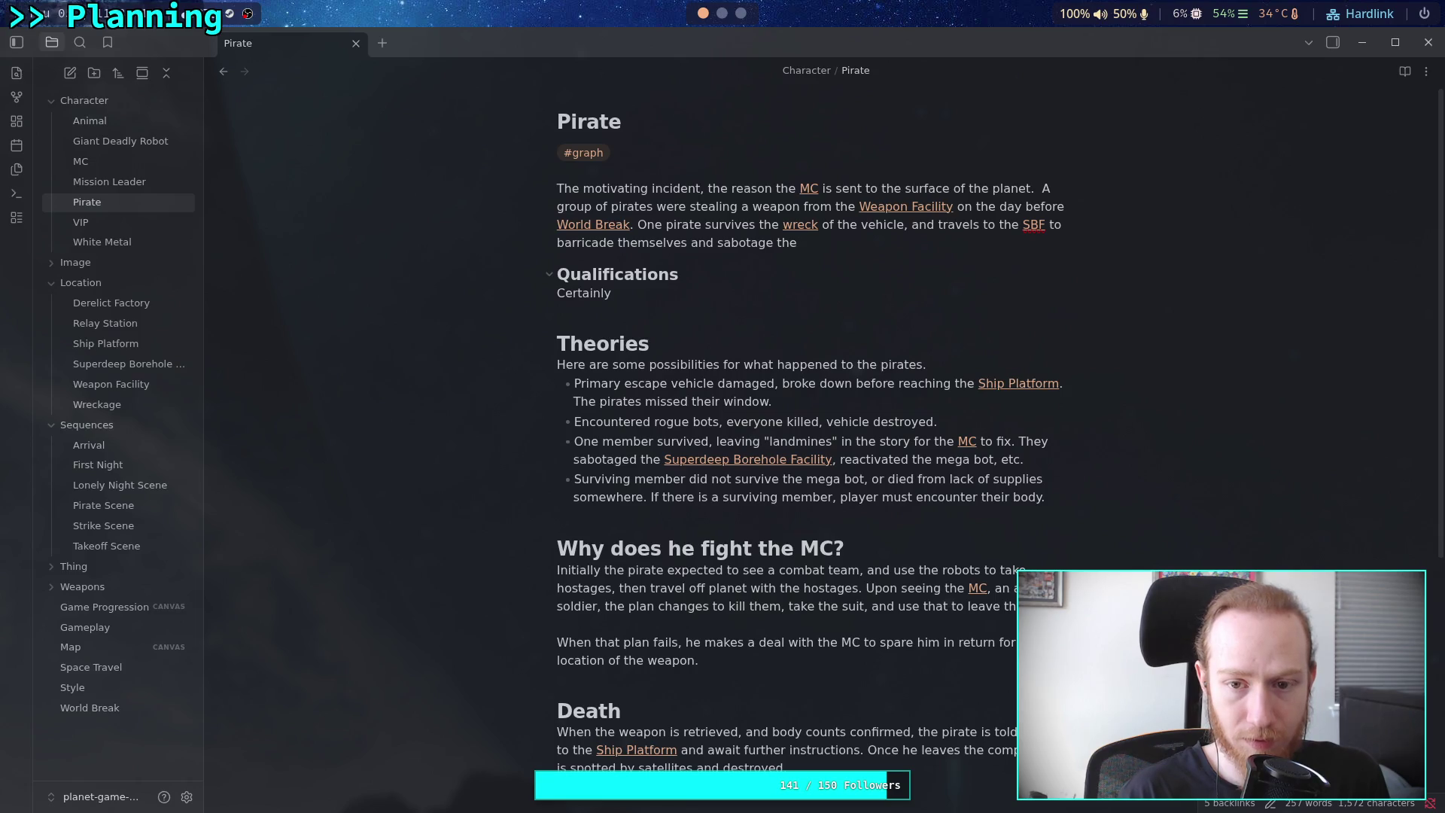
text( facil)
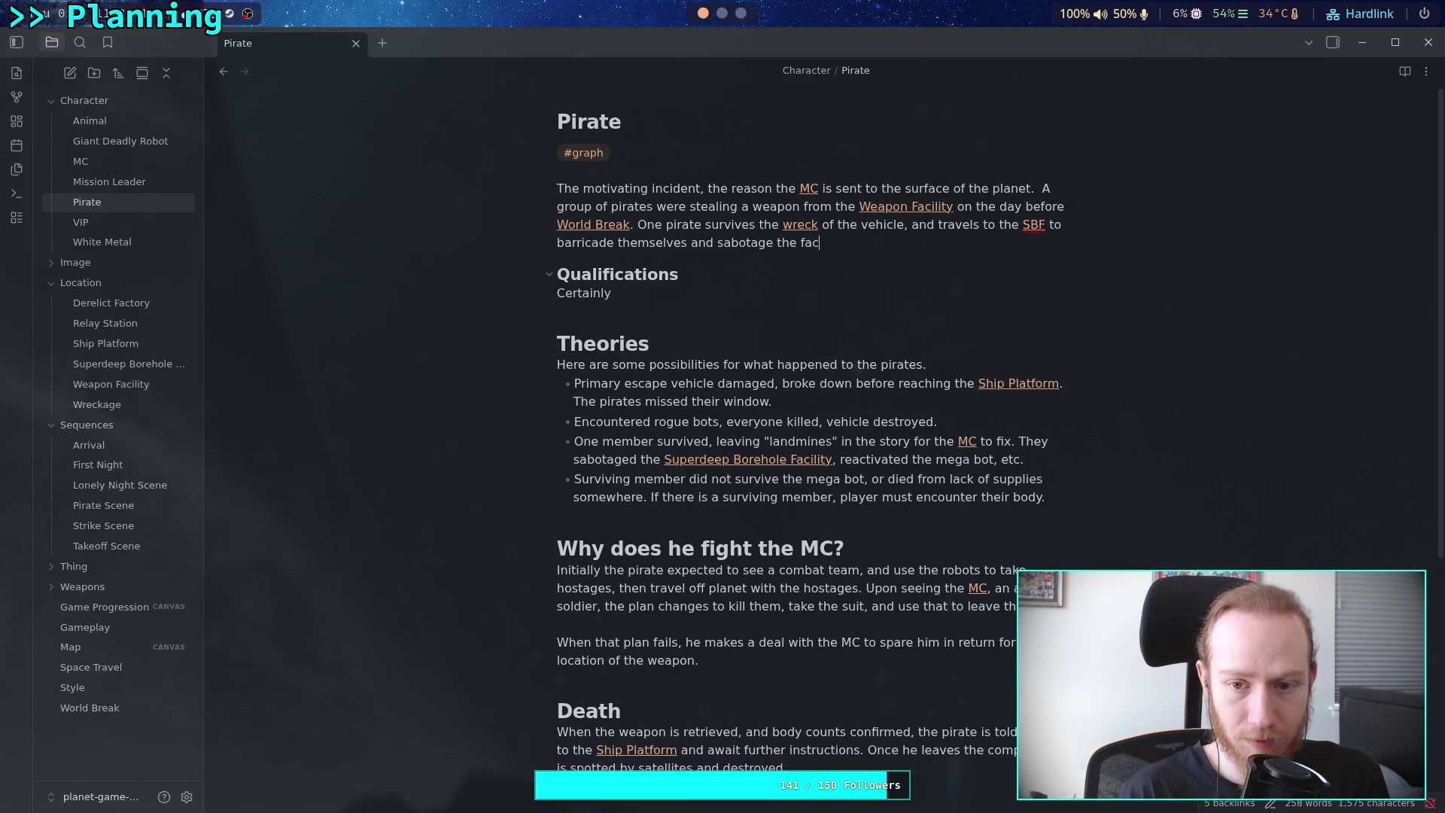
key(BackSpace)
key(BackSpace)
key(BackSpace)
text(charge)
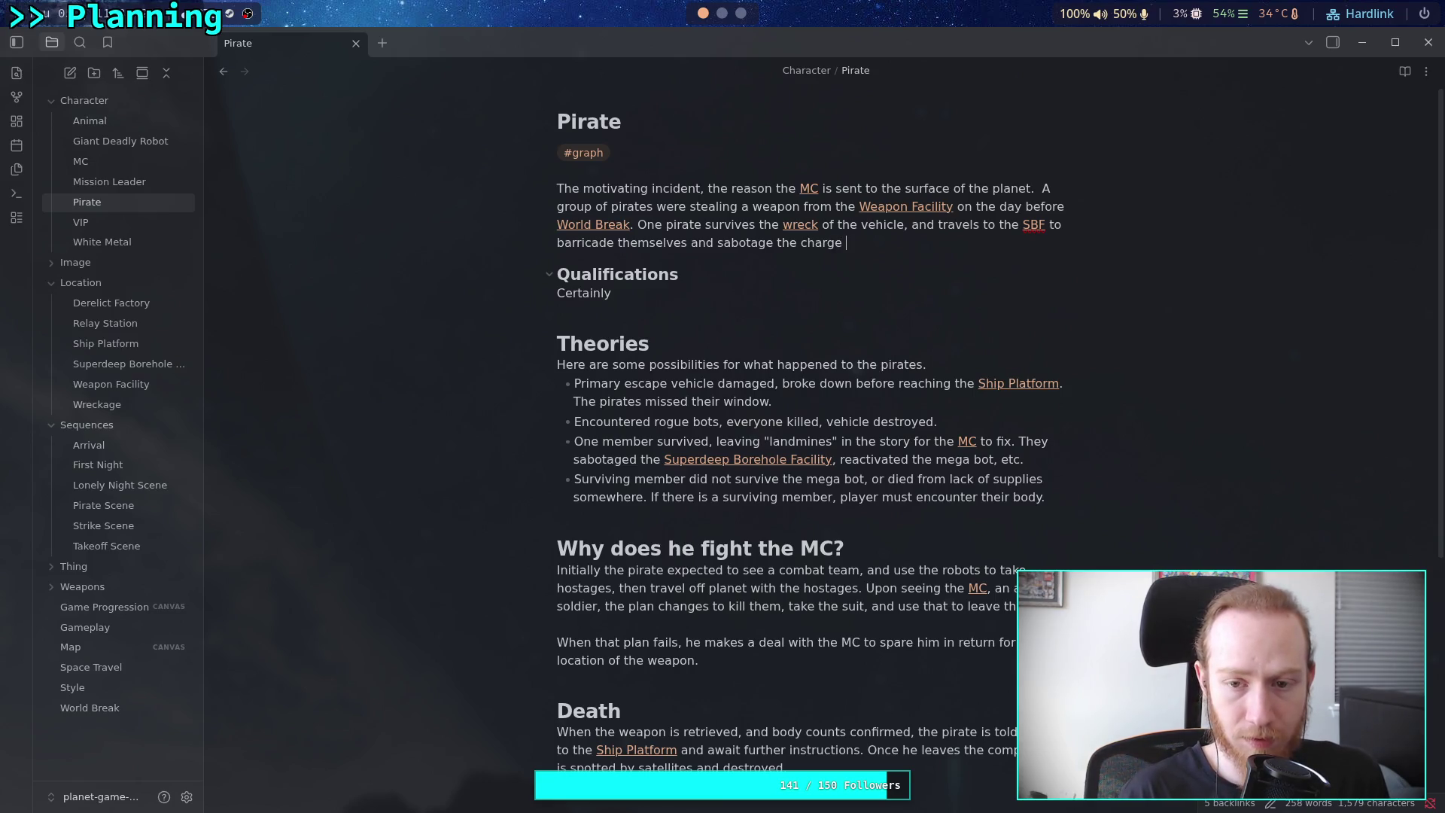
text(s activ)
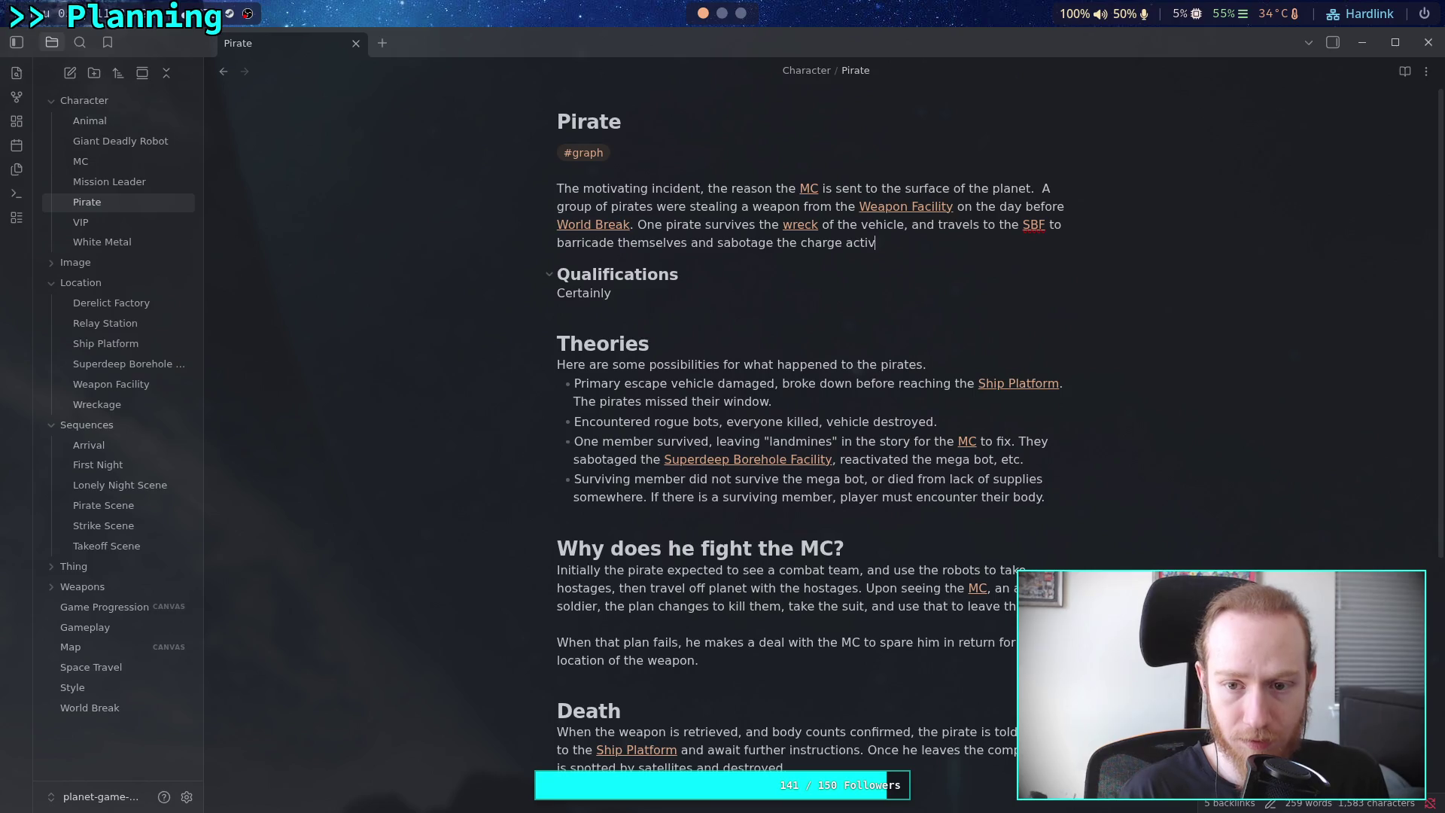
text(ation system.)
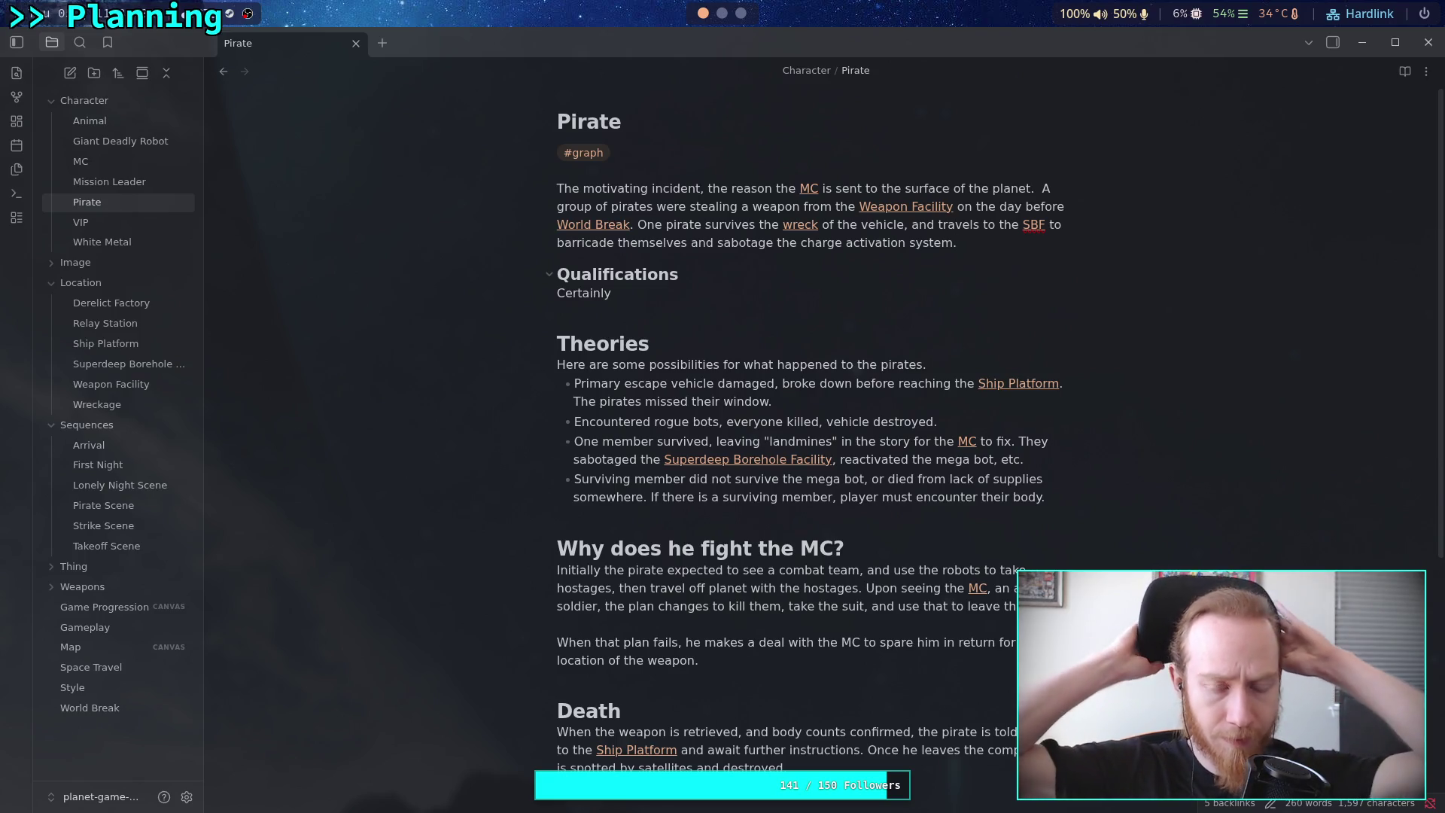
key(Down)
key(Down)
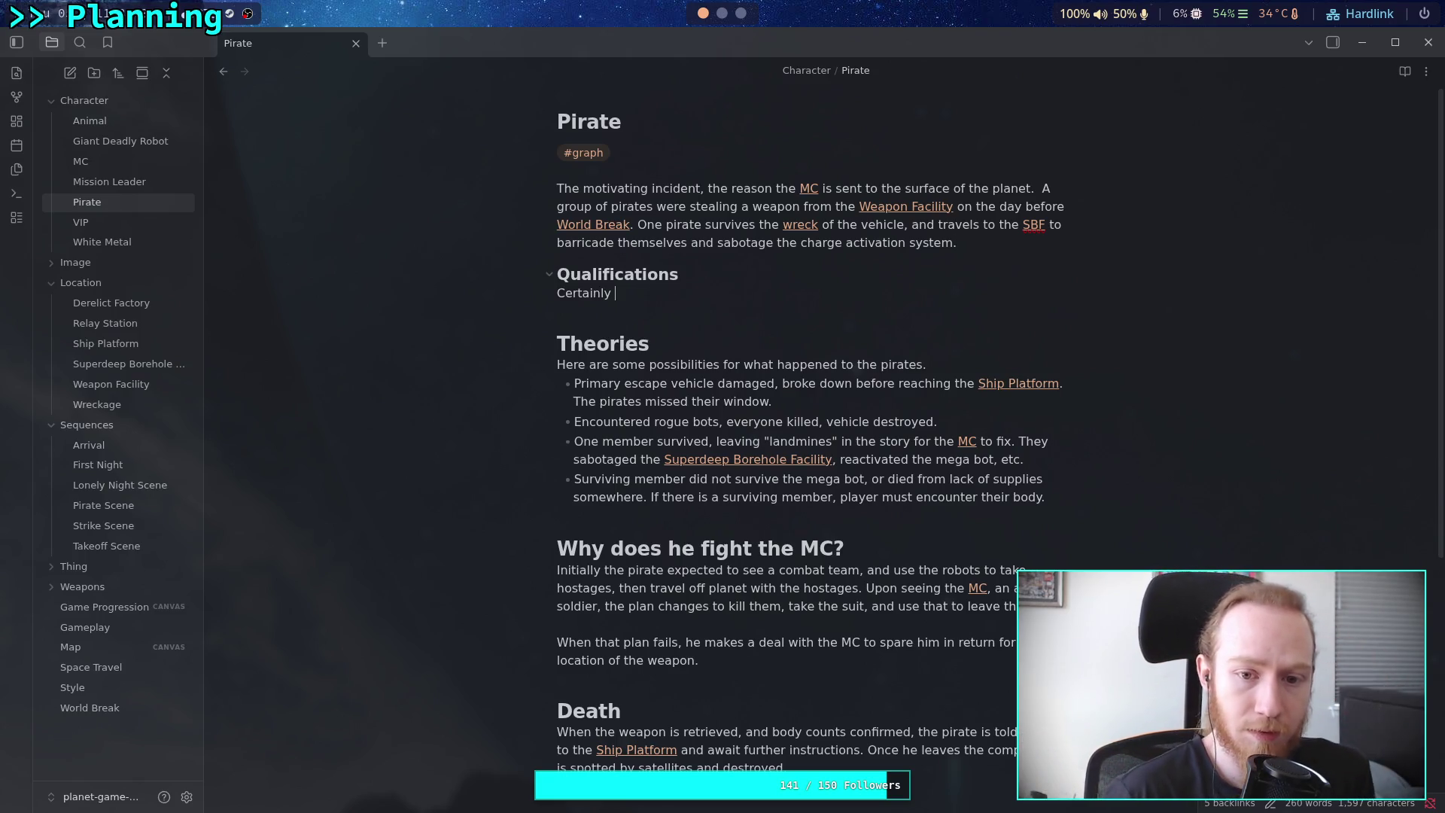
Complete 'an employee from the [[Weapon Facility]], along with the rest of his group.'
text(an )
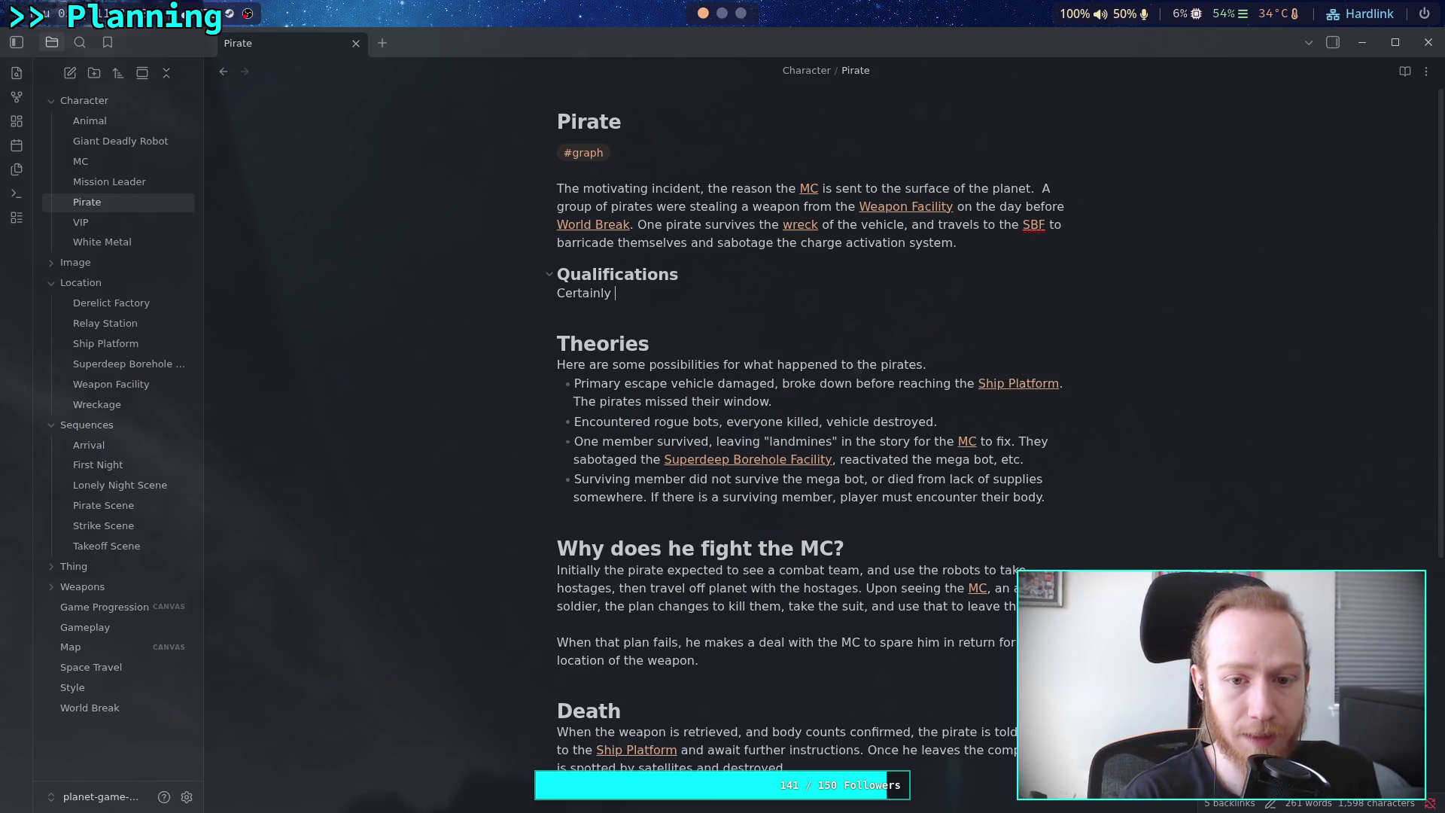
text(employe)
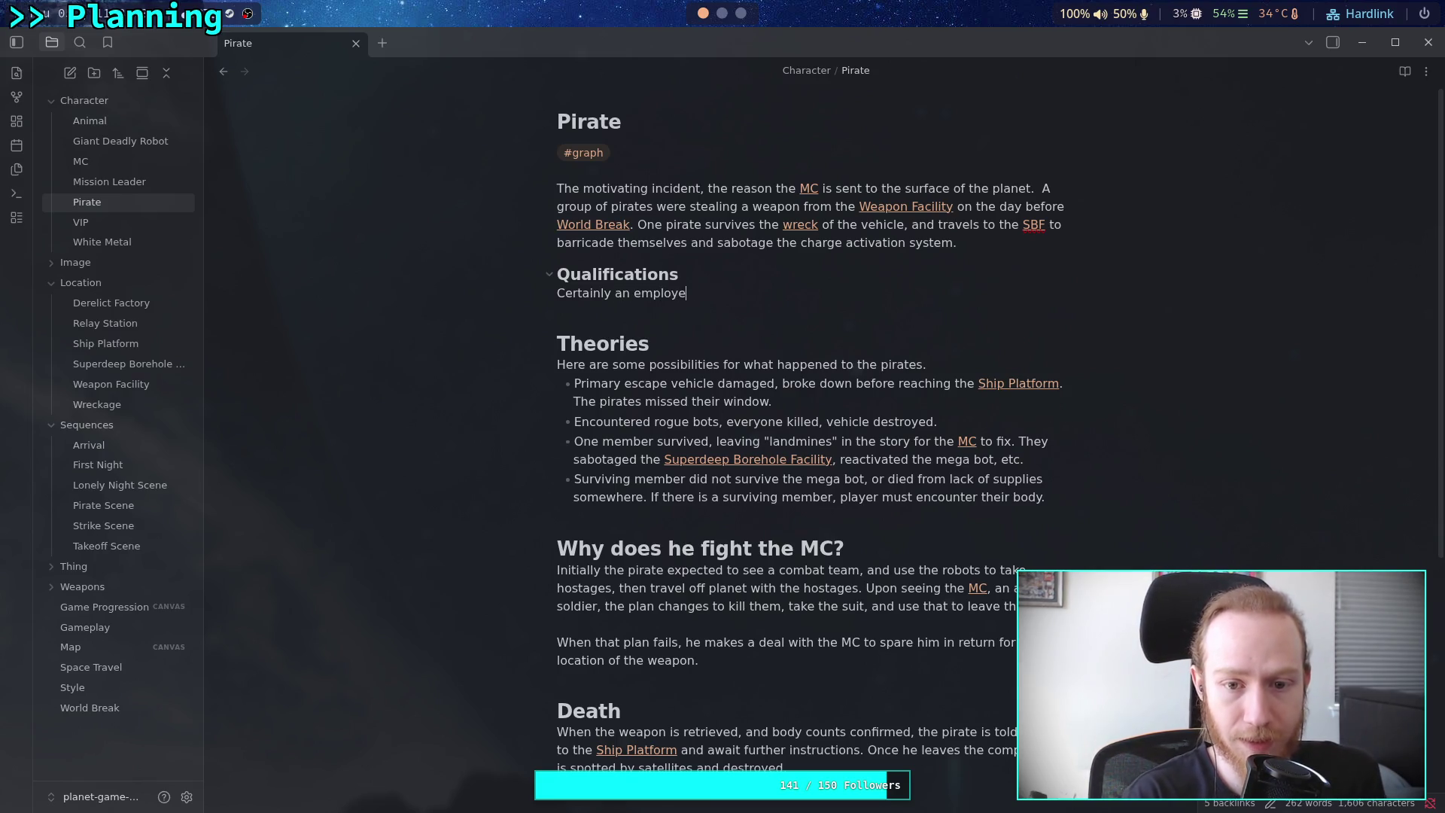
text(e from the [[)
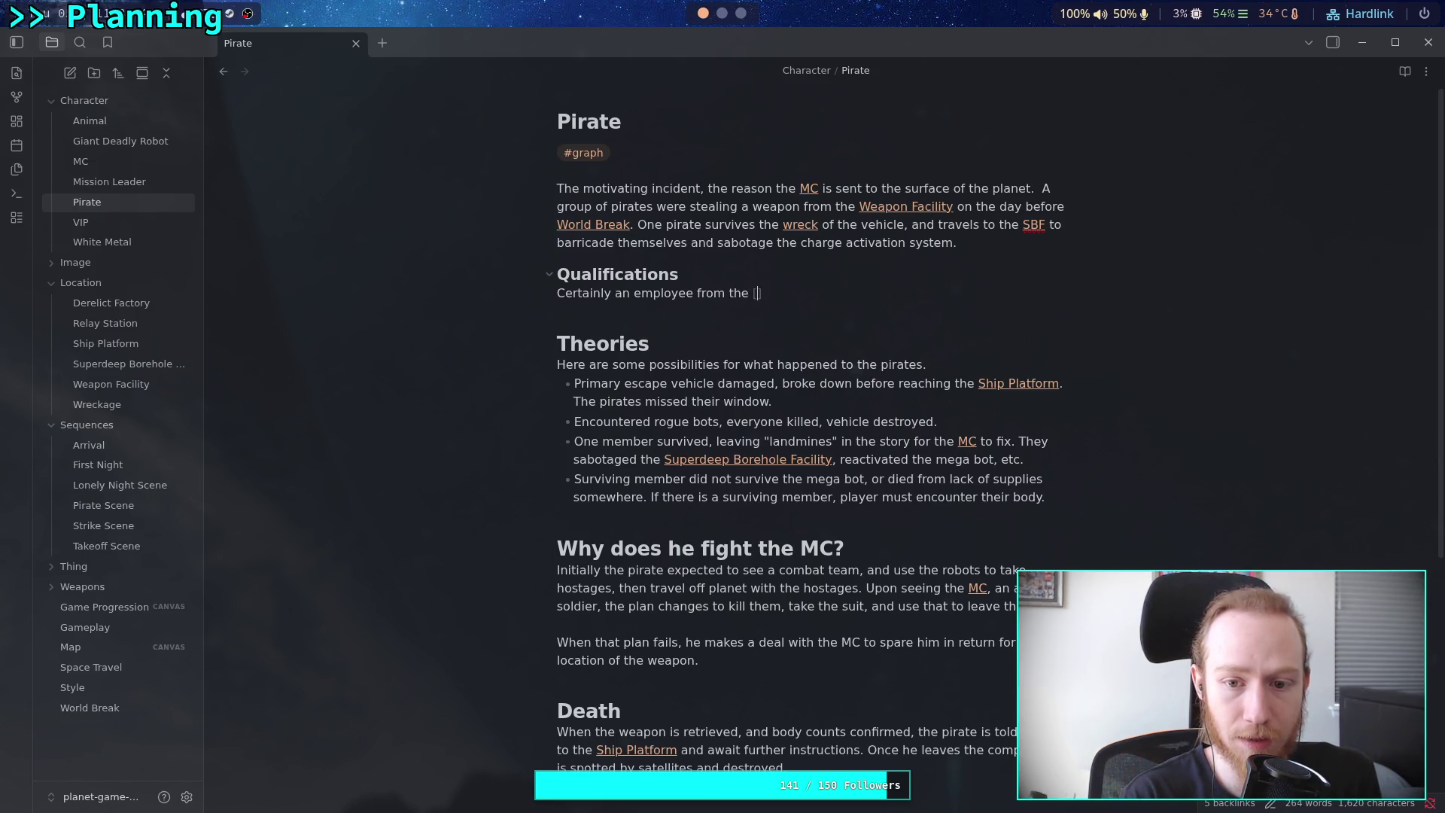
text(Weapon Facility)
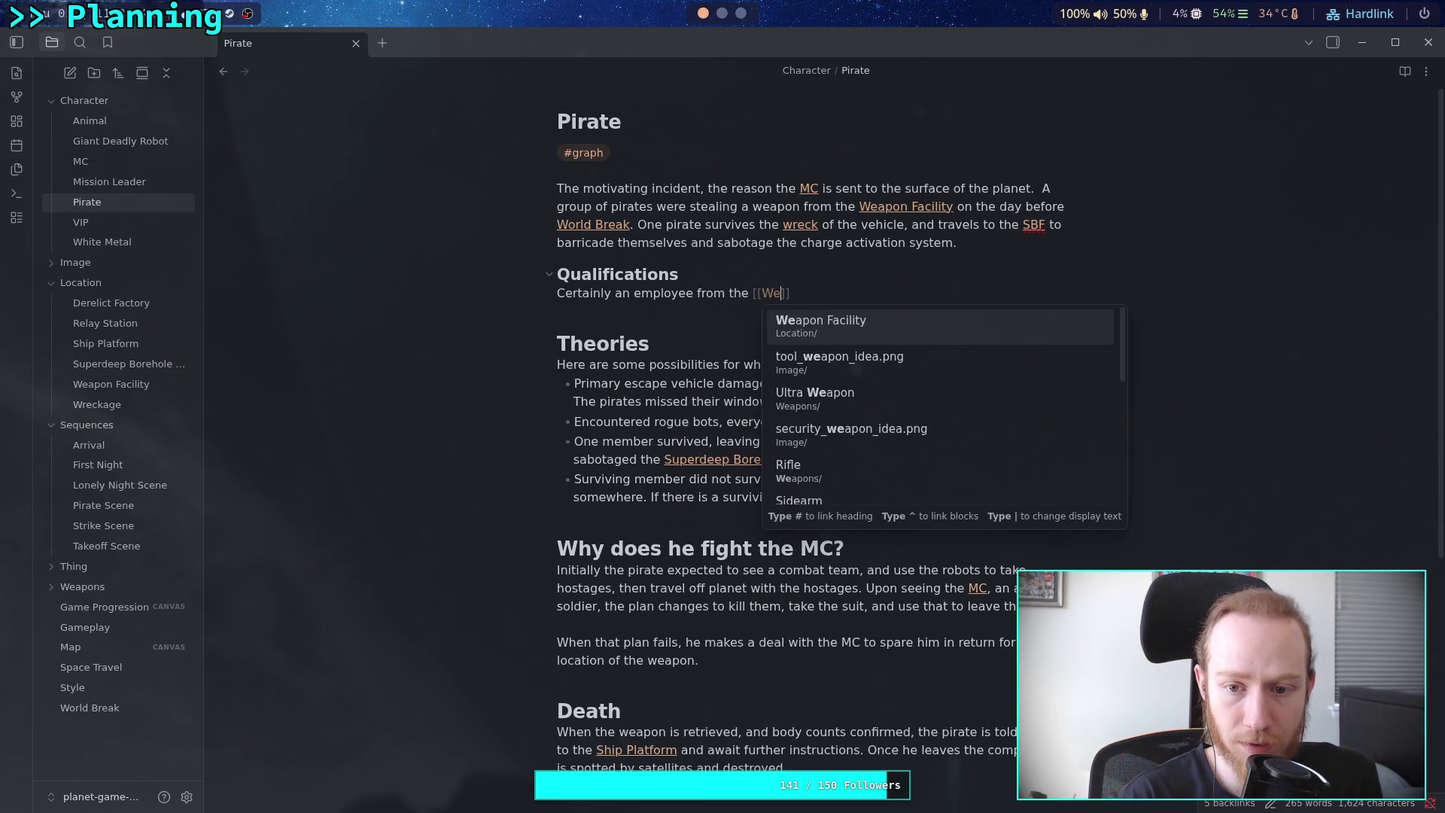
key(Return)
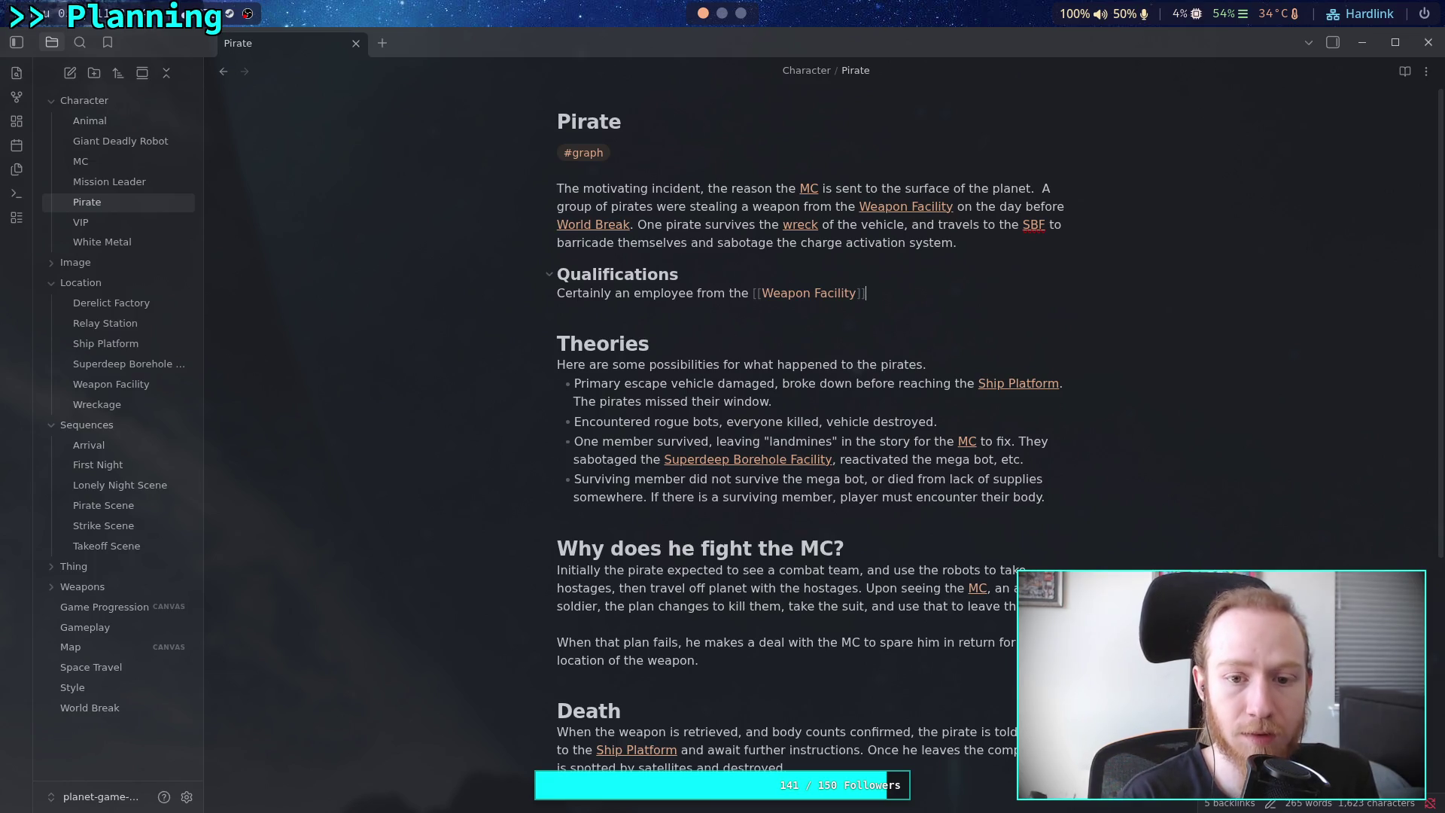
text(.along with)
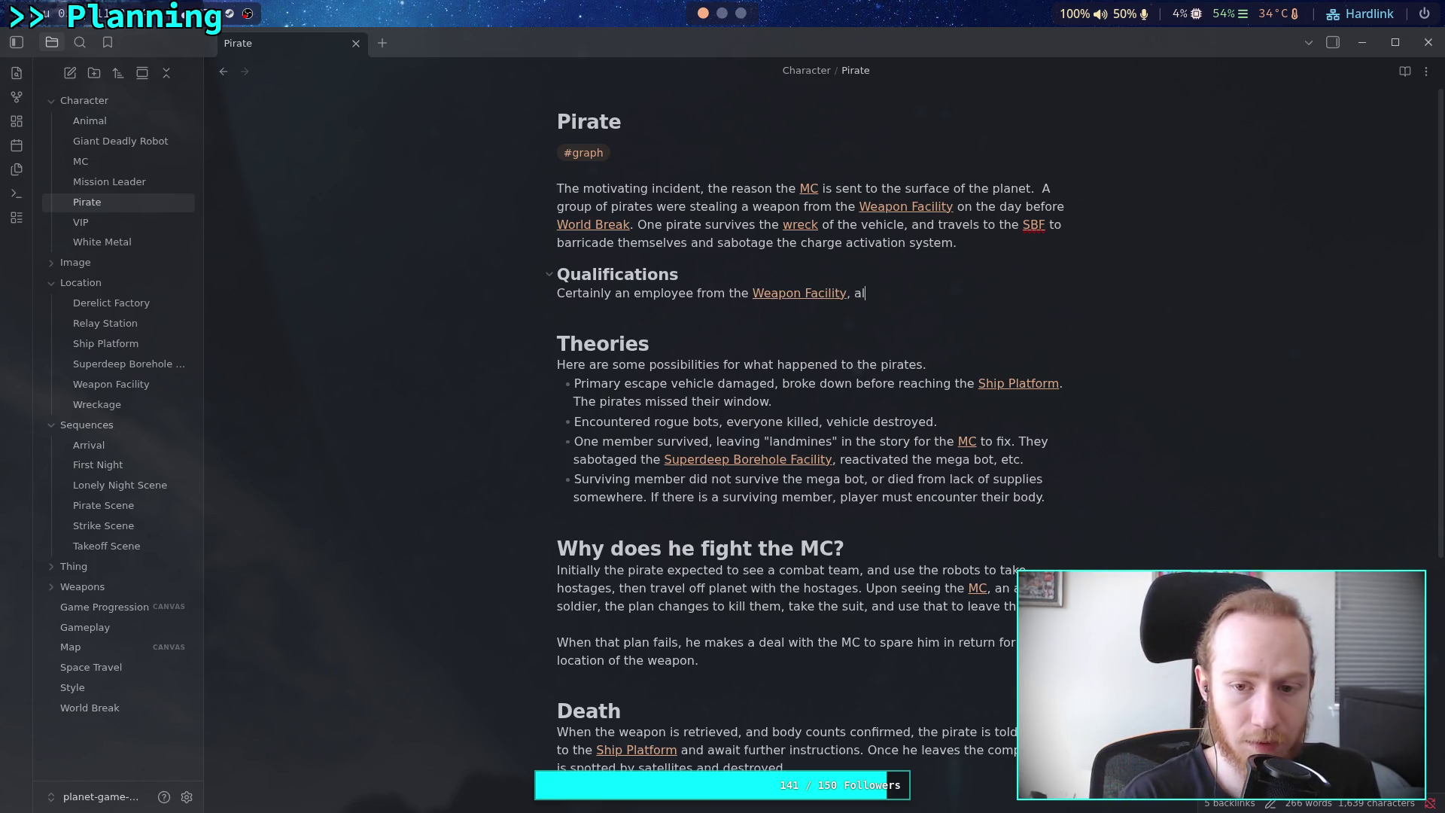
text( the )
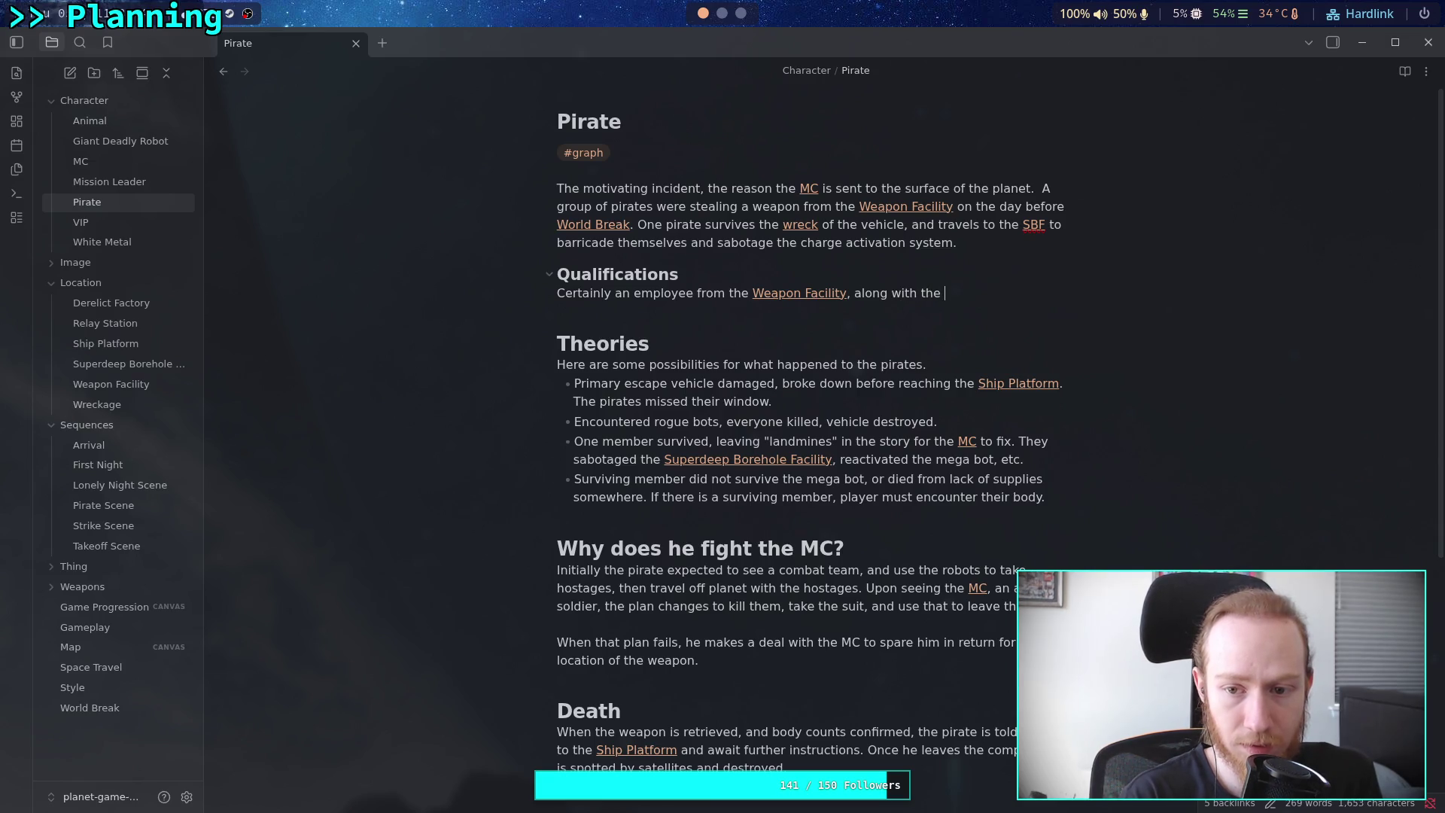
text(rest of his)
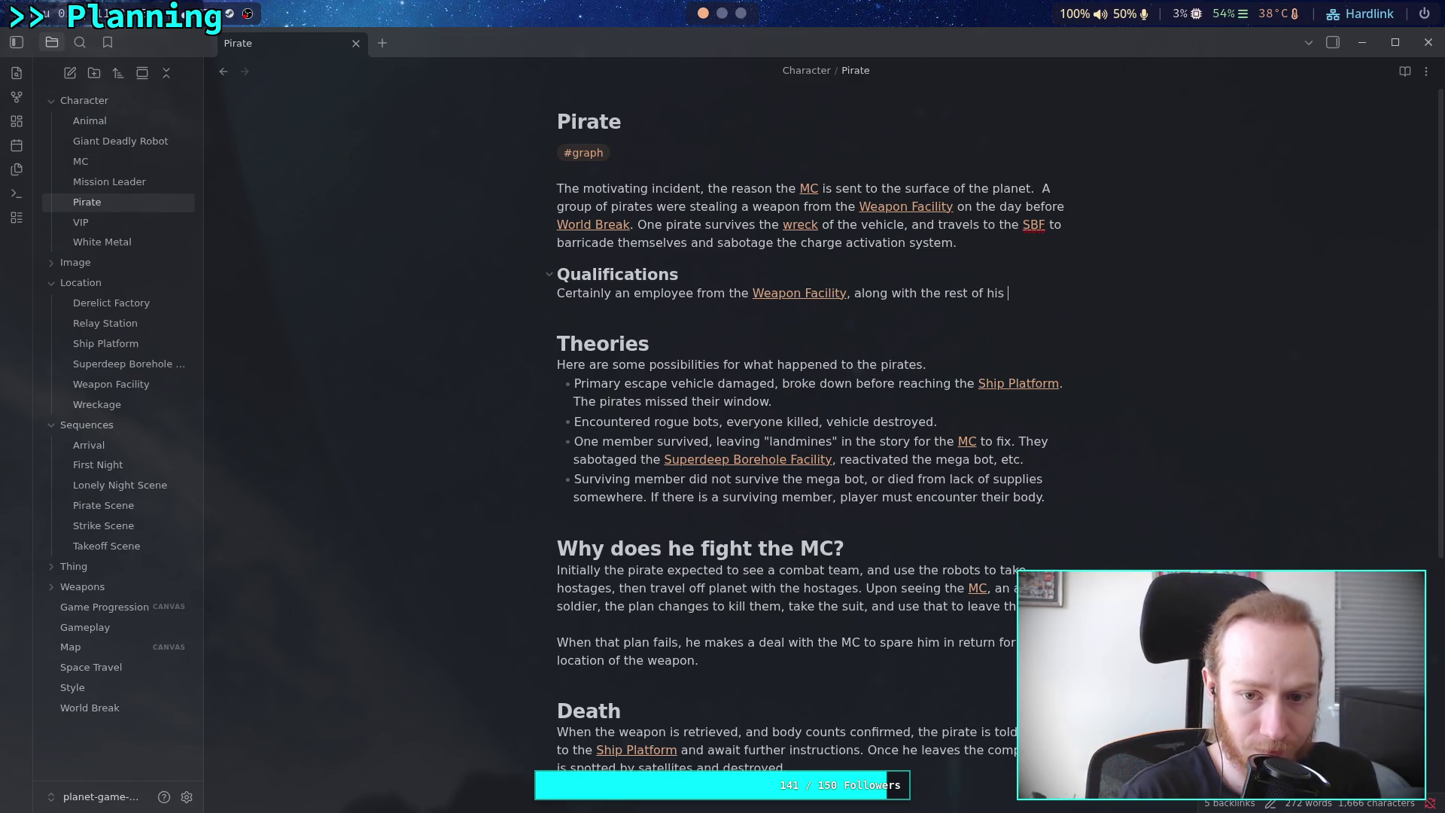
text(group)
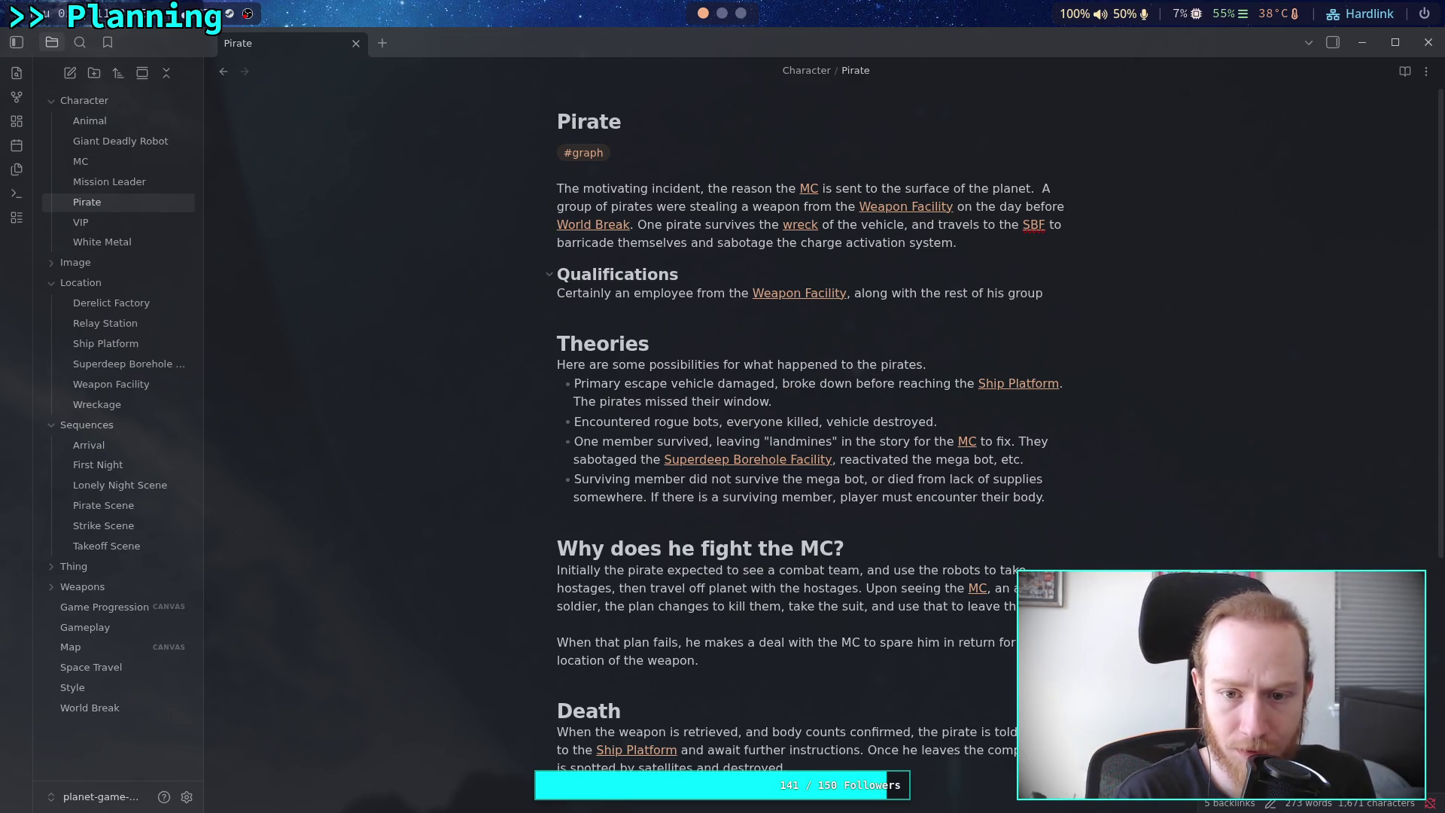
text(.)
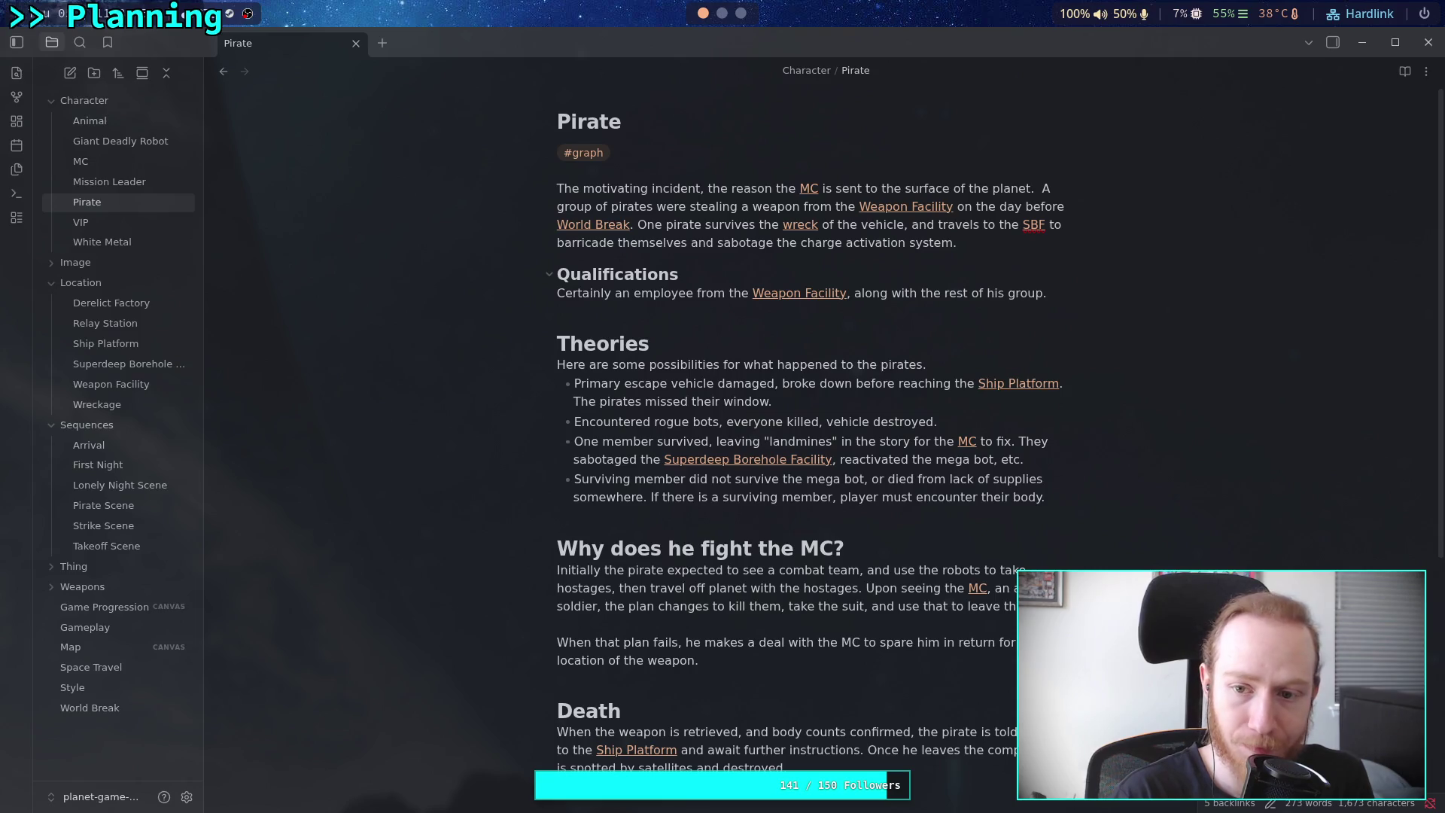
text(They)
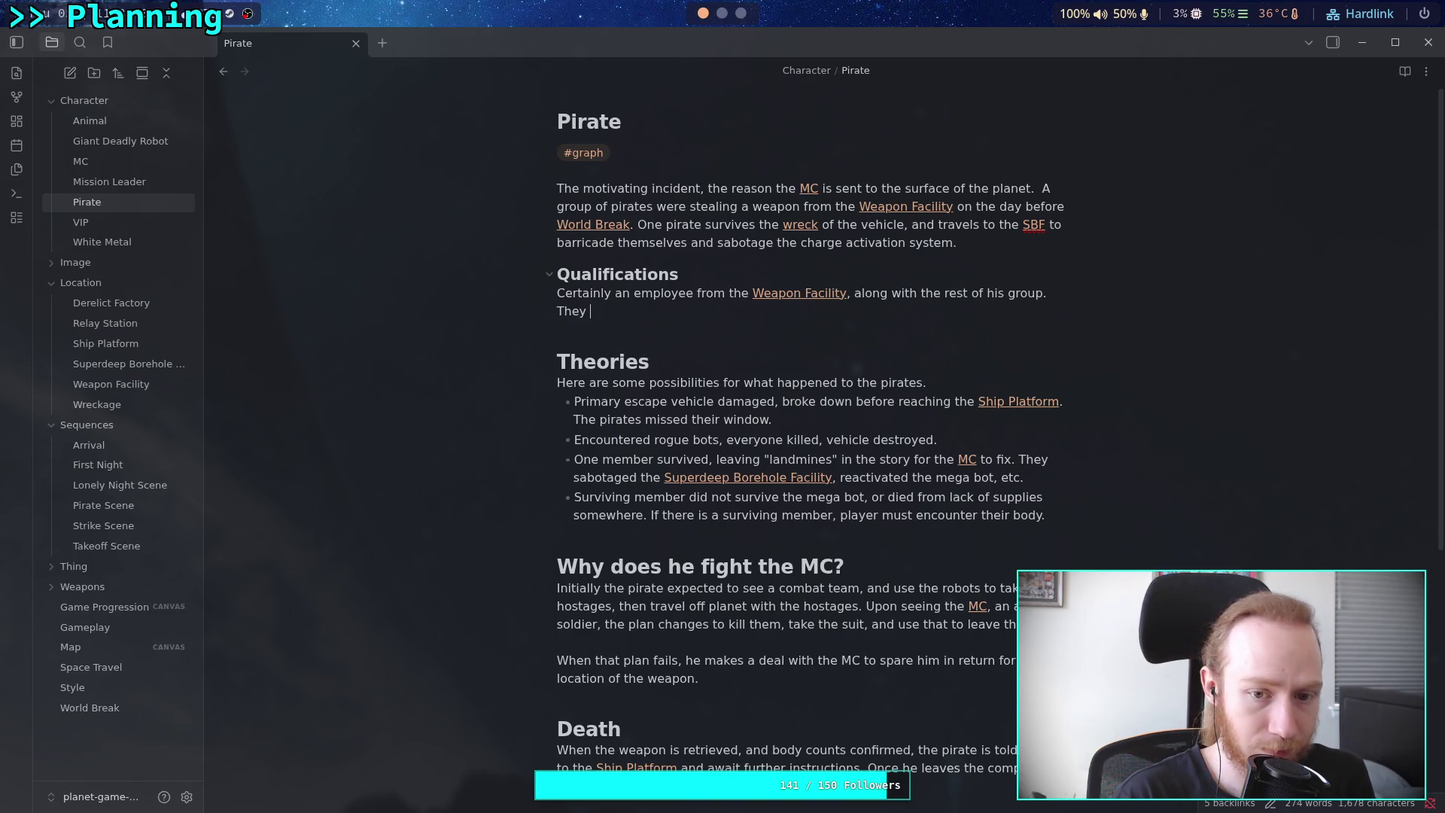
Replace 'They' with 'He is very good with planetary systems and hacking.' and begin 'He is able to leave'
key(BackSpace)
key(BackSpace)
key(BackSpace)
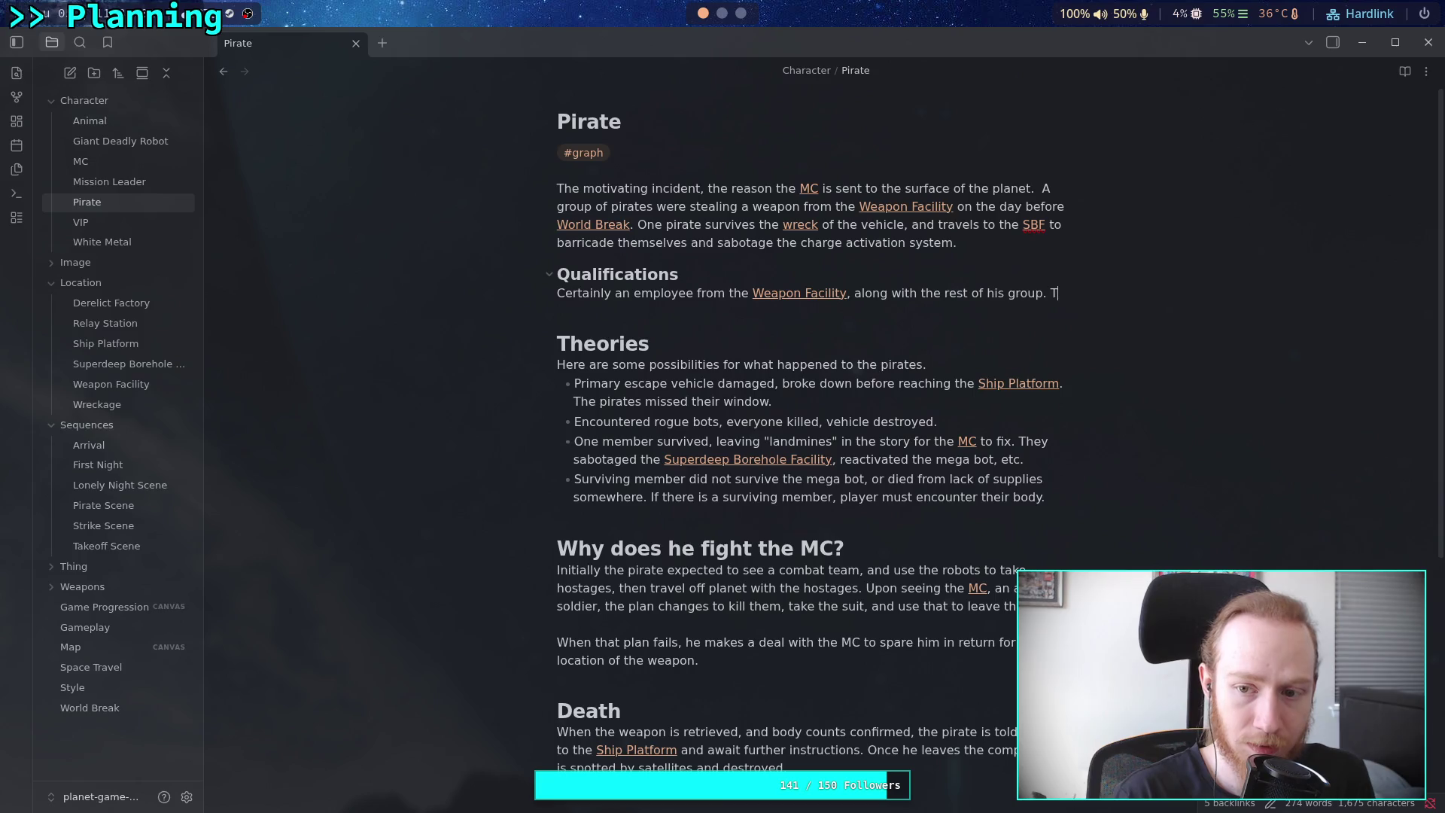
text(He is )
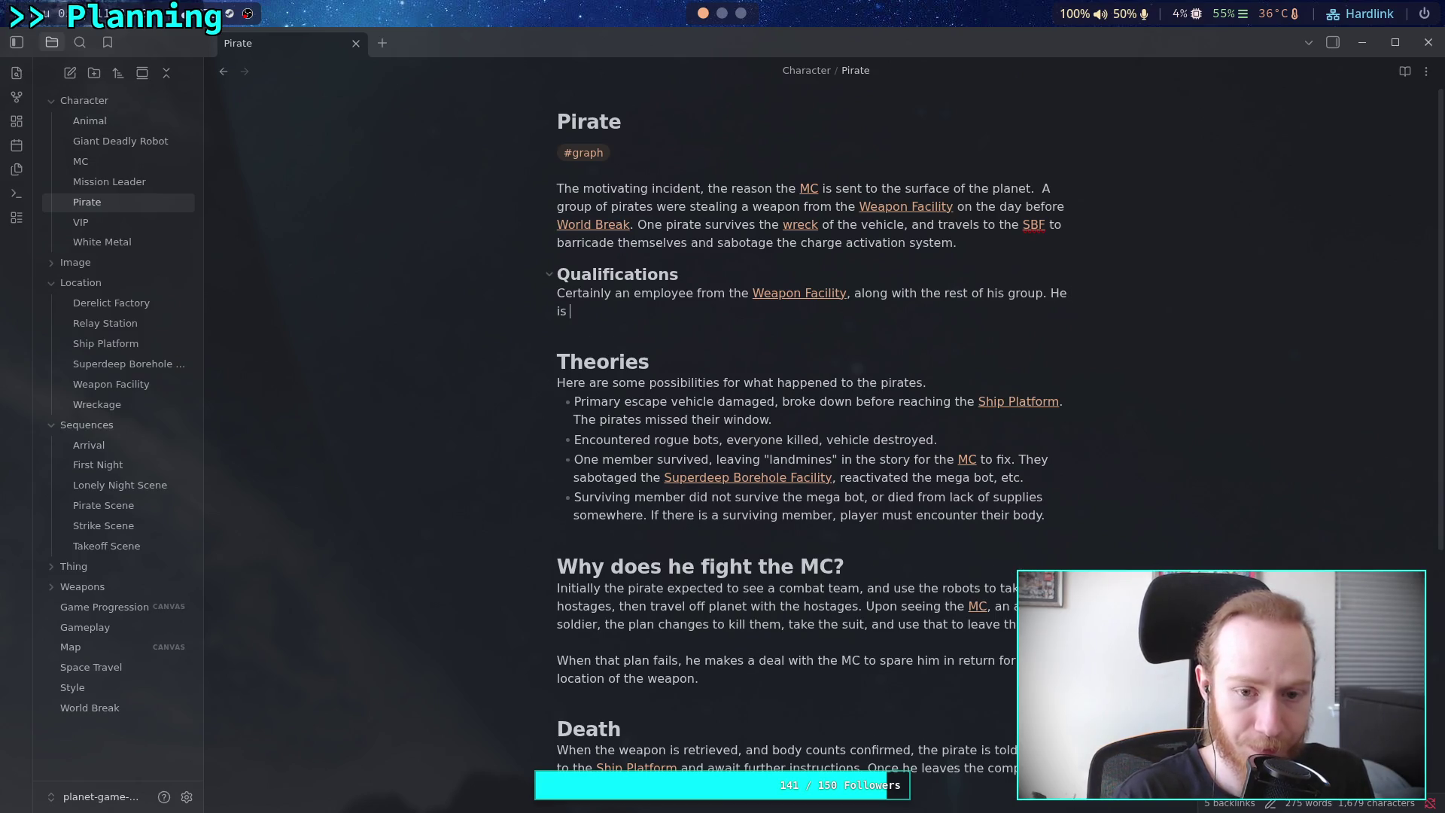
text(very good with )
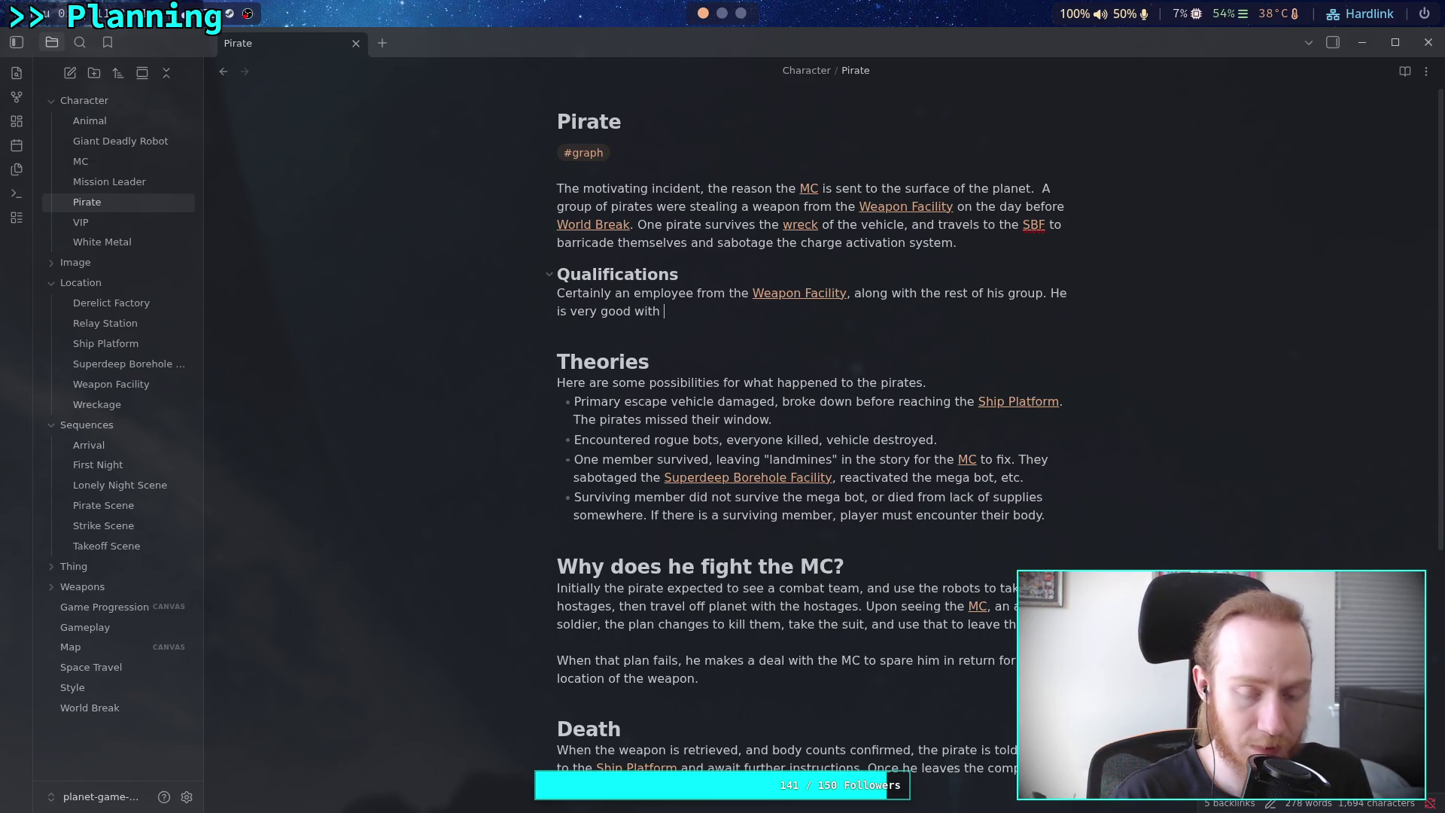
text(planeta)
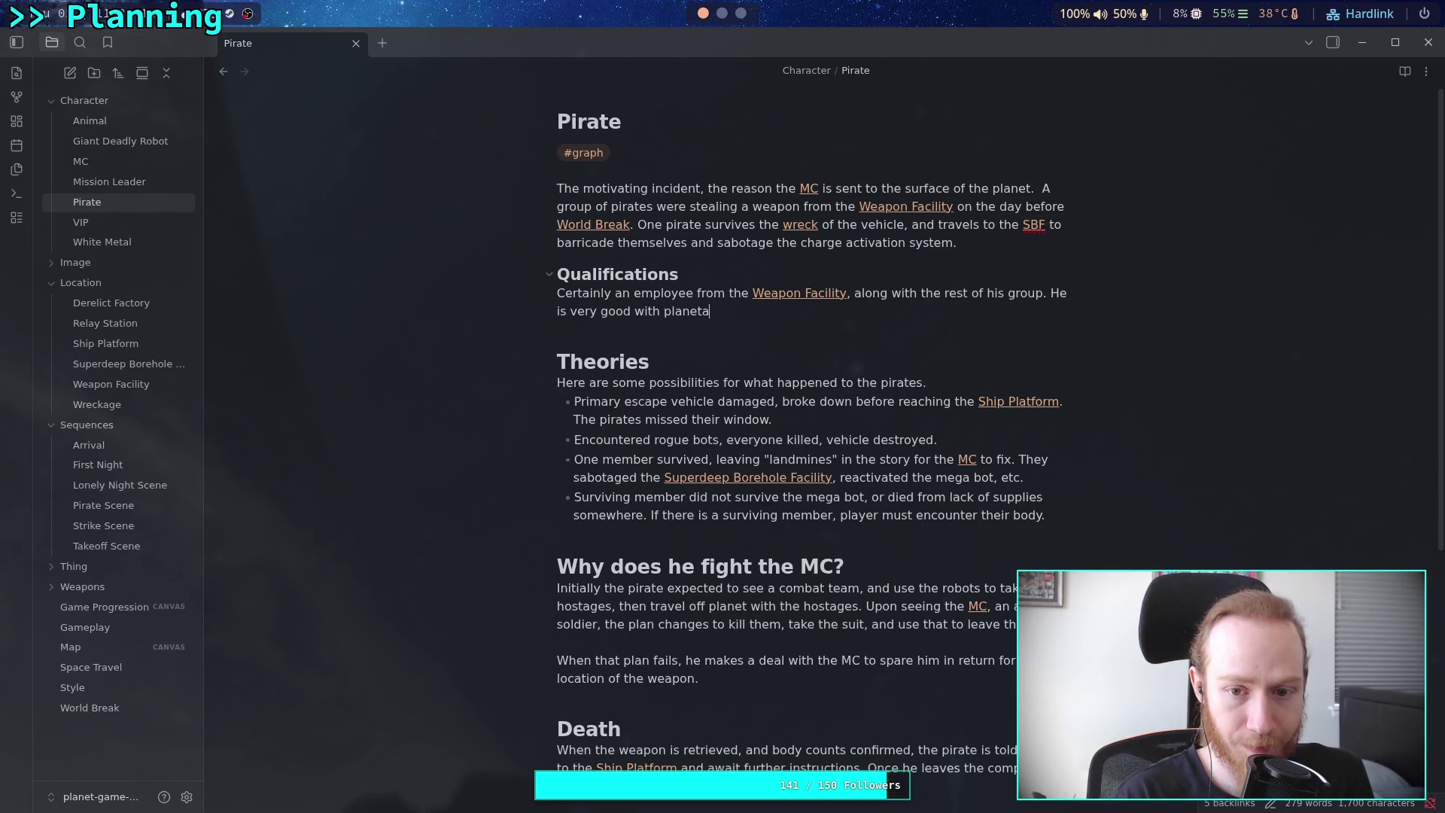
text(ry systems and hacking)
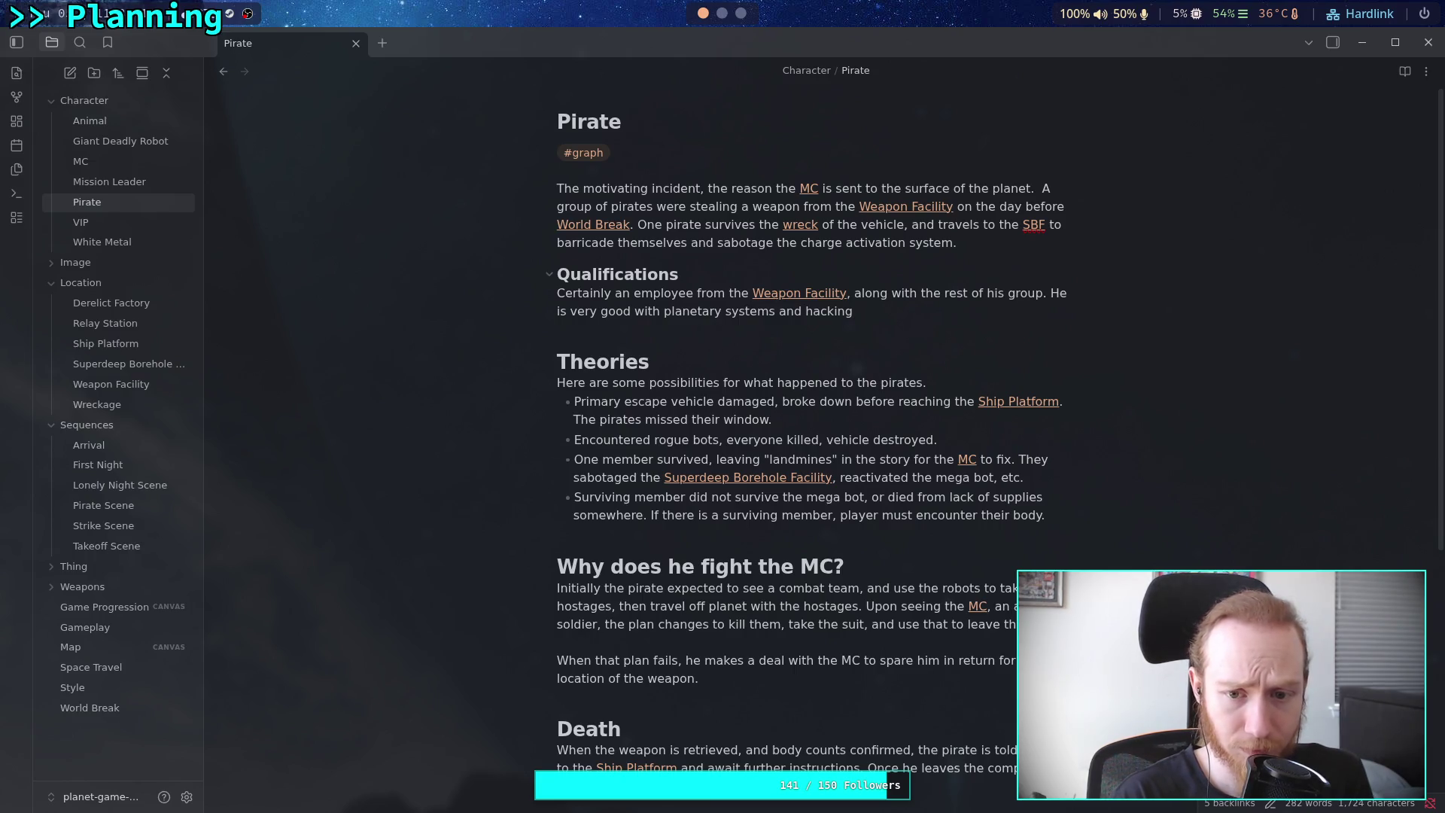
key(BackSpace)
key(BackSpace)
key(BackSpace)
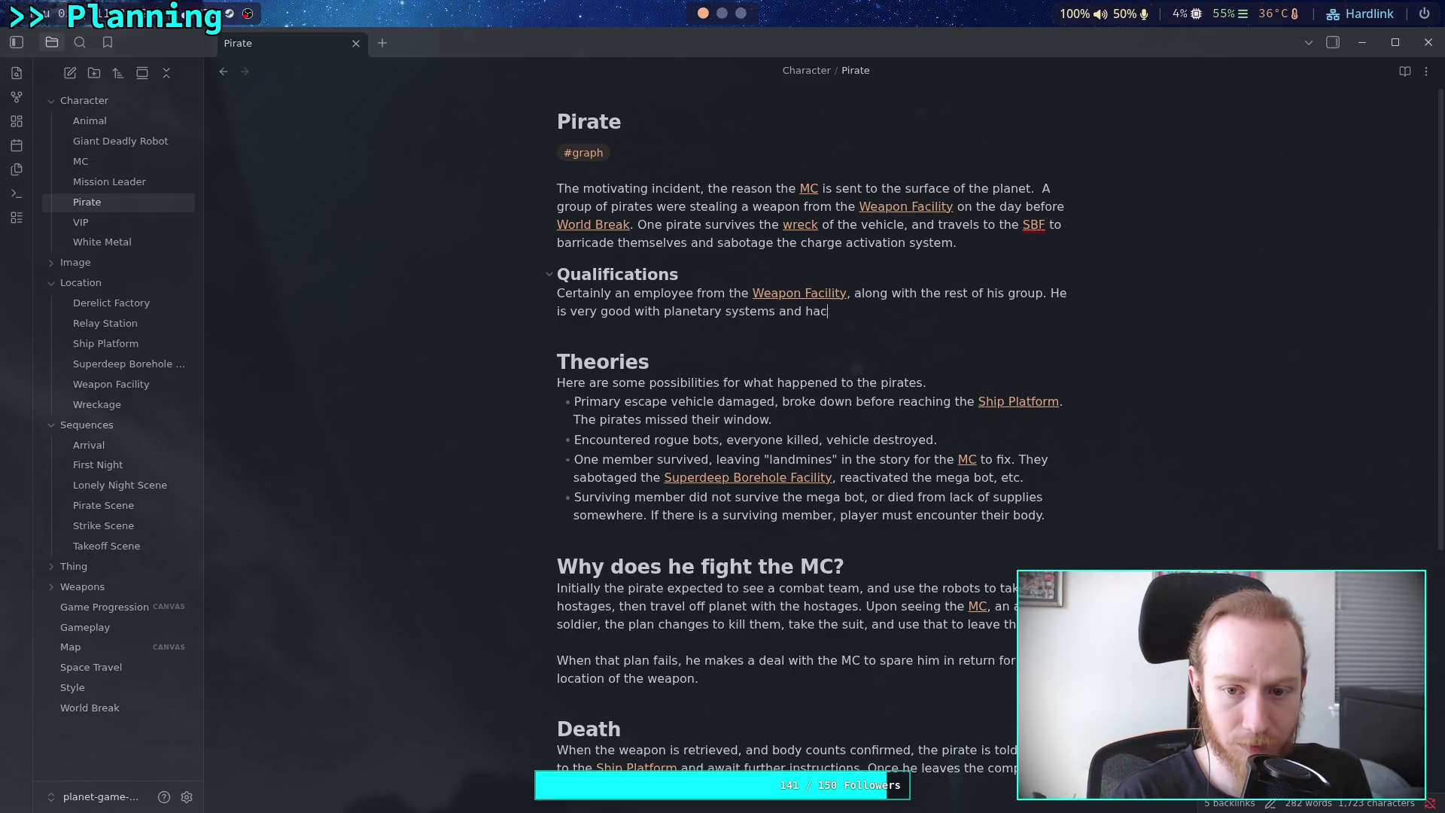
text(software hacking.)
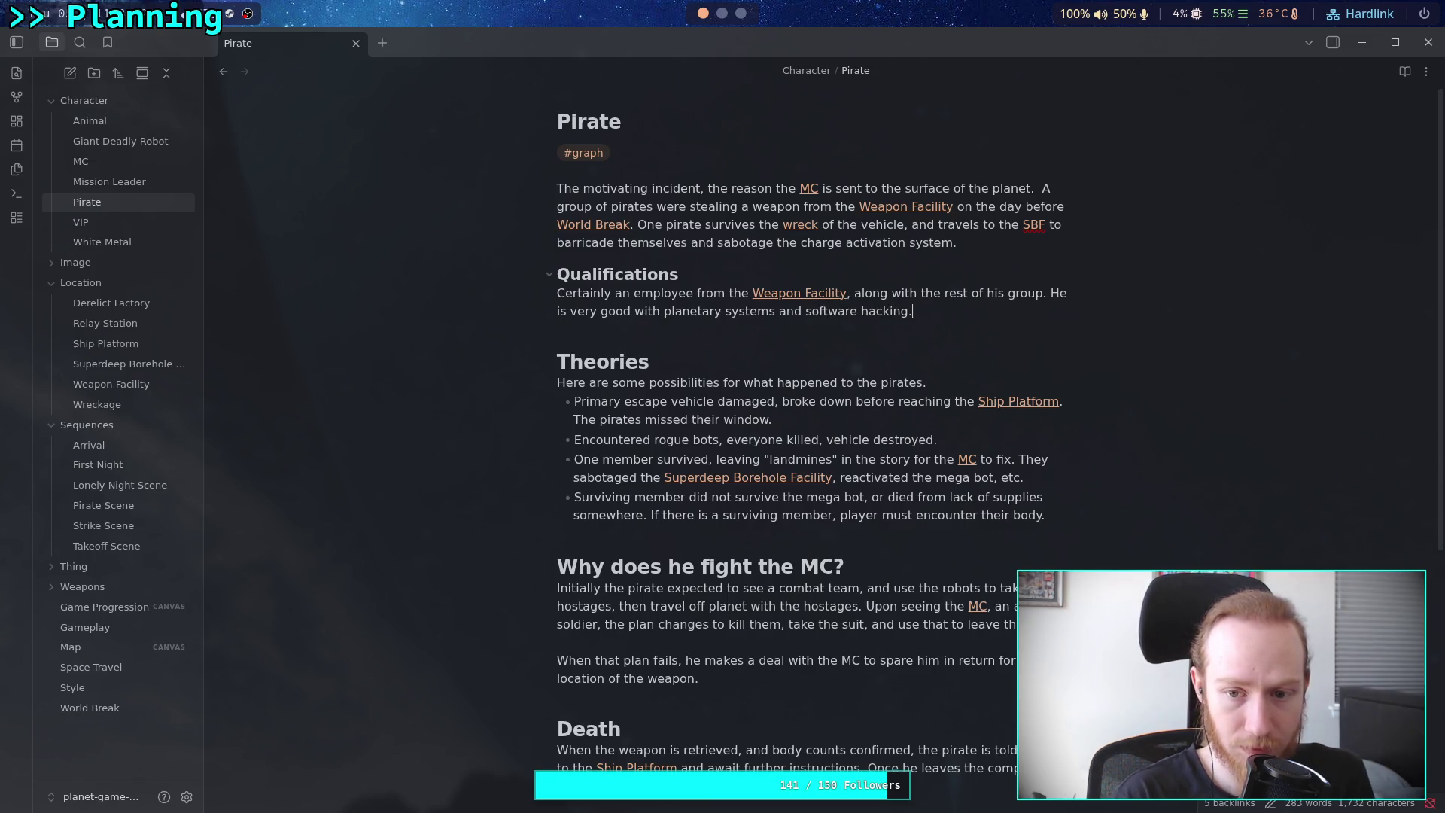
key(BackSpace)
key(BackSpace)
key(BackSpace)
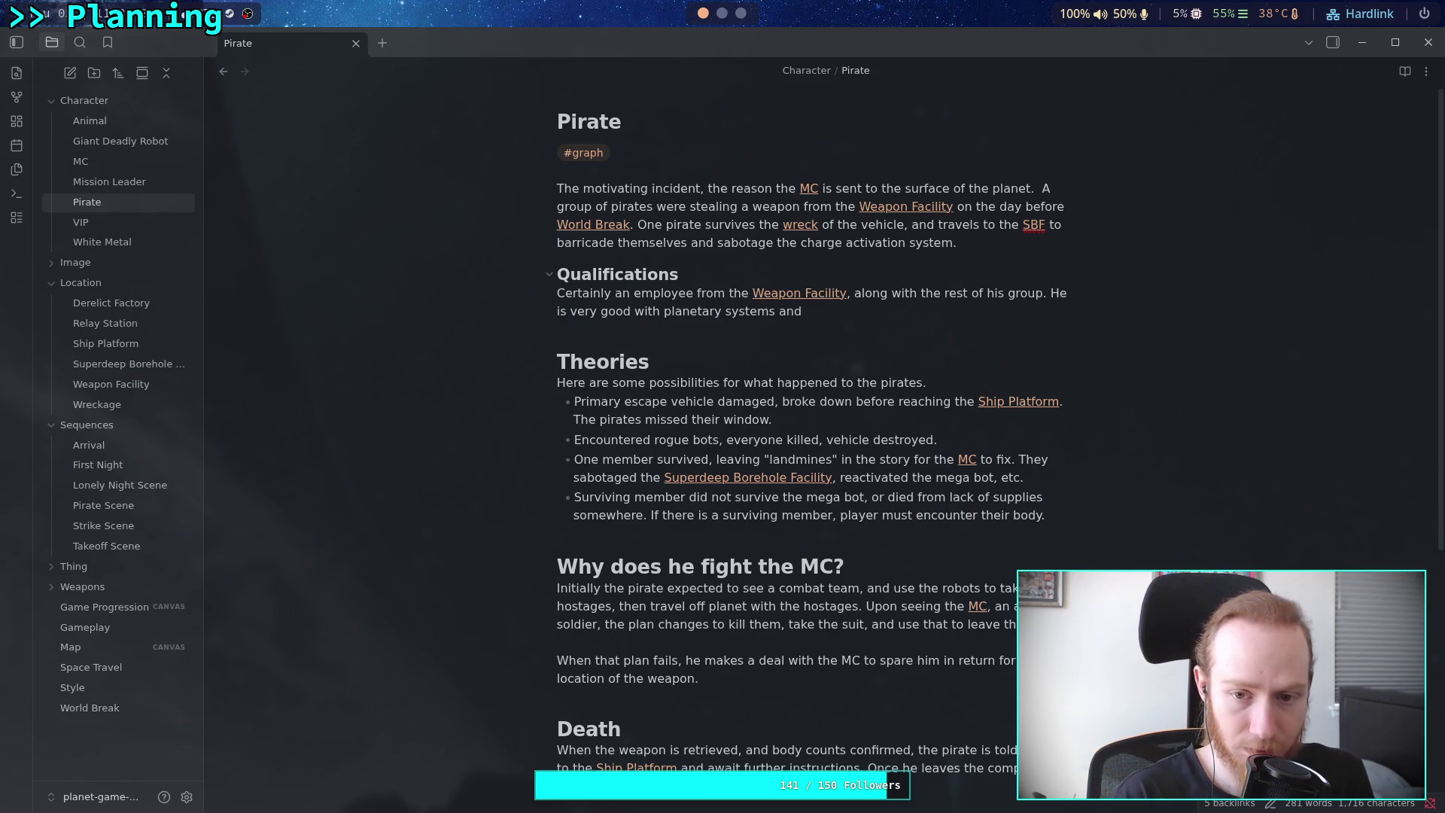
text( hacking.)
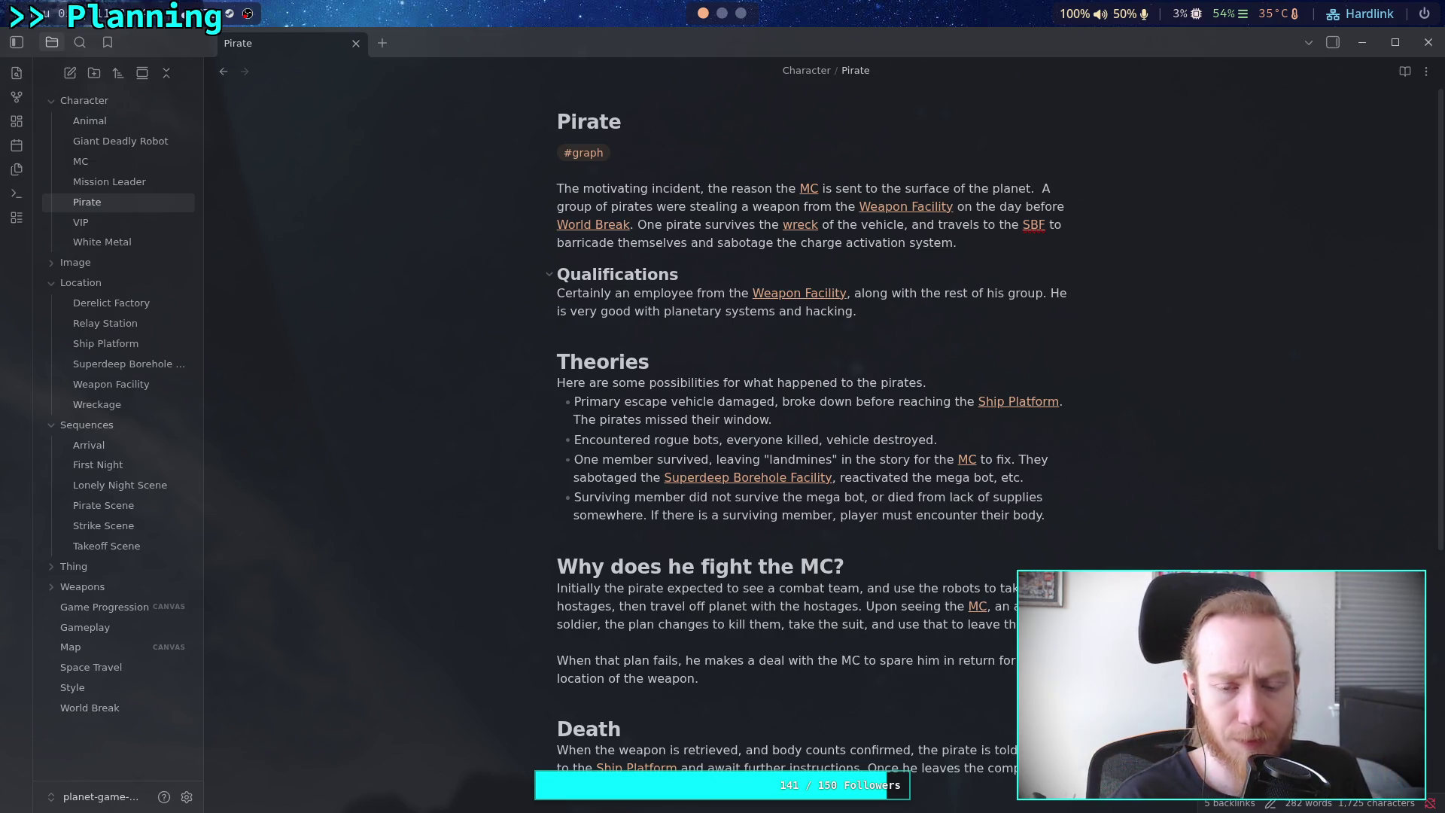
text(He is able to )
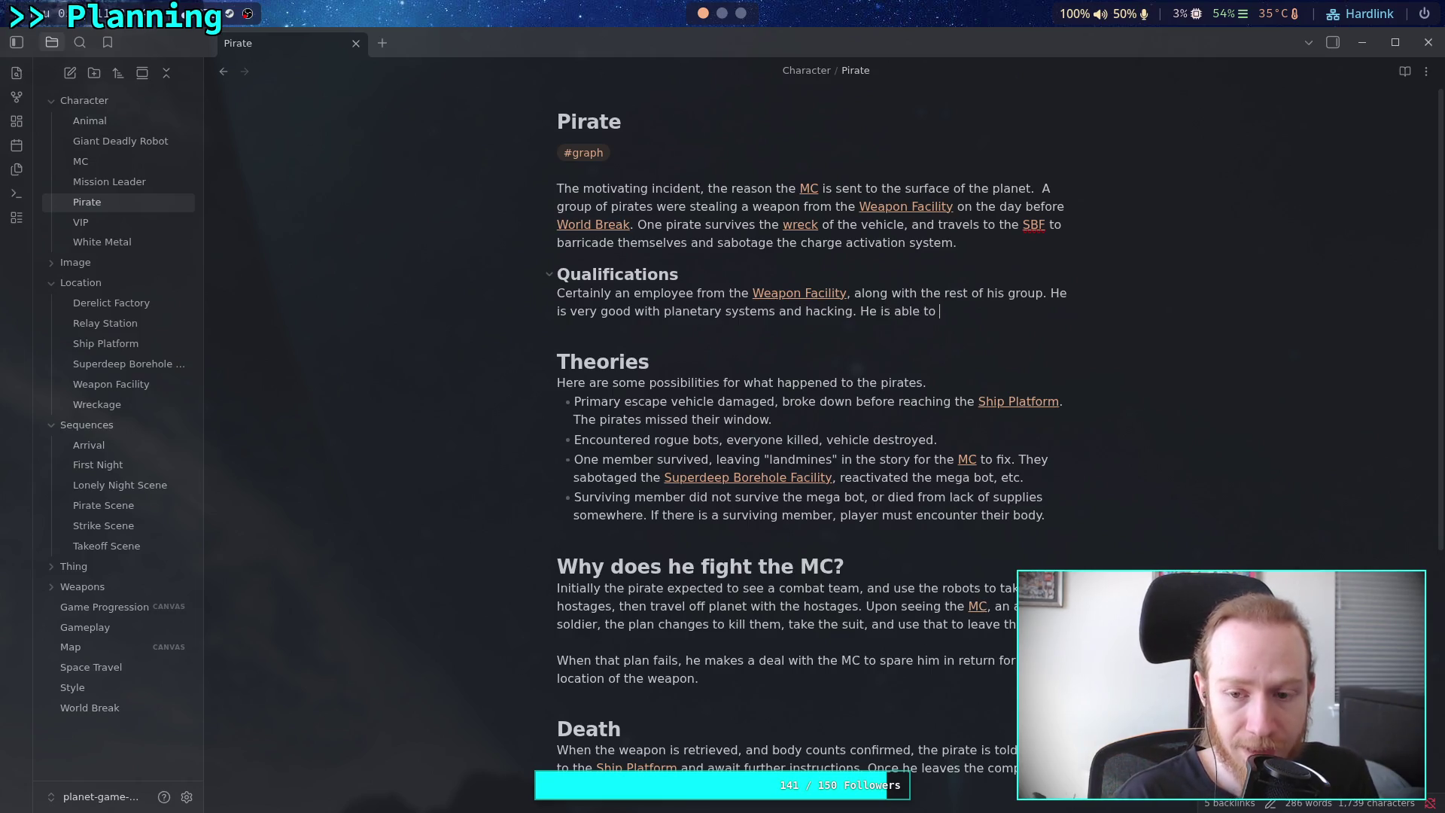
text(leave)
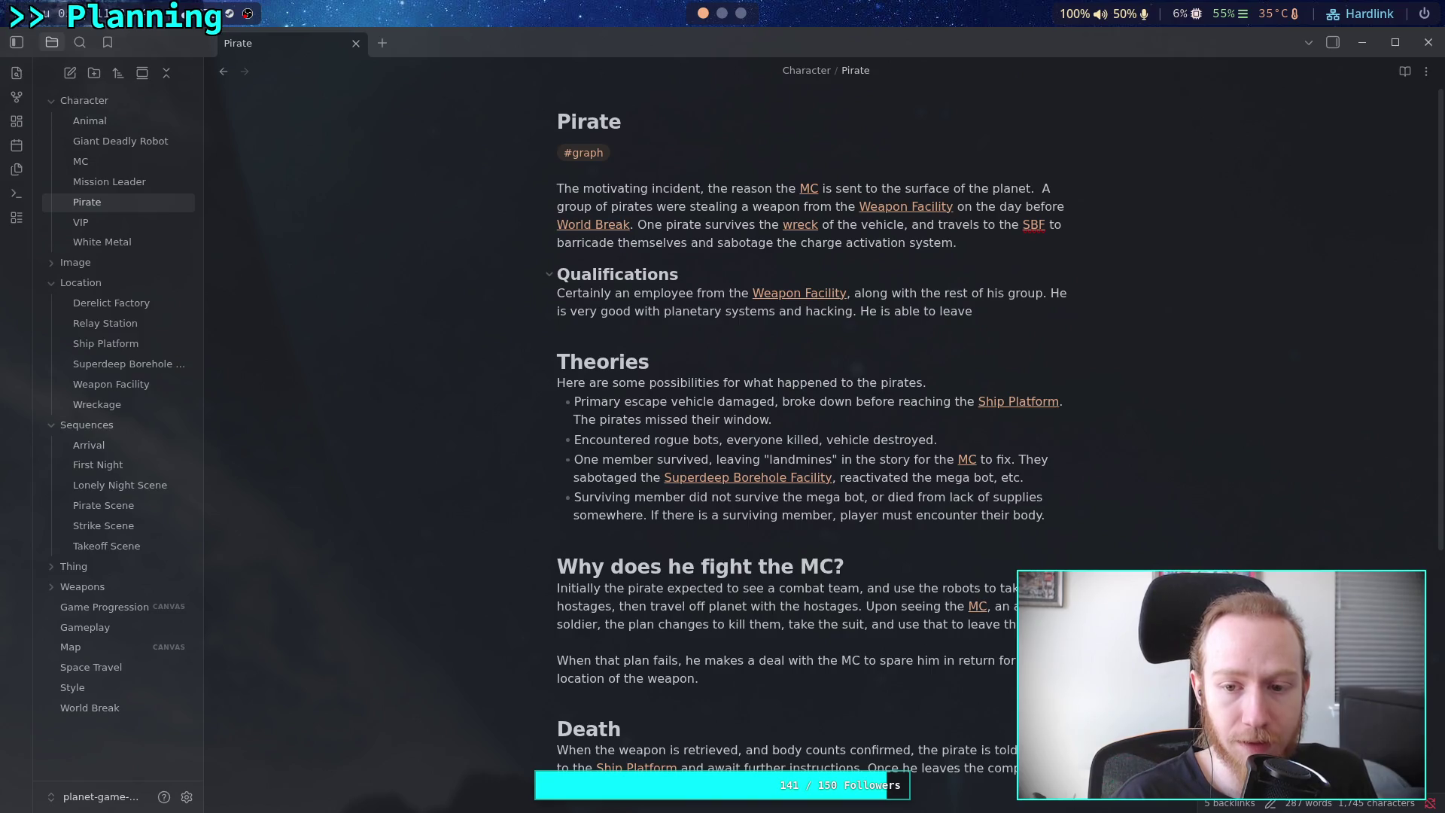
Rewrite the sentence as 'He is intelligent and plotting, laying backup plans that come into play after his sudden death.'
key(ctrl+BackSpace)
key(ctrl+BackSpace)
key(ctrl+BackSpace)
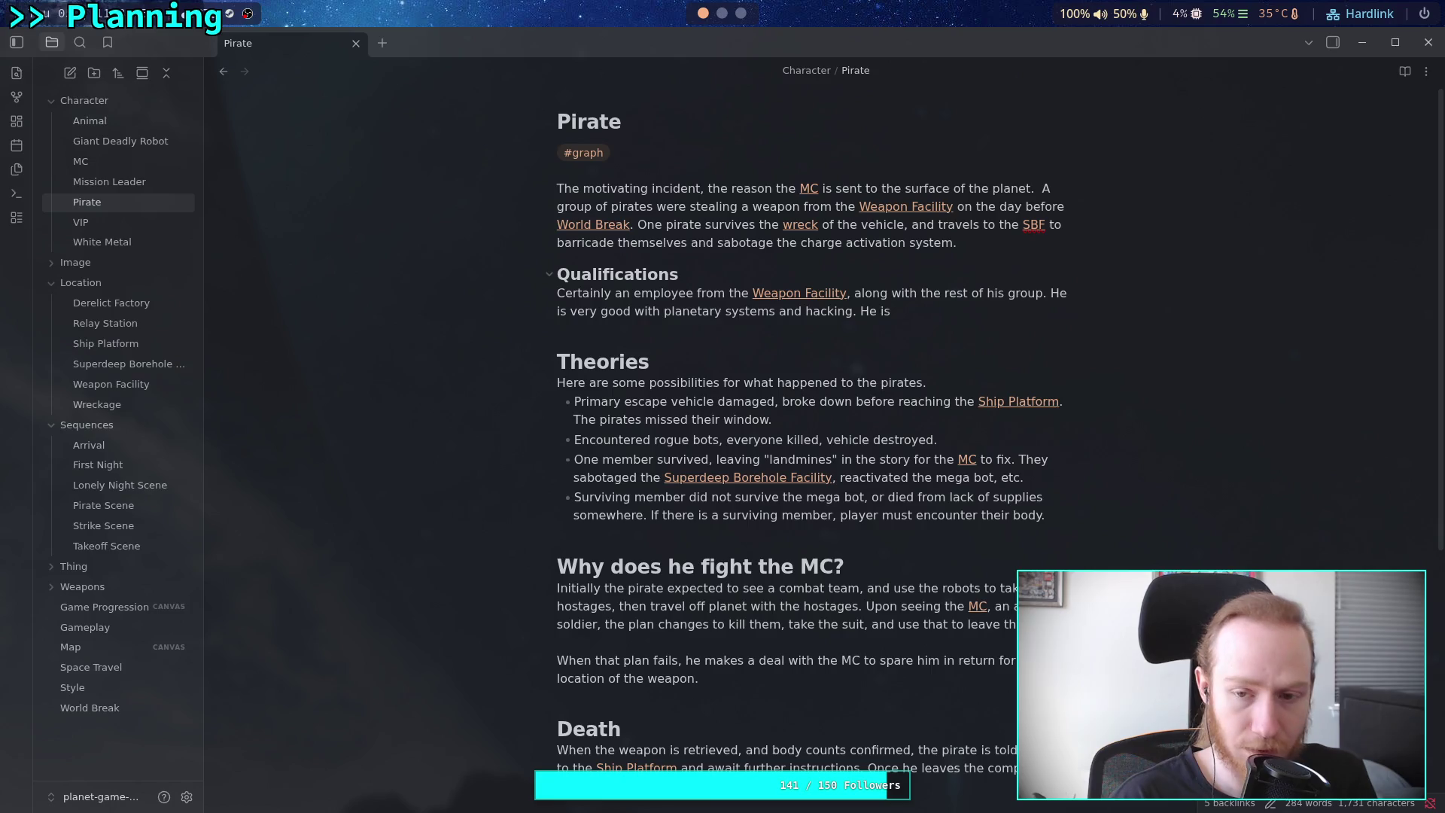
text(plot)
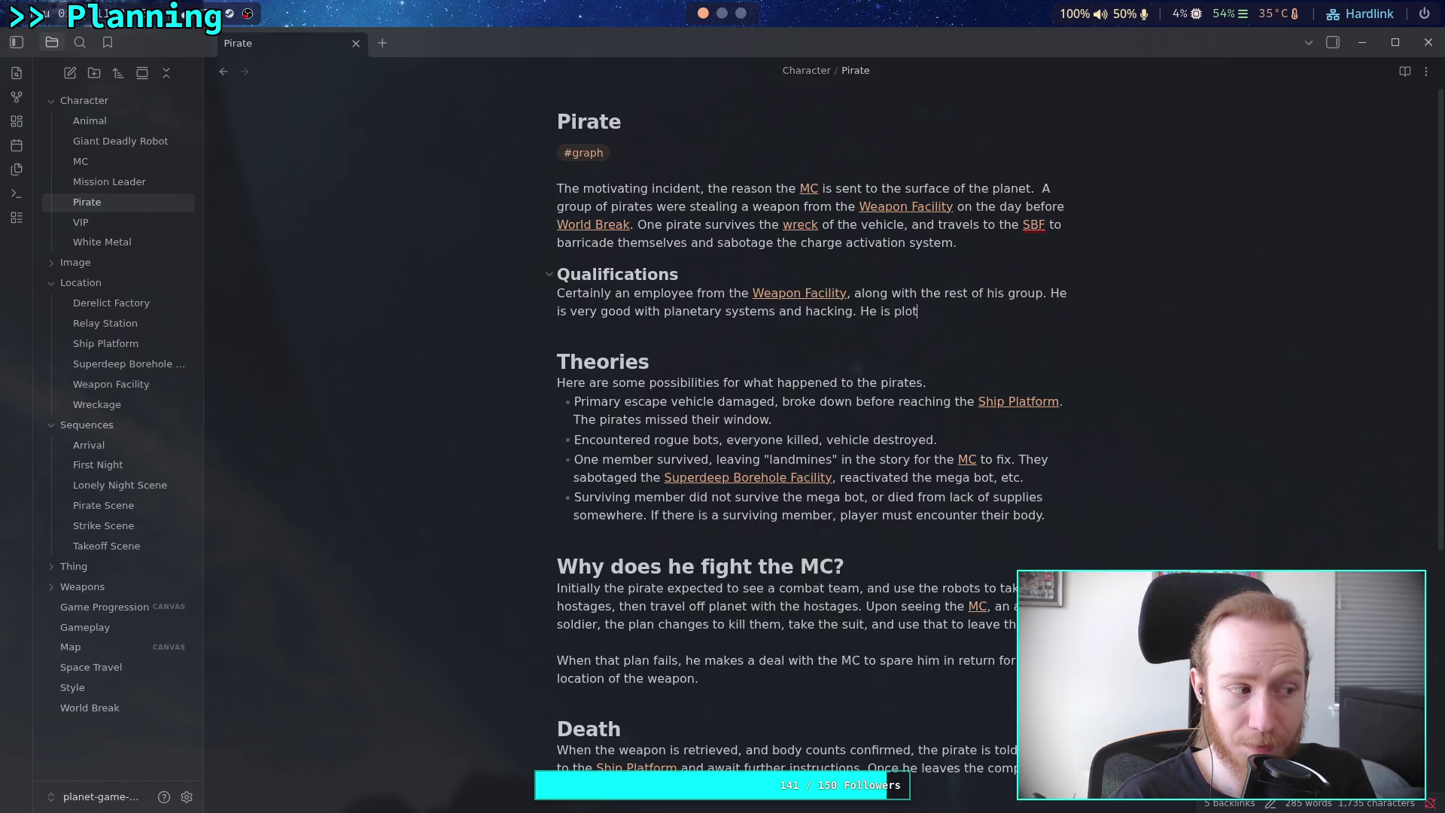
text(ting and)
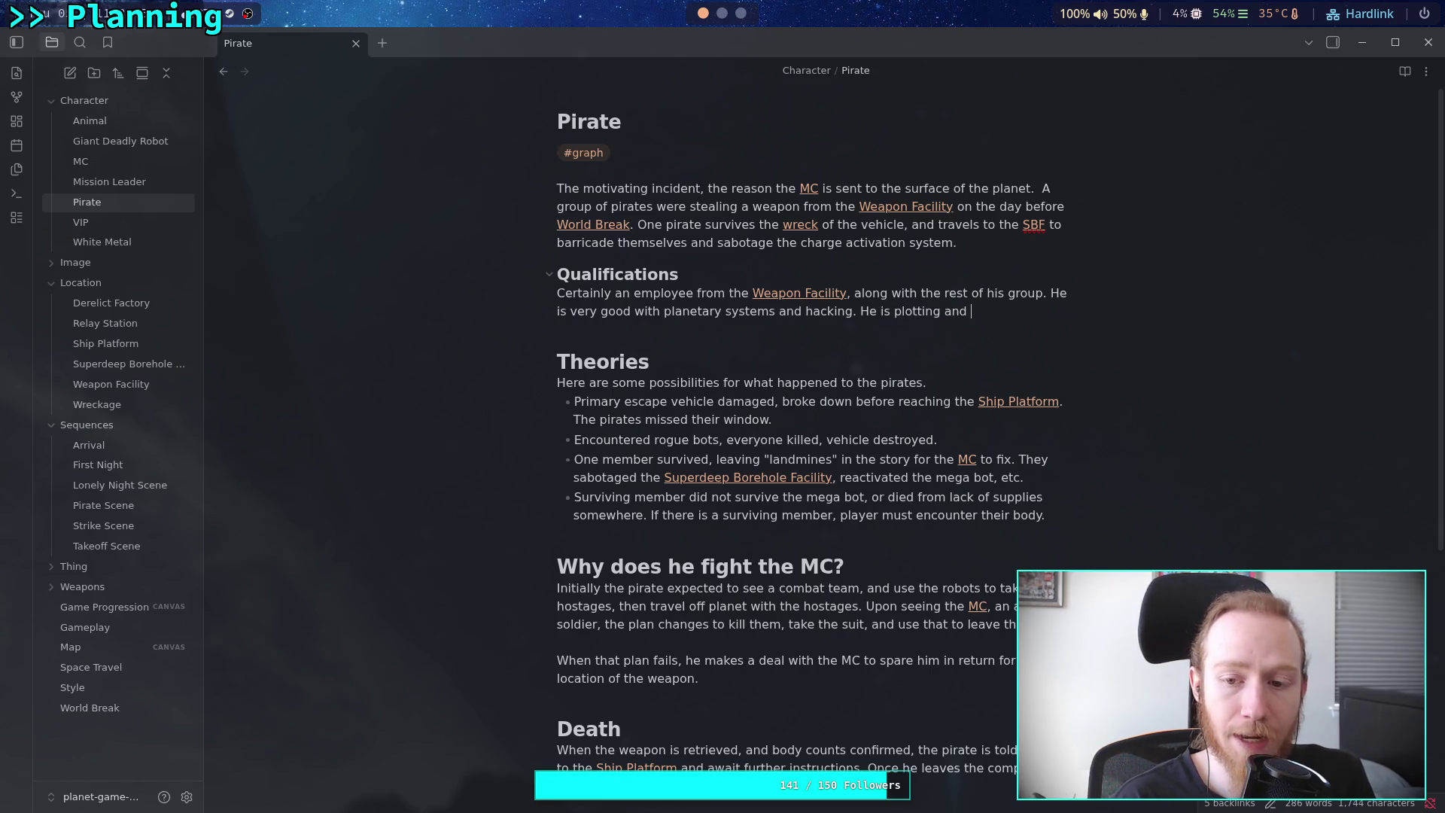
key(ctrl+BackSpace)
key(ctrl+BackSpace)
text(int)
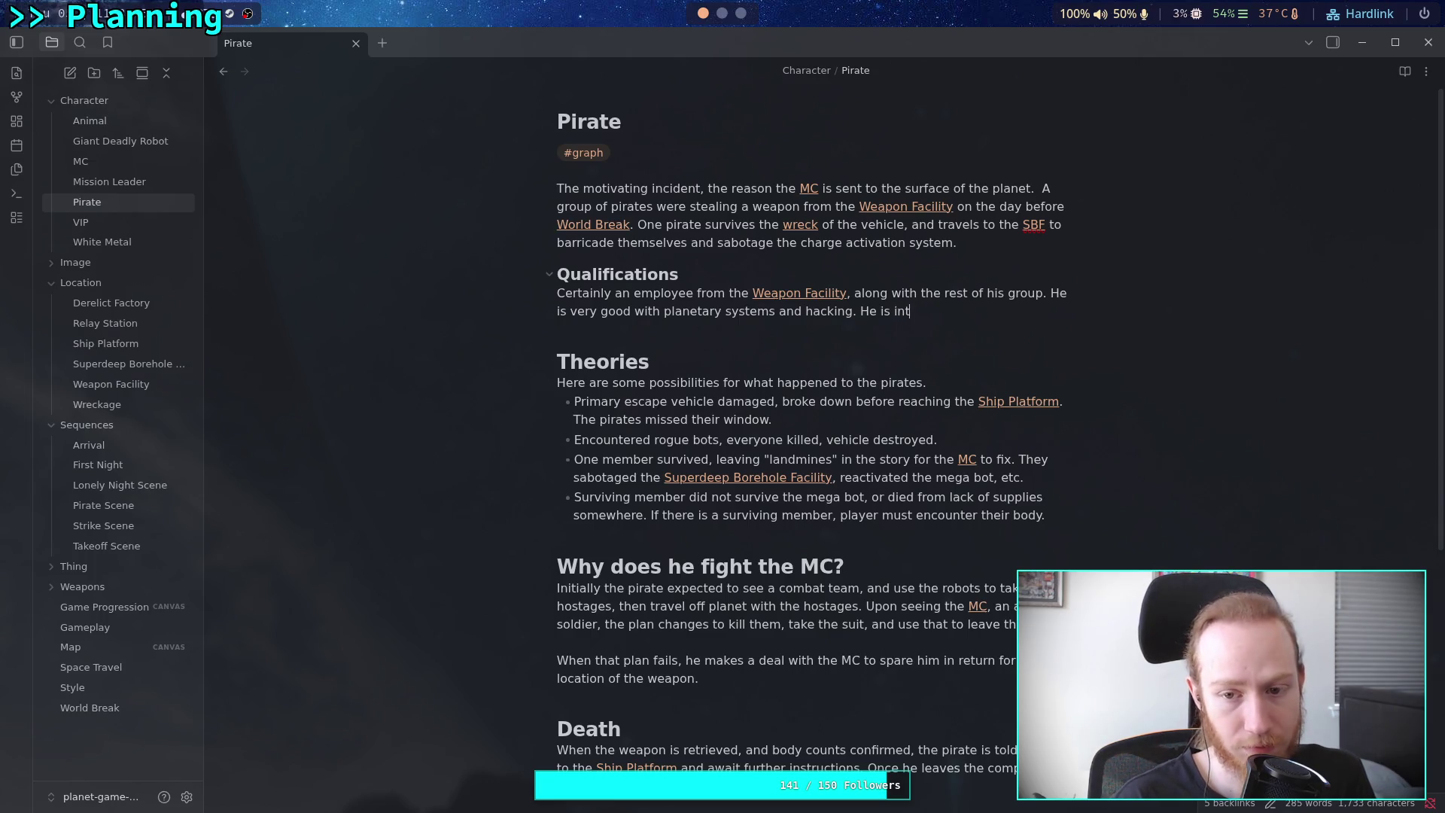
text(ellig)
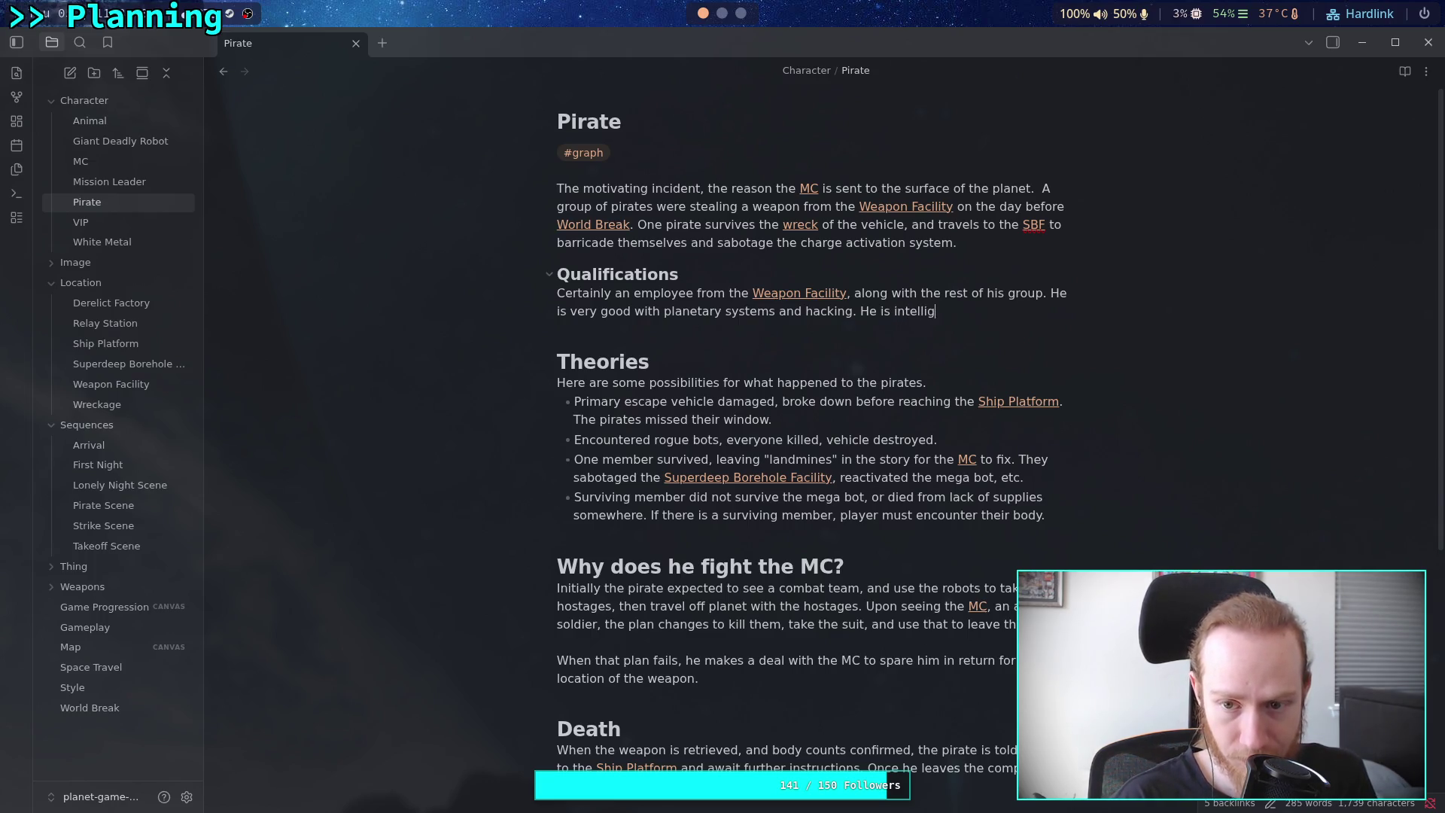
text(ent and plotti)
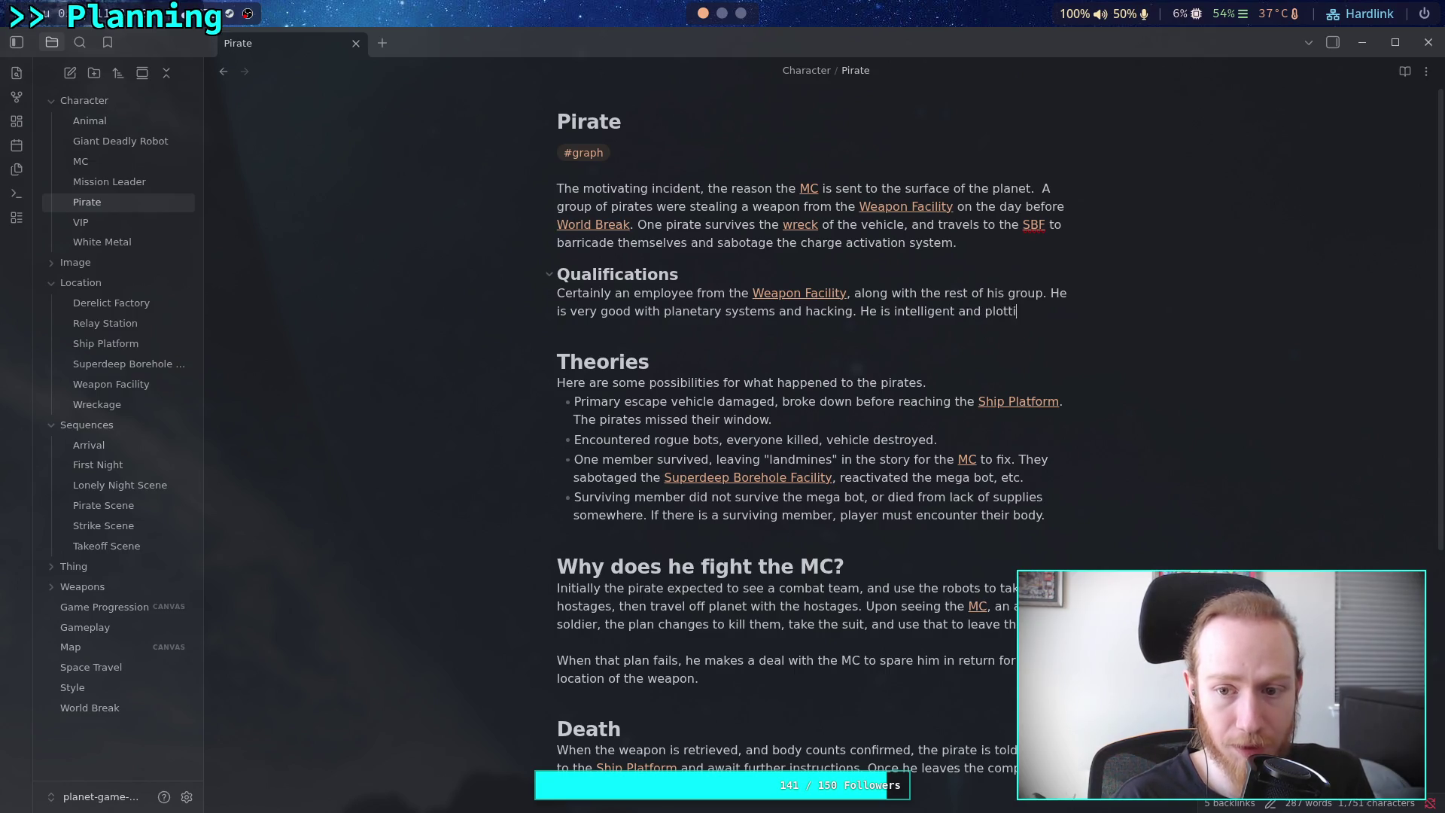
text(ng, )
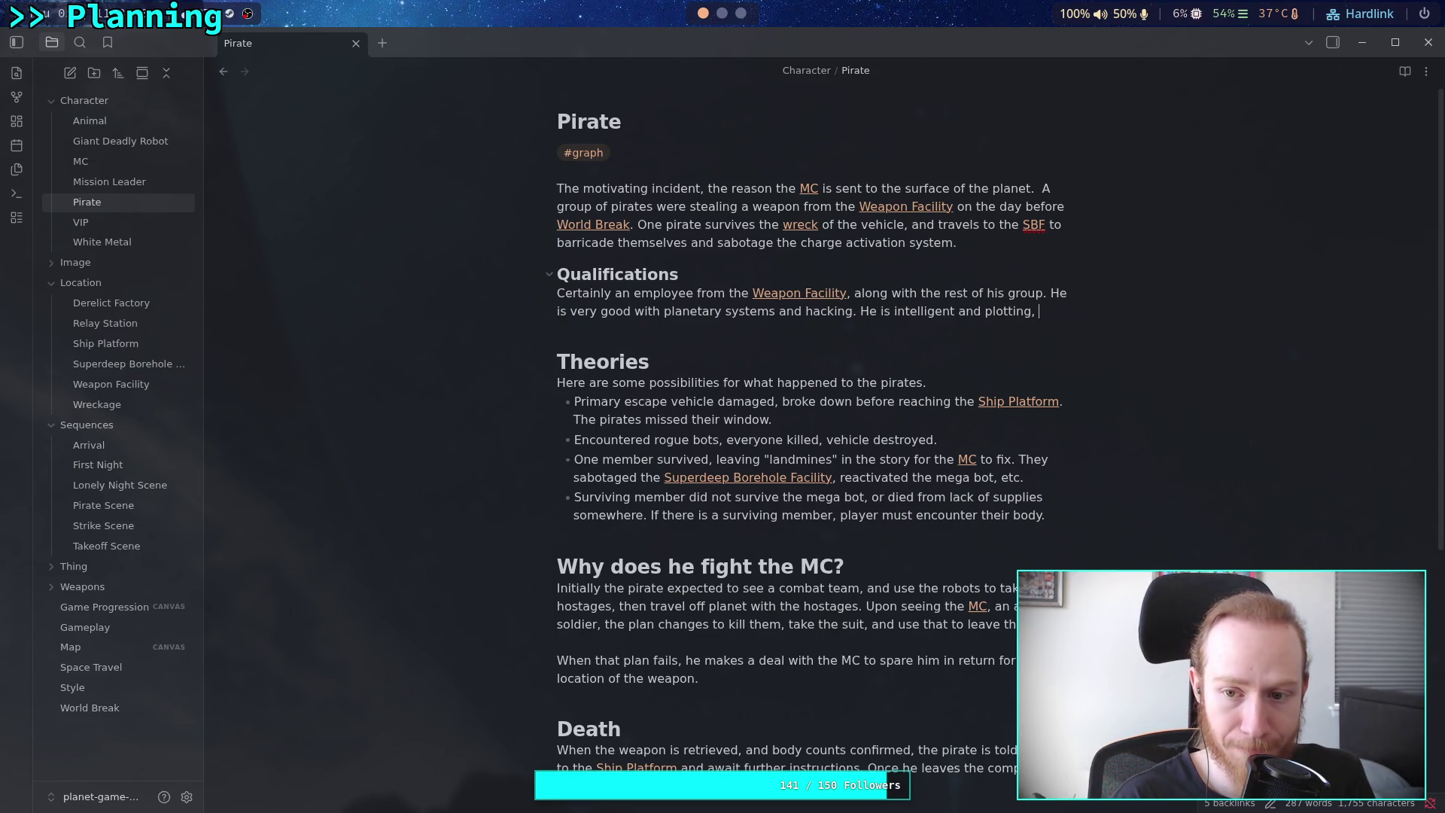
text(laying )
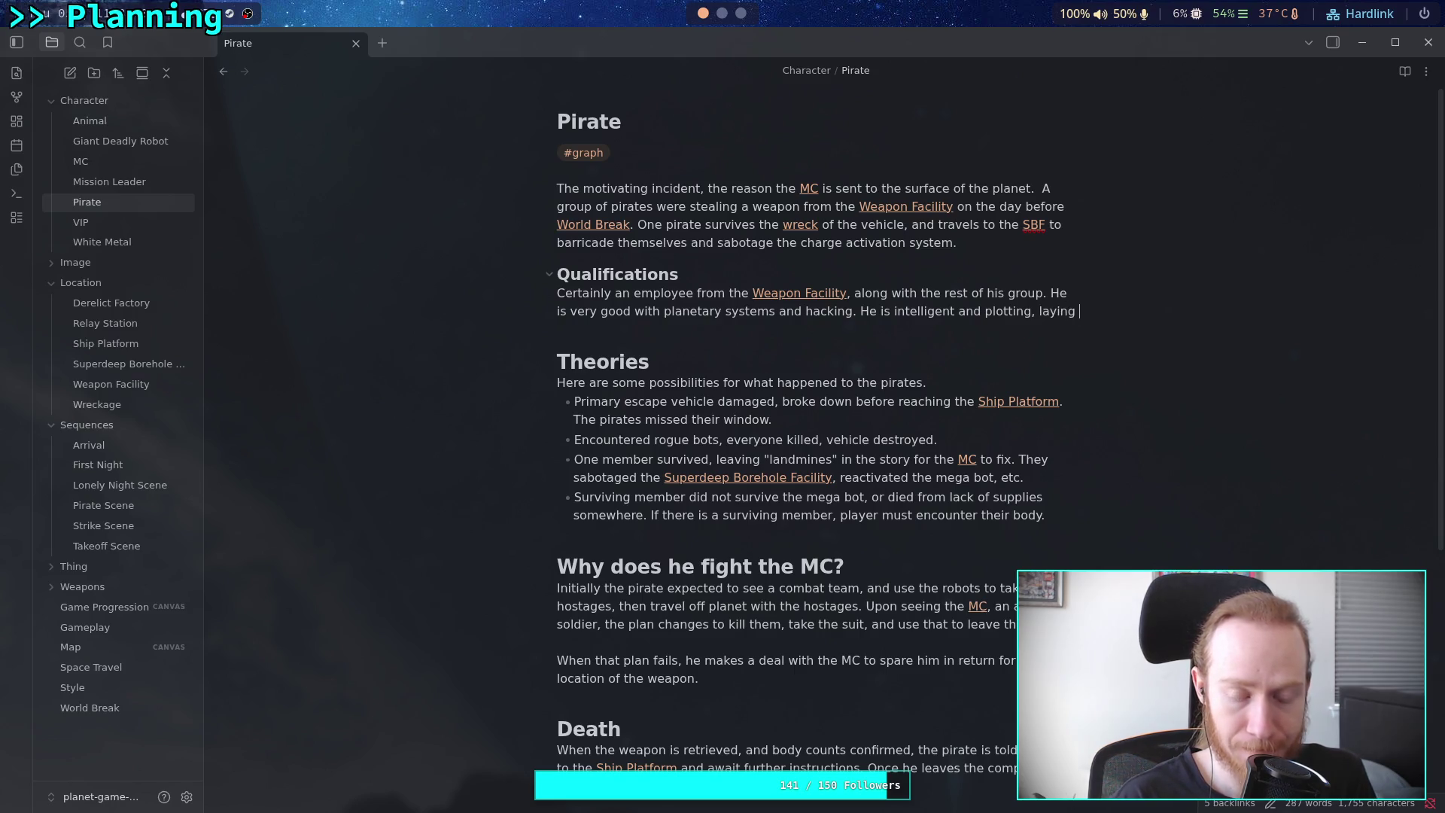
text(backi)
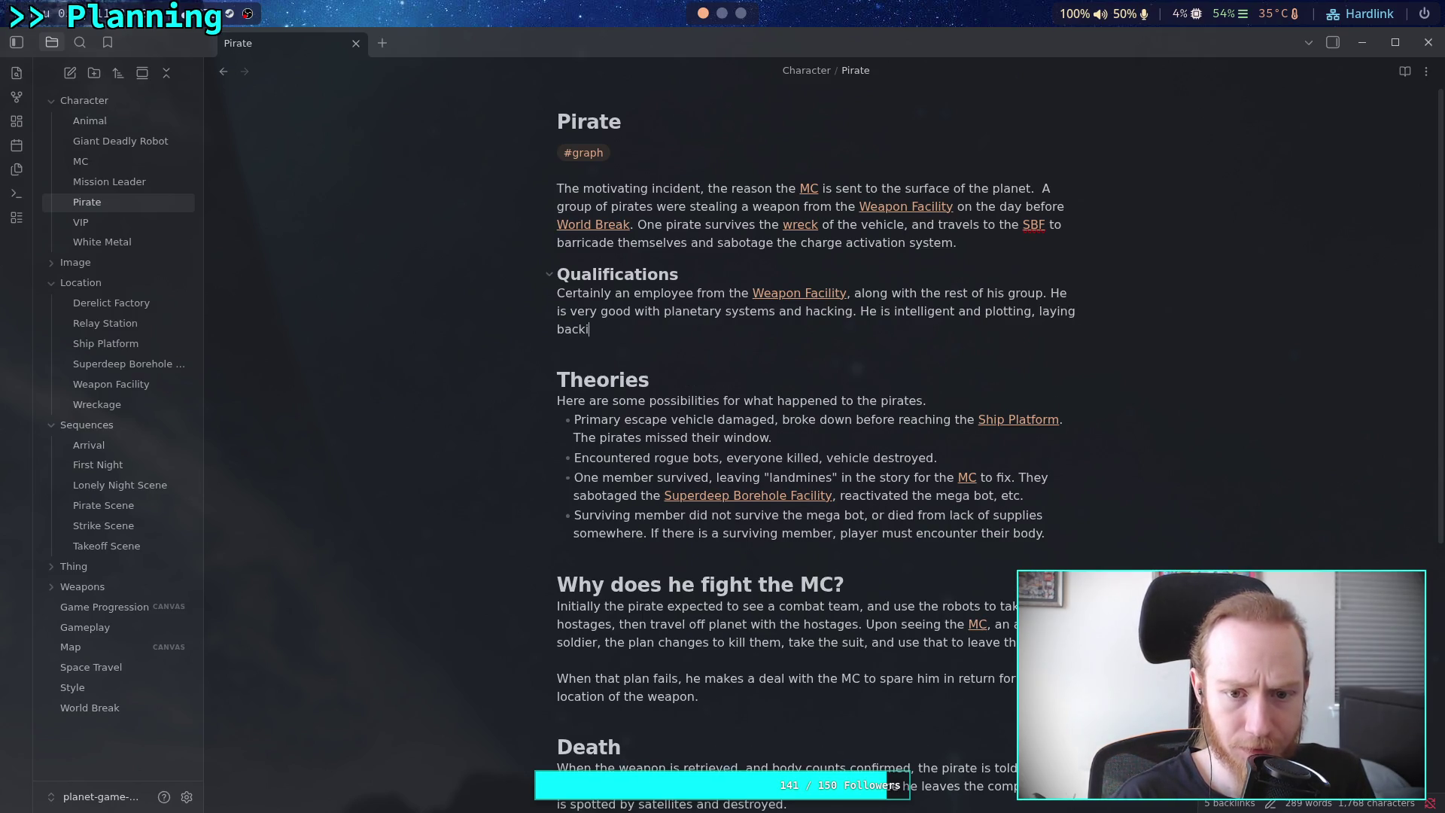
key(BackSpace)
text(up plans)
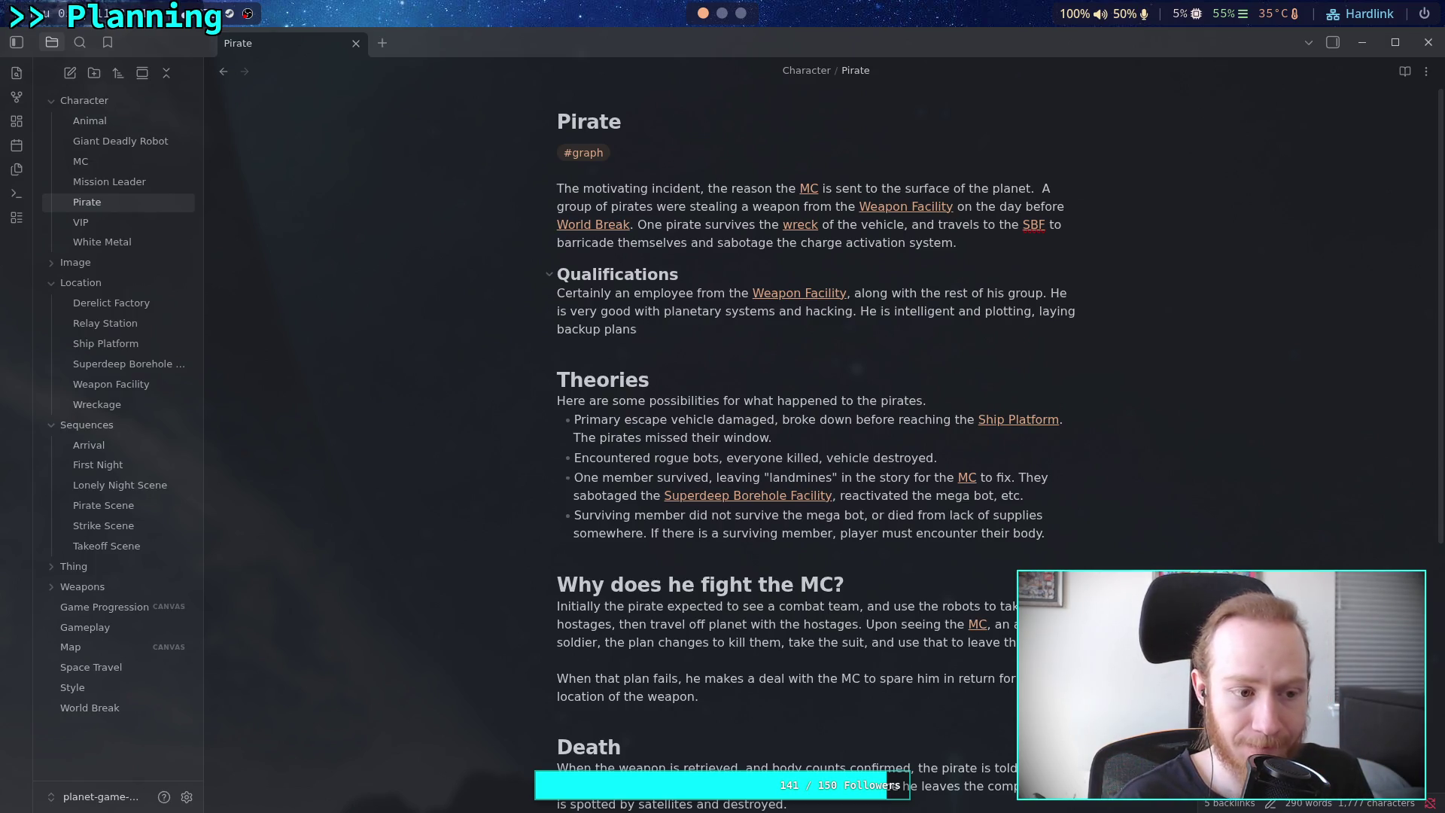
text( that )
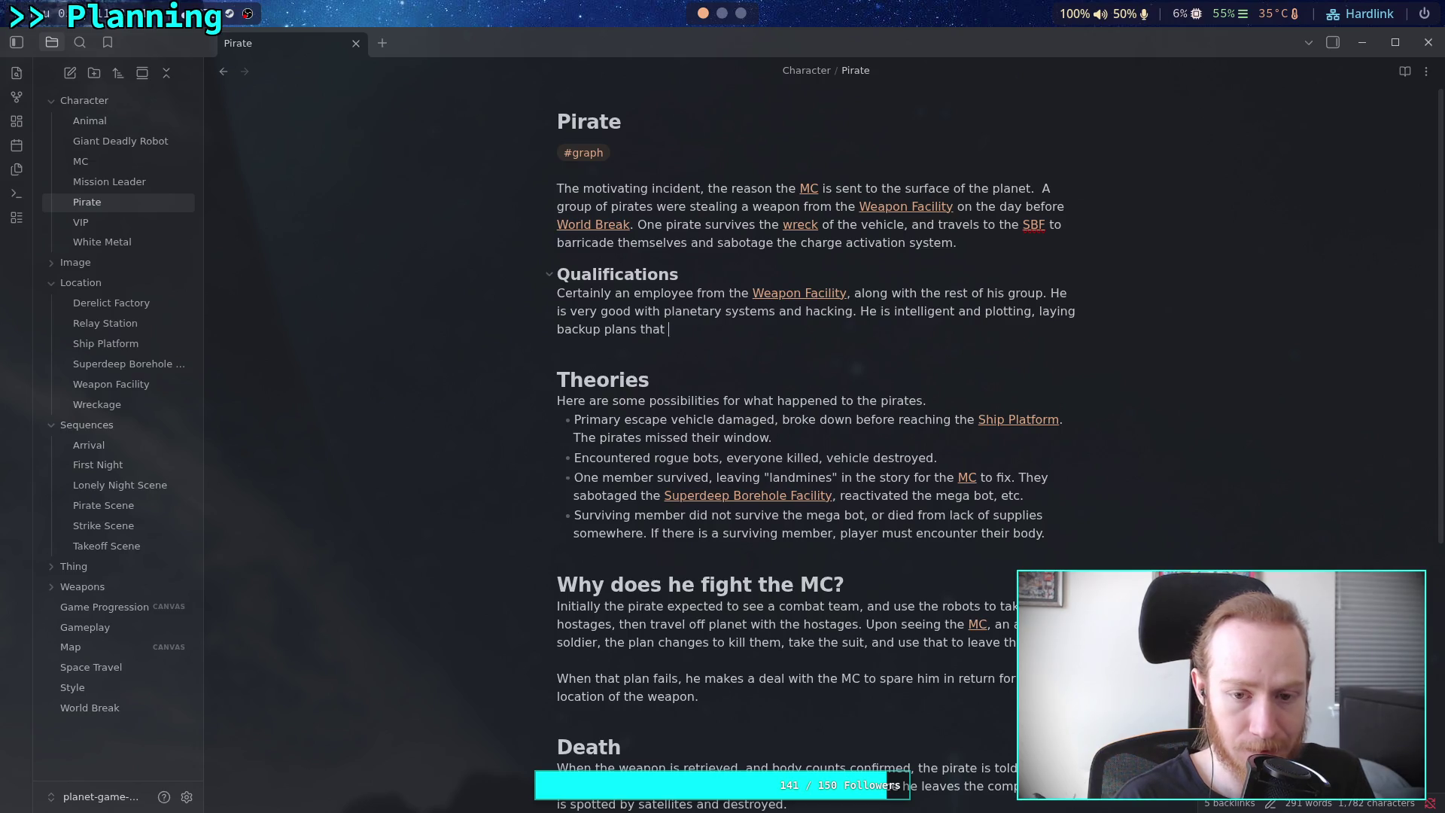
text(come )
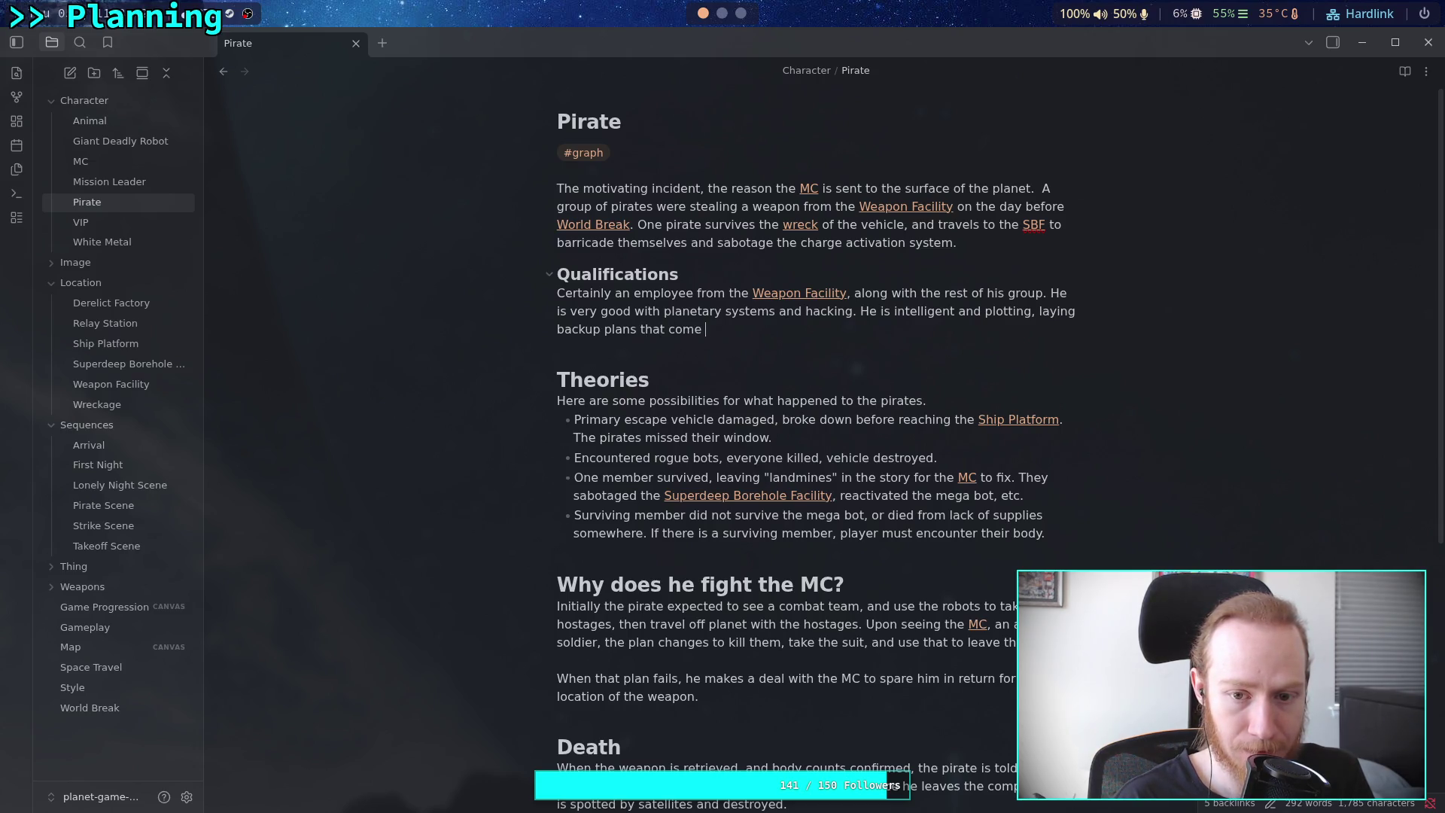
text(into play )
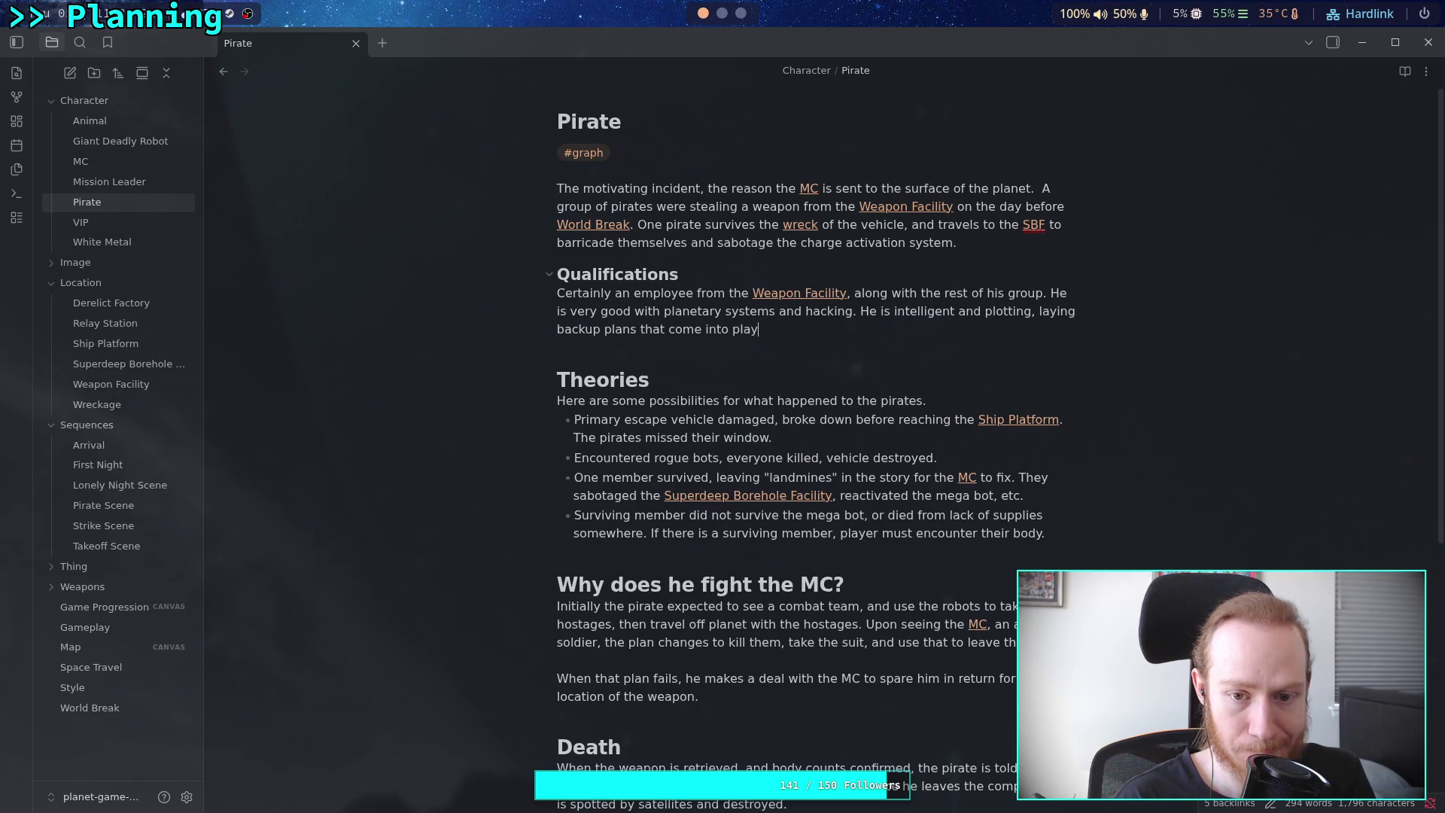
text(after )
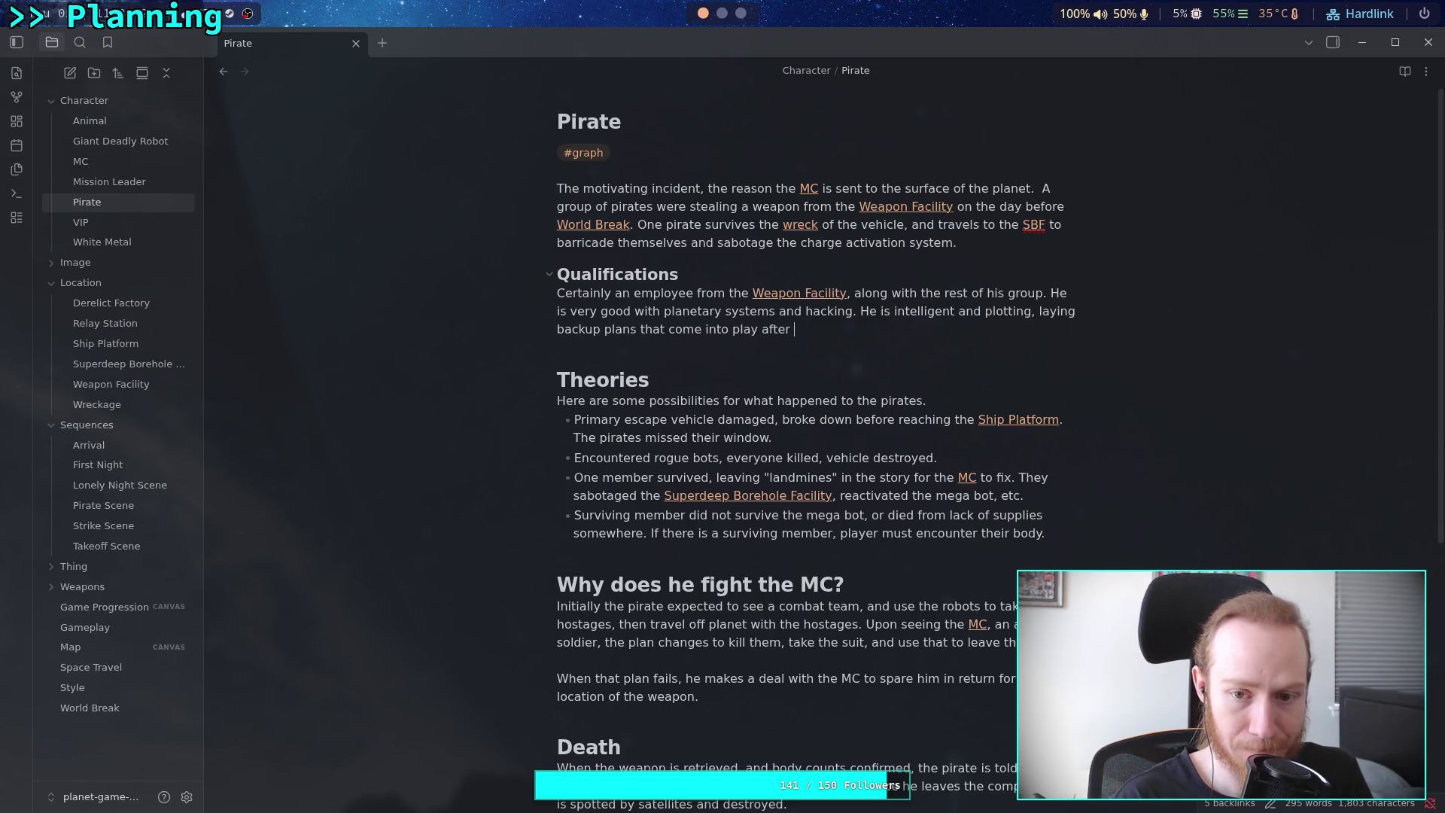
text(his death.)
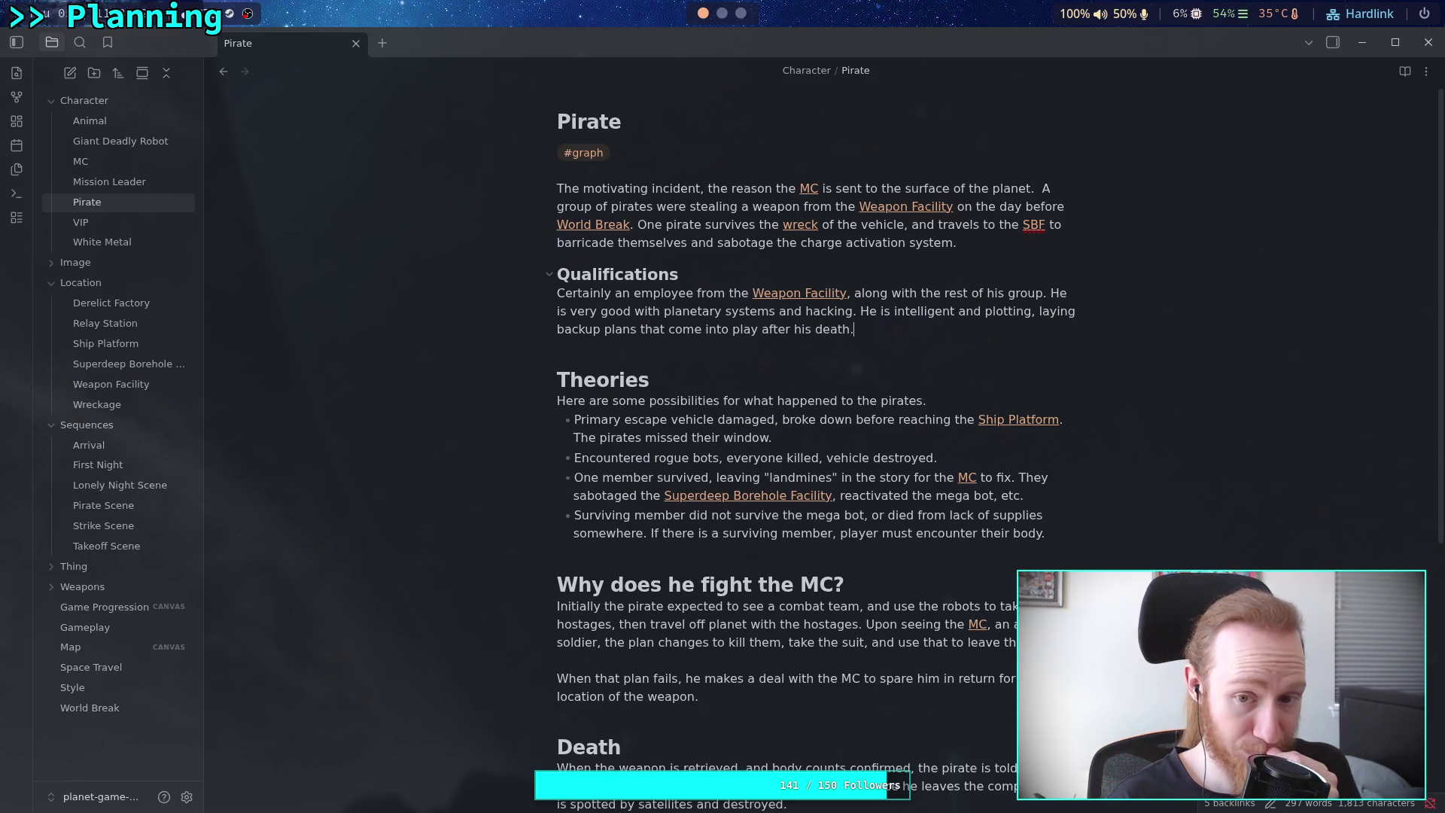
key(BackSpace)
key(BackSpace)
key(BackSpace)
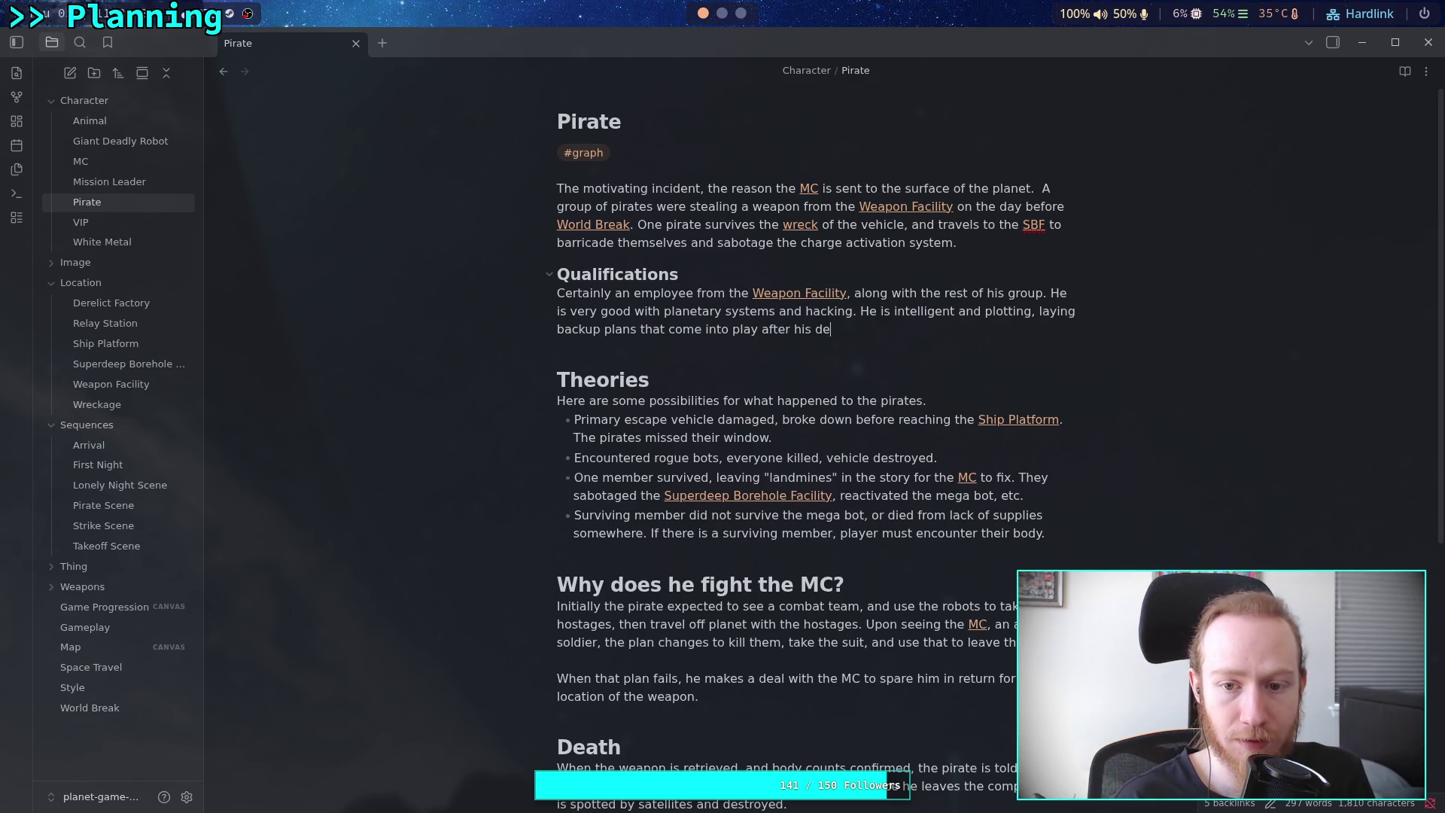
key(BackSpace)
key(BackSpace)
text(sudden death.)
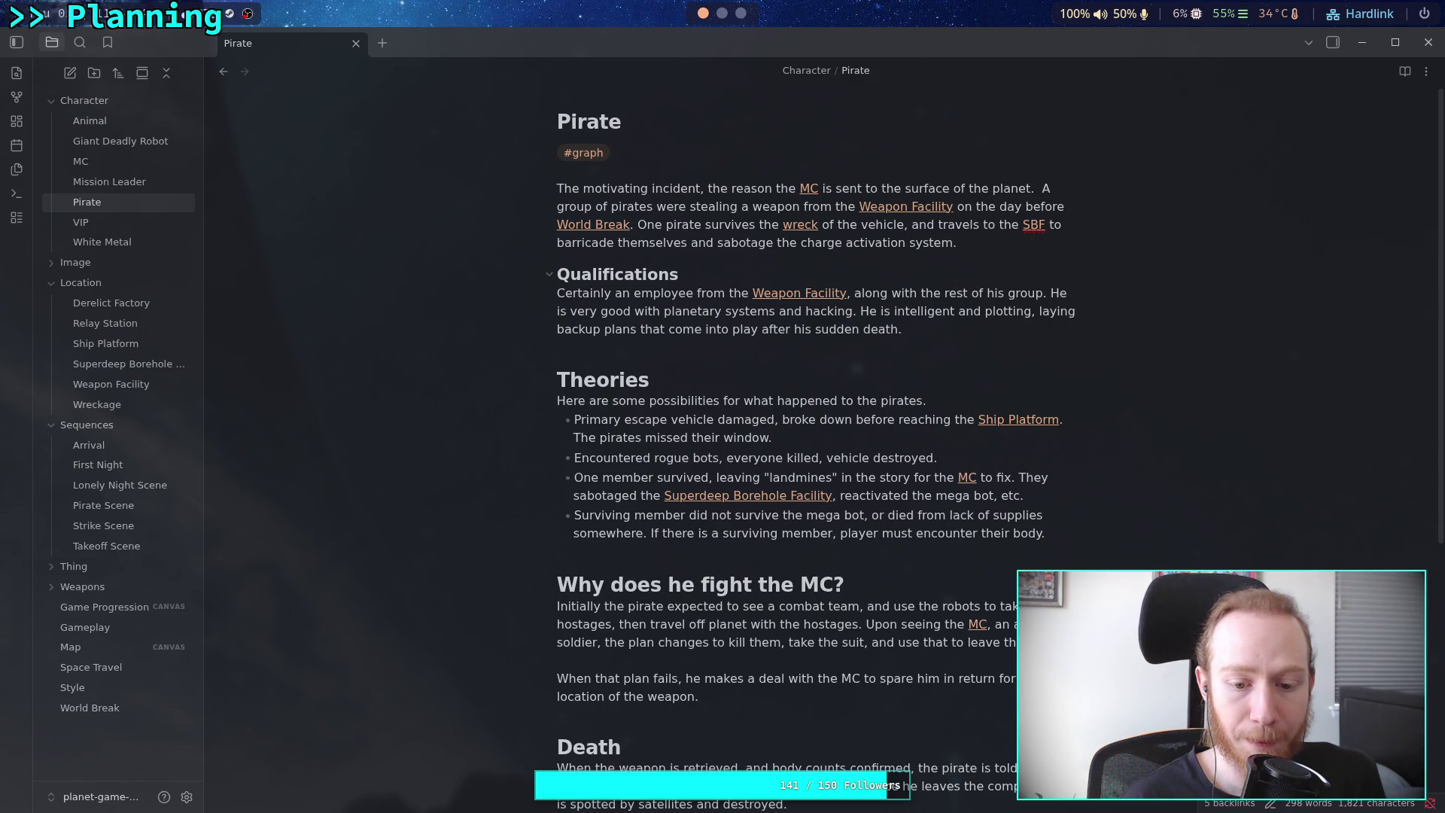
text( H)
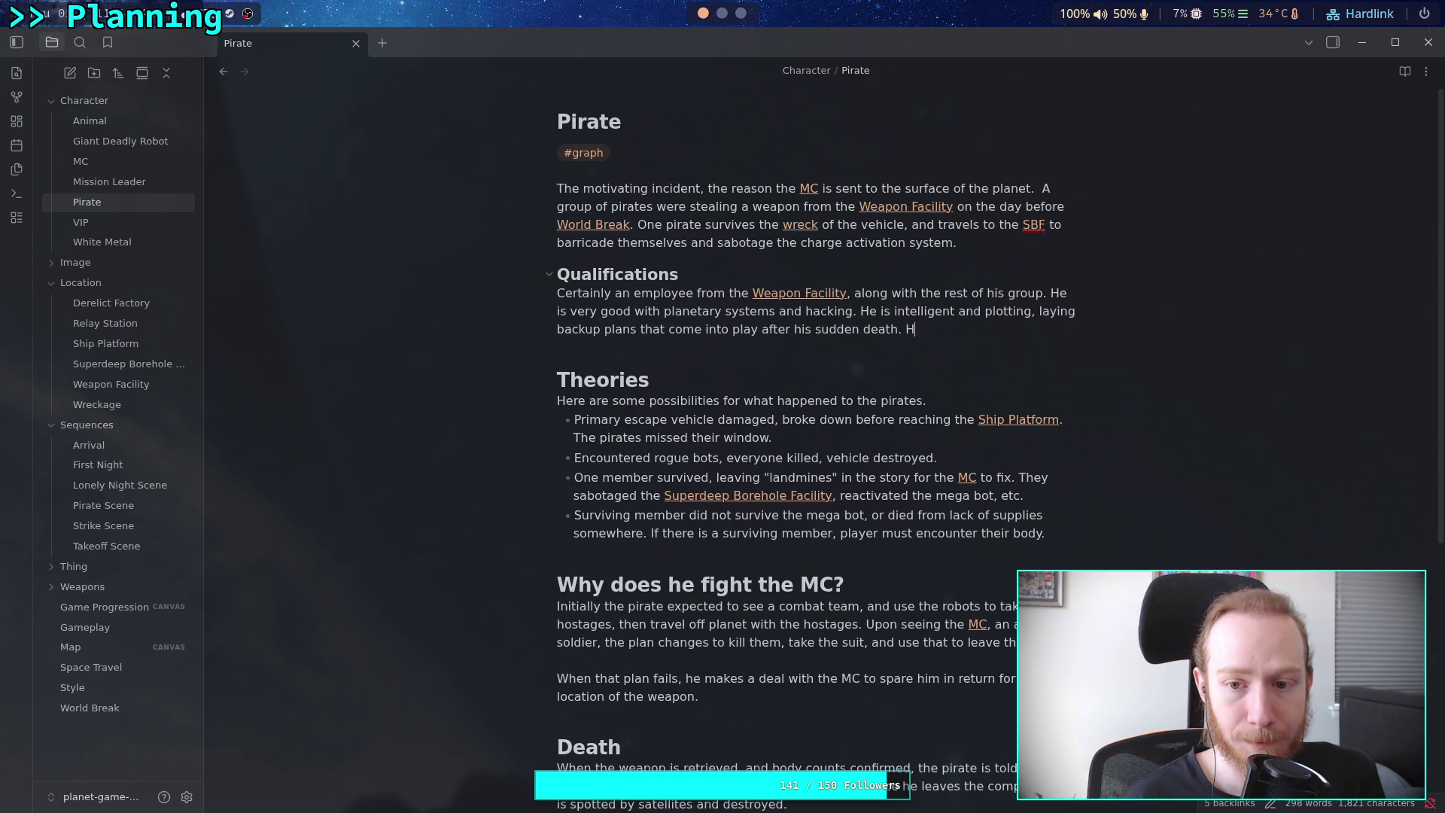
key(BackSpace)
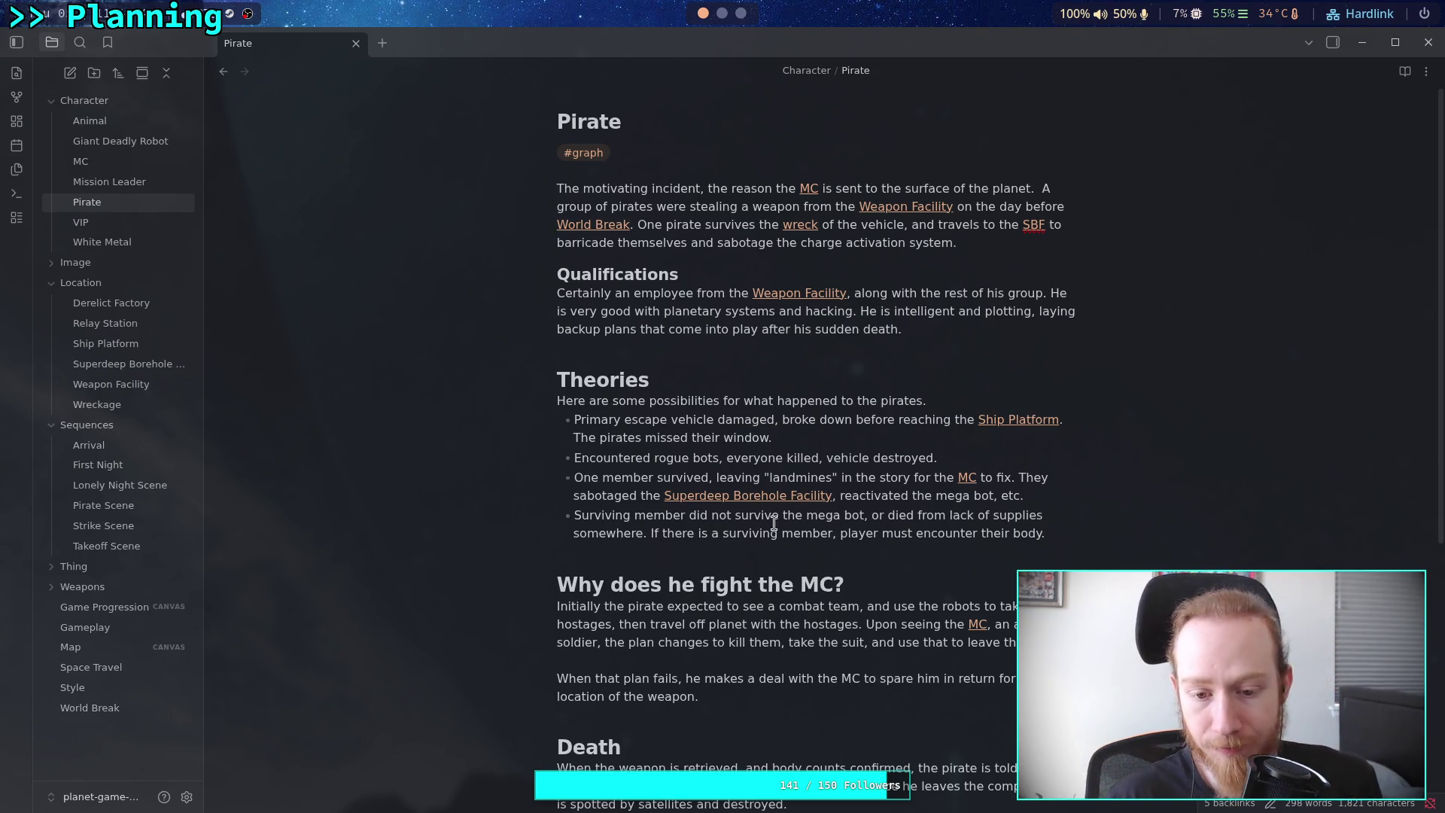
After 'leave the planet.', start a paragraph: 'The [[Giant Deadly Robot]] is a difficult system to hack, so he starts by setting'
scroll(775, 527, down, 2)
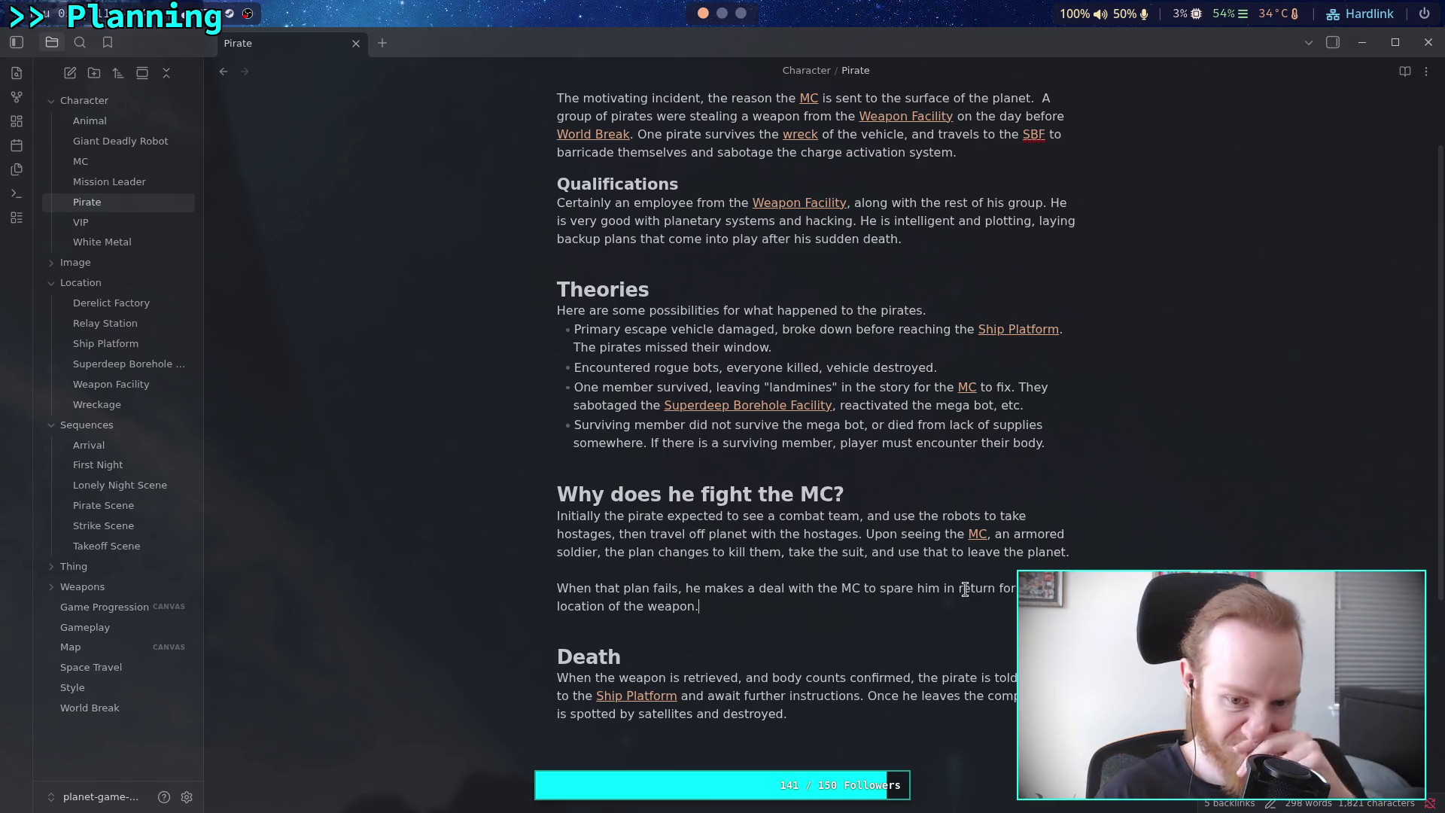
click(1078, 552)
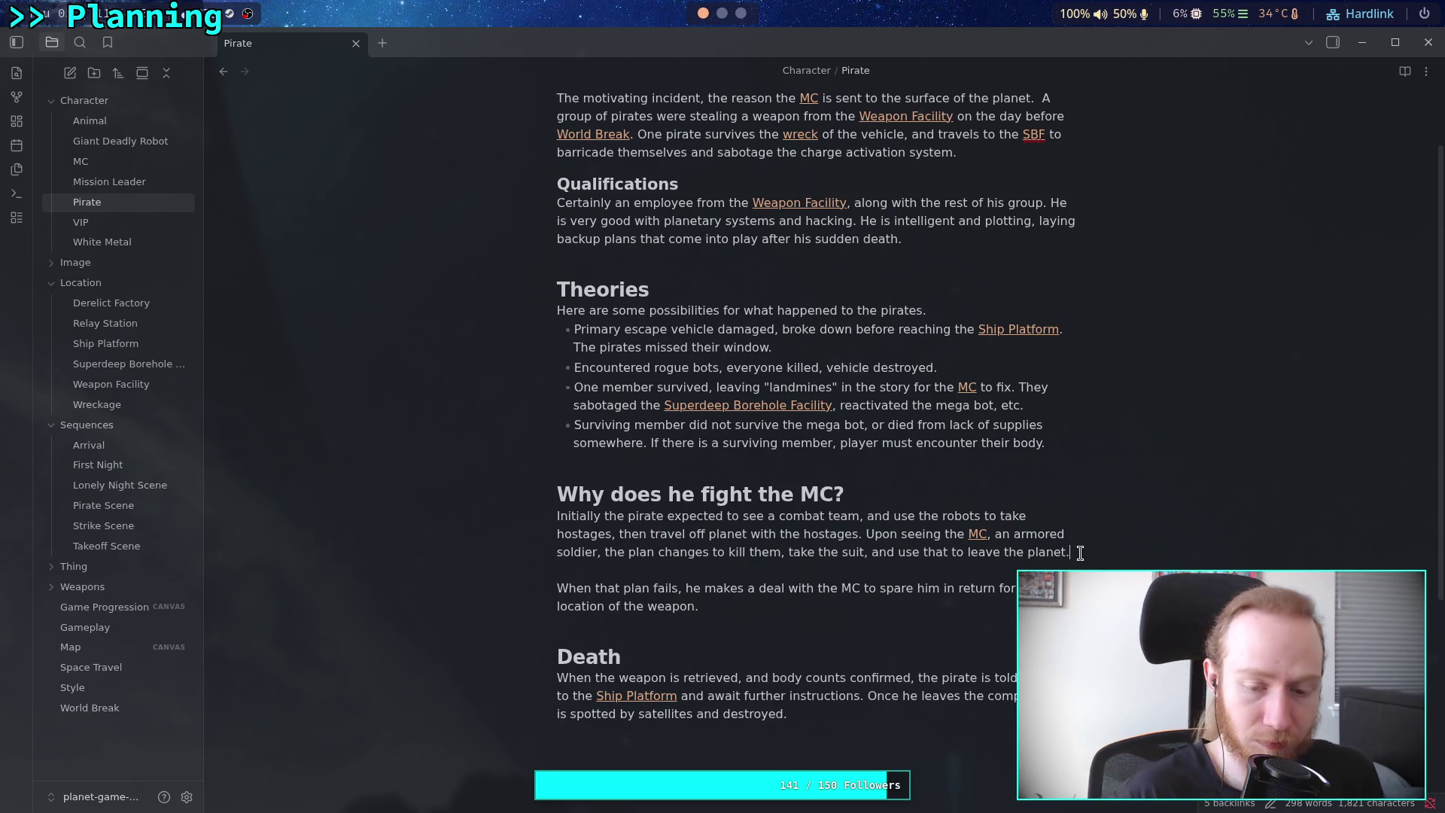
key(Return)
key(Return)
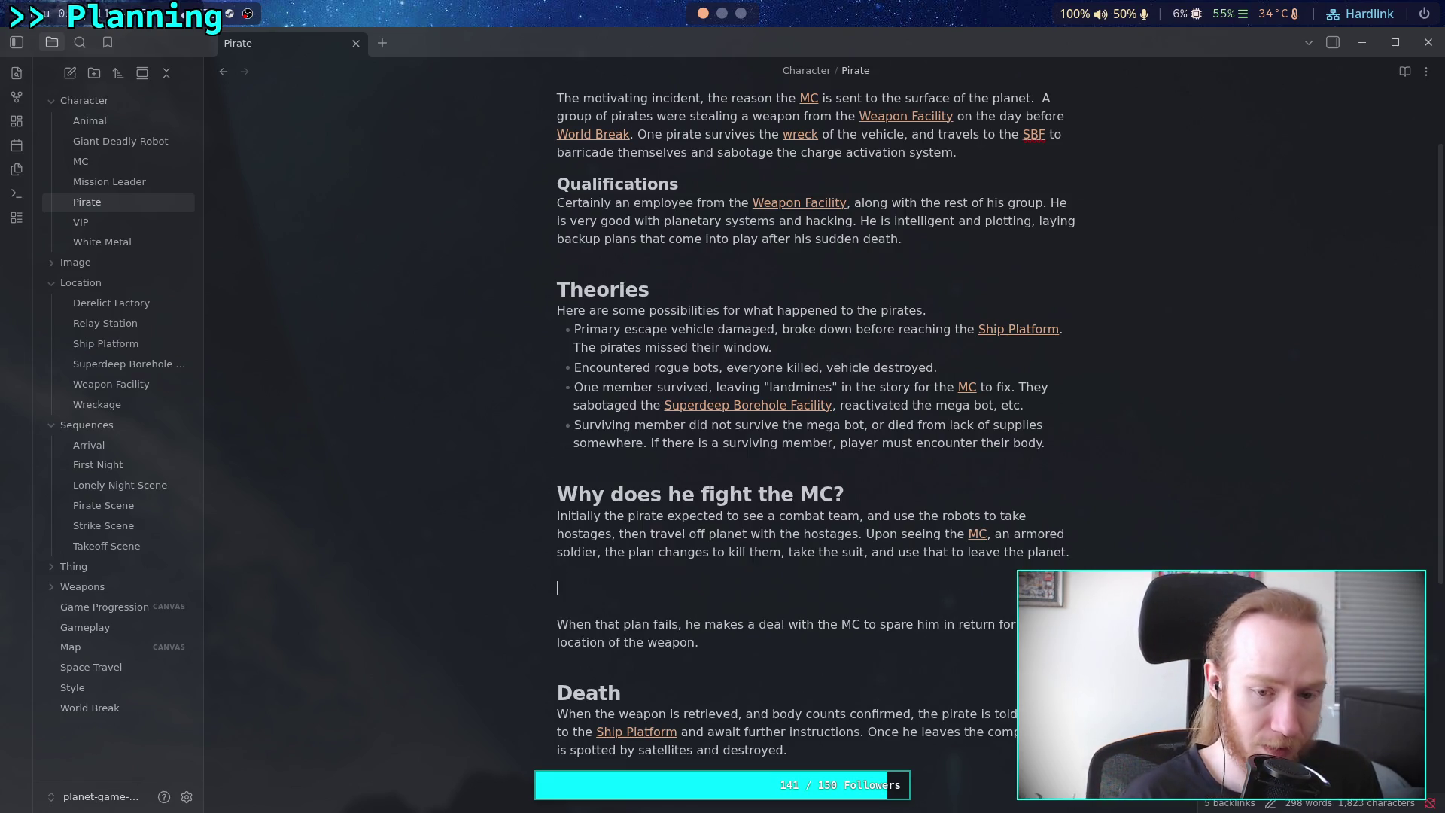
text(T)
text(he [[f)
key(BackSpace)
text(Giant Deadly Robot)
key(Return)
text(is a difficult system to hack ,)
key(BackSpace)
key(BackSpace)
text(, so he )
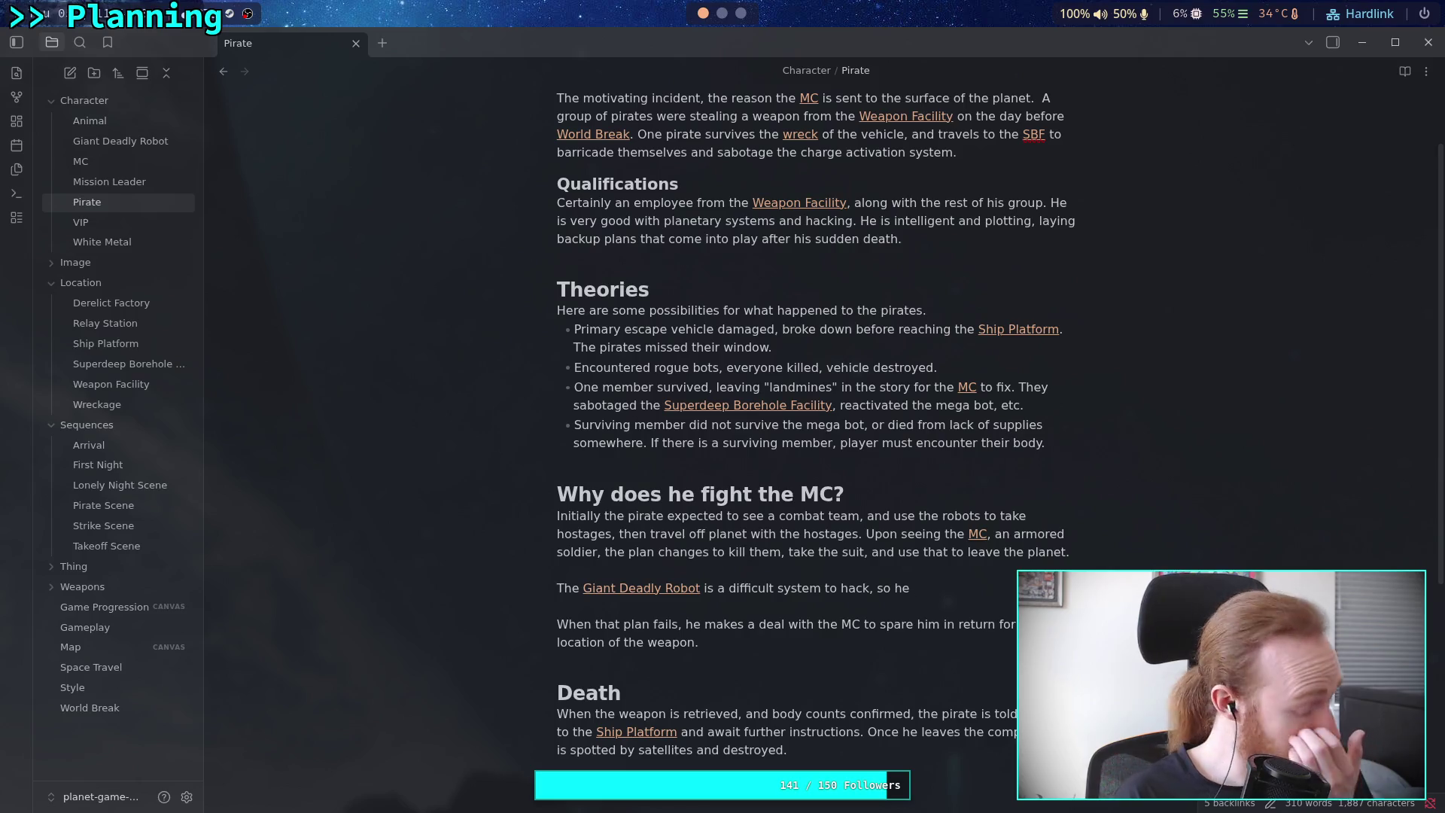
text(starts b)
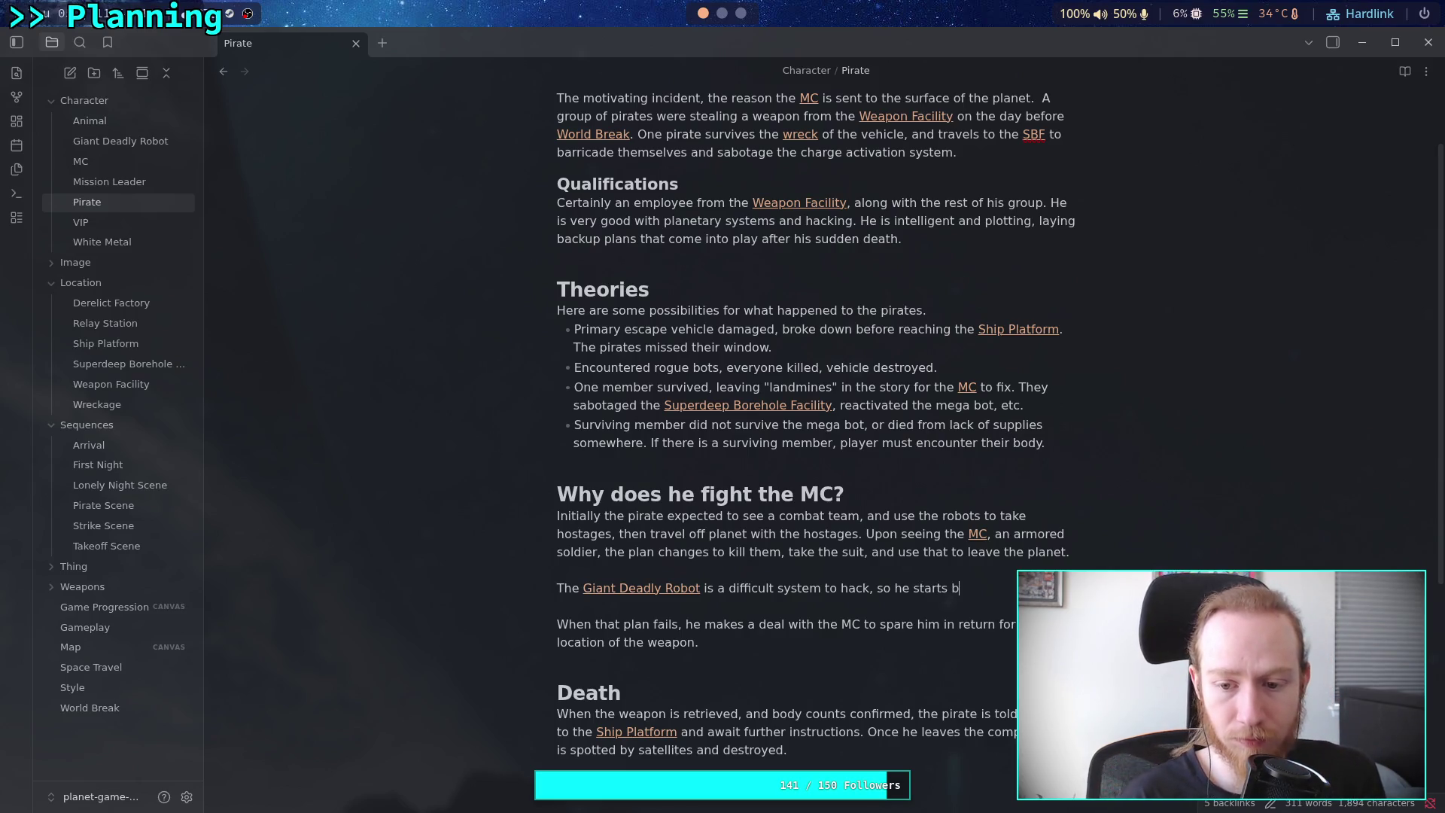
text(y setting)
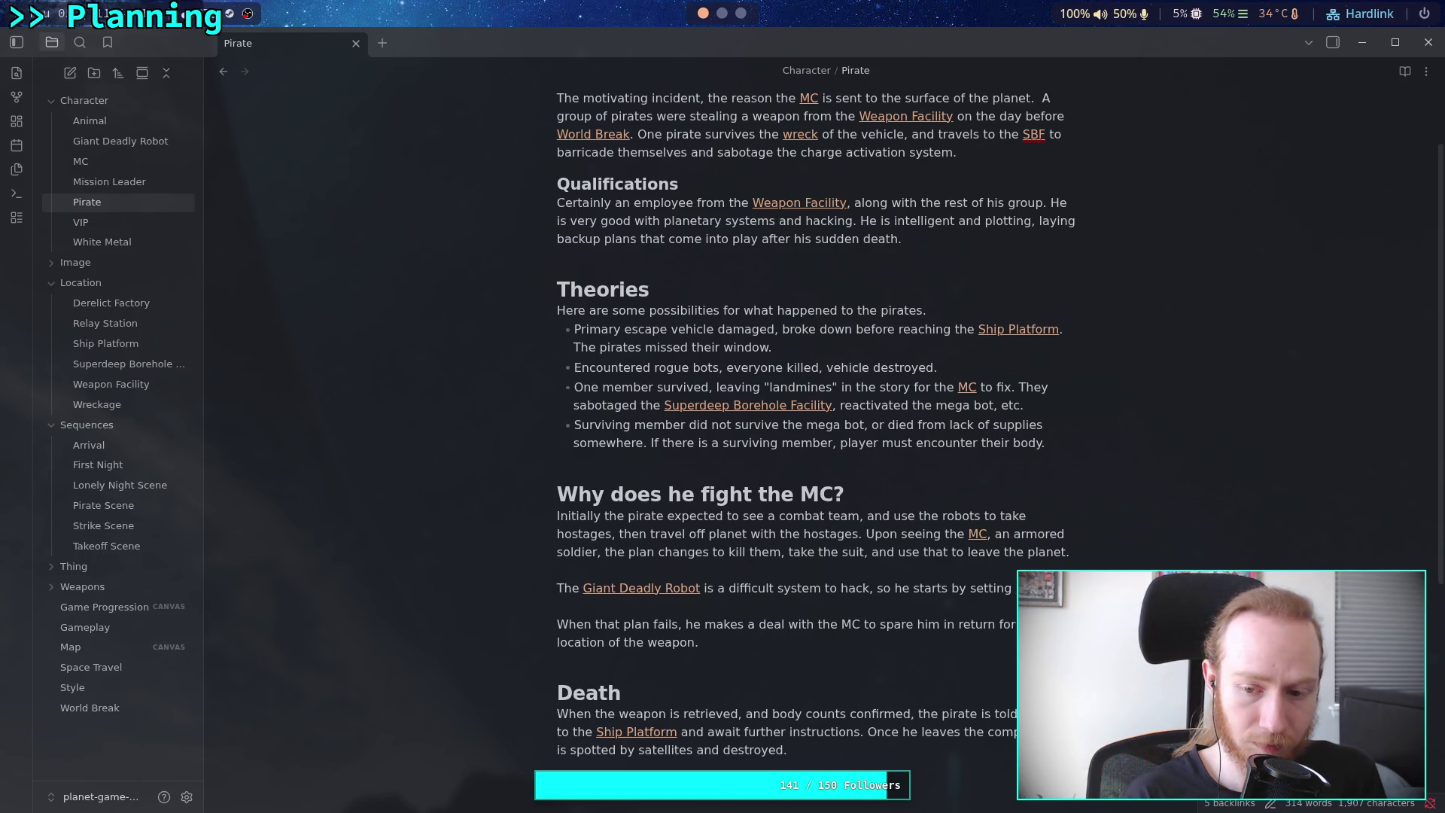
Continue with his linked [[Hostile robots]] 'to slow down the [[MC]]'
text( many [[)
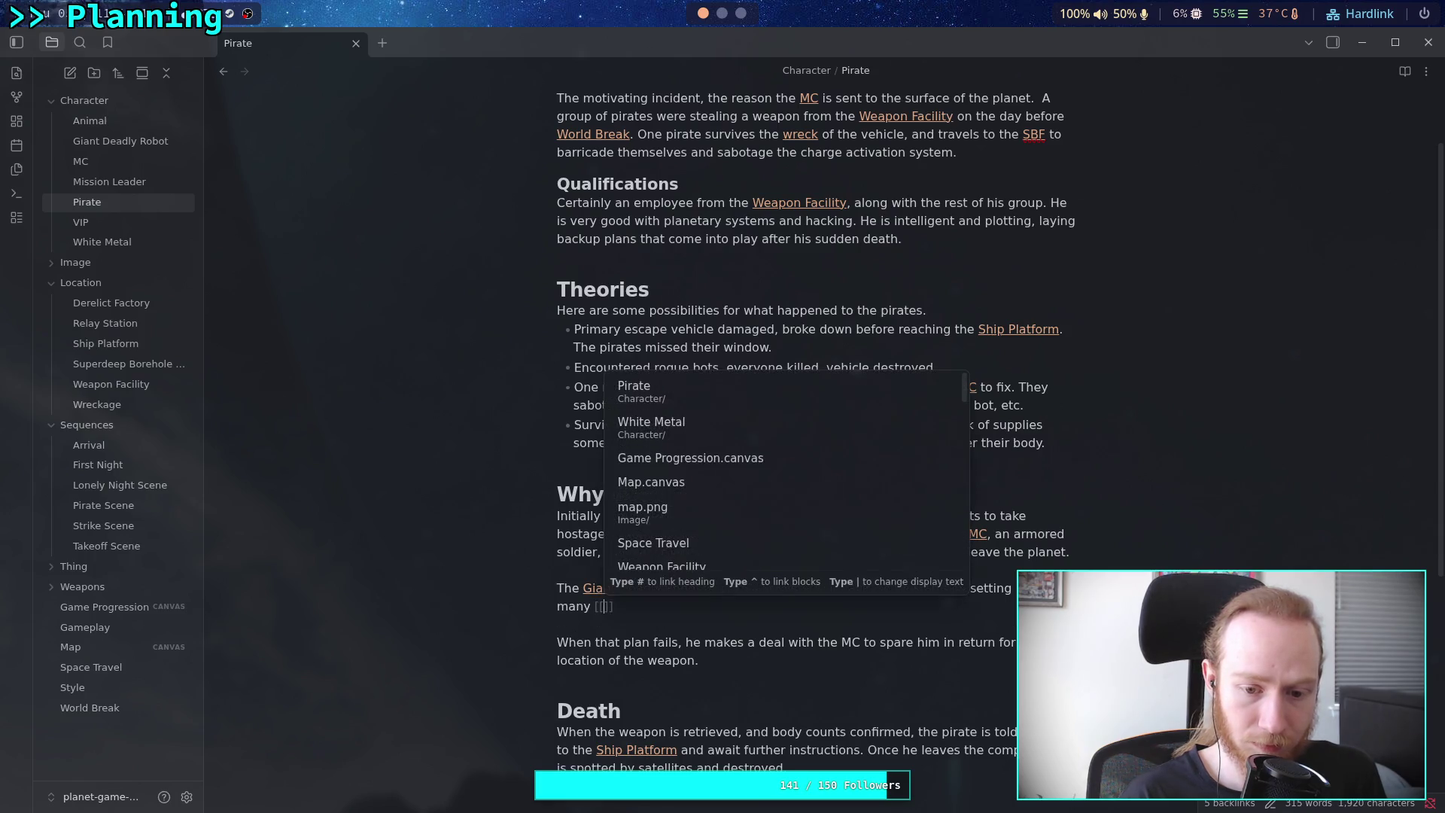
text(Hostile robots)
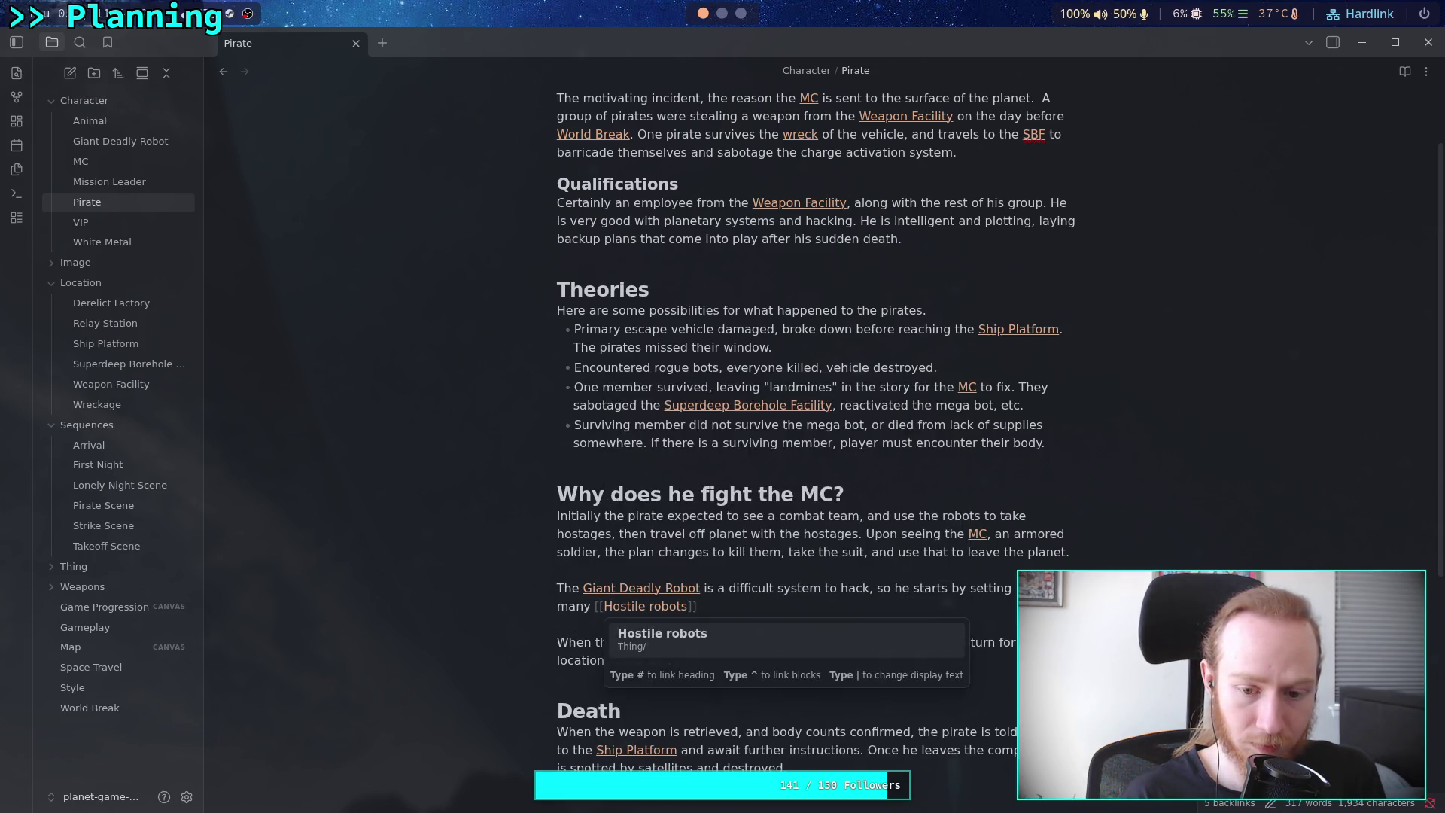
key(Return)
text(to slow down the [[MC)
key(Return)
text(. He)
Add the sentence 'He is not able to activate the [[Giant Deadly Robot]].'
key(BackSpace)
key(BackSpace)
text(He is not able to a)
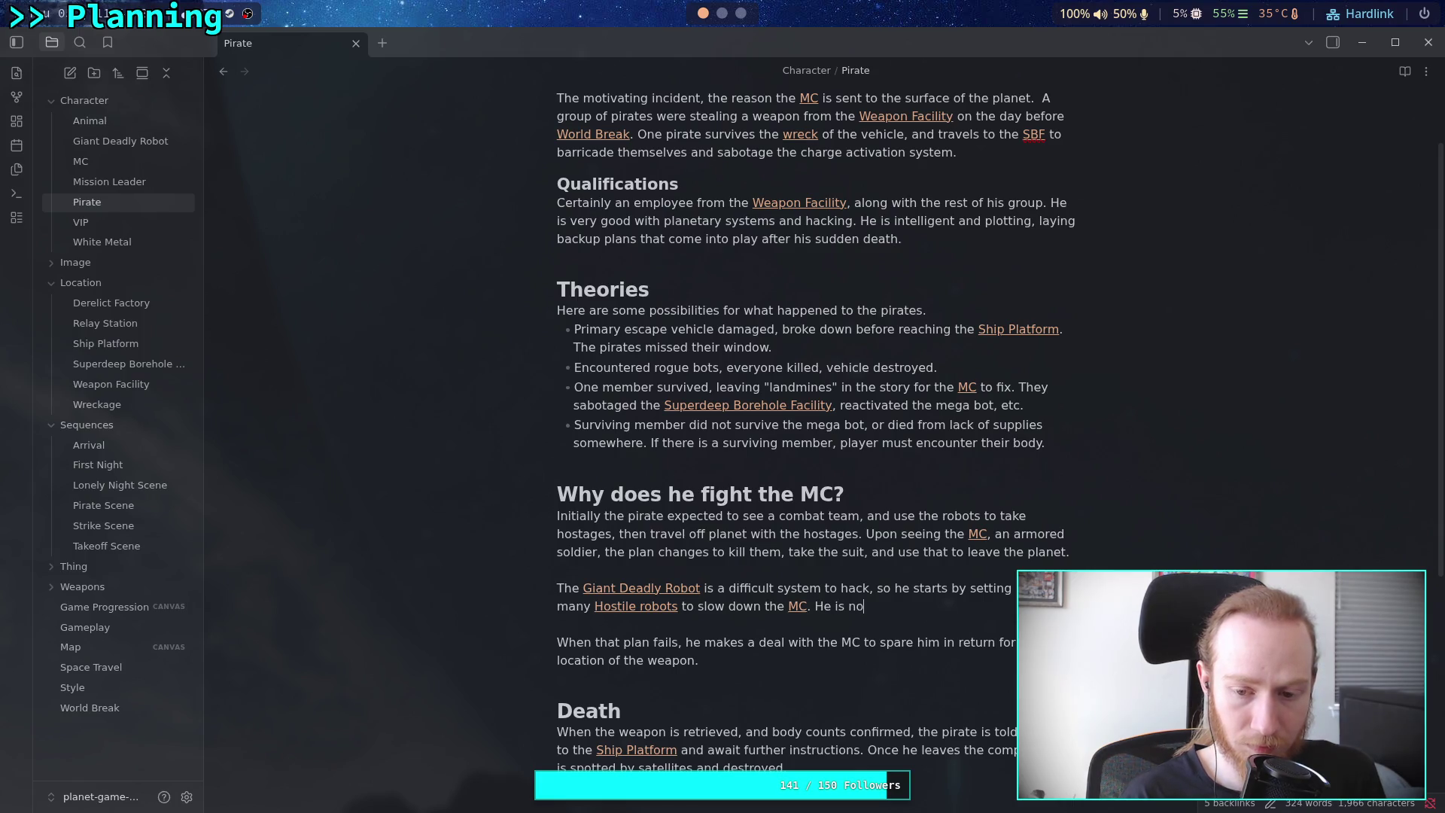
text(ct)
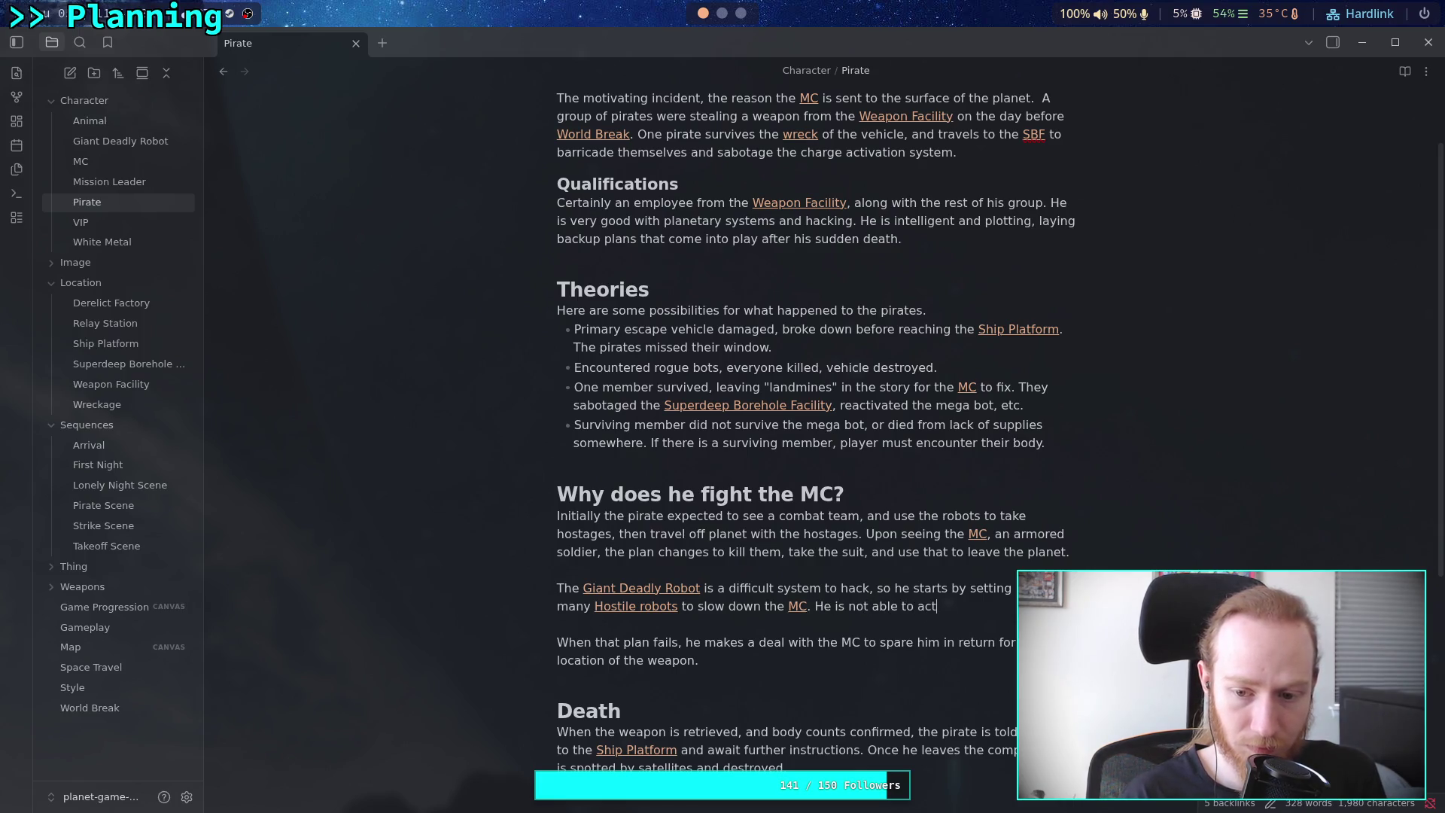
text(ivate the [[Gia)
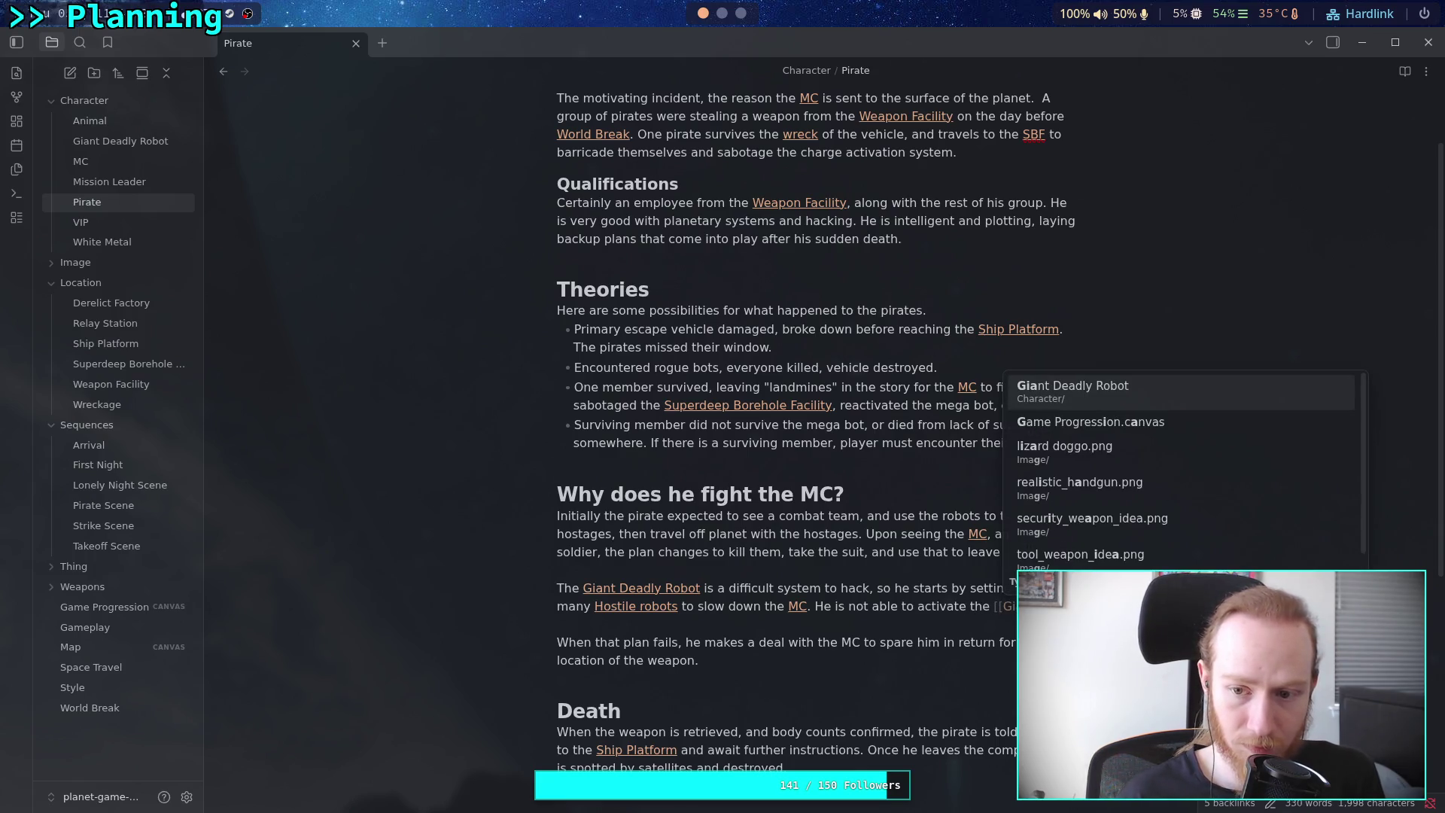
key(Return)
key(Escape)
text(in te)
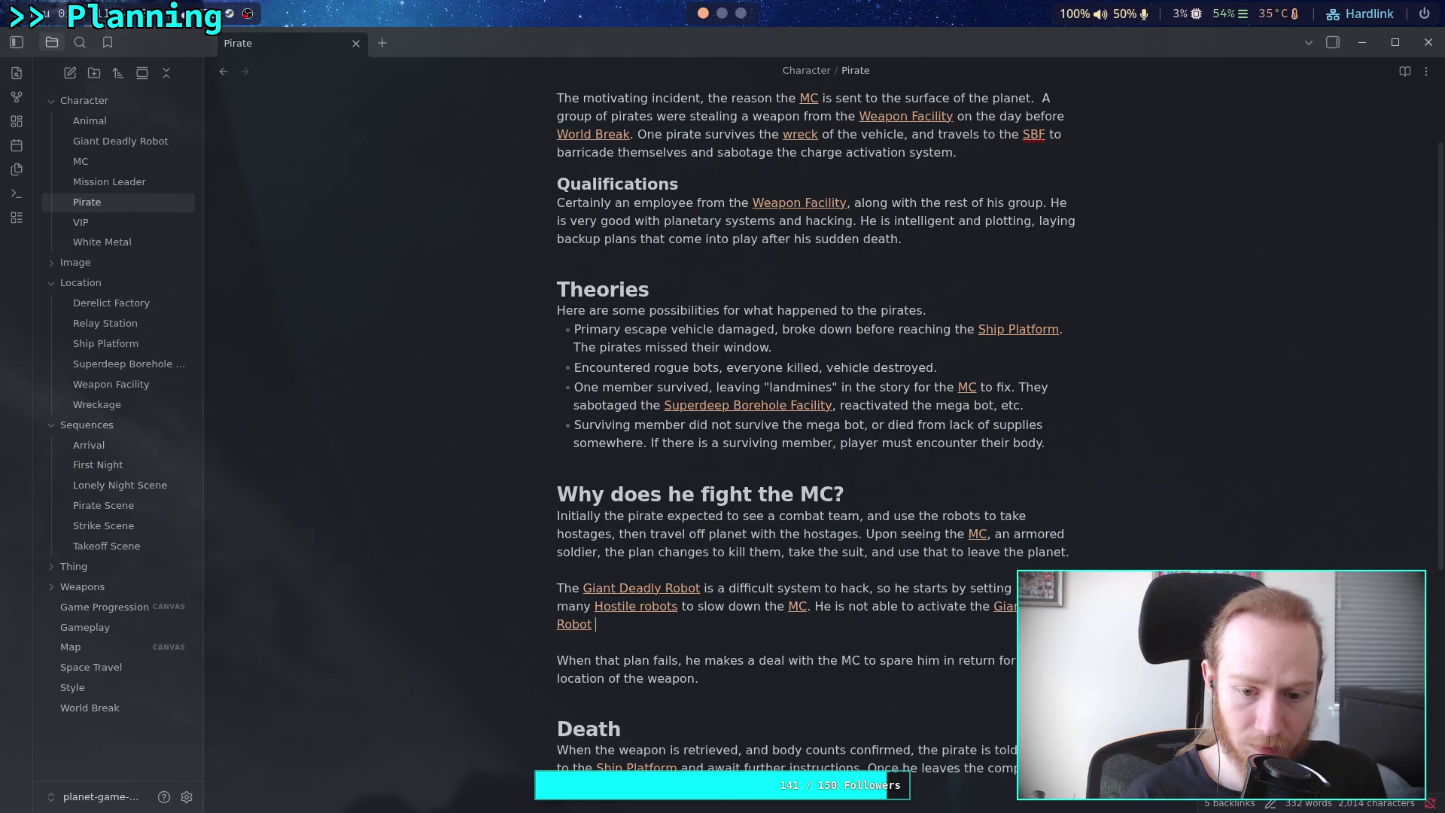
text(me)
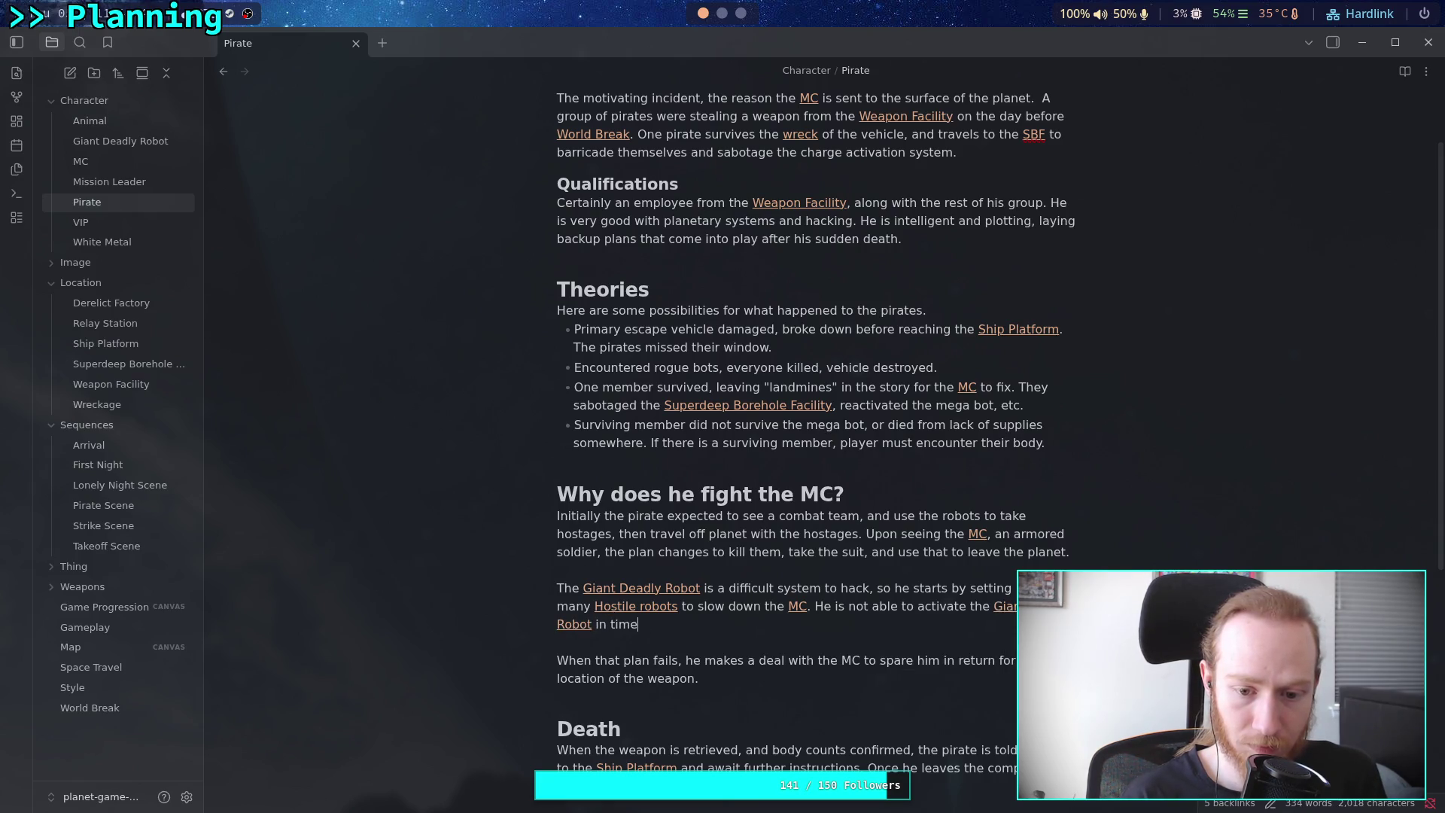
key(BackSpace)
key(BackSpace)
key(BackSpace)
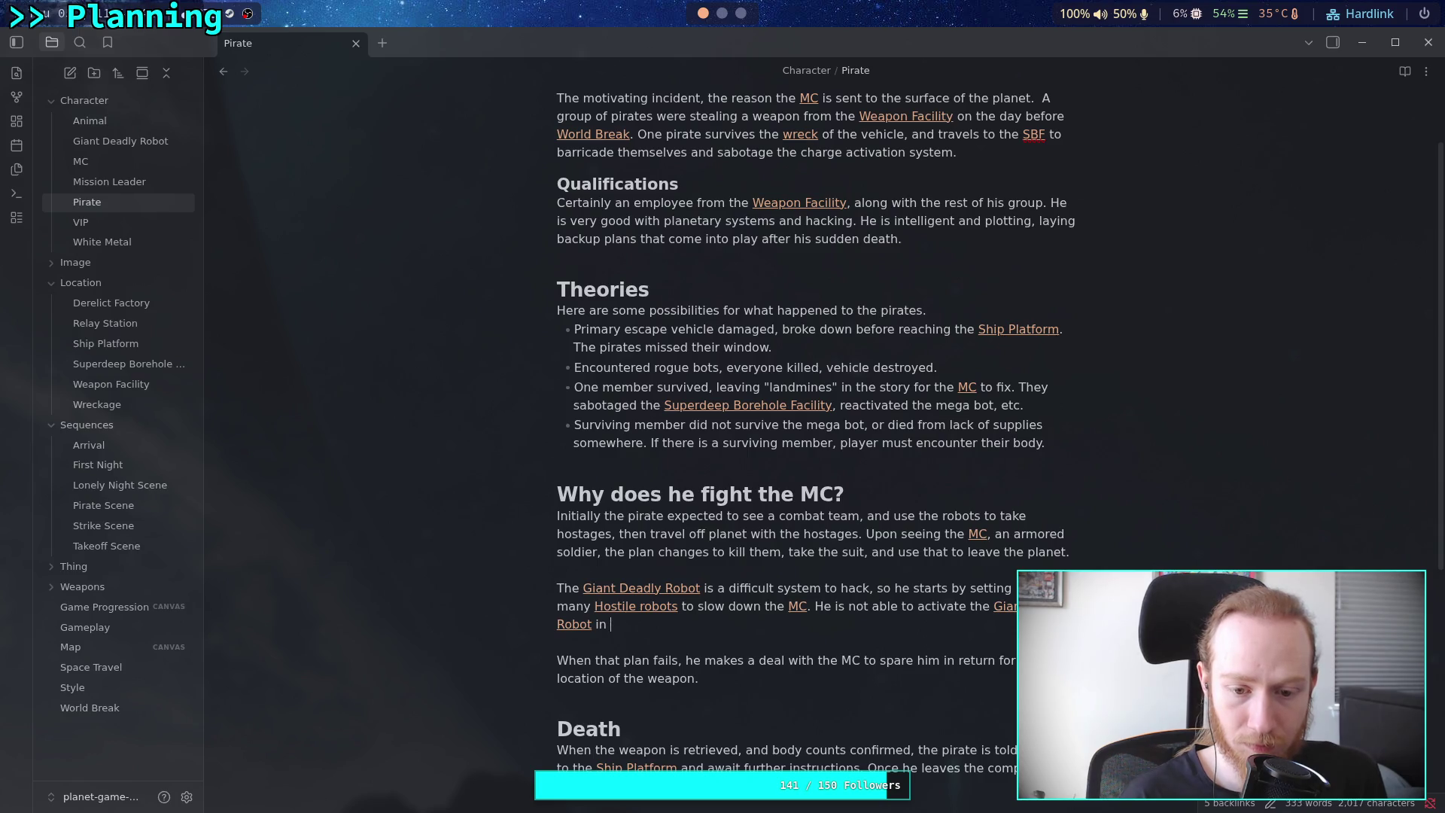
key(BackSpace)
key(BackSpace)
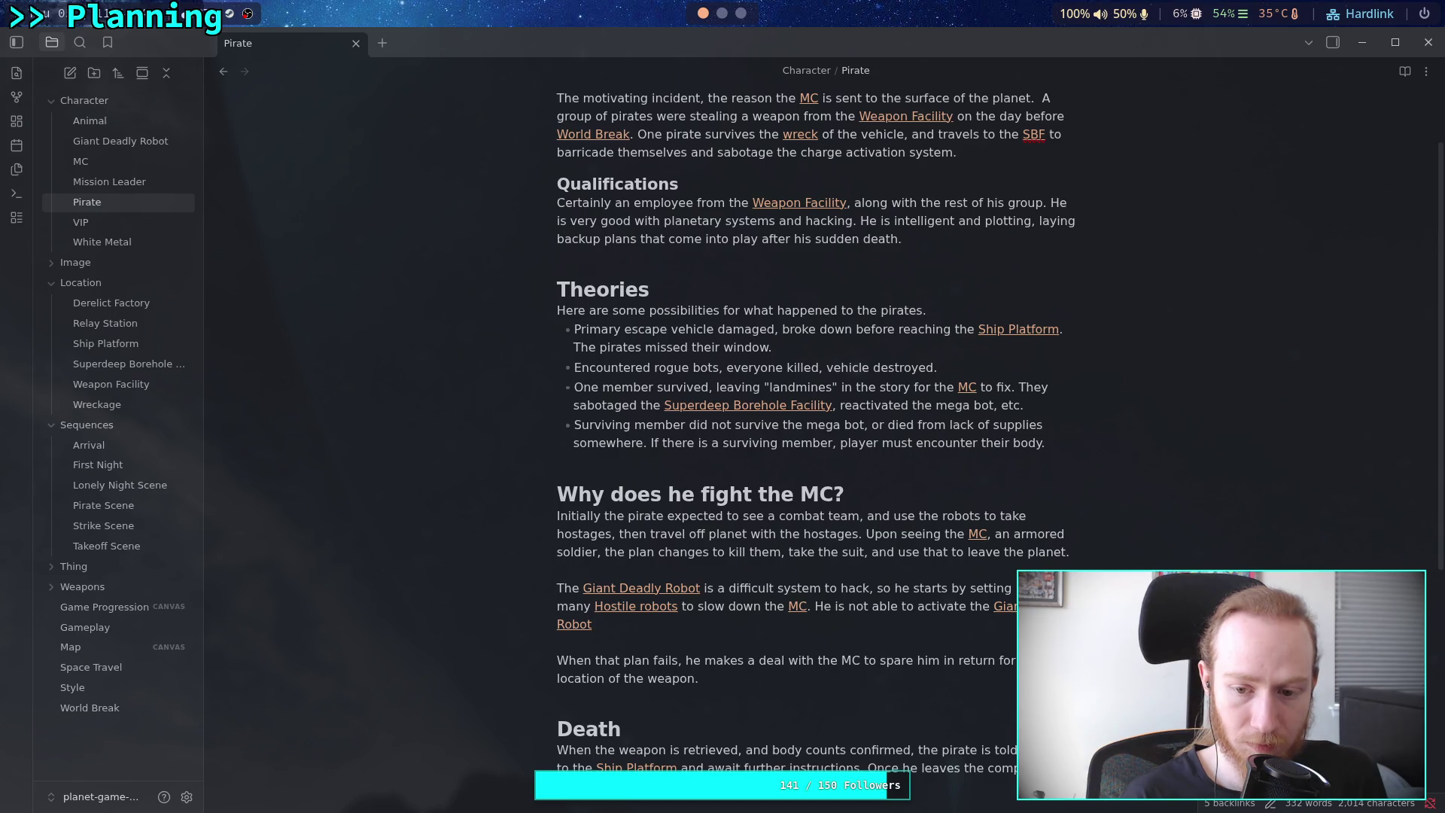
text(.)
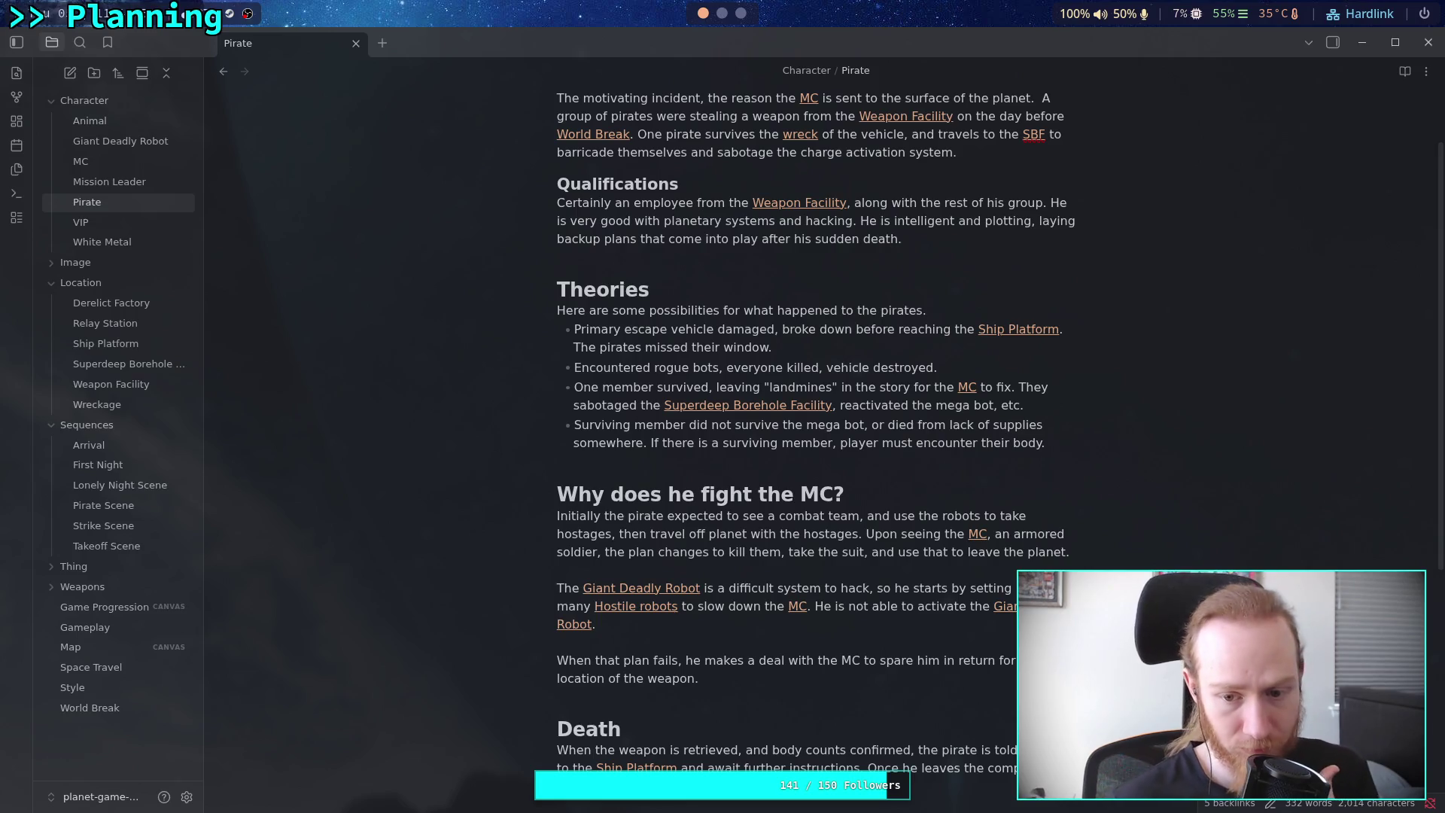
Merge the 'When that plan fails' paragraph into the previous one and start a new paragraph after 'the weapon.'
scroll(850, 559, down, 2)
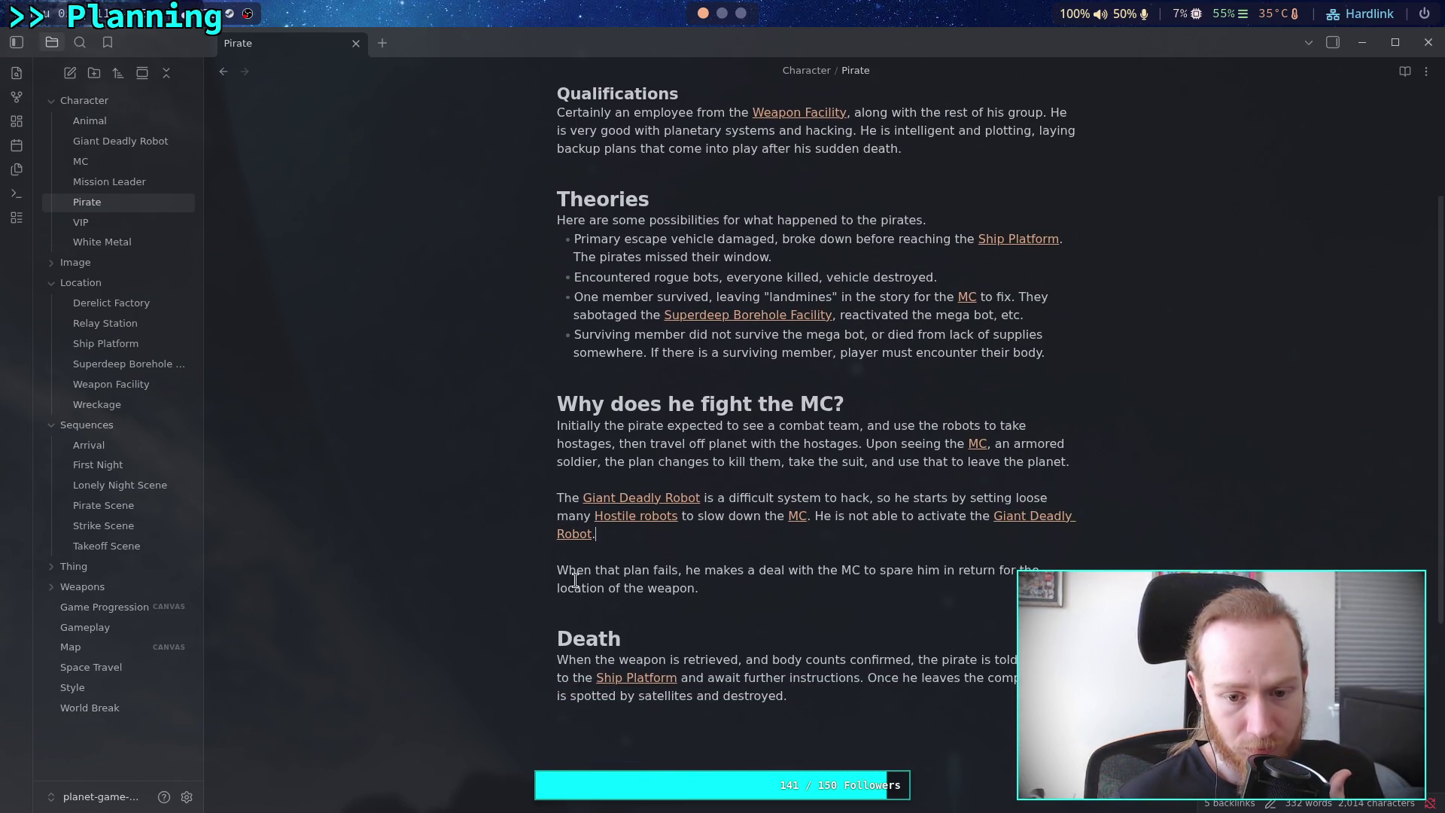
click(557, 572)
key(BackSpace)
key(BackSpace)
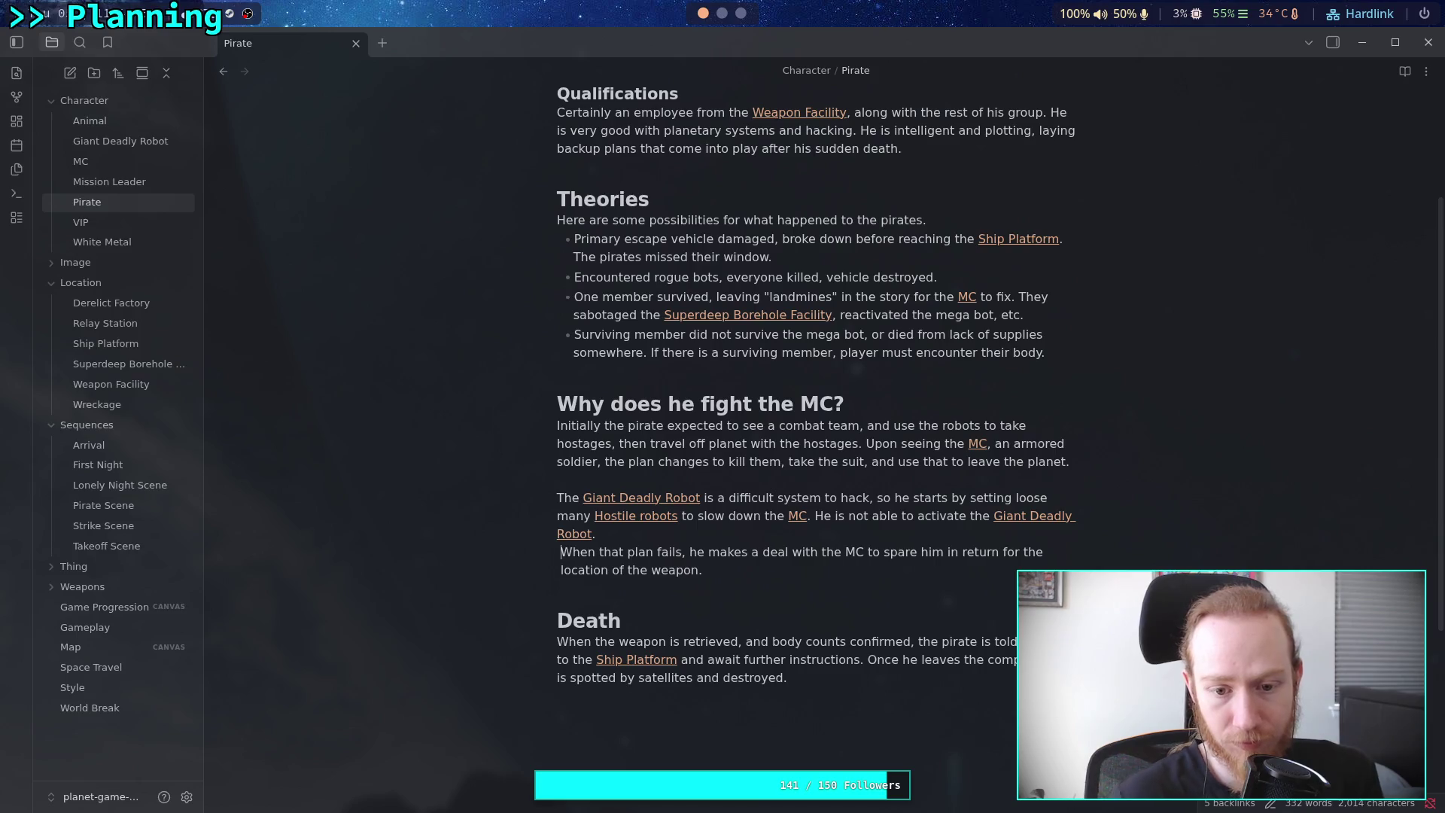
click(935, 557)
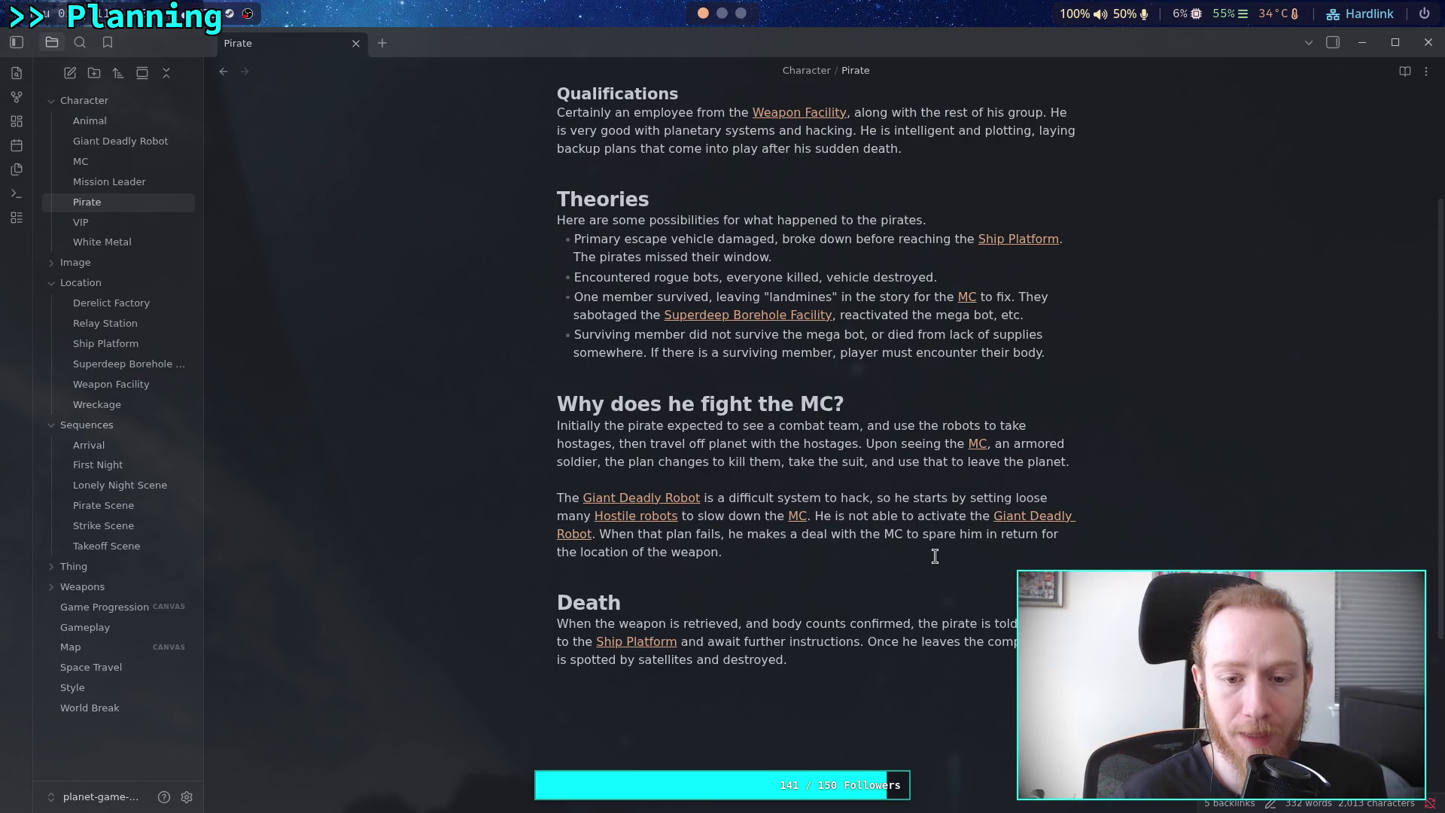
key(Return)
key(Return)
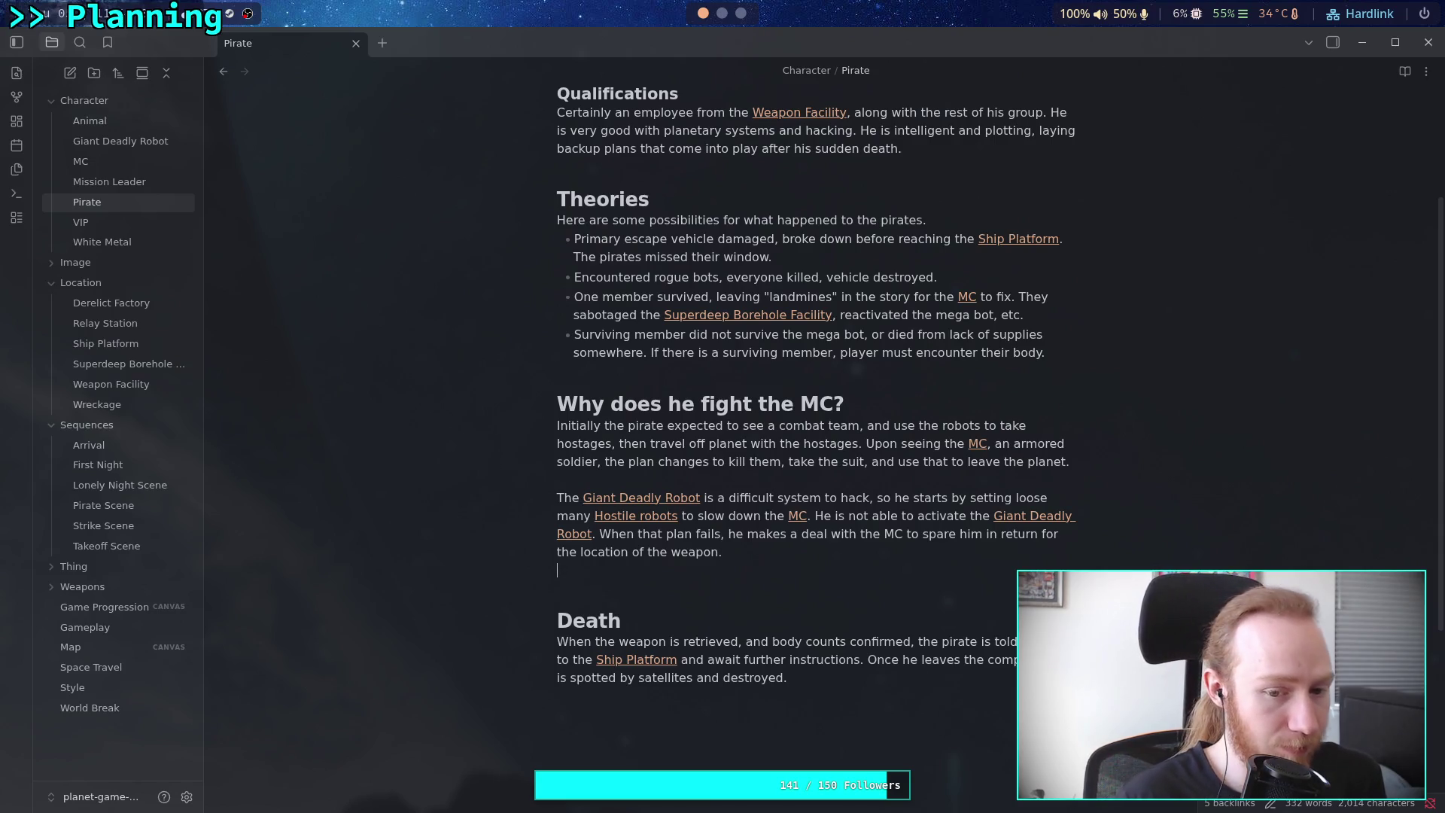
Write 'Once the [[MC]] leaves, he is able to reactivate the [[Giant Deadly Robot]], but lea'
text(Before depar)
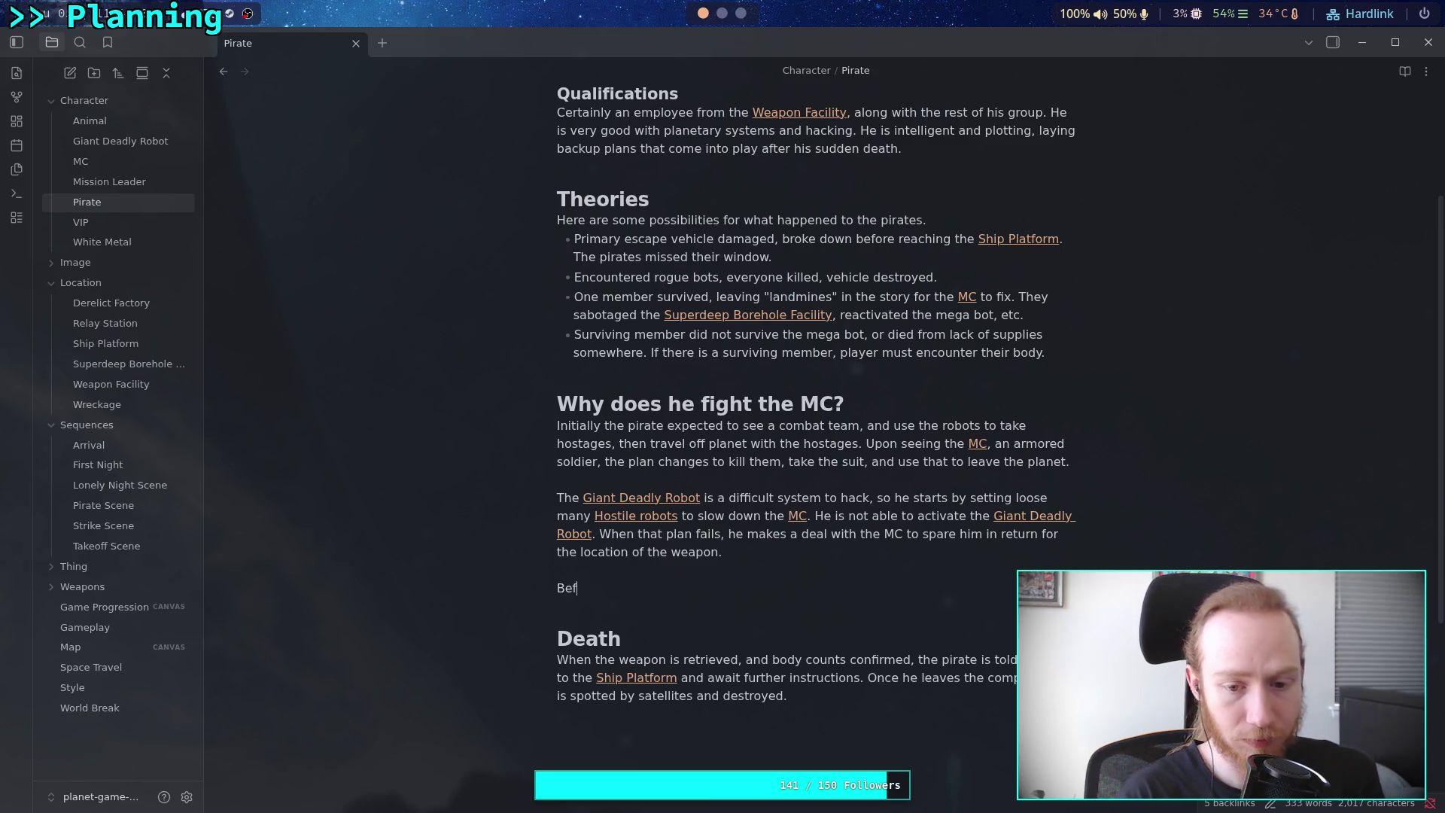
text(ting)
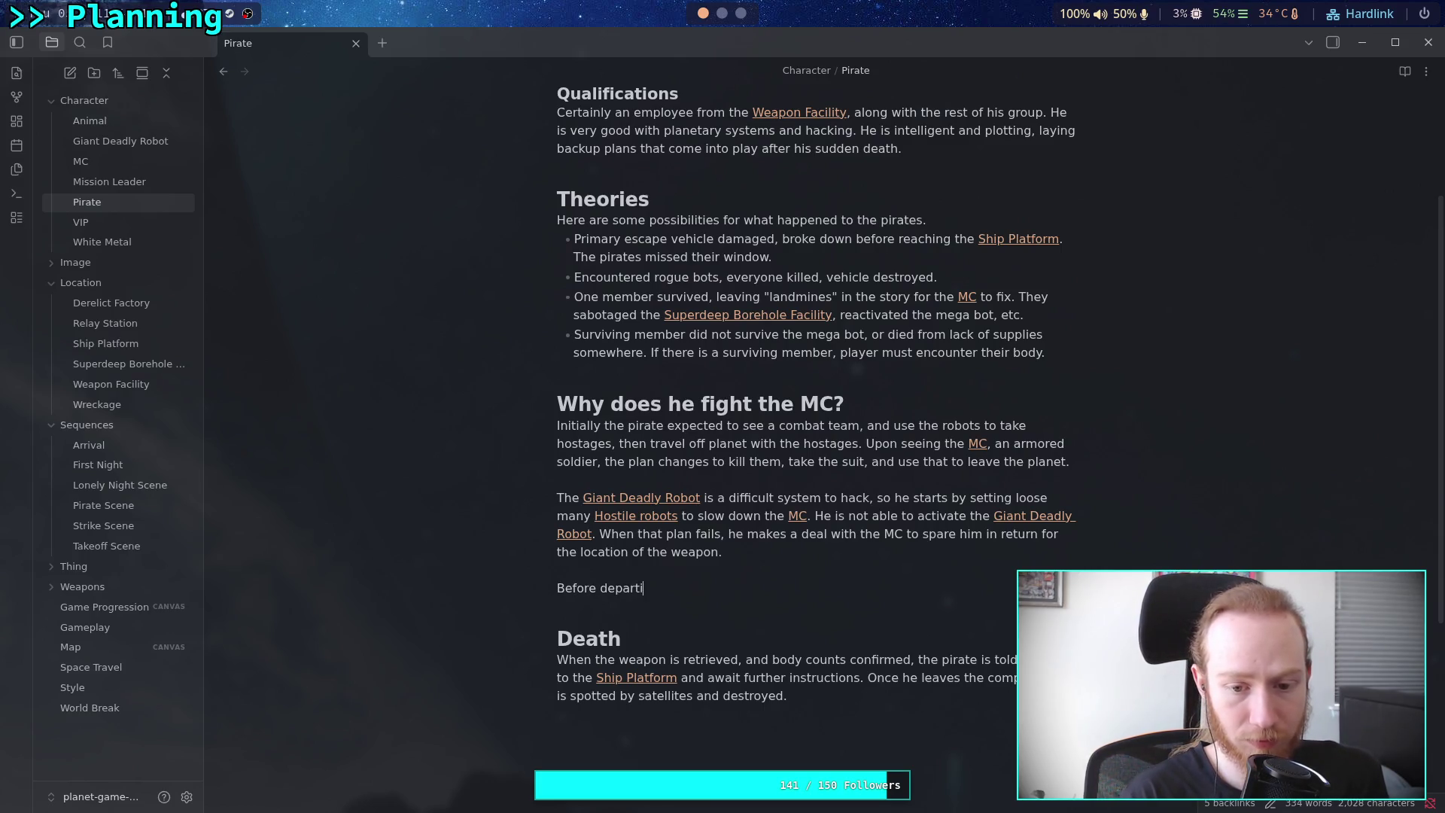
key(BackSpace)
key(BackSpace)
key(BackSpace)
key(BackSpace)
key(BackSpace)
key(BackSpace)
text(Once the )
text([[MC)
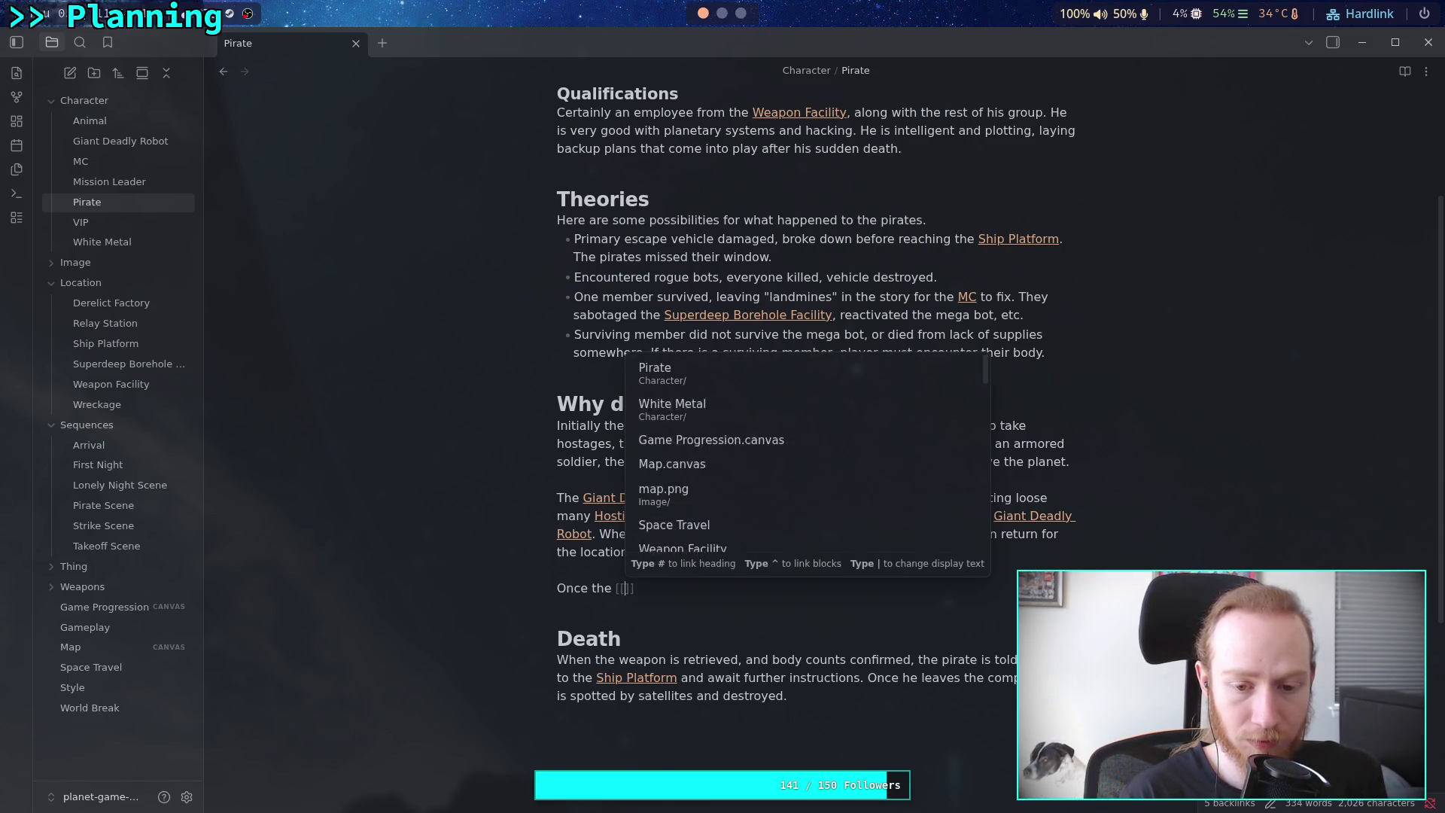
key(Return)
text(l)
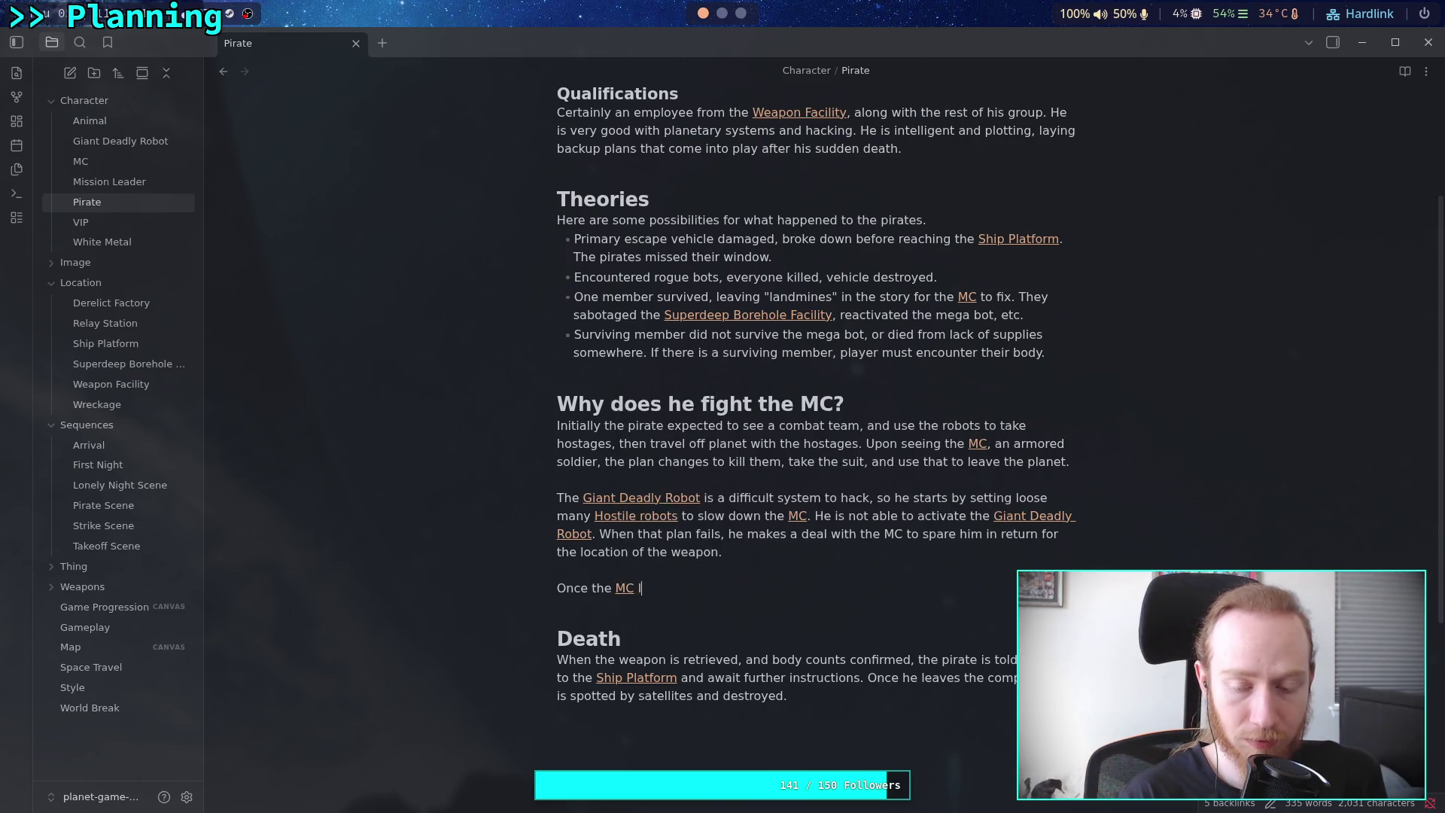
text(eaves, he is able)
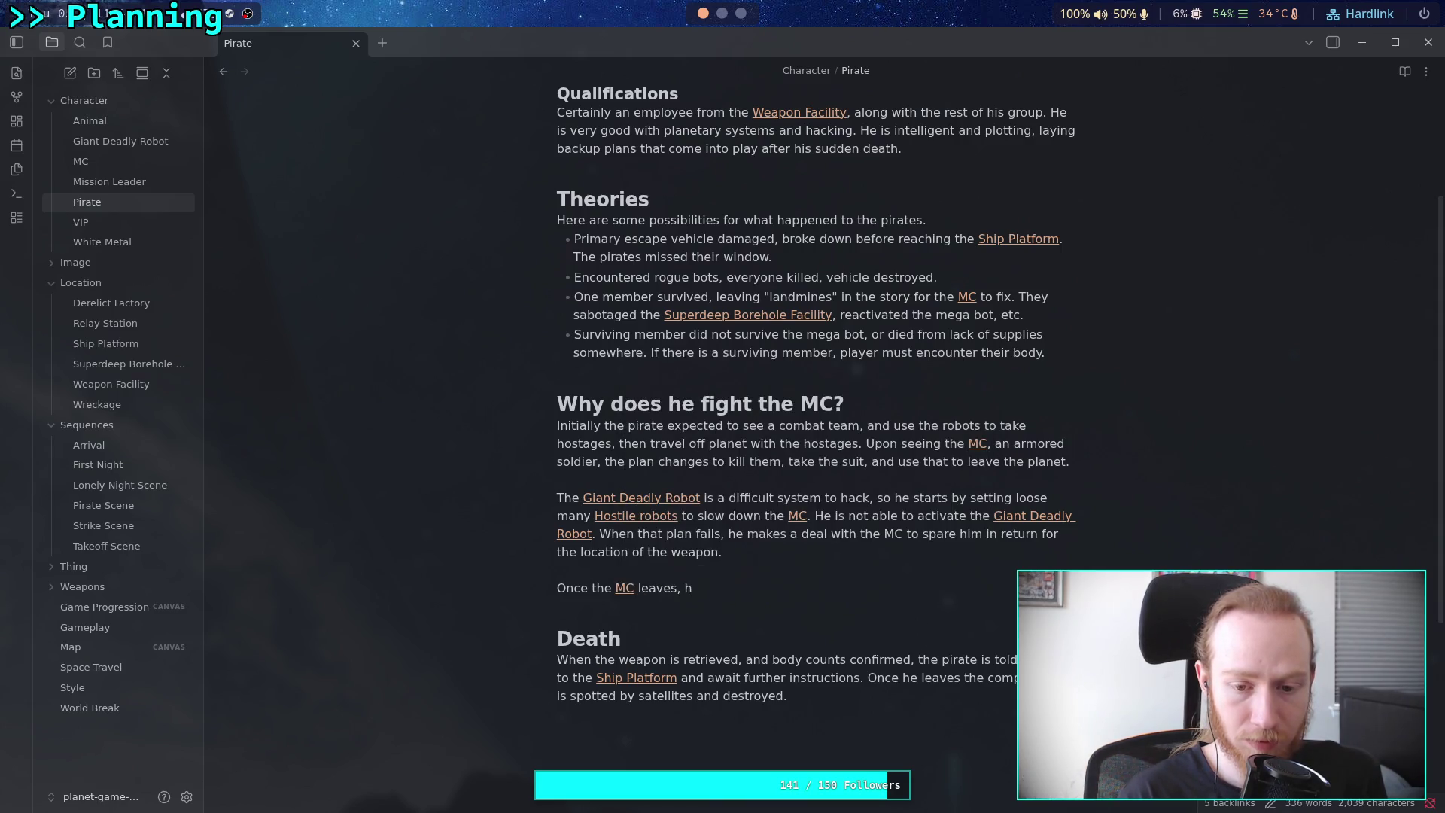
key(BackSpace)
text(e )
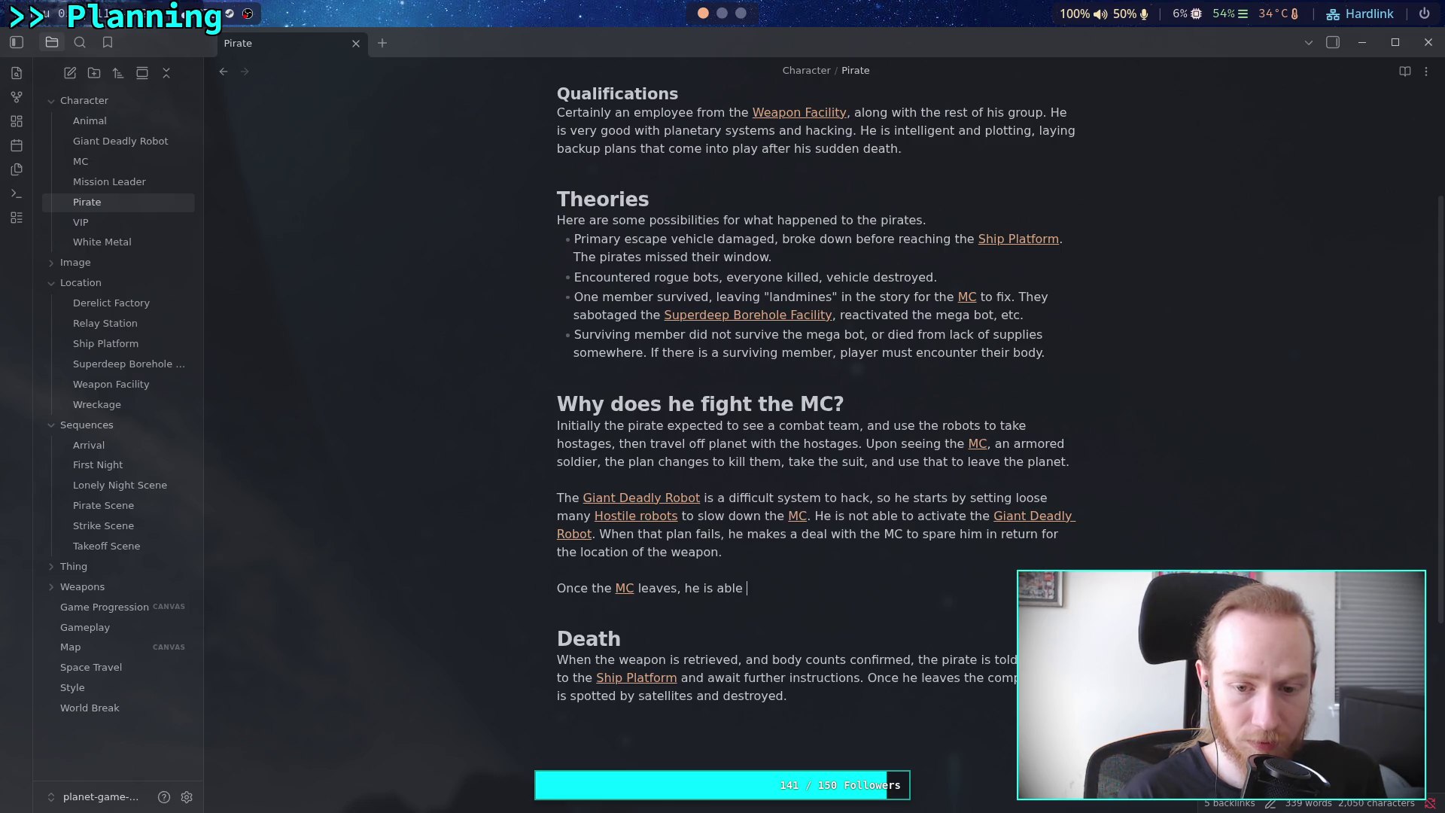
text(to reactivate)
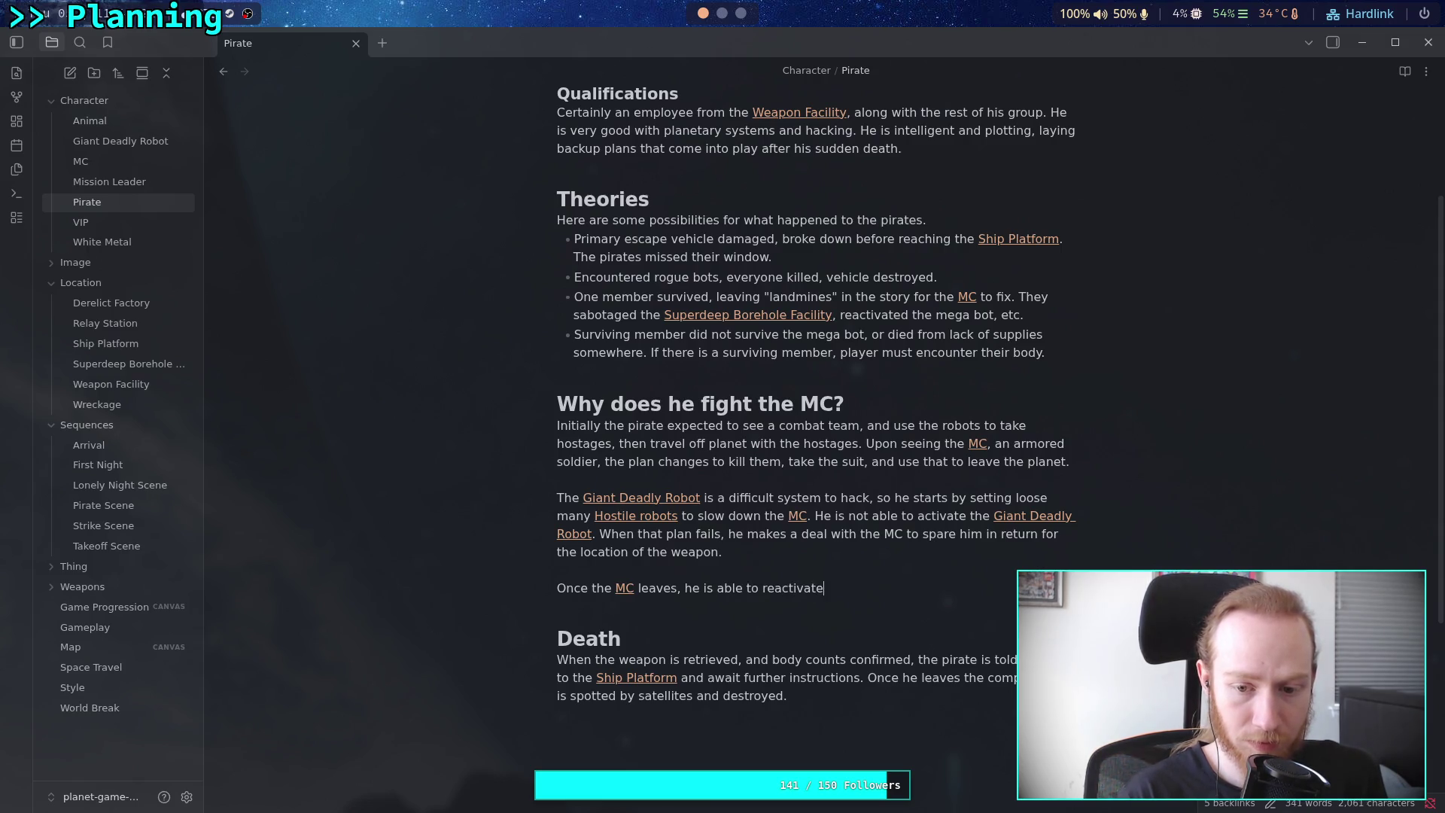
text( the [[Gia)
key(Return)
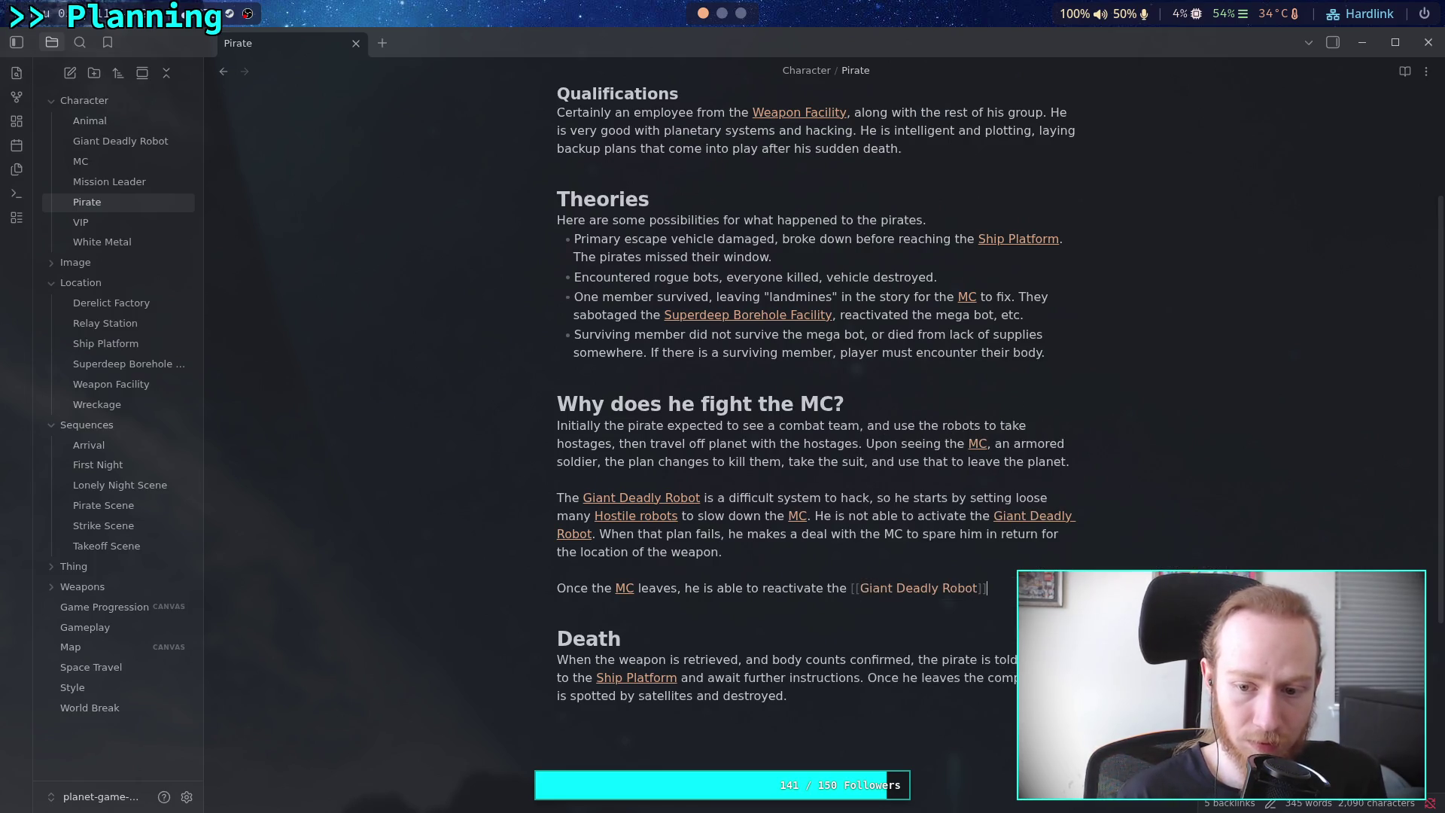
text(, but )
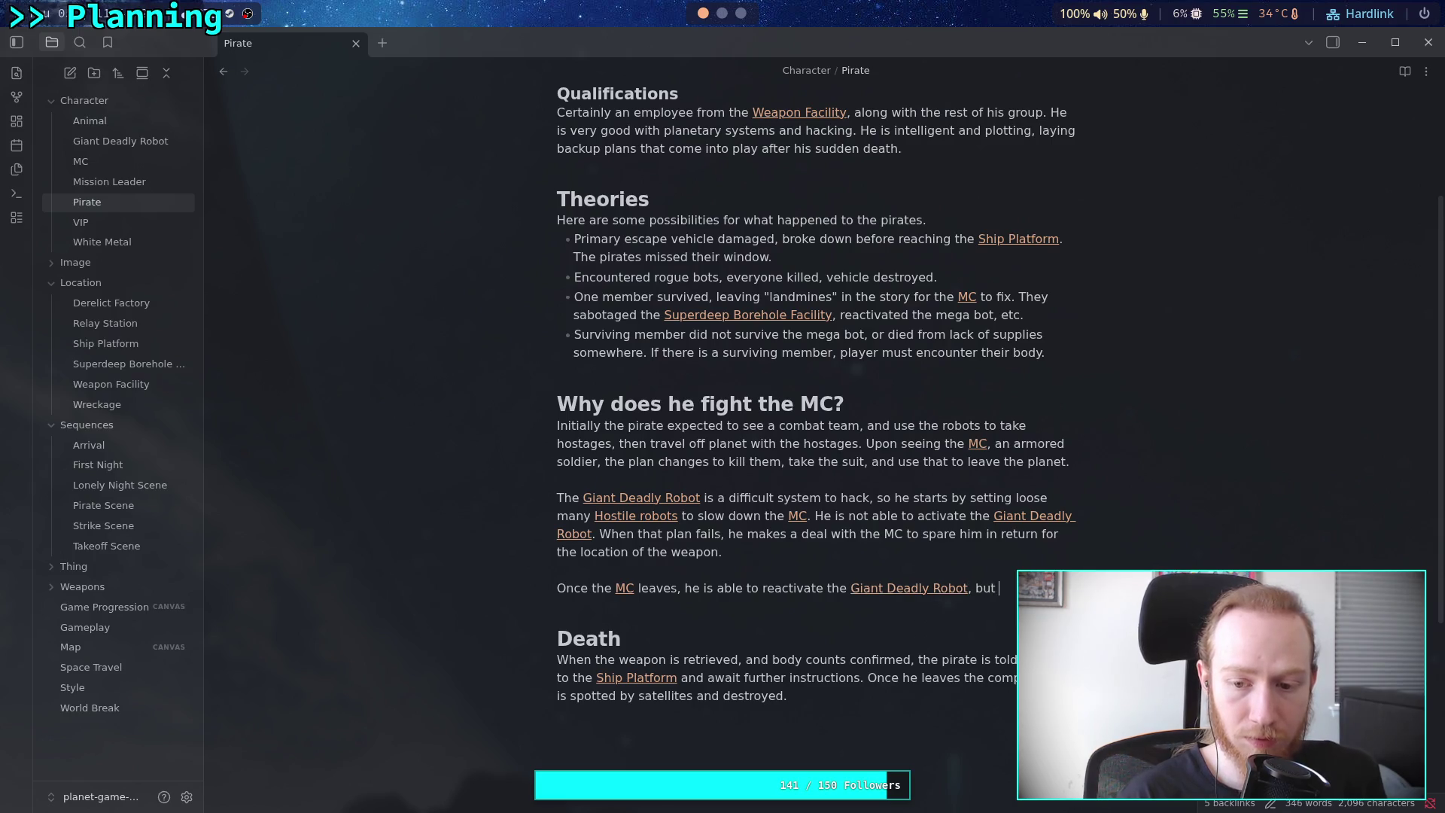
text(lea )
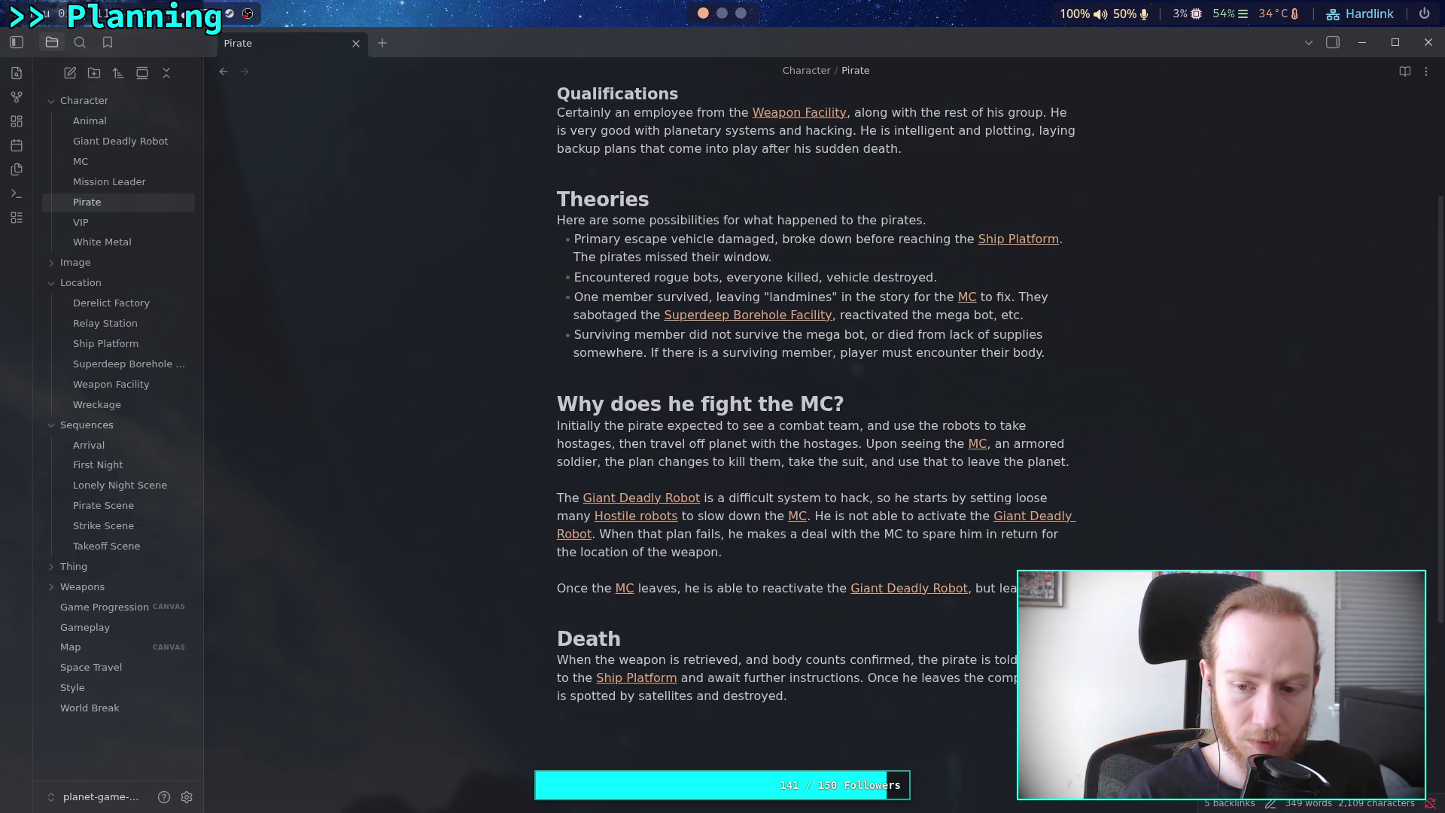
text(")
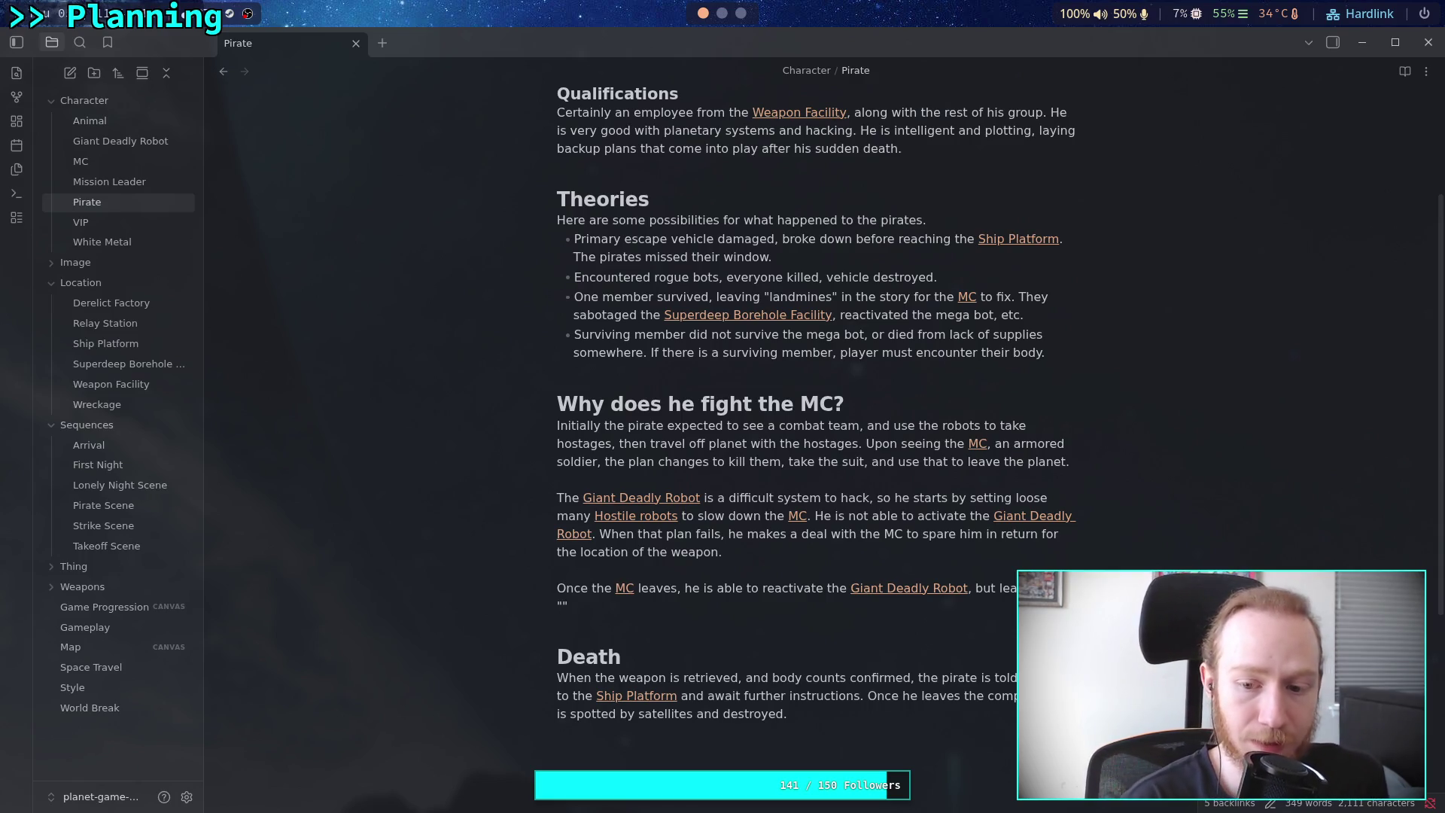
Finish with the robot in standby until the [[MC]] returns to [[Superdeep Borehole Facility|SBF]] at the end of the game
text(standby)
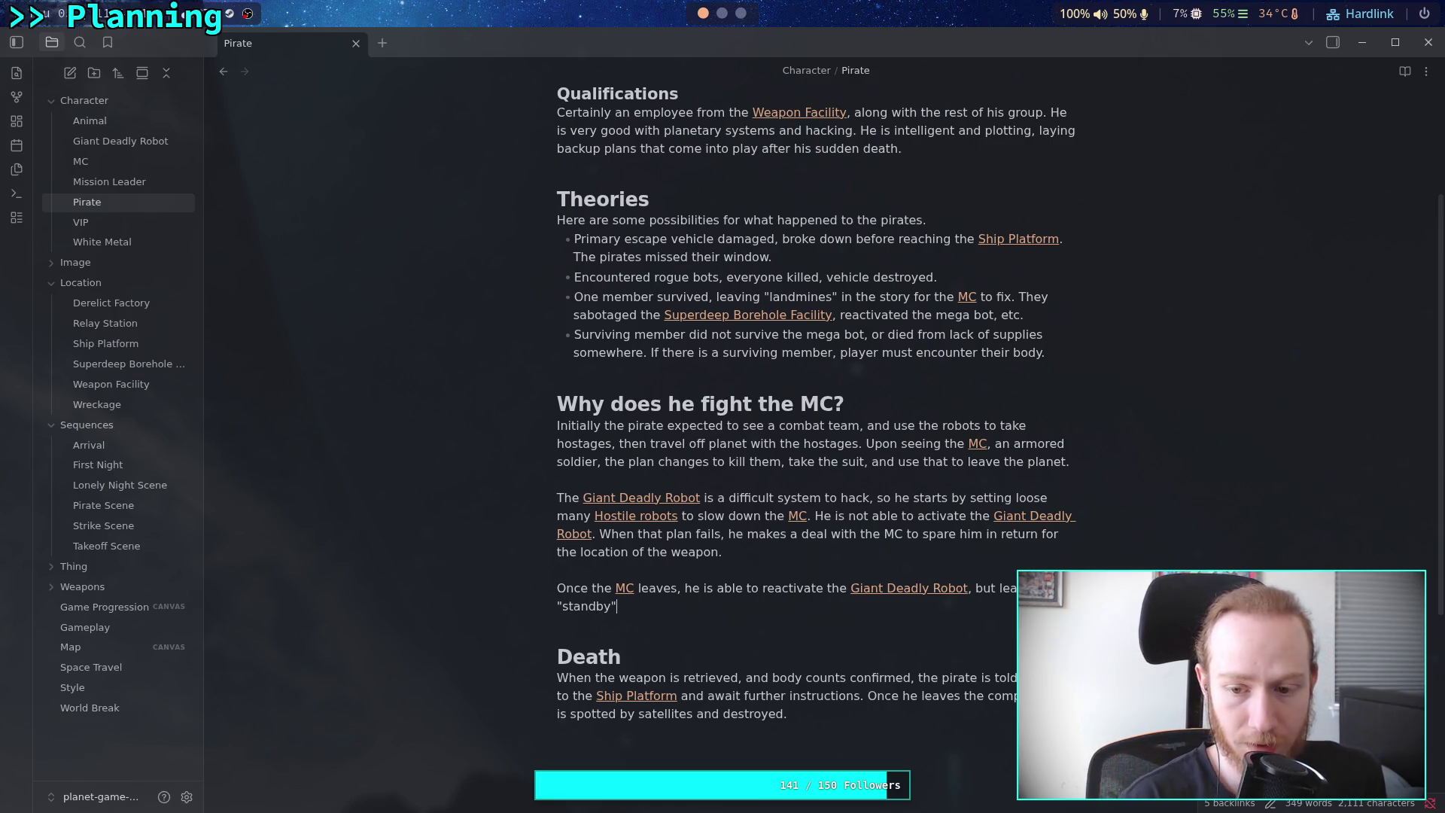
text( mode)
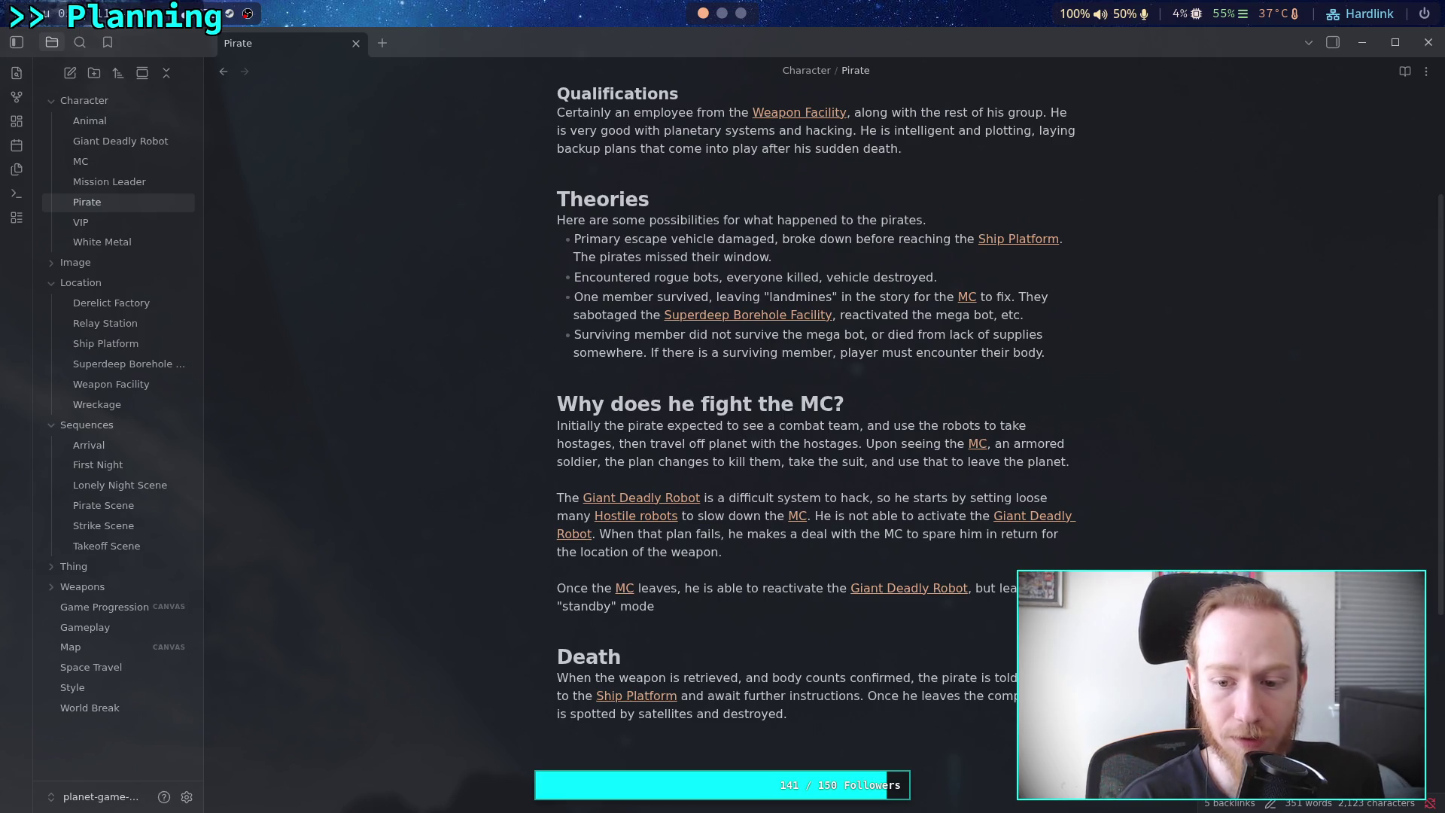
text(. I)
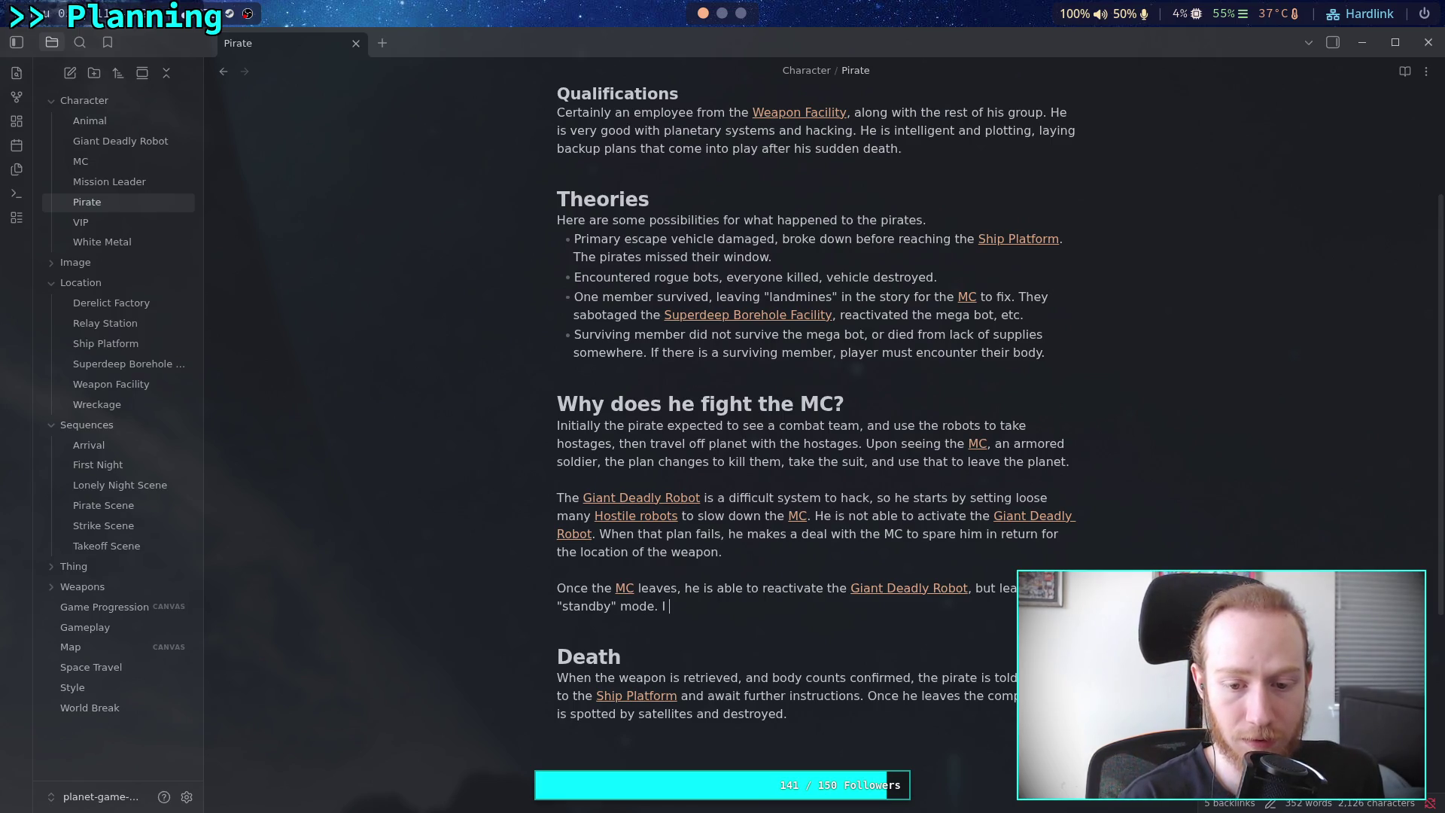
text(t fully a)
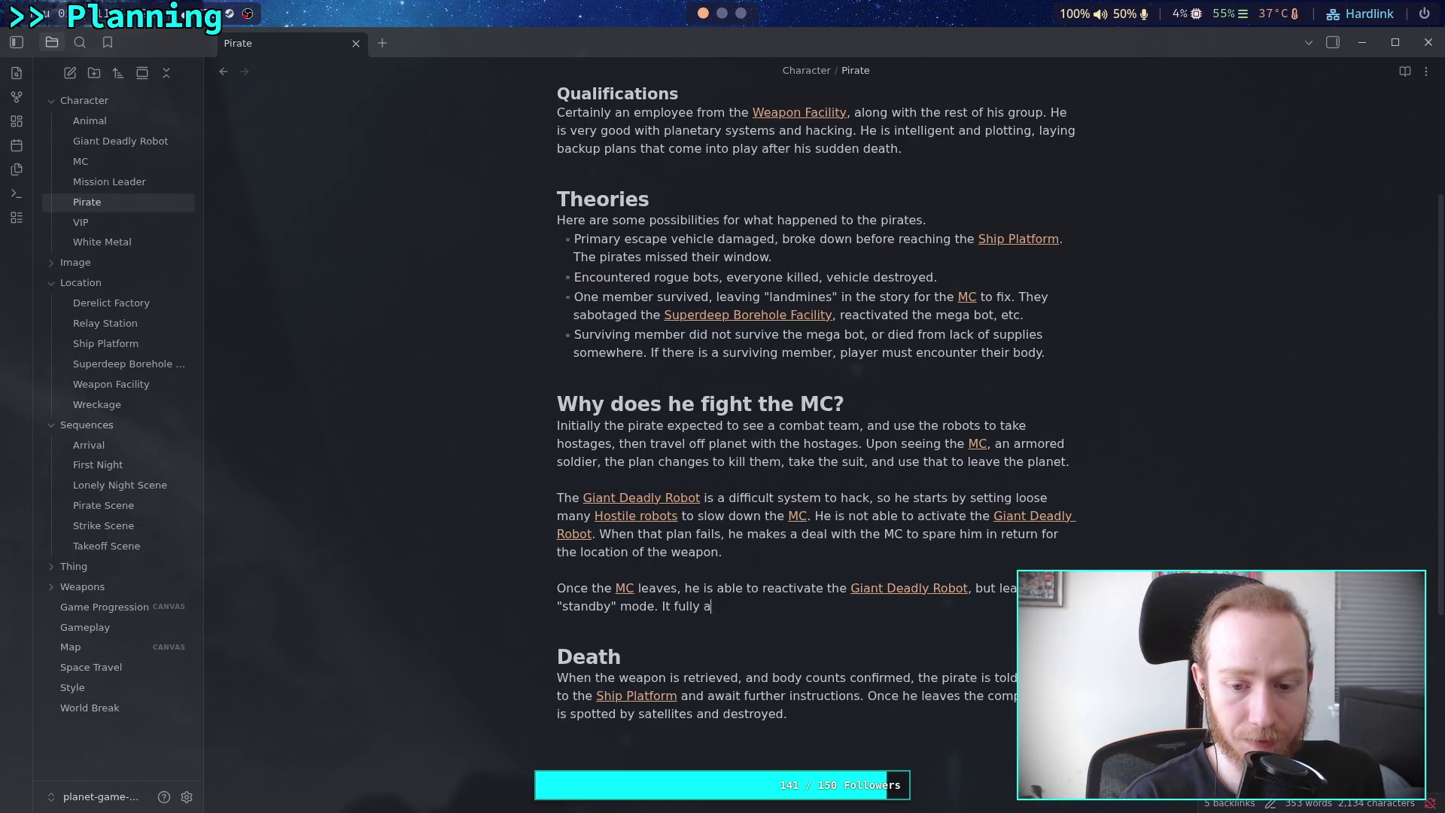
text(ctivates once )
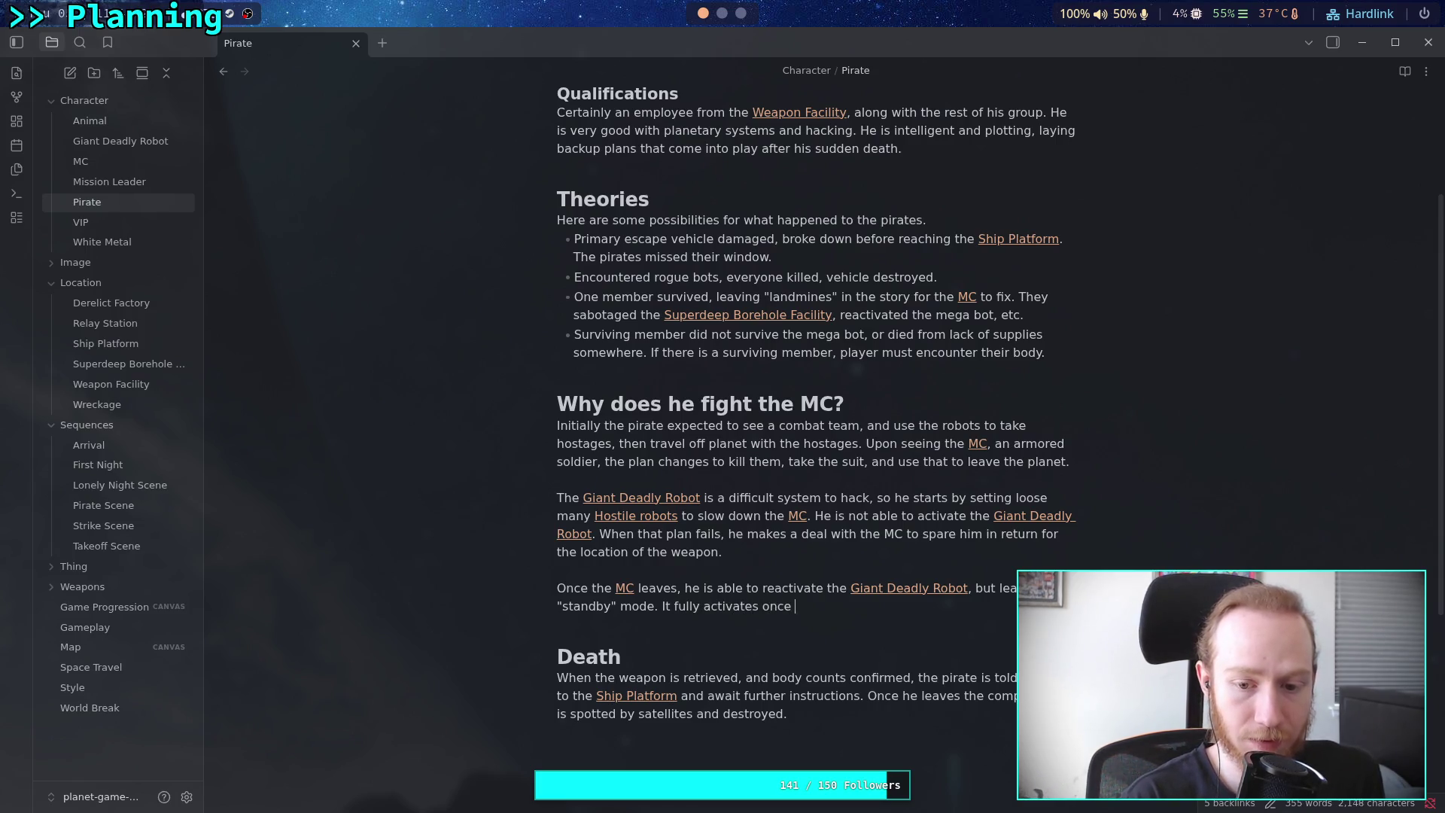
text(the [[MC)
key(Return)
text(returns to the )
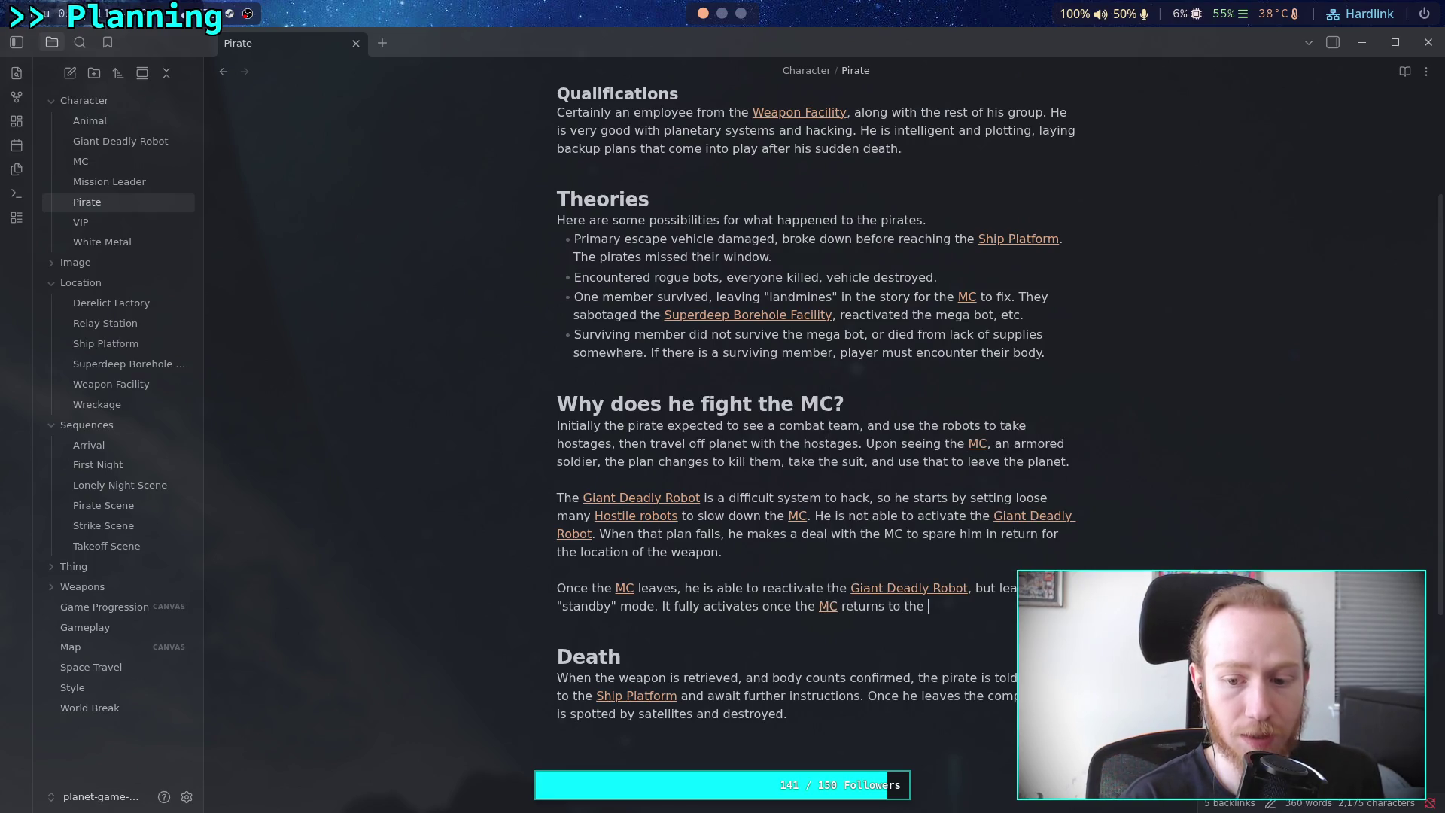
text([[Su)
key(Return)
text(|)
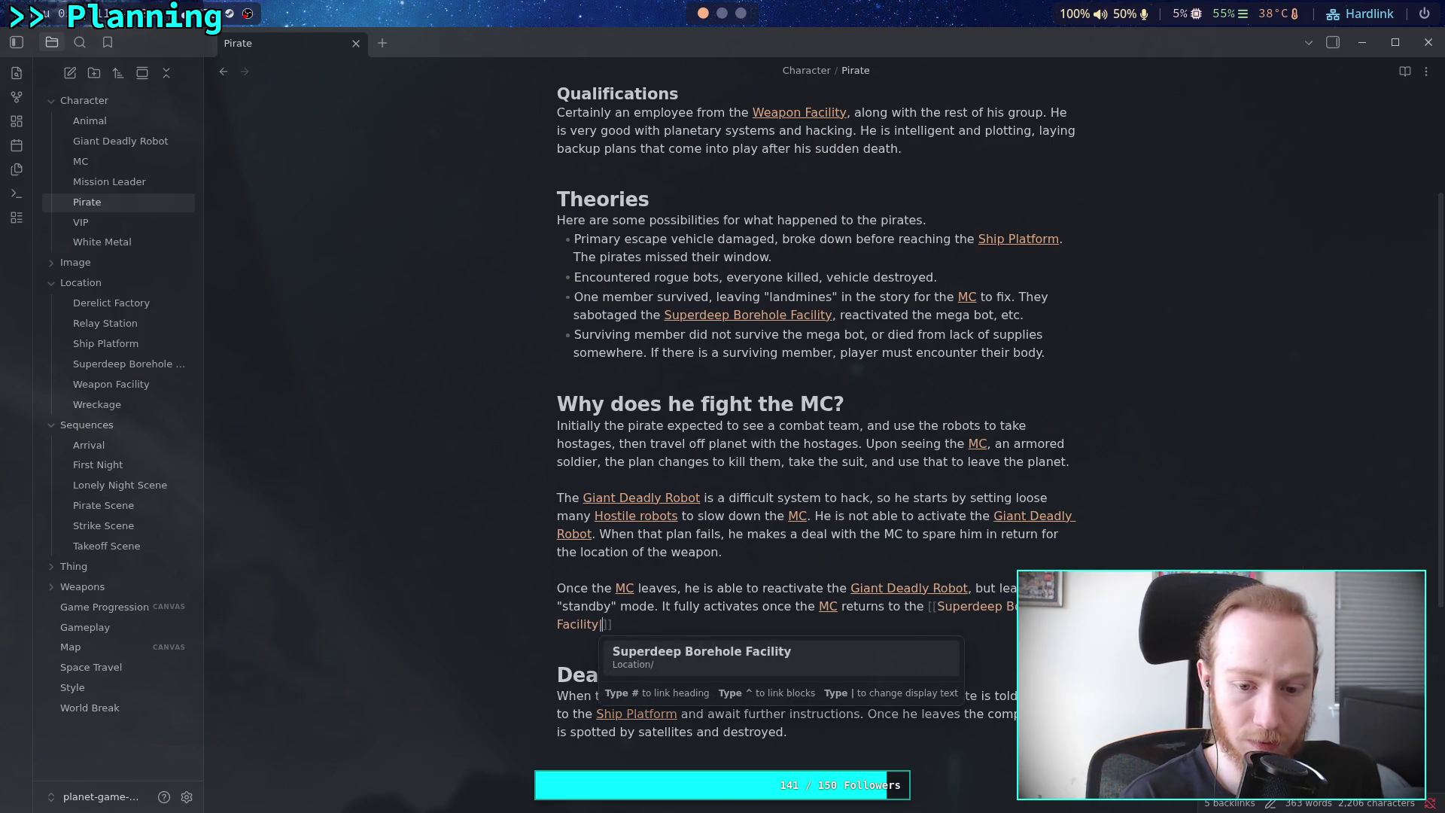
text(SBF)
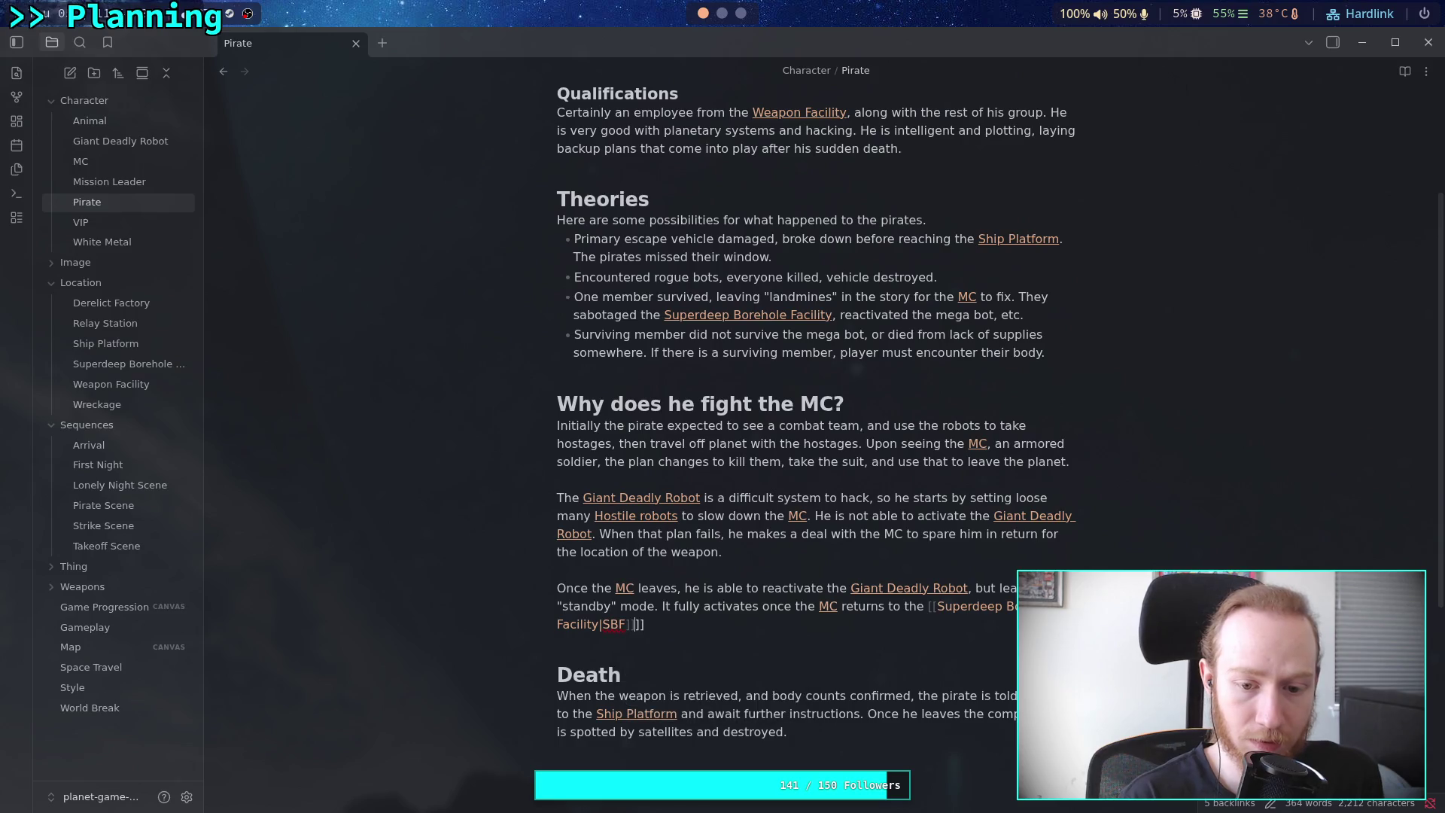
key(Return)
text(at )
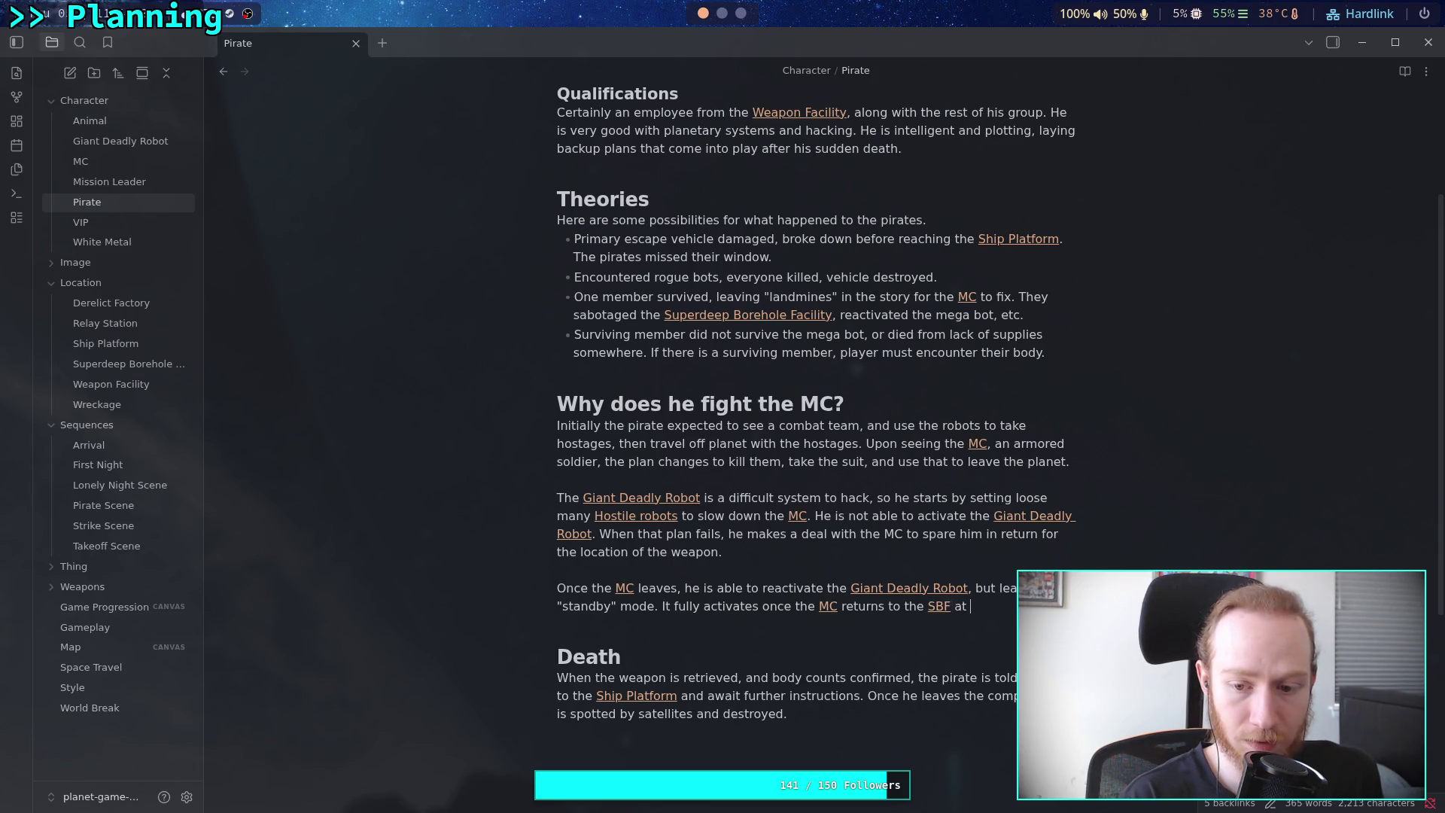
text(the end of the game.)
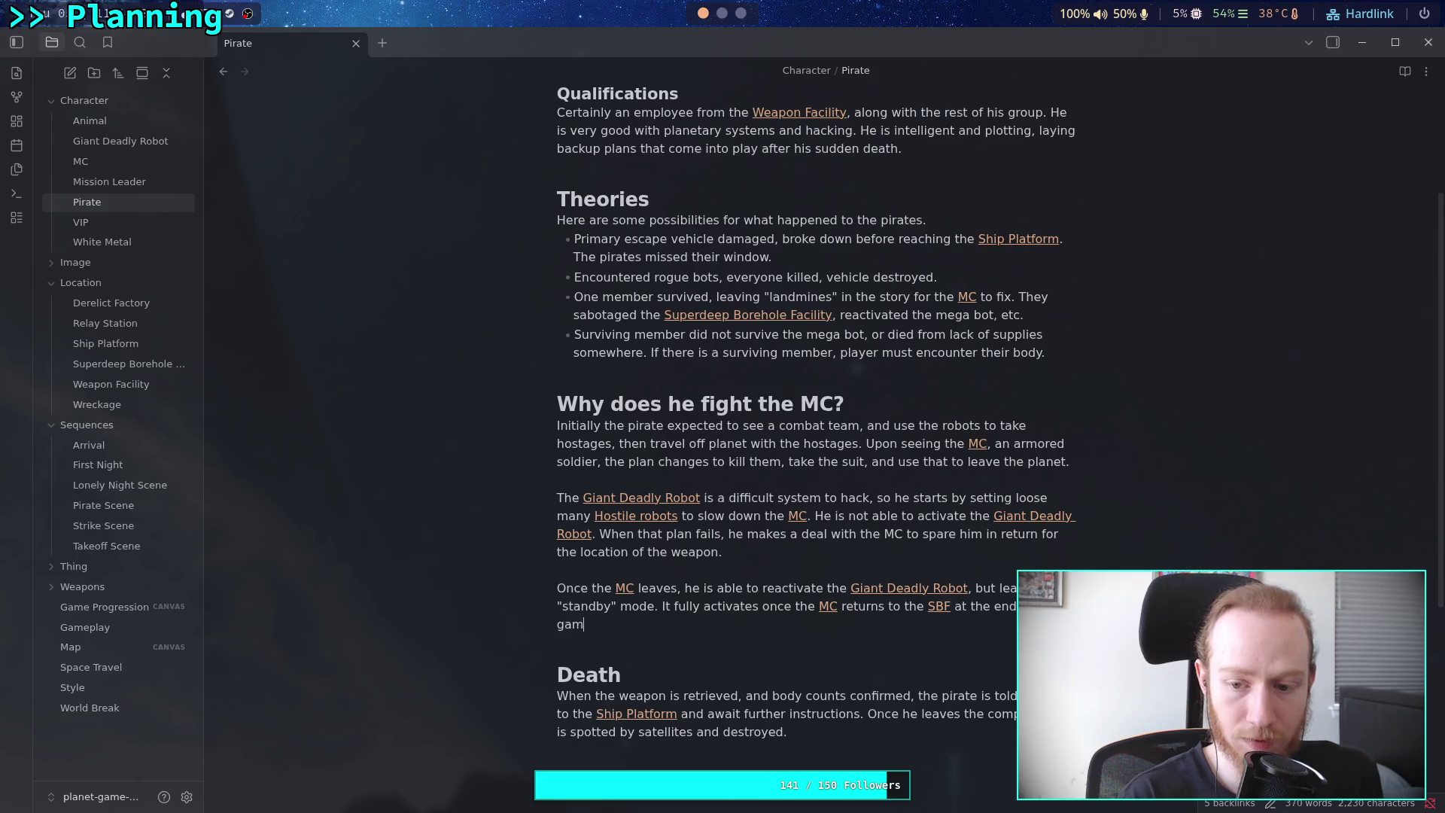
scroll(846, 653, down, 2)
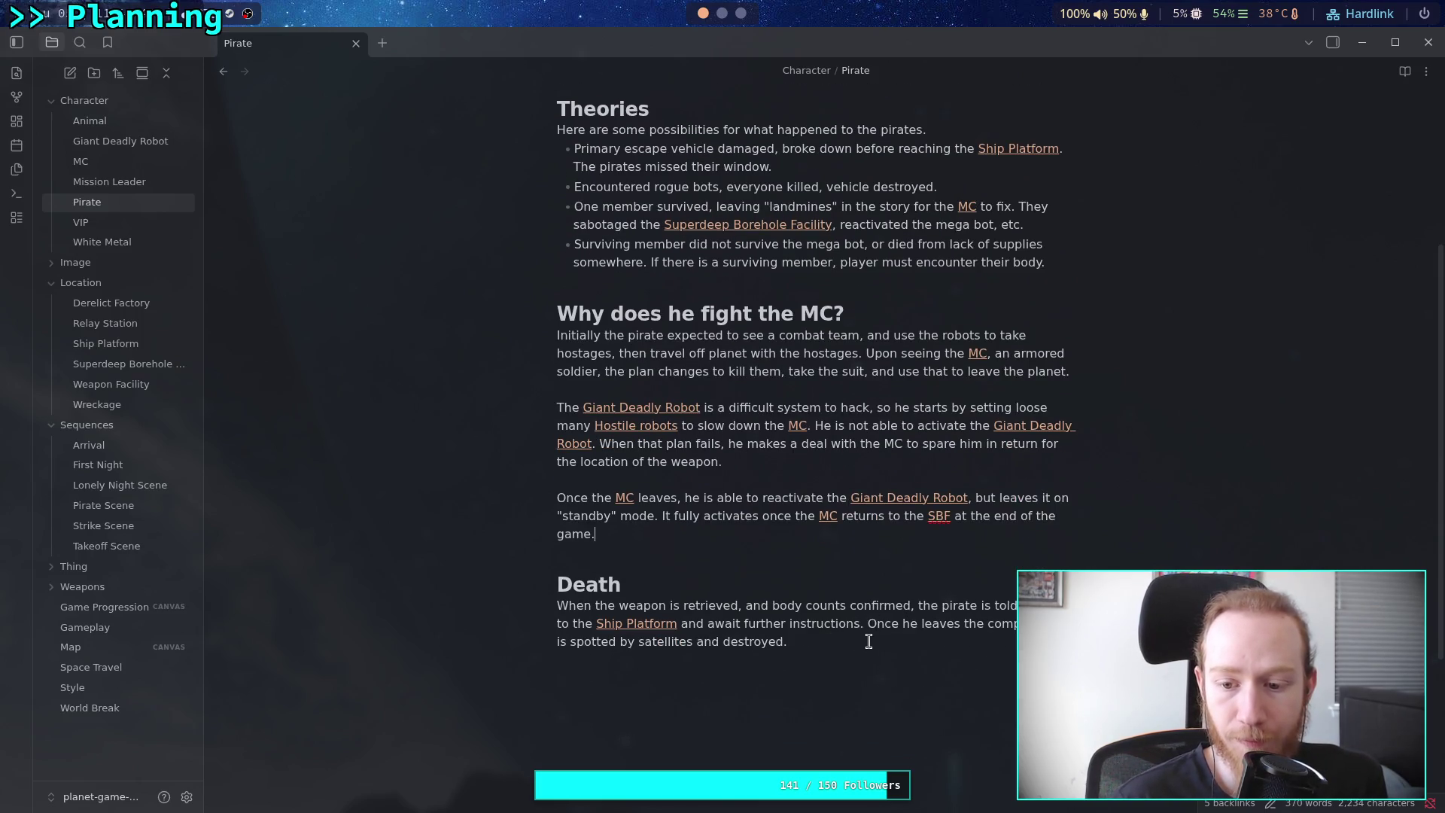
Begin 'It was his plan to alert' in Death and add the pirate's delayed [[Relay Station]] shutdown
click(867, 639)
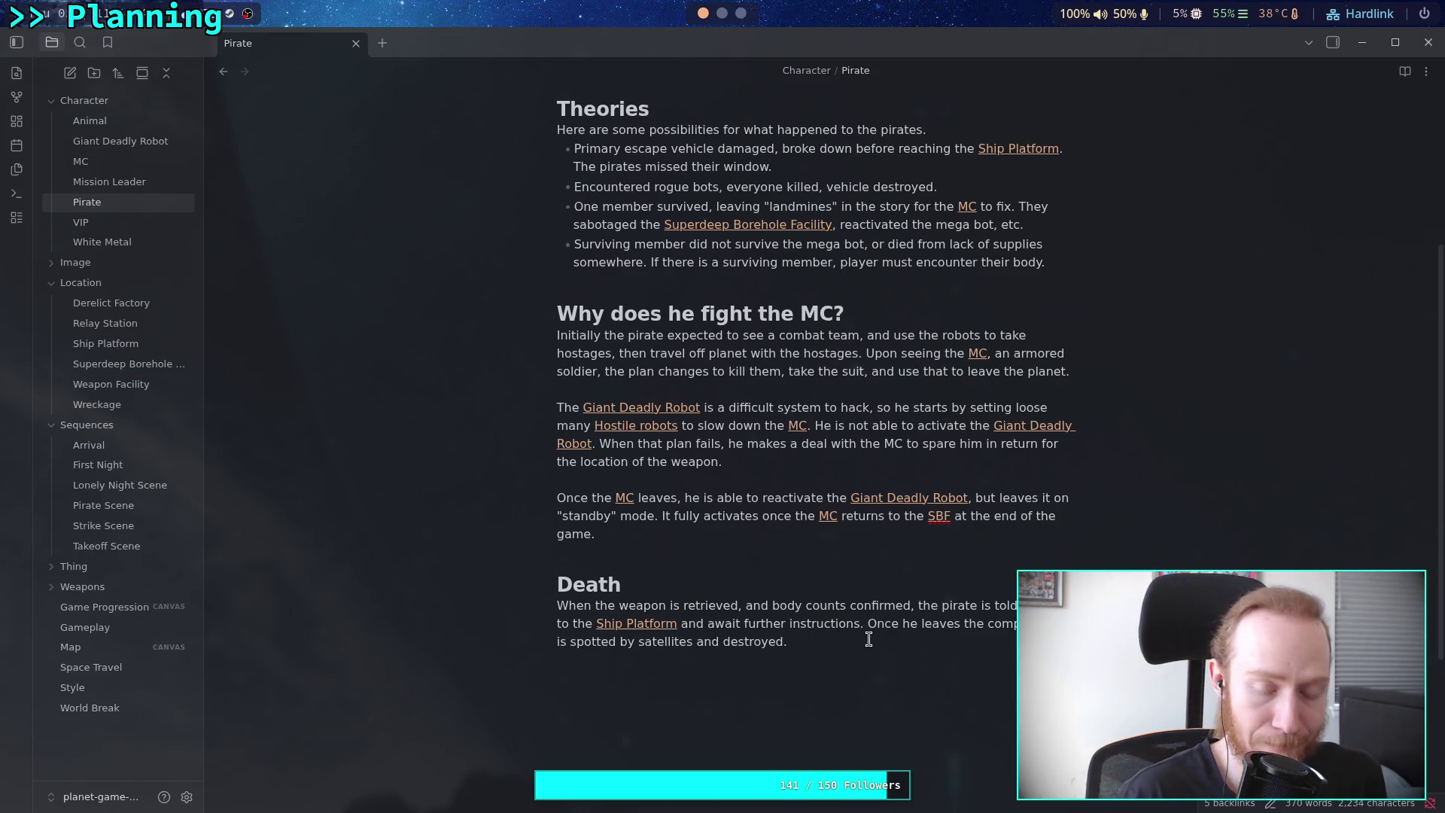
text(It was his plan to a)
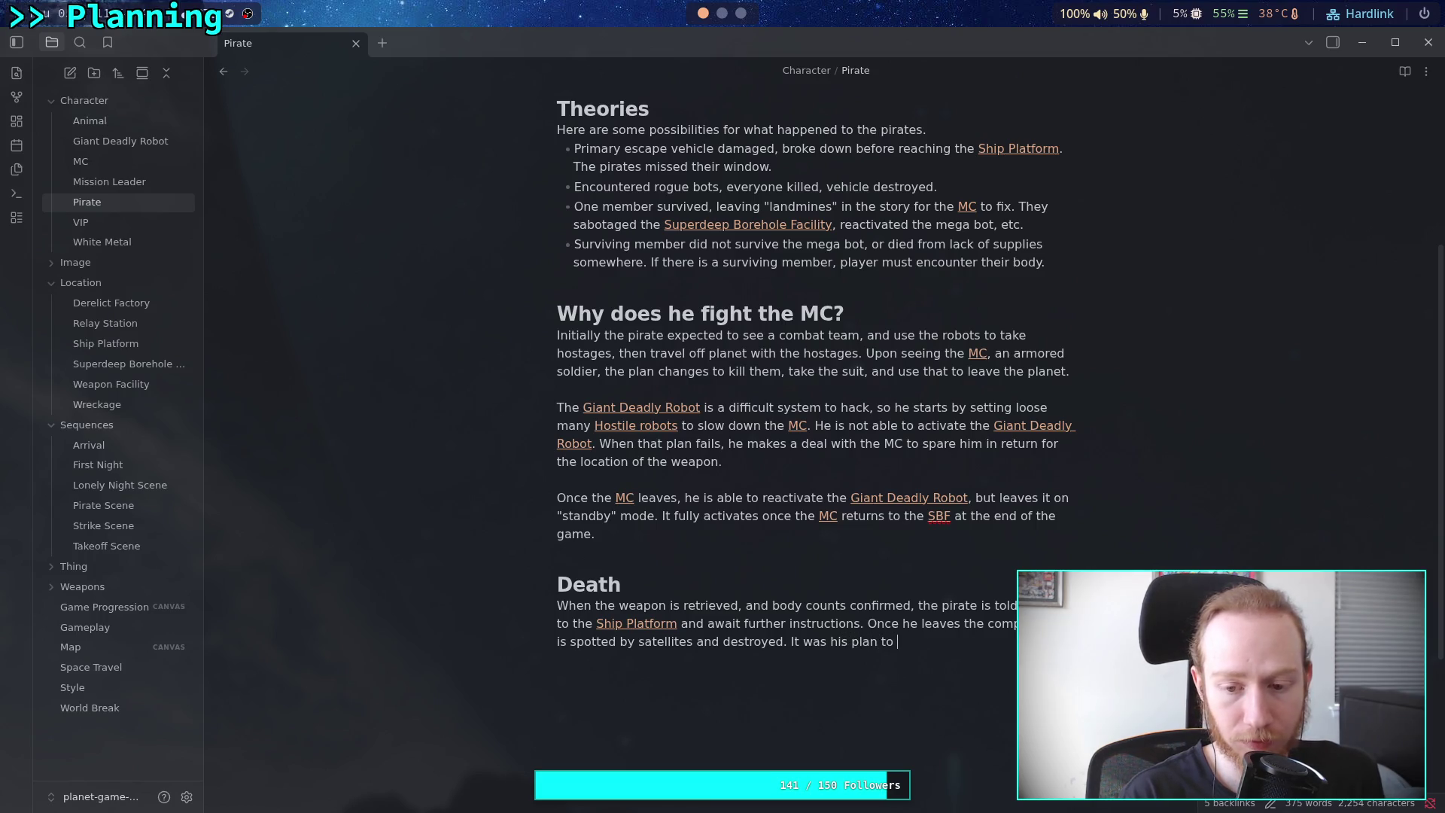
text(lert)
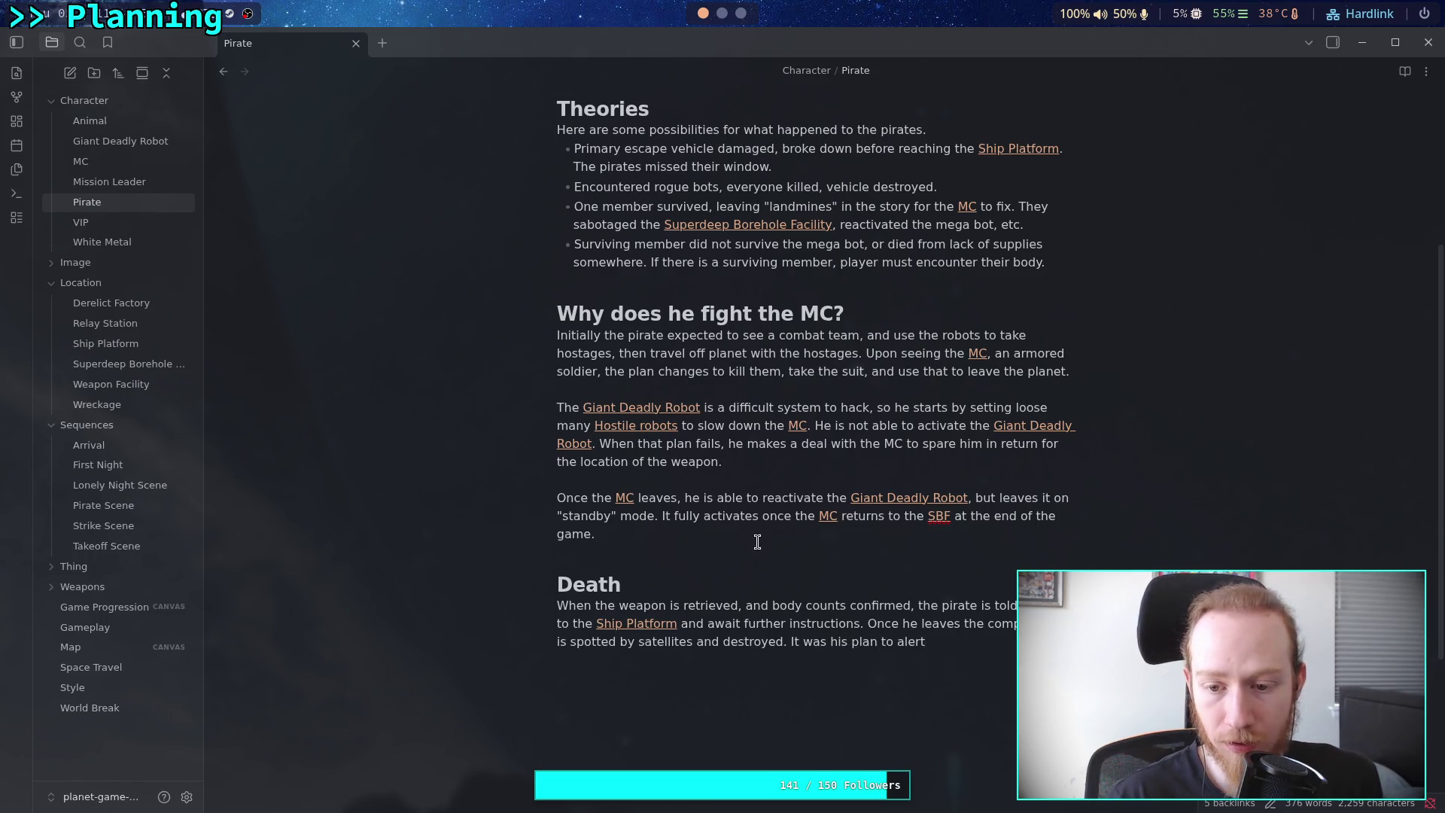
click(790, 533)
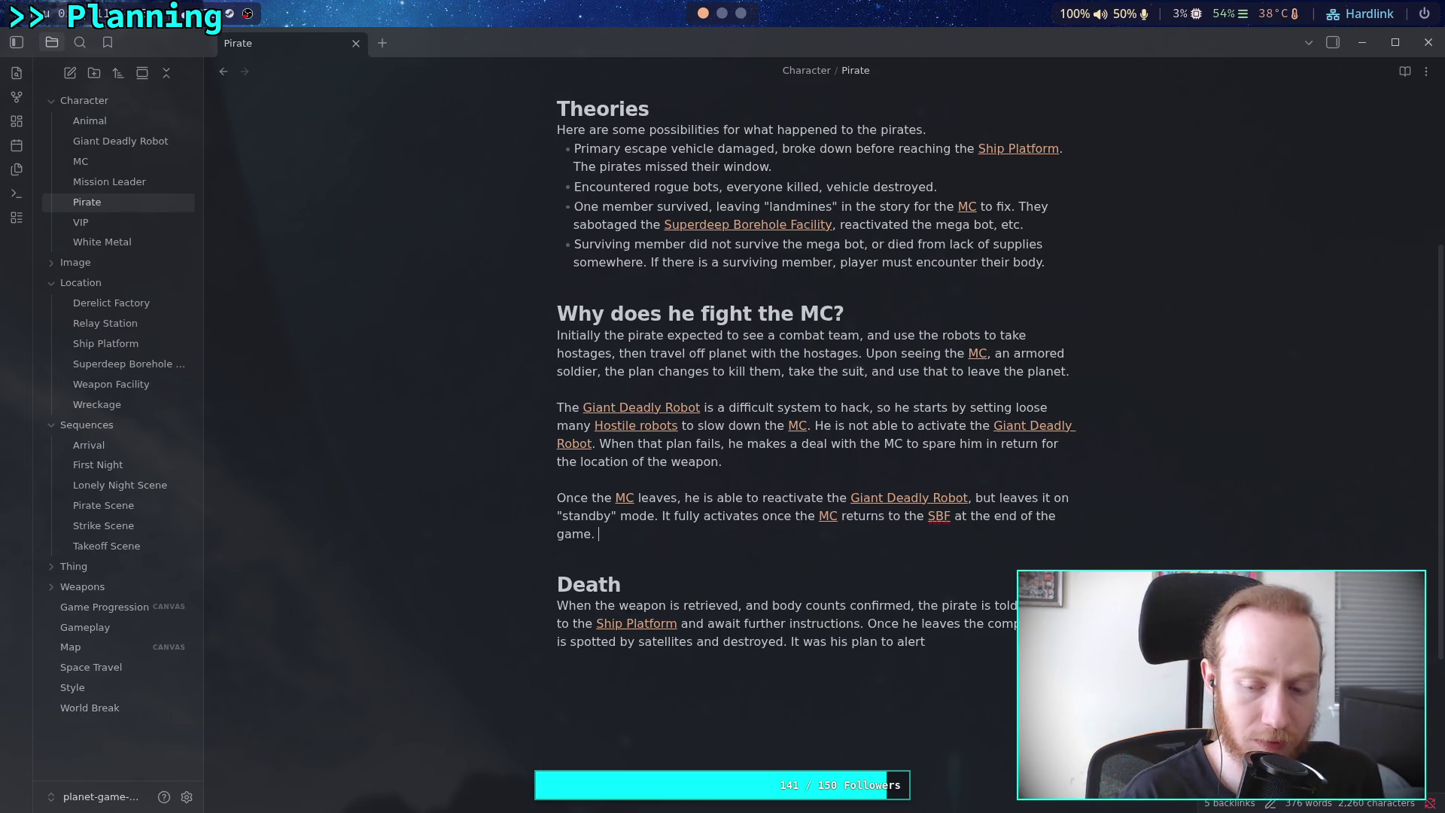
text(The pirate also)
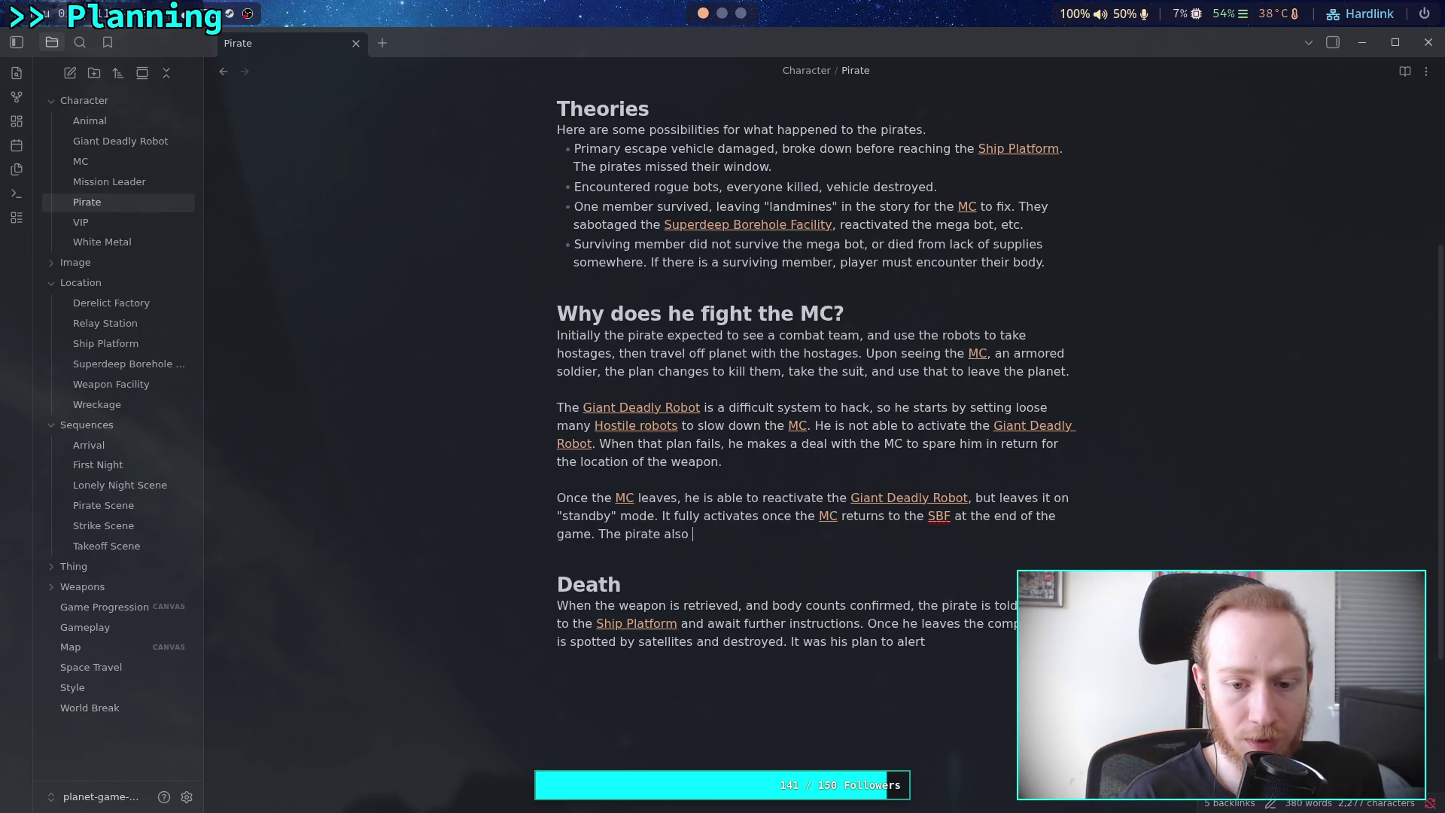
text( initiates )
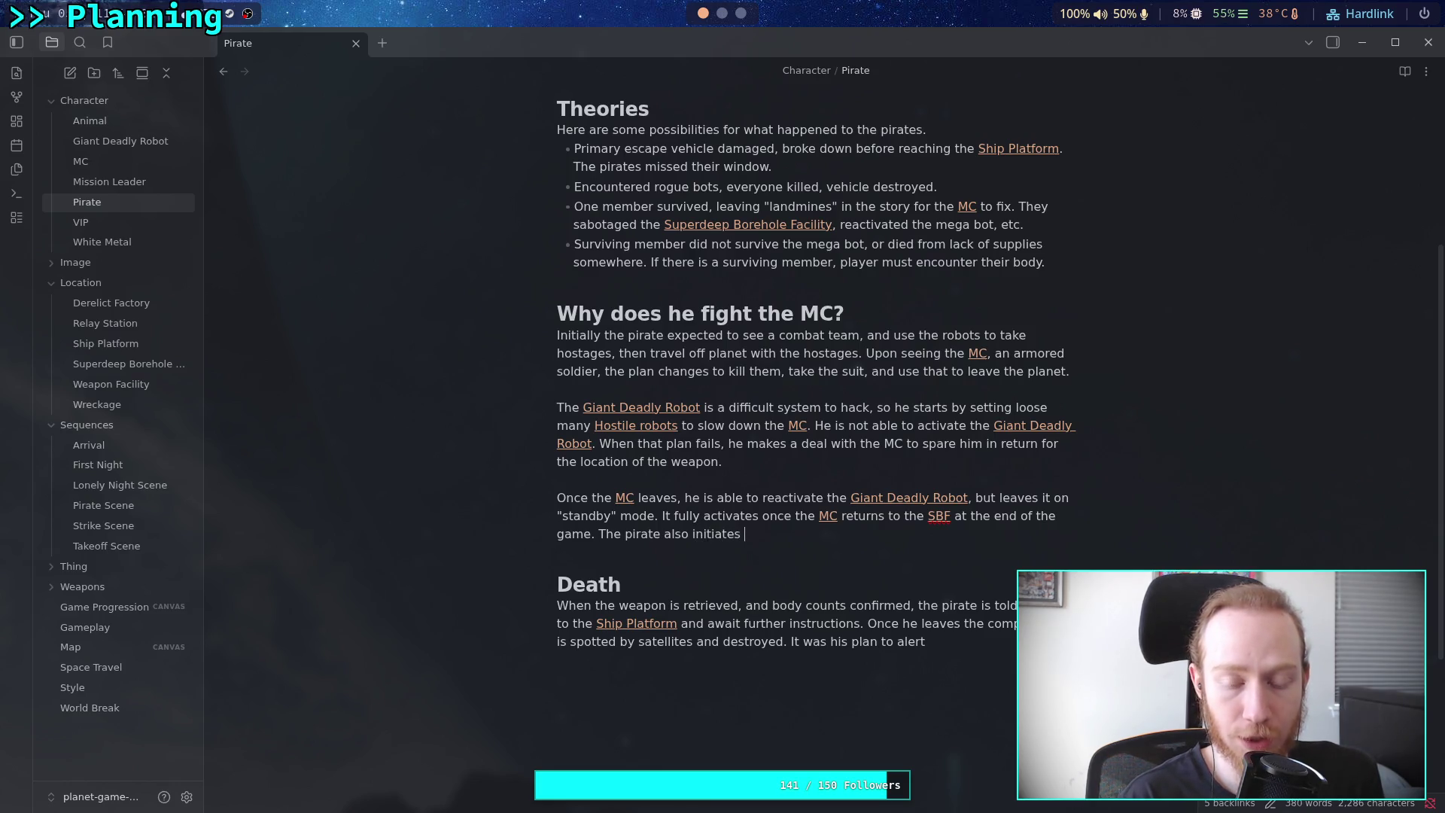
text(a delay)
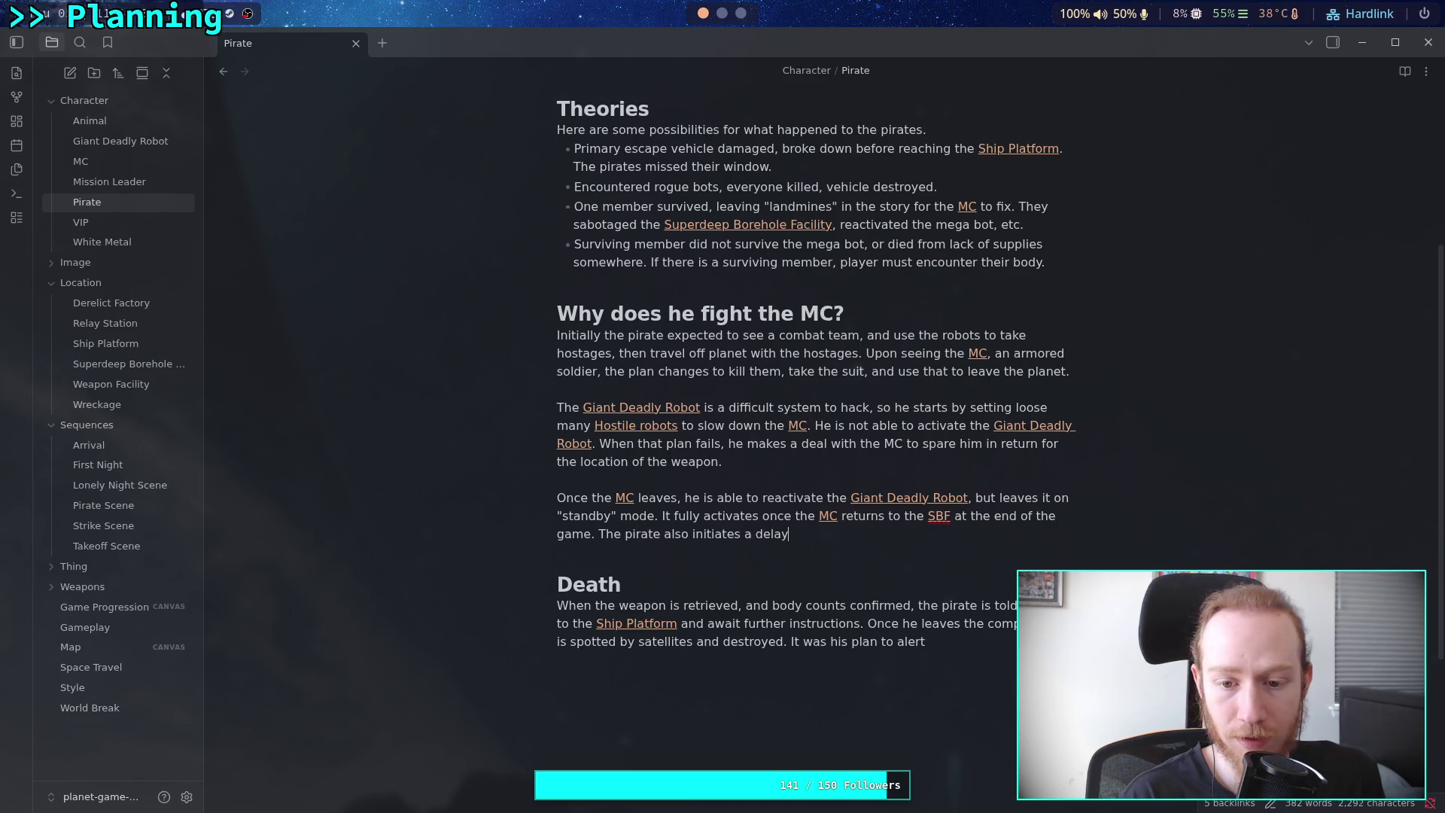
text(edshutdo)
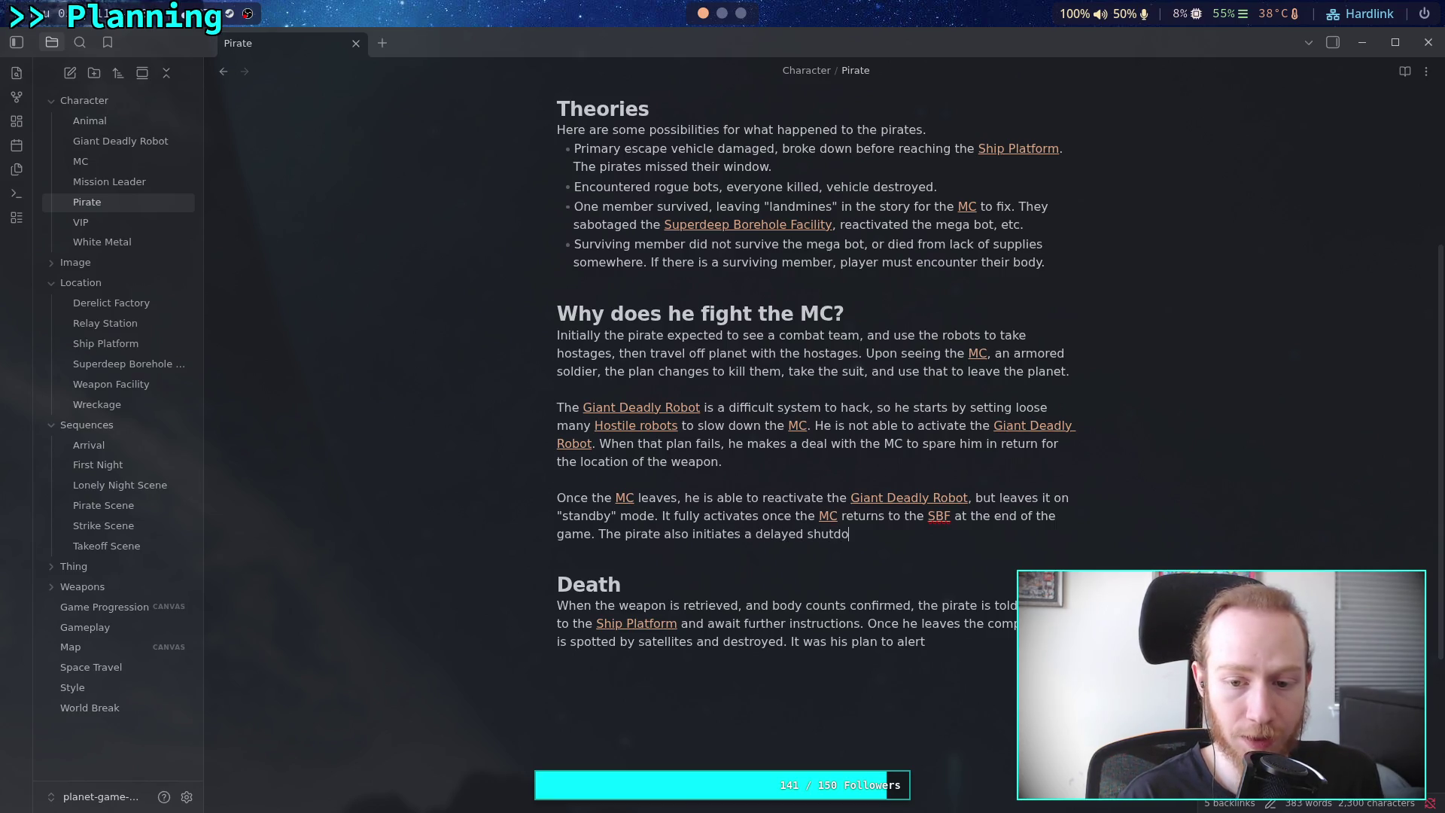
text(wn of the [[Relay Station]], intended to be used as a bargaining chip to protect himself until he is off planet)
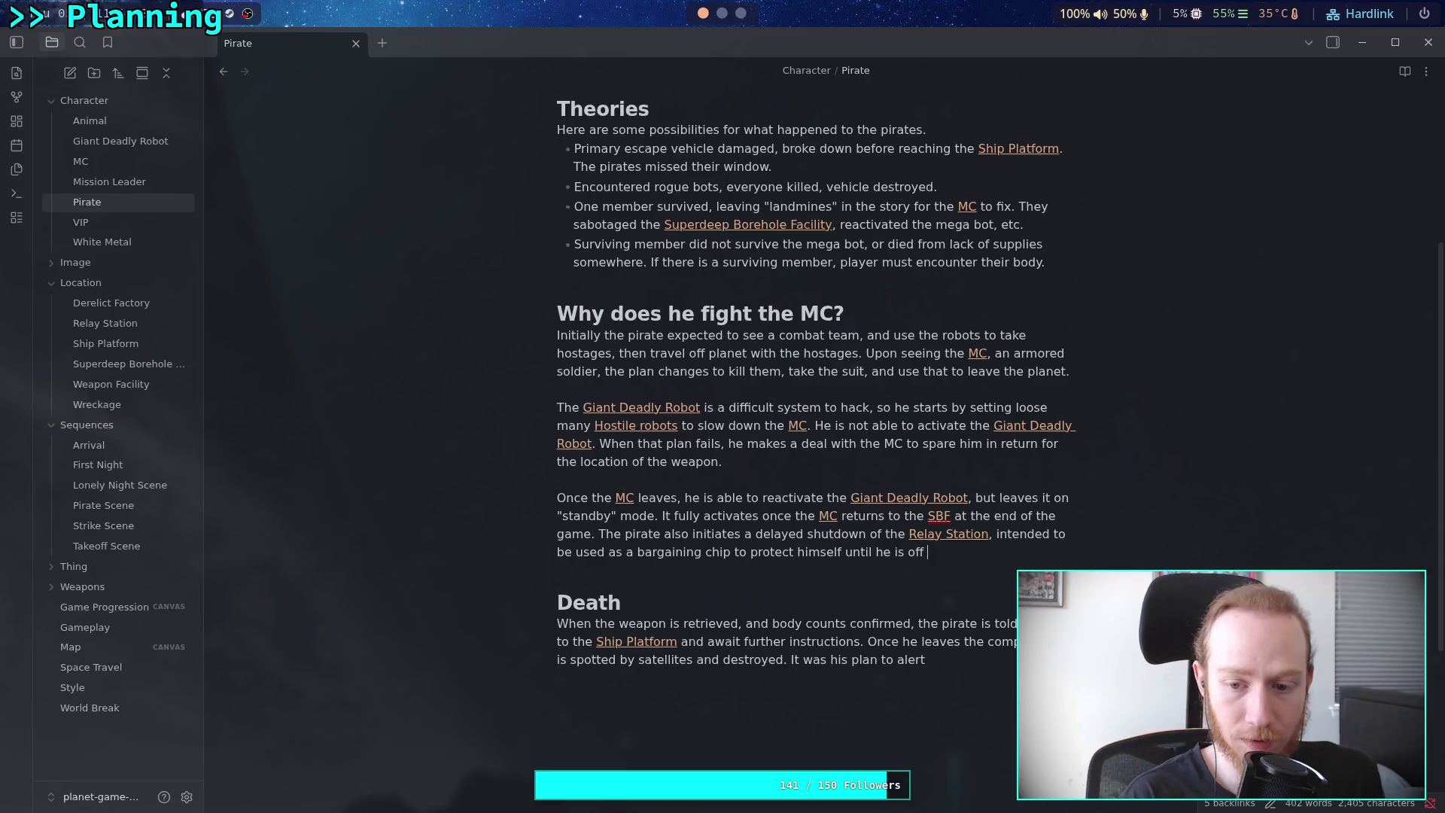
text(.)
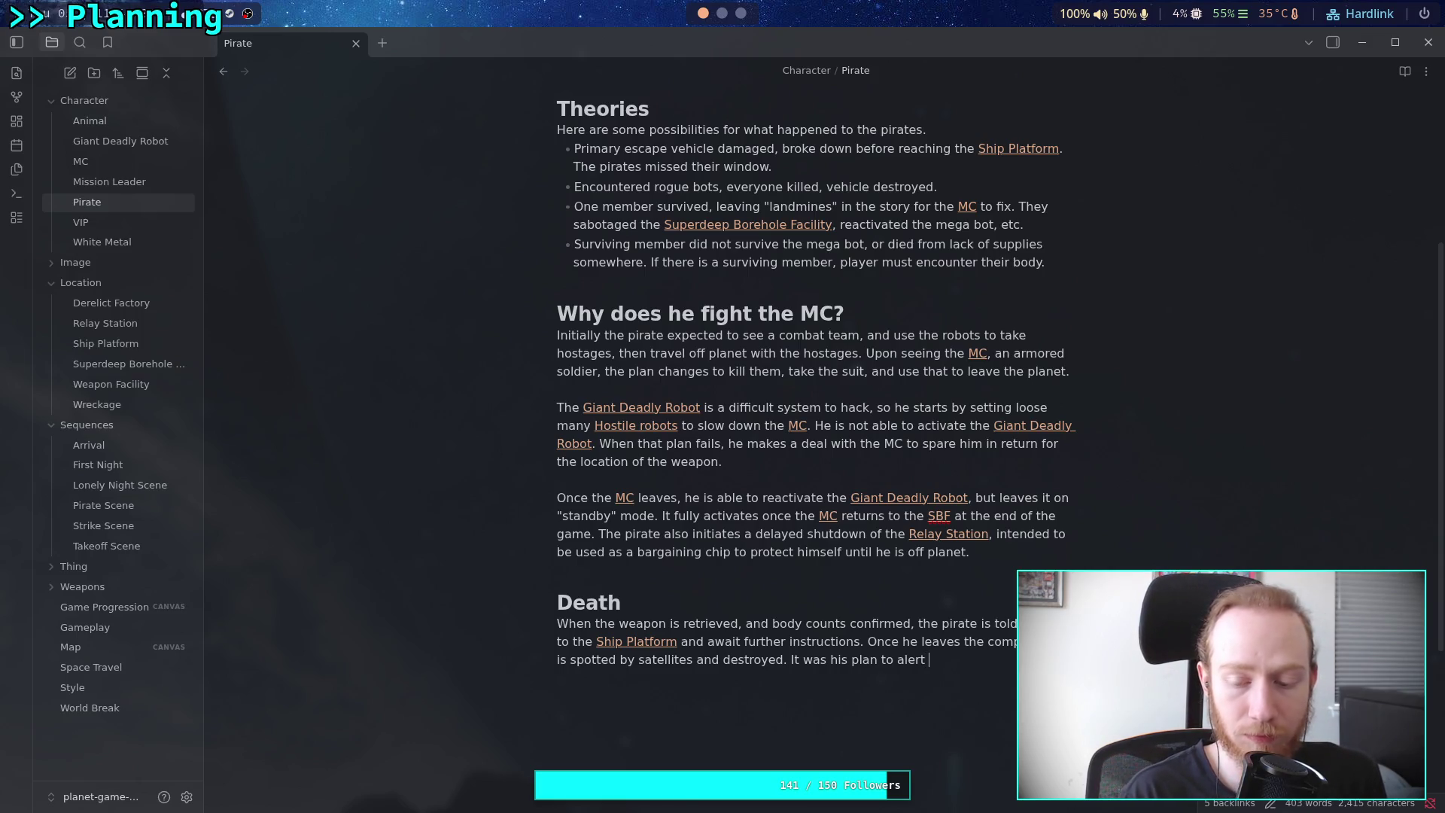
text( the [[Mission L)
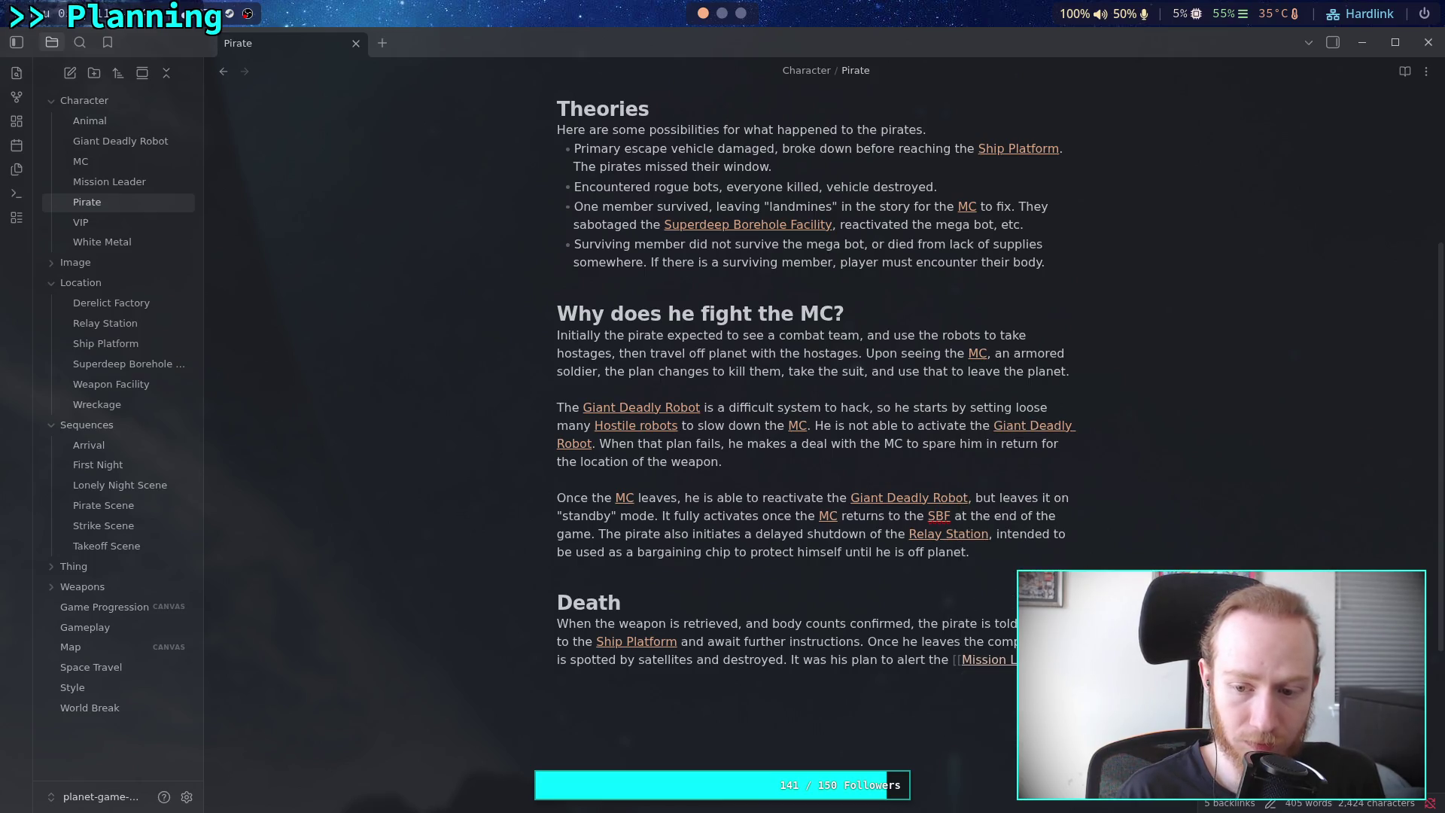
key(Return)
Finish Death: unable to report his [[Relay Station]] sabotage, he takes his chances and leaves the facility
text(out )
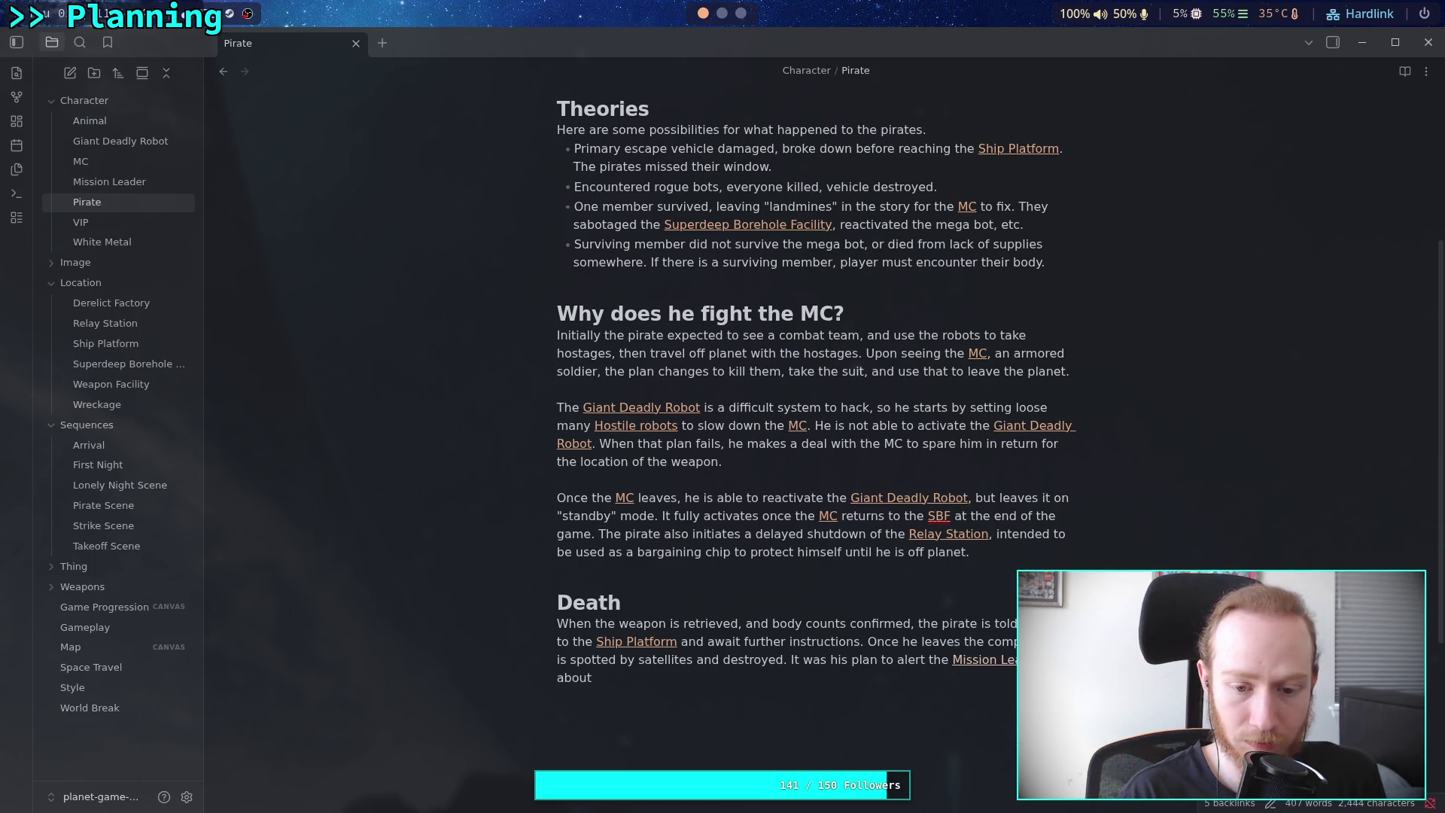
text(his sab)
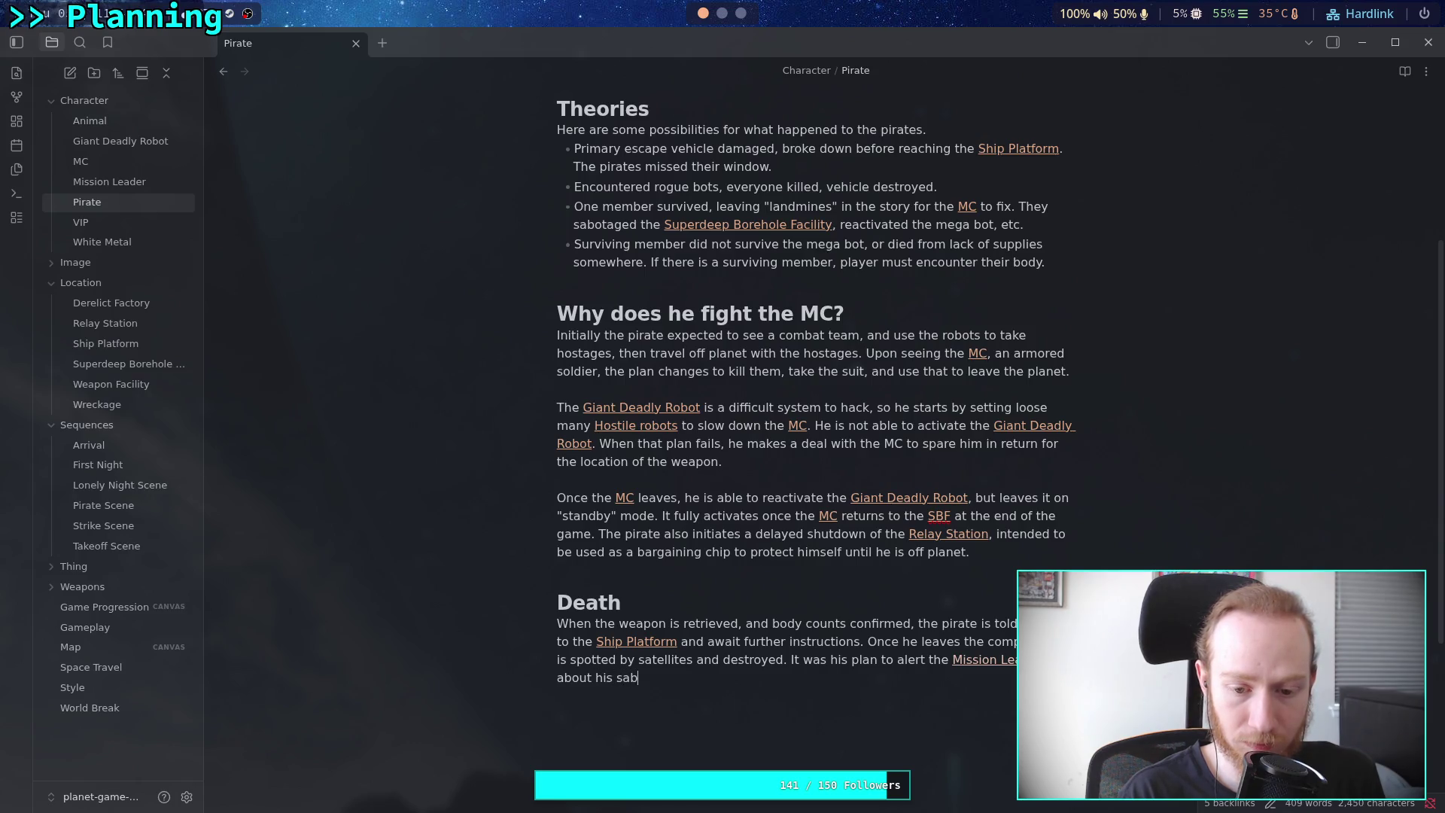
text(otage of )
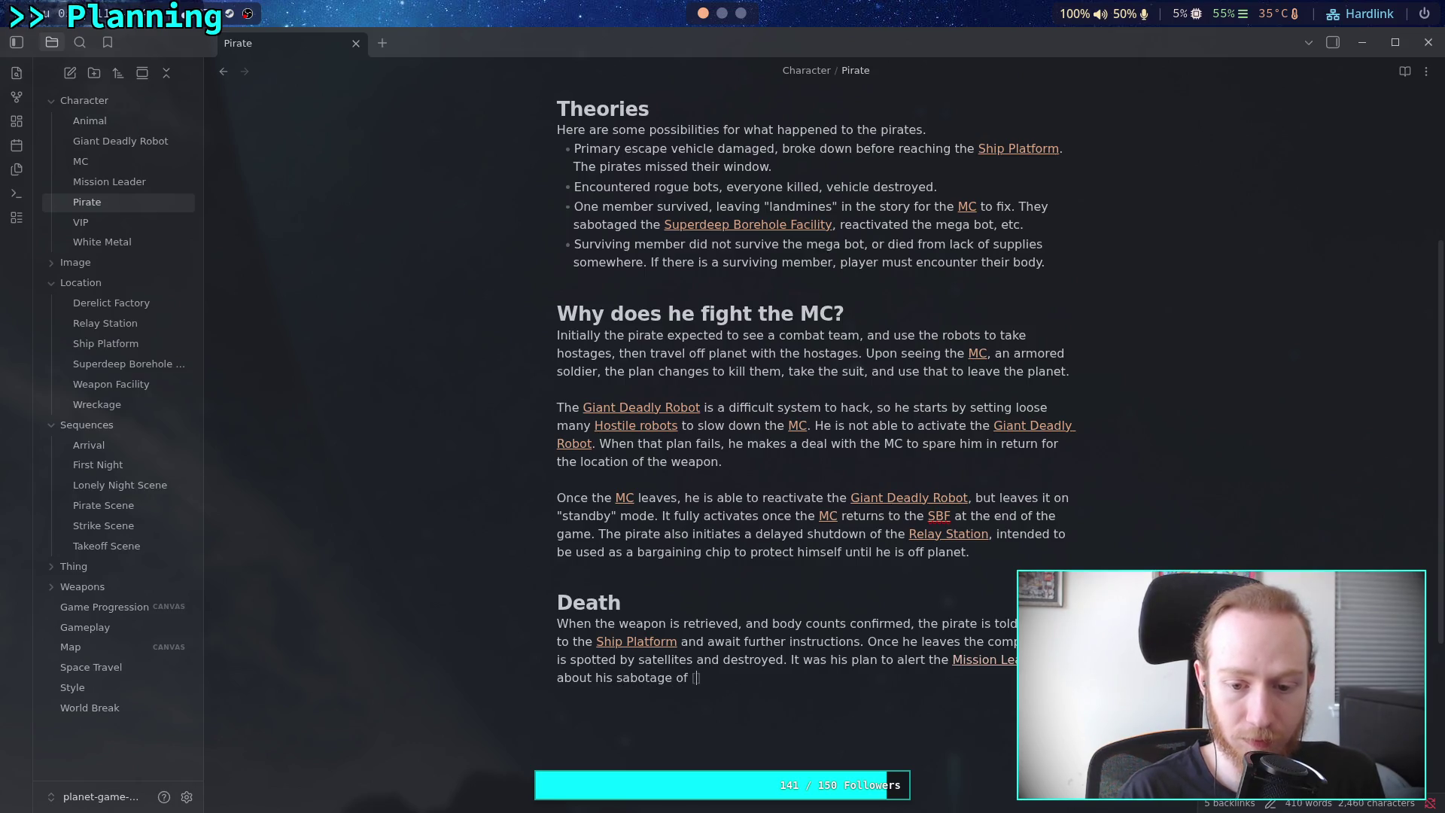
text(the [[P)
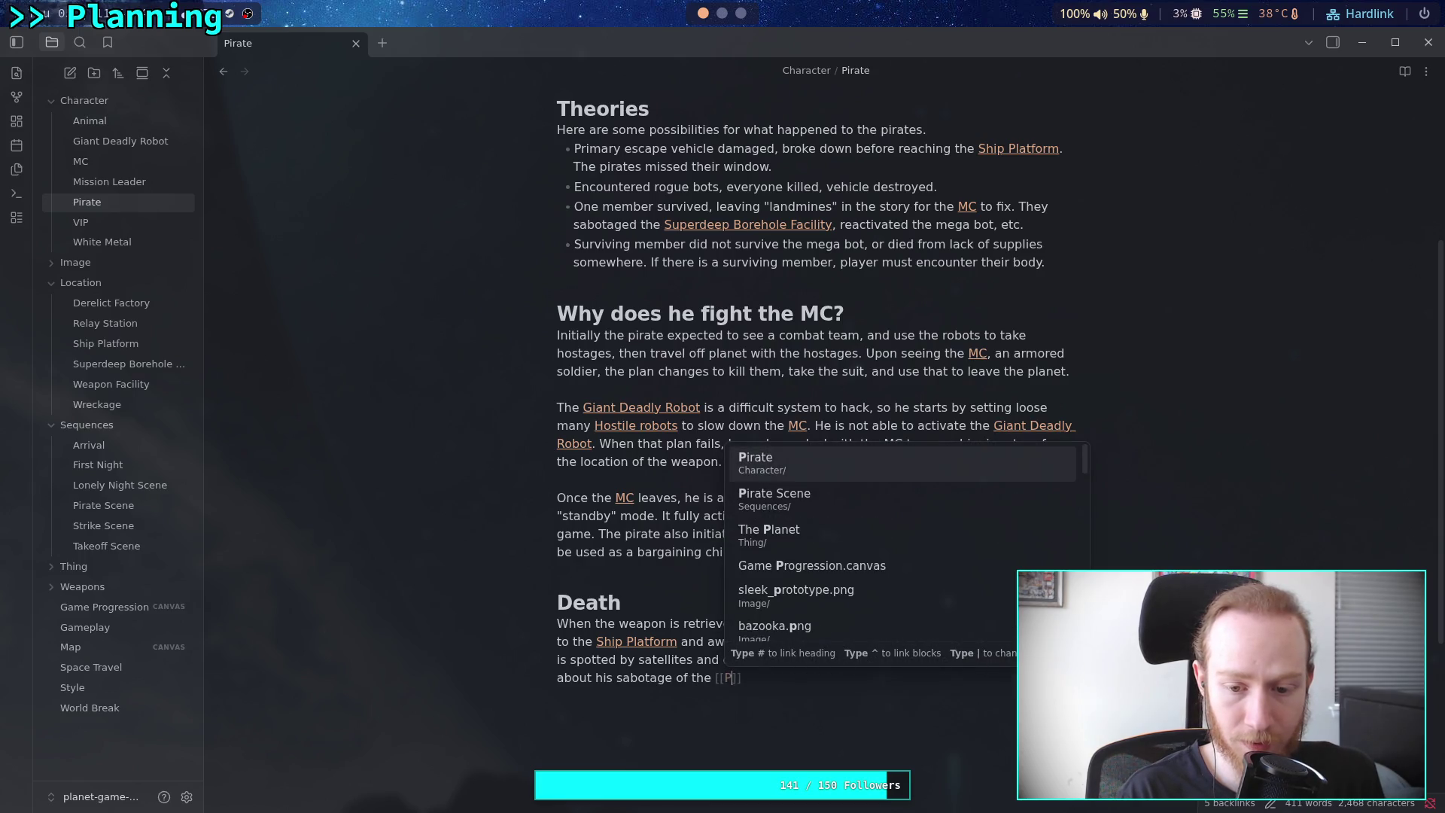
key(BackSpace)
text(Re)
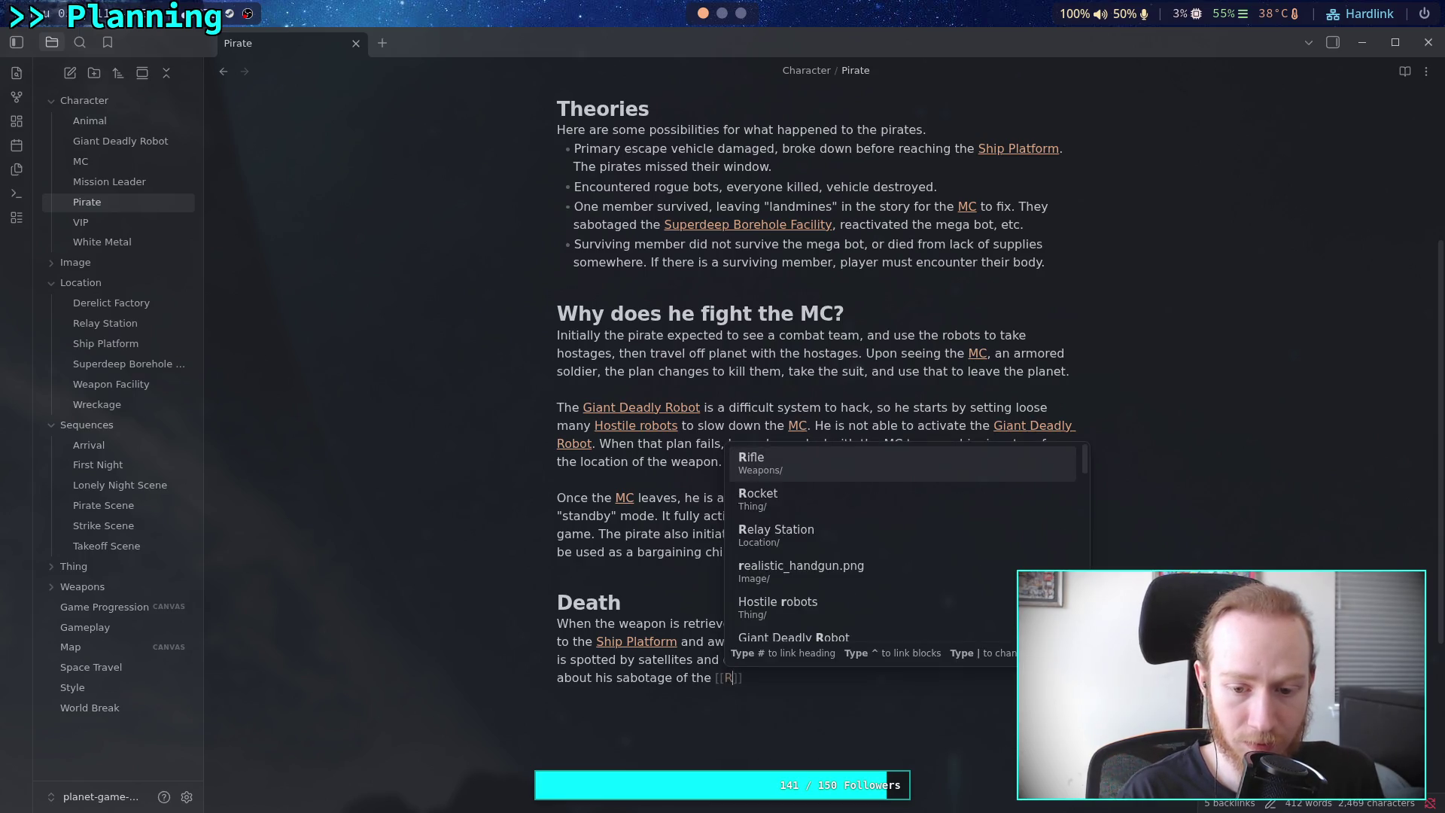
text(lay Station)
key(Return)
text(, b)
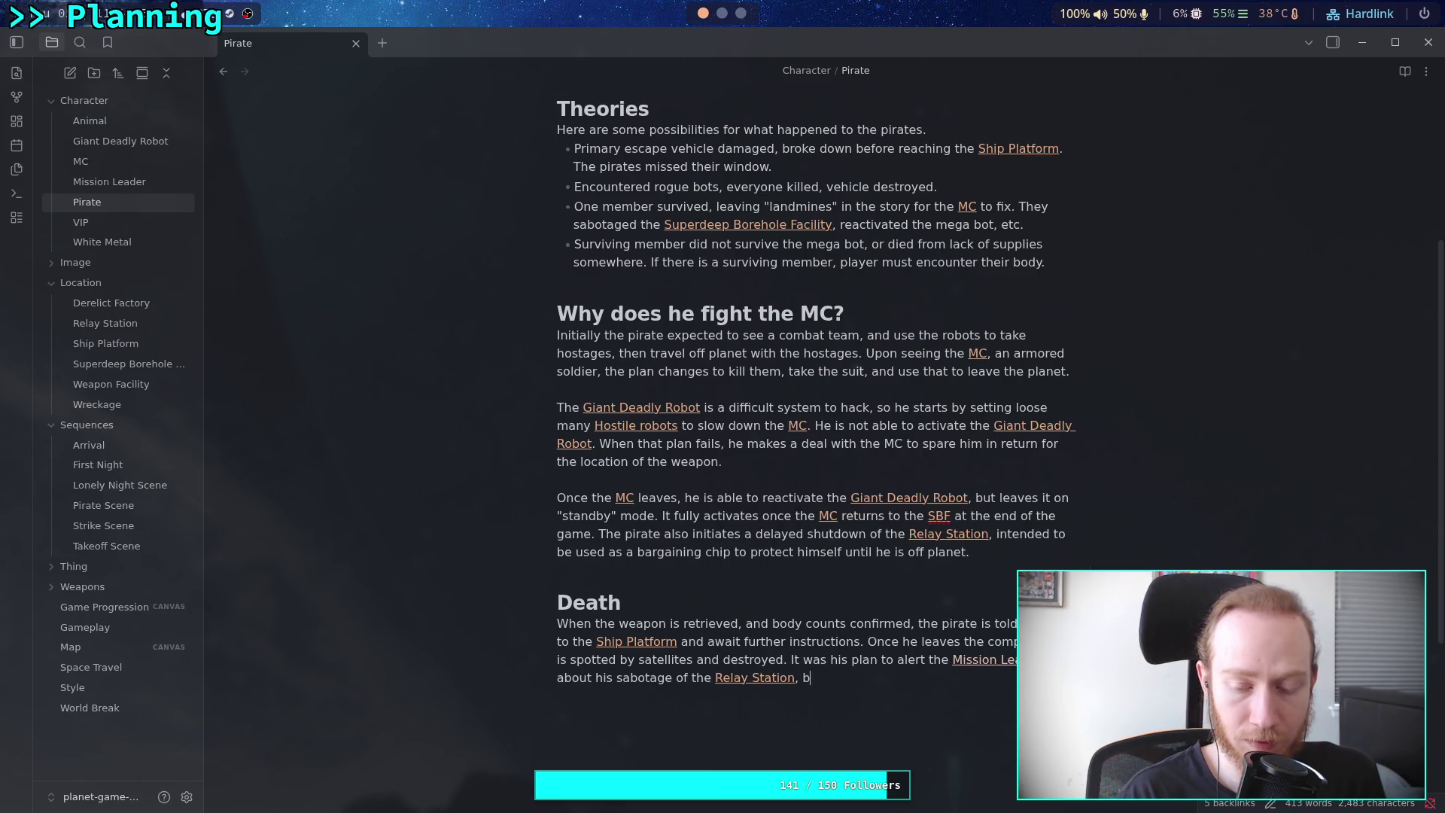
text(ut is unable )
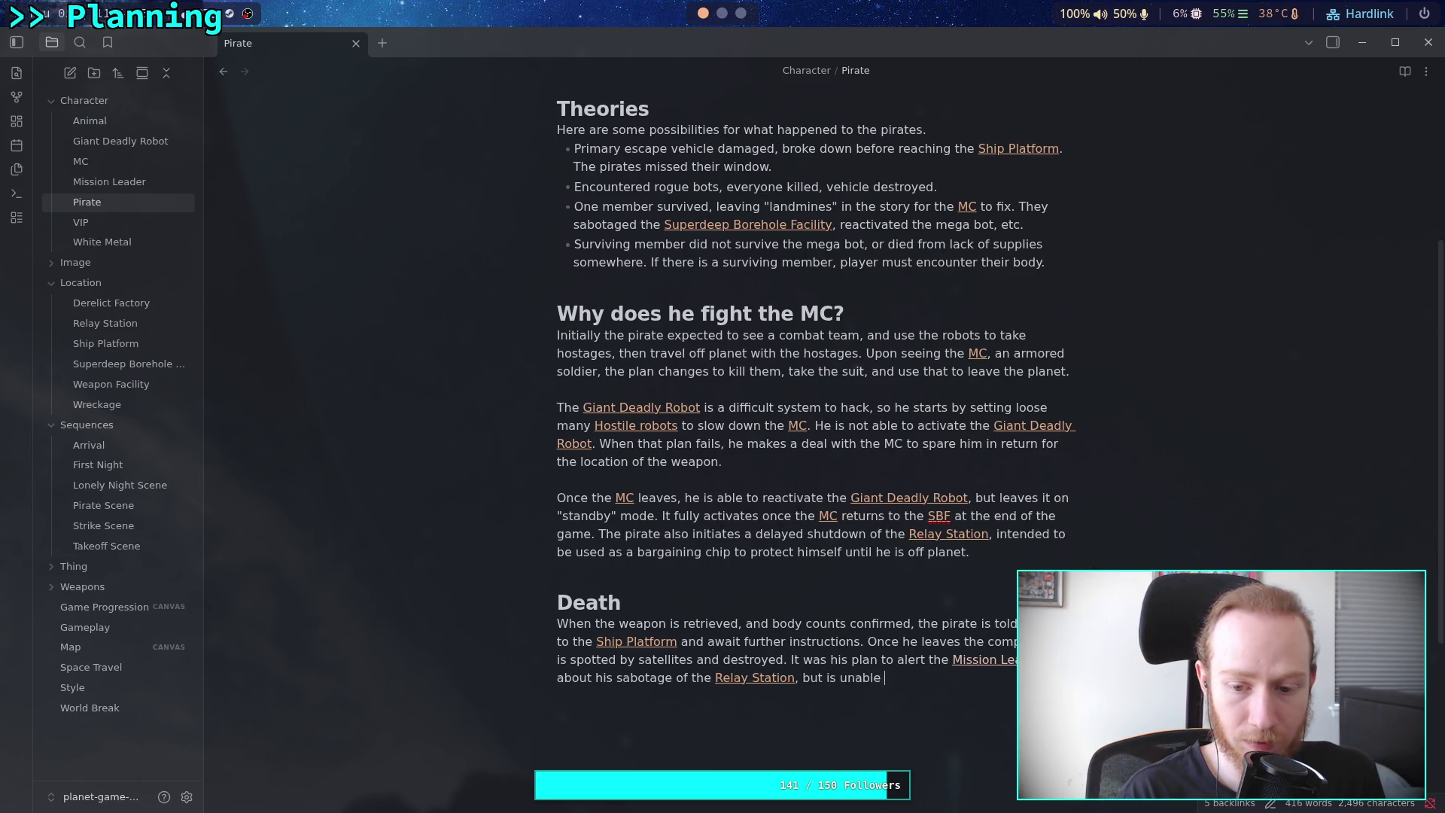
text(to make)
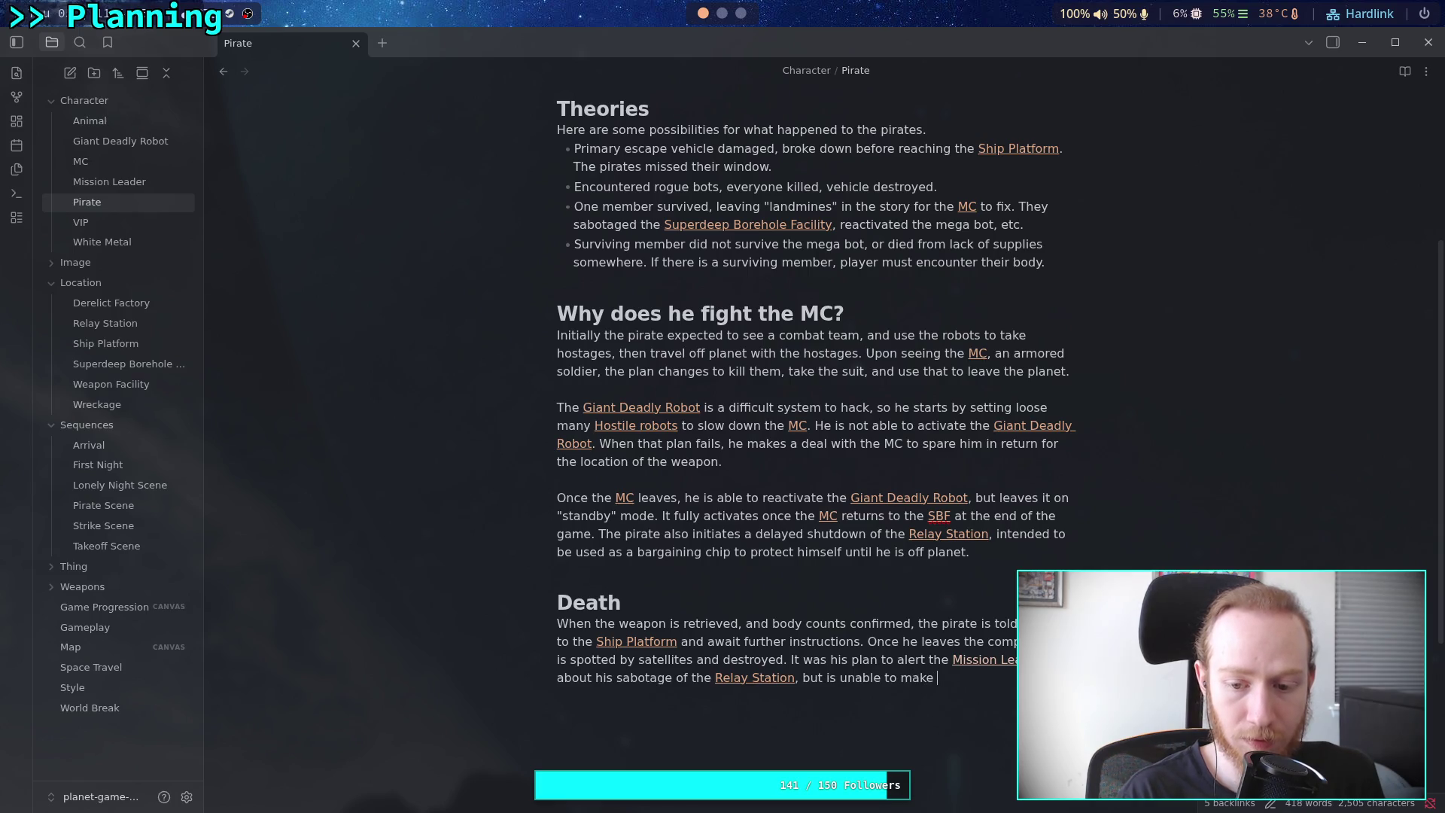
text( that commun)
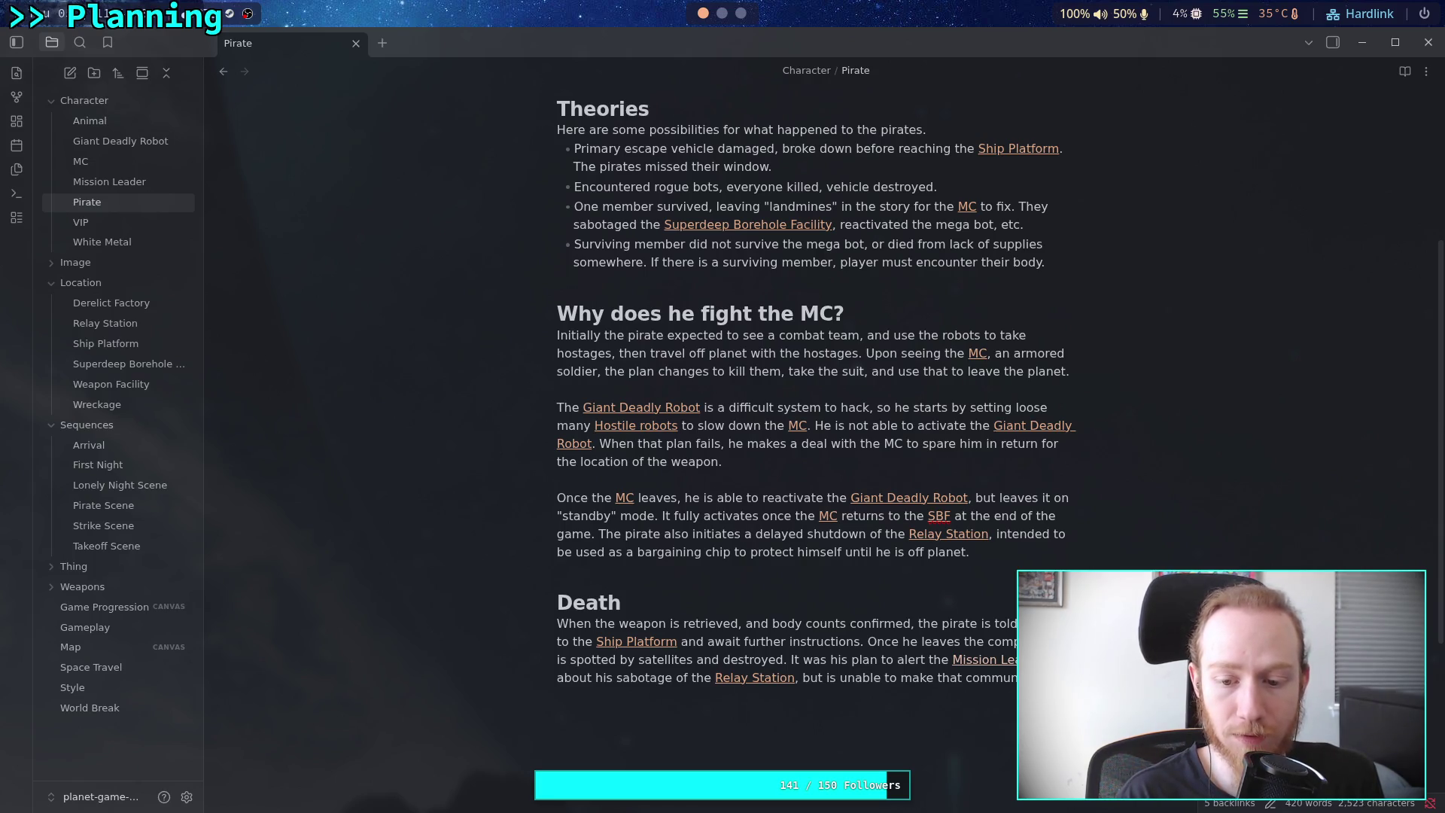
key(BackSpace)
text(s)
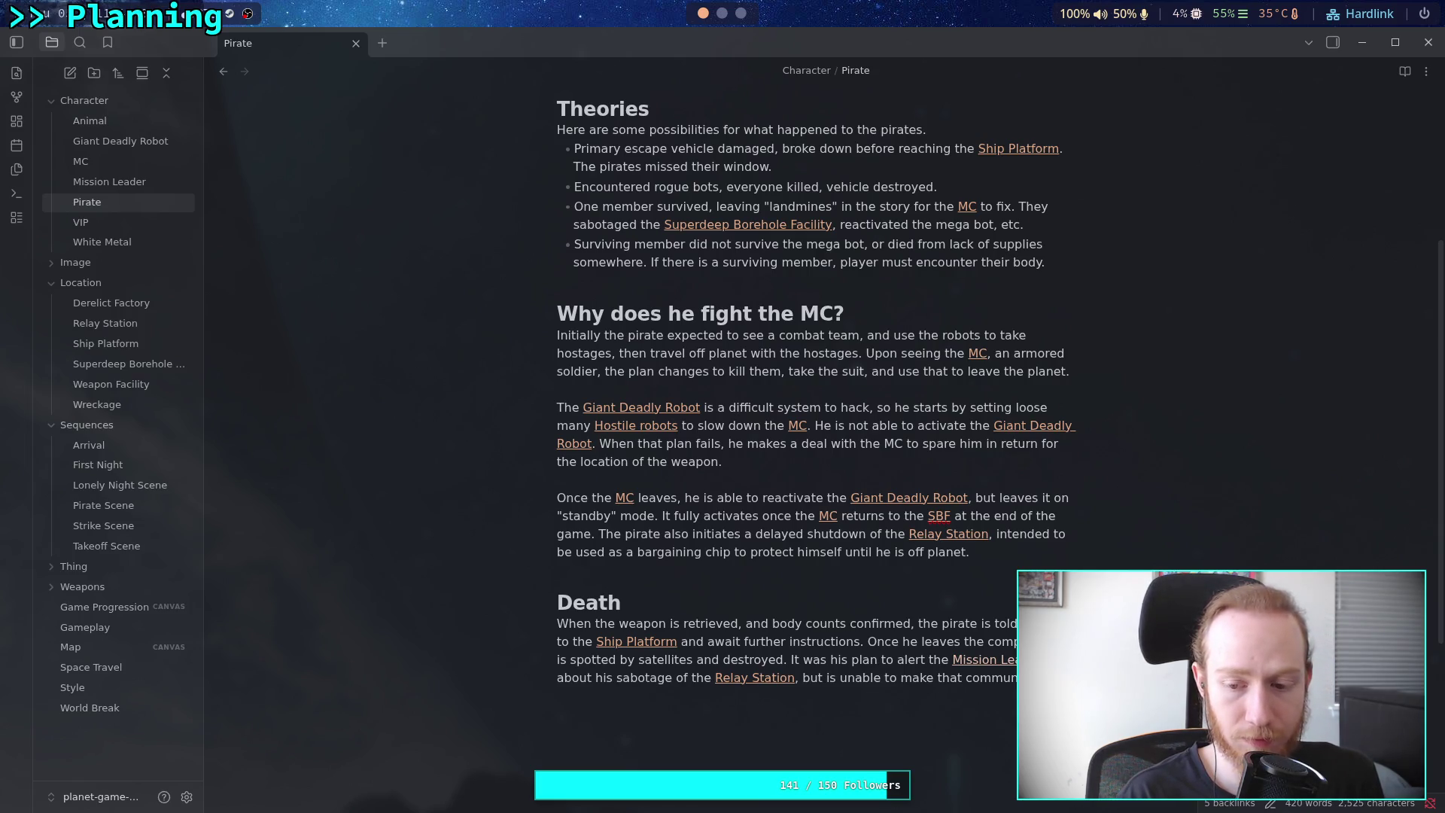
text(He takes )
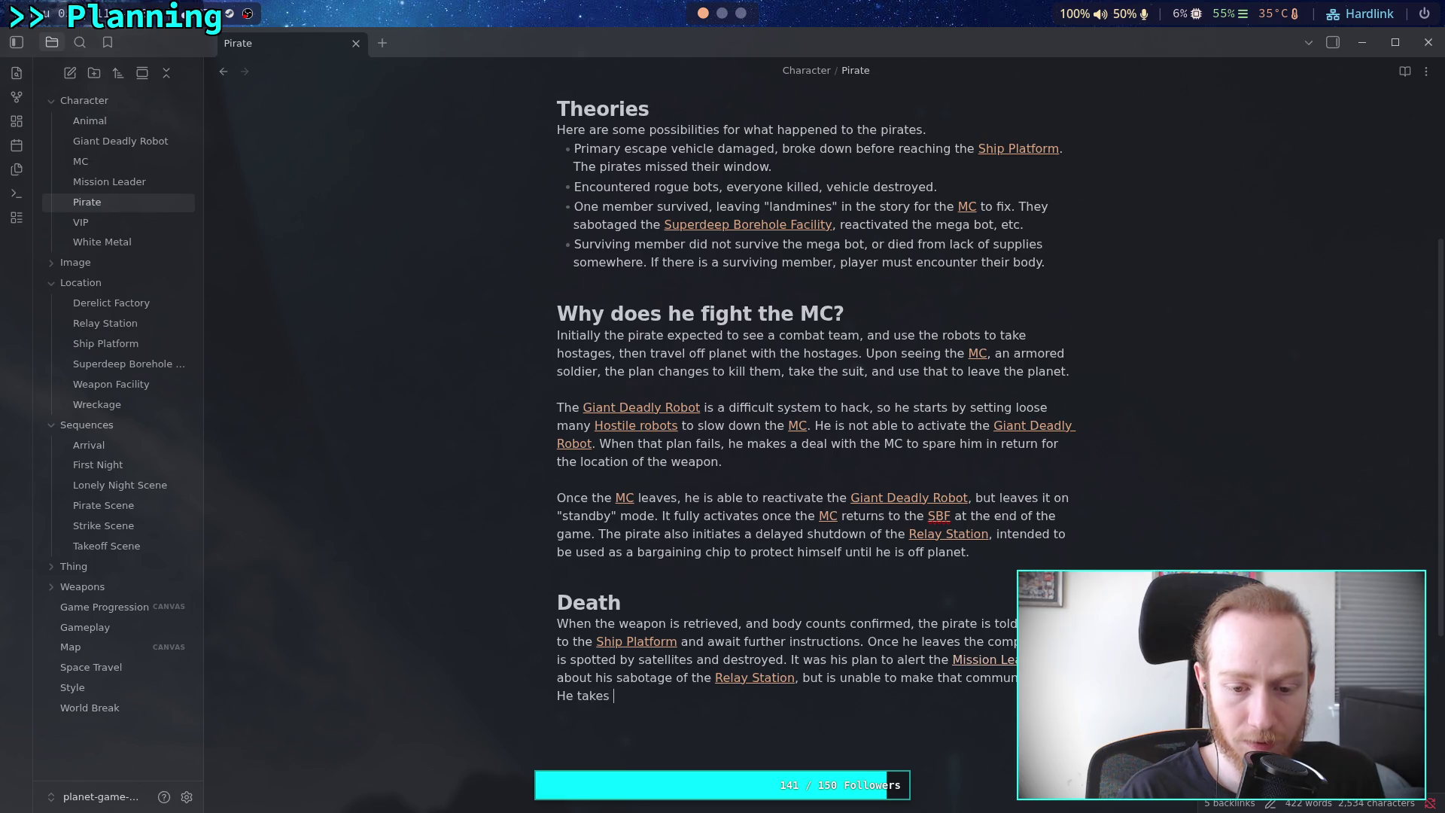
text(hischan)
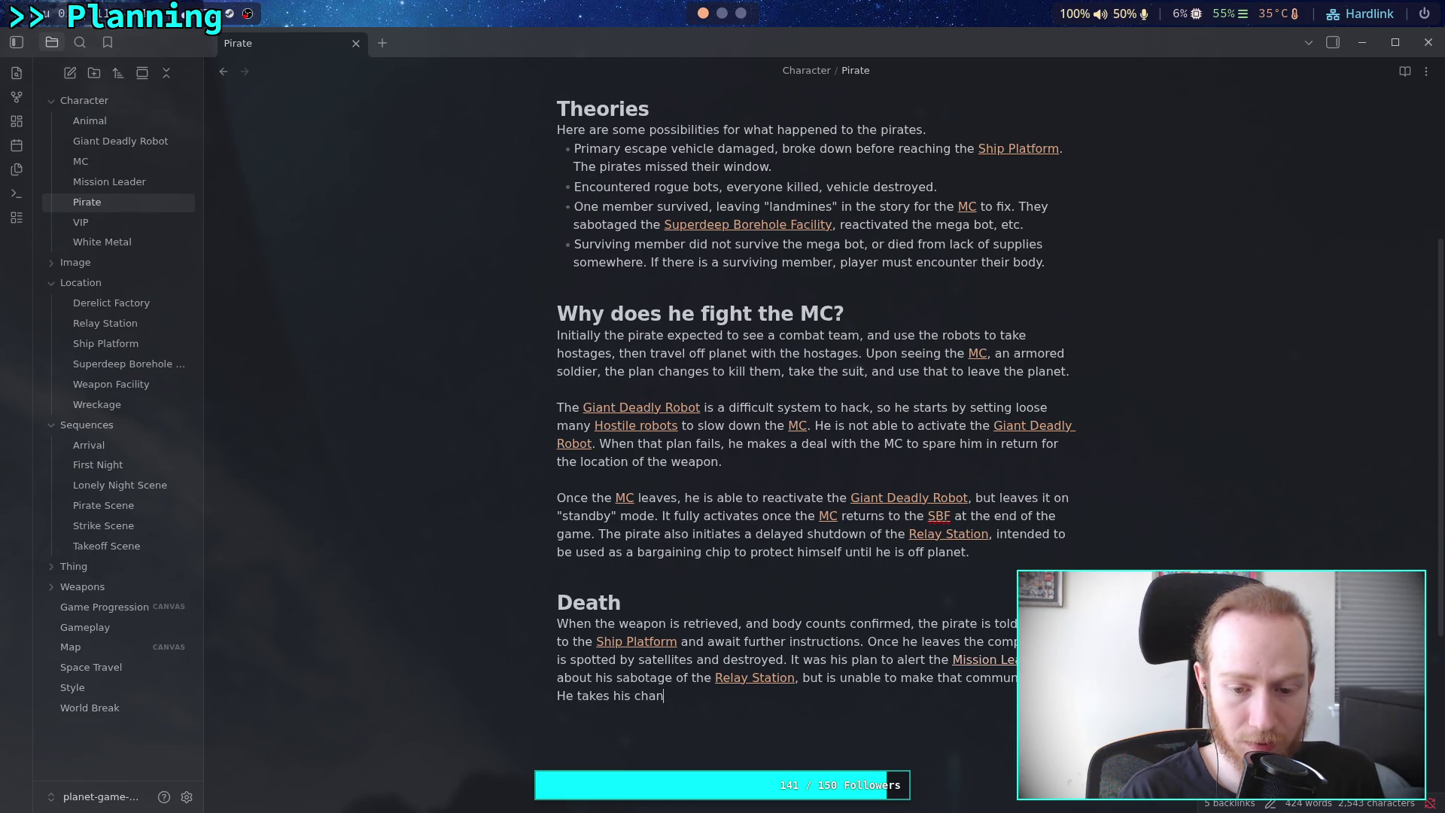
text(ces and leaves th)
text(facility anyway.)
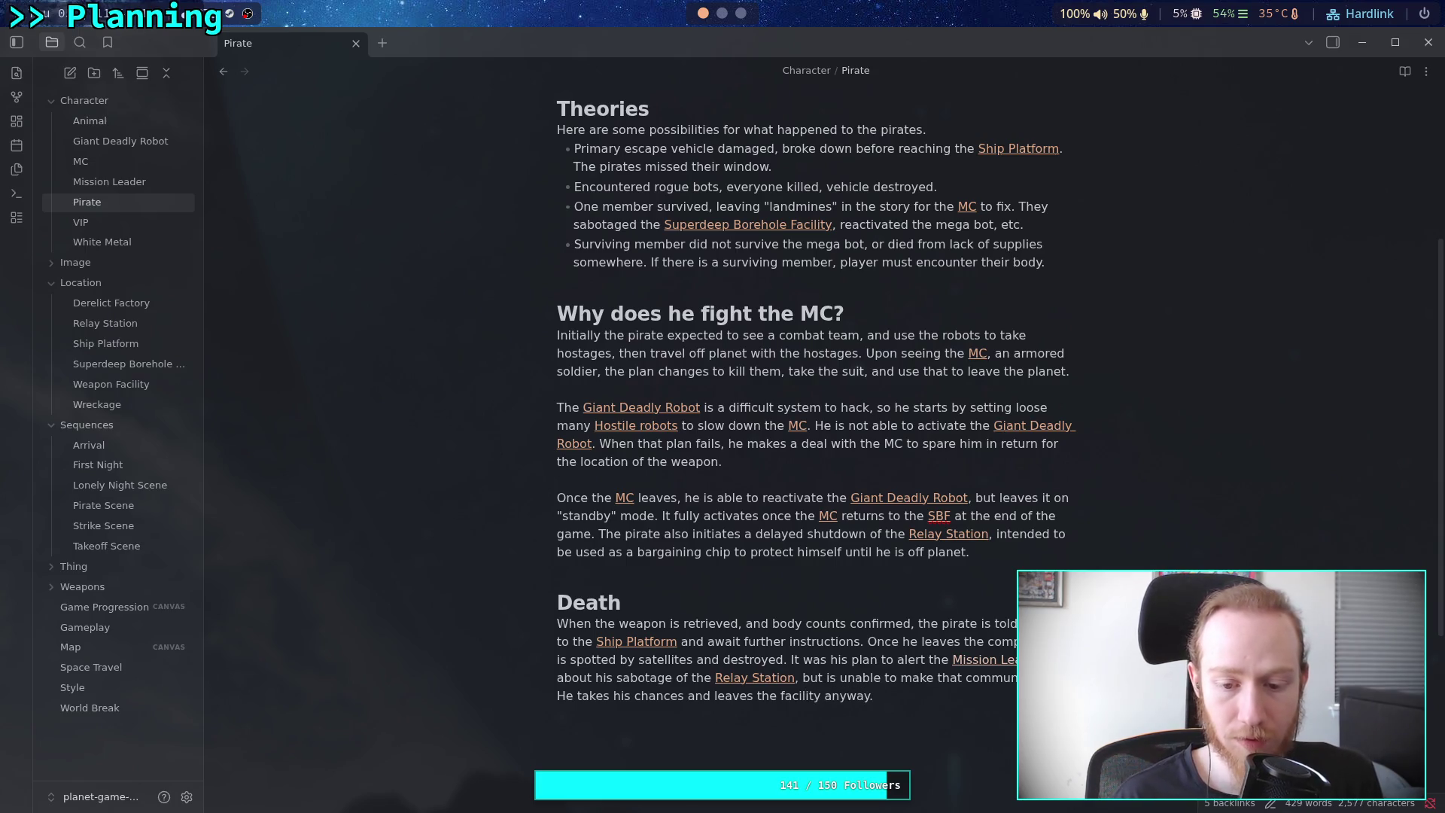
Reword the final sentence to 'He accepted the risk and left the facility anyway.'
scroll(580, 606, down, 2)
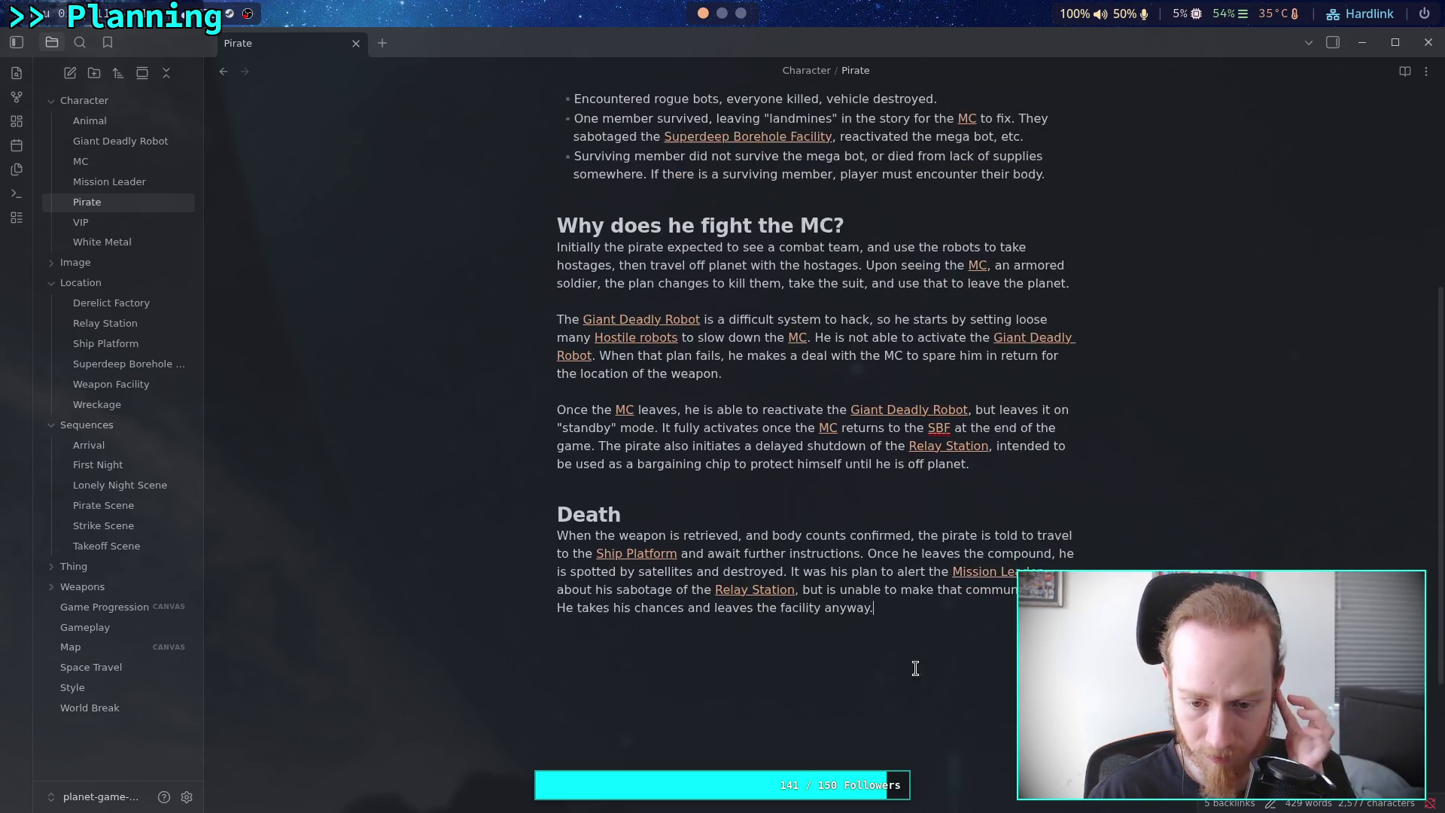
double_click(580, 606)
text(took)
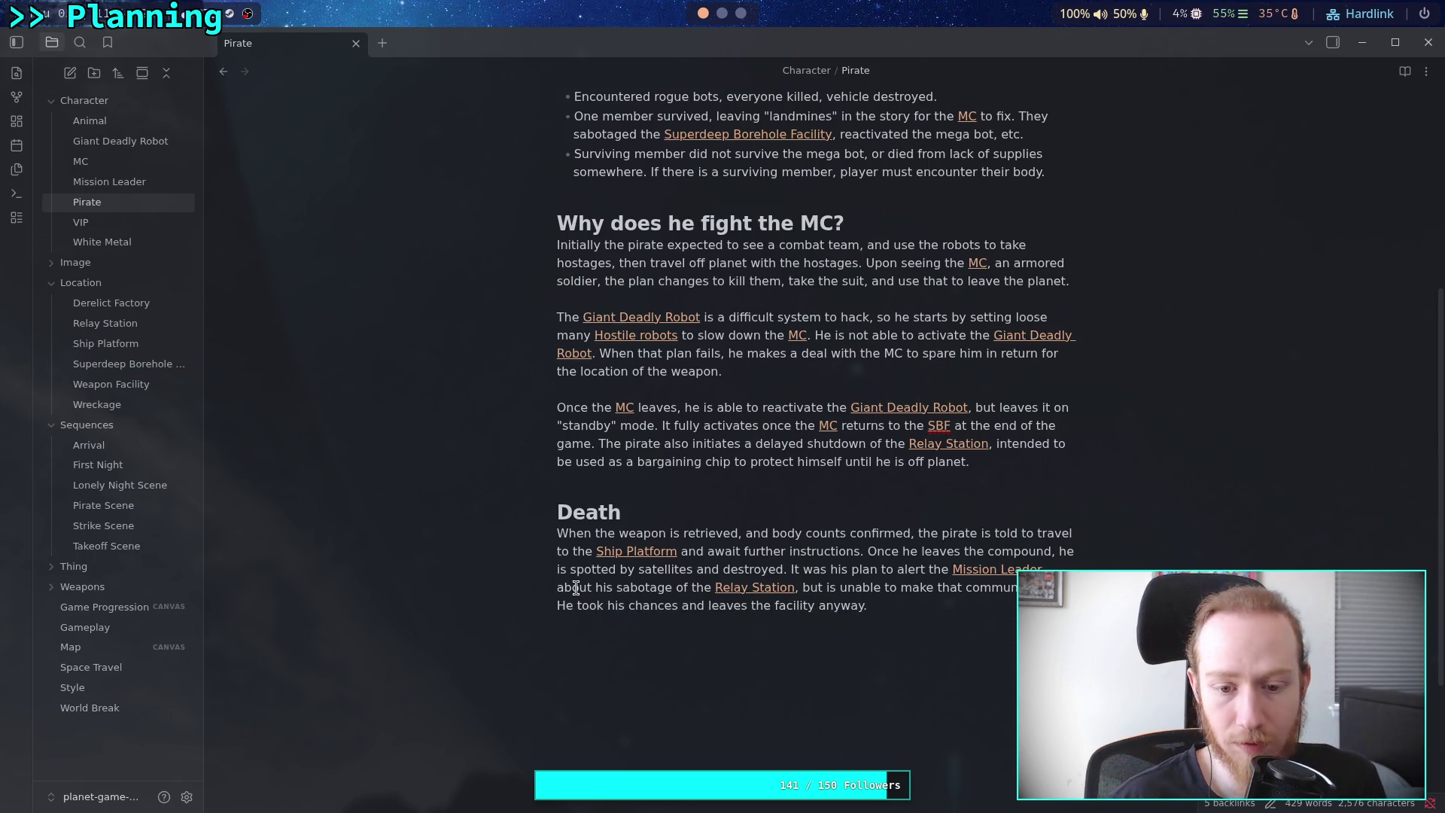
drag(576, 606, 682, 606)
text(accepte)
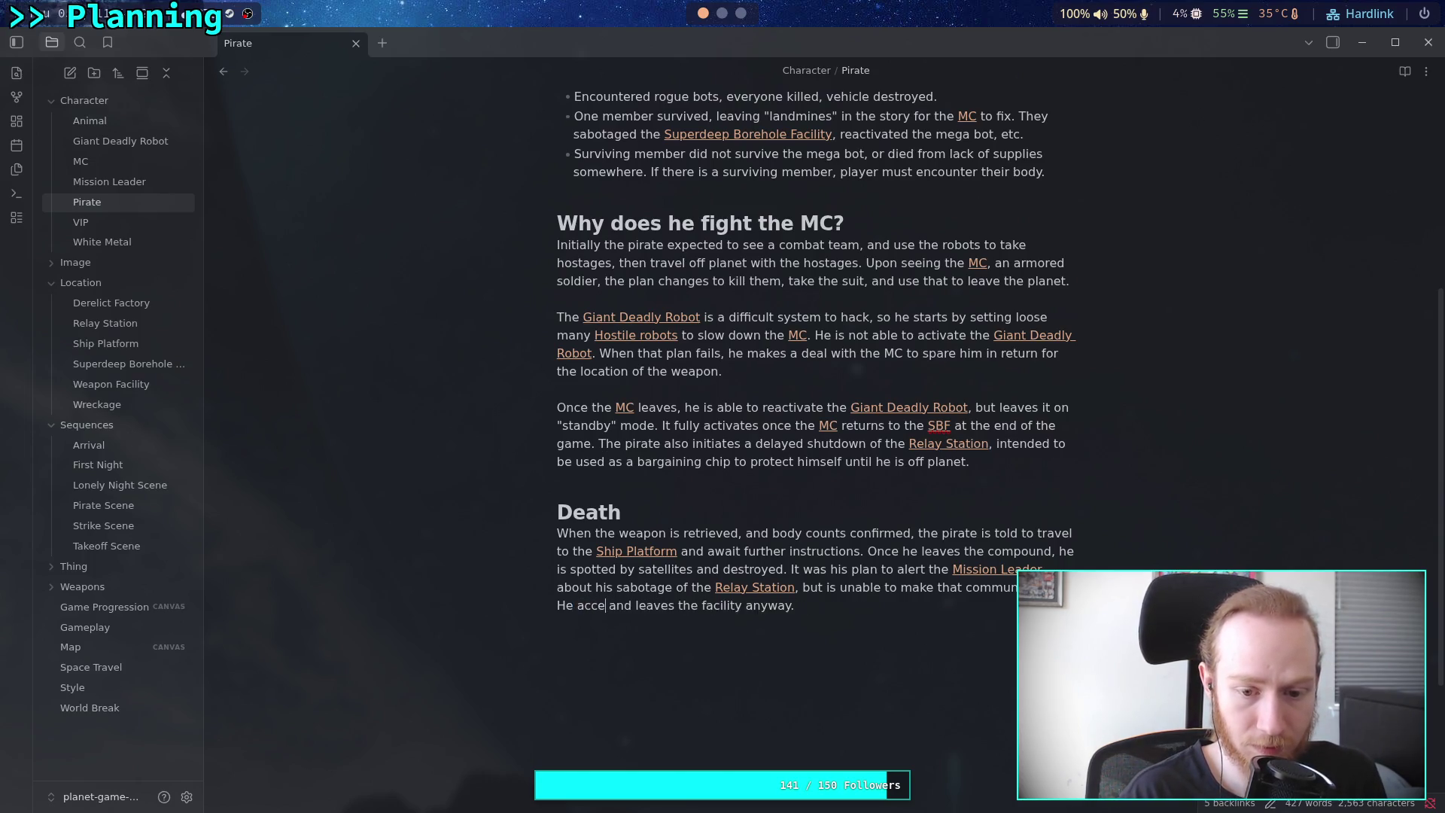
text(d the rist)
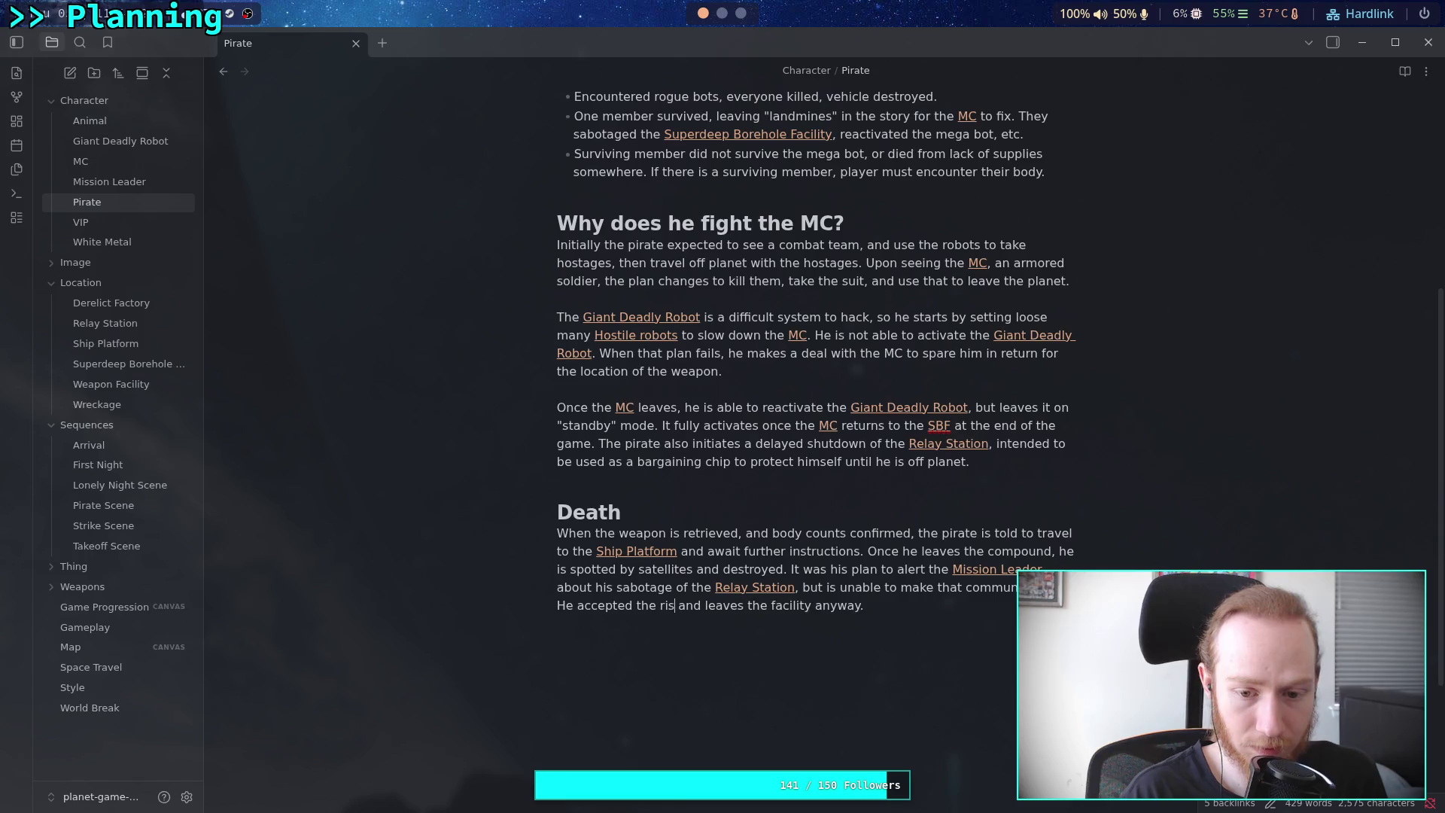
key(BackSpace)
text(k)
key(ctrl+Delete)
text(lefth)
key(BackSpace)
key(End)
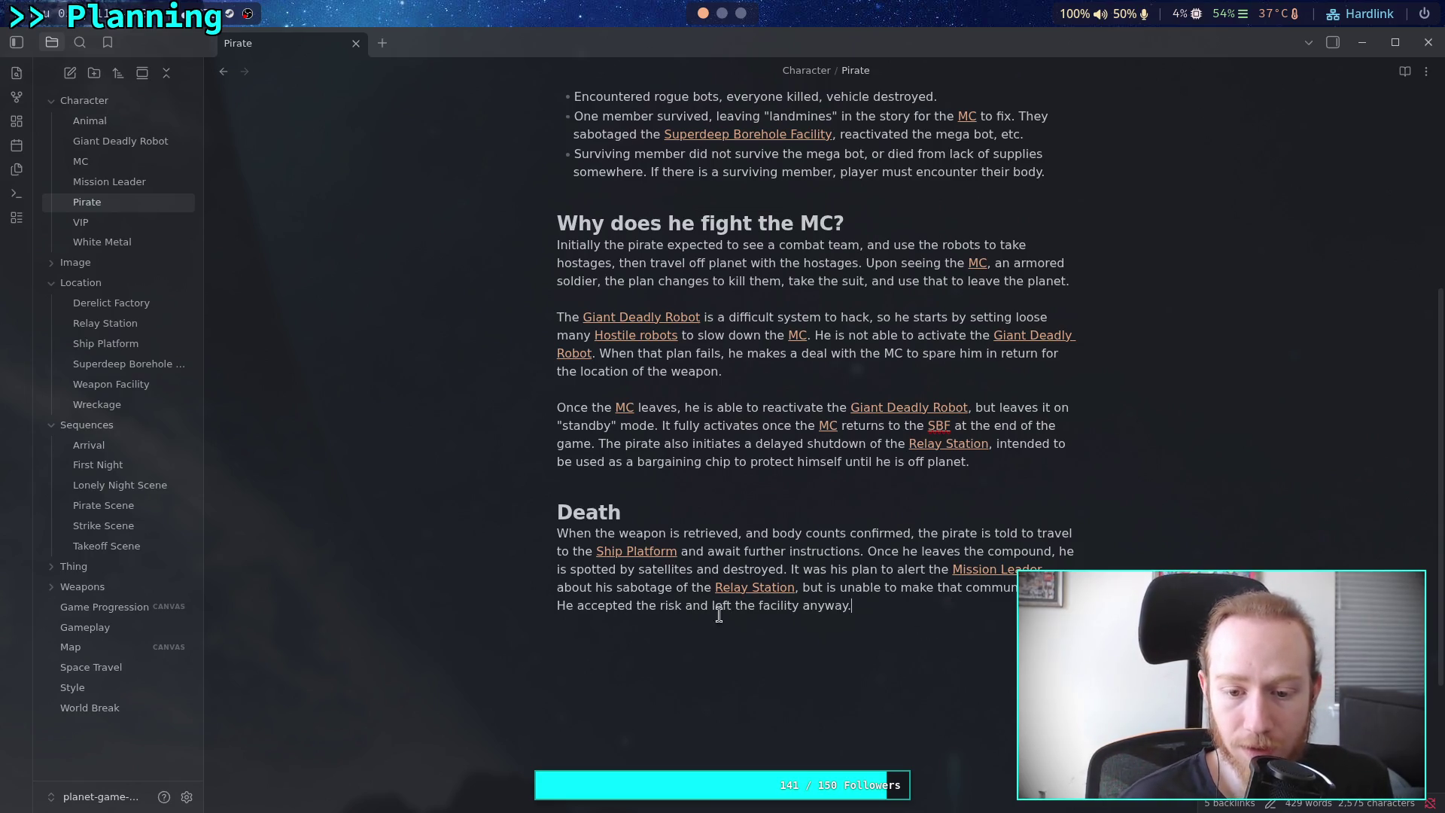
Add a line break below the Death paragraph and remove a stray character after 'instructions.'
key(Return)
key(Return)
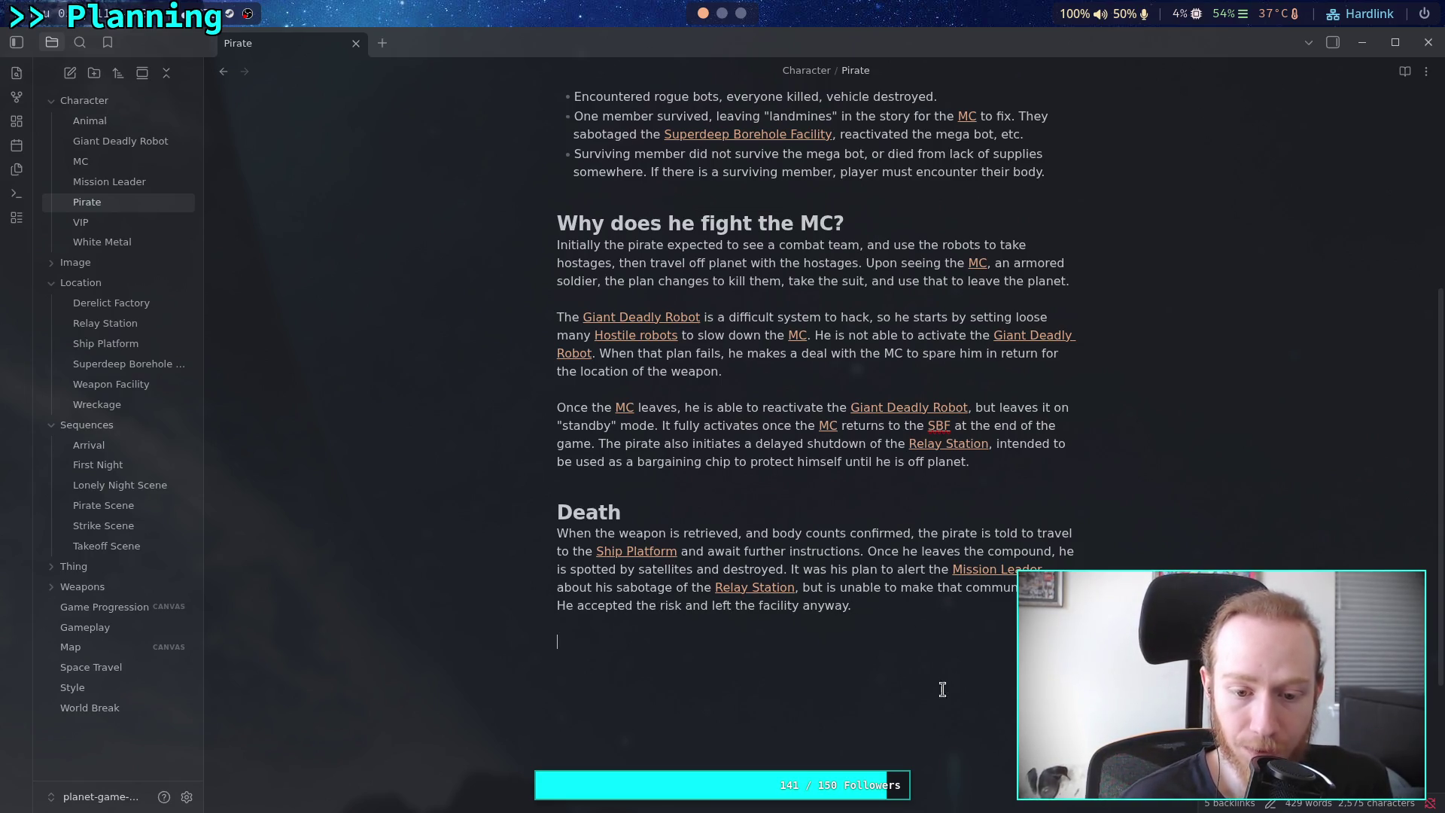
click(916, 603)
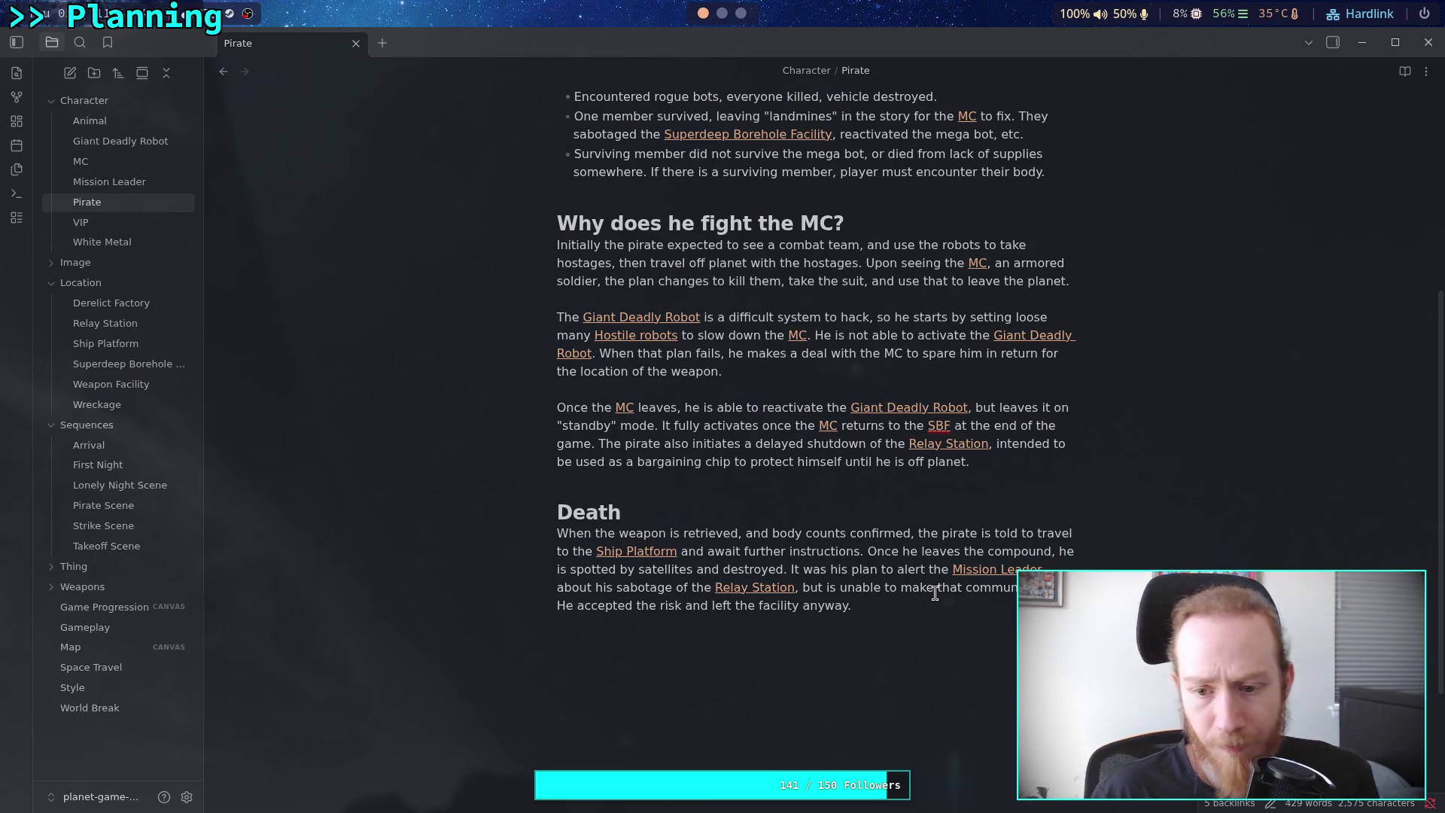
click(866, 549)
key(BackSpace)
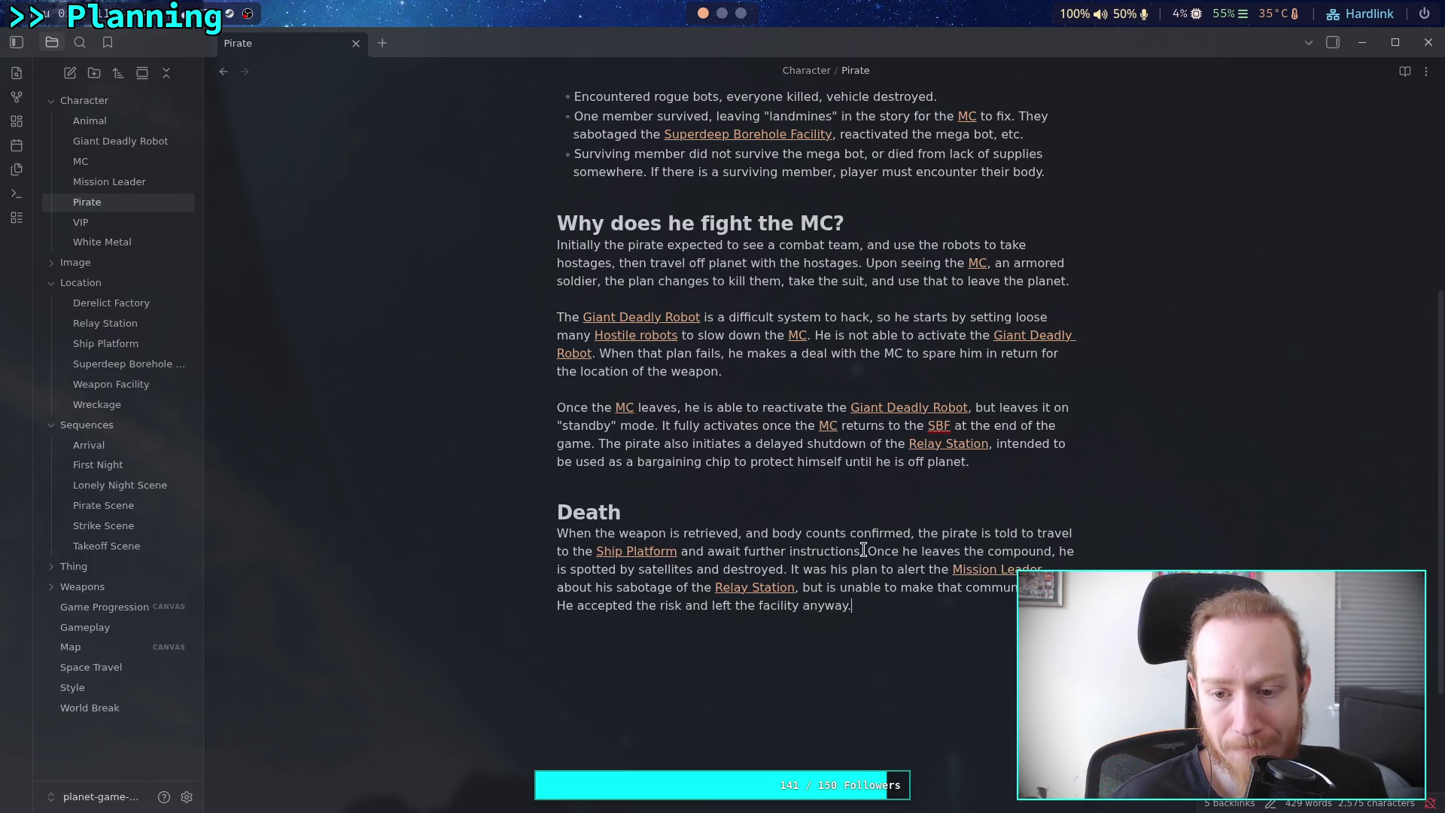
click(897, 616)
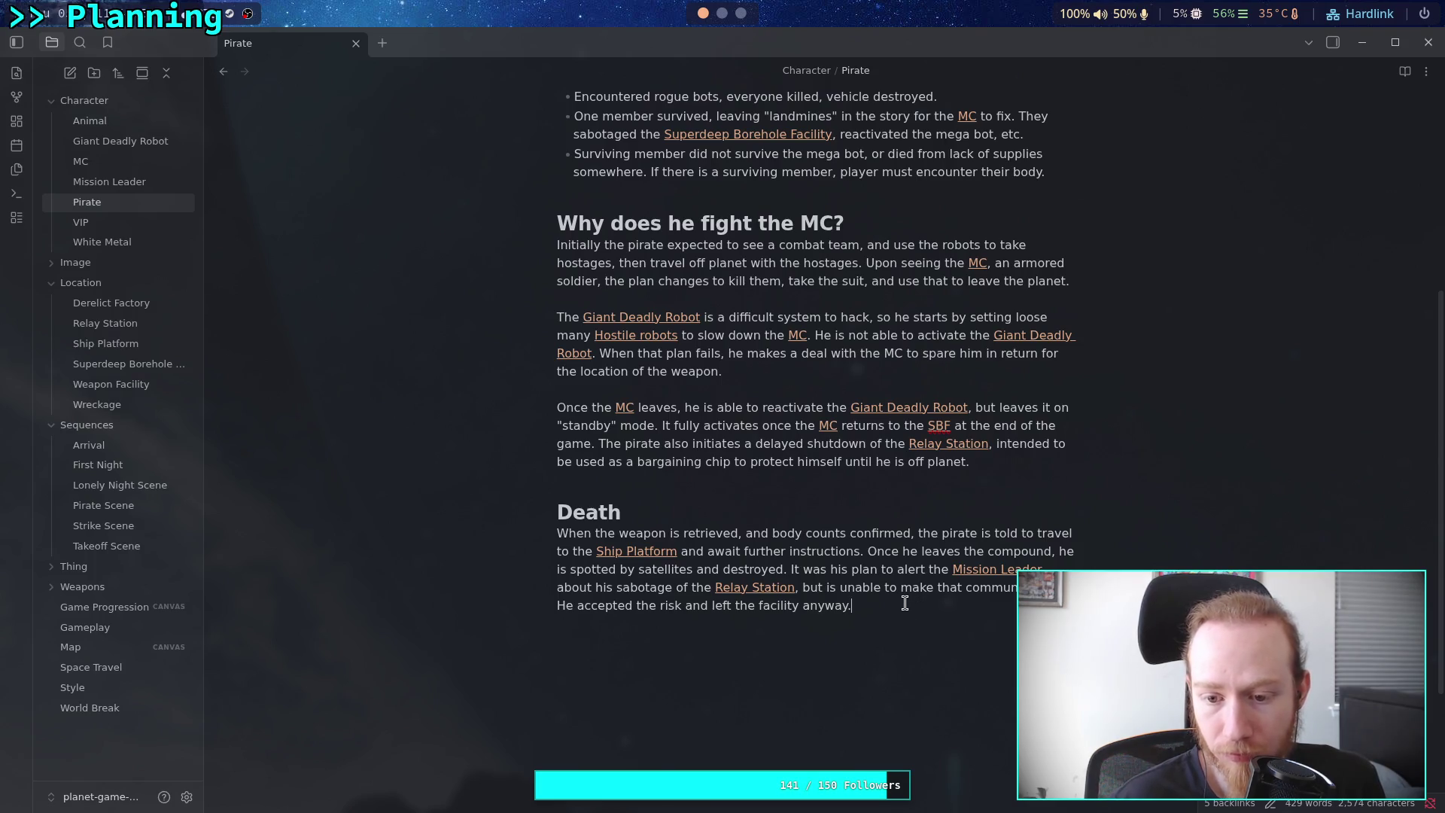
scroll(855, 572, up, 2)
scroll(854, 572, up, 3)
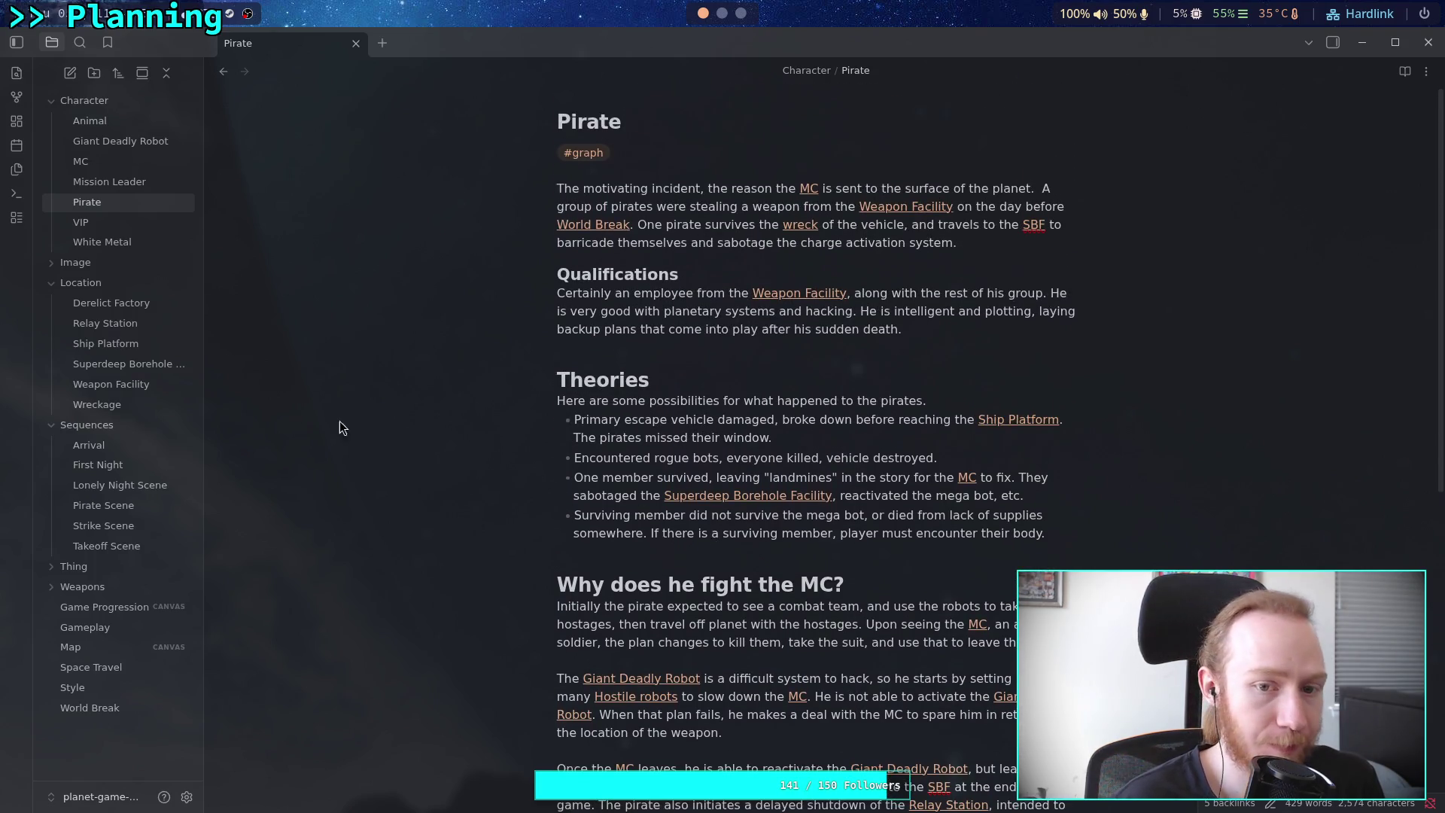
Check the White Metal note's How Old? heading, then return to the Pirate note
click(113, 242)
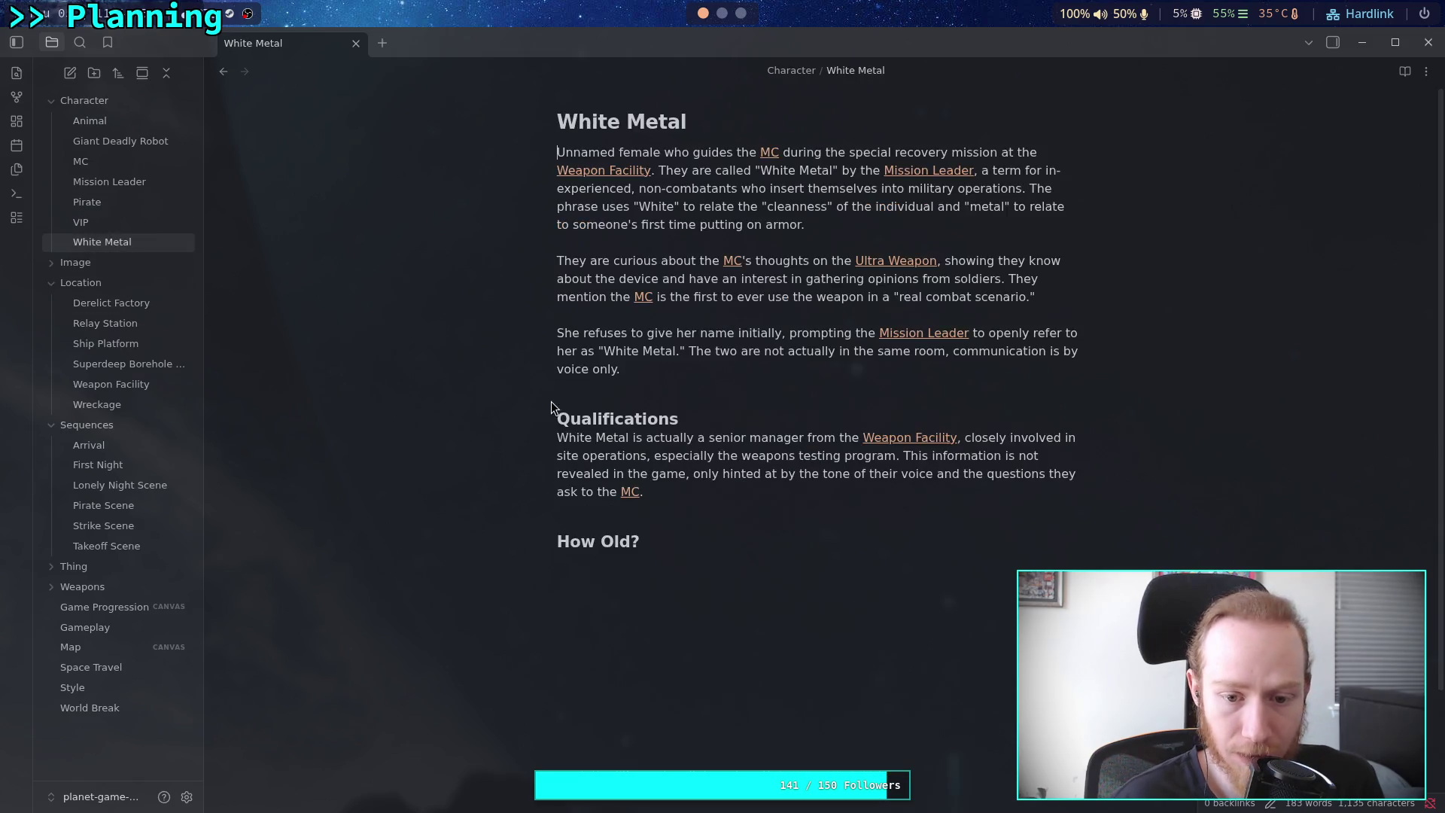
click(158, 182)
click(165, 200)
scroll(847, 591, down, 5)
scroll(843, 586, up, 4)
scroll(843, 586, down, 4)
scroll(844, 586, up, 5)
Below Qualifications, add a '### How old?' heading with 'One of the oldest characters in the game, at least'
click(1010, 329)
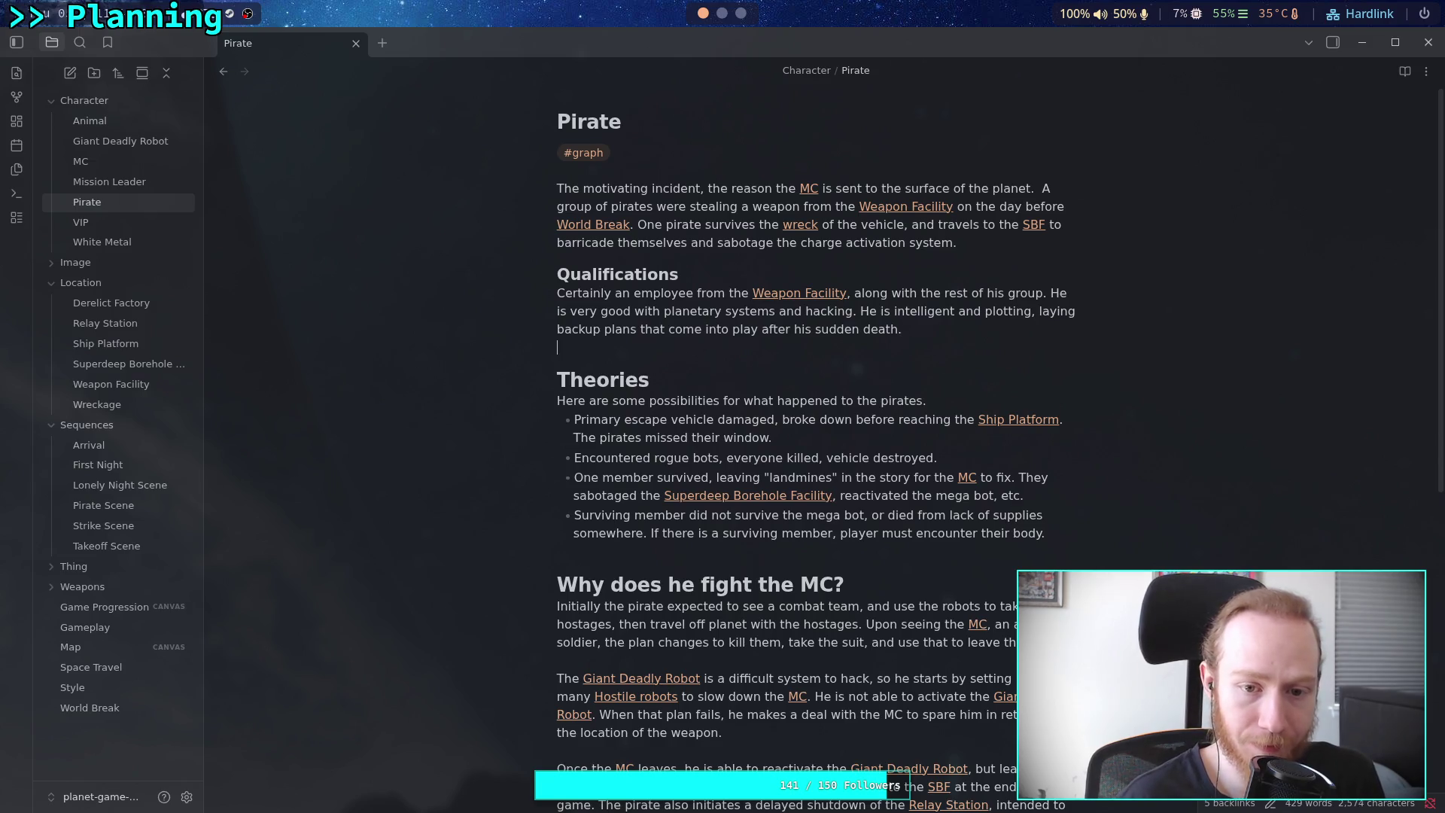
key(Return)
text(## )
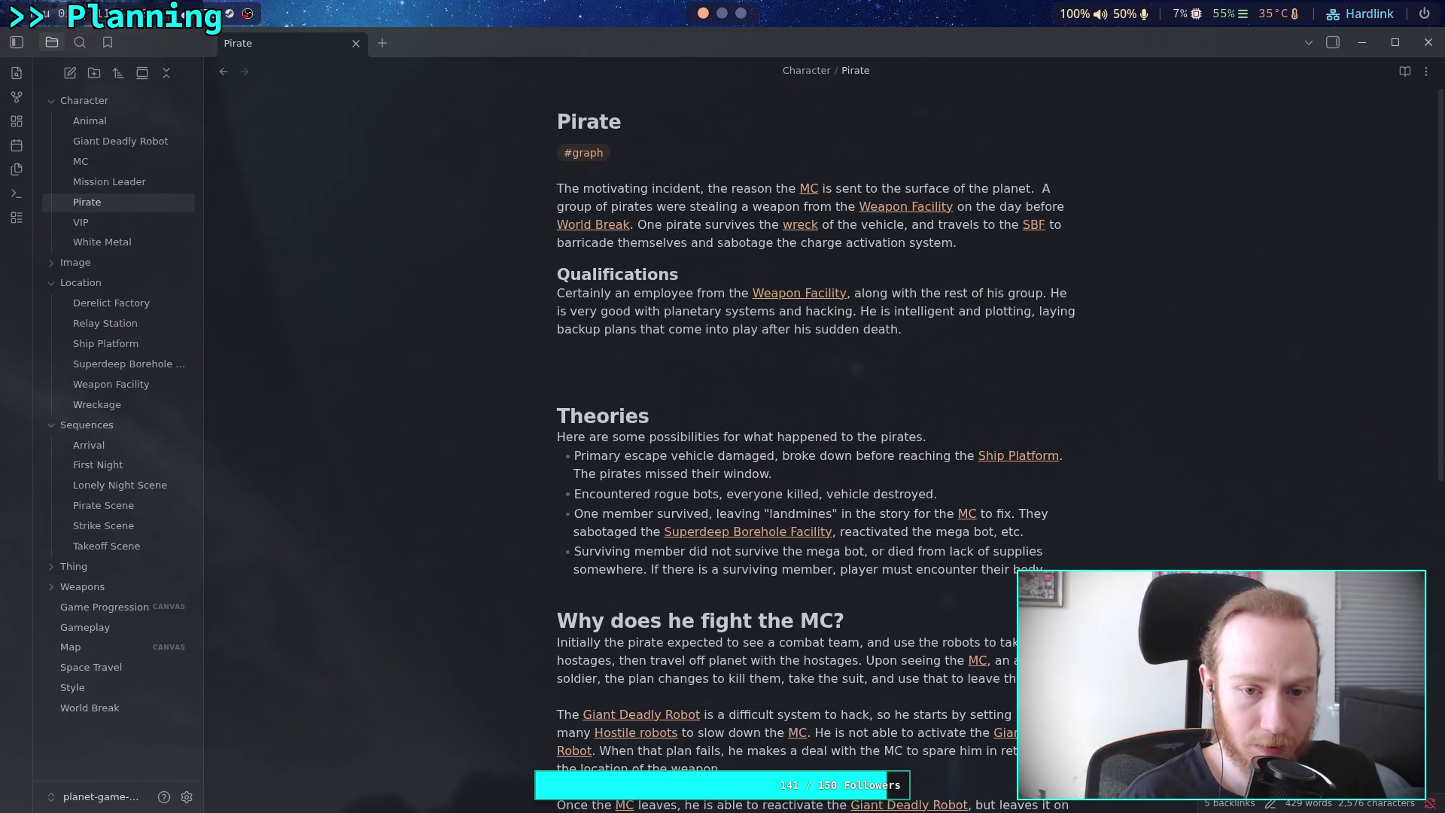
text(# How old?)
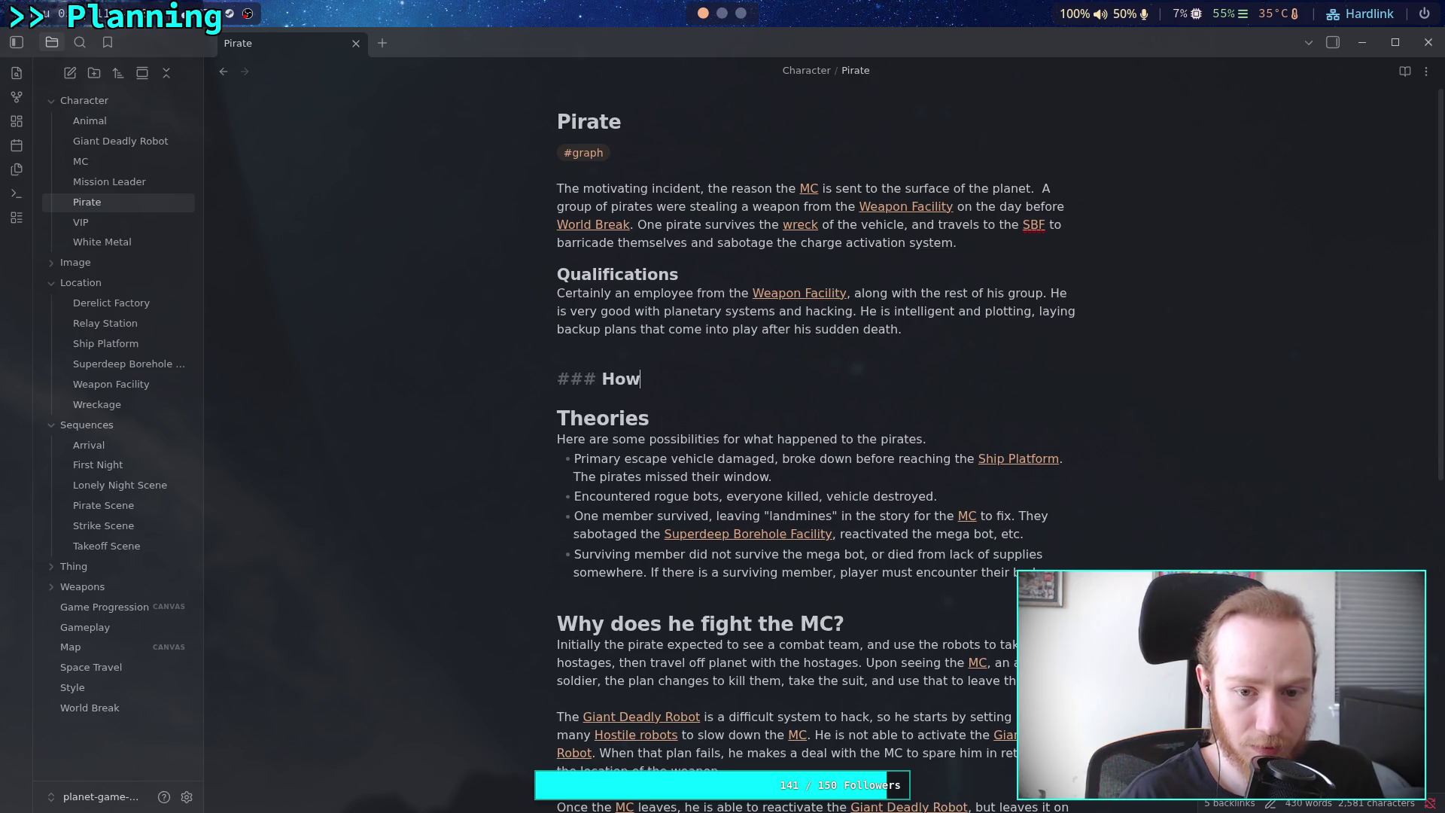
key(Return)
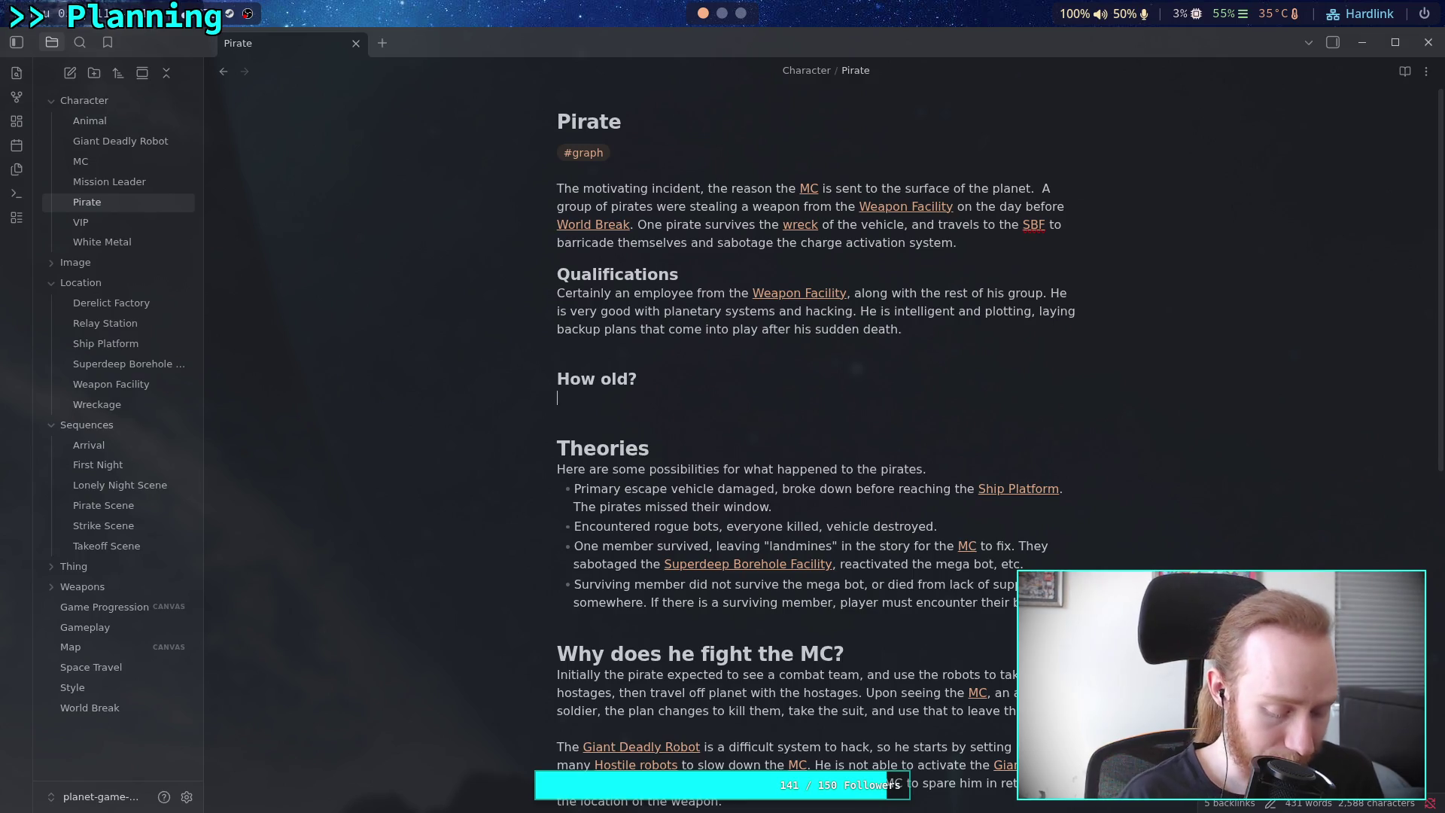
text(One of )
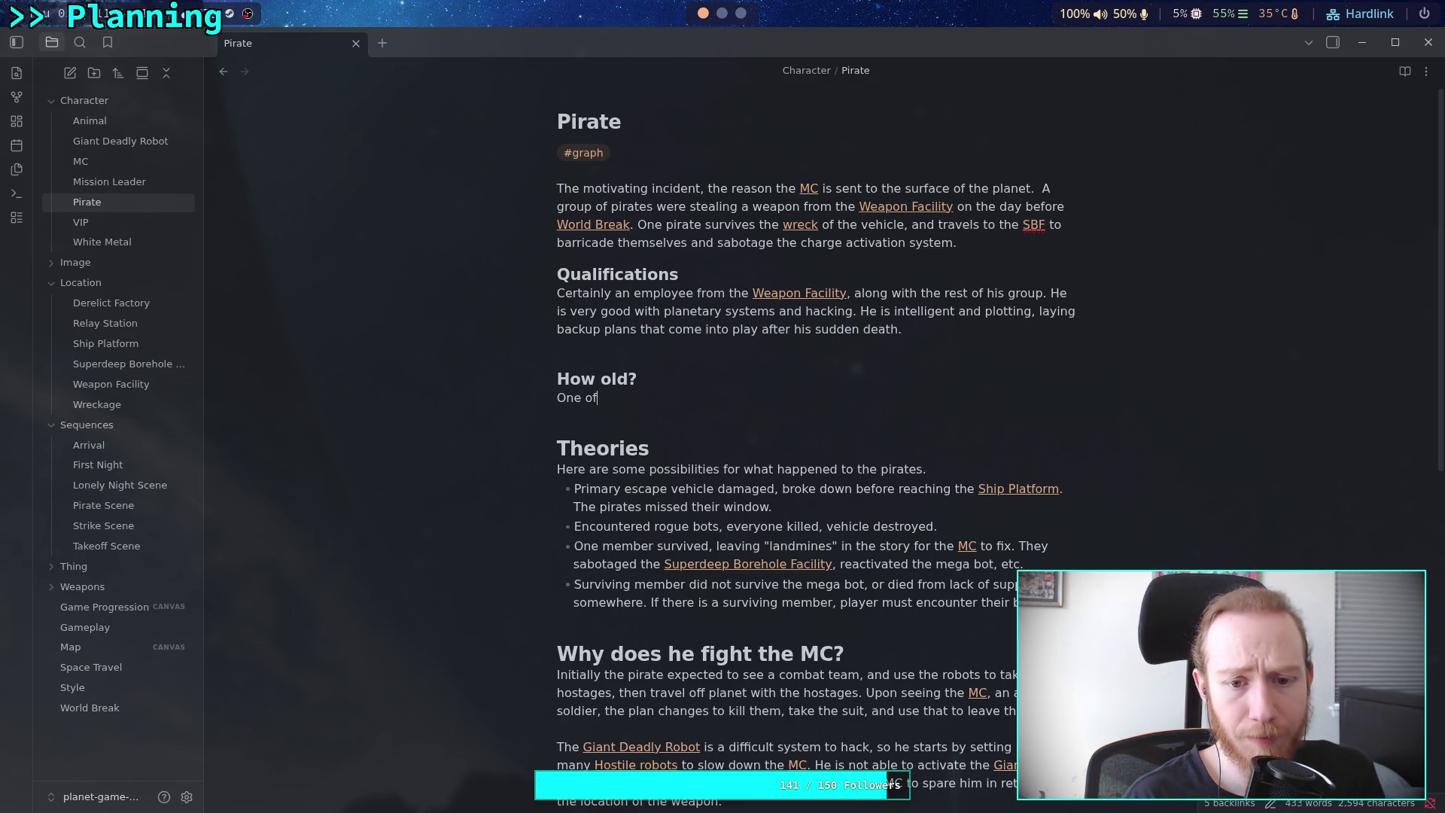
text(the olde)
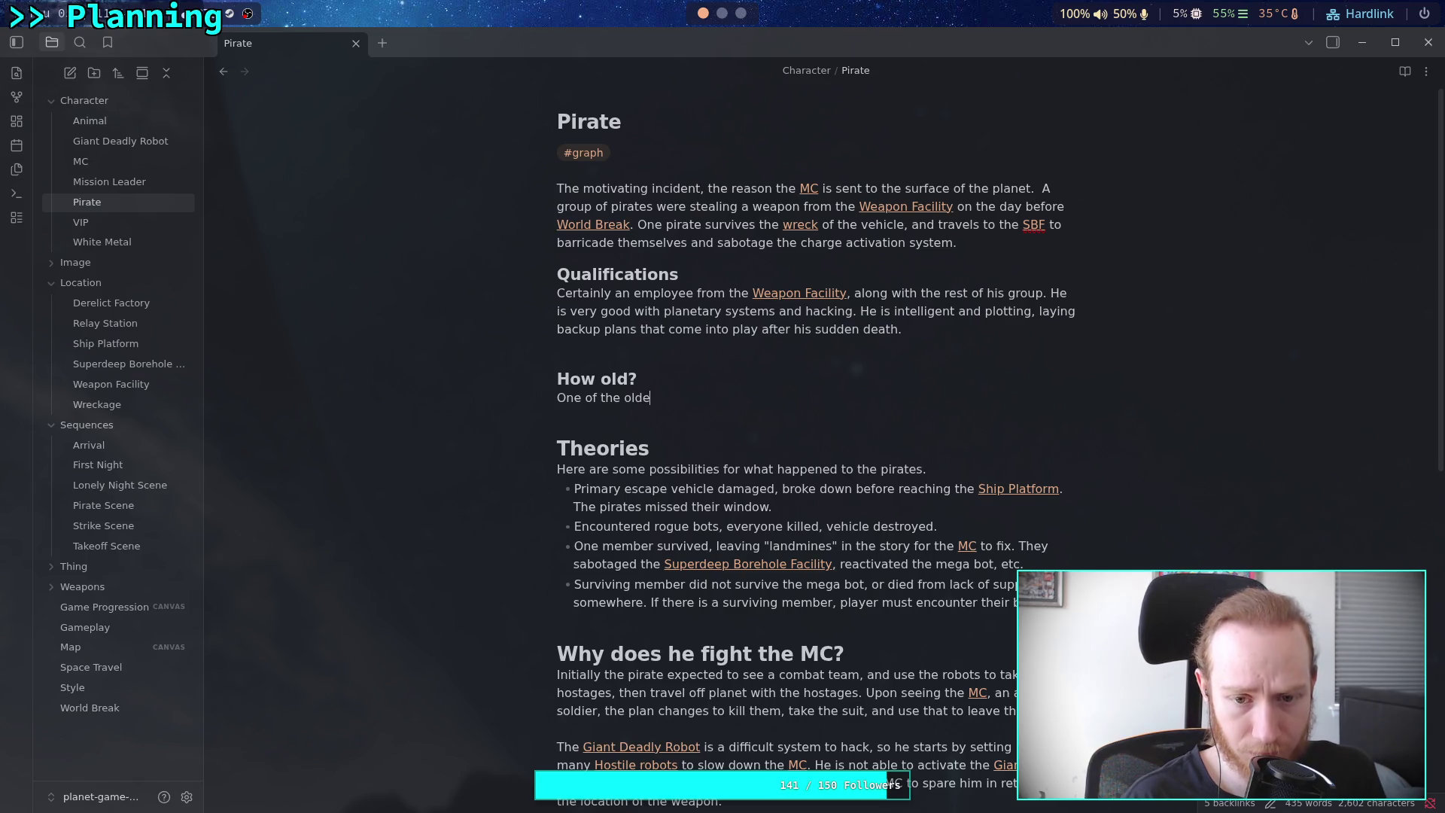
text(st characters in the game, at )
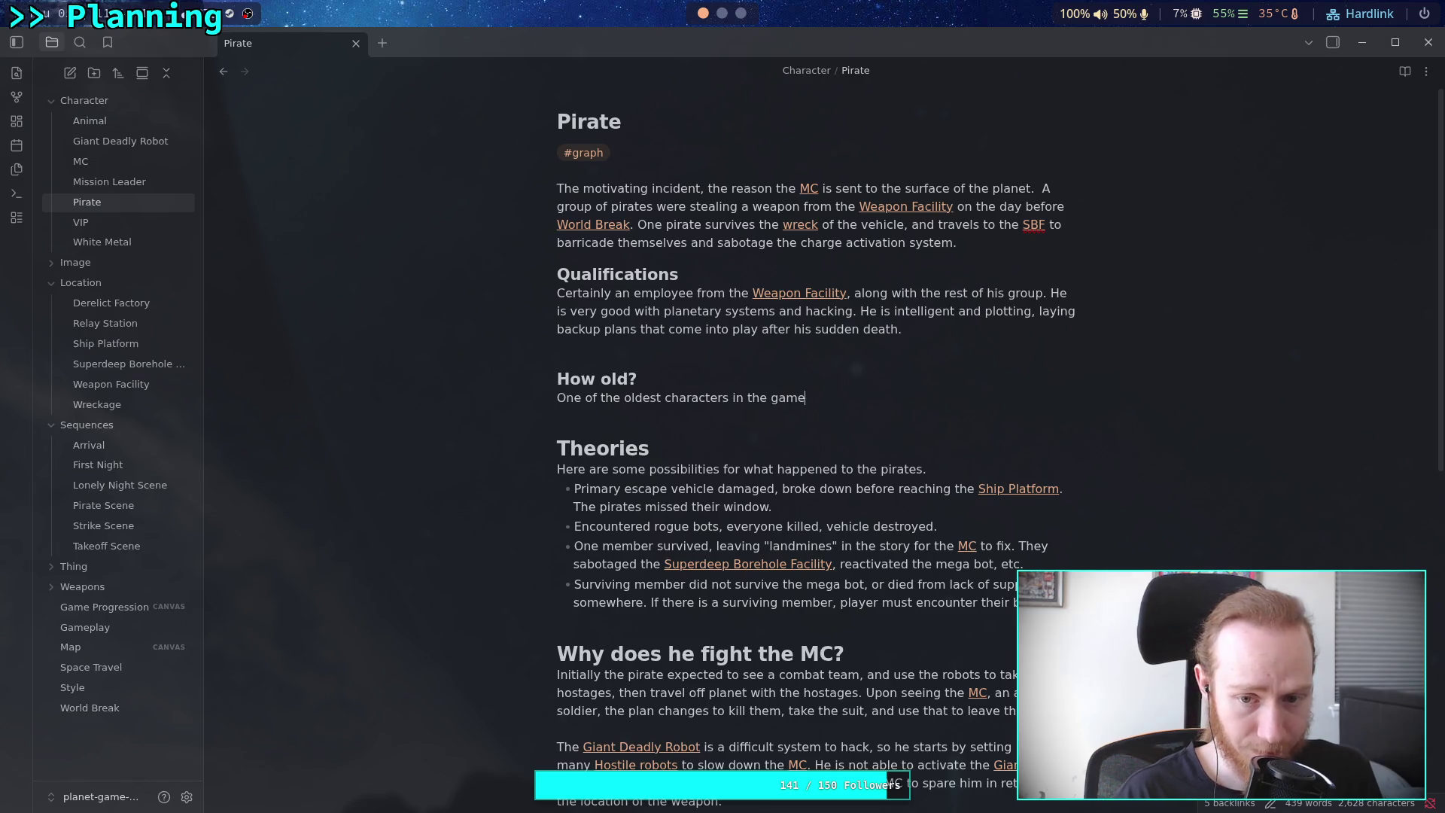
text(lea)
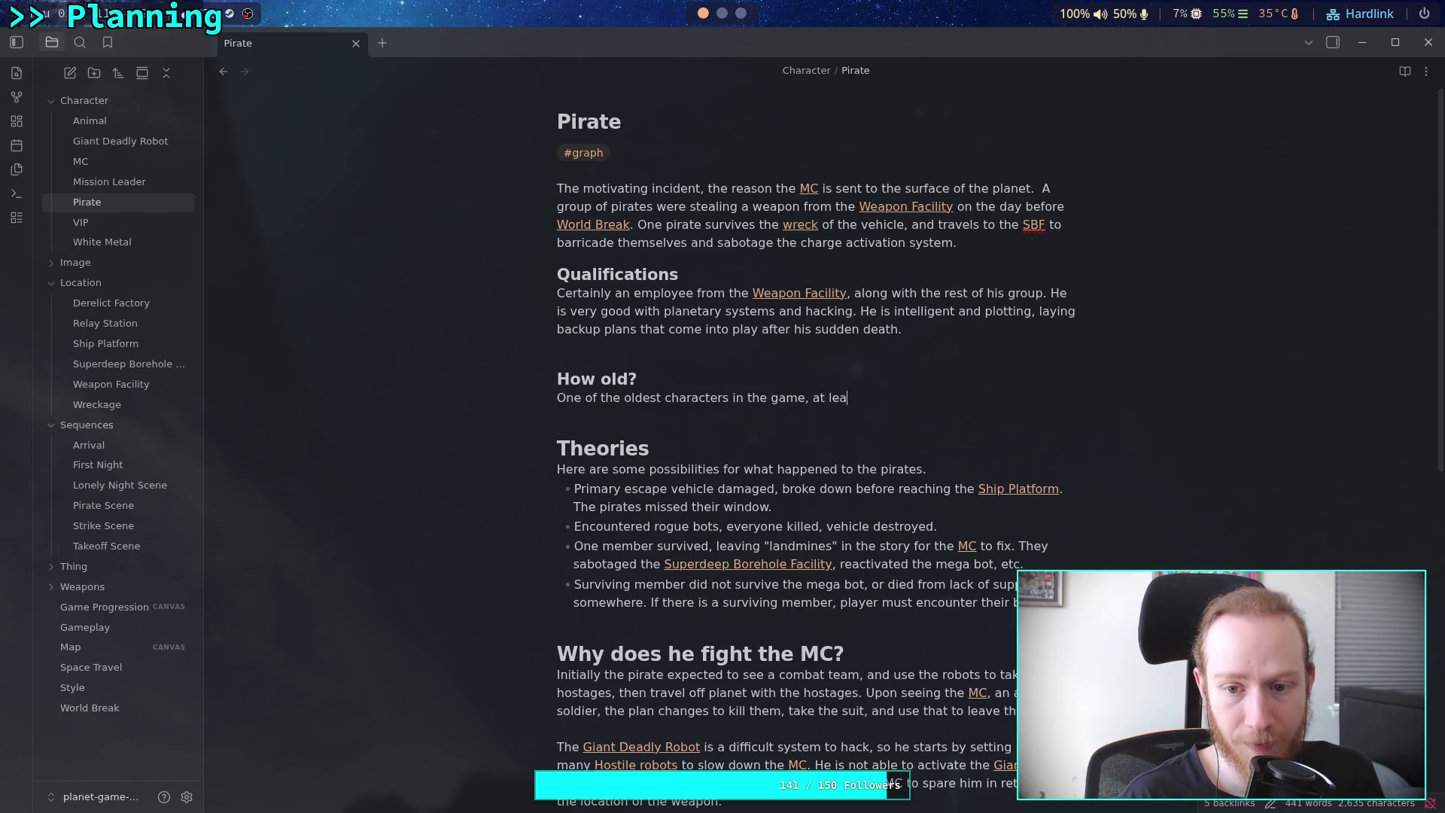
text(st 40)
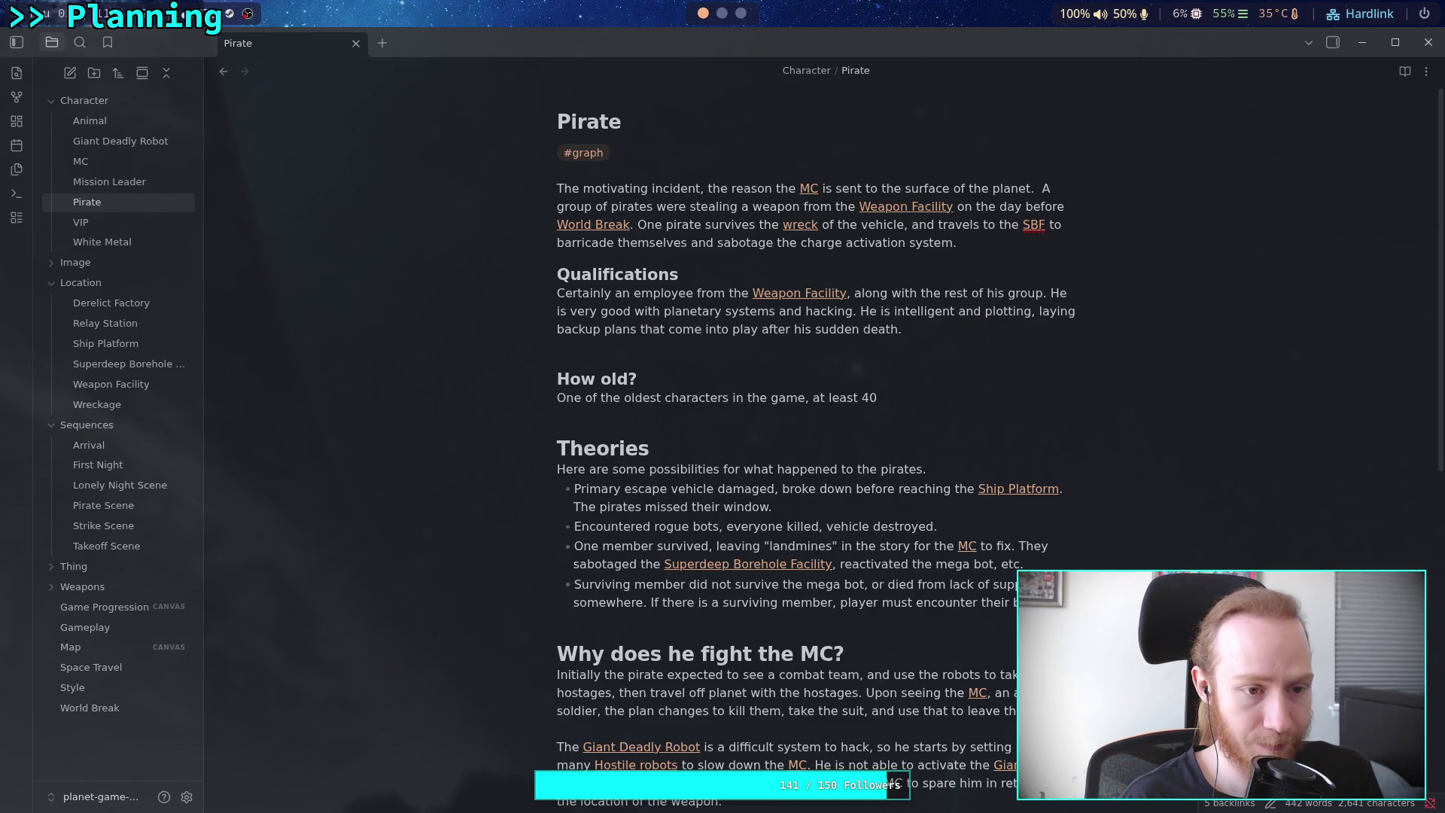
key(BackSpace)
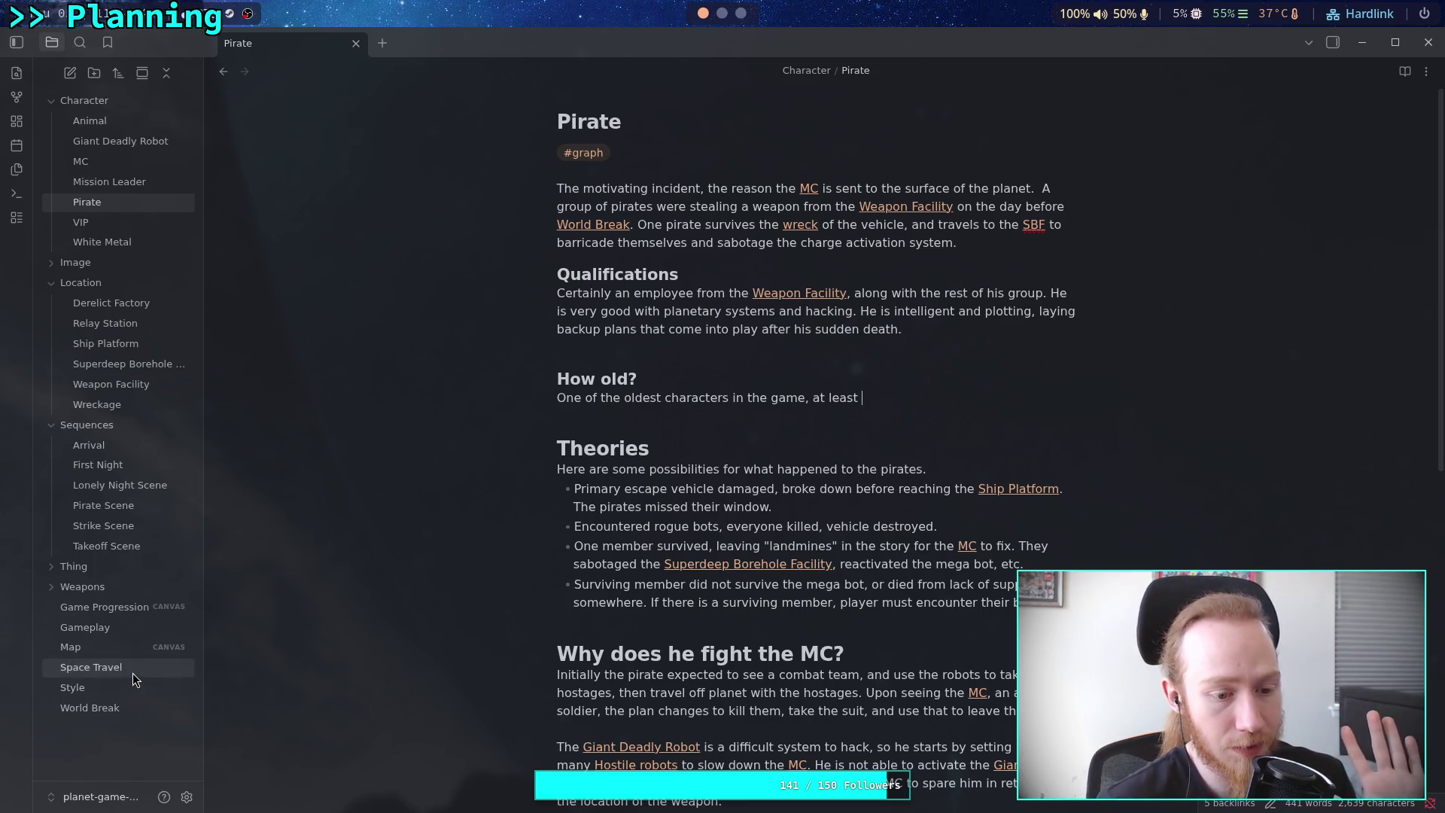
Open the Space Travel note and scroll to its perceived, biological and ship travel-time table
click(84, 667)
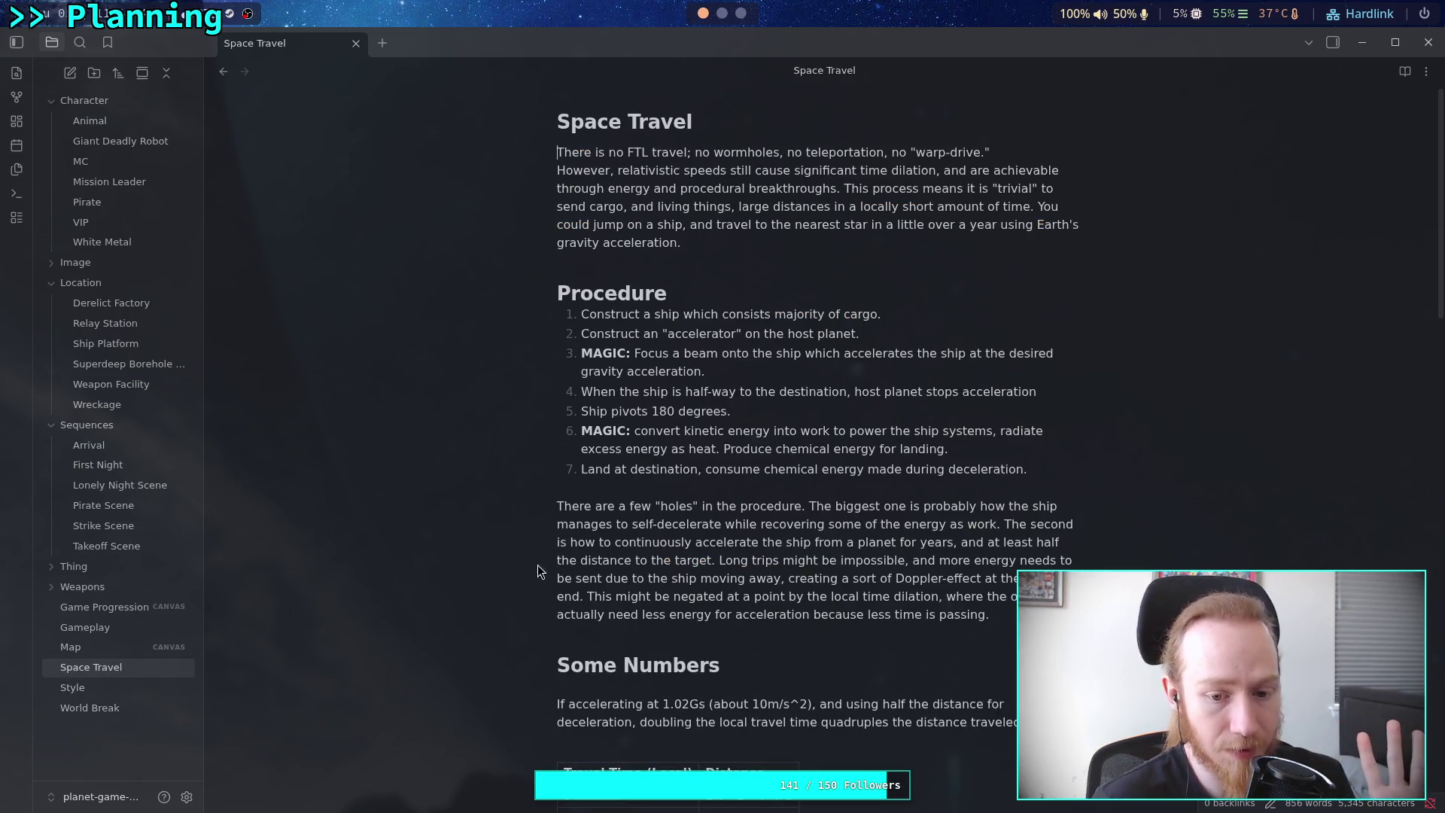
scroll(587, 542, down, 10)
scroll(645, 524, down, 4)
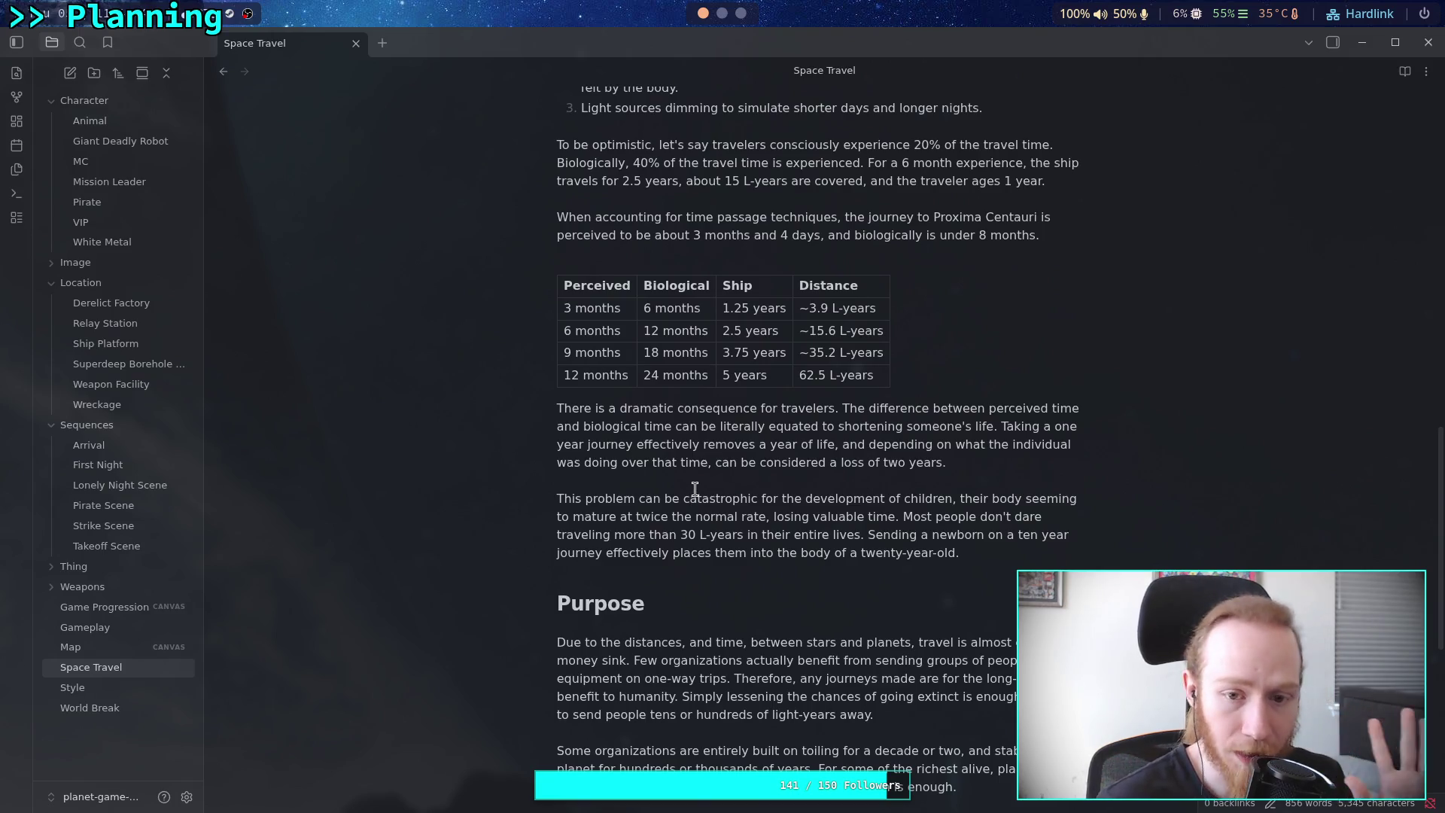
scroll(695, 489, down, 1)
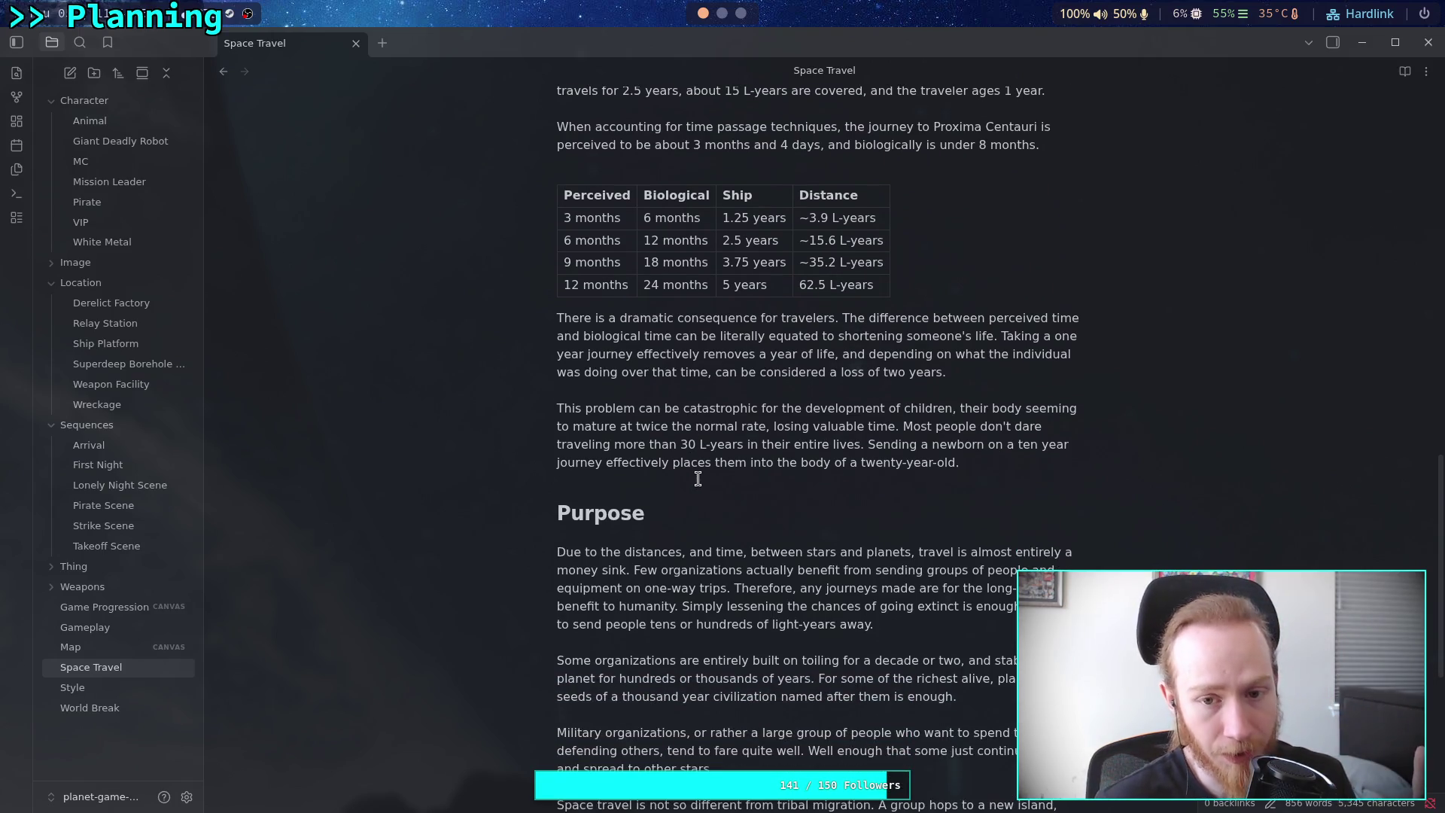
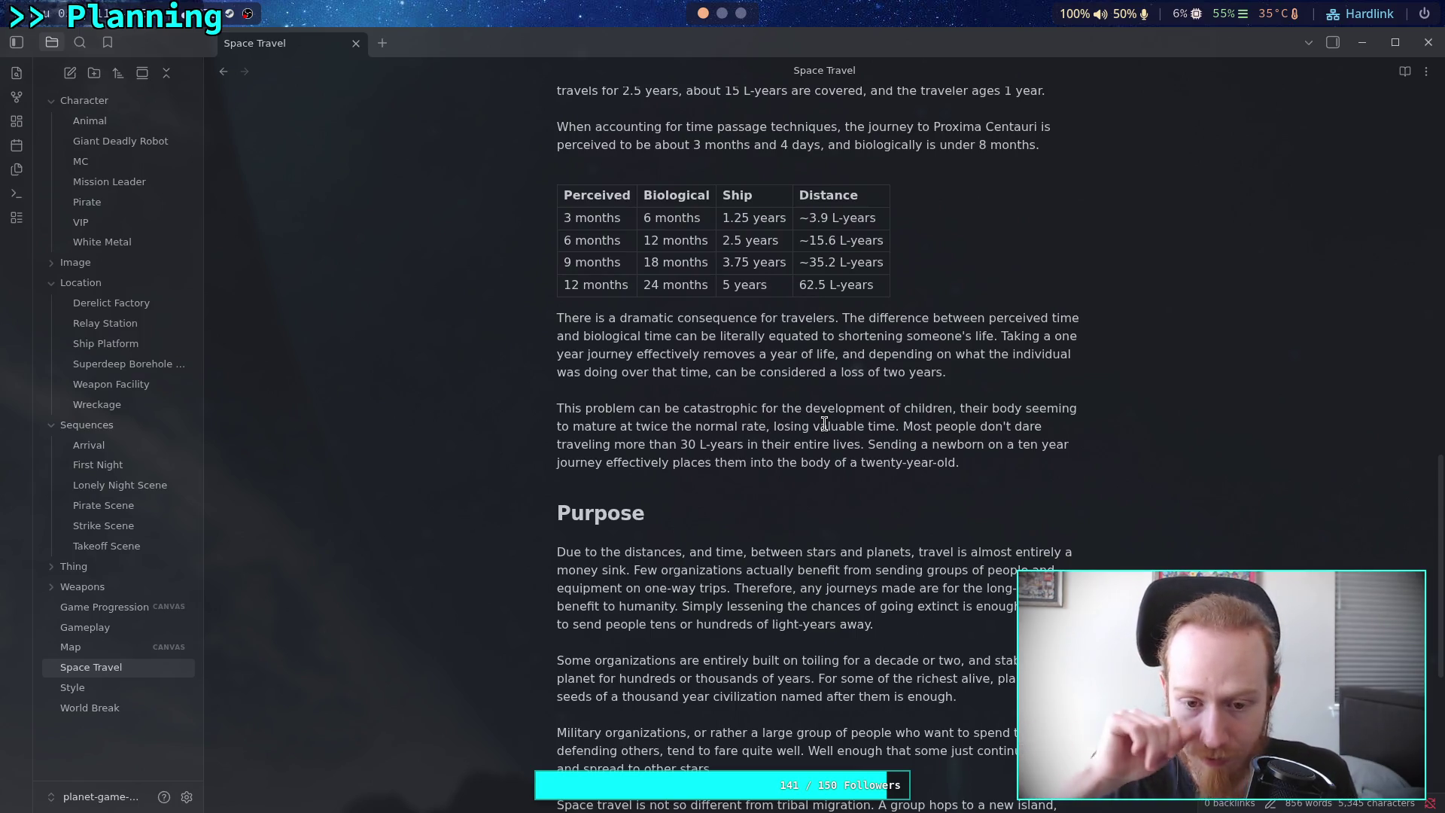
Leave the Space Travel note and open the Pirate character note from the file explorer
scroll(674, 480, up, 3)
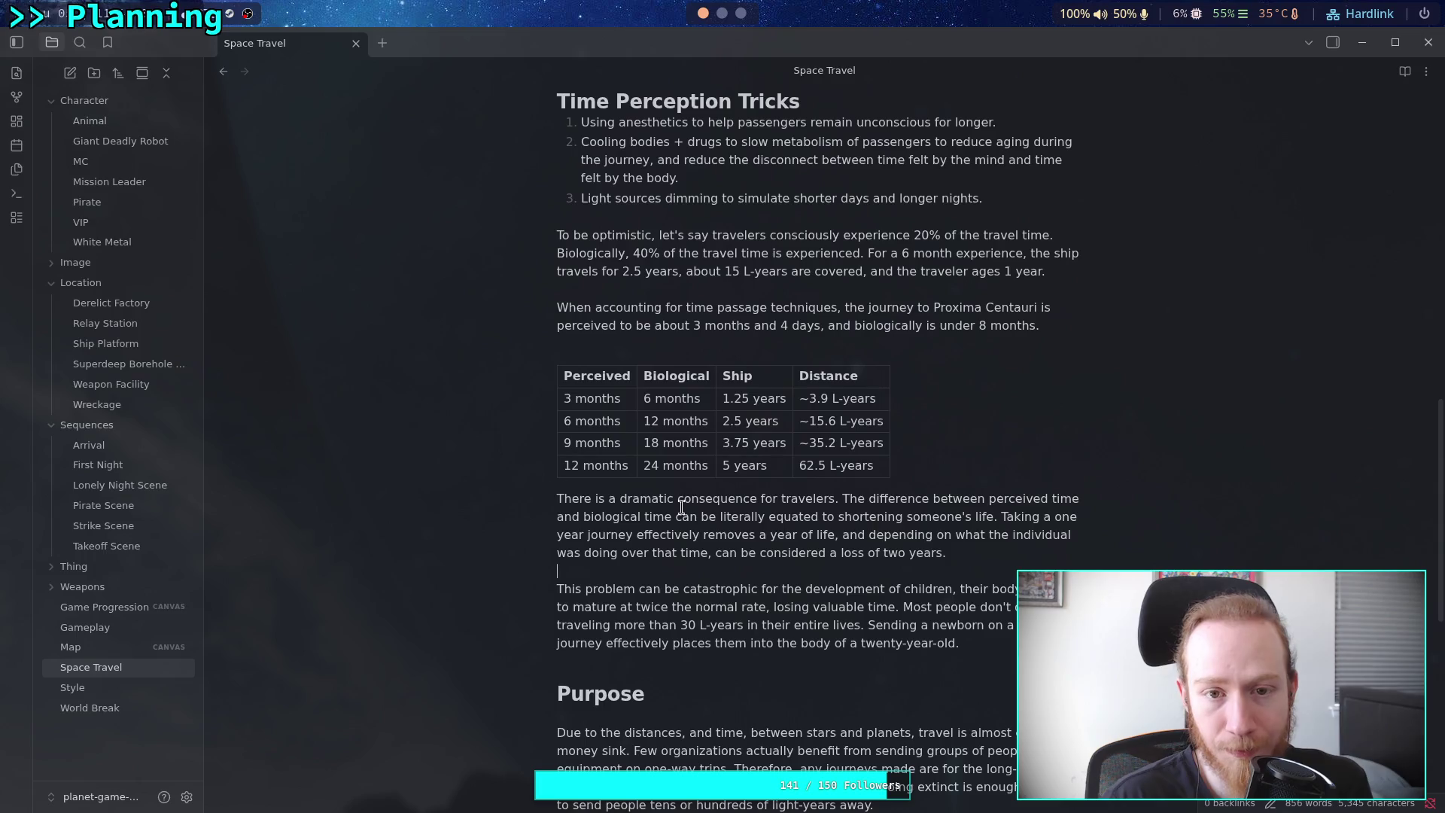
click(90, 613)
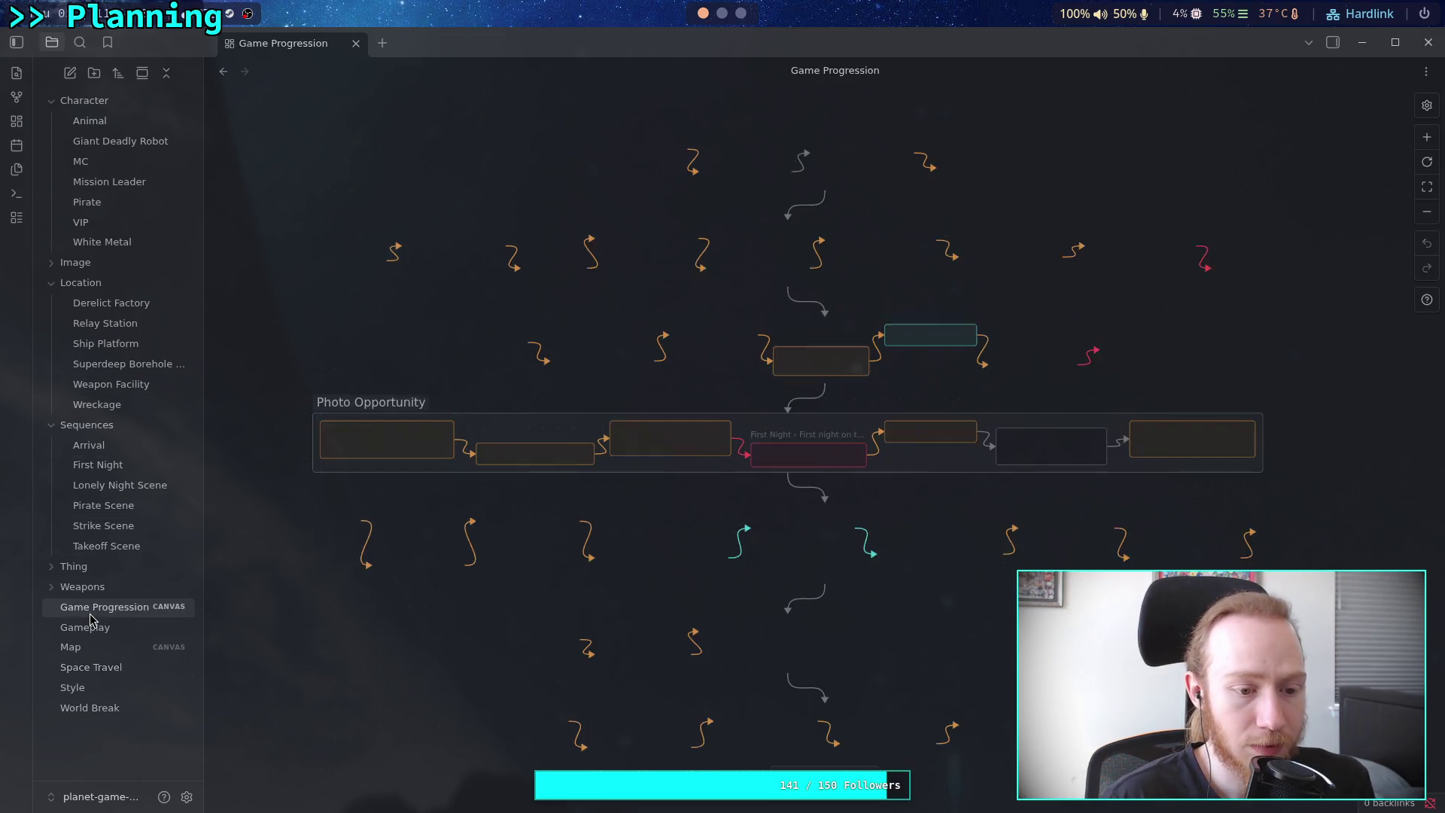
click(97, 202)
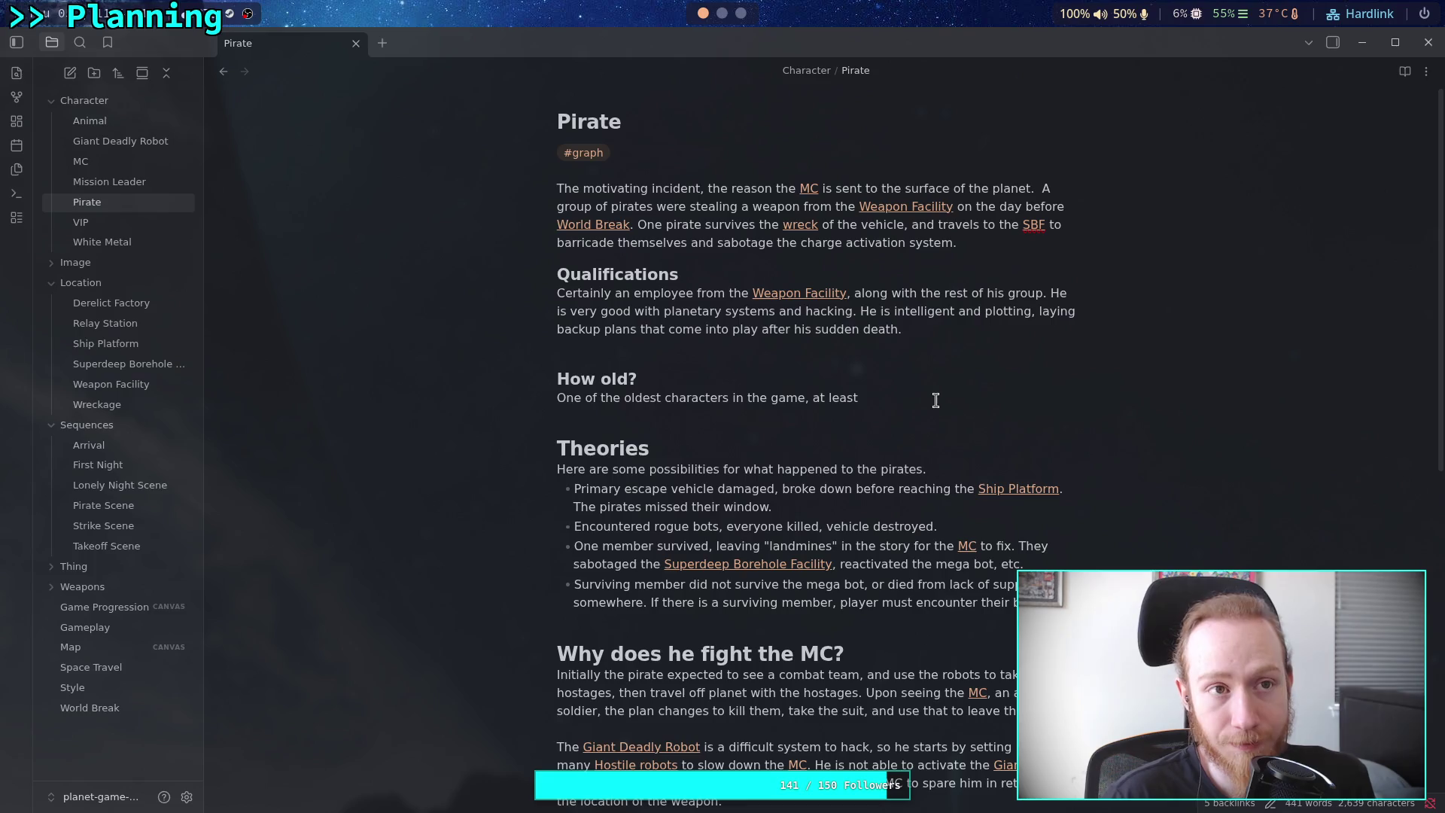
Extend the Pirate's age answer with '30s', old enough to be trusted with information and systems, starting an [[Ultra link
text(30s.)
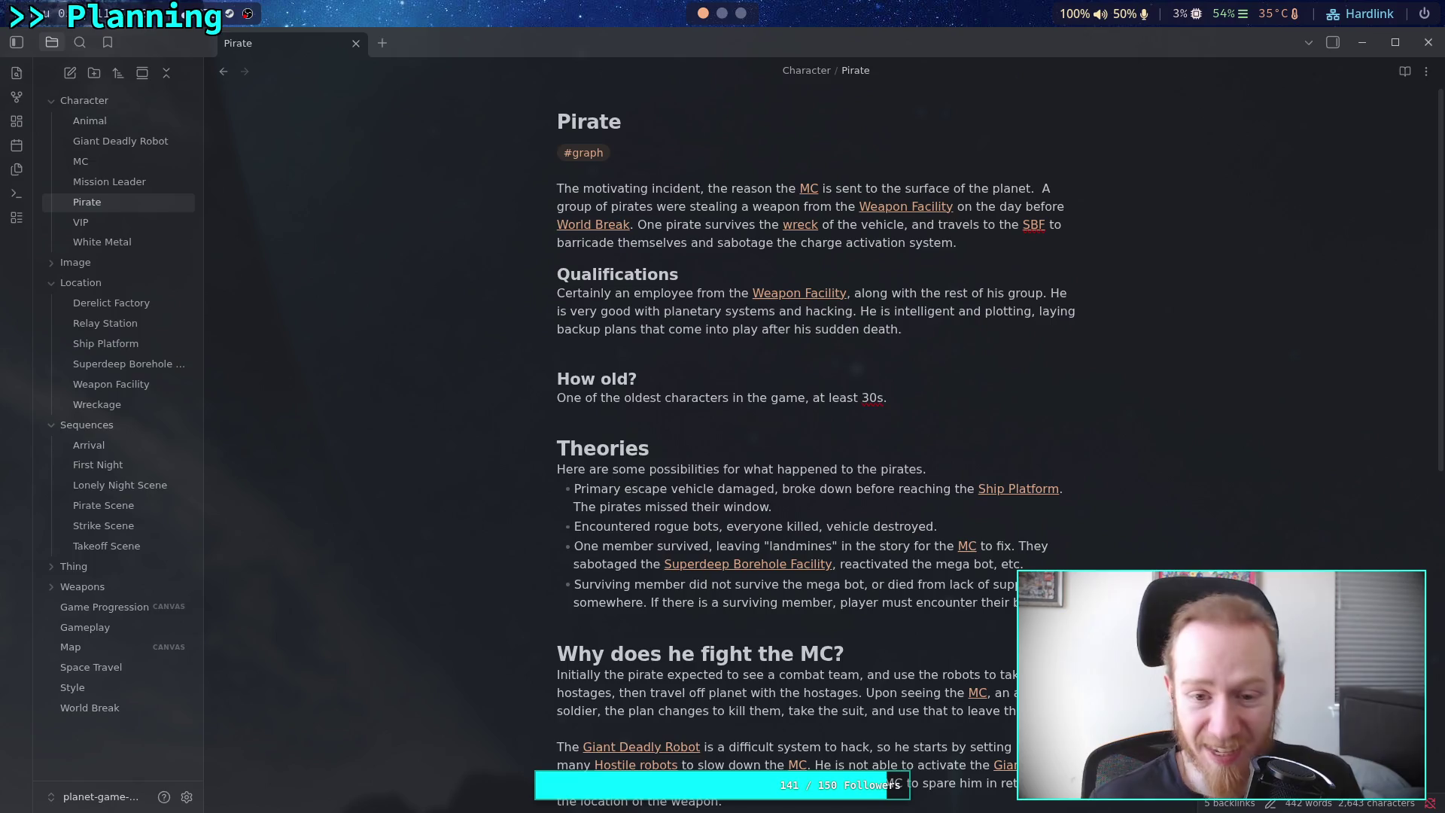
text( Must)
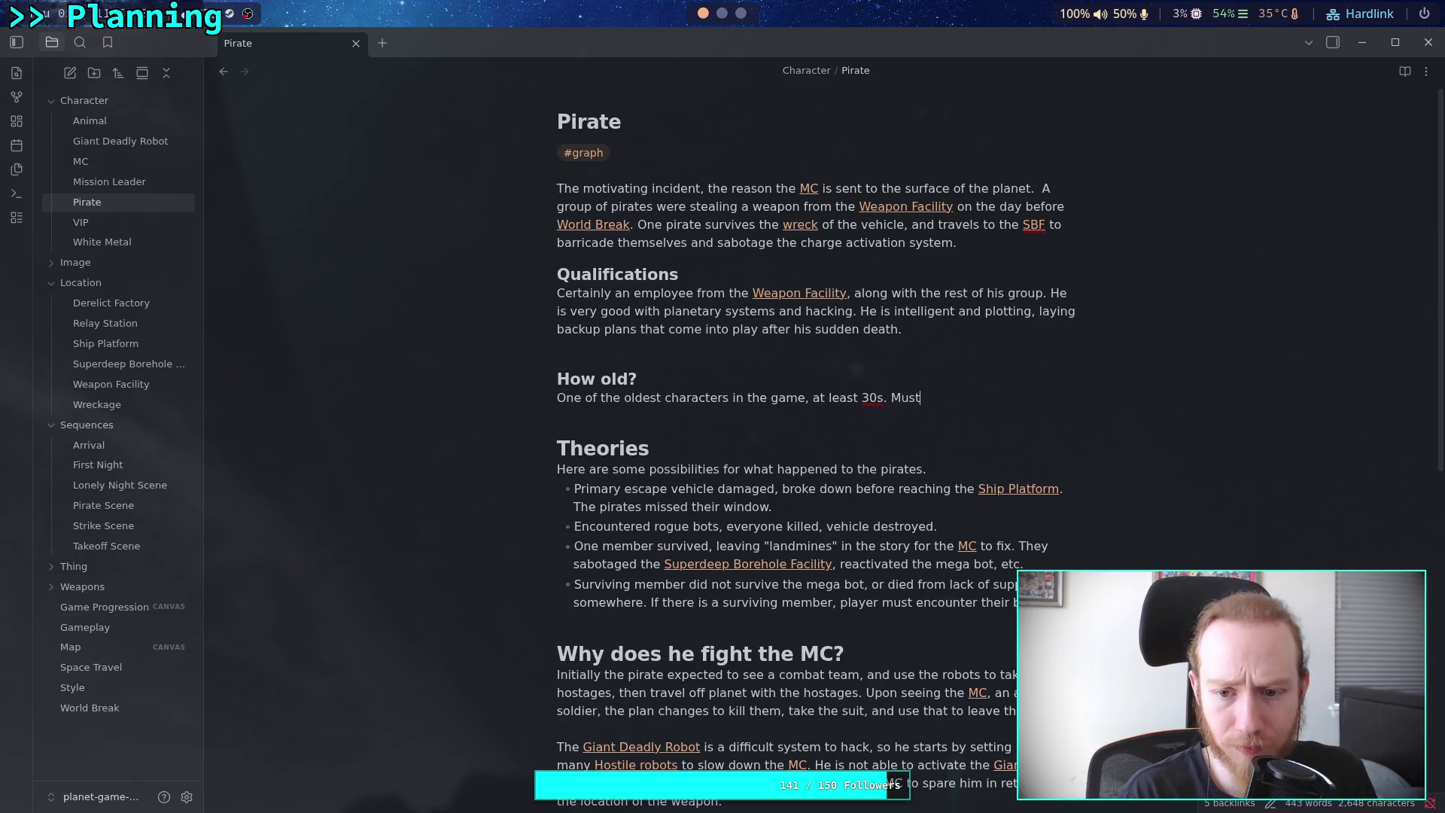
text( be old en)
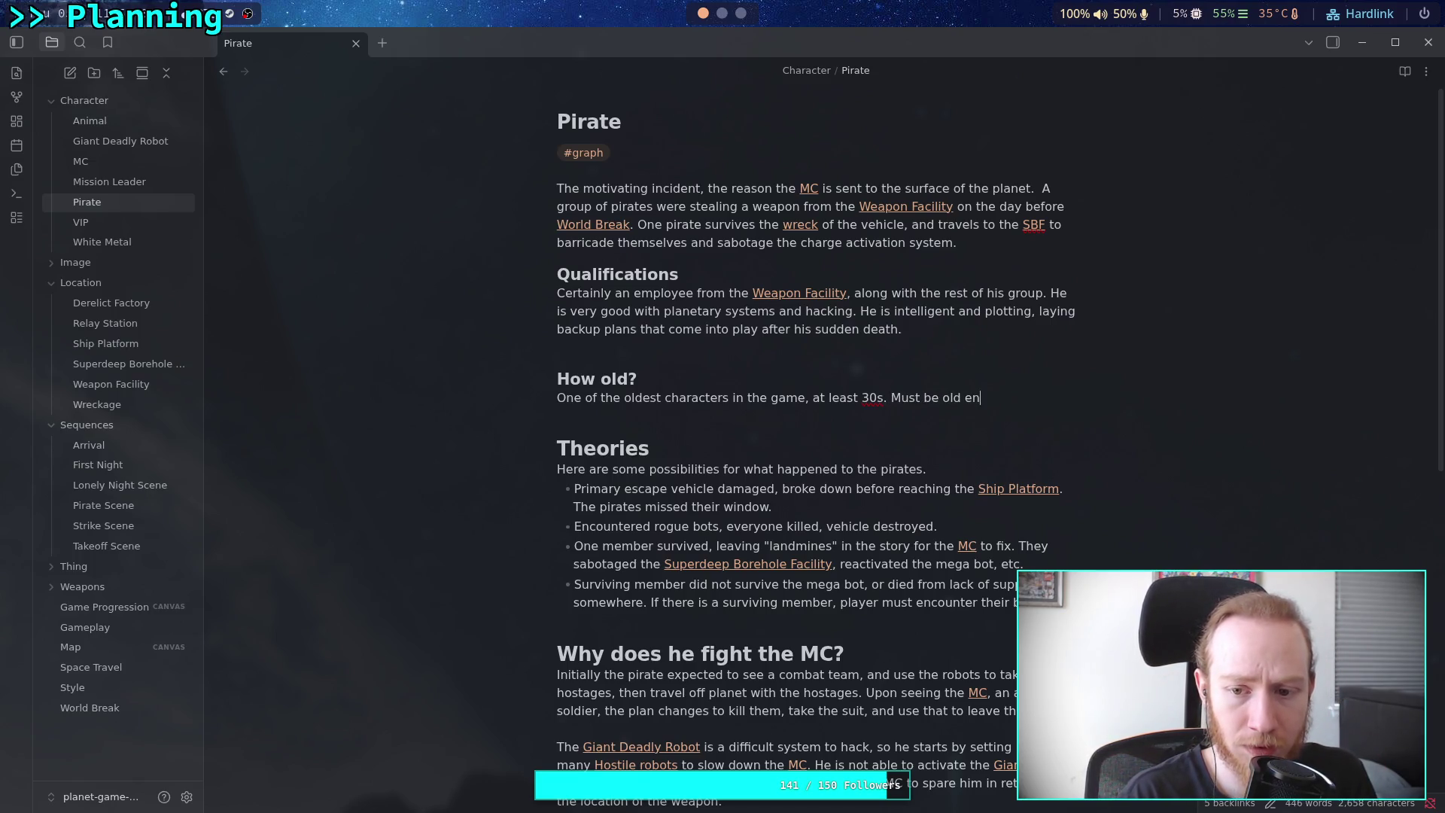
text(ough to )
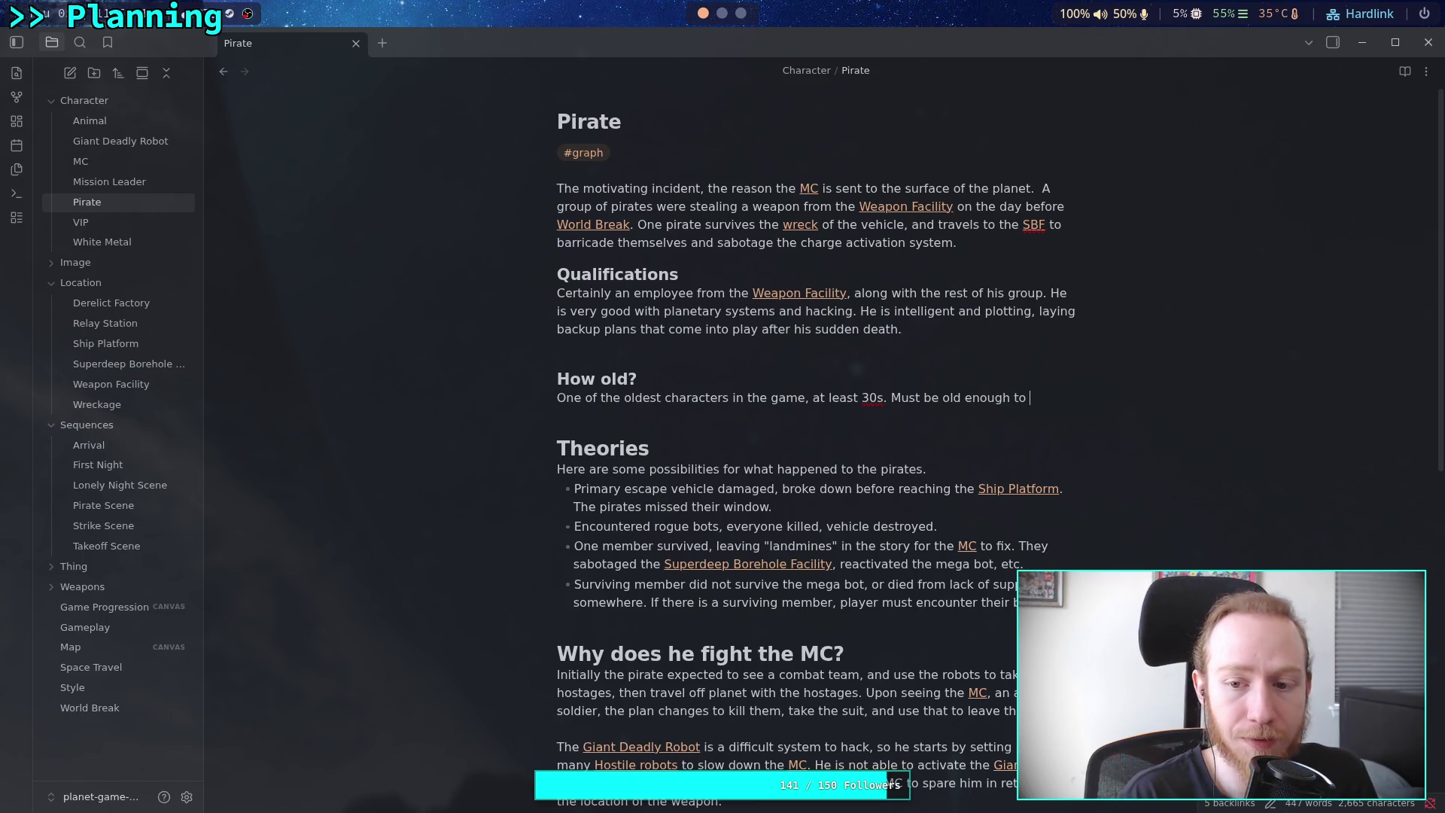
text(kn)
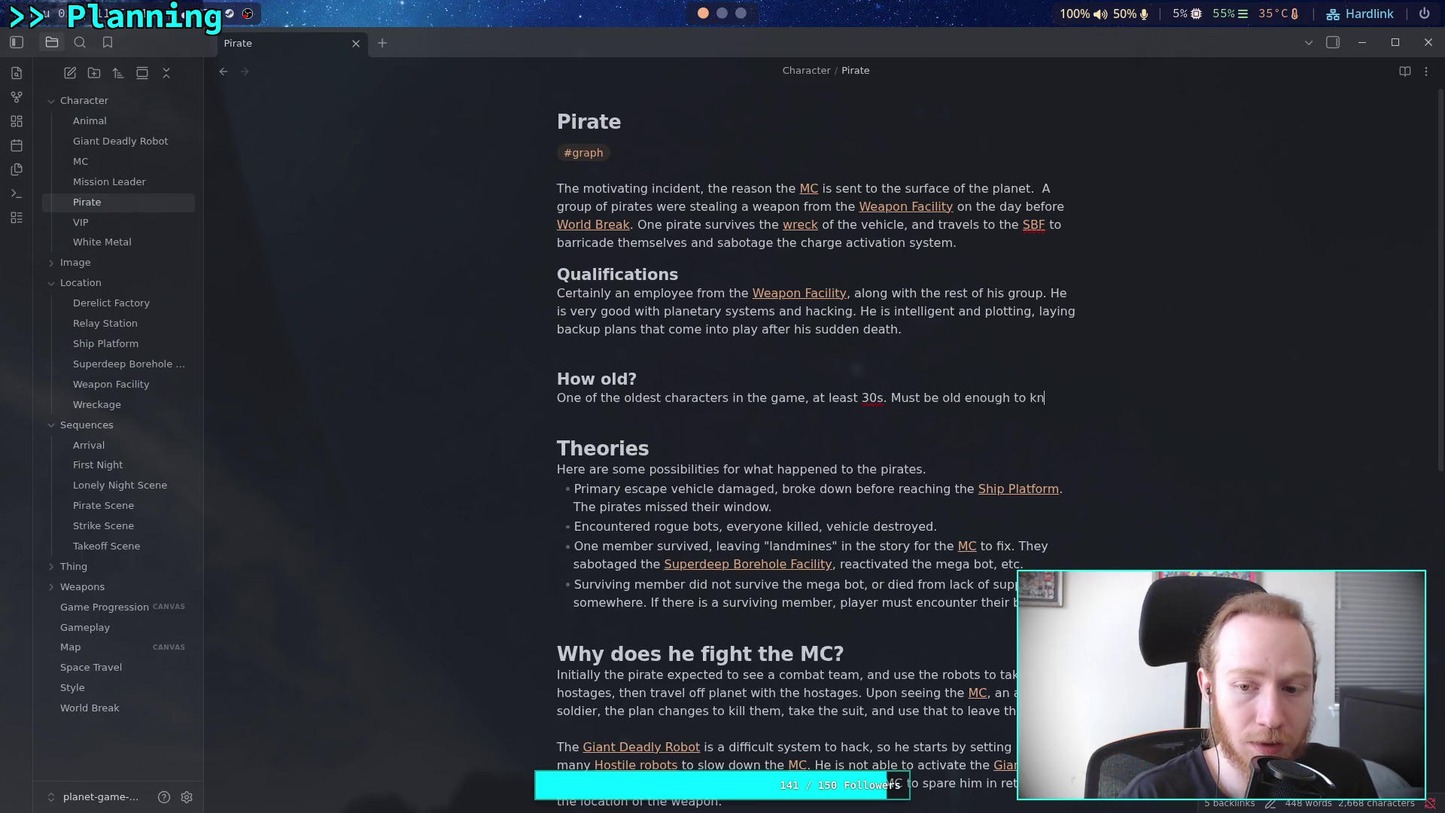
key(BackSpace)
key(BackSpace)
text(be trust)
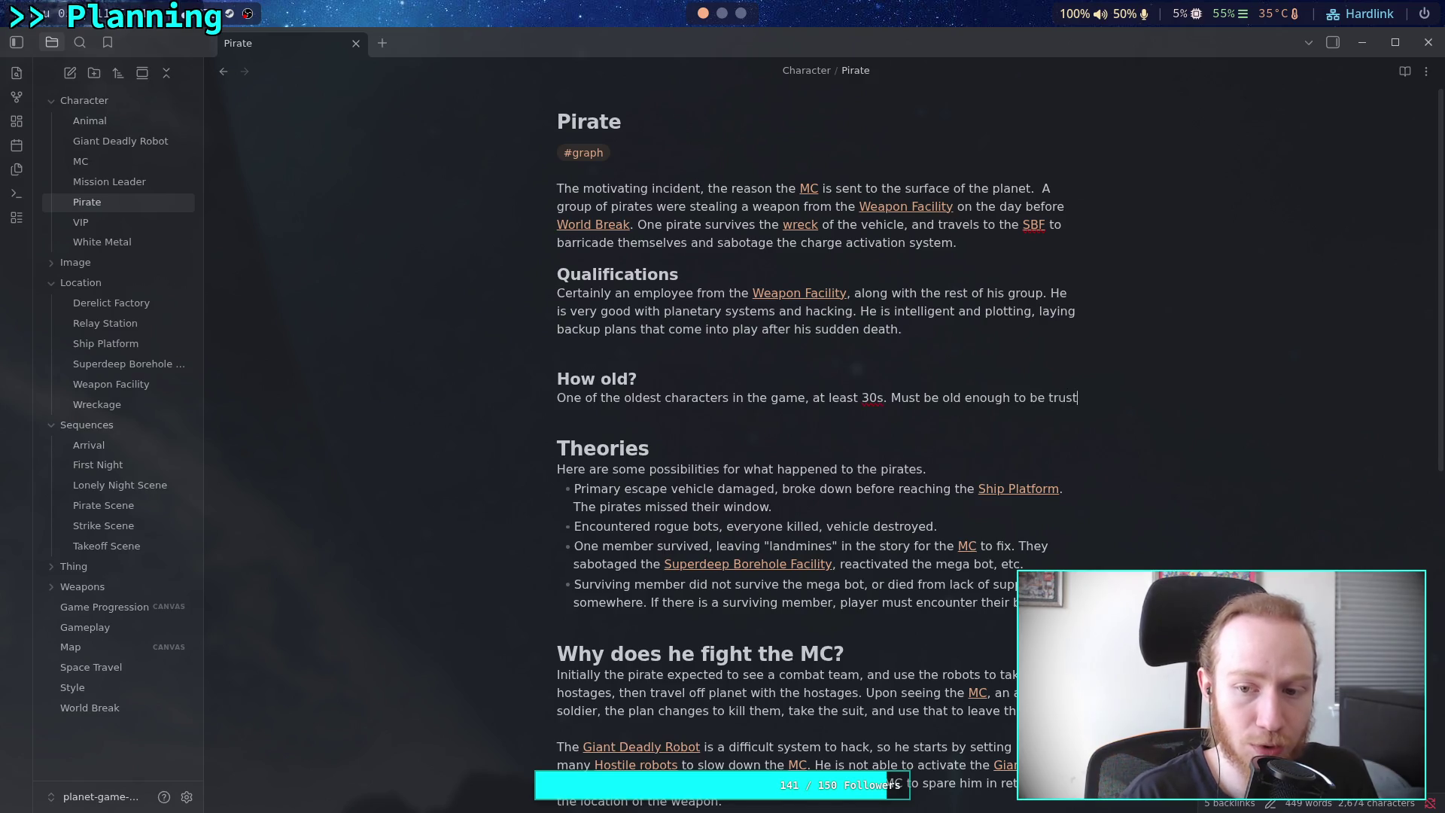
text(ed with information and systems around the )
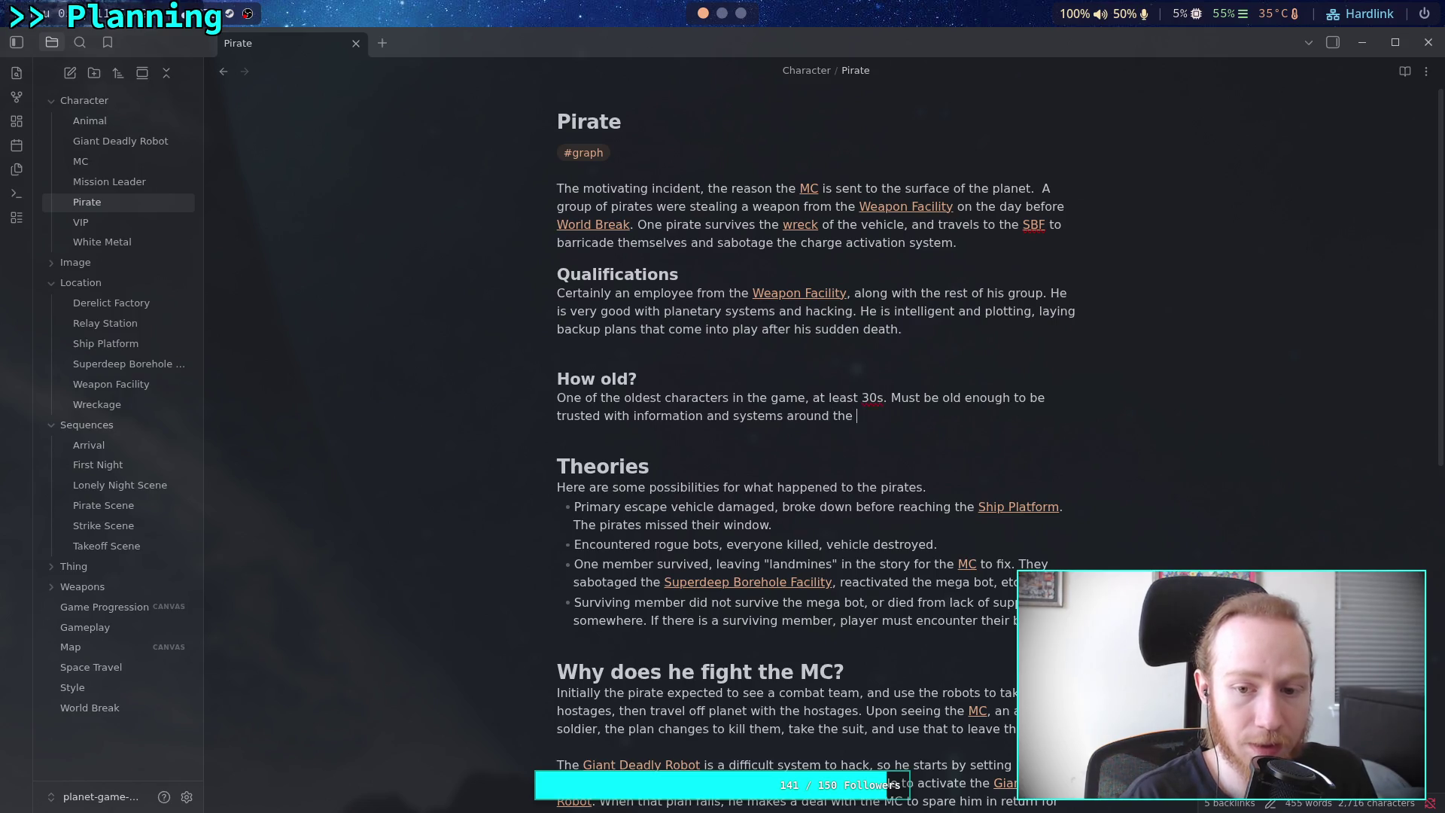
text([[)
text(Ult)
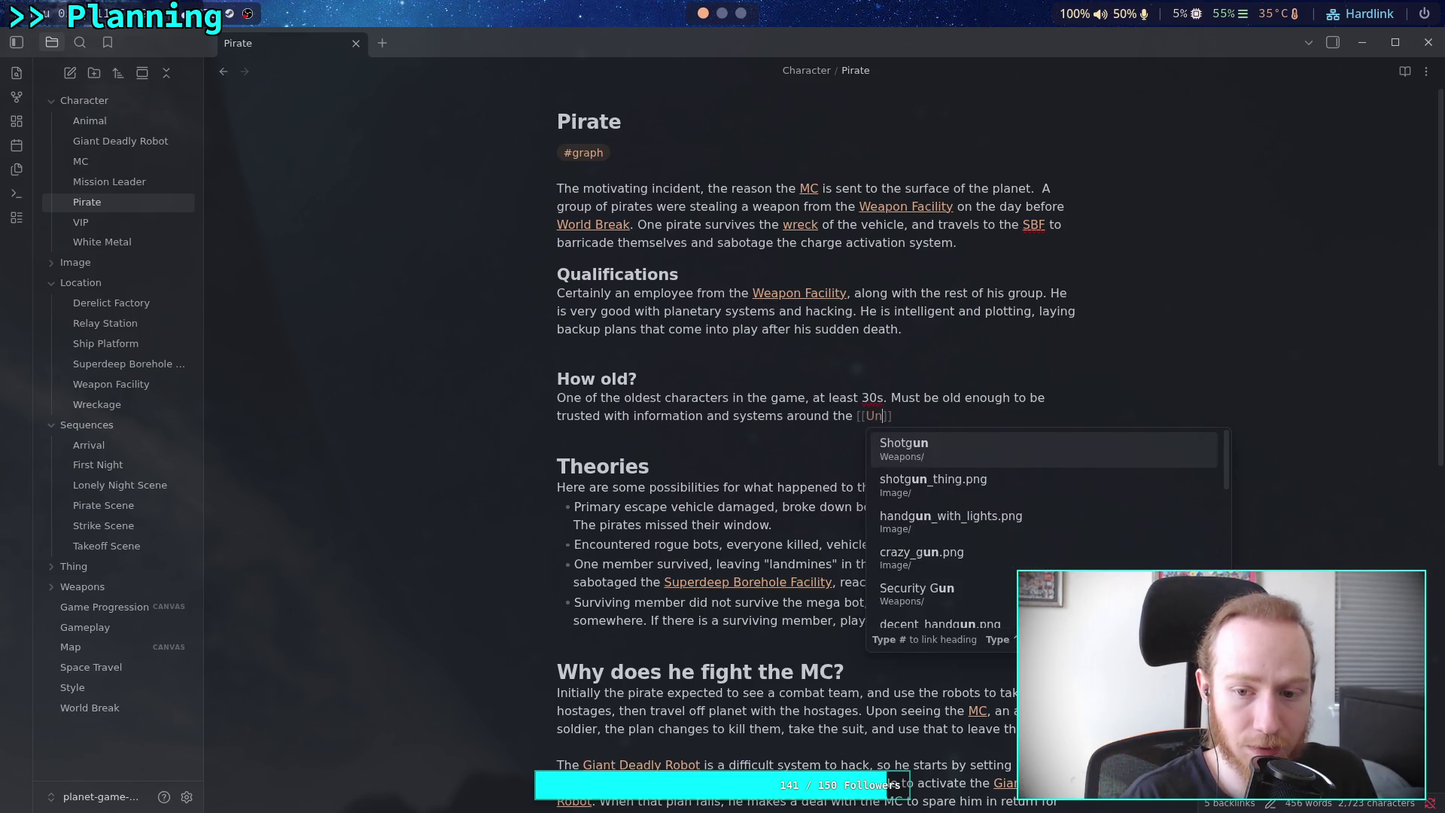
text(ra Weapo)
Finish the age sentence with the Ultra Weapon link and 'not have realized long-term security with the company.'
key(Return)
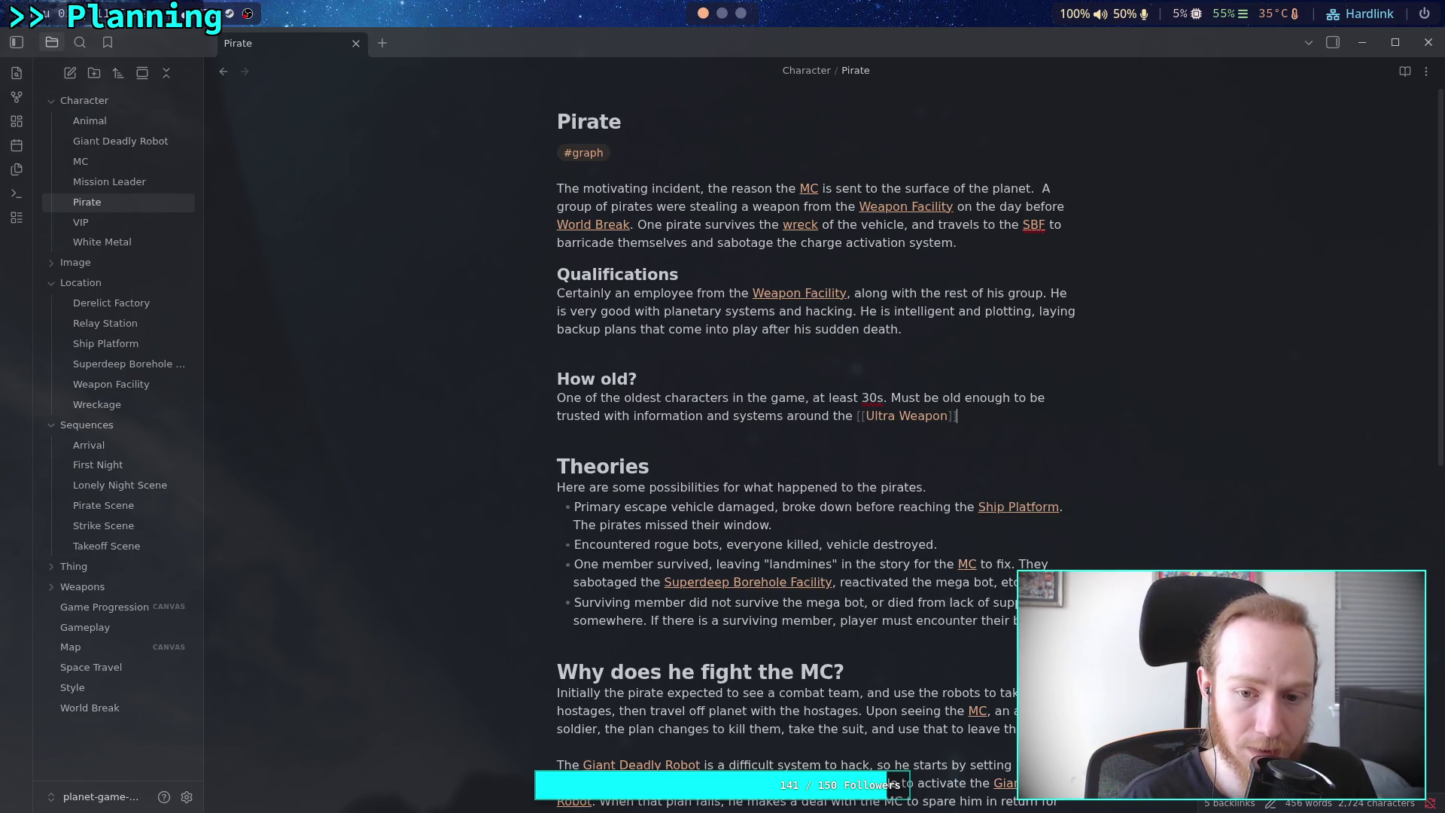
text((possibly ev)
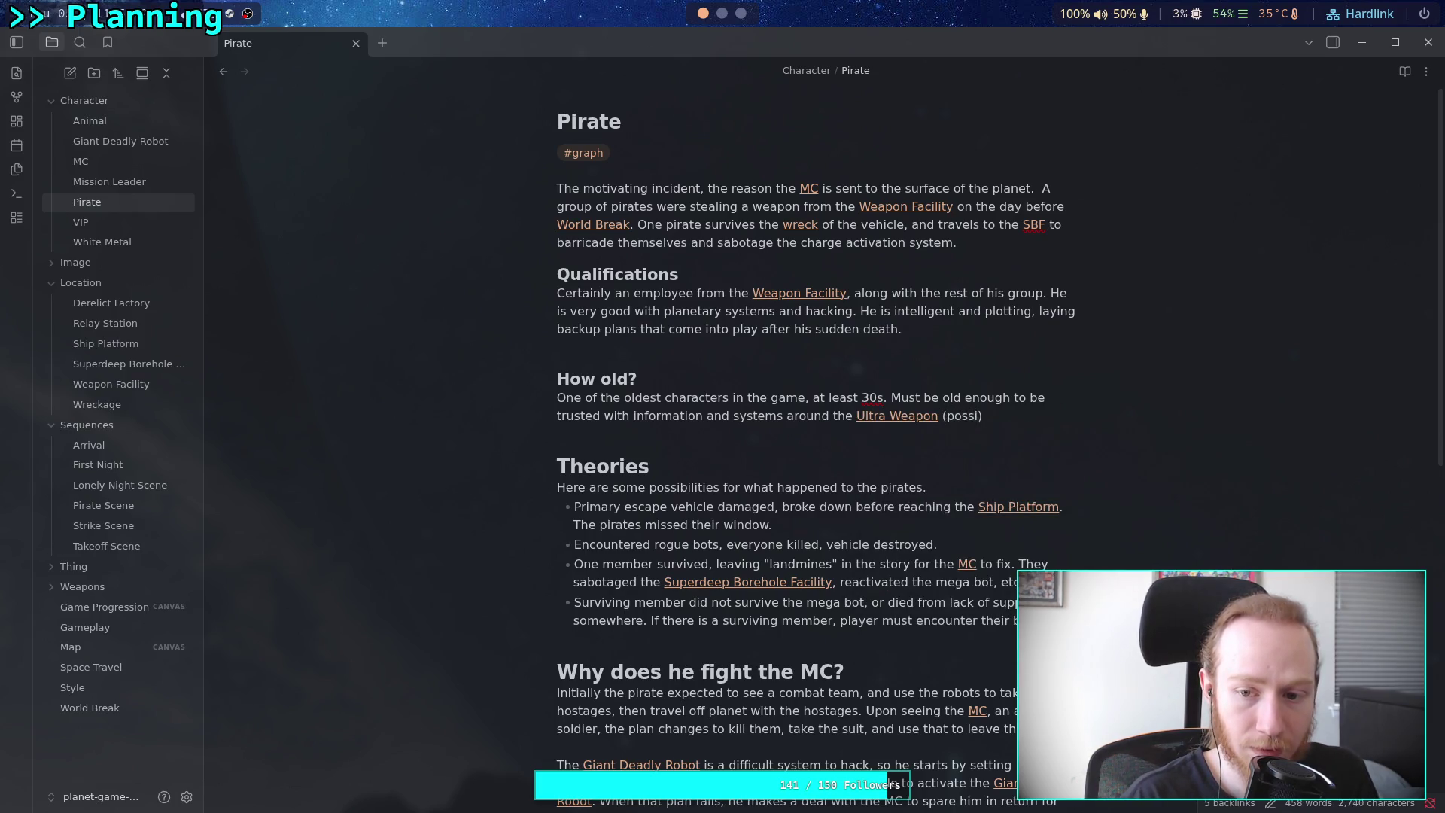
text(en in)
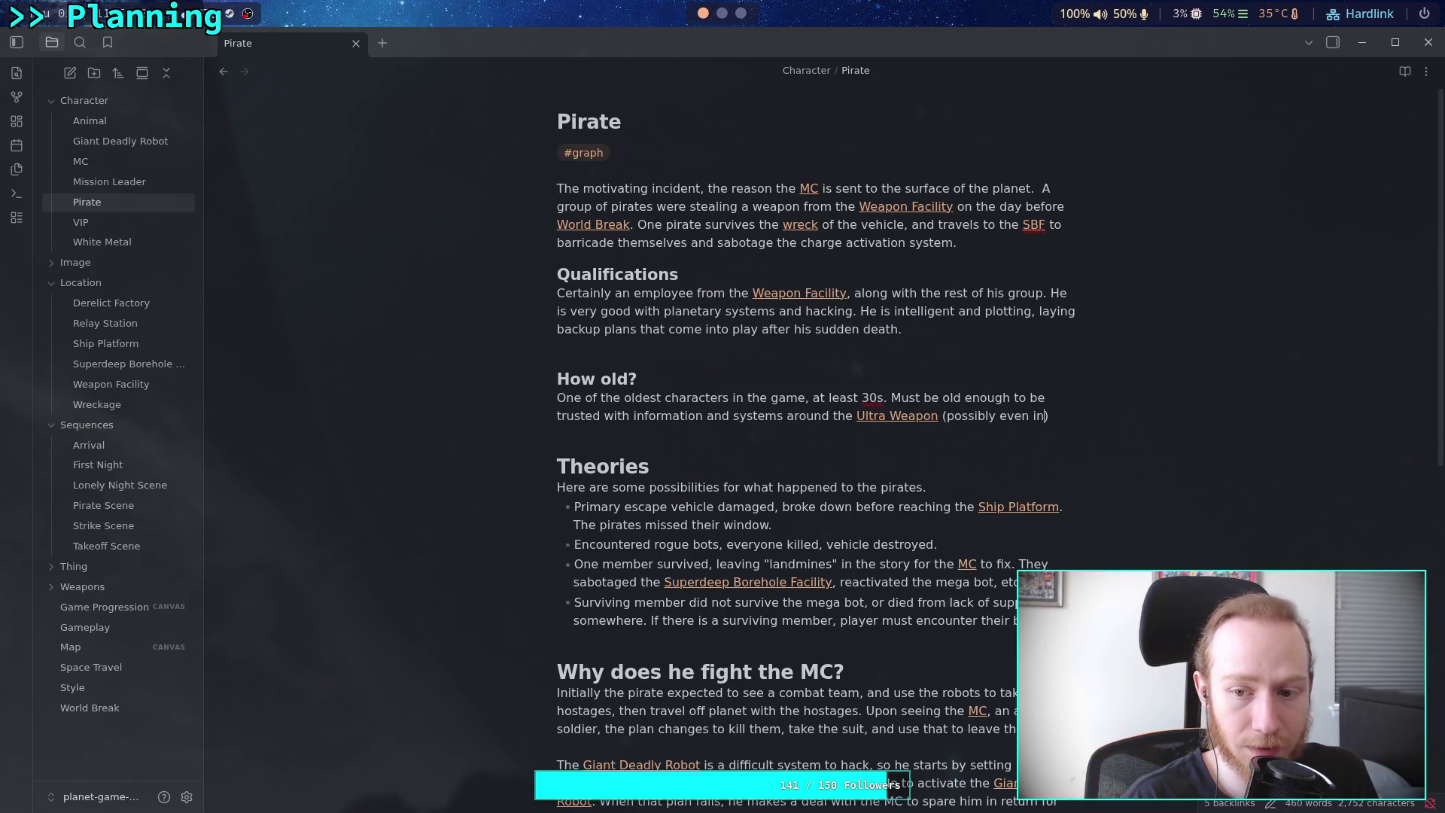
text(volved),)
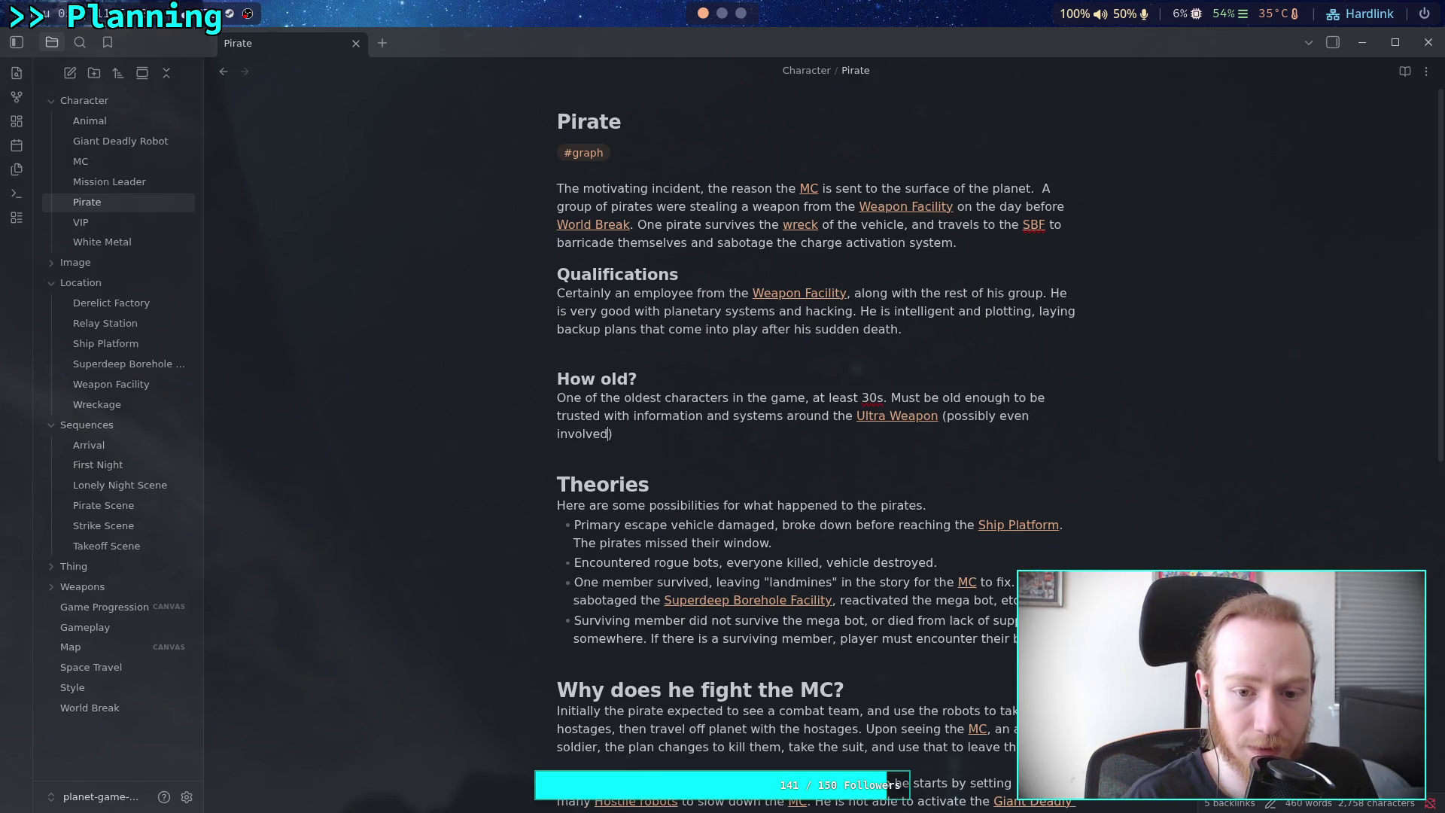
text( but y)
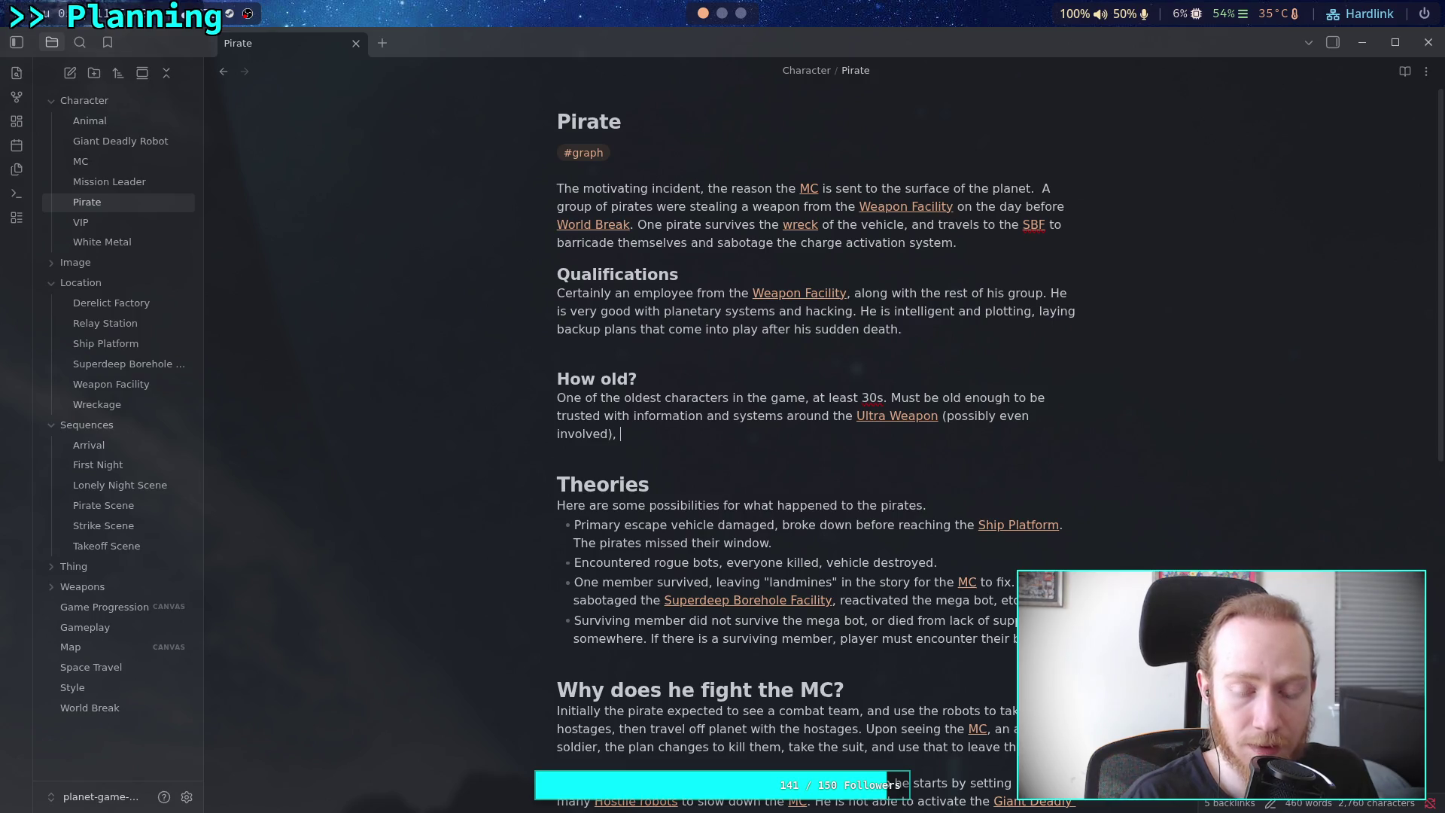
text(oun)
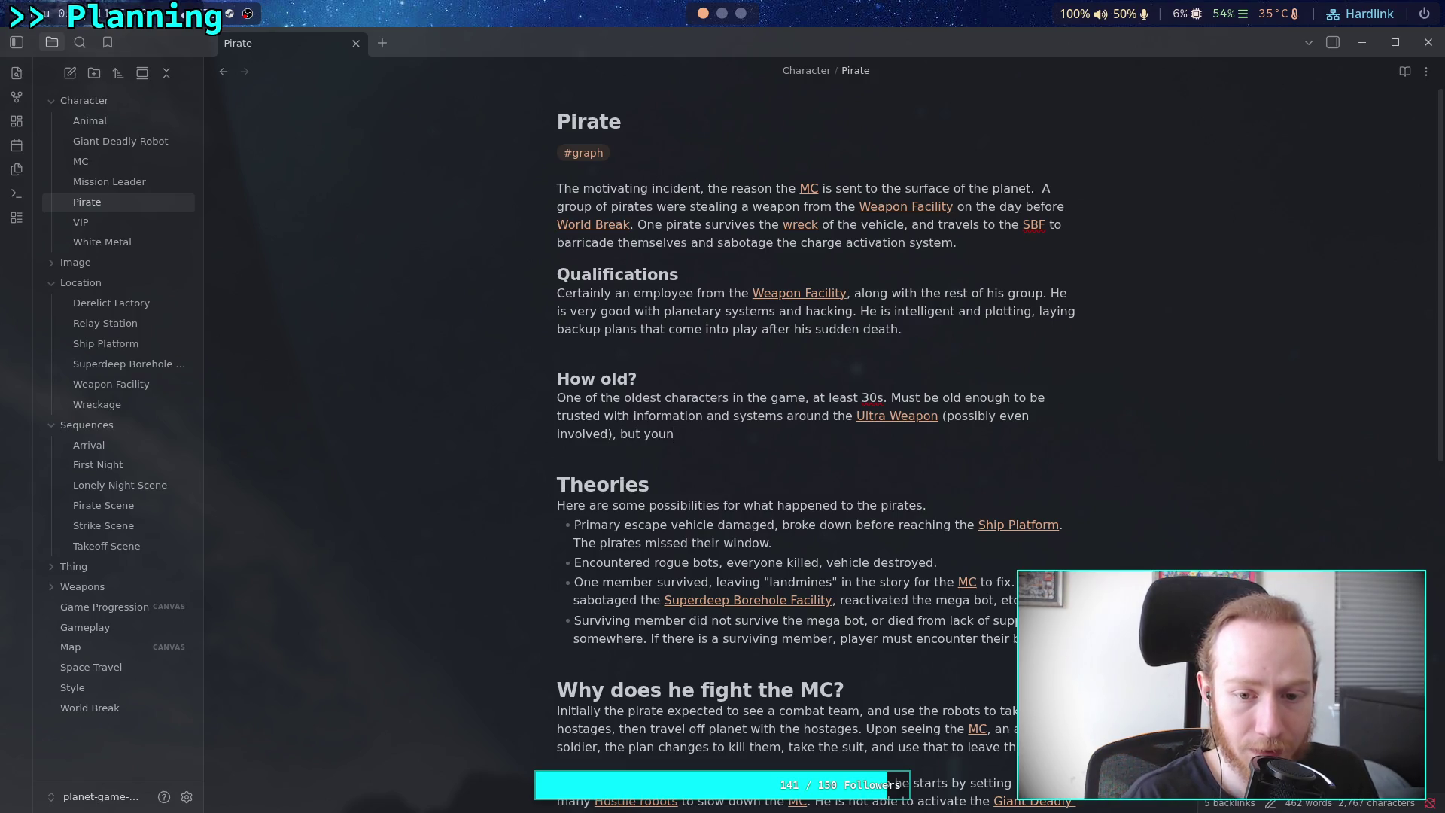
text(g enough to)
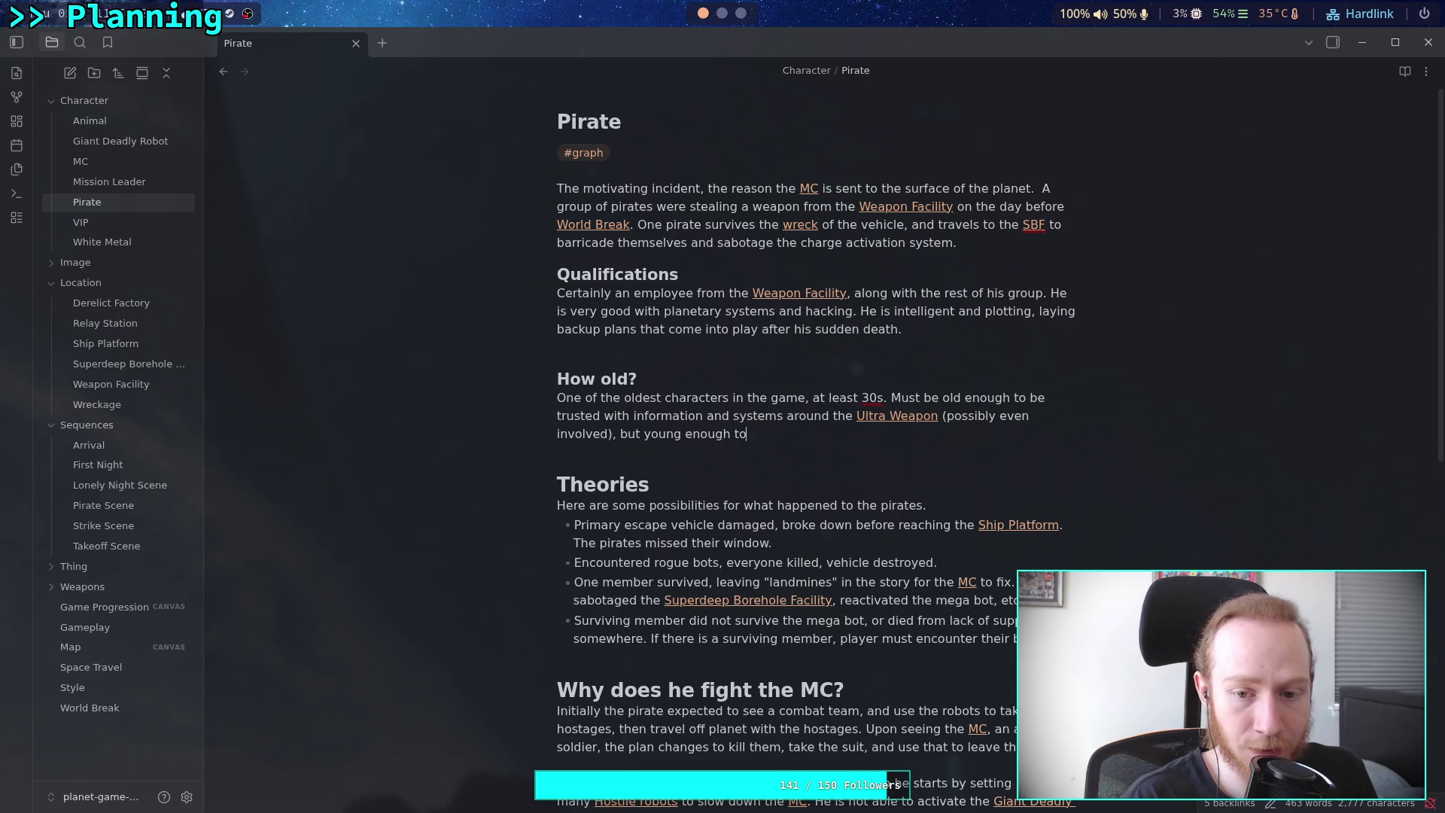
text( have )
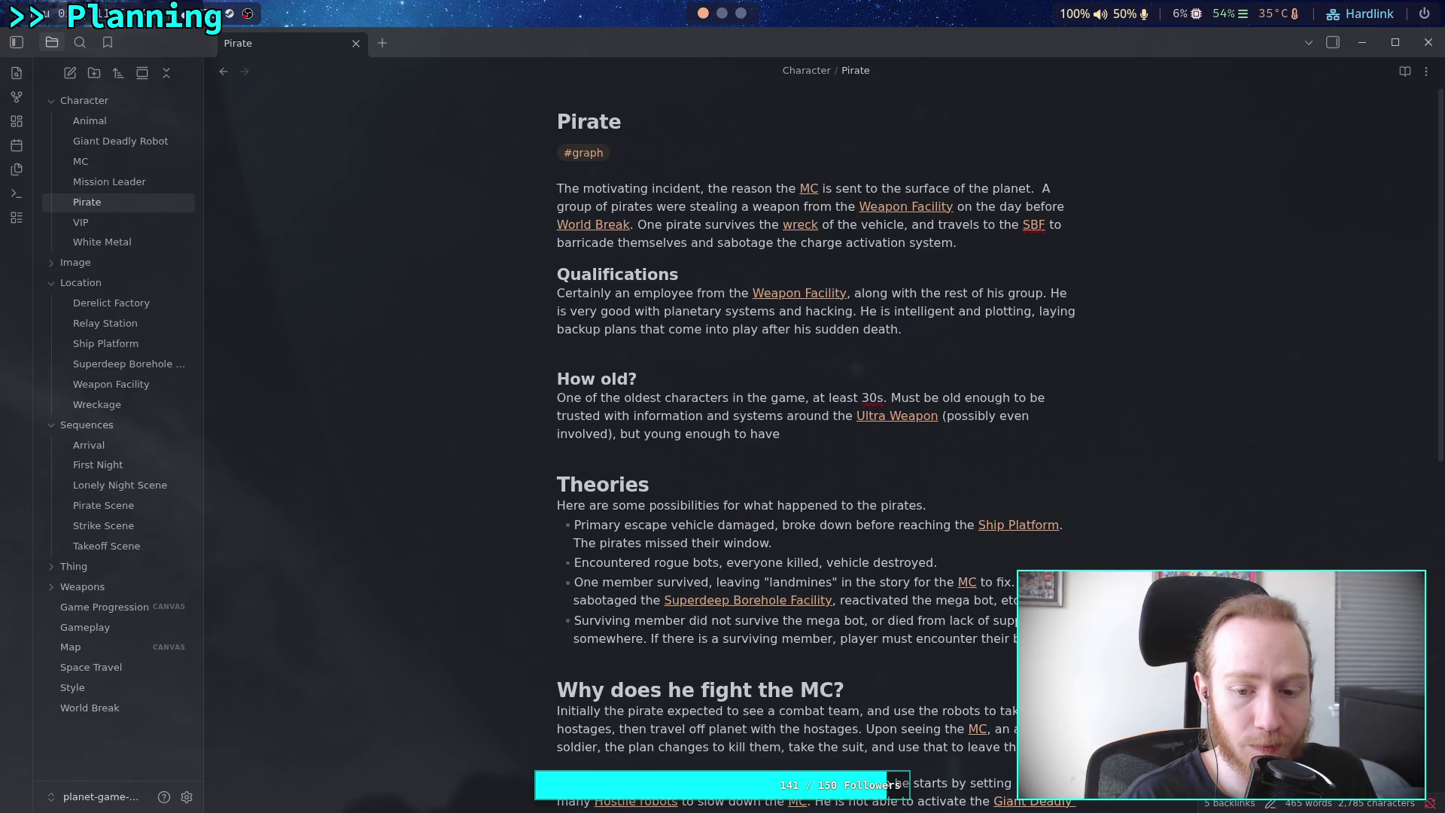
text(lo)
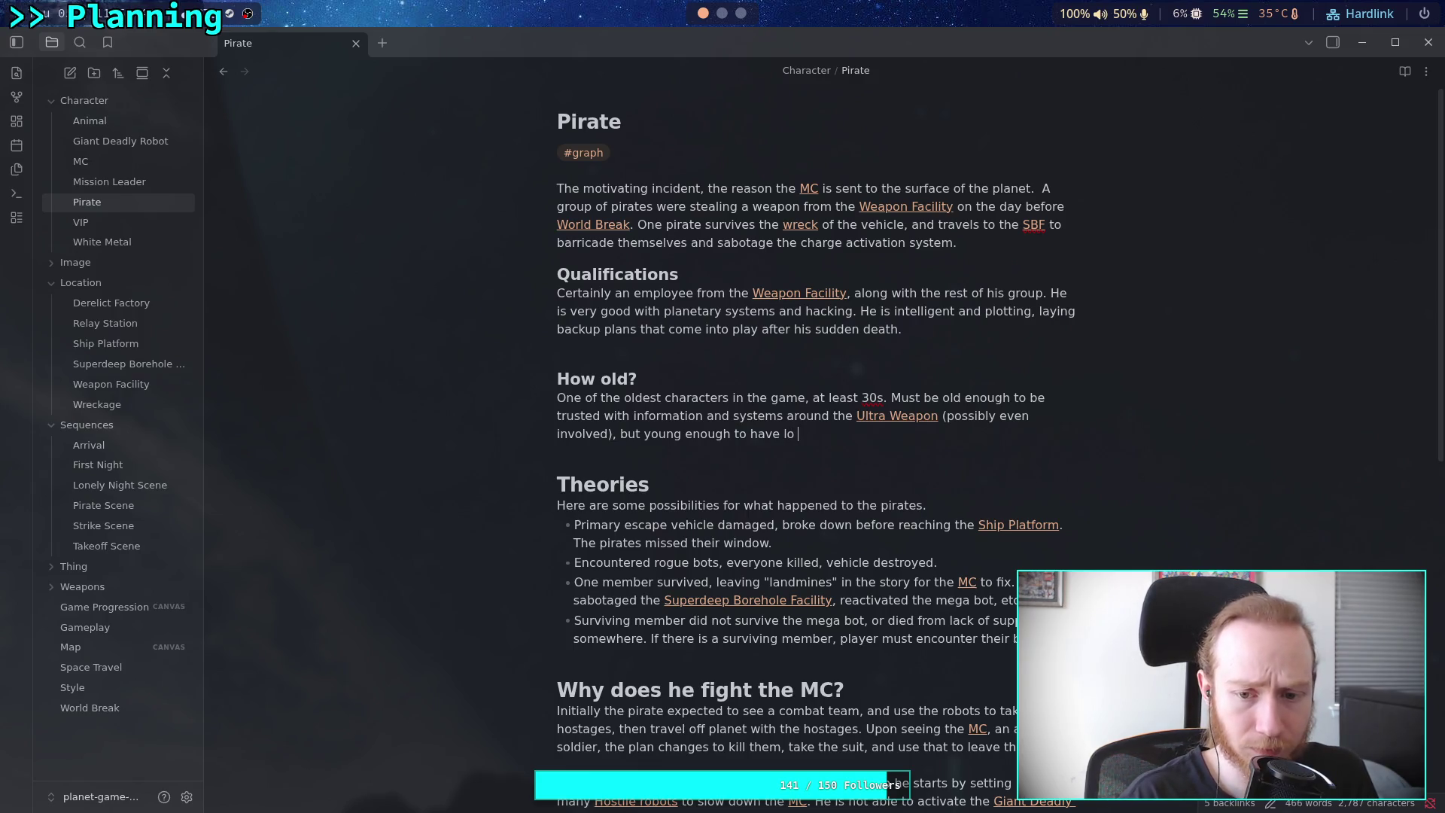
text(w fut)
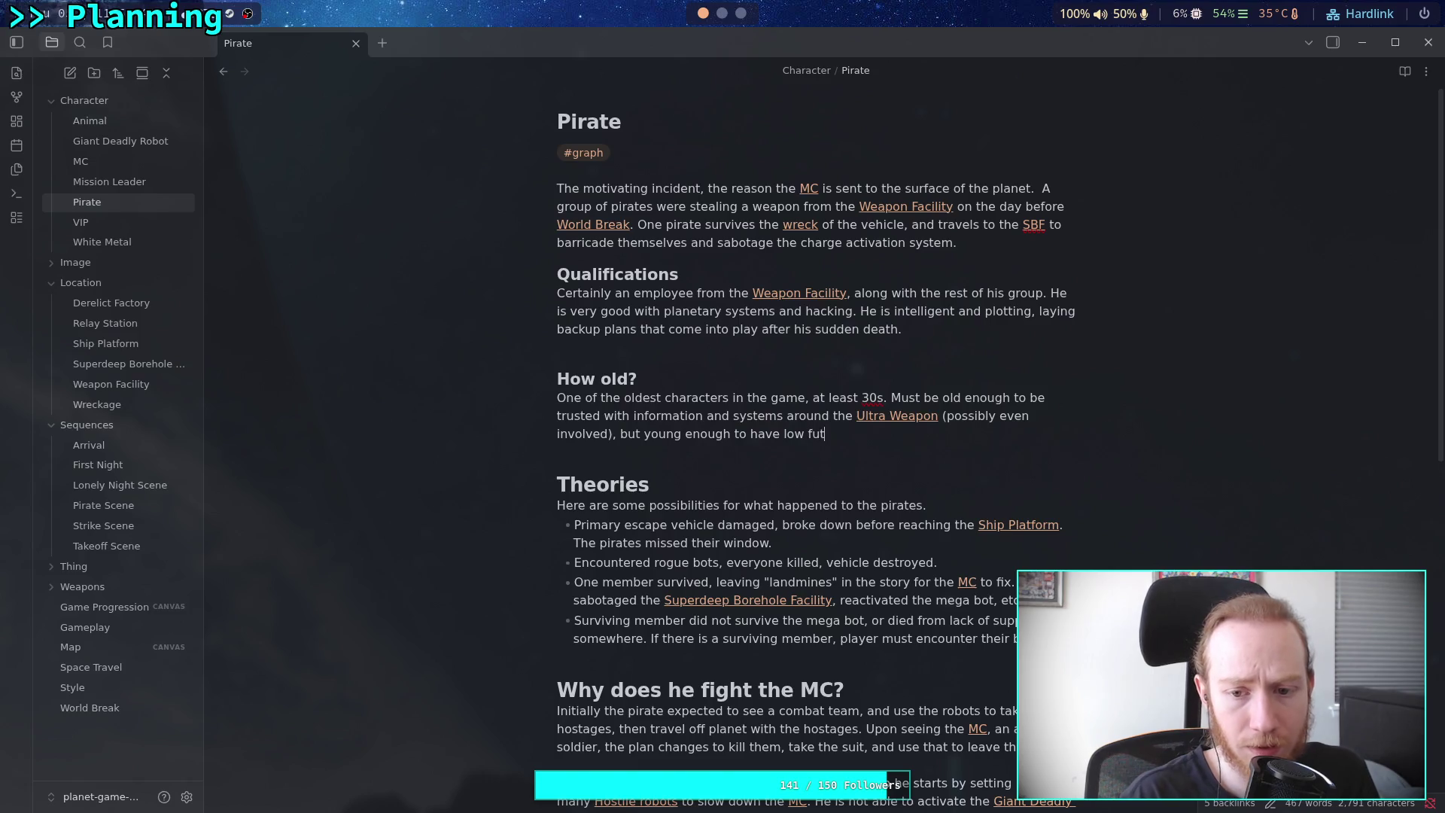
text(ure pros)
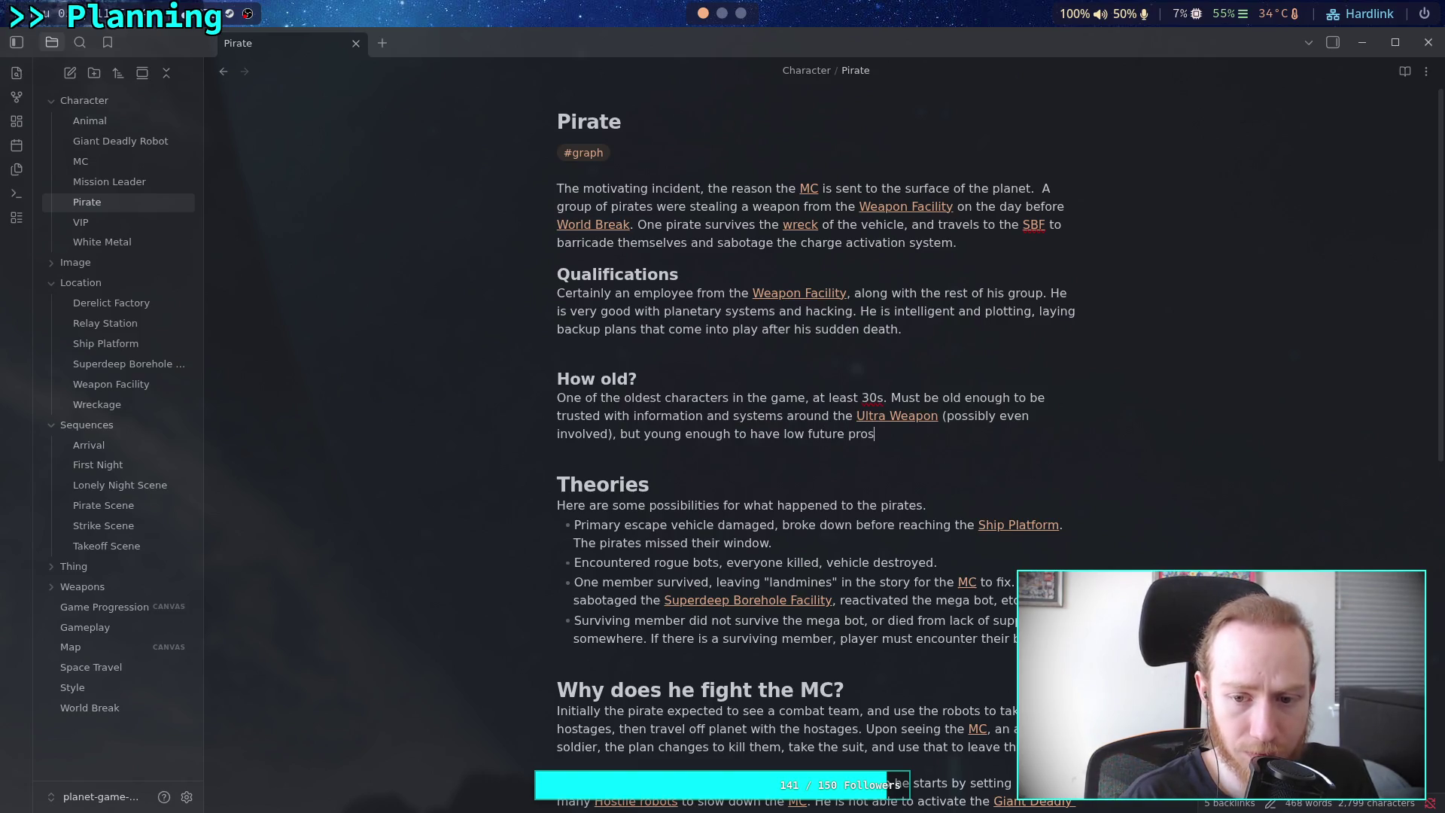
text(pects )
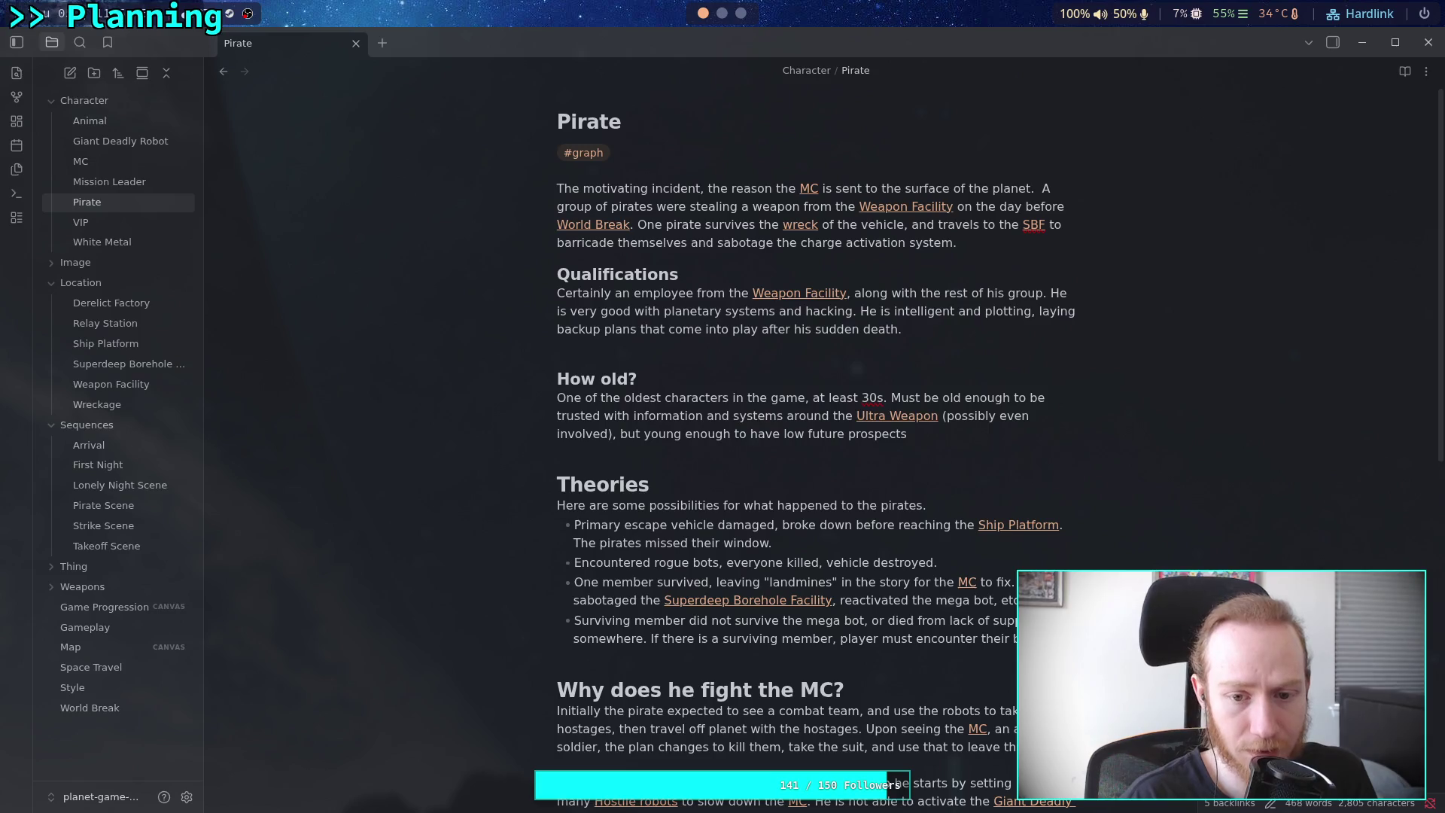
text(with the com)
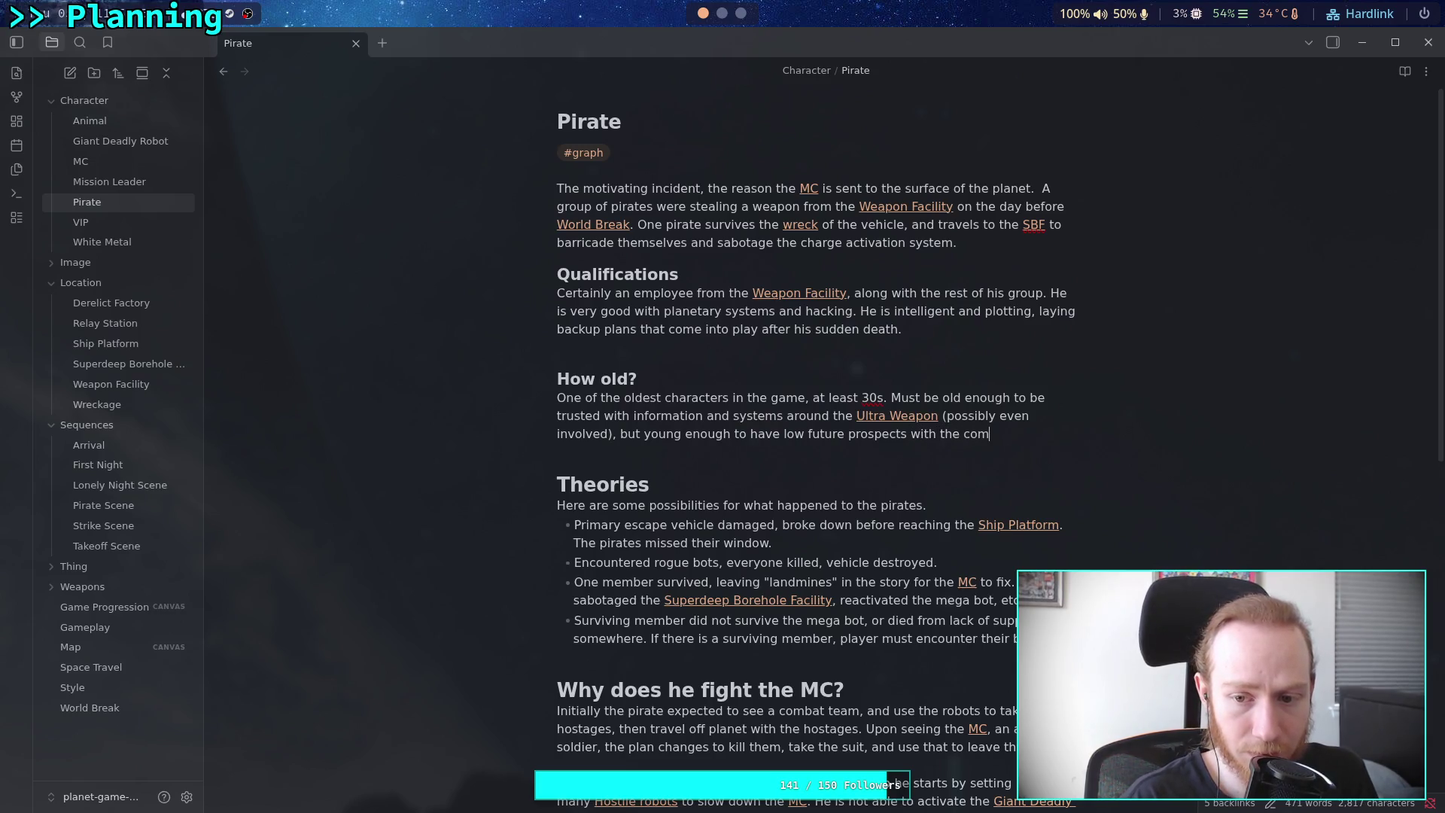
text(pany)
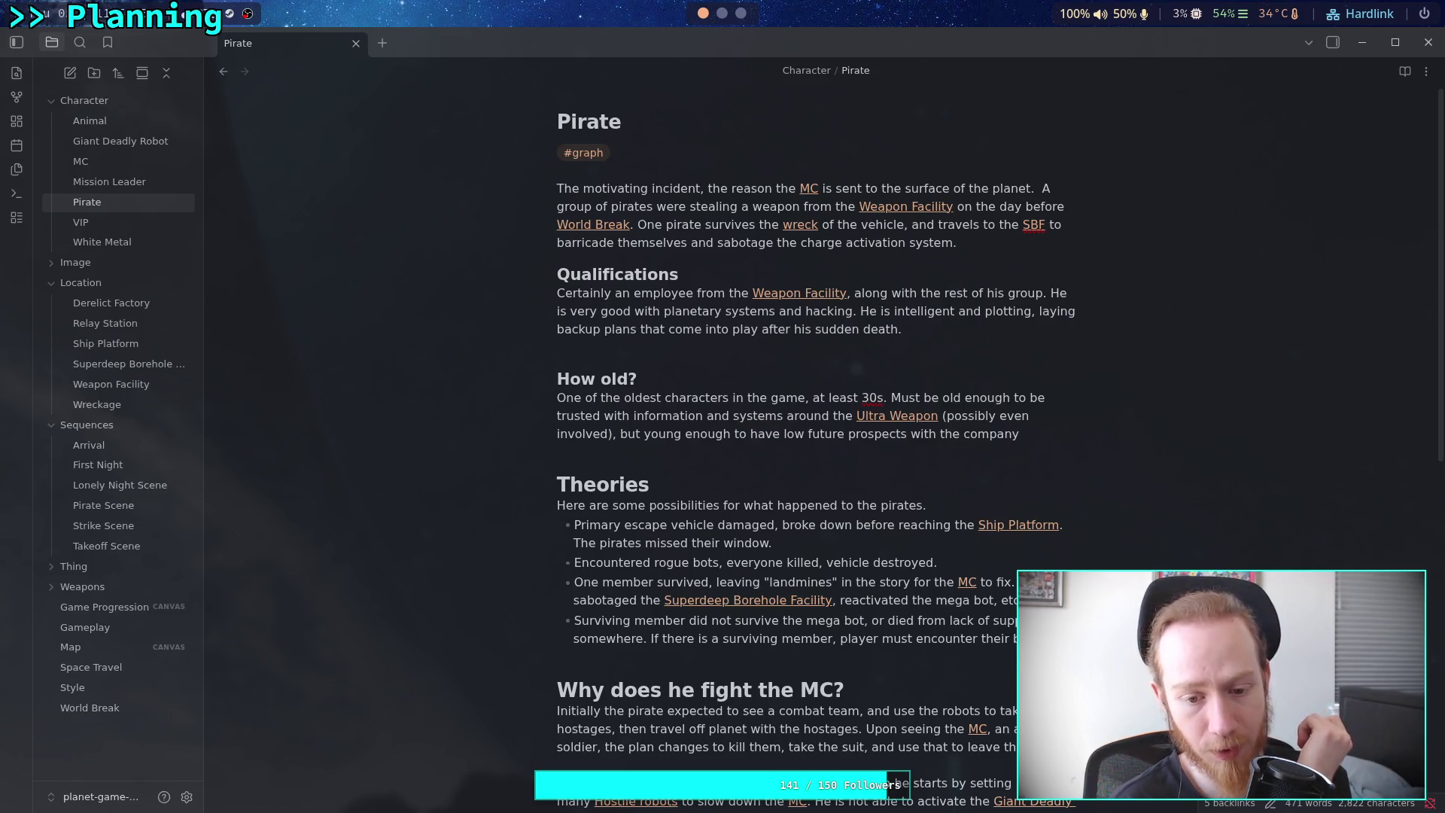
key(BackSpace)
key(BackSpace)
key(BackSpace)
key(BackSpace)
key(BackSpace)
key(BackSpace)
key(BackSpace)
key(BackSpace)
key(BackSpace)
text(not have realized )
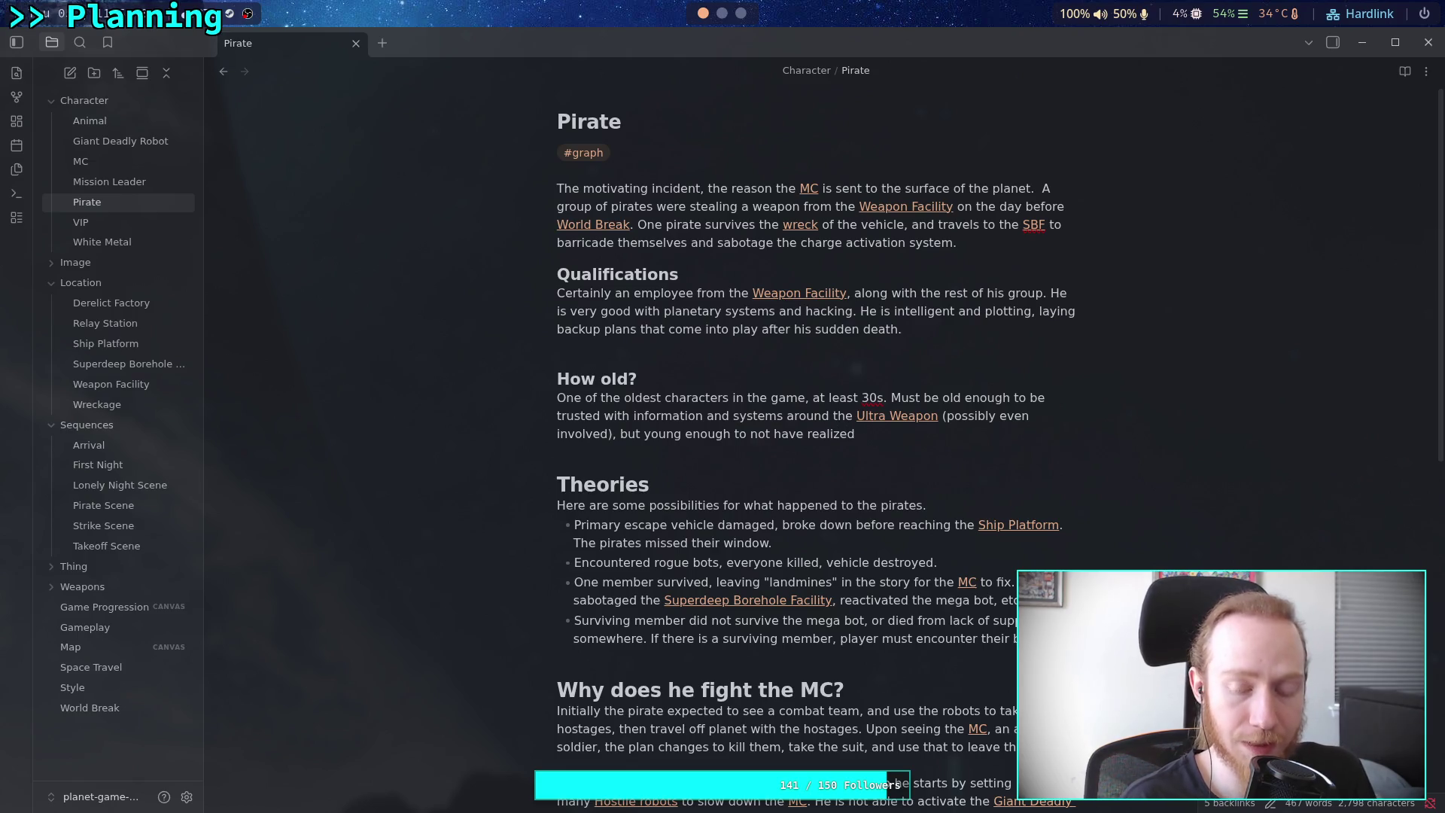
text(long-)
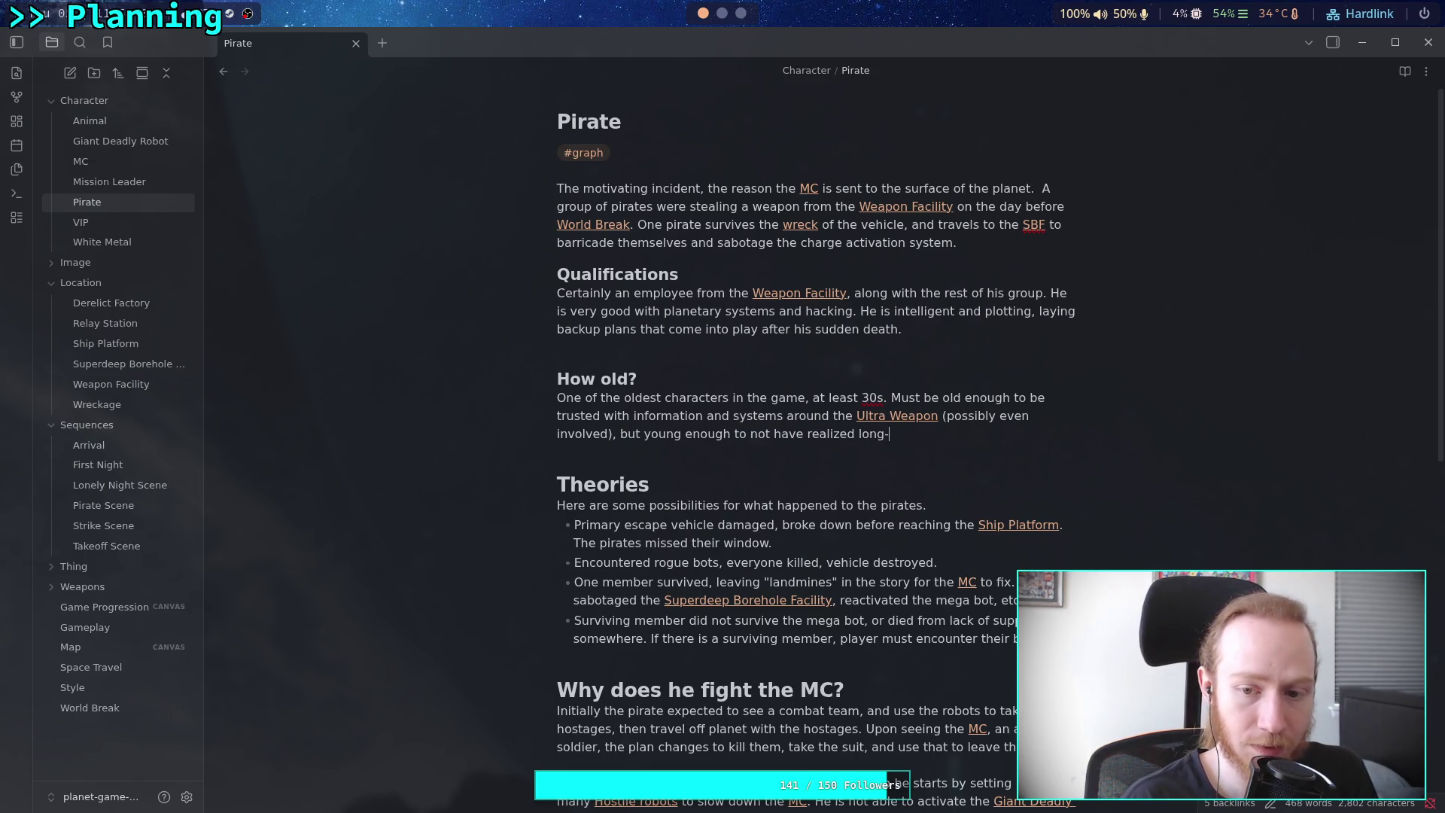
text(term secu)
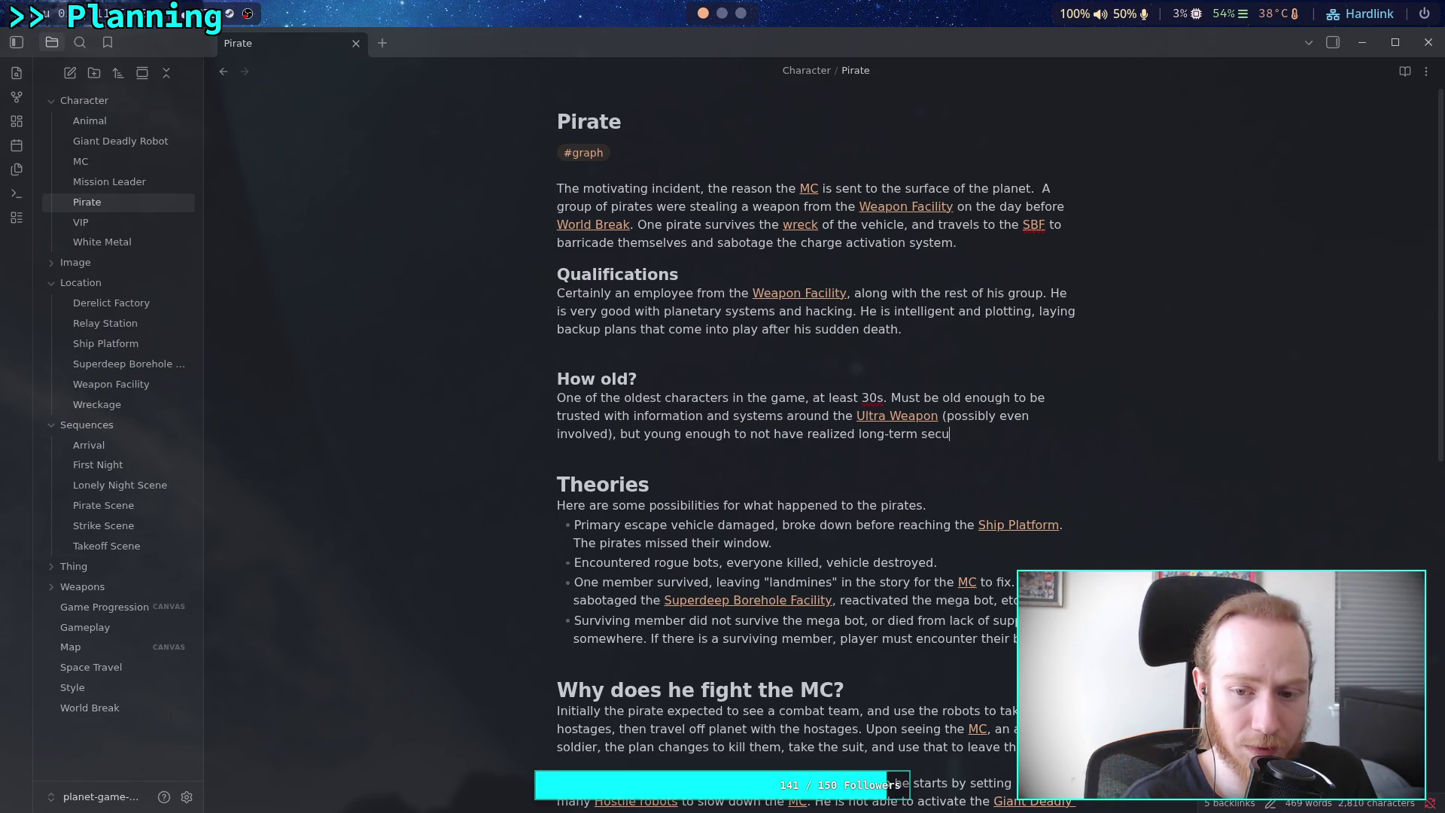
text(rity with the c)
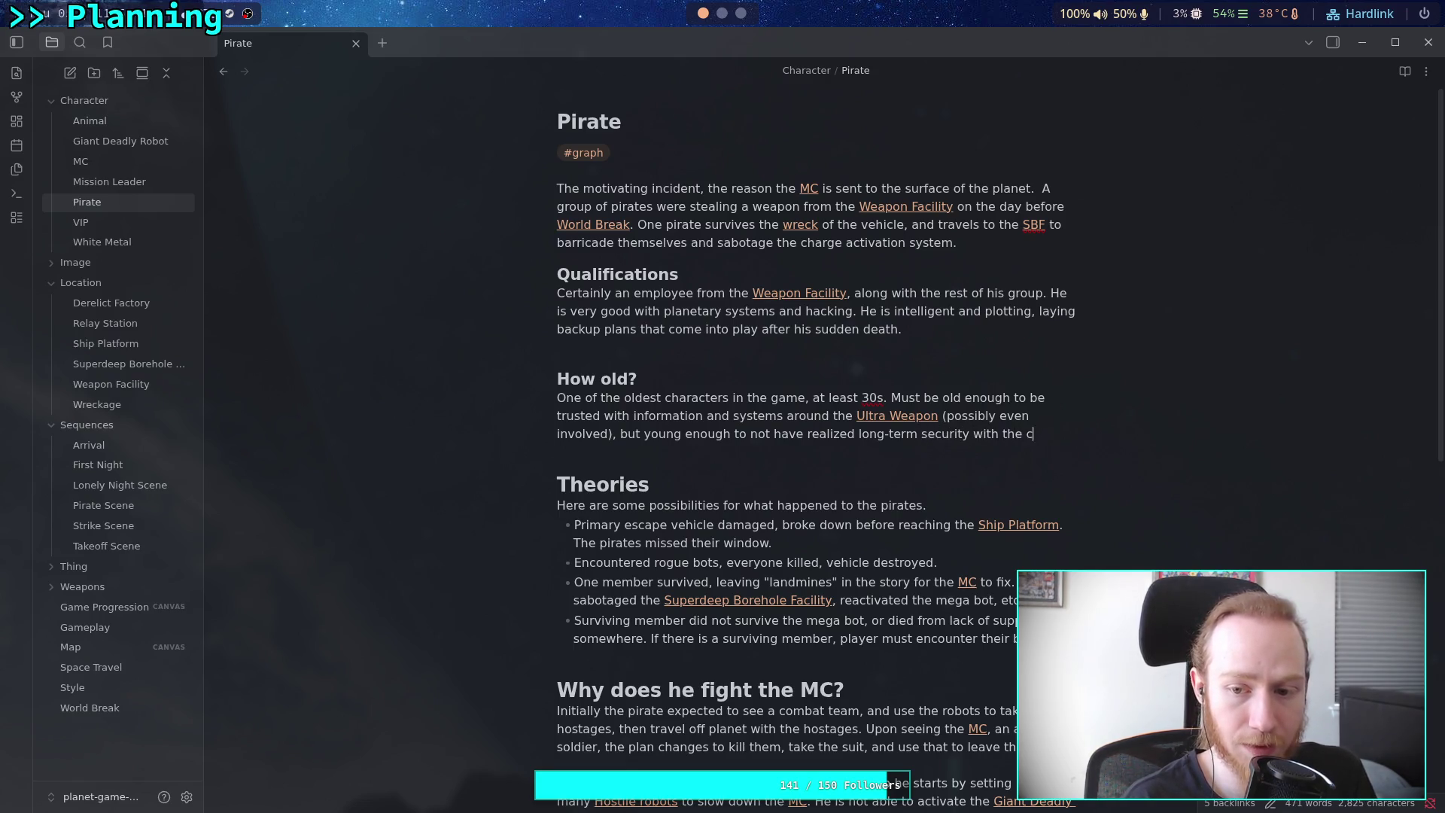
text(ompany.)
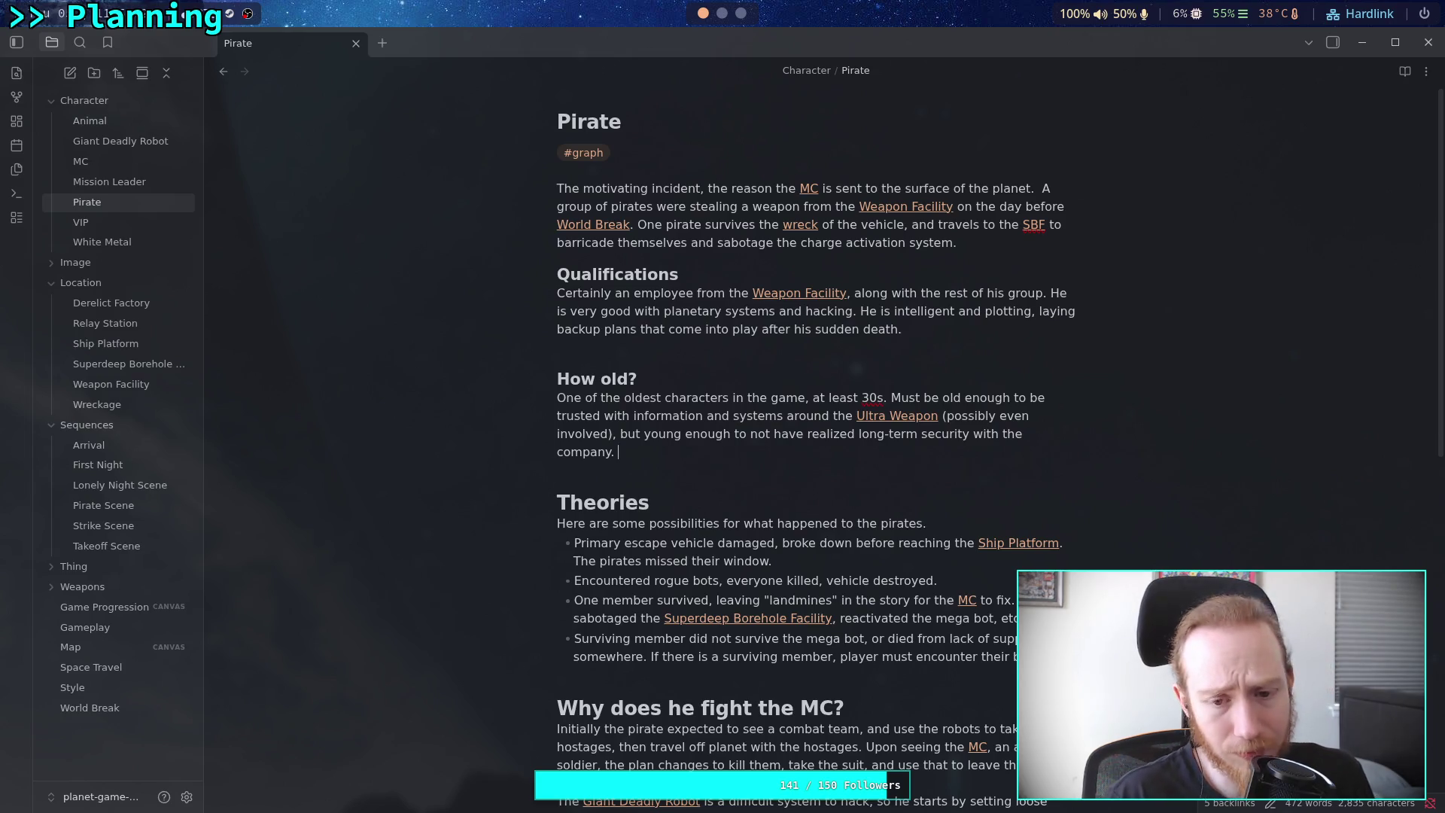
key(BackSpace)
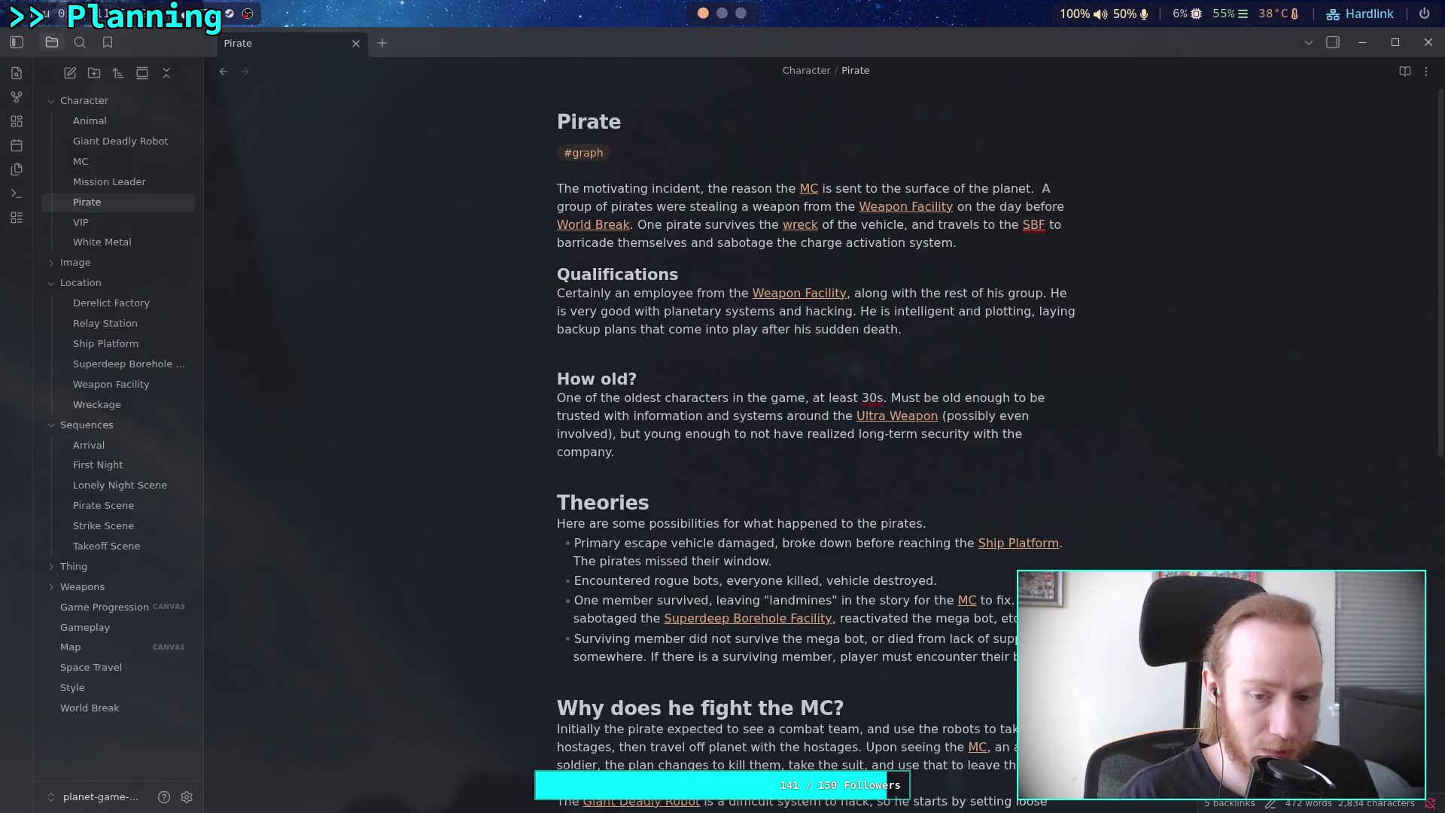
Add a 'Range: 30-39.' line below the Pirate's age description
key(Return)
text(Range: )
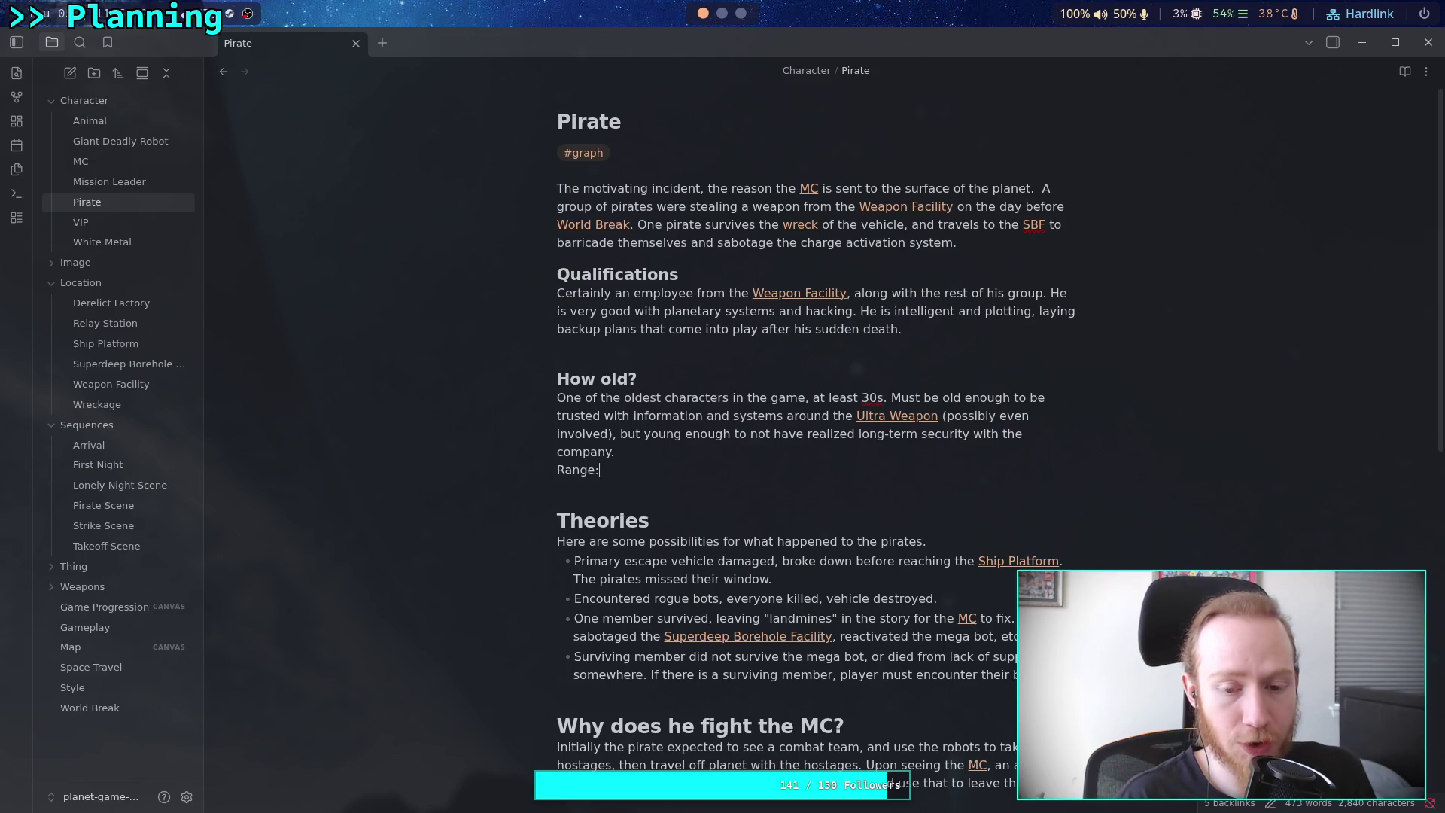
text(30-)
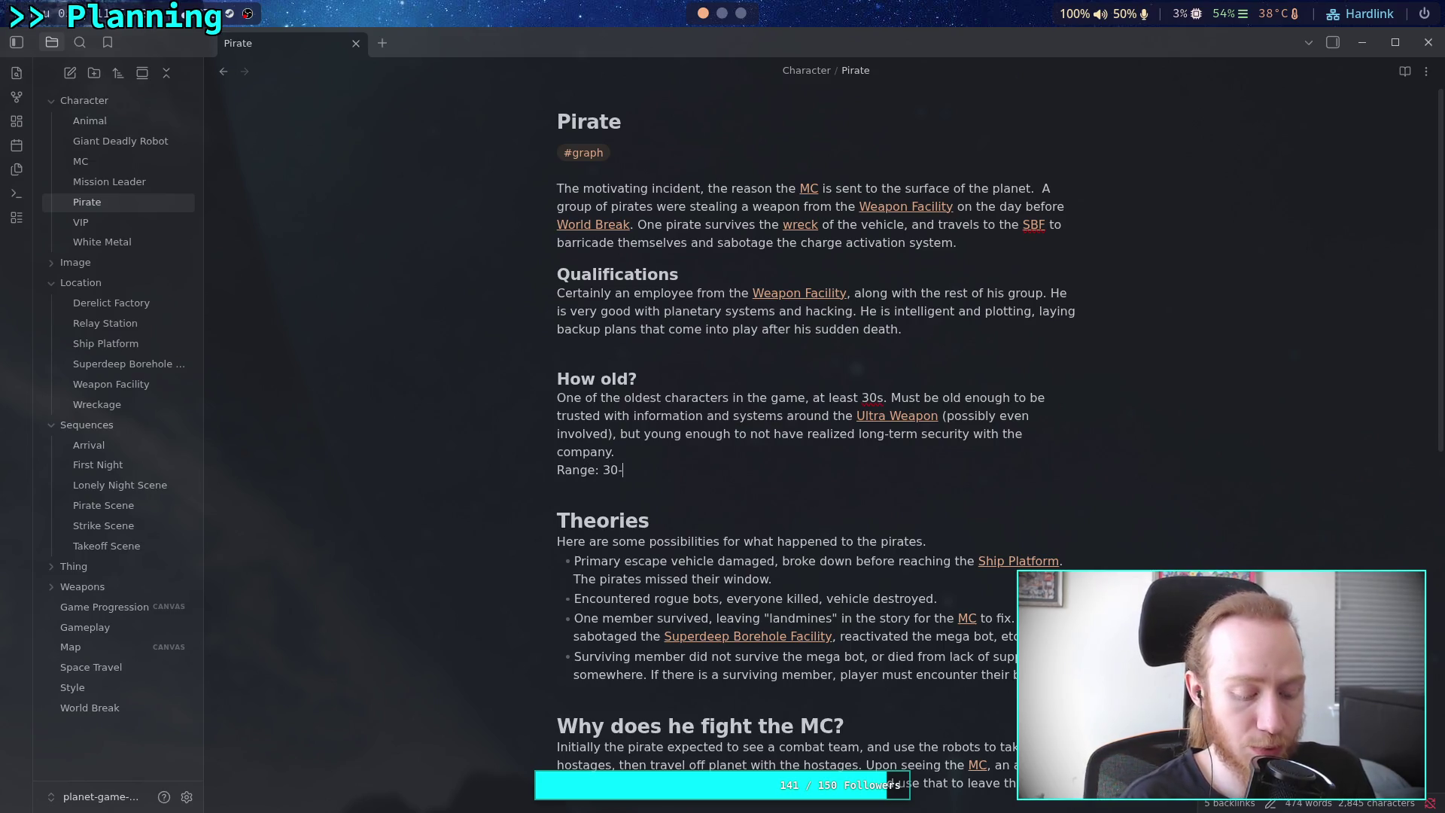
text(39)
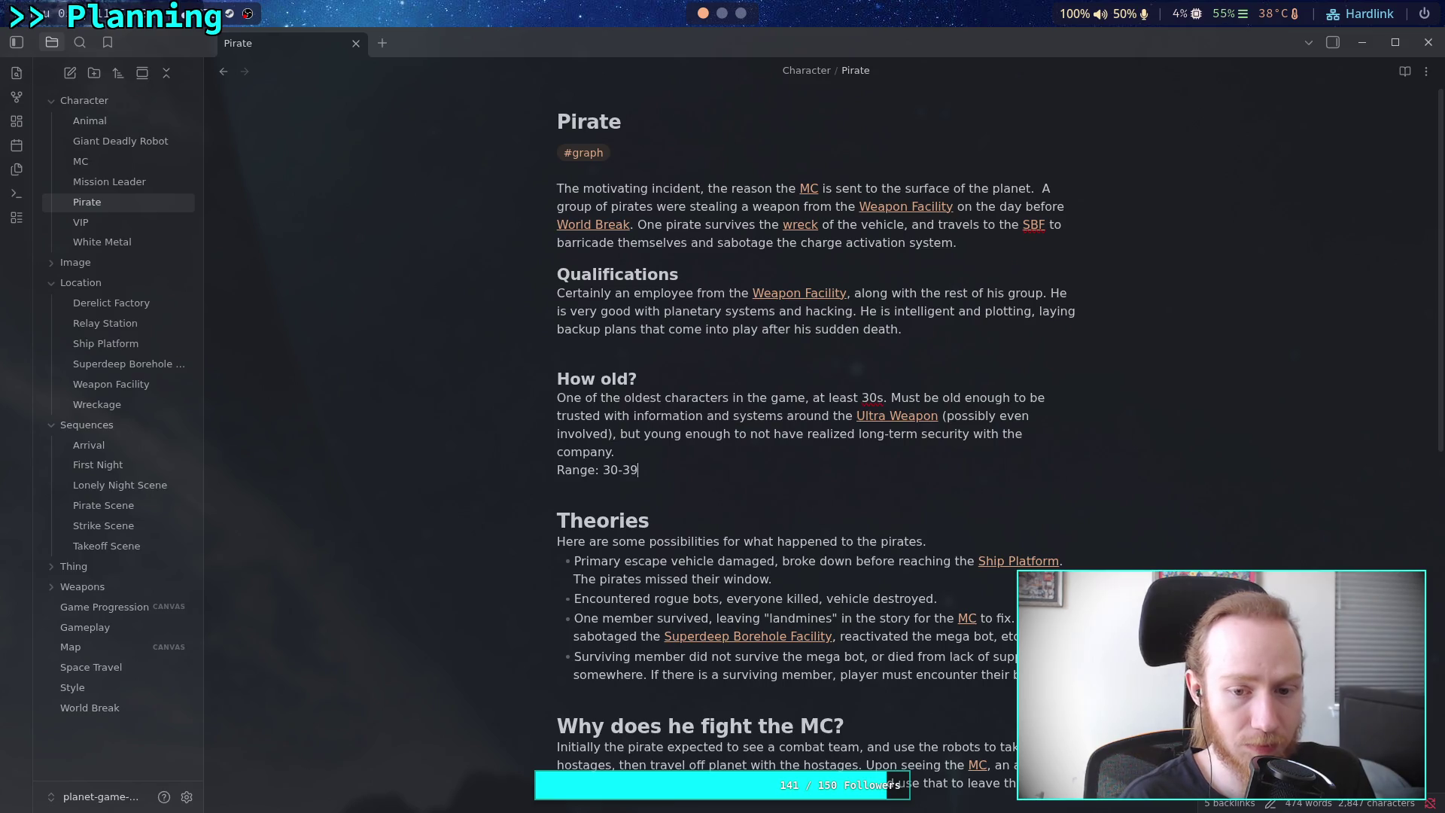
text(.)
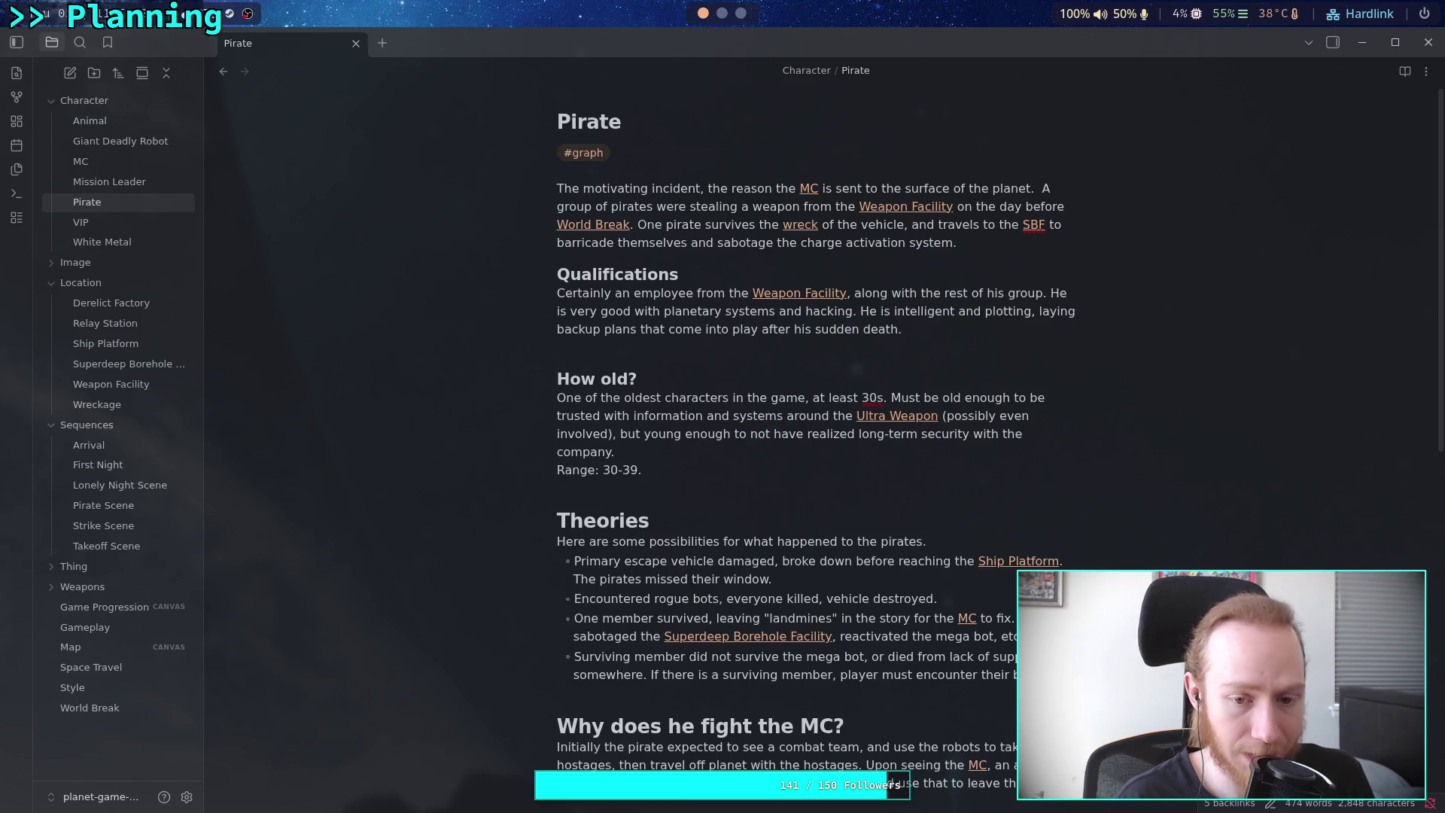
click(831, 490)
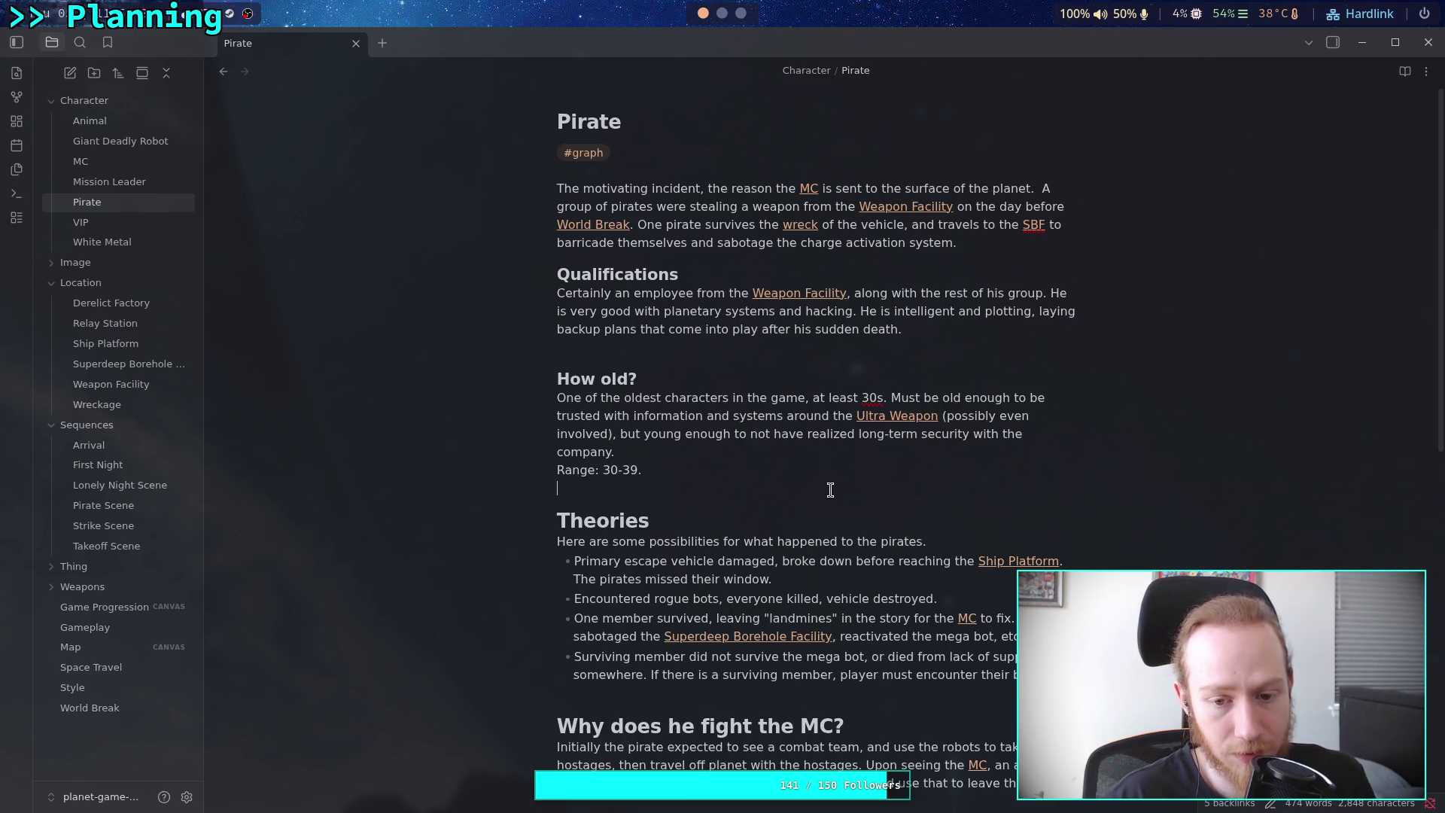
click(102, 242)
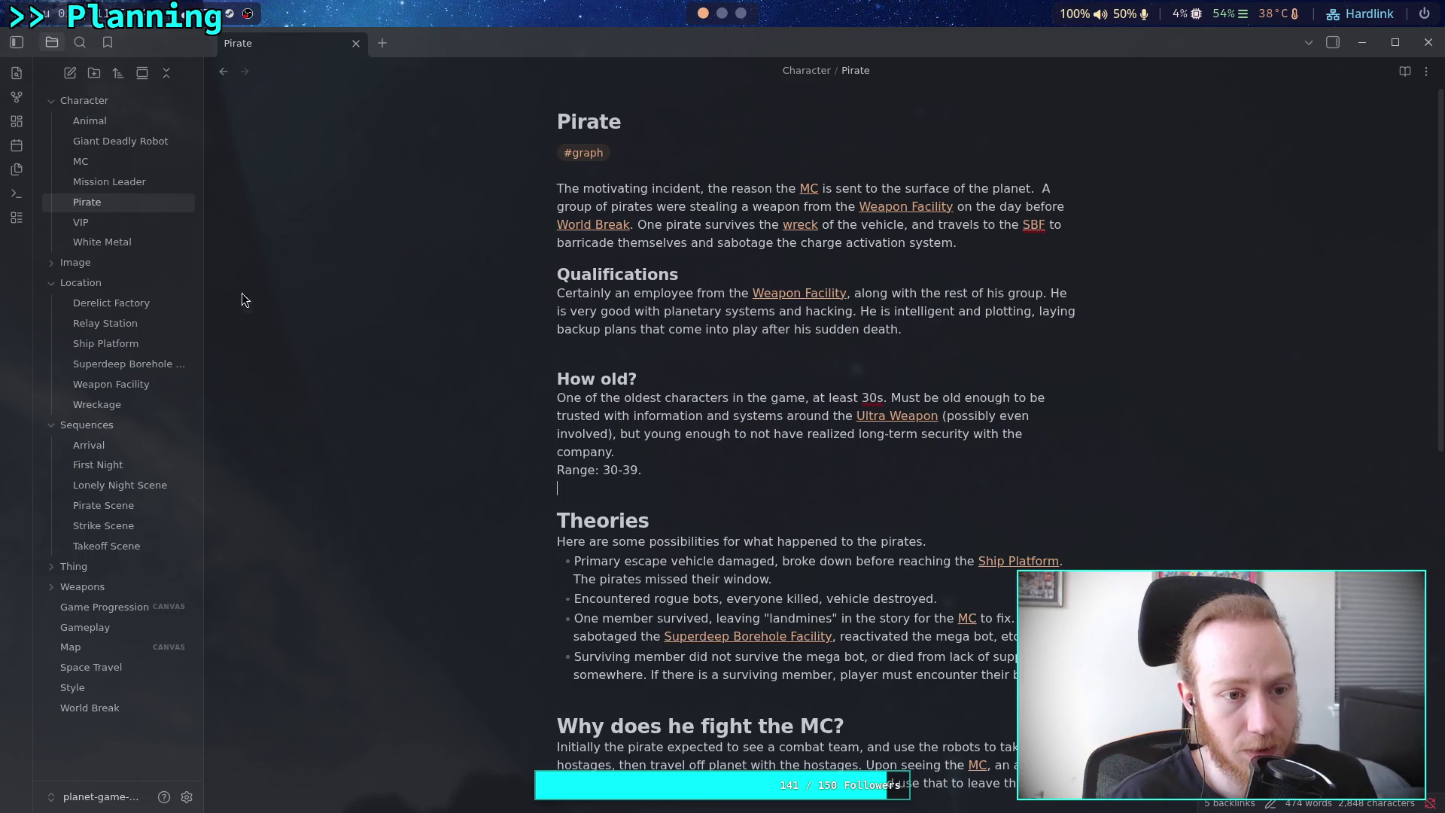
Under White Metal's How Old?, write 'The oldest character in the game. At least older than the [[Pirate]].'
click(760, 658)
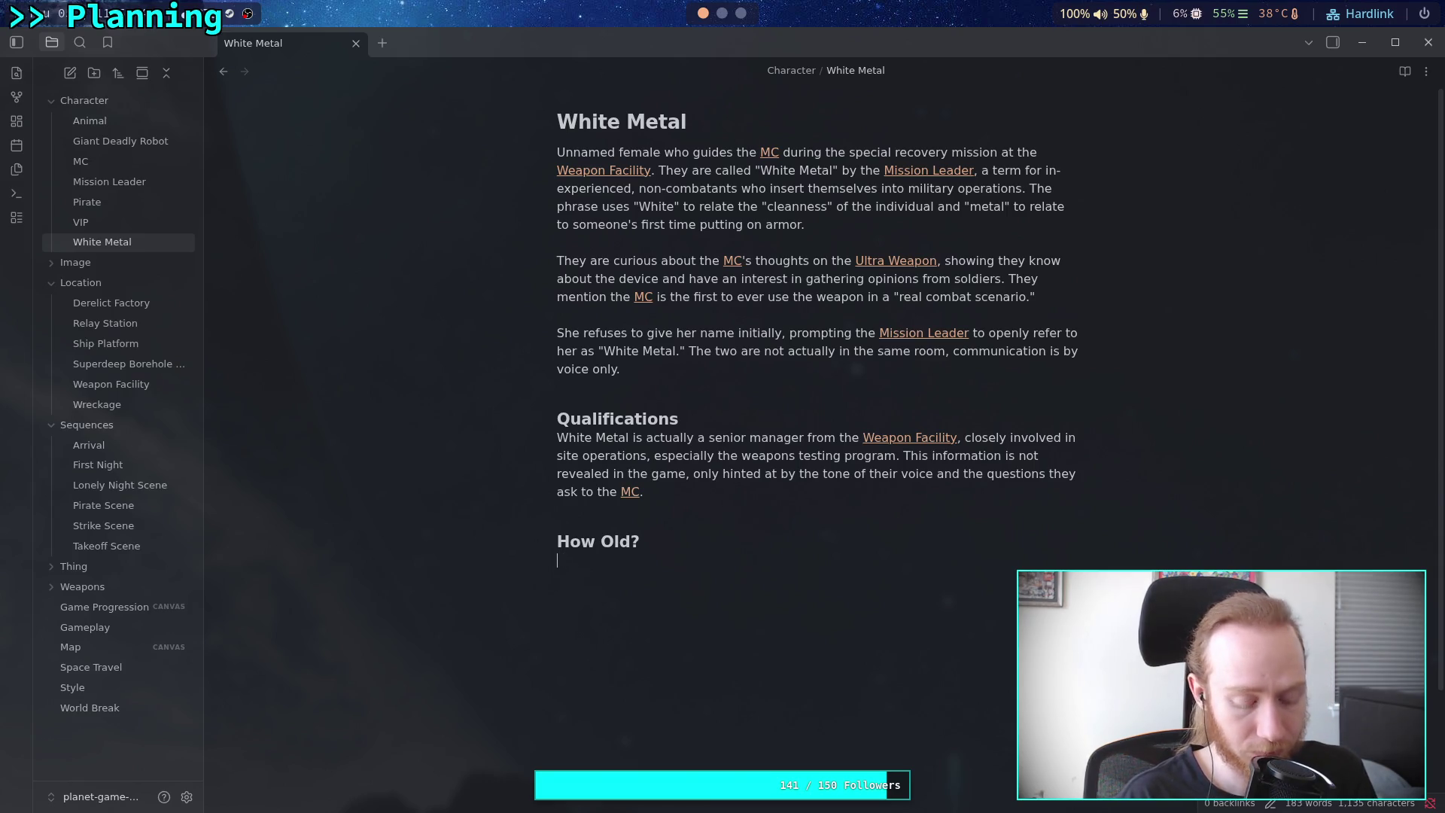
text(Most )
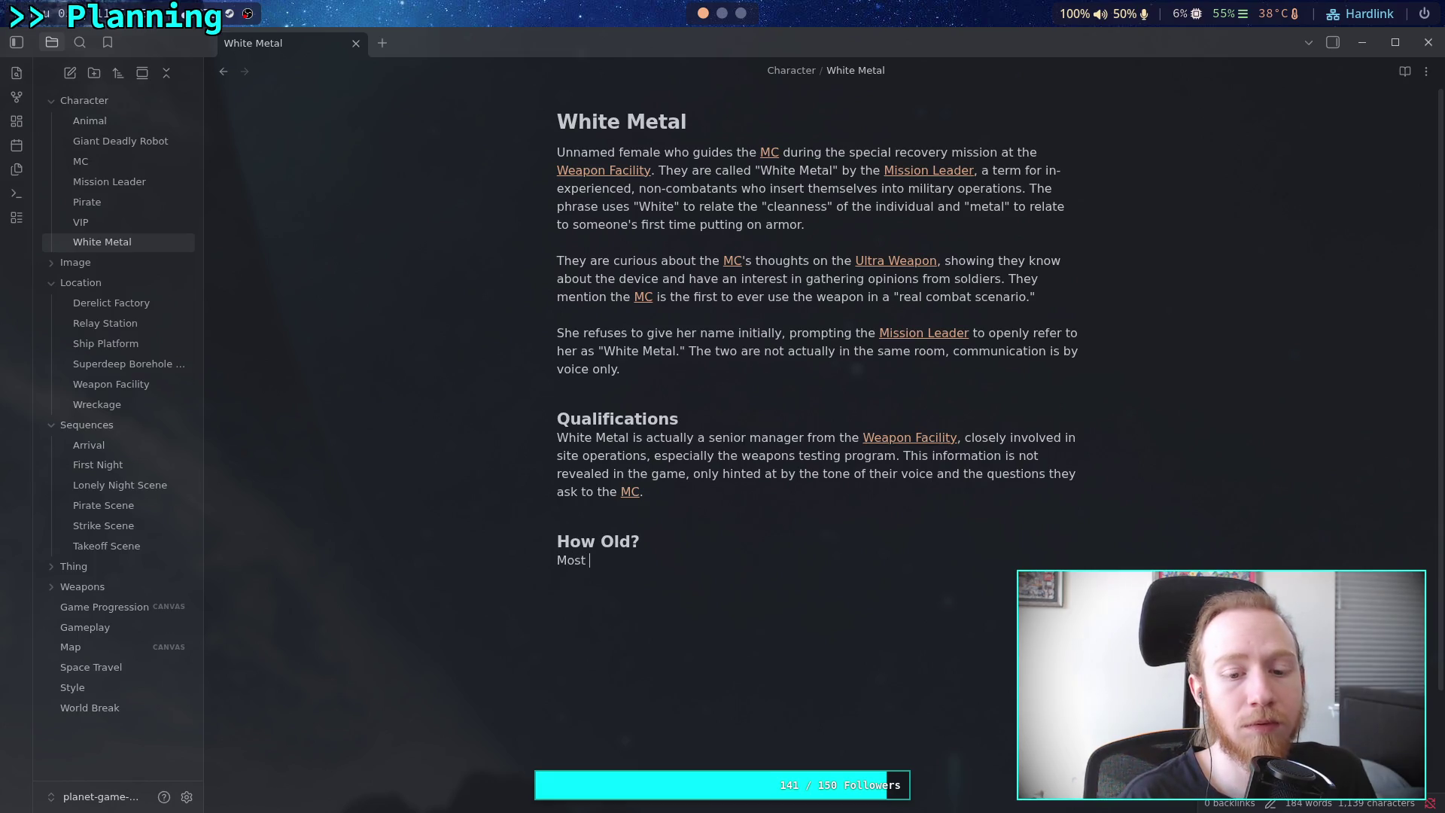
text(like)
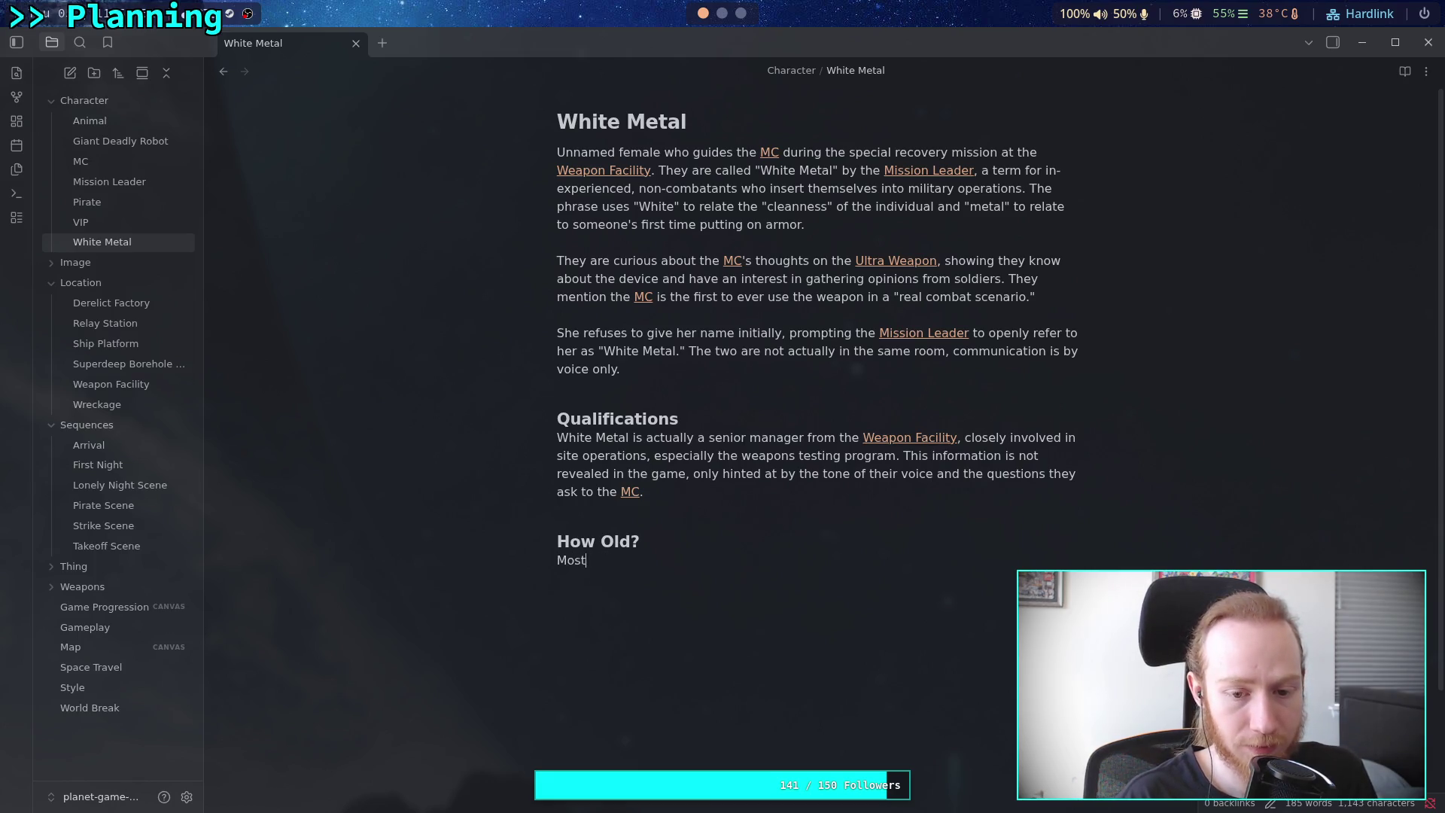
key(BackSpace)
key(BackSpace)
key(BackSpace)
key(Return)
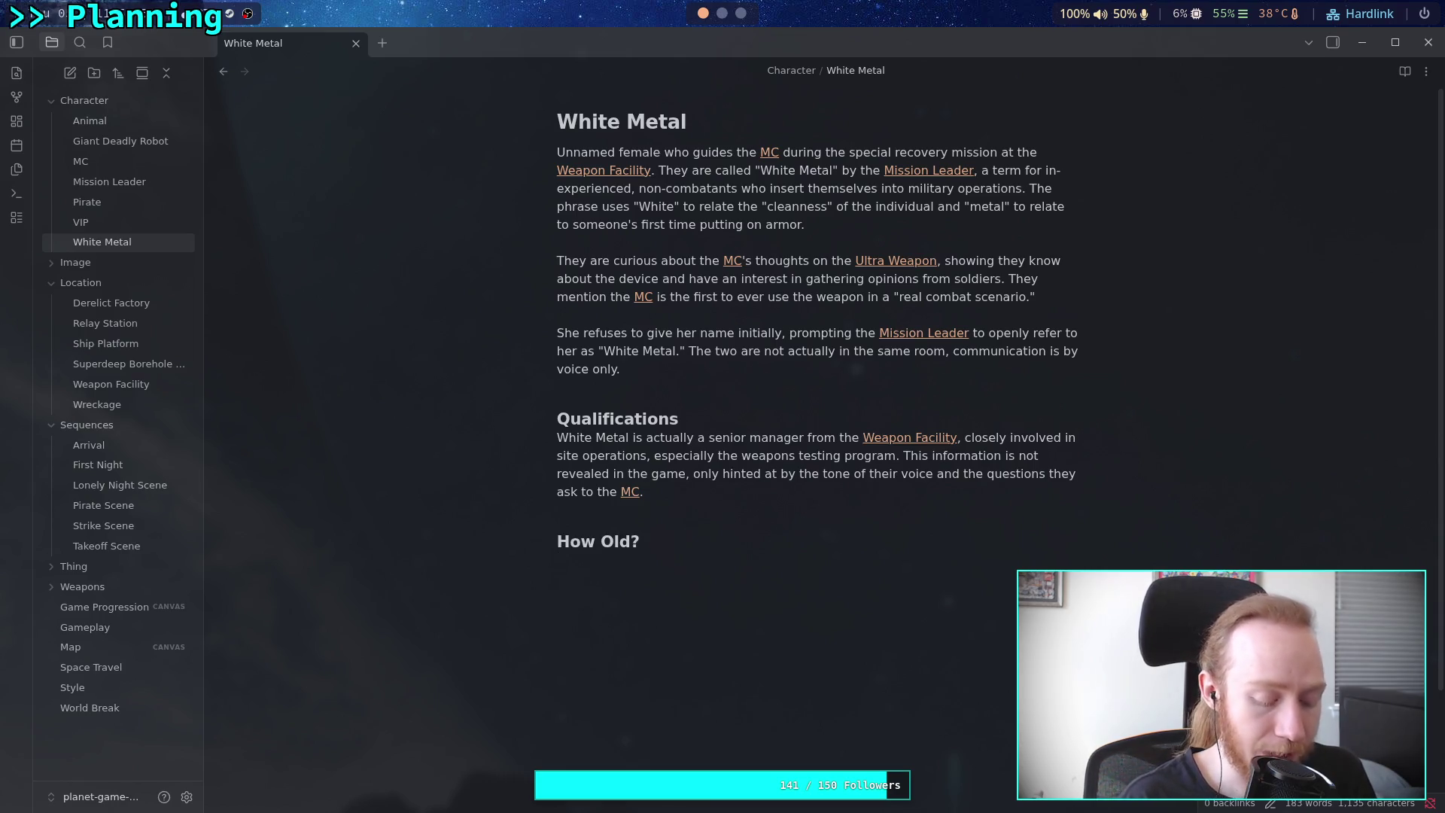
text(The )
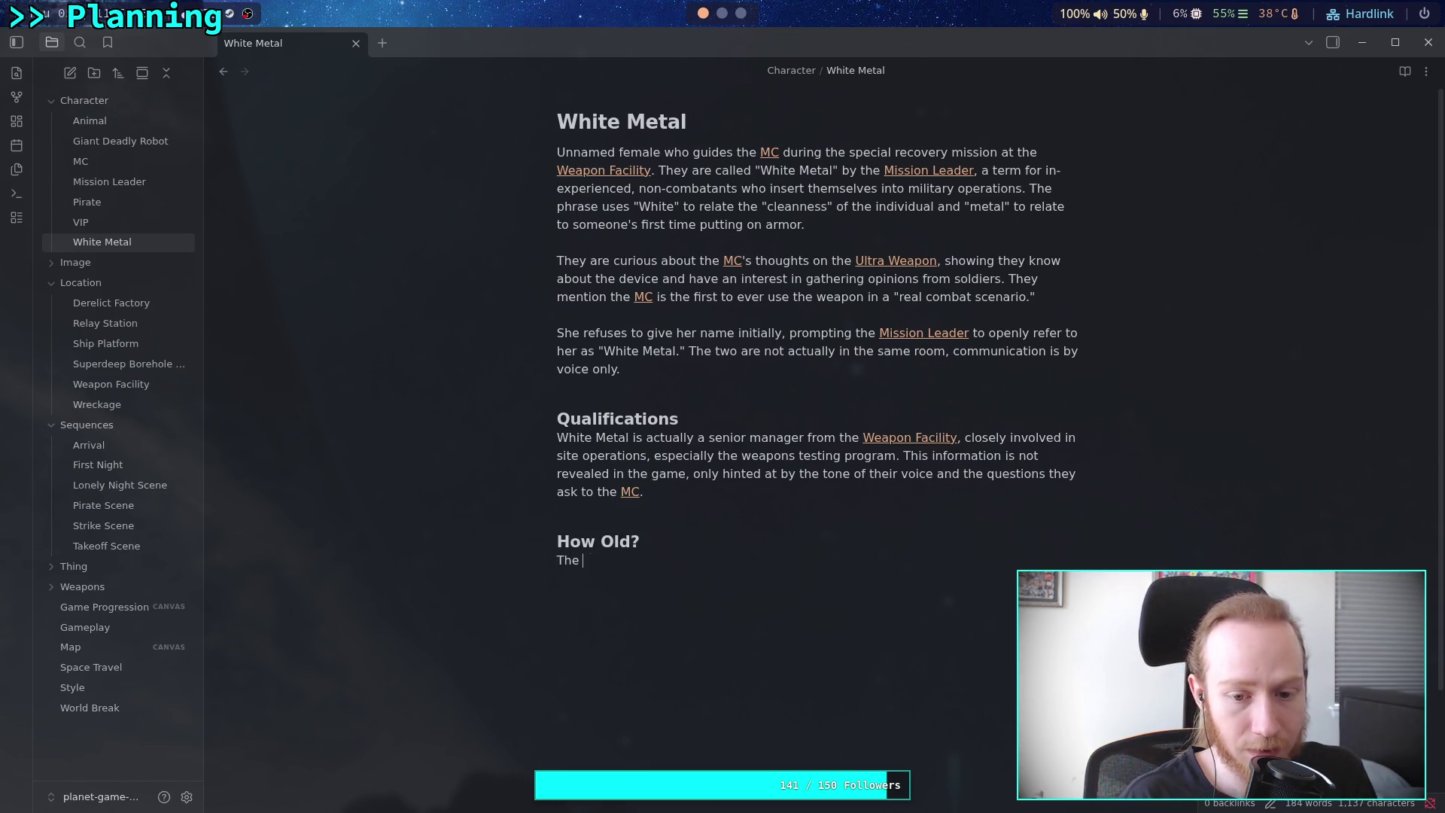
text(oldest chara)
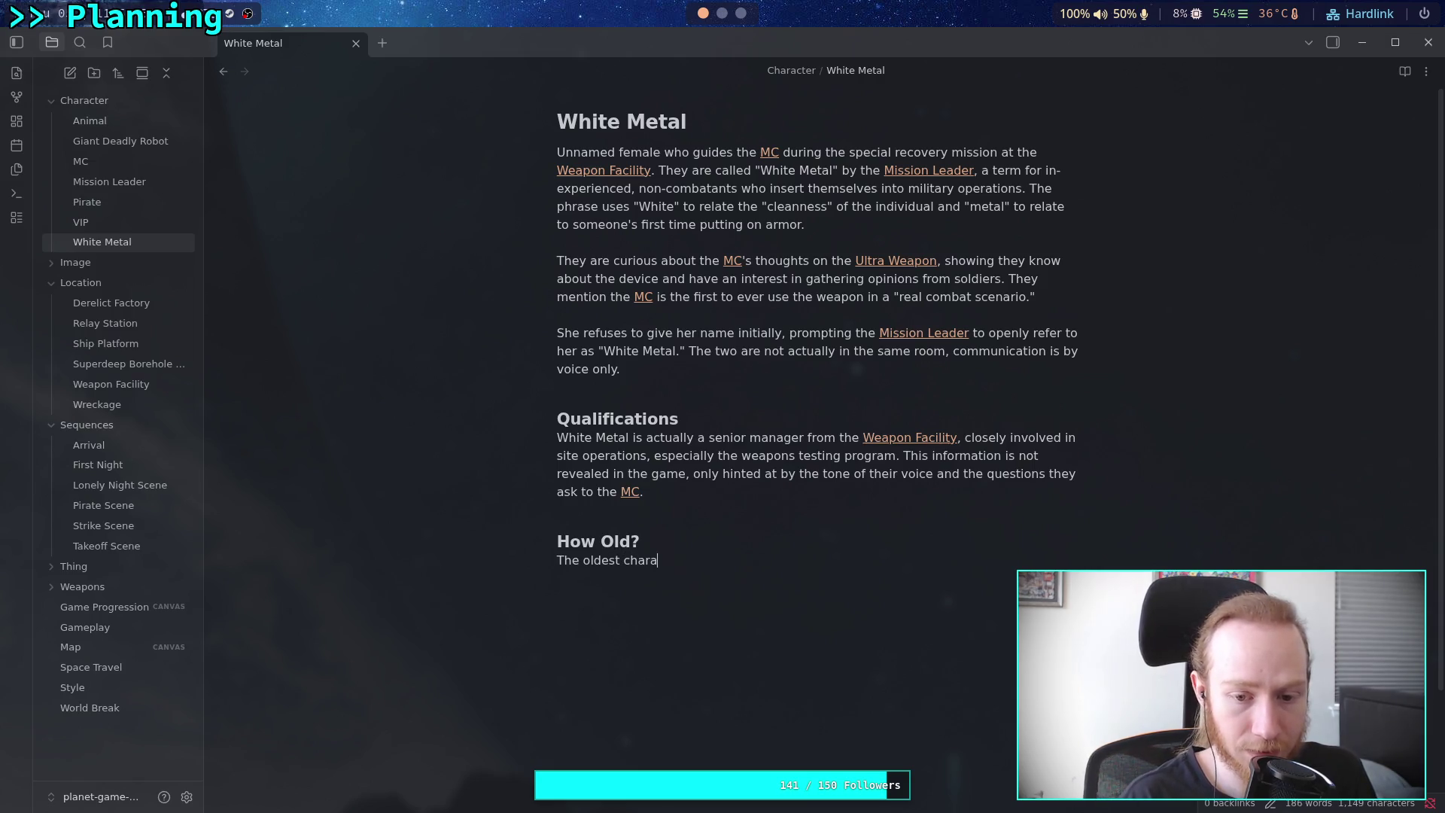
text(cter in the game. )
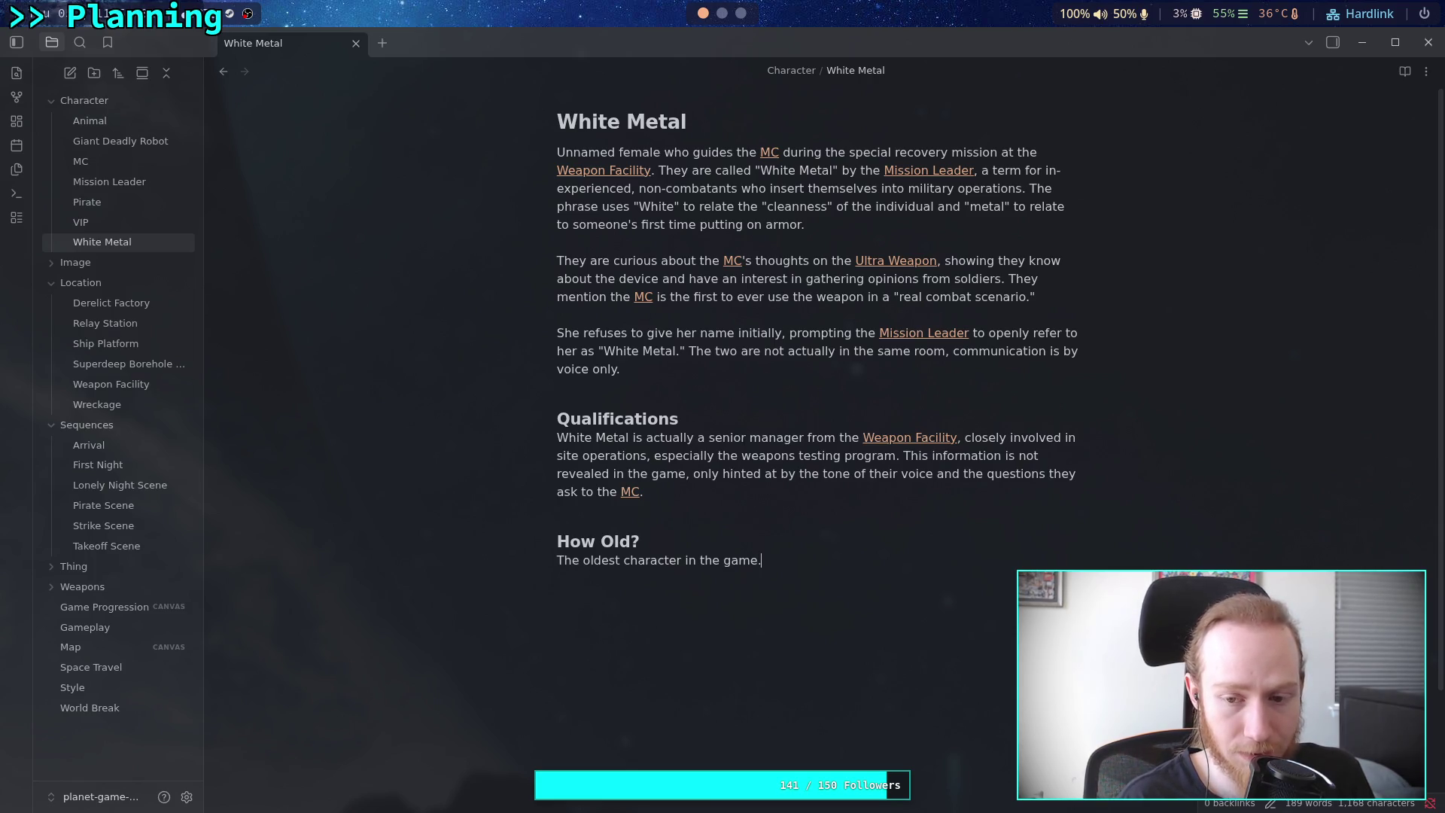
text(At least )
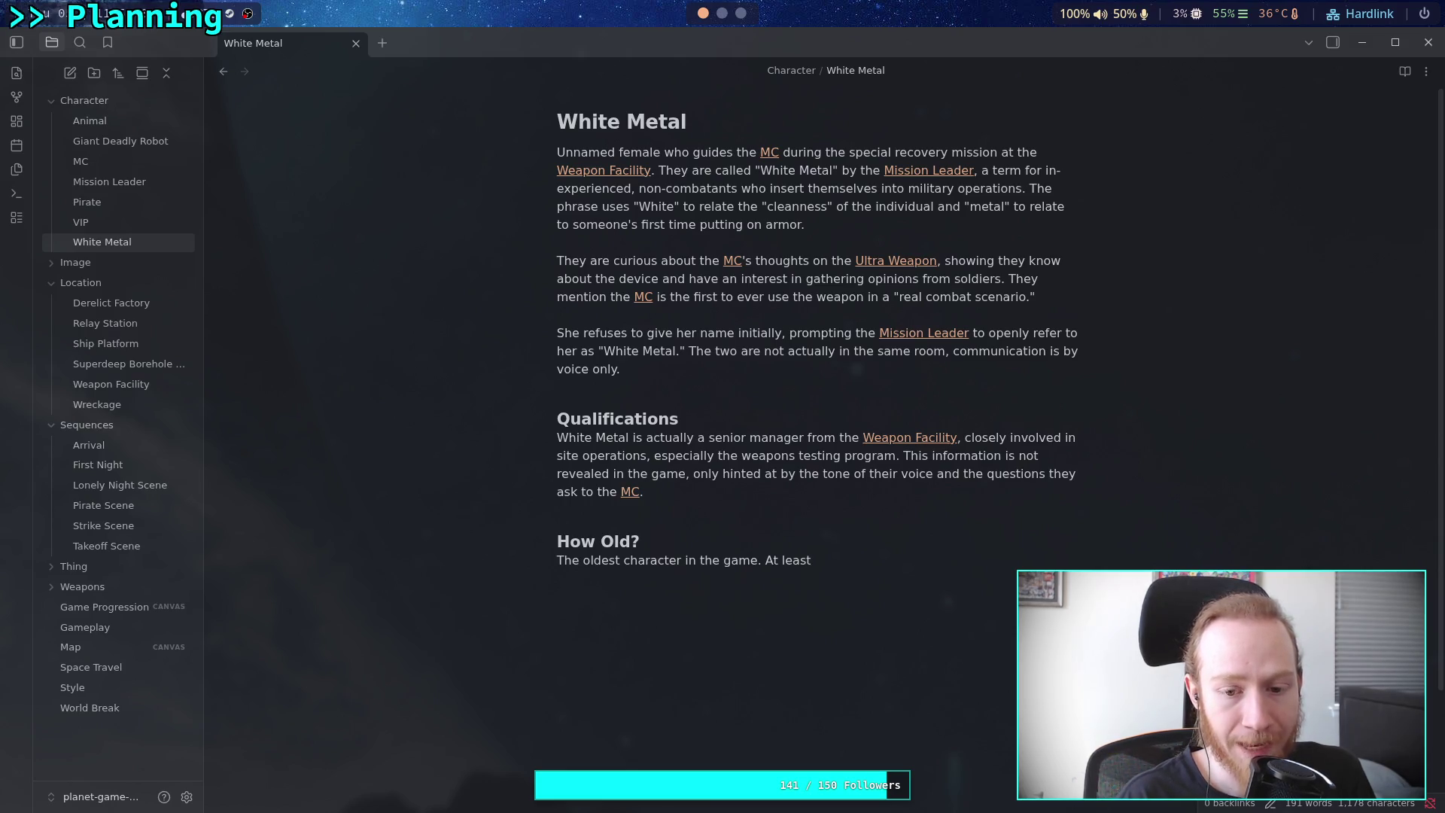
text(older than )
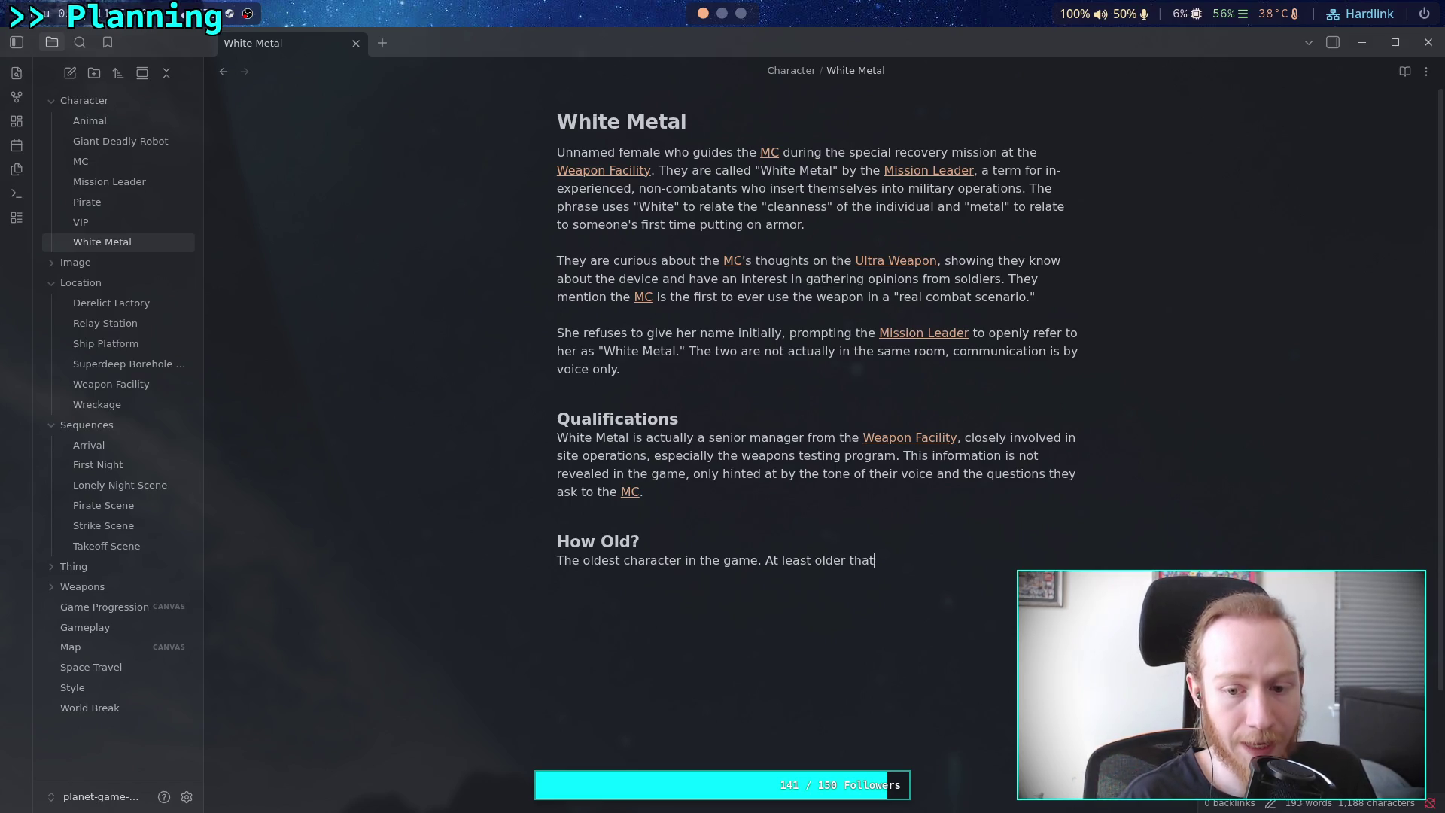
text(the [[P)
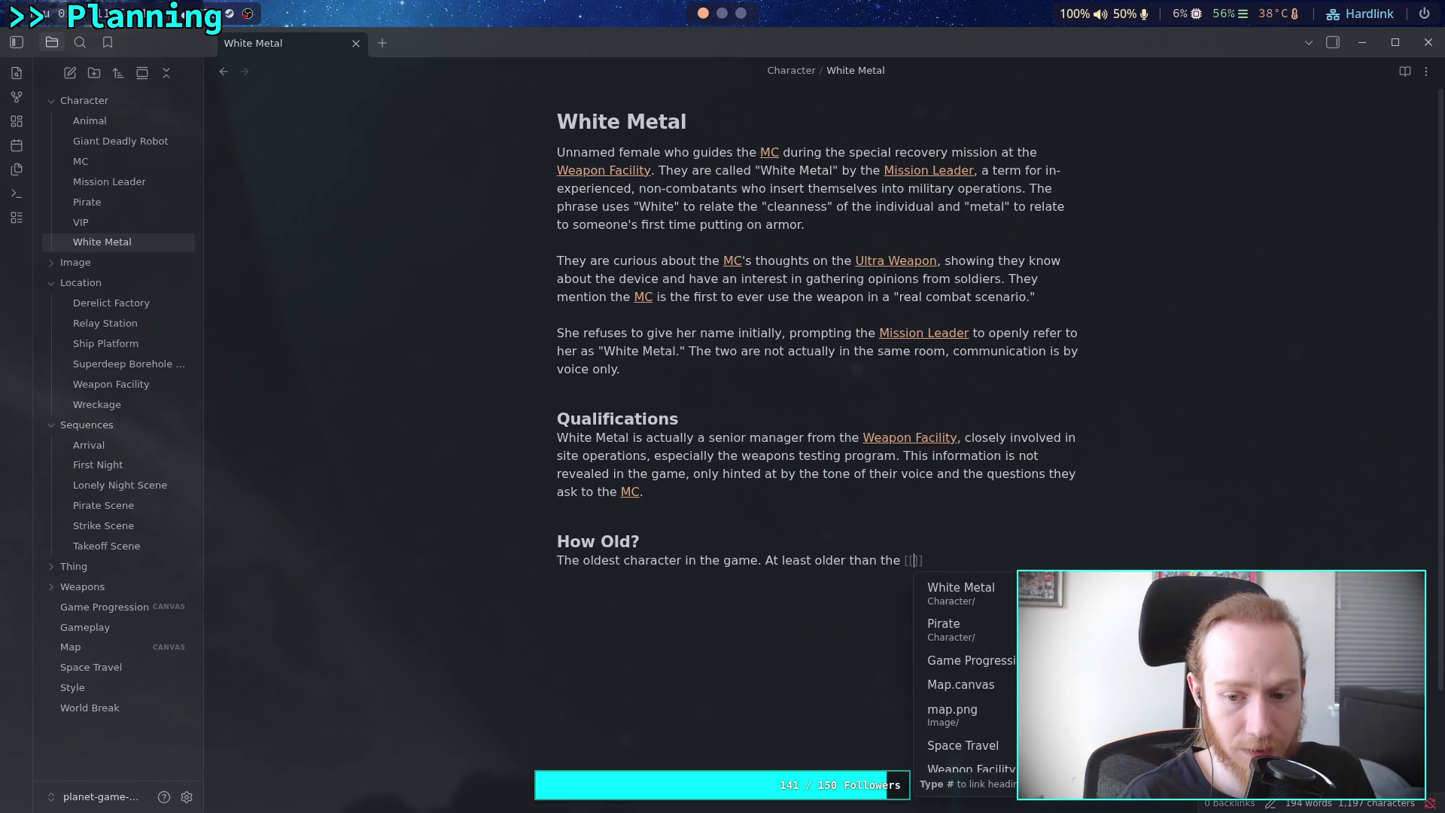
key(Return)
text(.)
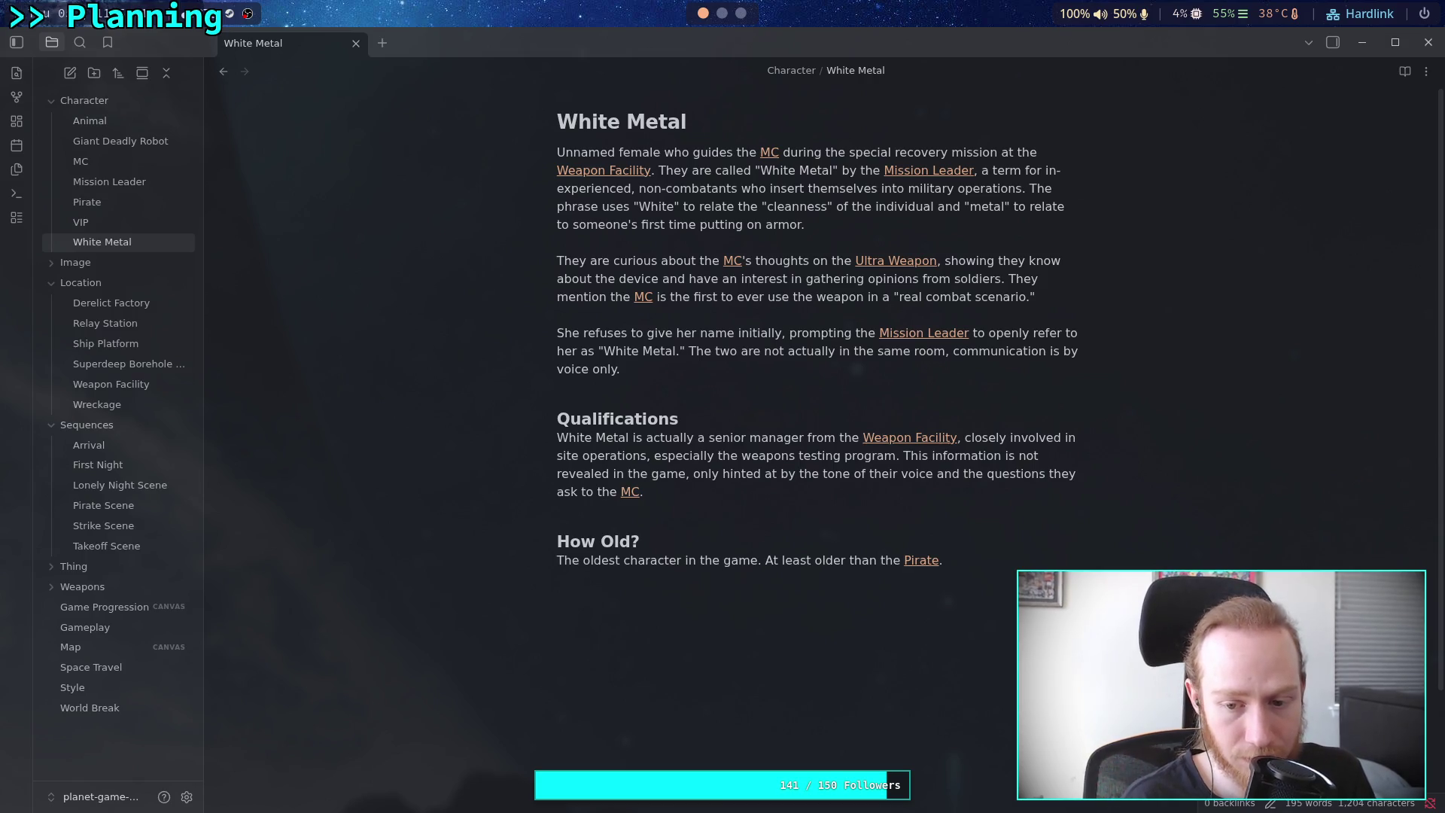
Add a 'Range: 37-50.' line below White Metal's age description
key(Return)
text(Range: 37-)
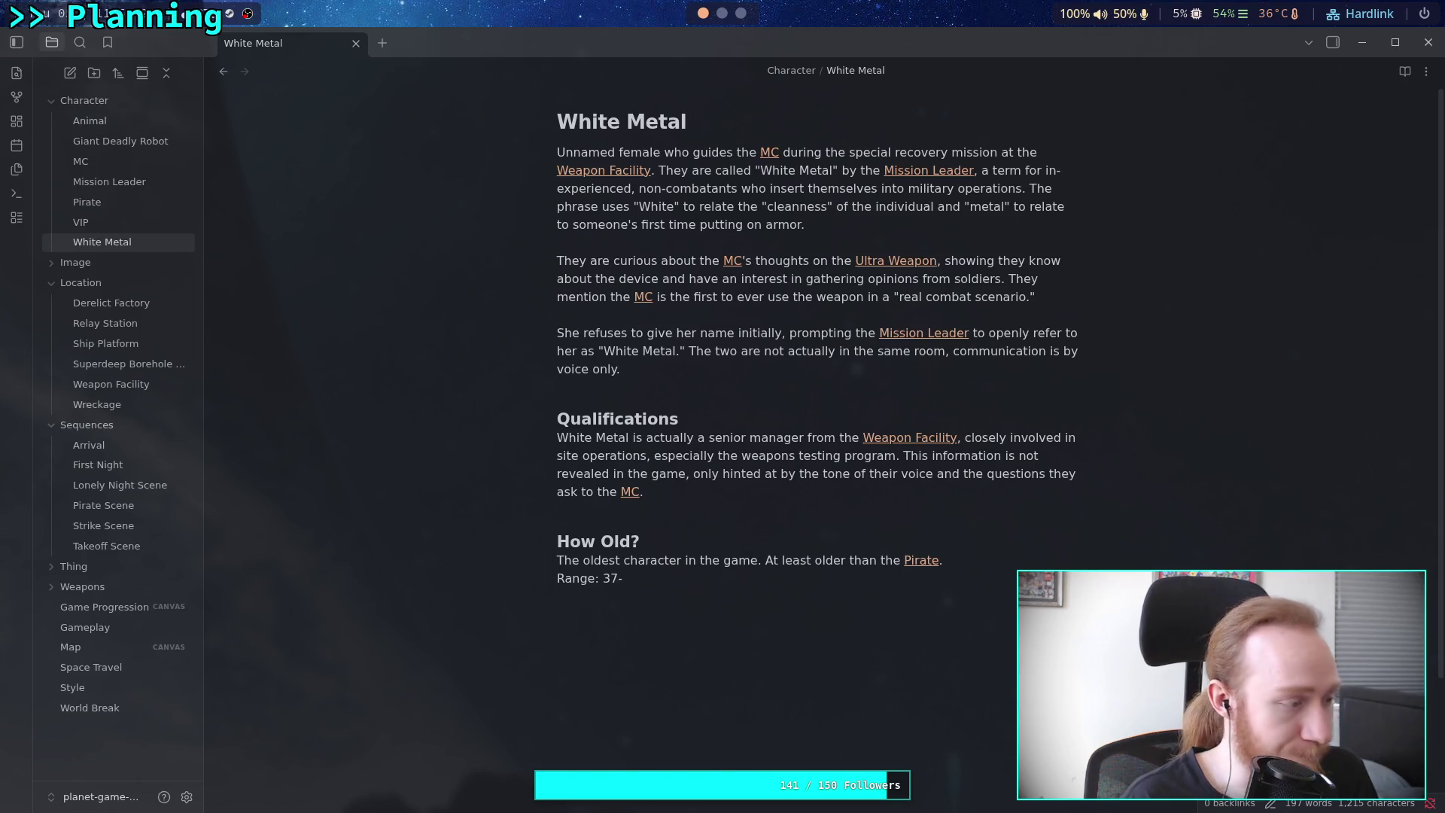
text(50.)
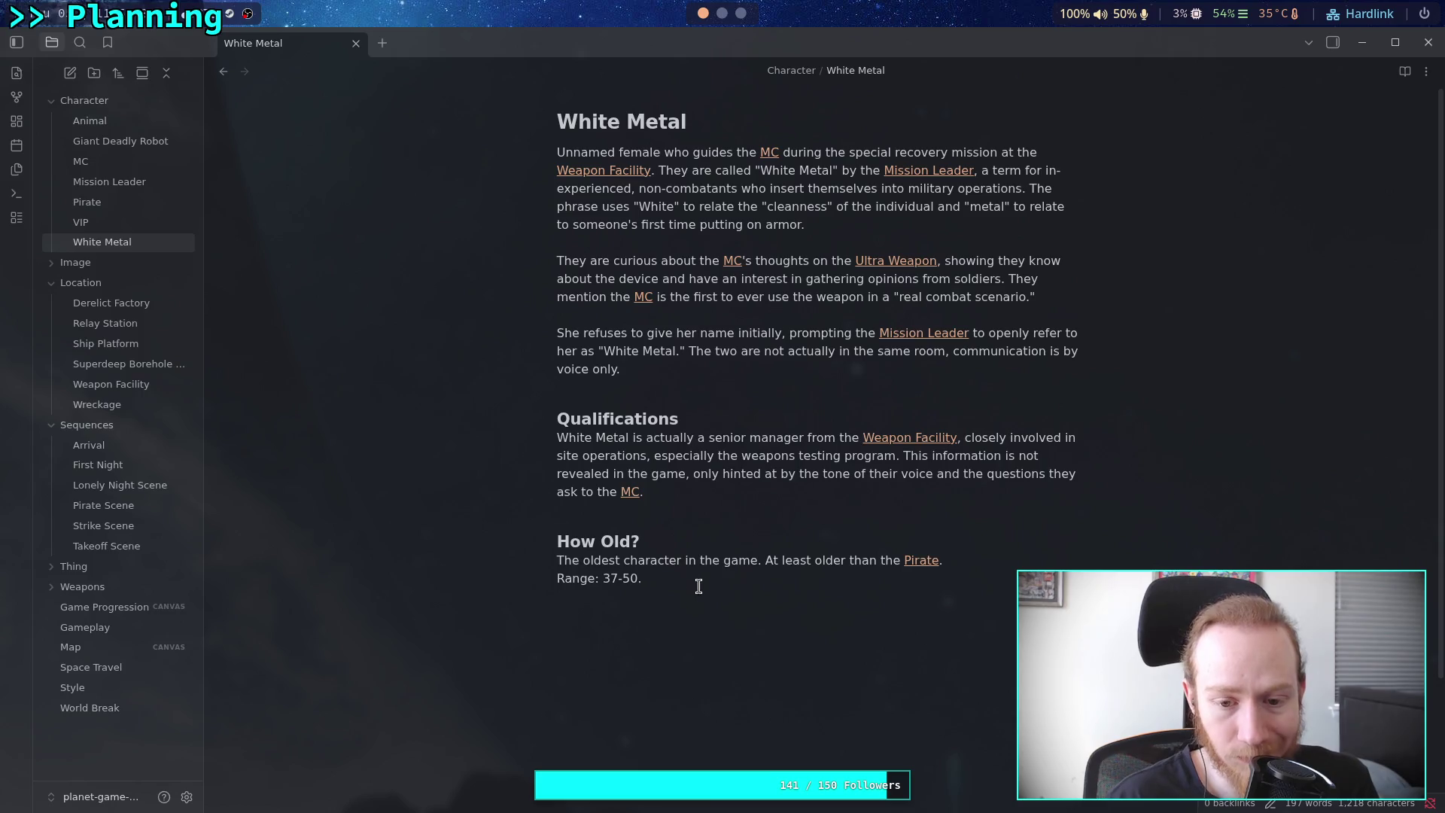
drag(697, 584, 559, 536)
click(740, 615)
key(Return)
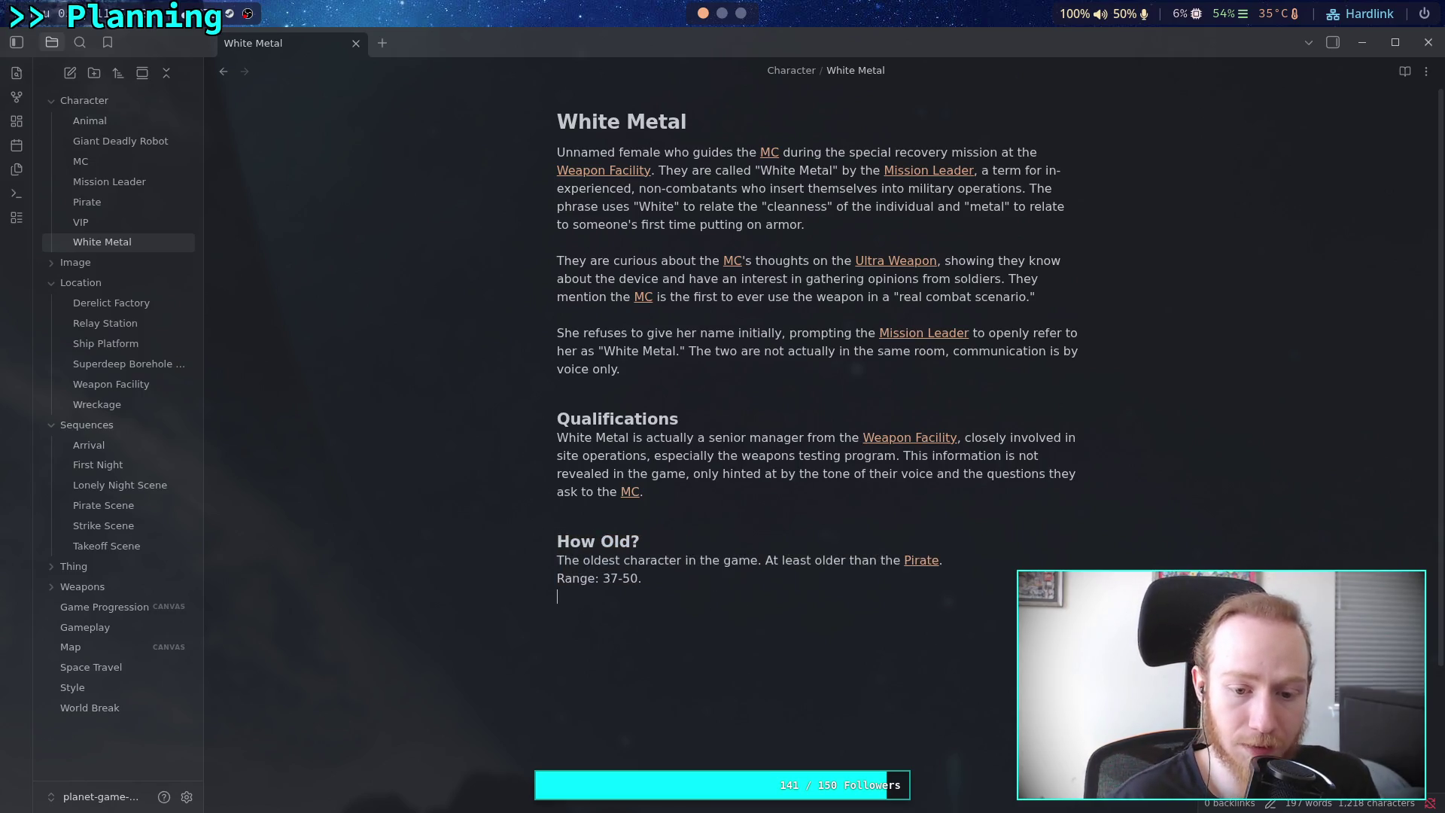
Compare with the Pirate note's age, then return to White Metal and open the Game Progression canvas
click(142, 205)
scroll(710, 657, down, 4)
scroll(710, 657, up, 4)
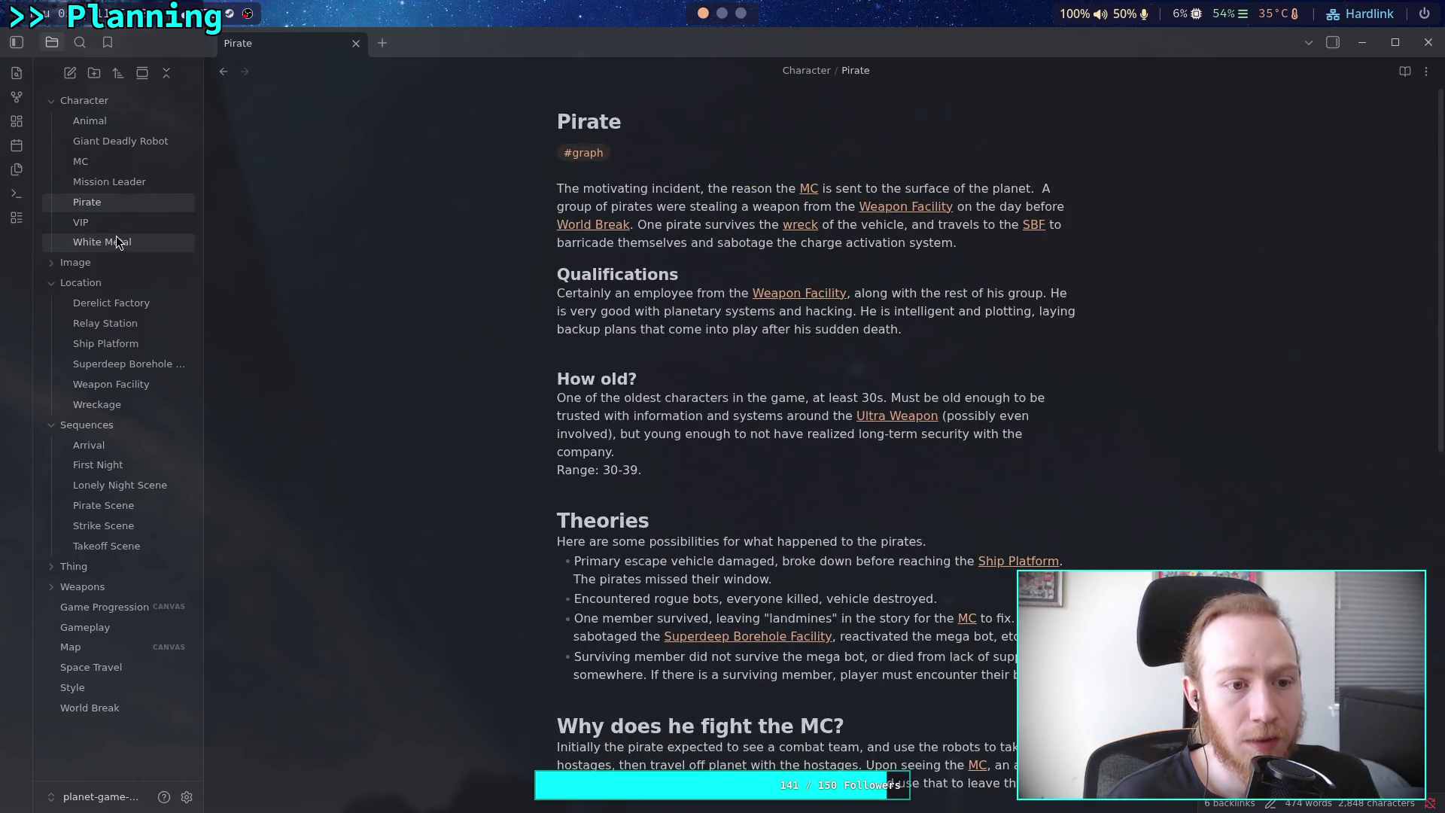
click(113, 241)
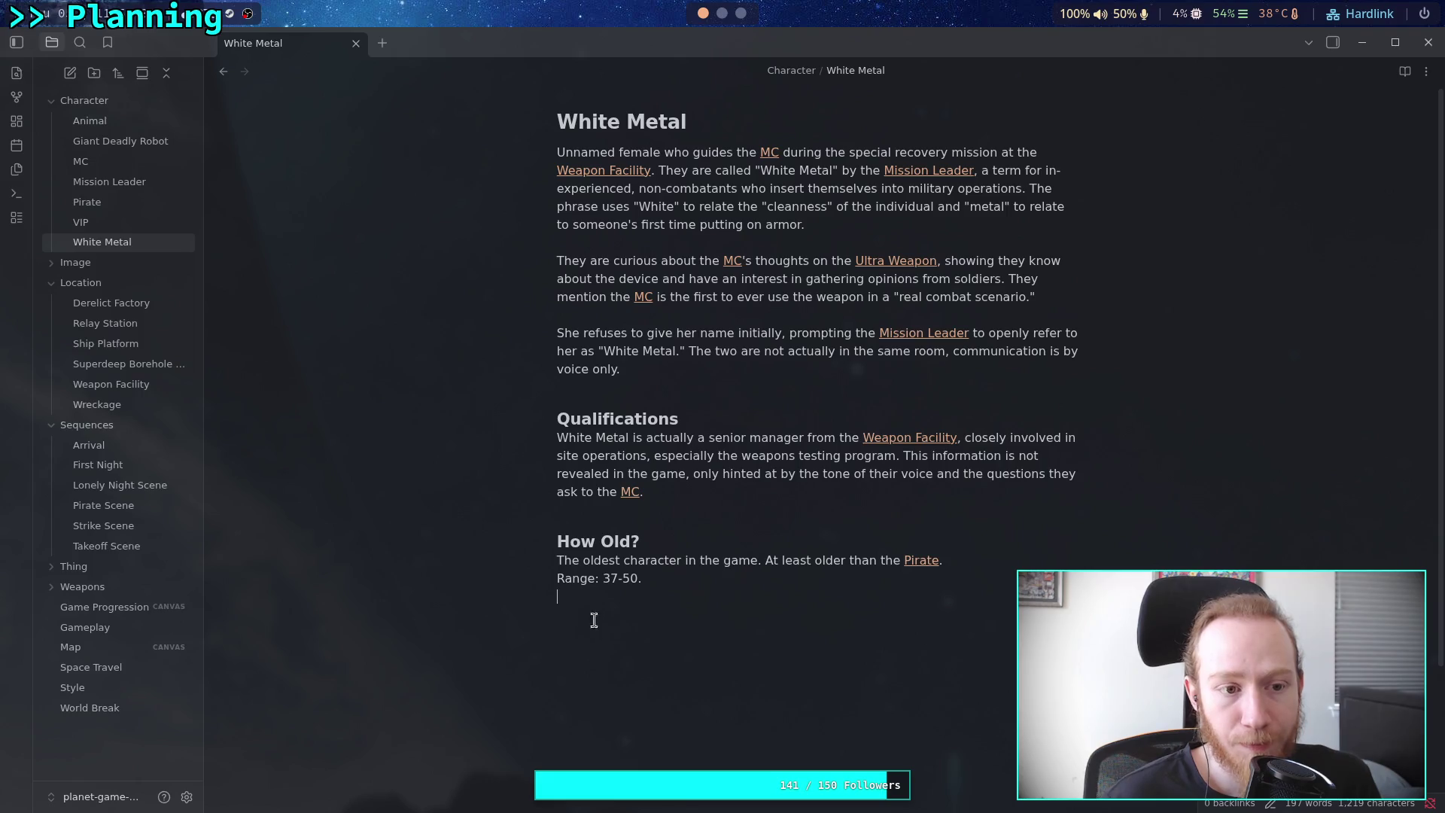
click(118, 606)
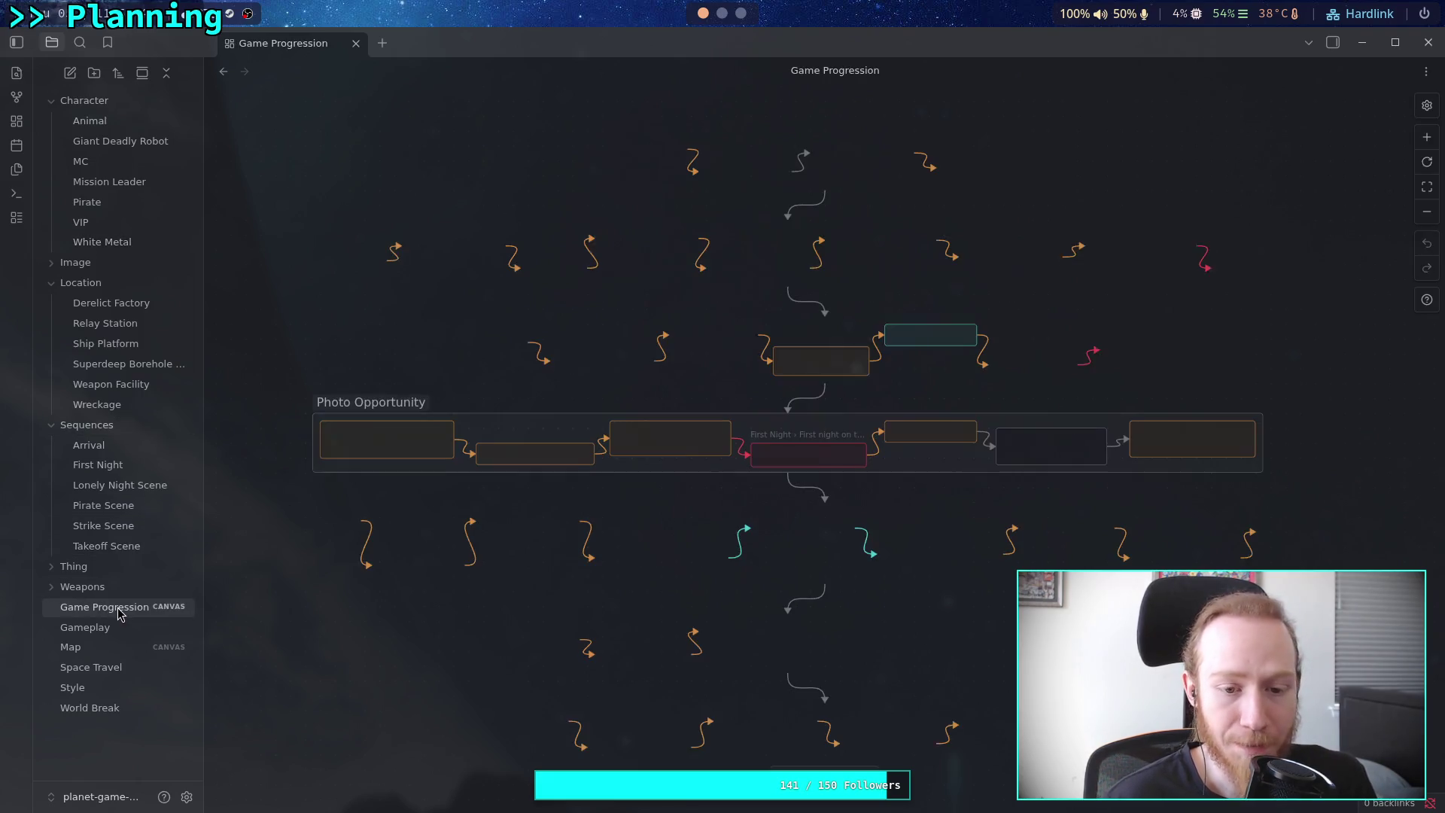
Begin a [[wh link to White Metal in the new canvas card and dismiss the suggestions
scroll(897, 574, down, 2)
scroll(898, 573, up, 1)
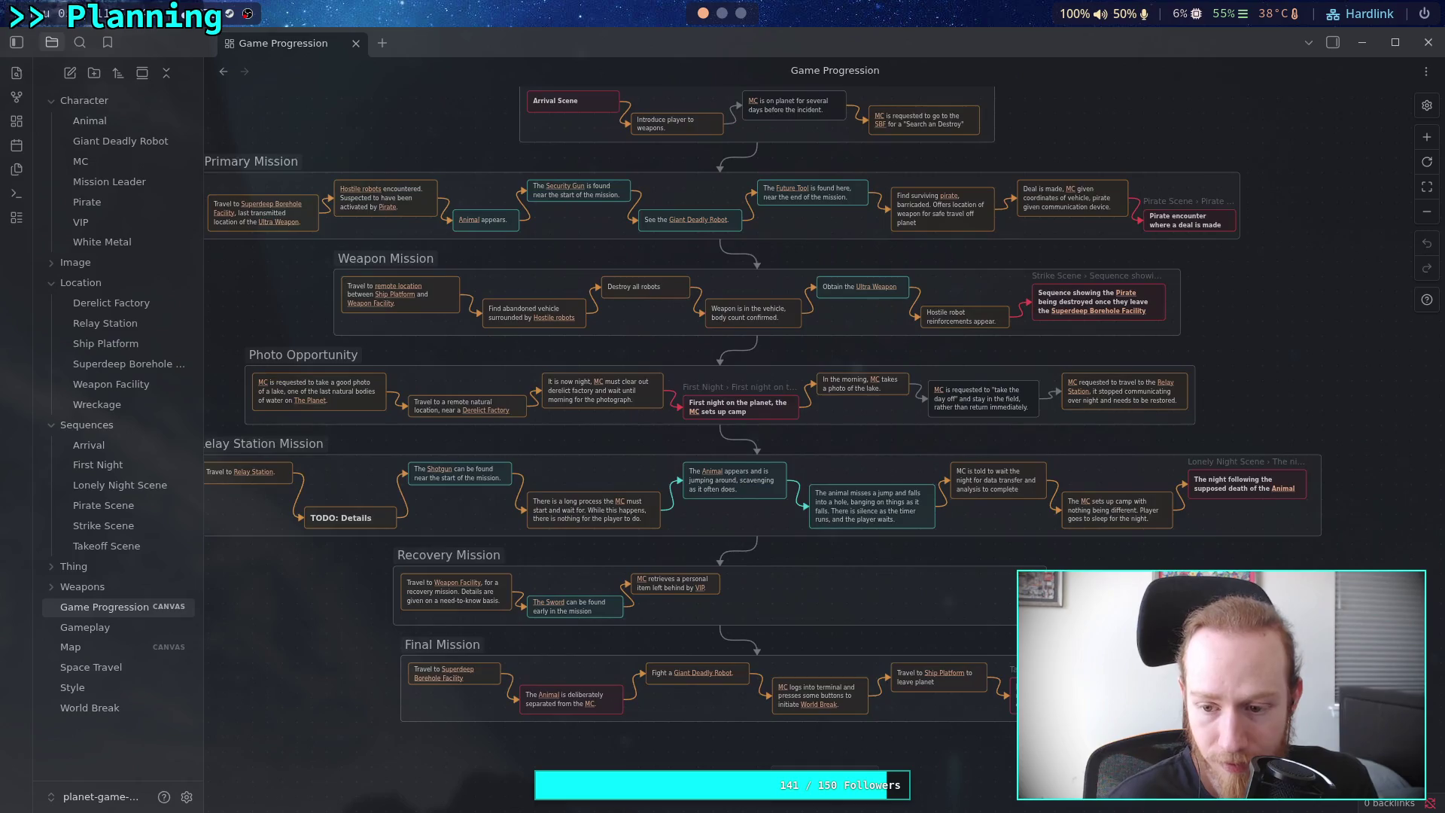
scroll(1069, 632, up, 3)
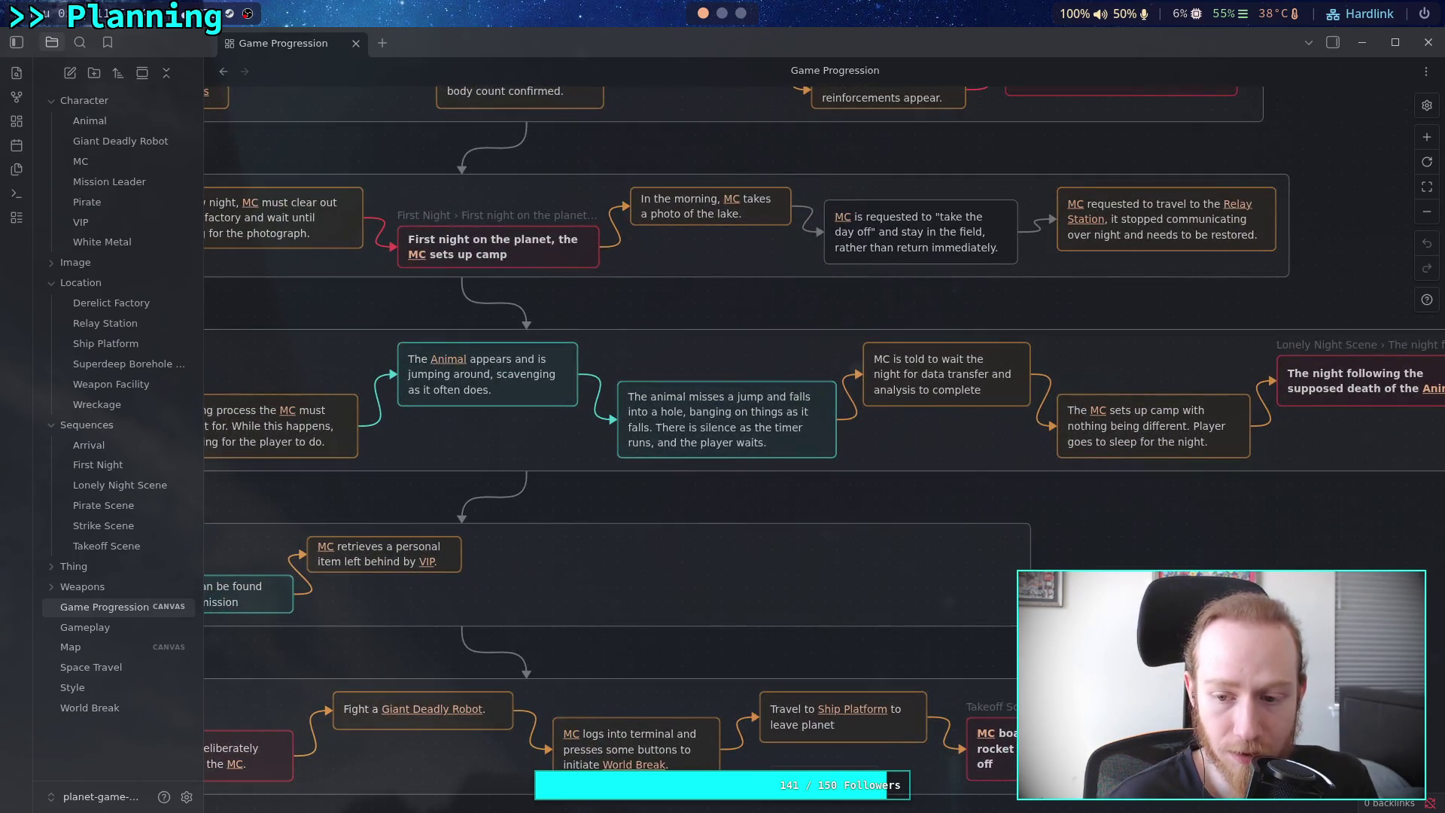
text([[wh)
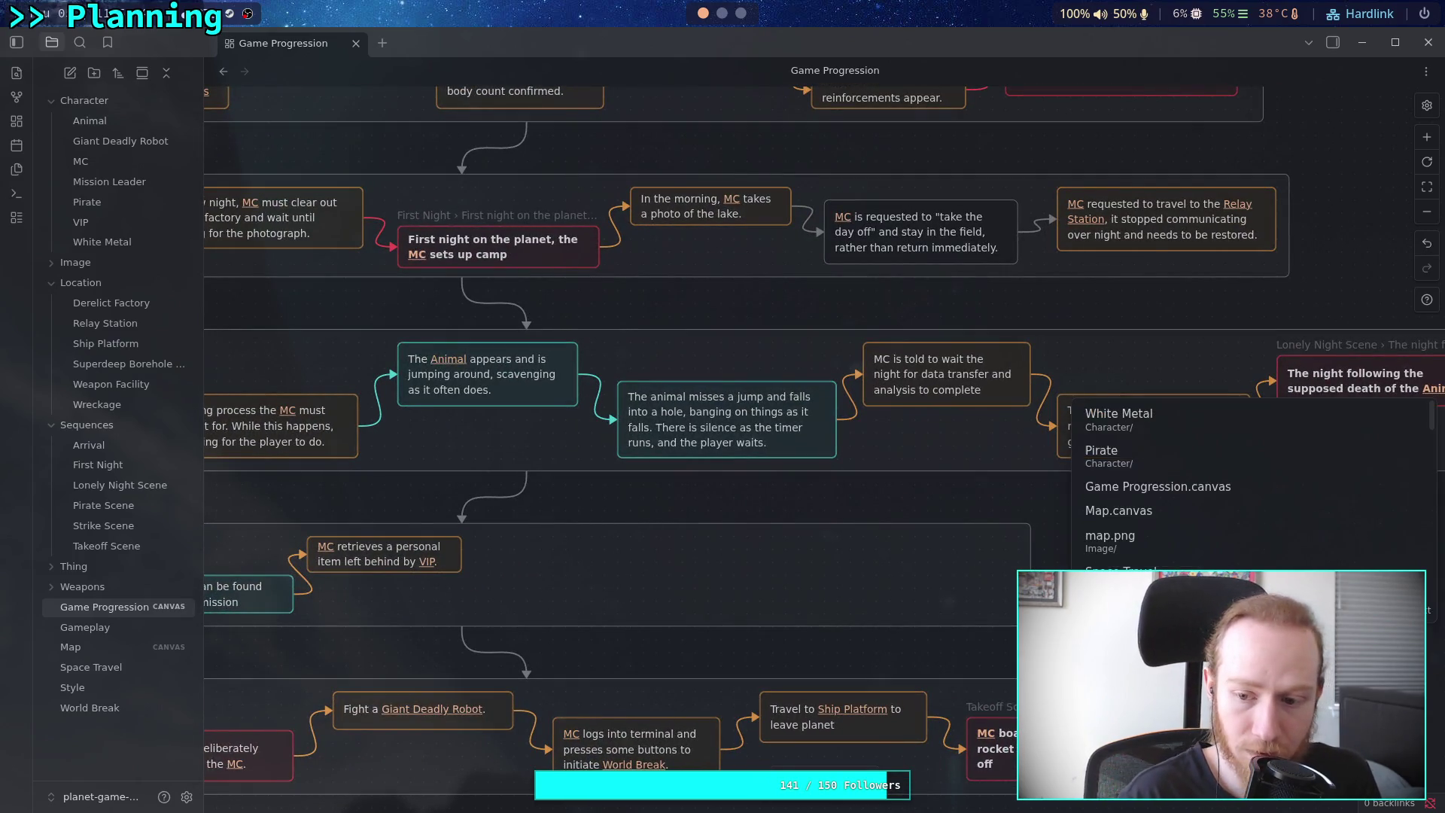
key(Escape)
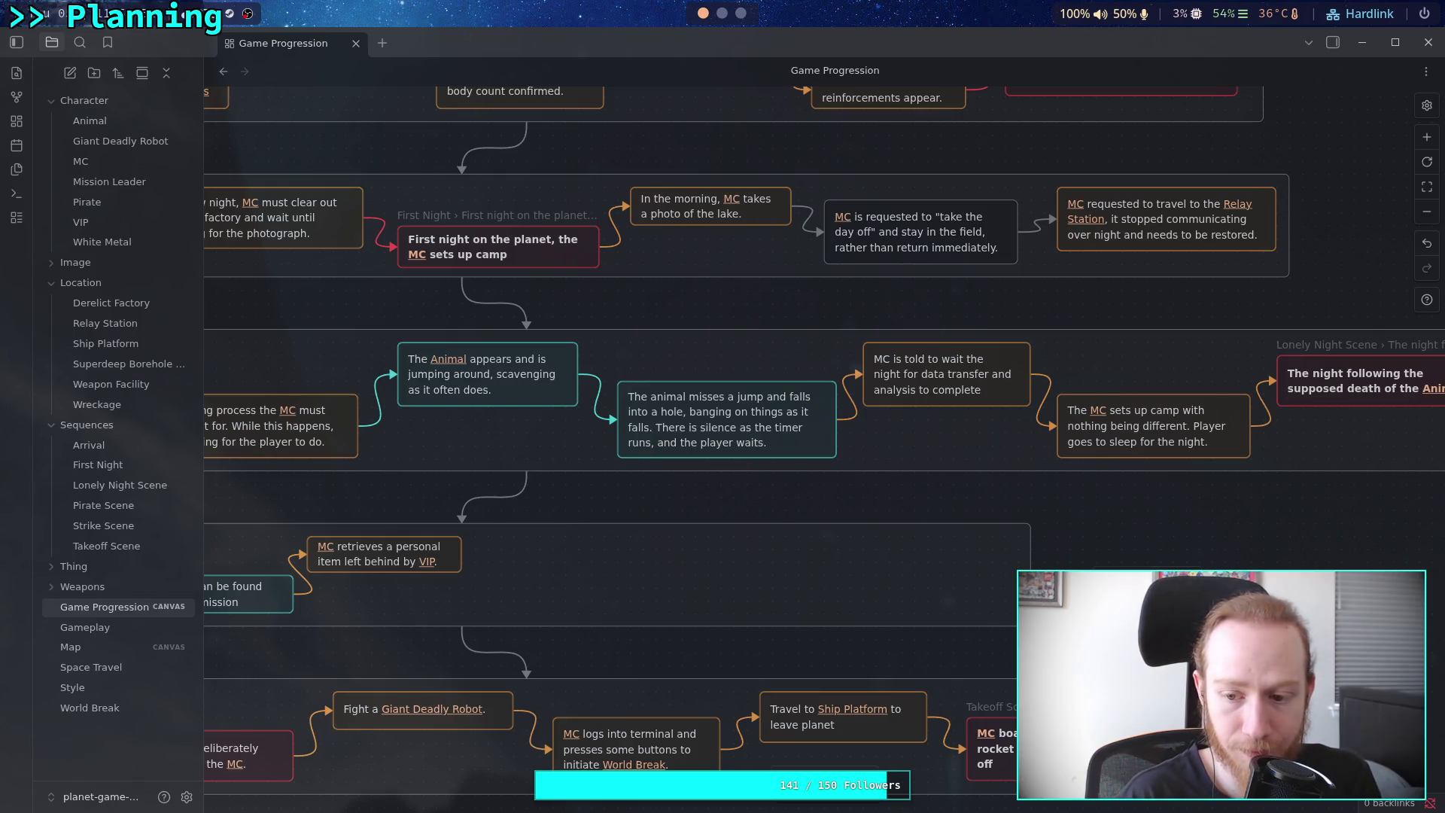
Connect the VIP item card to the Mission Leader card with a cyan edge, placing it beside MC retrieves
drag(463, 557, 1175, 644)
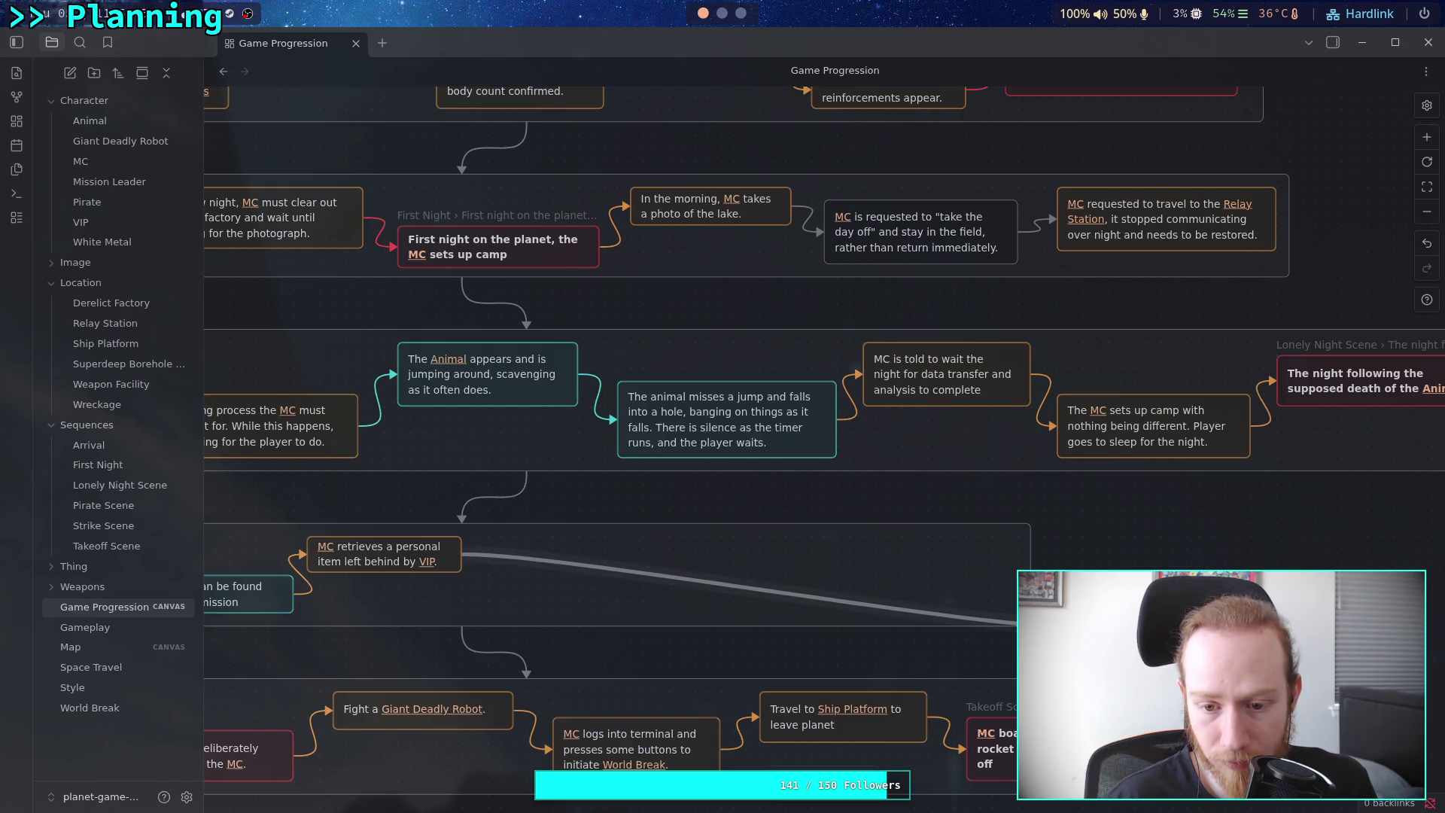
click(739, 532)
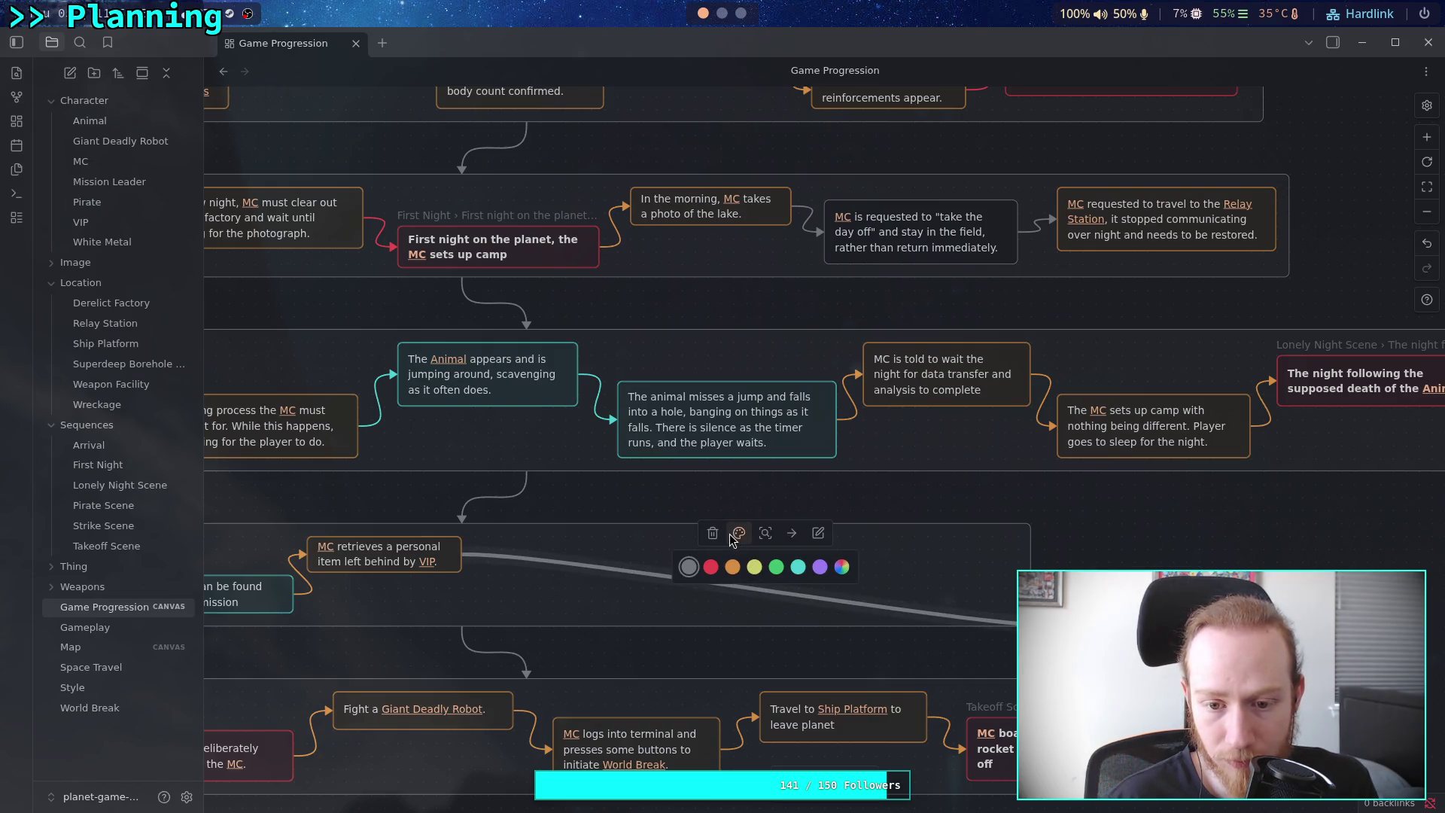
click(798, 566)
click(1133, 569)
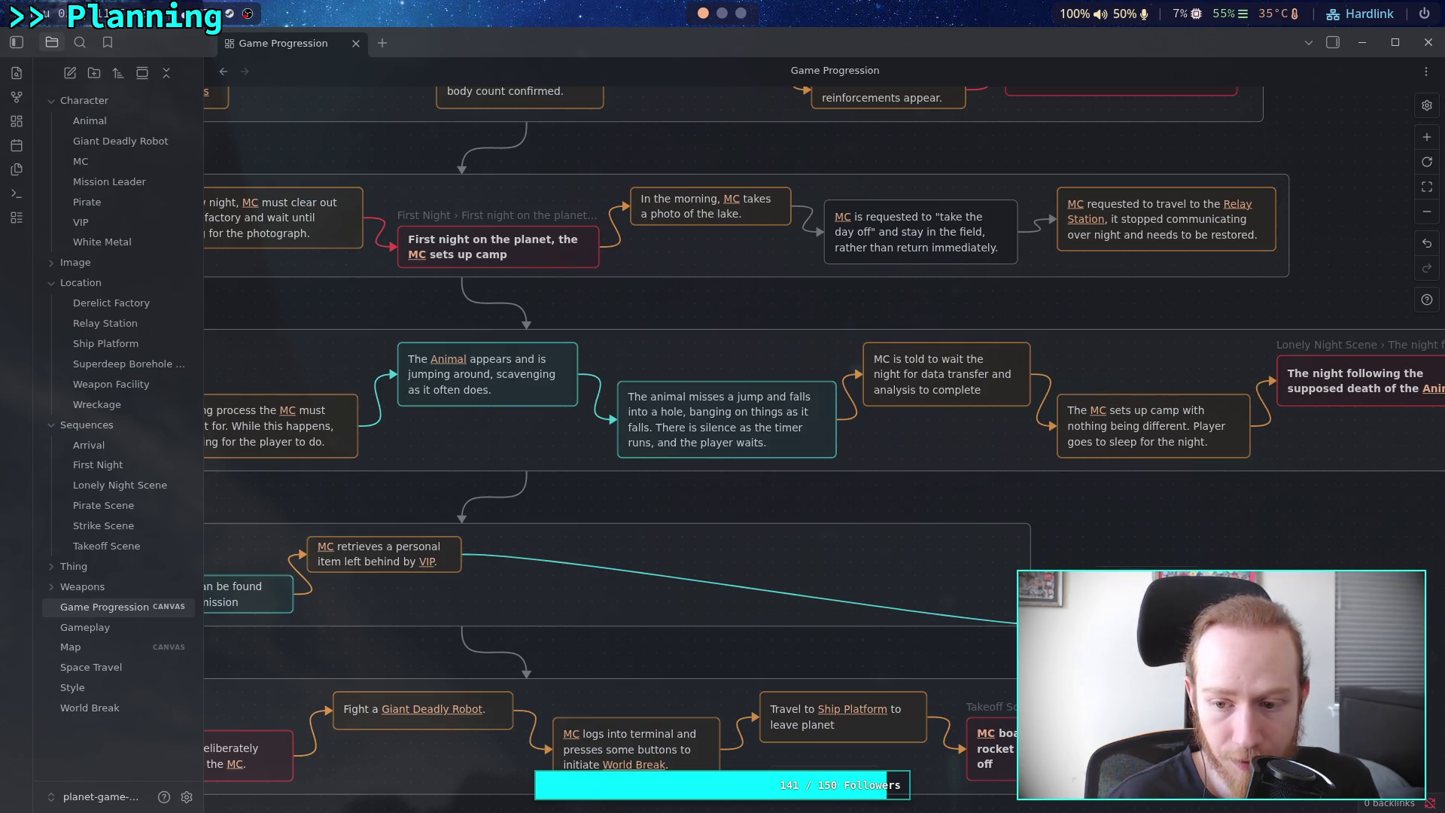
mouse_move(1272, 660)
mouse_down()
mouse_move(681, 595)
mouse_move(586, 604)
mouse_move(941, 523)
mouse_move(892, 526)
mouse_up()
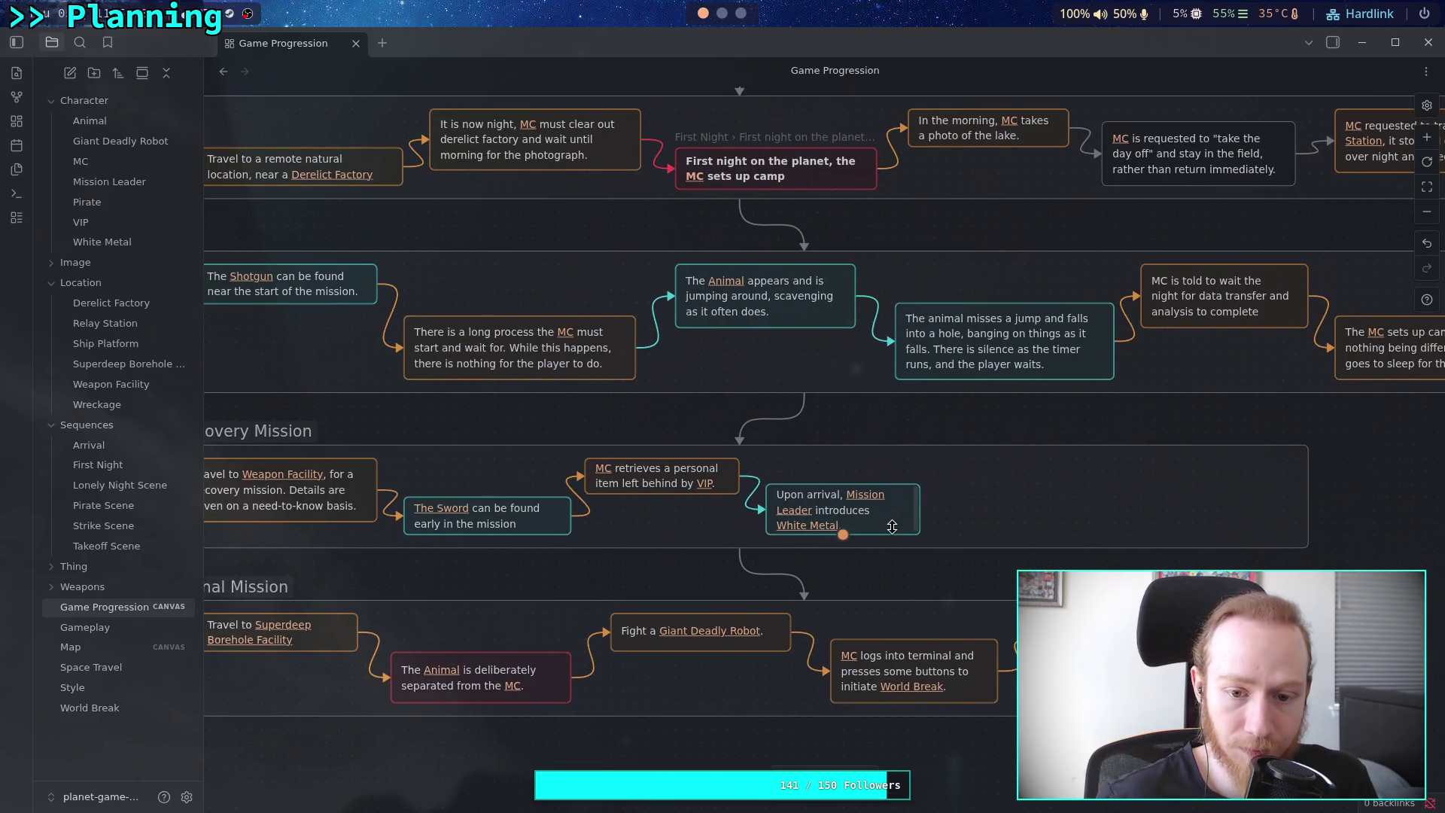
Move The Sword out of the row and place the Mission Leader card after Travel to Weapon Facility
scroll(617, 512, left, 3)
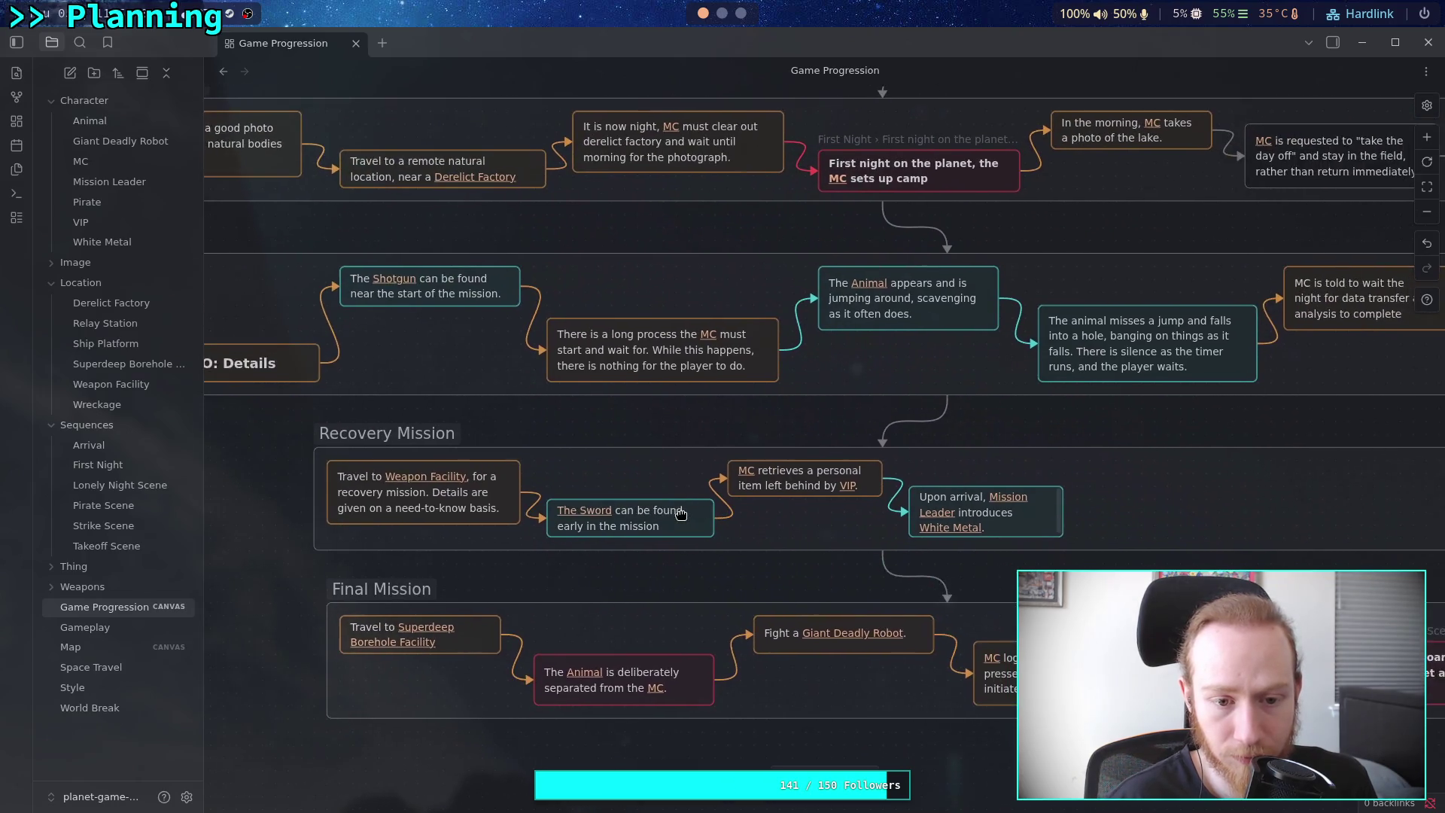
scroll(668, 512, right, 3)
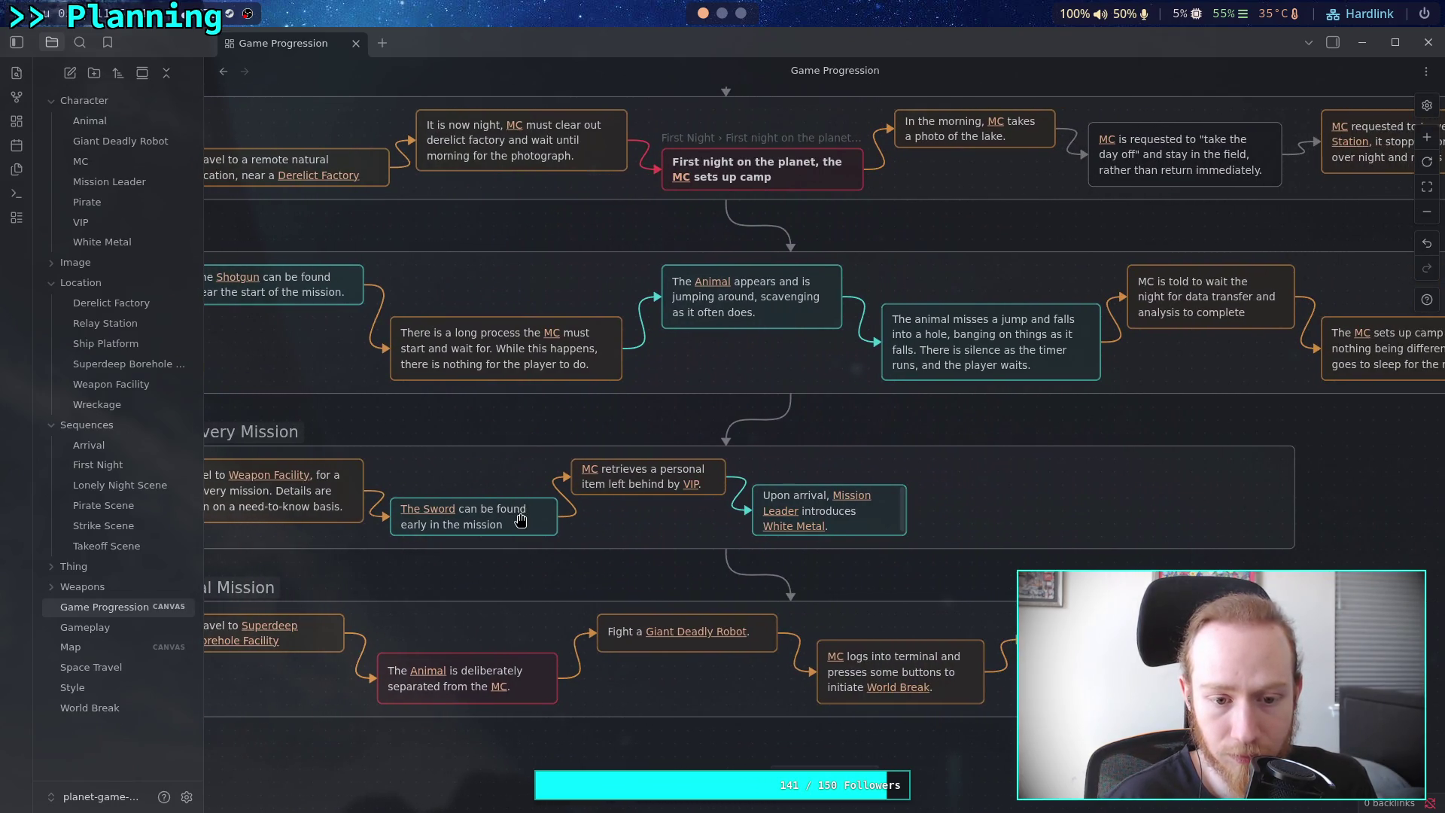
mouse_move(509, 527)
mouse_down()
mouse_move(1190, 544)
mouse_move(1013, 603)
mouse_move(788, 584)
mouse_up()
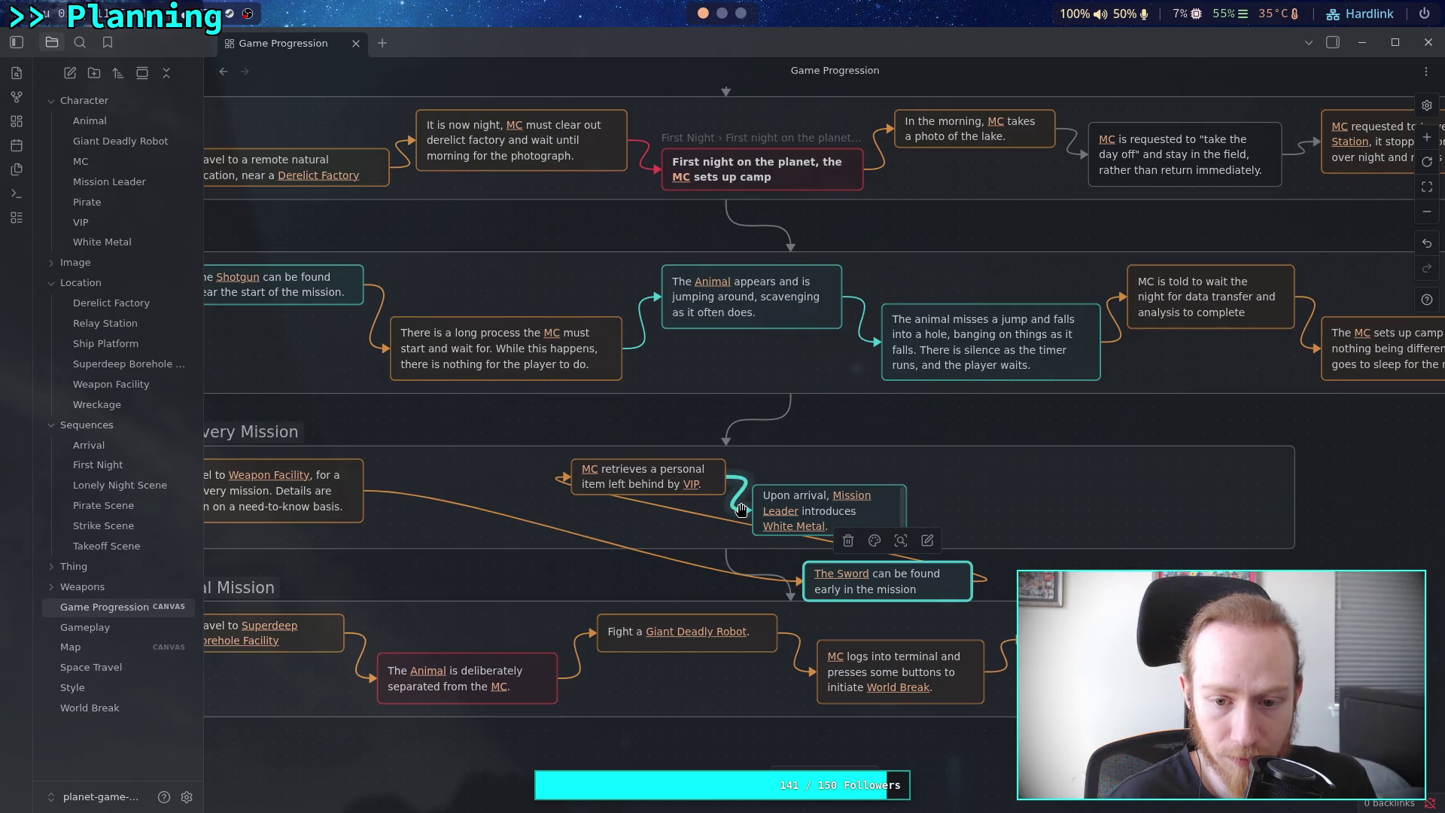
mouse_move(736, 483)
mouse_down()
mouse_move(1309, 502)
mouse_move(1174, 602)
mouse_move(835, 523)
mouse_move(1002, 510)
mouse_up()
mouse_move(926, 513)
mouse_move(933, 503)
mouse_down()
mouse_move(442, 510)
mouse_move(468, 510)
mouse_up()
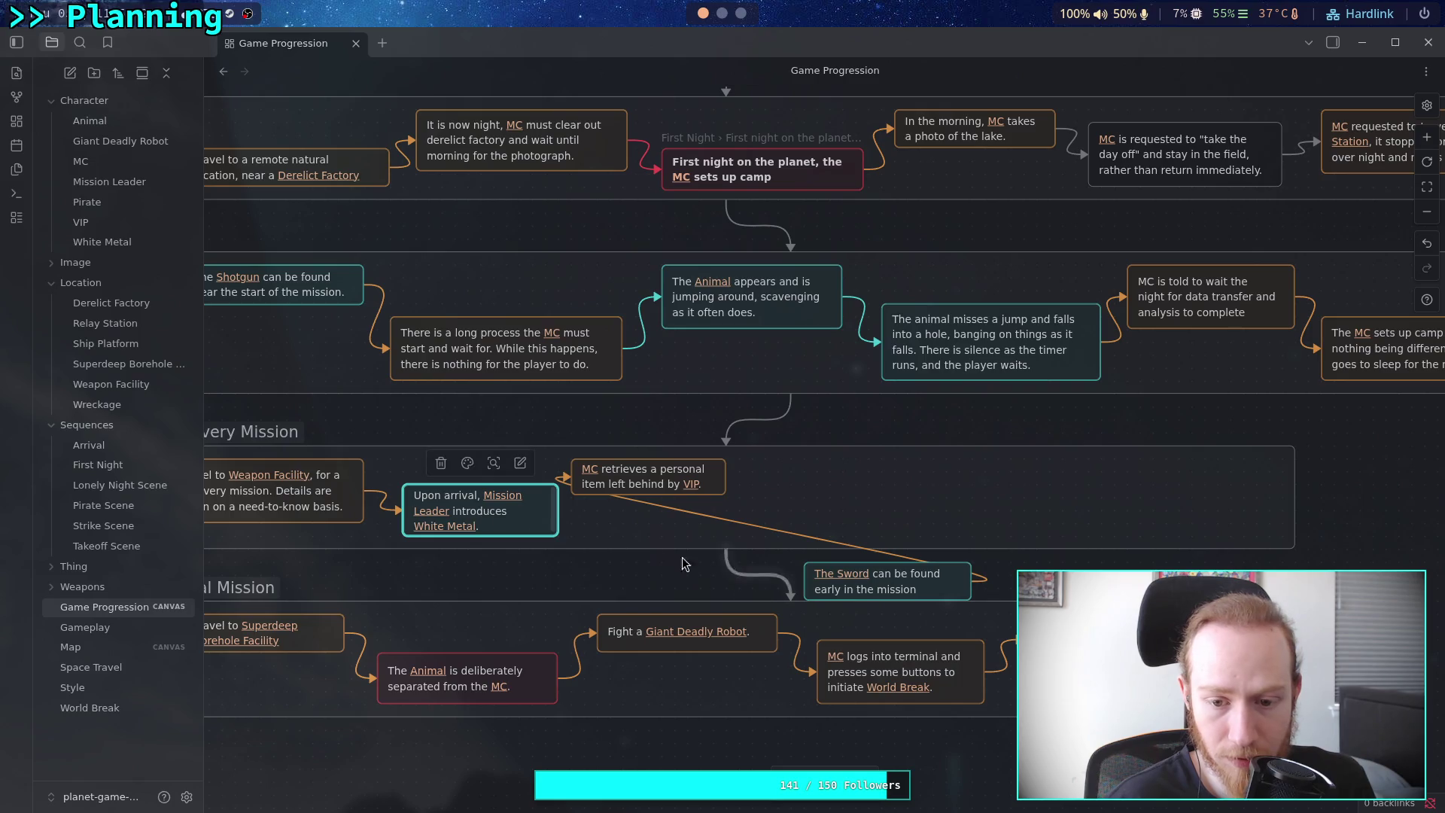
Link the Mission Leader card to The Sword with a cyan connector
drag(560, 516, 843, 587)
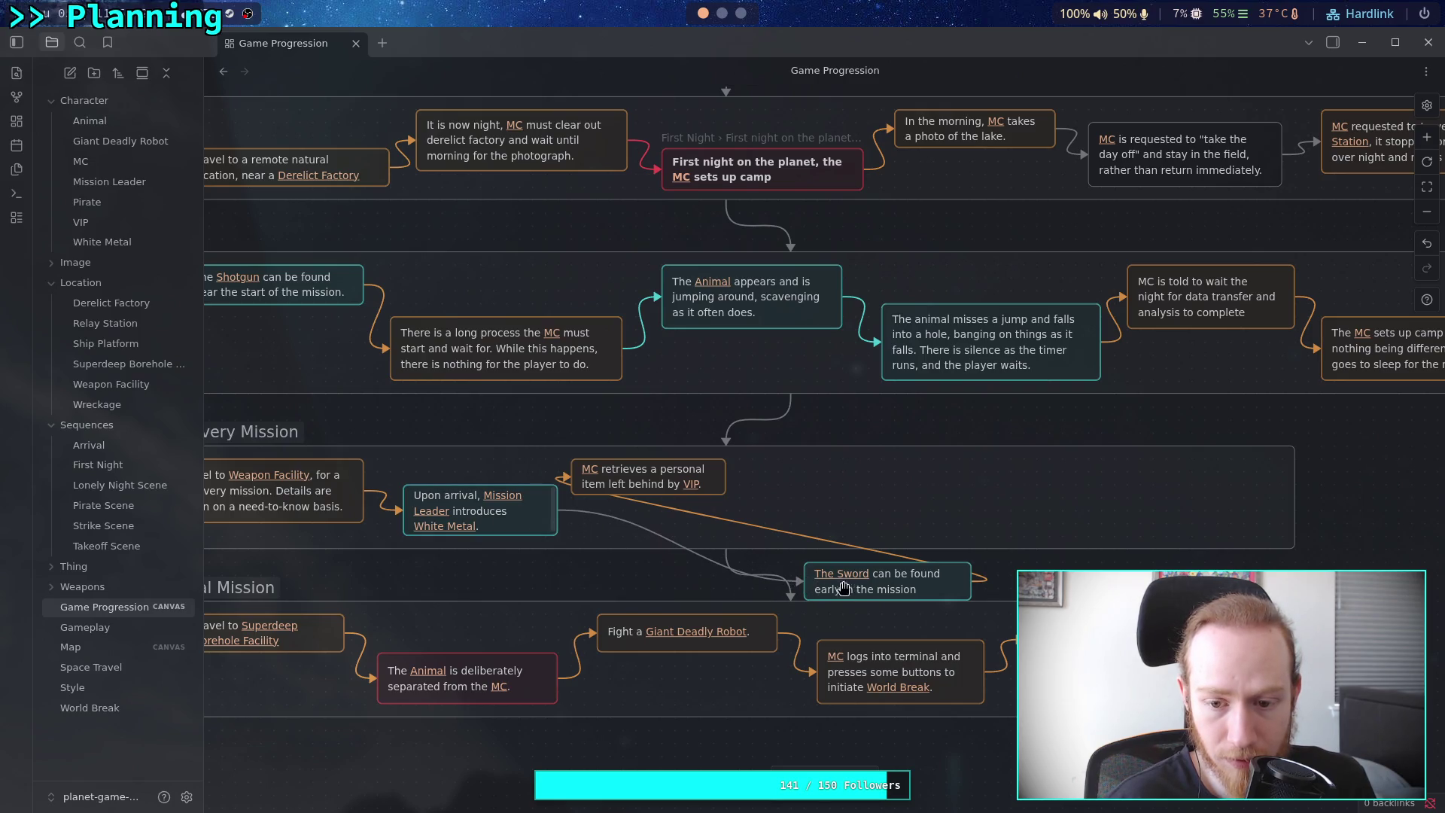
click(662, 541)
click(654, 490)
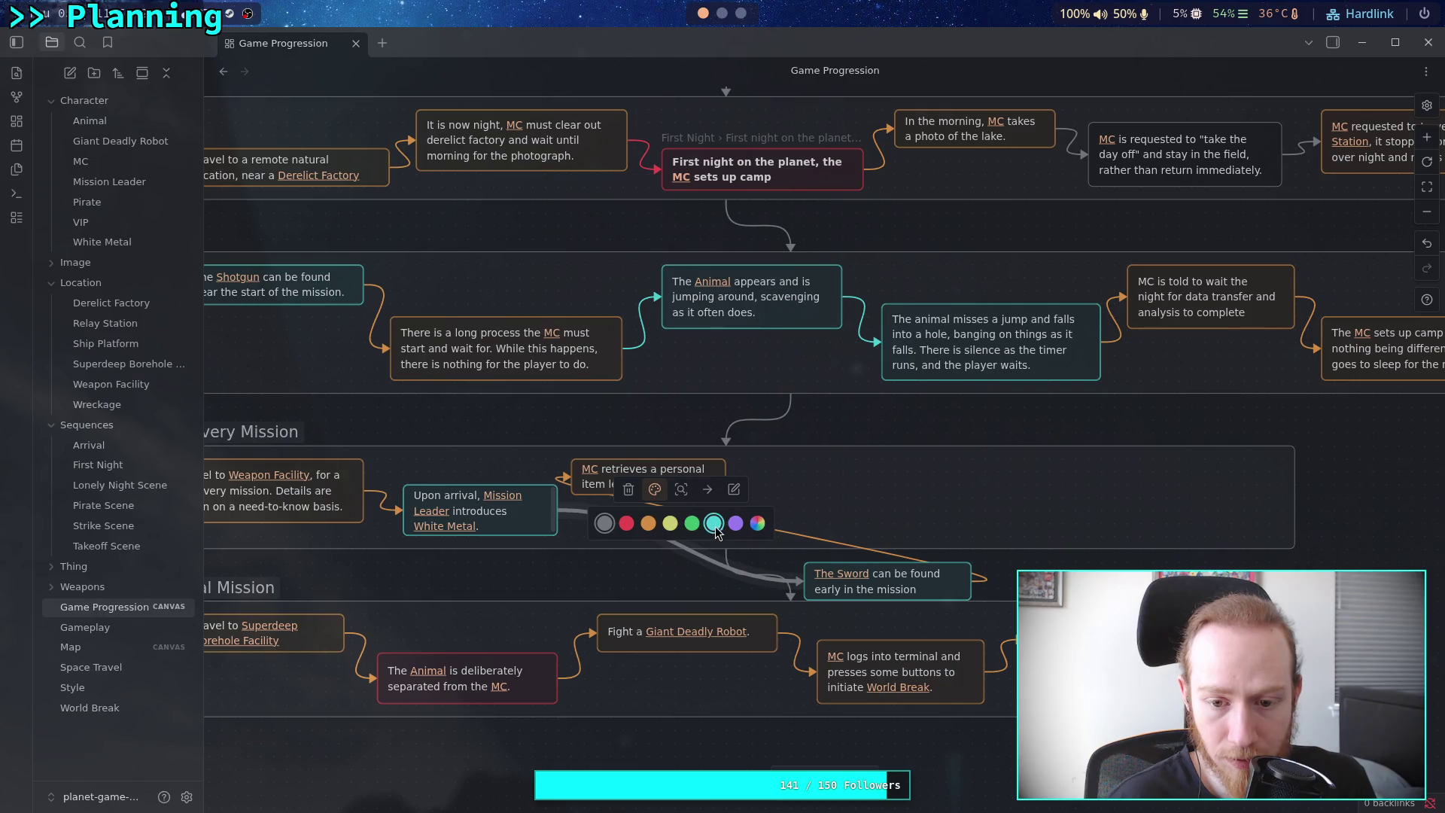
click(705, 517)
Line up The Sword beside the Mission Leader card, push MC retrieves right, and enlarge the Mission Leader card
click(663, 472)
drag(663, 473, 908, 473)
mouse_move(885, 575)
mouse_down()
mouse_move(678, 497)
mouse_move(666, 470)
mouse_up()
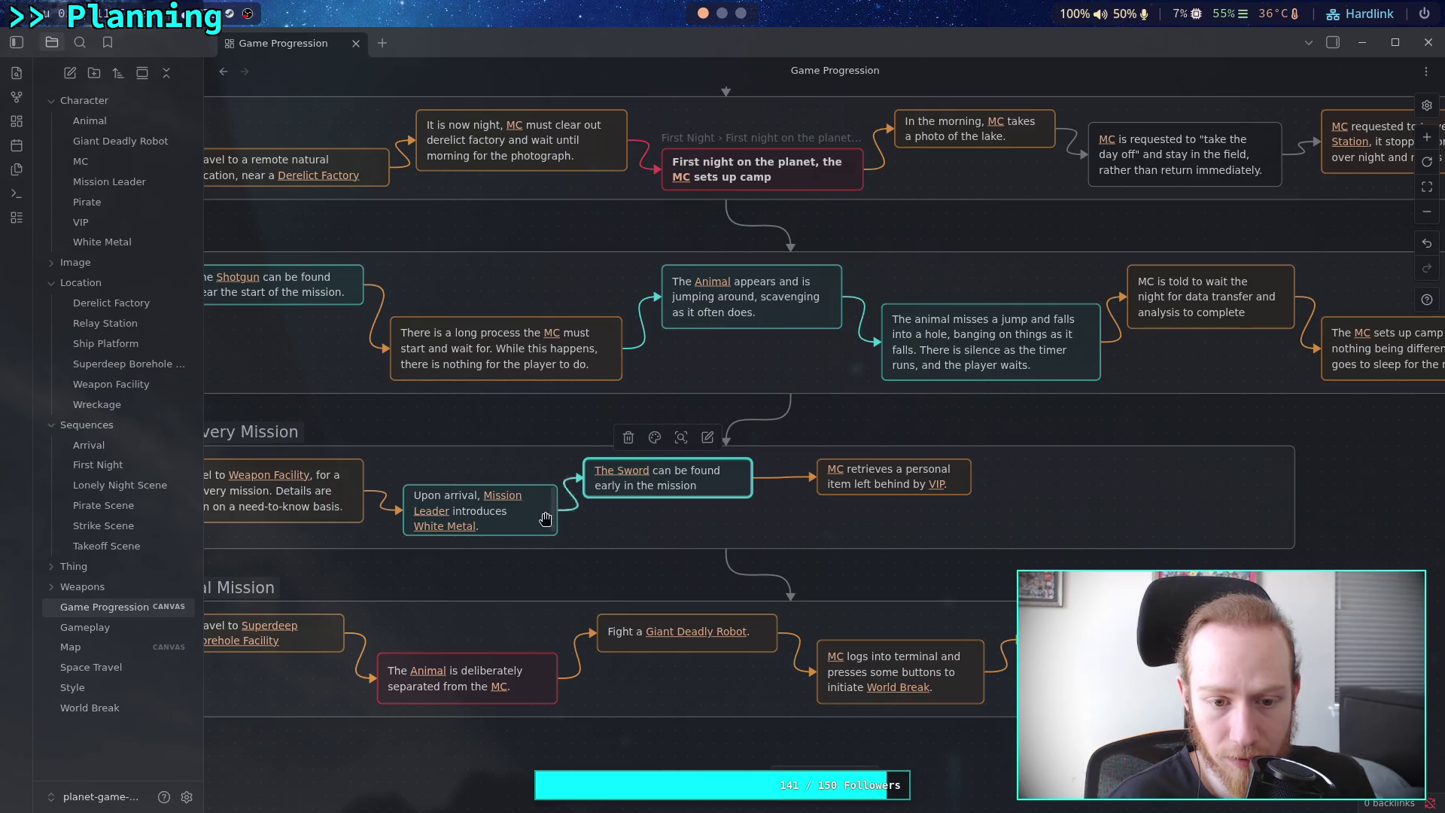
click(406, 485)
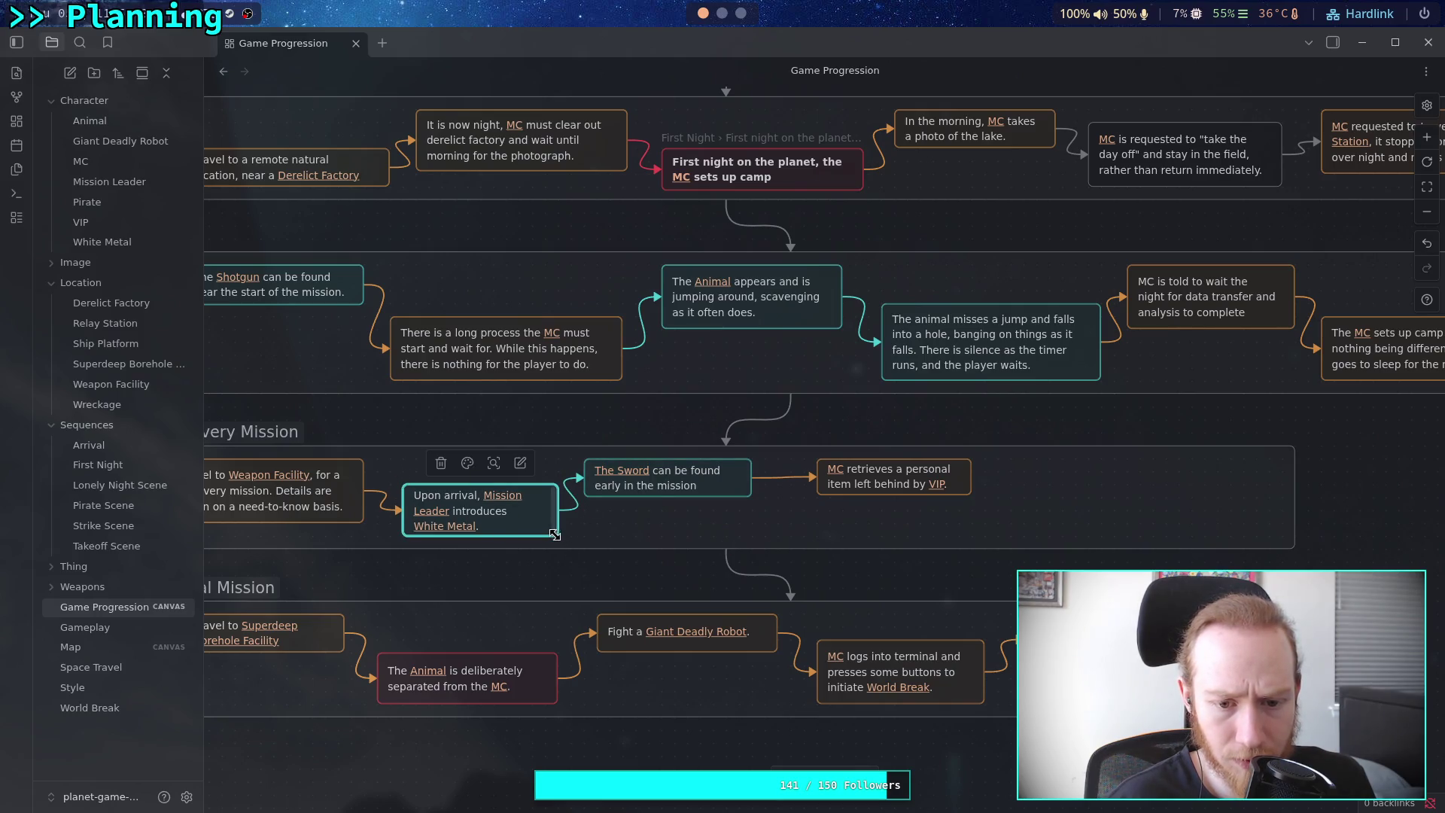
mouse_move(559, 541)
mouse_down()
mouse_move(584, 535)
mouse_move(550, 536)
mouse_up()
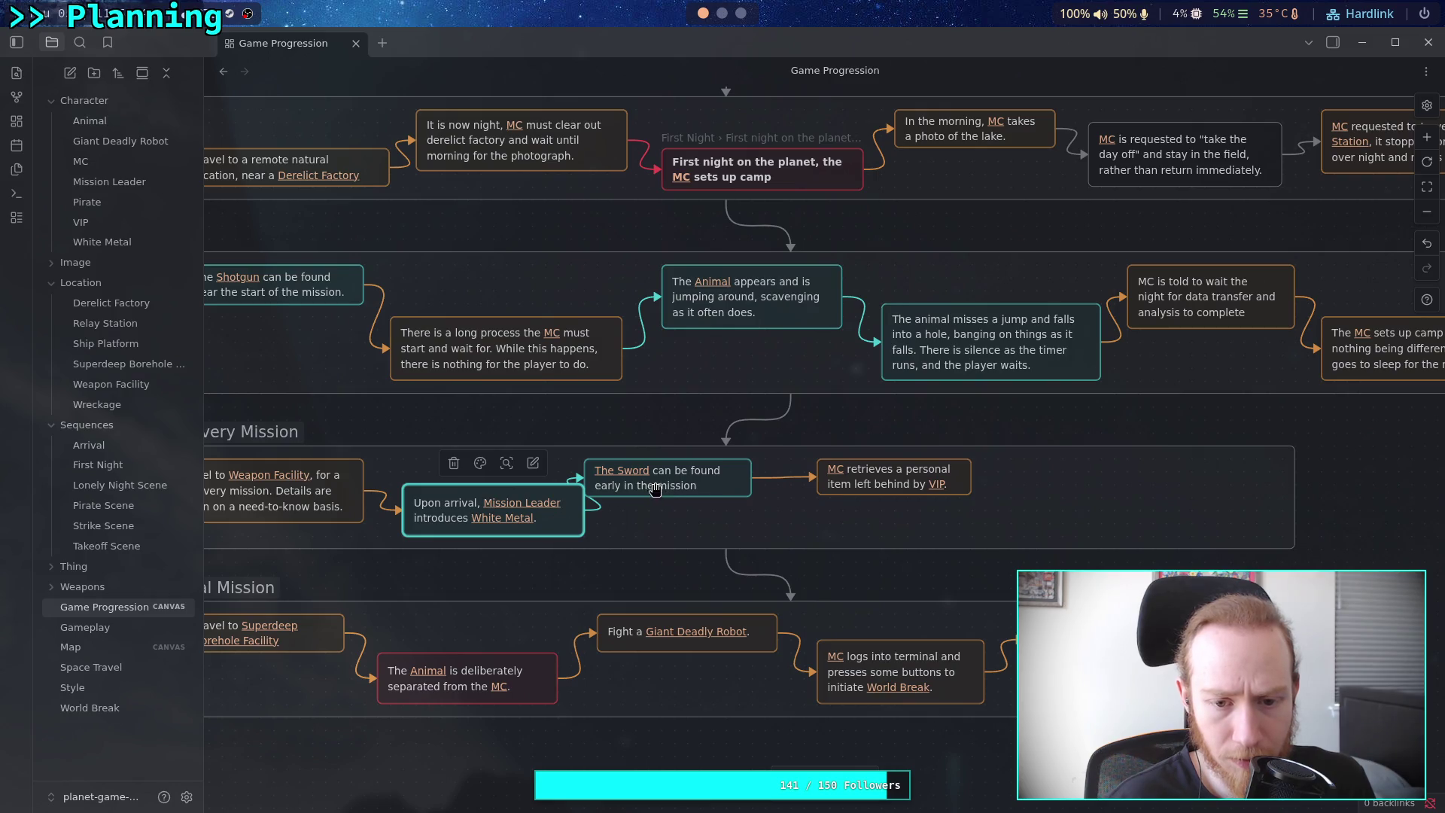
drag(660, 489, 686, 482)
scroll(751, 497, right, 2)
mouse_move(796, 462)
mouse_down()
mouse_move(783, 511)
mouse_move(783, 500)
mouse_up()
click(866, 557)
Make the connector into The Sword card orange
scroll(903, 542, left, 3)
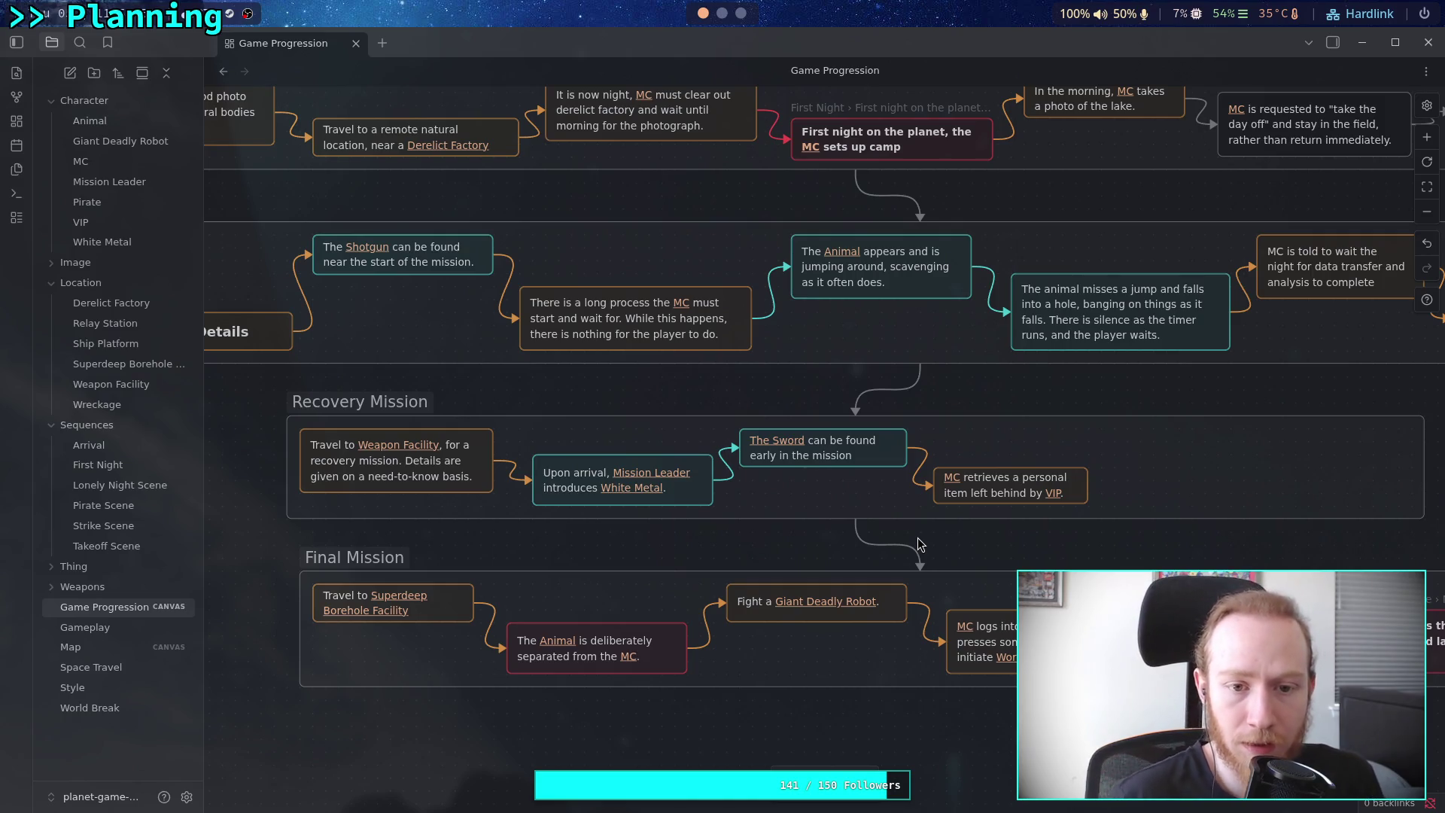
scroll(813, 451, up, 2)
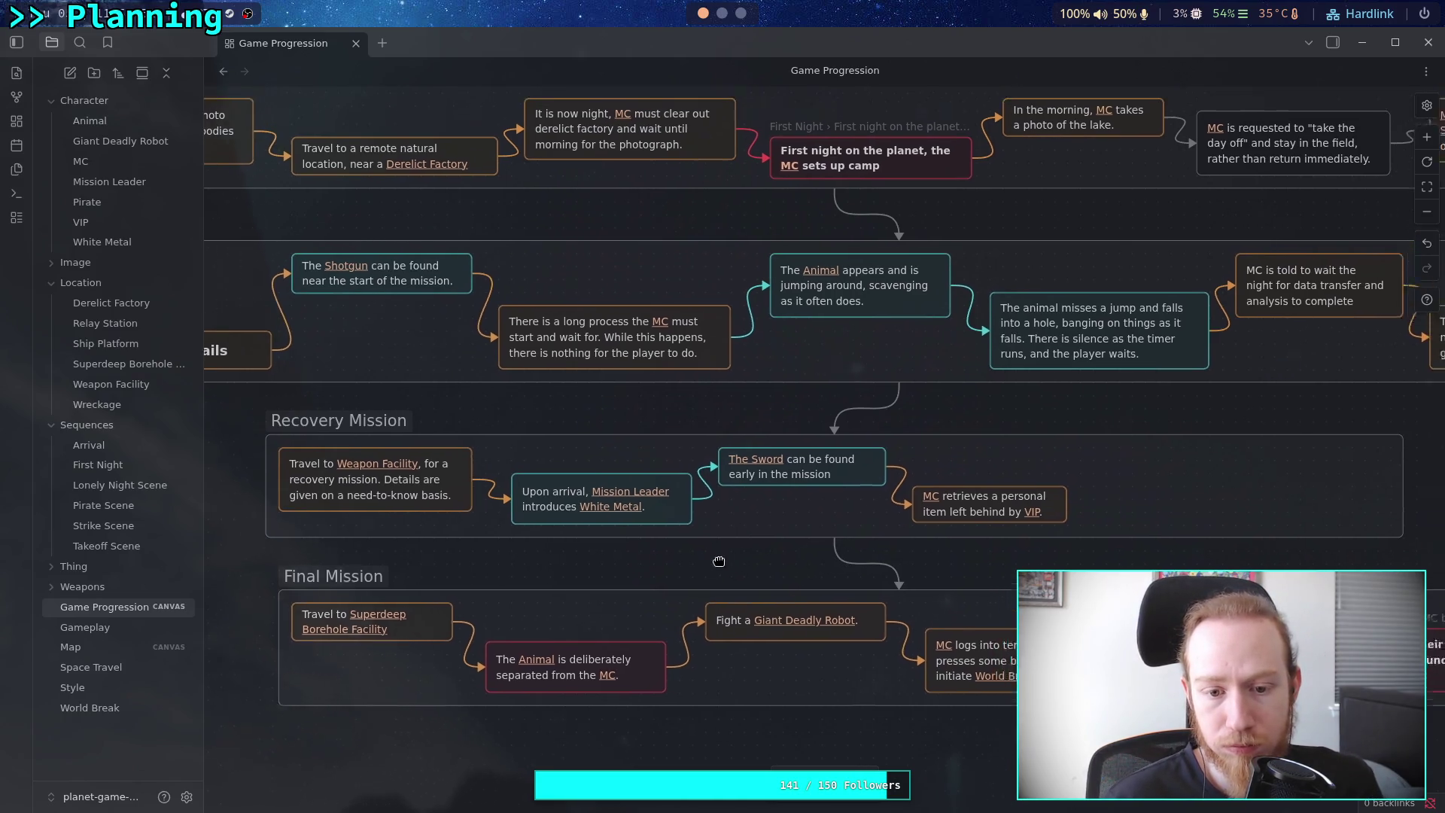
scroll(796, 390, left, 3)
scroll(797, 391, up, 3)
scroll(797, 391, up, 2)
scroll(783, 339, right, 3)
scroll(775, 288, down, 5)
scroll(776, 288, down, 2)
scroll(775, 289, right, 1)
click(686, 519)
click(656, 473)
click(653, 511)
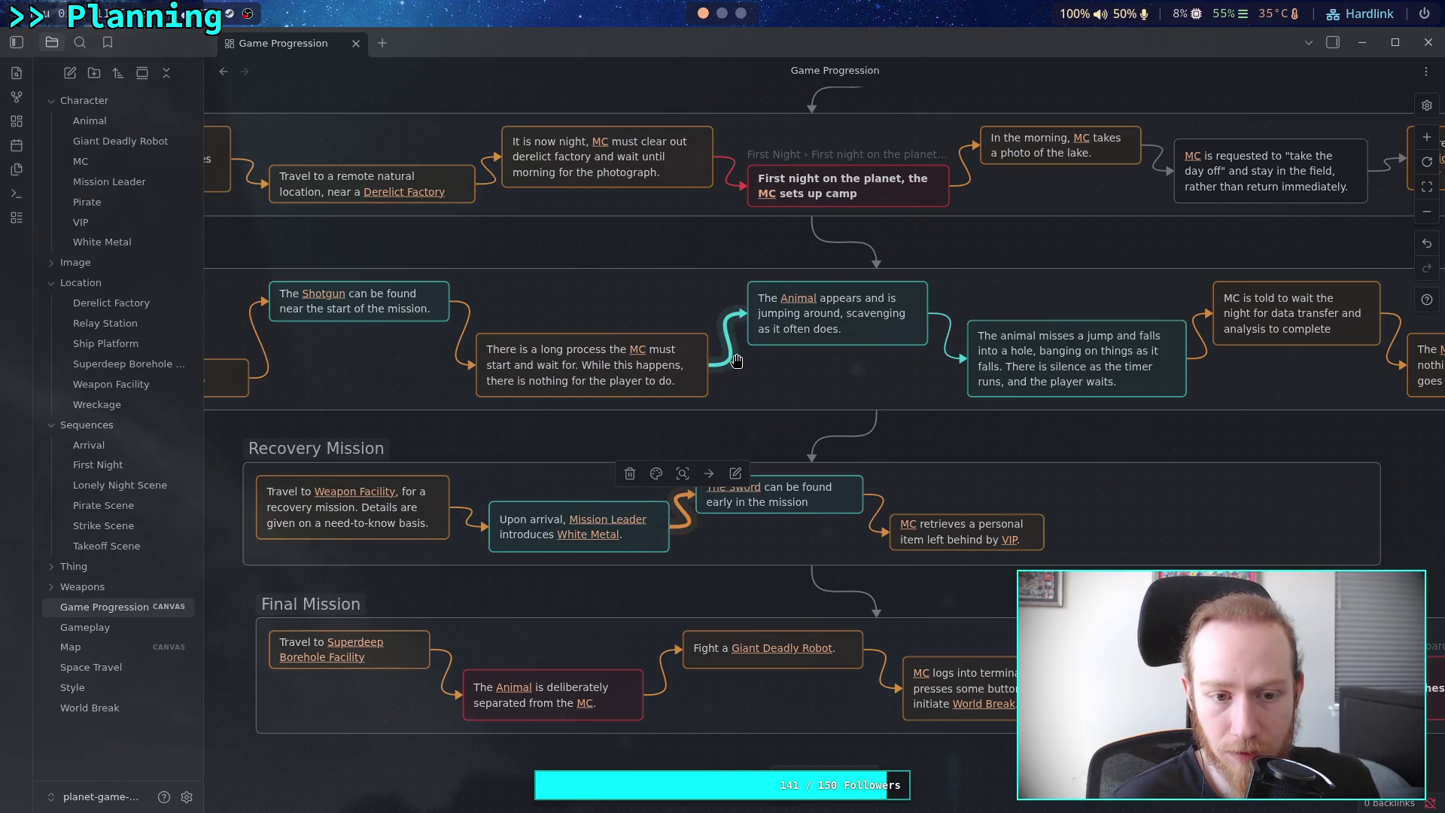
click(730, 595)
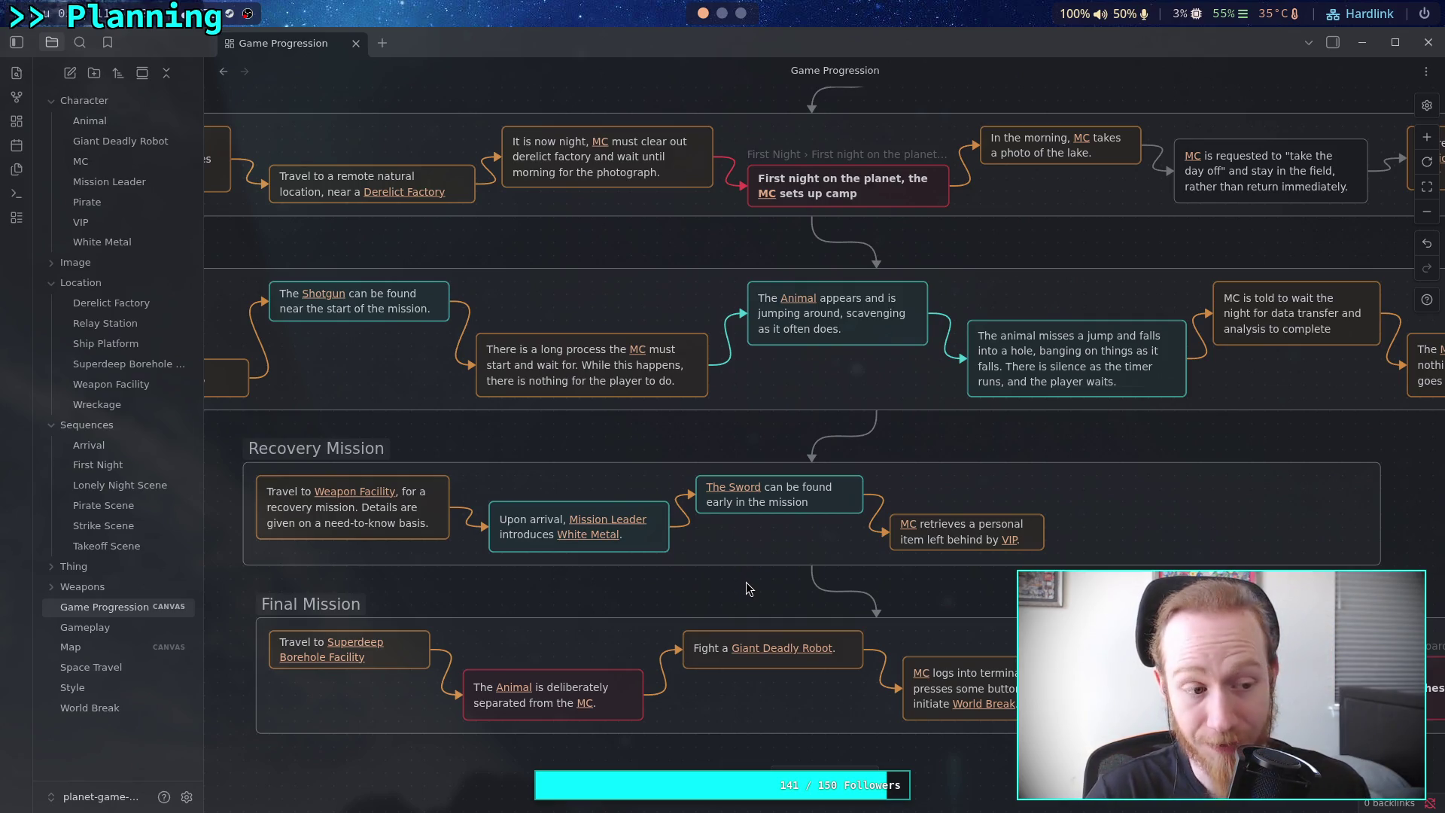
Swap The Sword and MC retrieves positions and delete the connector from The Sword to MC
drag(779, 495, 1115, 495)
drag(985, 539, 882, 553)
click(1018, 499)
click(1051, 542)
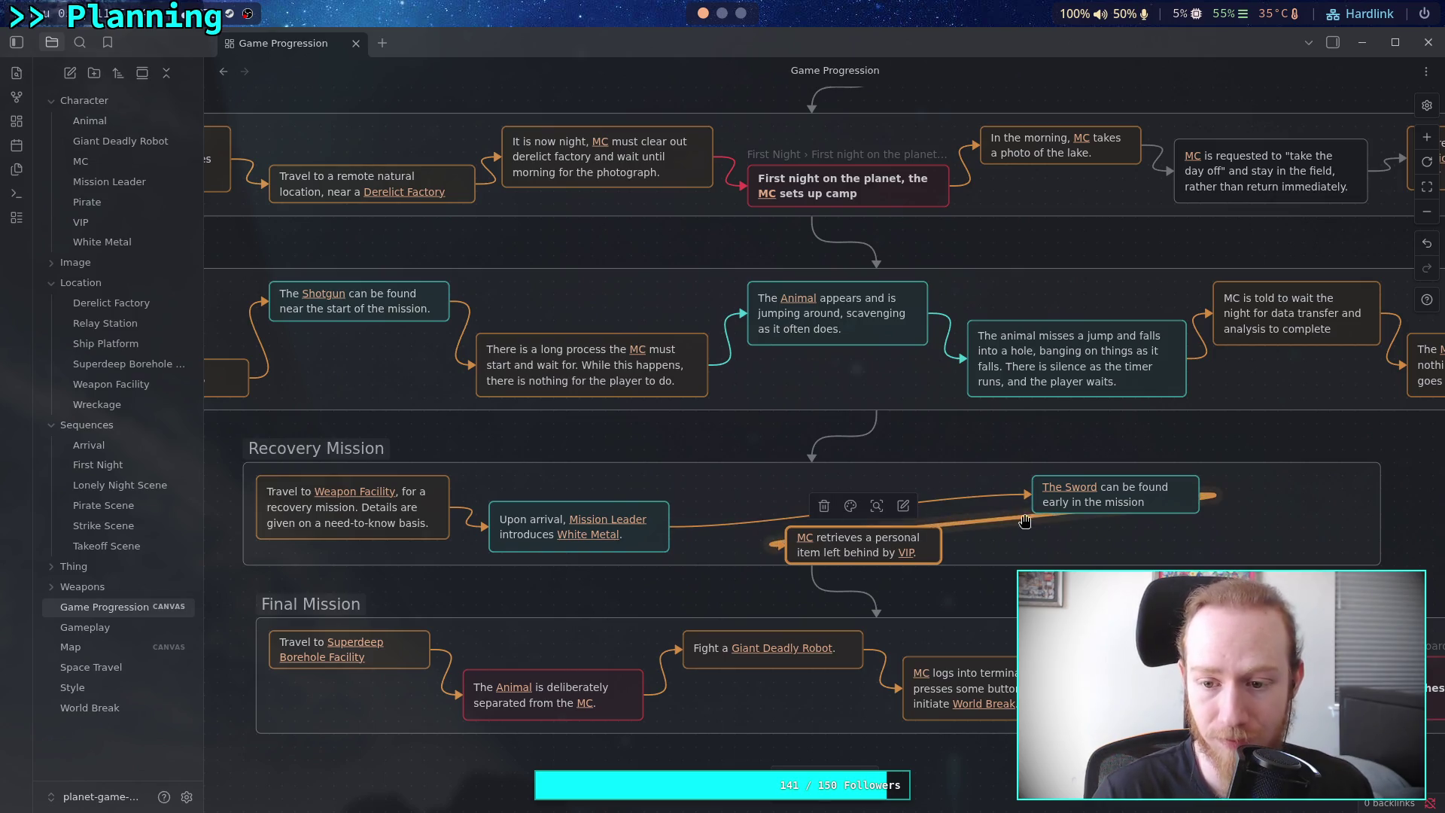
key(Delete)
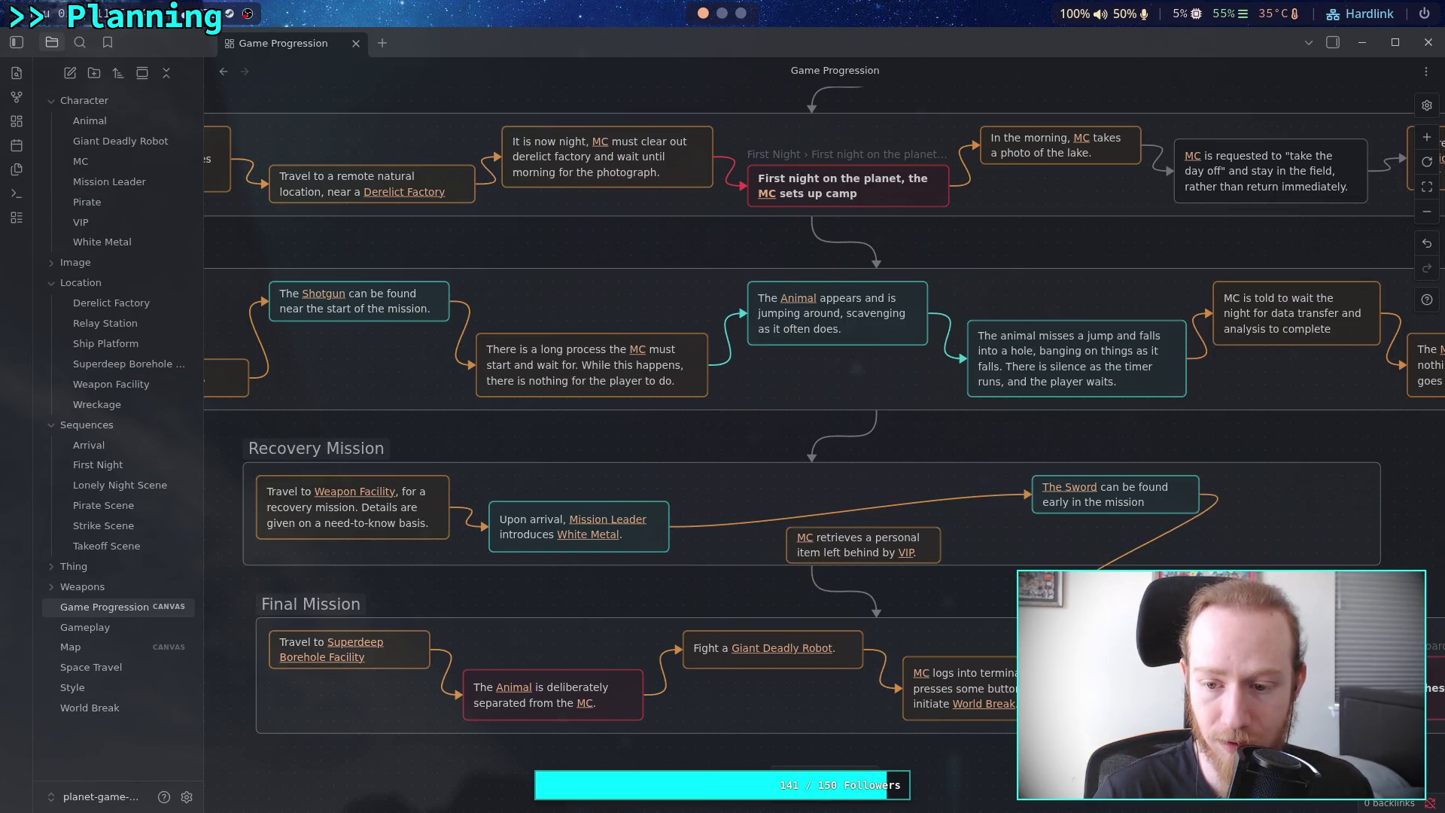
mouse_move(1030, 497)
mouse_down()
mouse_move(811, 570)
mouse_move(770, 501)
mouse_move(746, 488)
mouse_up()
Place The Sword after MC retrieves and link them with an orange connector
scroll(708, 471, right, 3)
scroll(708, 471, right, 1)
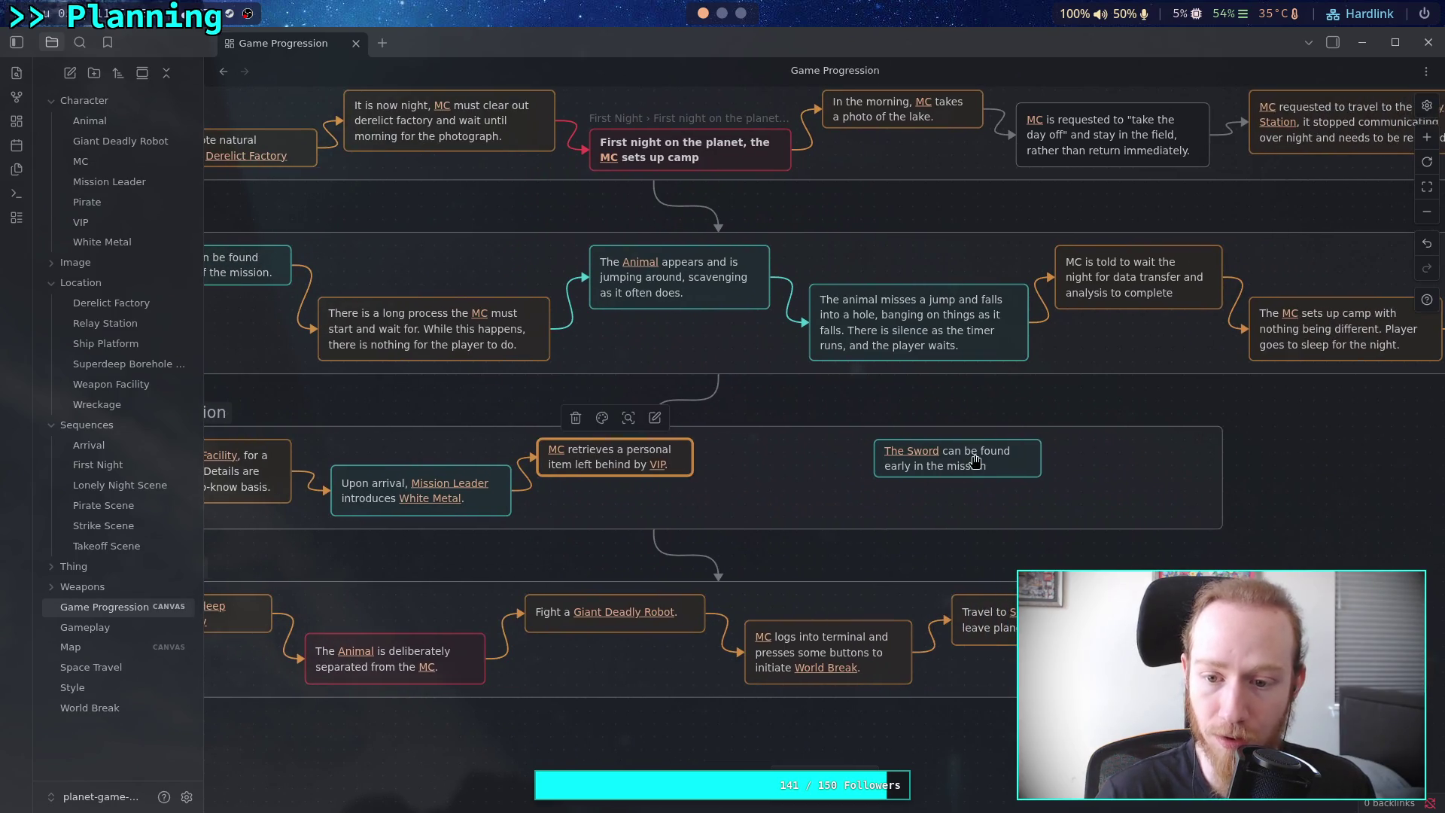
click(976, 462)
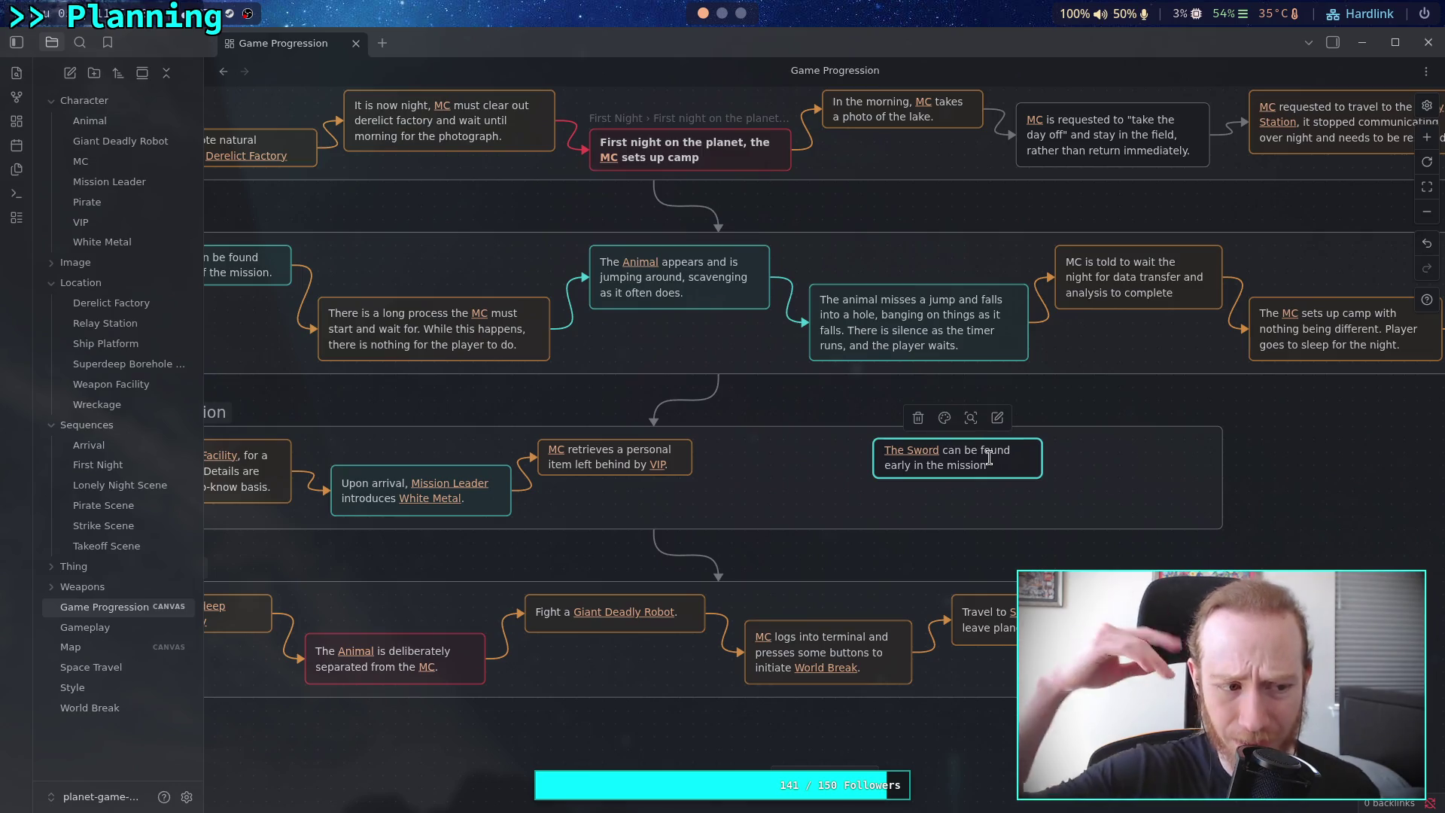
click(918, 555)
mouse_move(982, 464)
mouse_down()
mouse_move(826, 515)
mouse_move(826, 502)
mouse_up()
drag(692, 457, 719, 502)
click(678, 435)
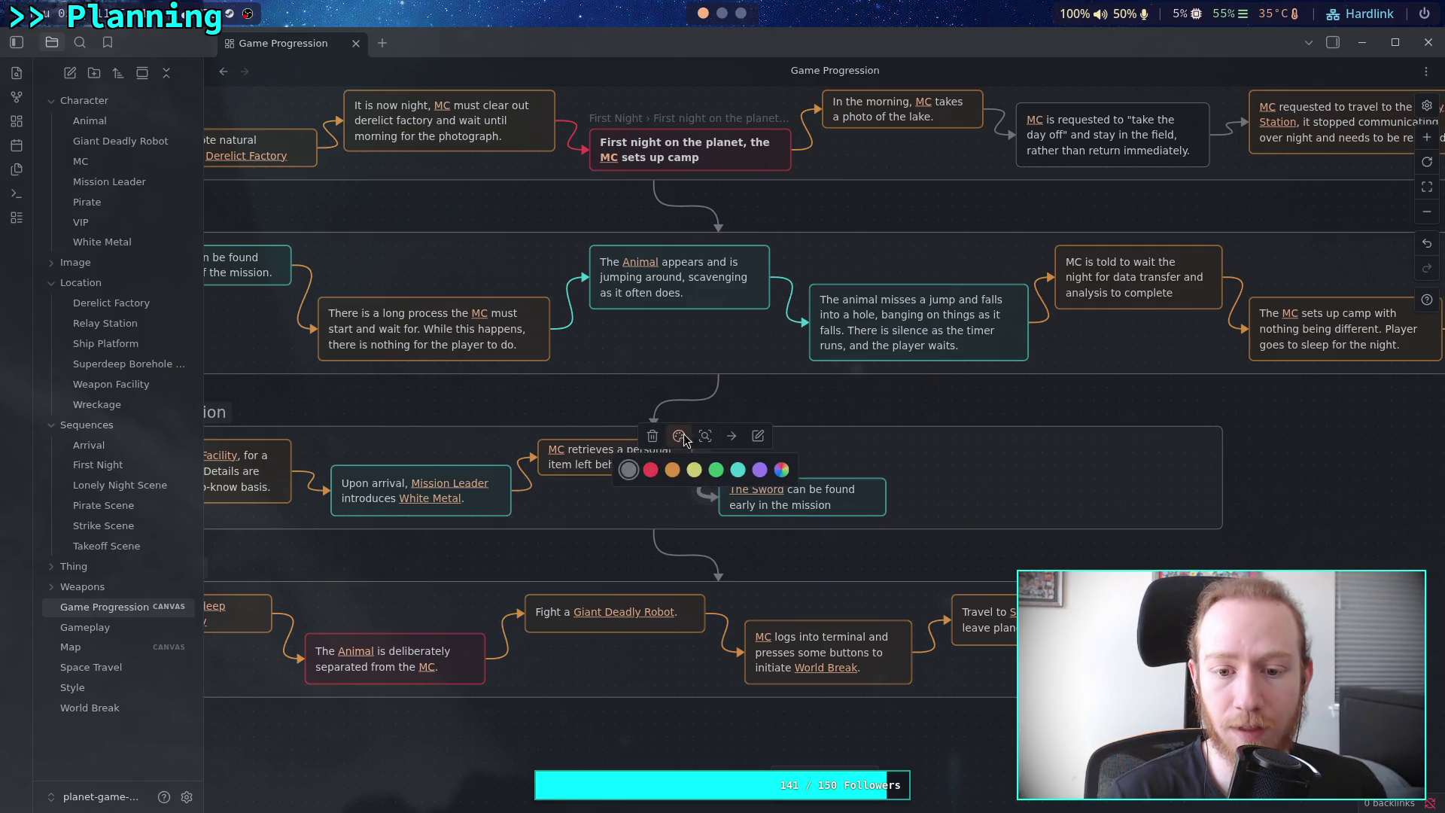
click(678, 474)
drag(821, 504, 963, 504)
Create an empty text card, move it right of the Recovery Mission group, and enlarge it
double_click(871, 550)
key(Escape)
drag(870, 550, 1263, 508)
scroll(743, 440, right, 5)
mouse_move(796, 461)
mouse_down()
mouse_move(987, 464)
mouse_move(968, 430)
mouse_up()
drag(1145, 482, 1150, 494)
Start the empty card with a [[White Metal]] link that offers a "surprise"
double_click(1024, 446)
text([[wh)
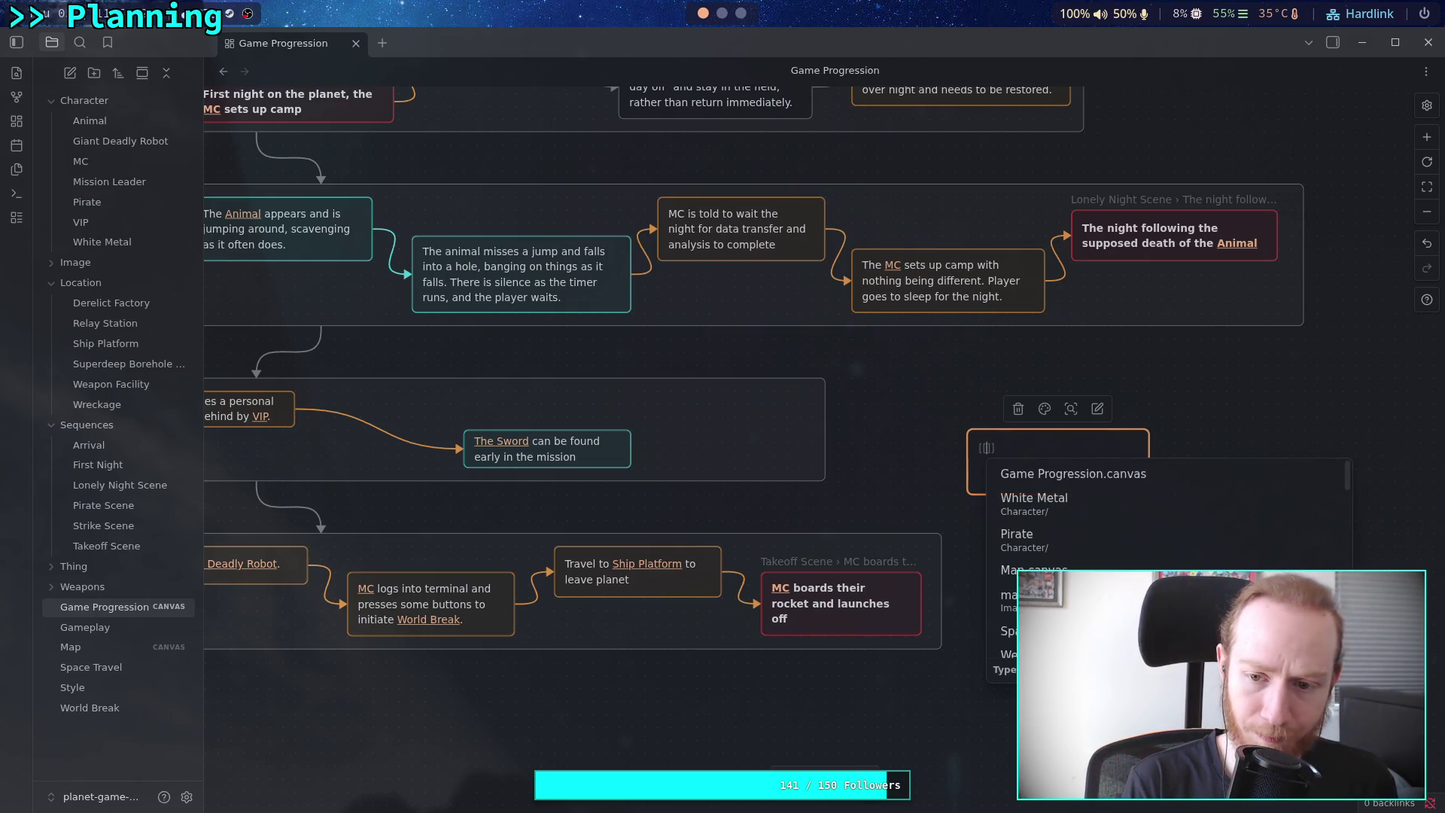
key(Return)
text(offers)
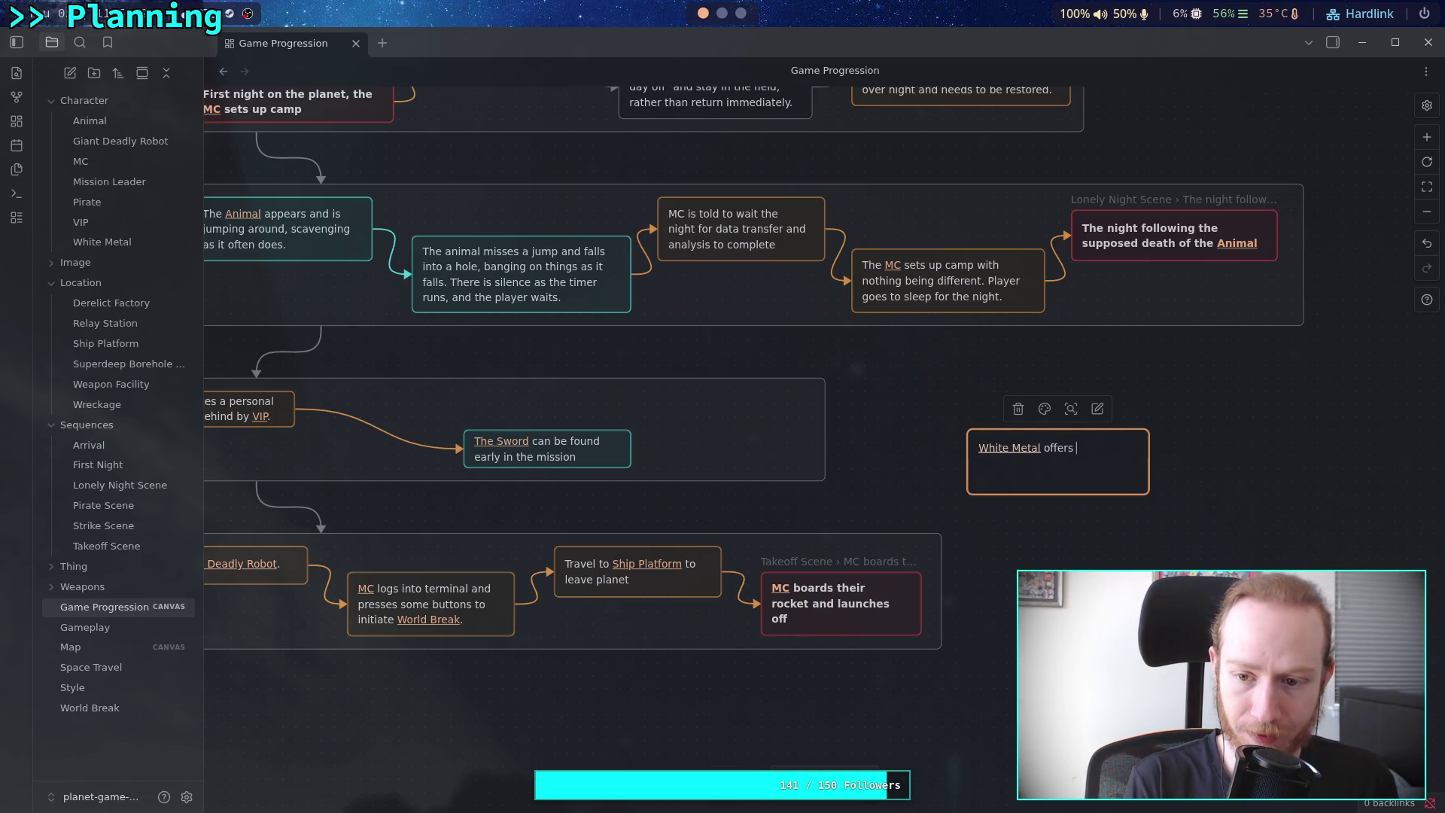
text( a "surprs)
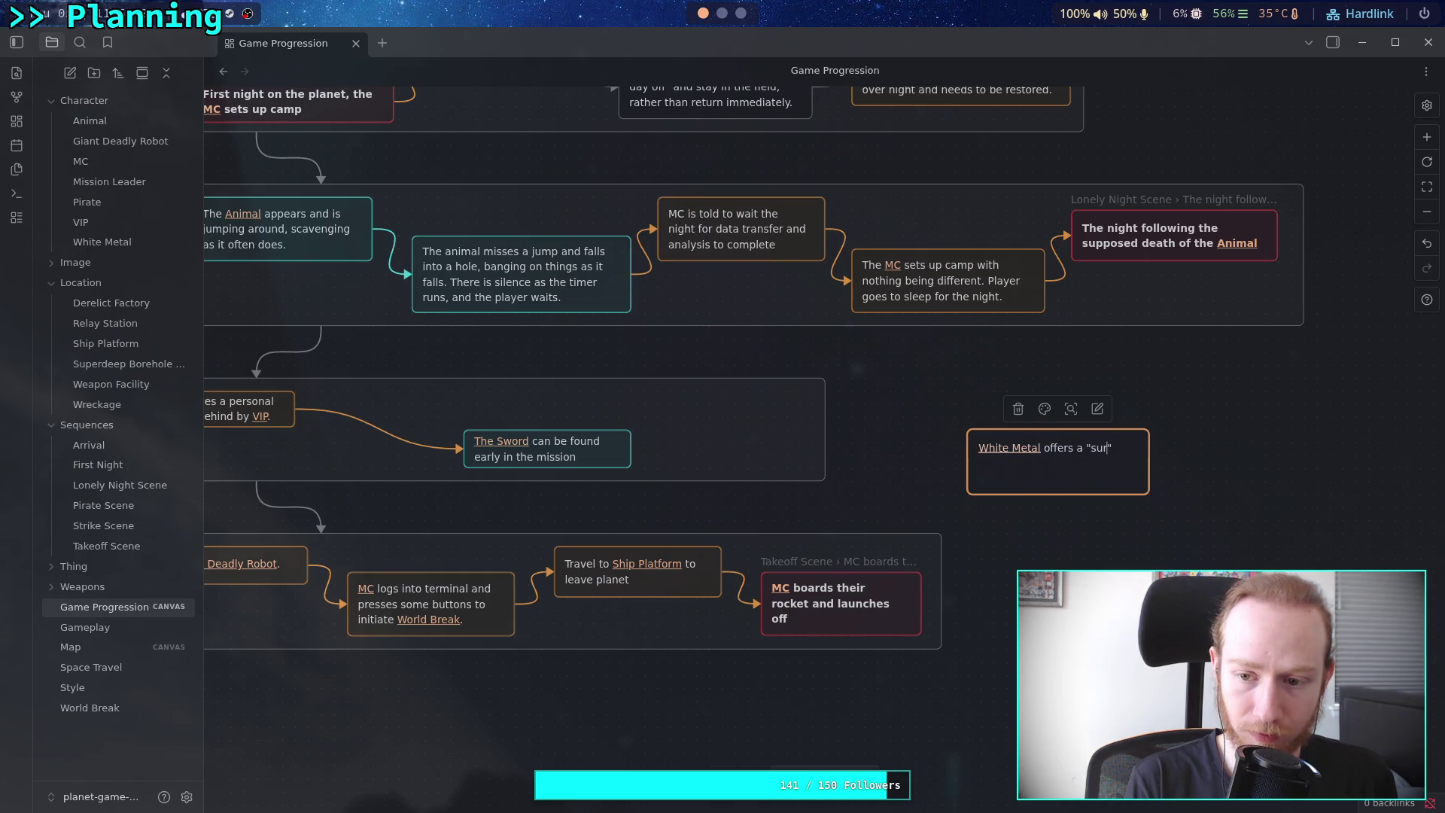
key(BackSpace)
text(ise")
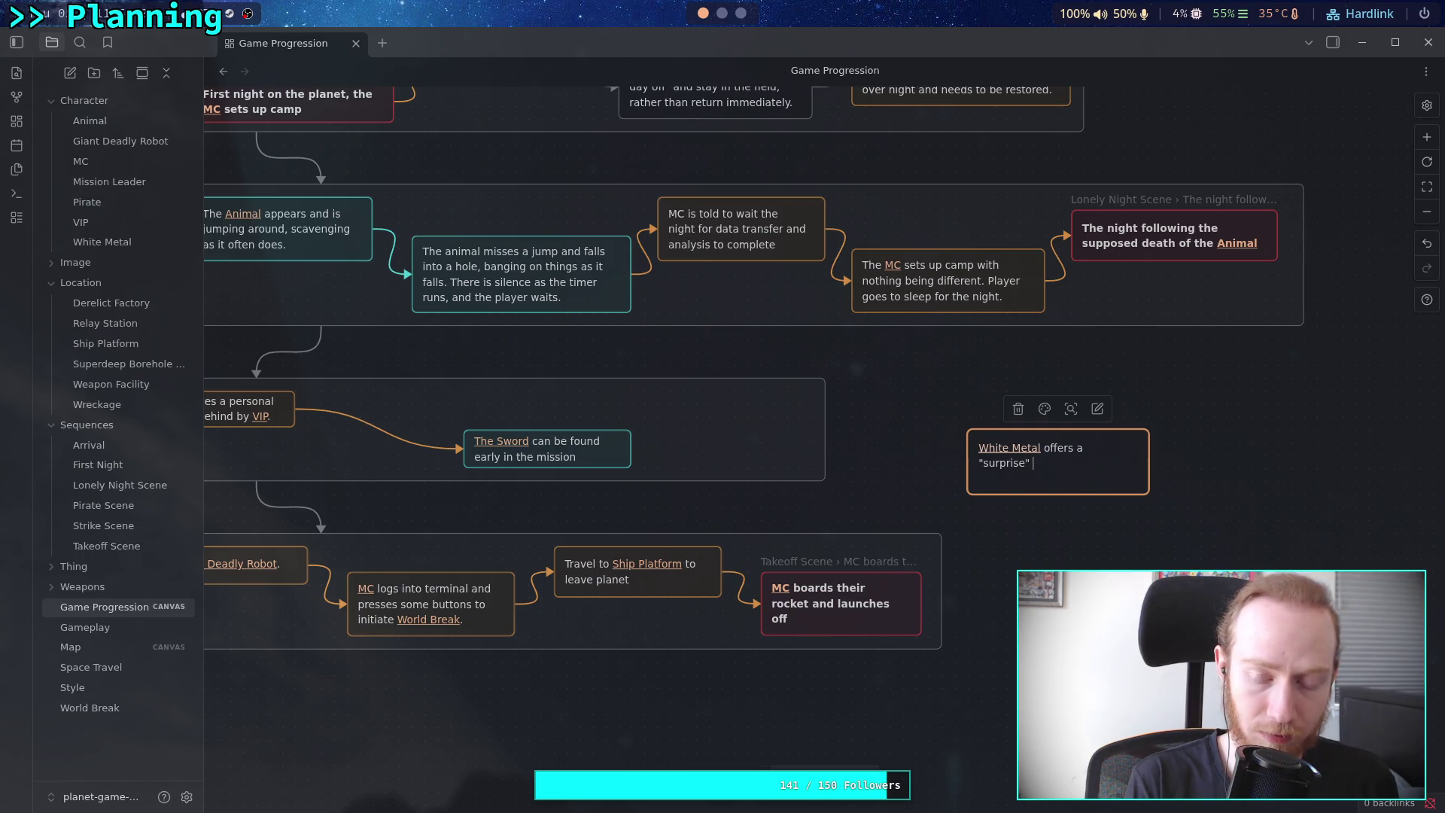
Continue the White Metal card text with links to [[MC]] and [[The Sword]]
text([[MC)
key(Return)
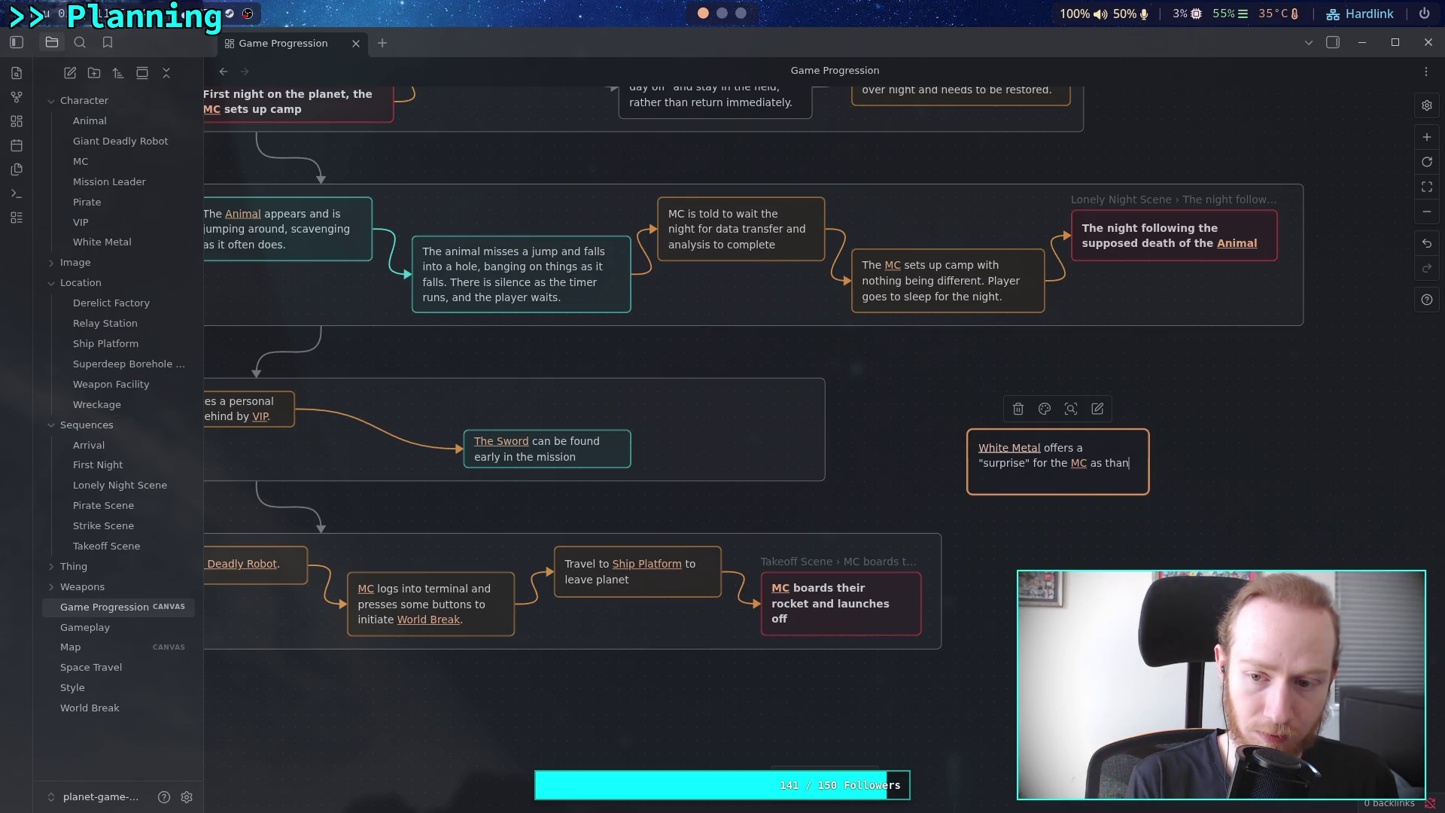
key(BackSpace)
key(BackSpace)
key(BackSpace)
text(.)
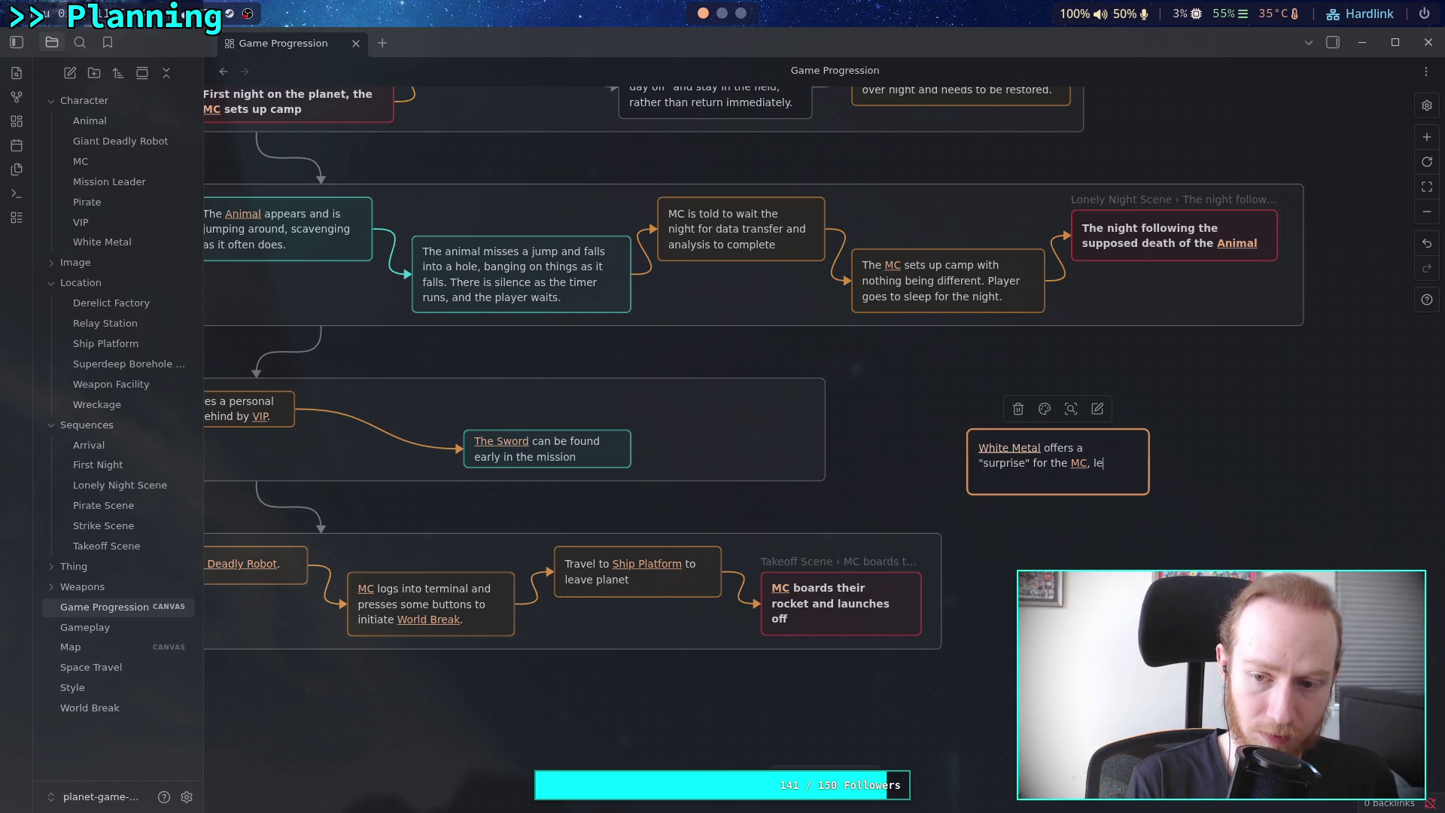
text(to the [[)
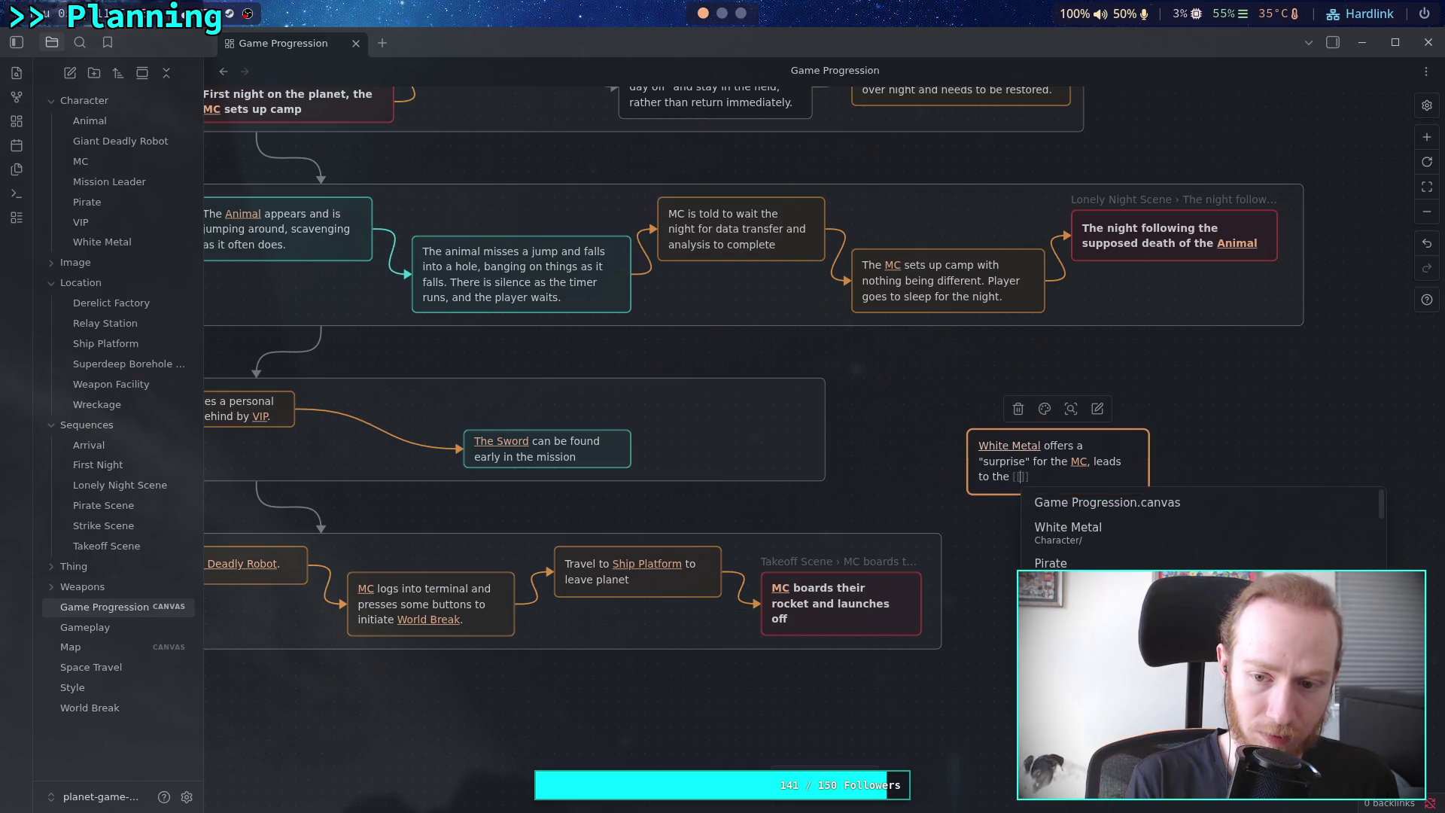
text(sword)
key(Return)
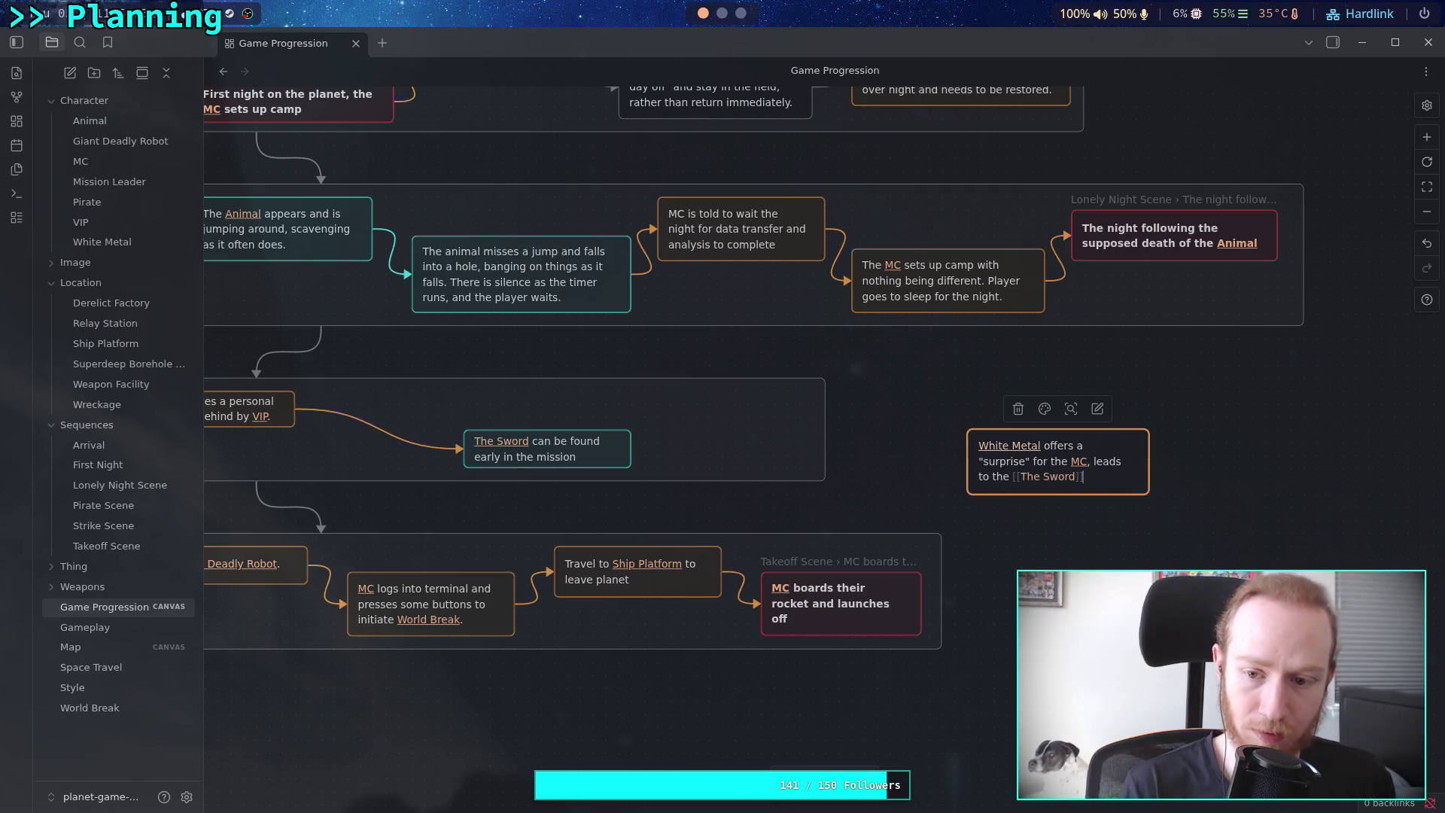
double_click(1003, 476)
key(BackSpace)
key(BackSpace)
click(1102, 477)
text(deeper in the)
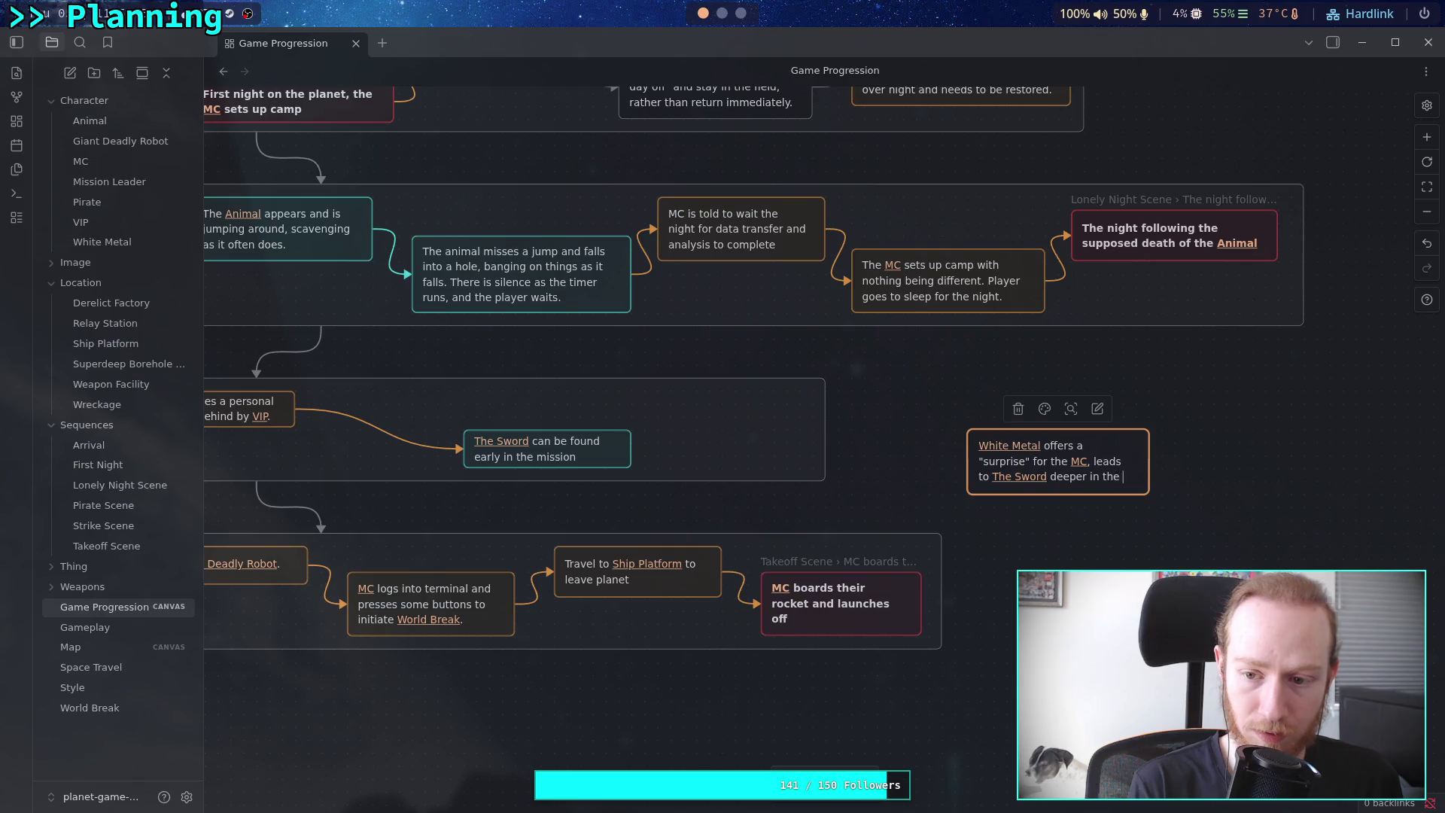
text(facility)
click(1109, 519)
click(1058, 452)
click(1044, 408)
click(1117, 525)
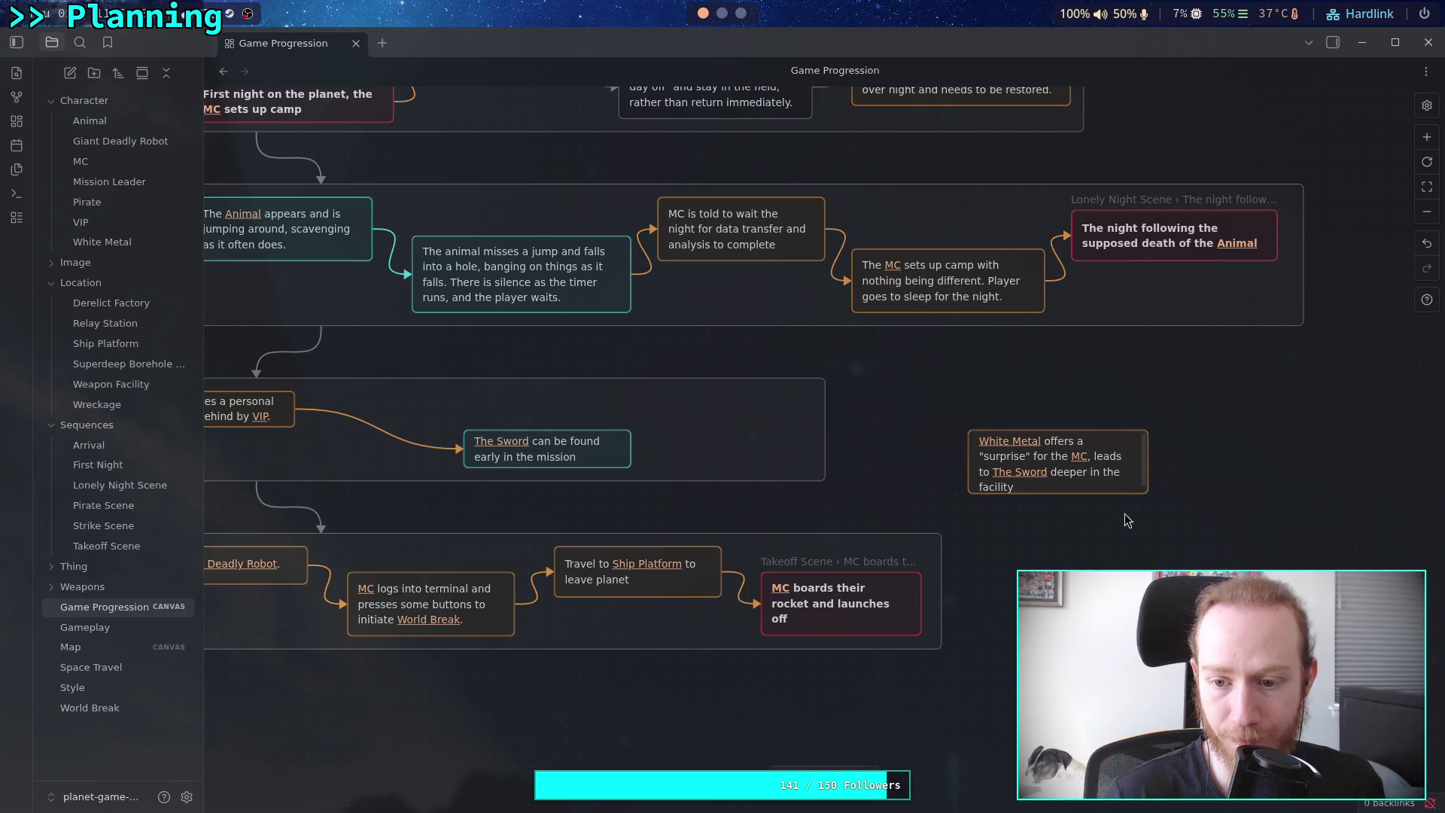
Widen White Metal, reroute the VIP arrow to it, and link it to The Sword in orange
mouse_move(1145, 493)
mouse_down()
mouse_move(1167, 509)
mouse_move(1163, 496)
mouse_up()
mouse_move(457, 448)
mouse_down()
mouse_move(1019, 469)
mouse_move(530, 446)
mouse_move(391, 453)
mouse_up()
mouse_move(584, 455)
mouse_down()
mouse_move(655, 405)
mouse_move(676, 414)
mouse_up()
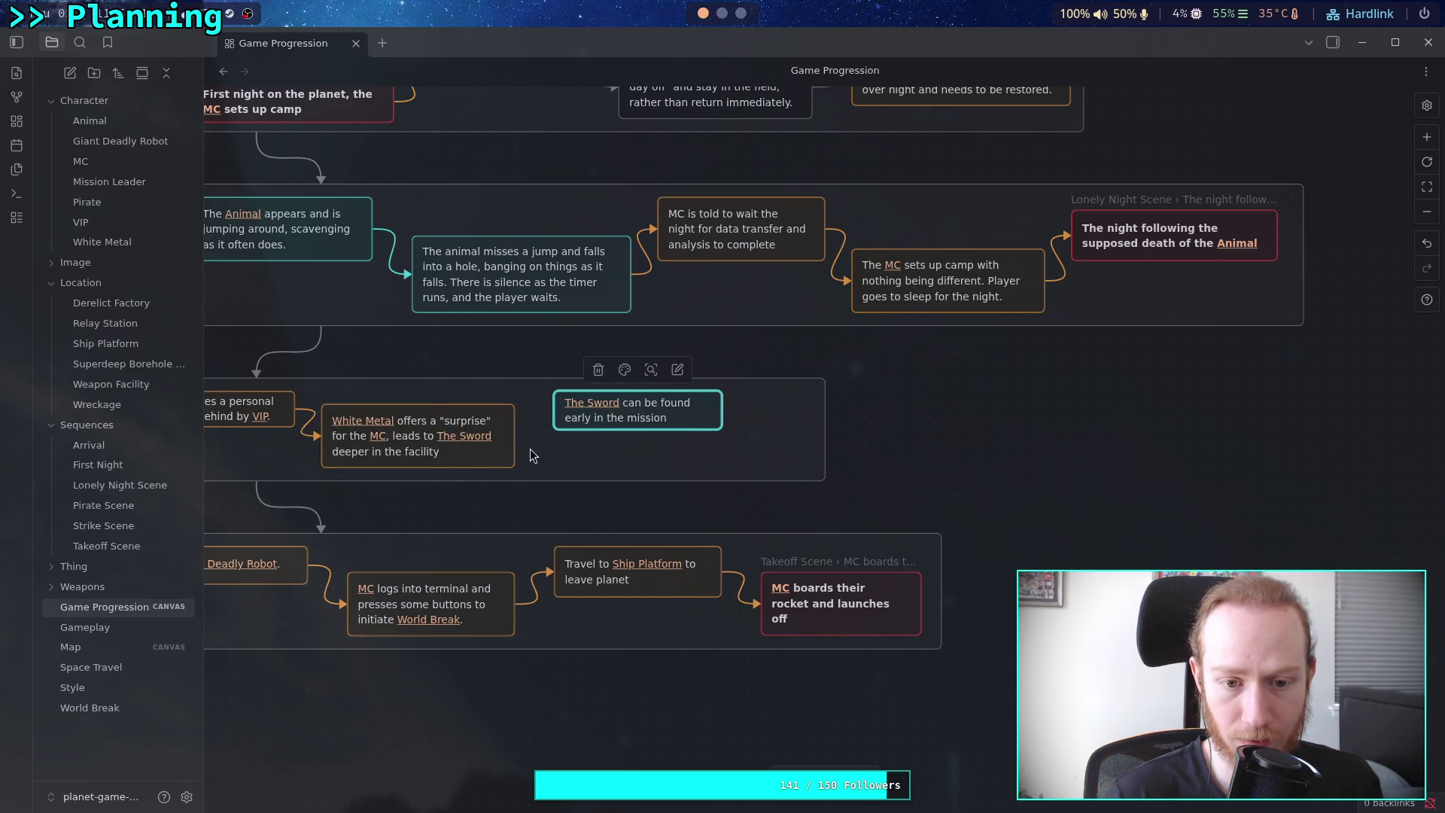
drag(516, 437, 558, 416)
click(508, 387)
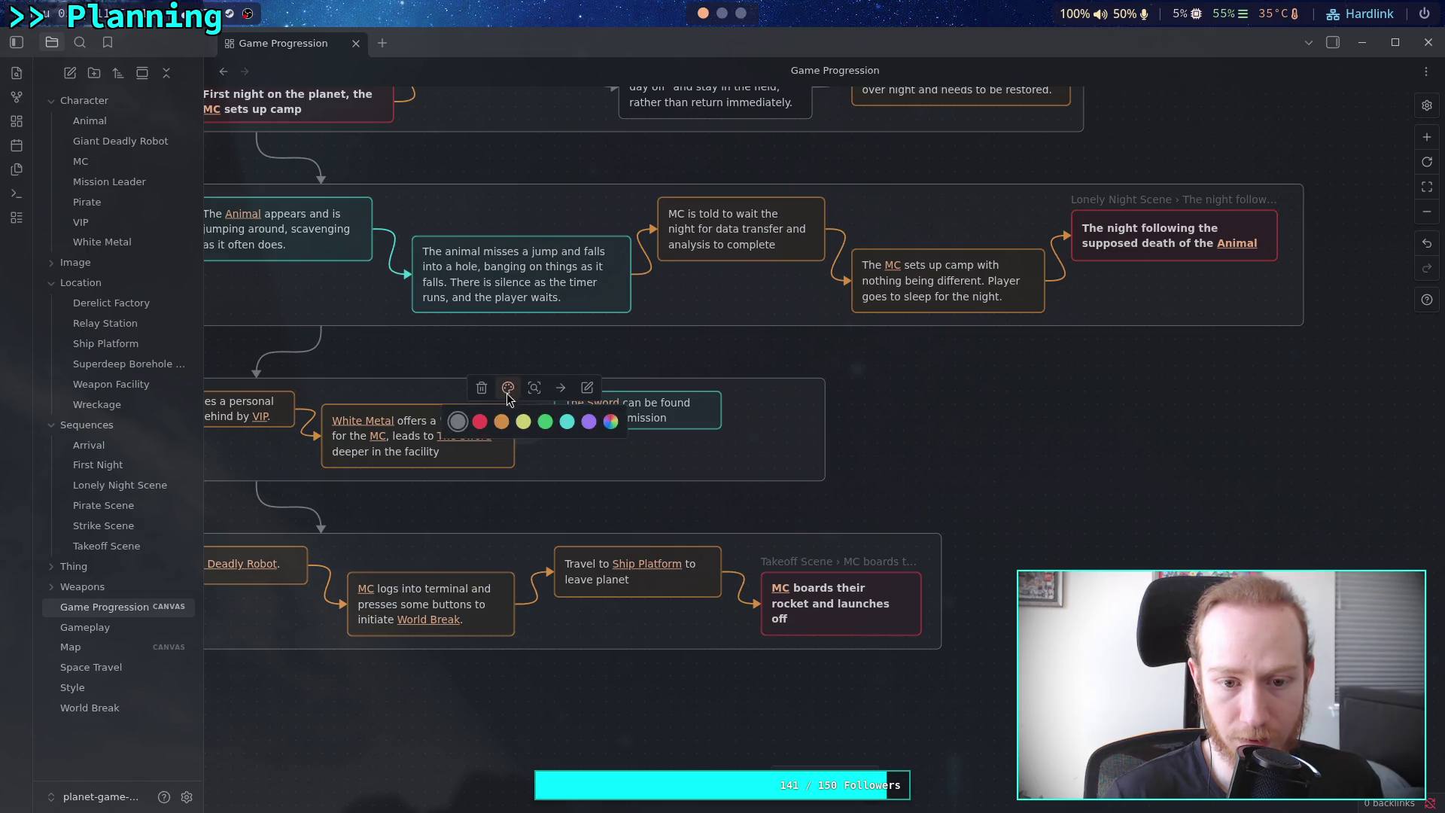
click(502, 422)
scroll(836, 455, left, 1)
Trim The Sword card's text so it ends "is obtained."
click(640, 411)
drag(577, 416, 679, 417)
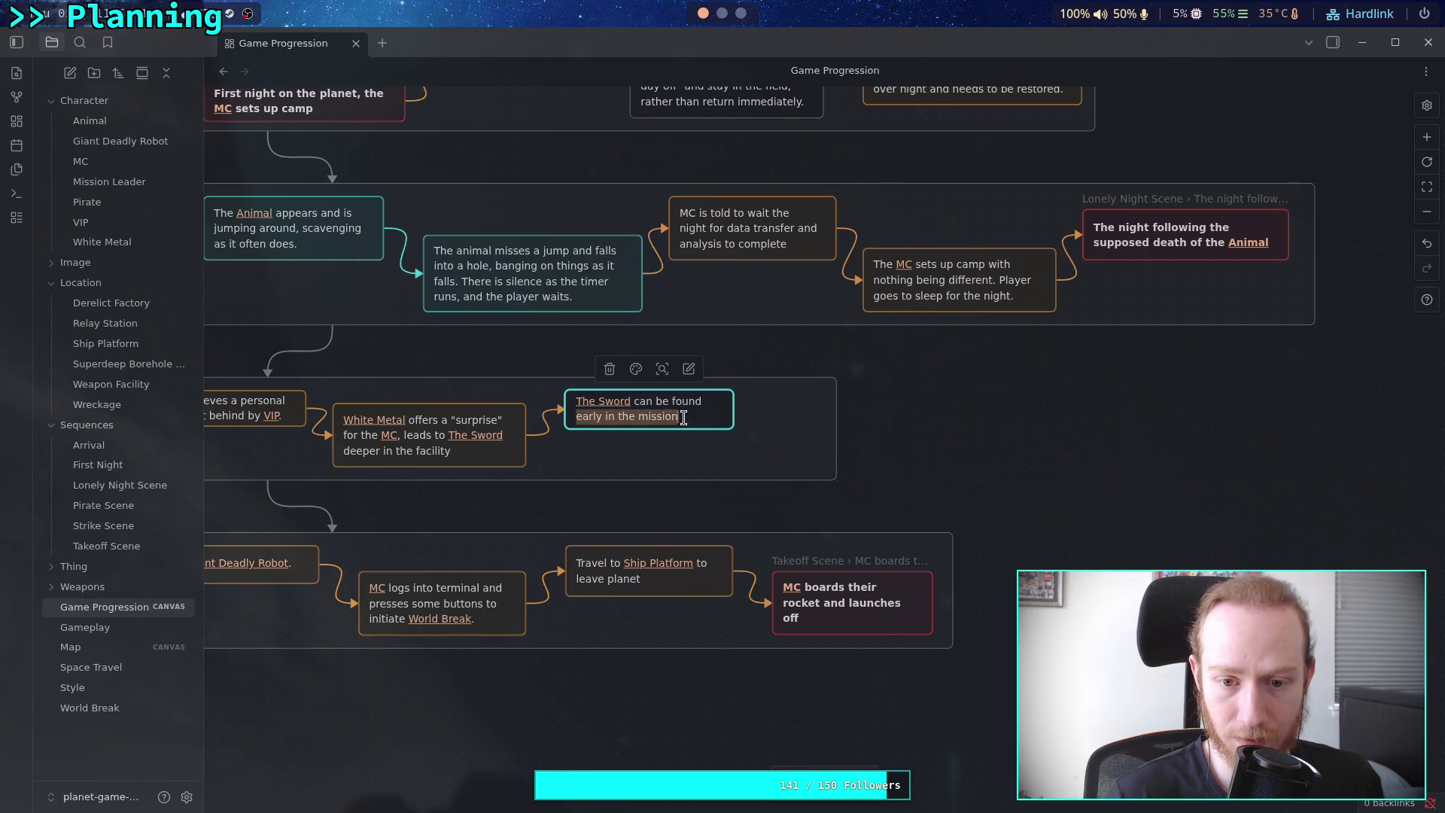
key(BackSpace)
key(BackSpace)
key(BackSpace)
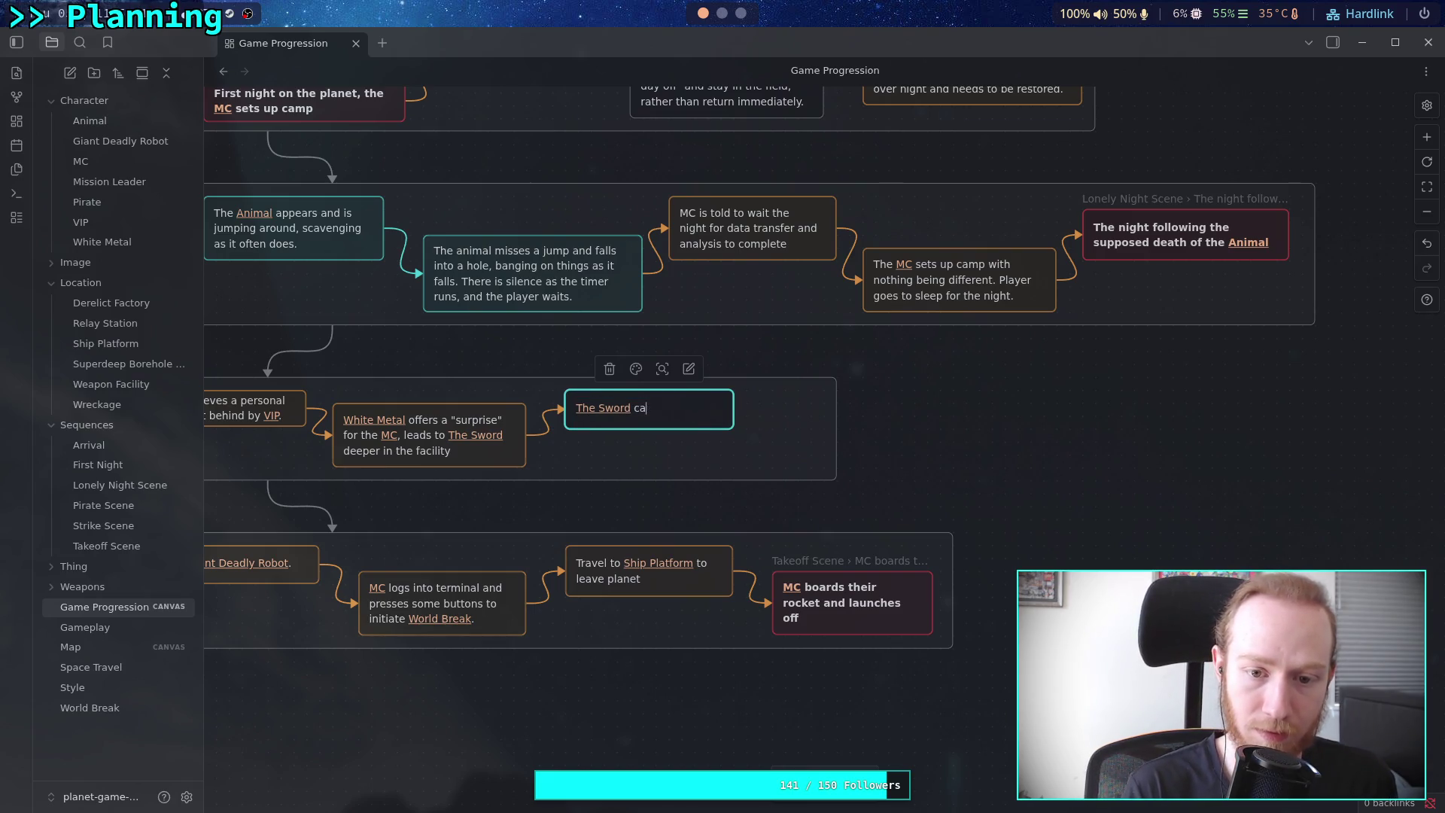
text(is obtained.)
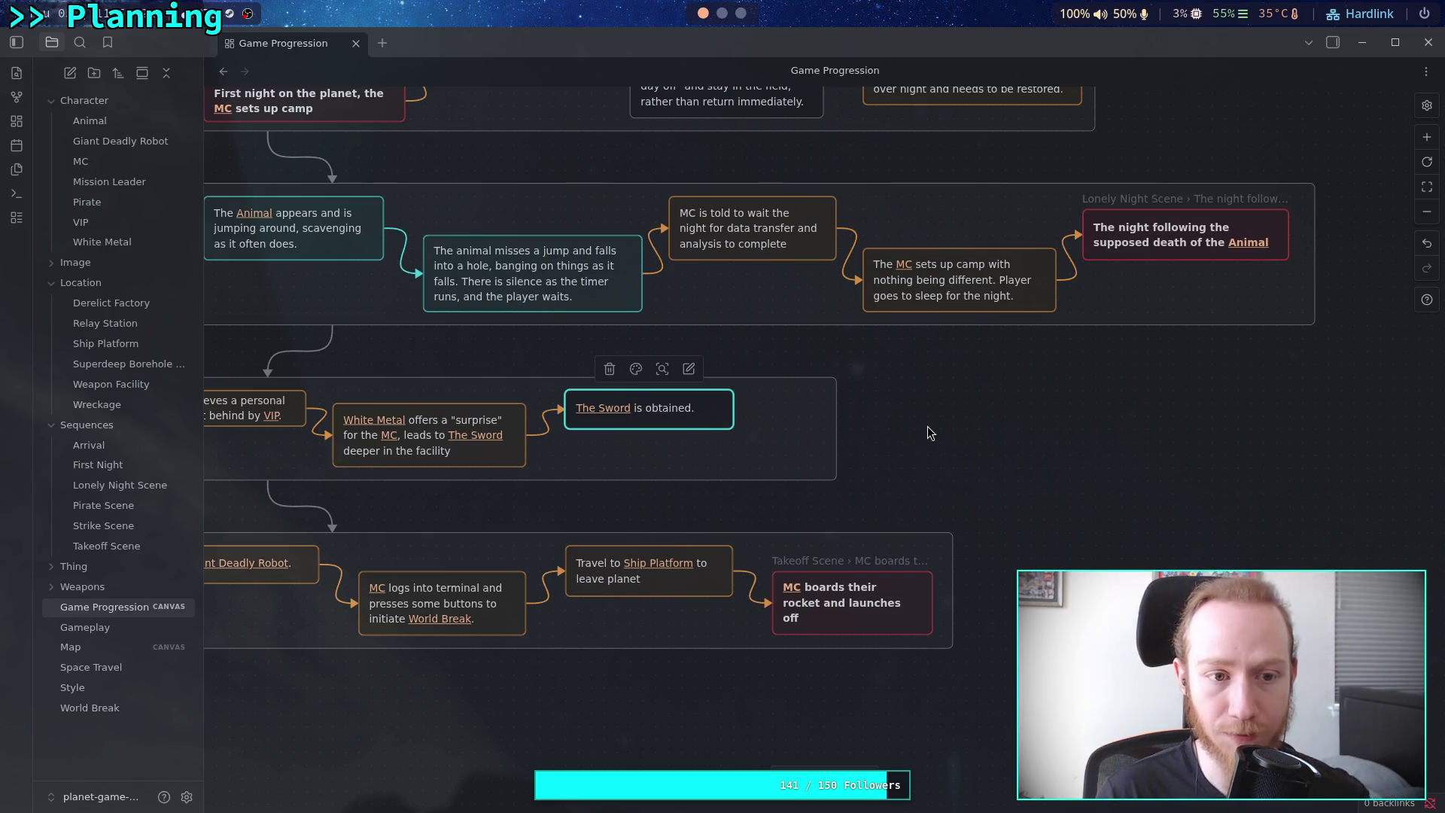
click(928, 426)
Narrow The Sword card slightly and select the middle group of cards
scroll(928, 426, left, 5)
mouse_move(918, 409)
mouse_down()
mouse_move(889, 408)
mouse_move(908, 409)
mouse_up()
scroll(842, 429, right, 6)
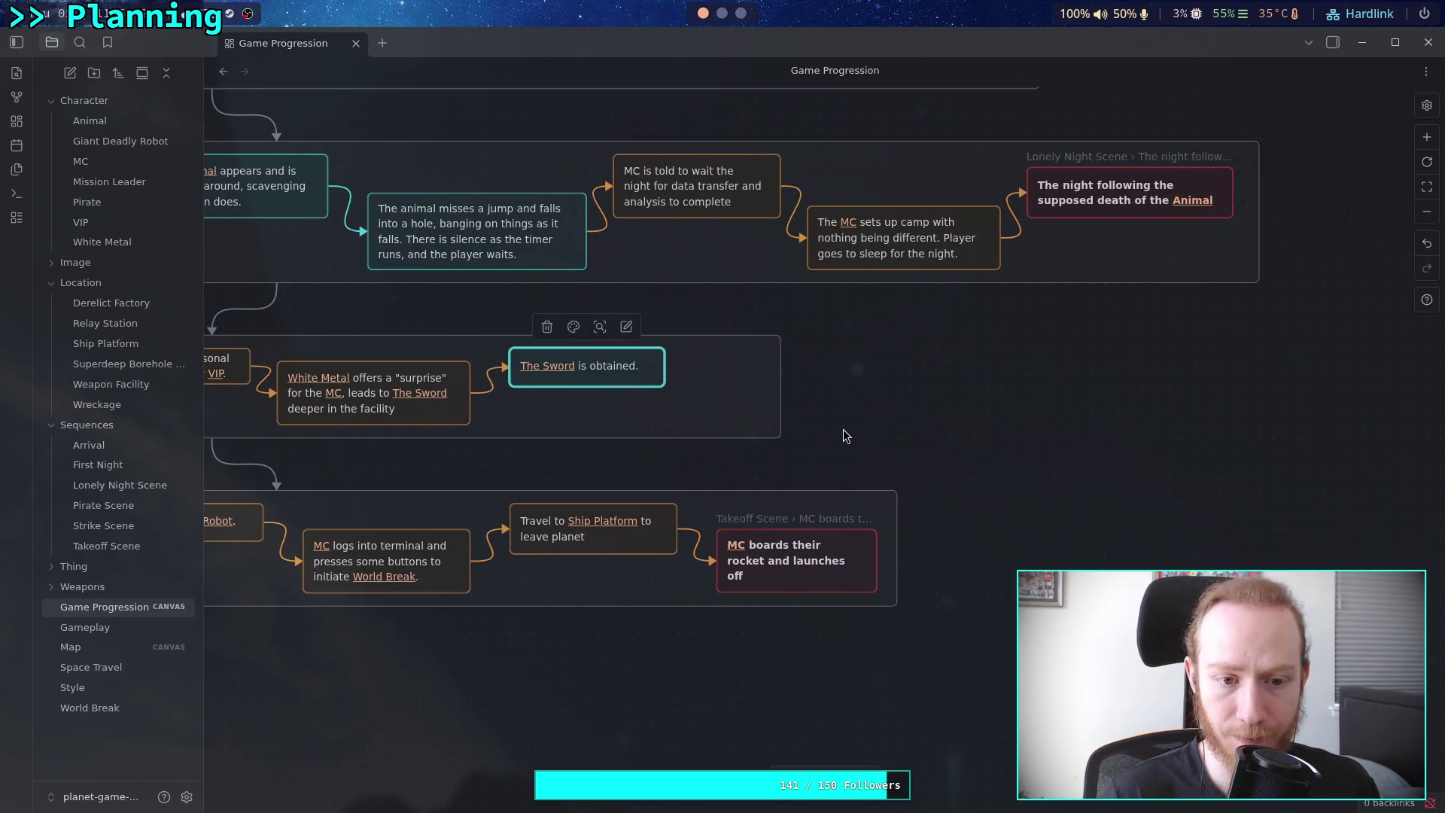
scroll(867, 417, left, 10)
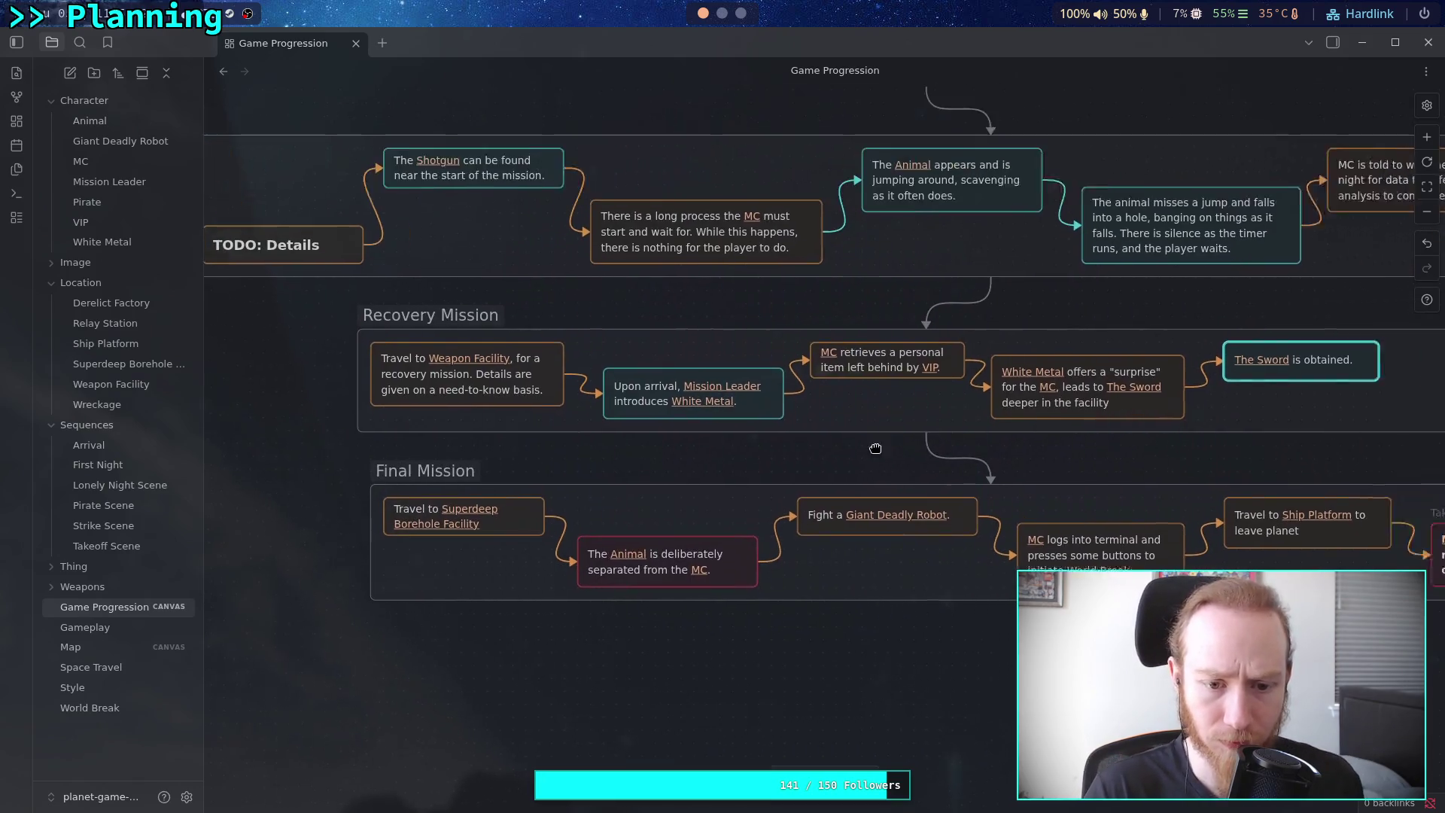
scroll(740, 463, right, 3)
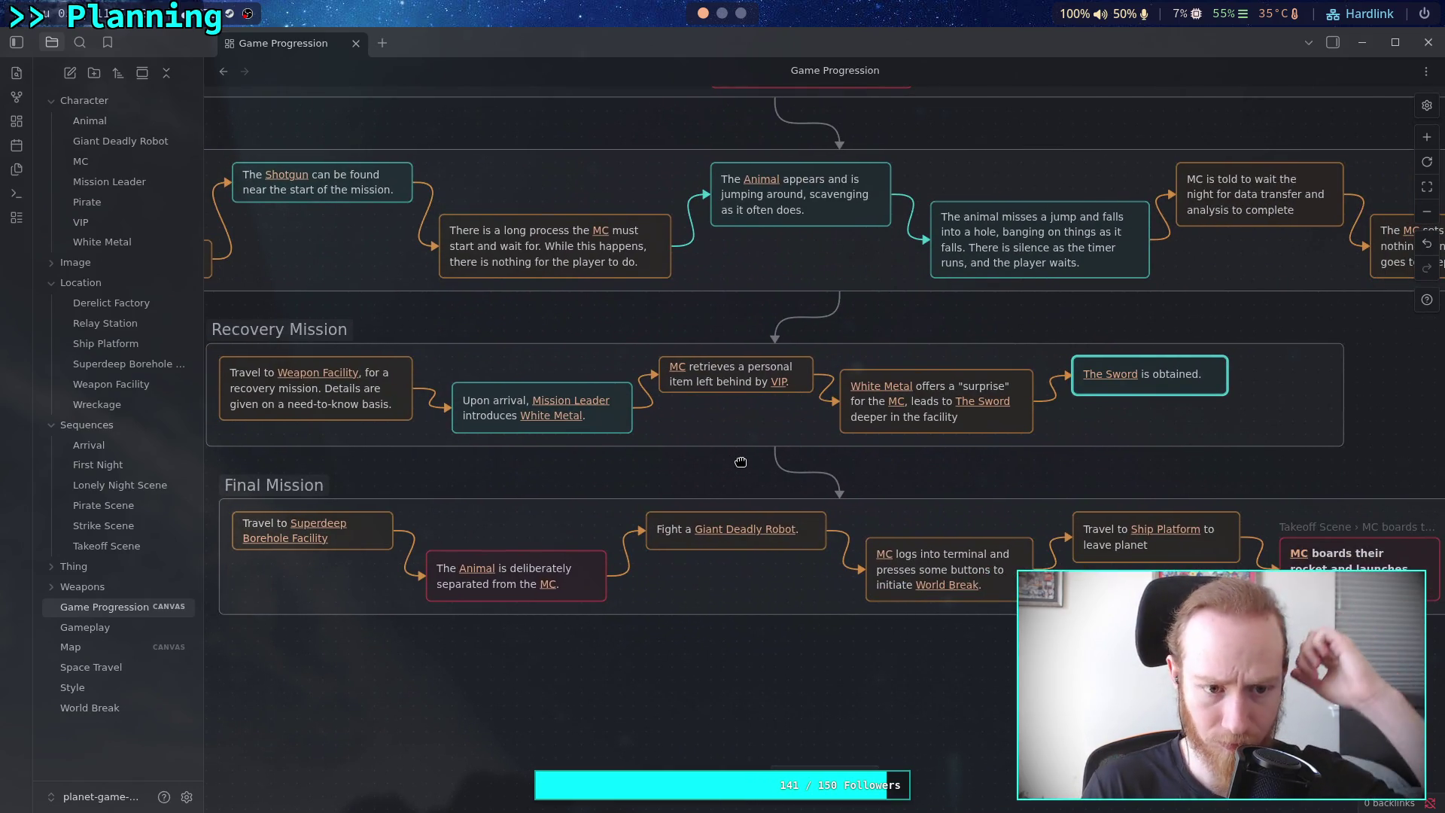
scroll(633, 462, up, 1)
scroll(632, 462, left, 3)
scroll(648, 496, right, 6)
scroll(527, 494, right, 4)
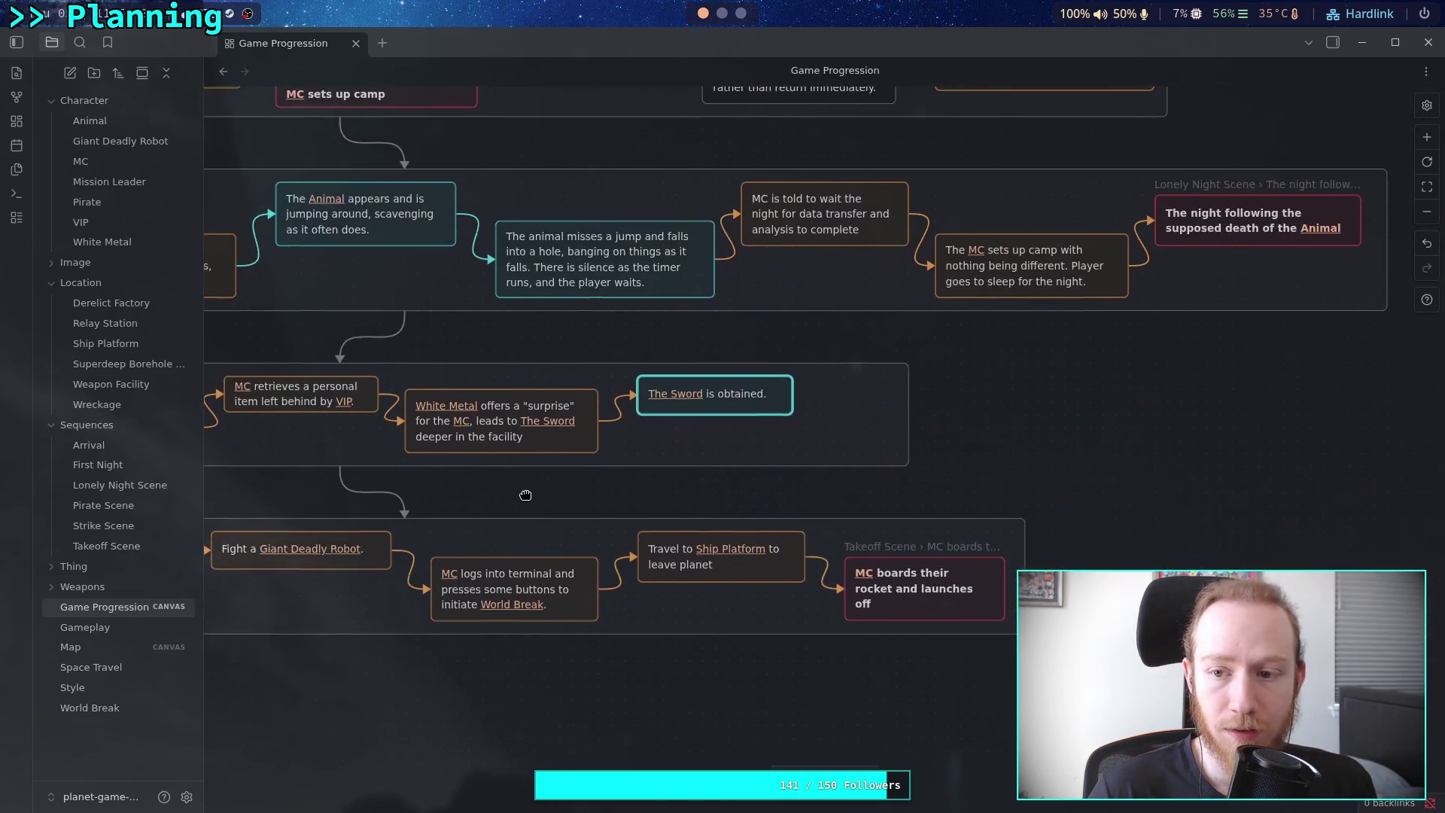
scroll(481, 488, up, 1)
scroll(720, 482, left, 5)
scroll(721, 482, right, 5)
scroll(738, 460, left, 9)
scroll(749, 442, right, 8)
scroll(723, 448, down, 1)
scroll(710, 450, right, 3)
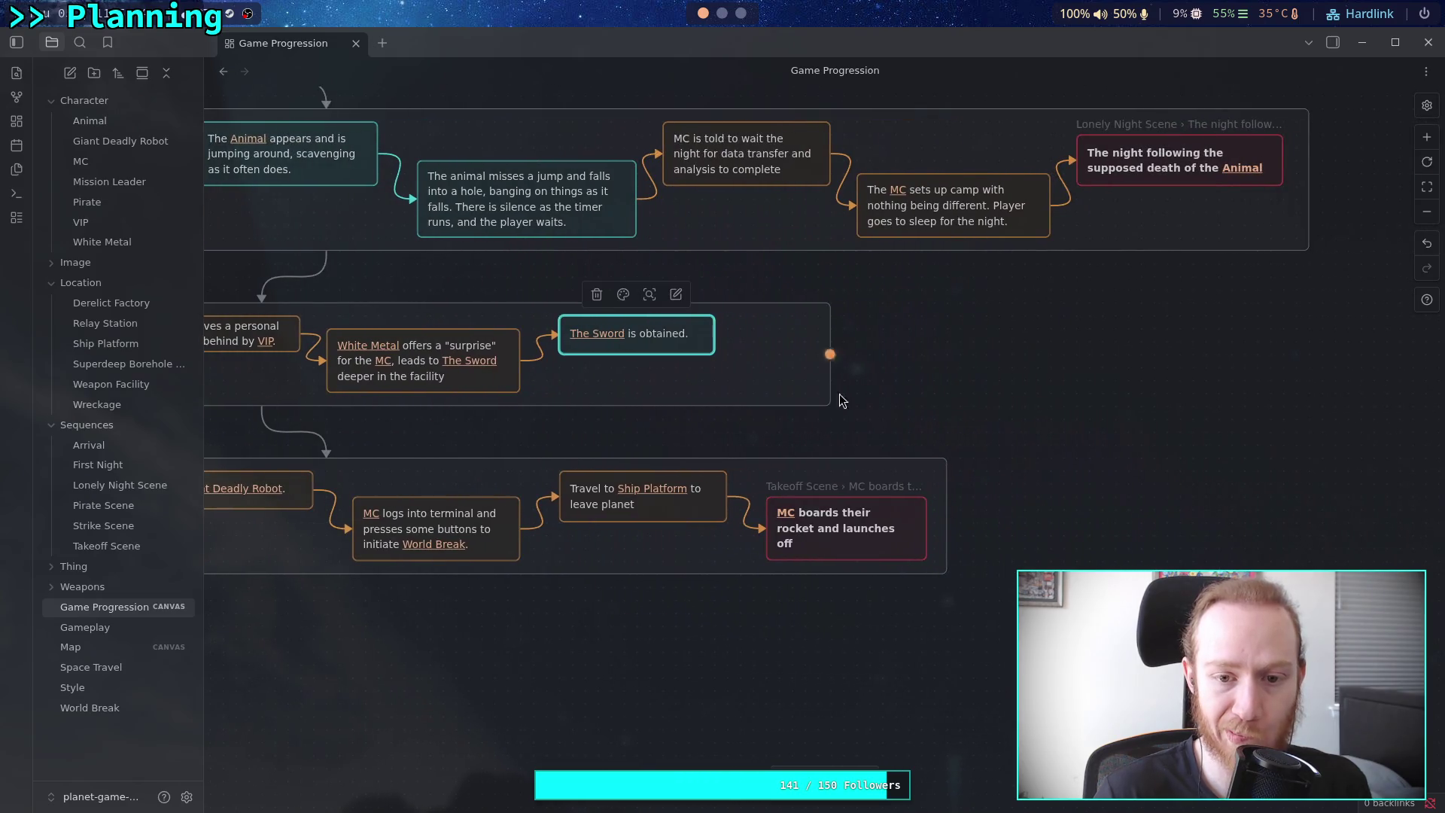
click(828, 376)
Create an orange card: "[[White Metal]] departs, [[MC]] slices their way back out of the level."
double_click(1121, 401)
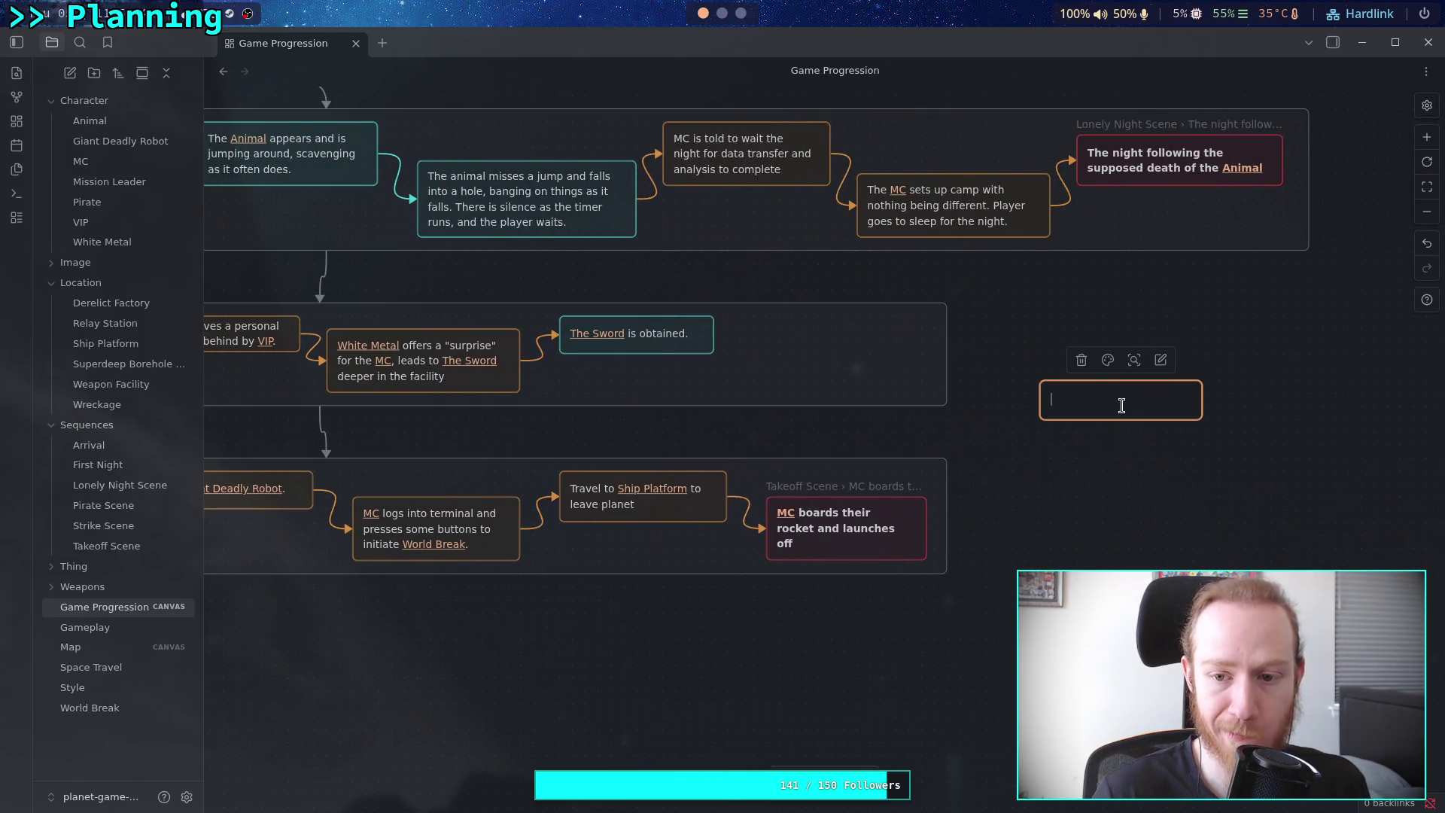
click(1107, 360)
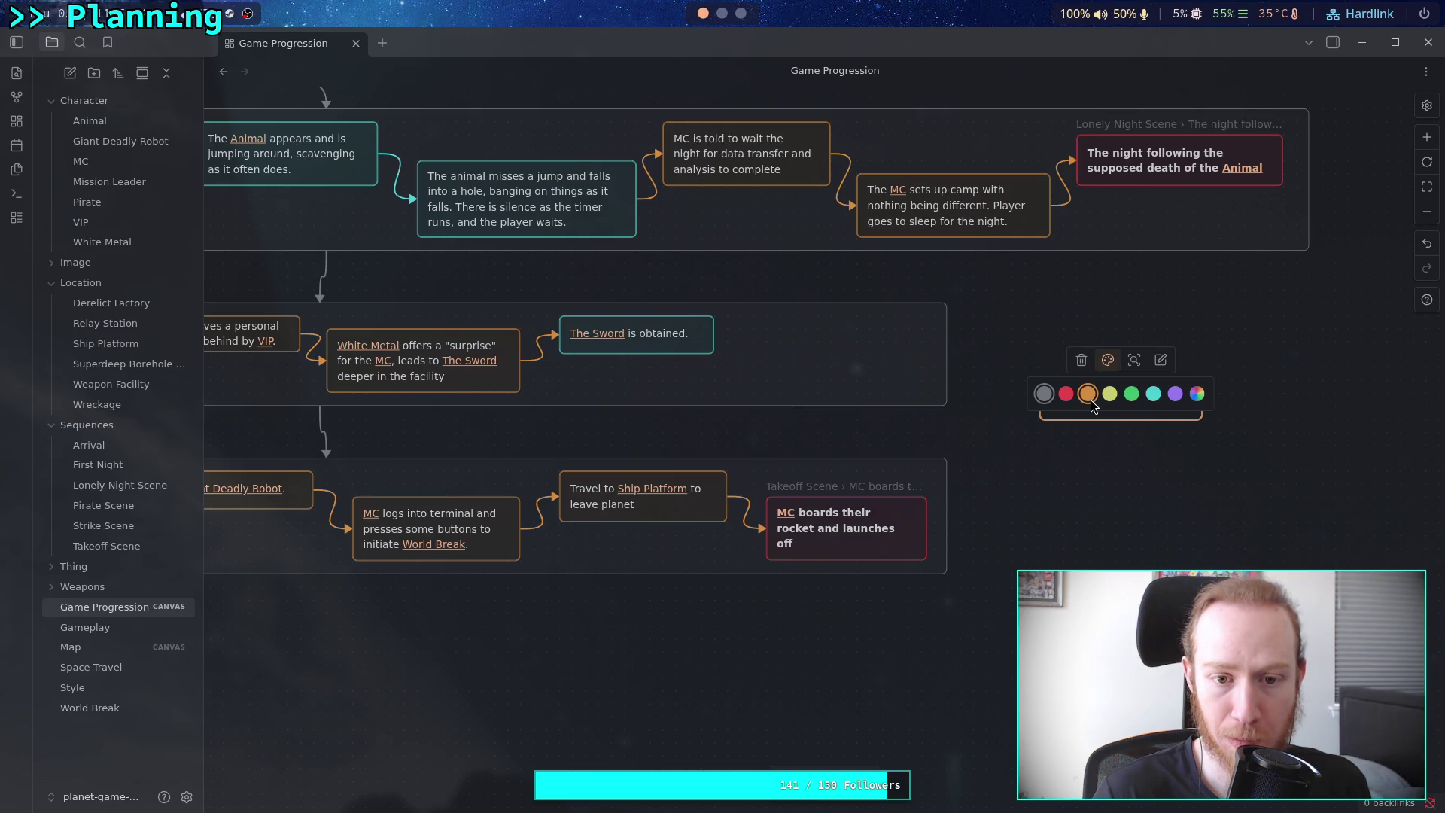
click(1090, 400)
text([[White Metal)
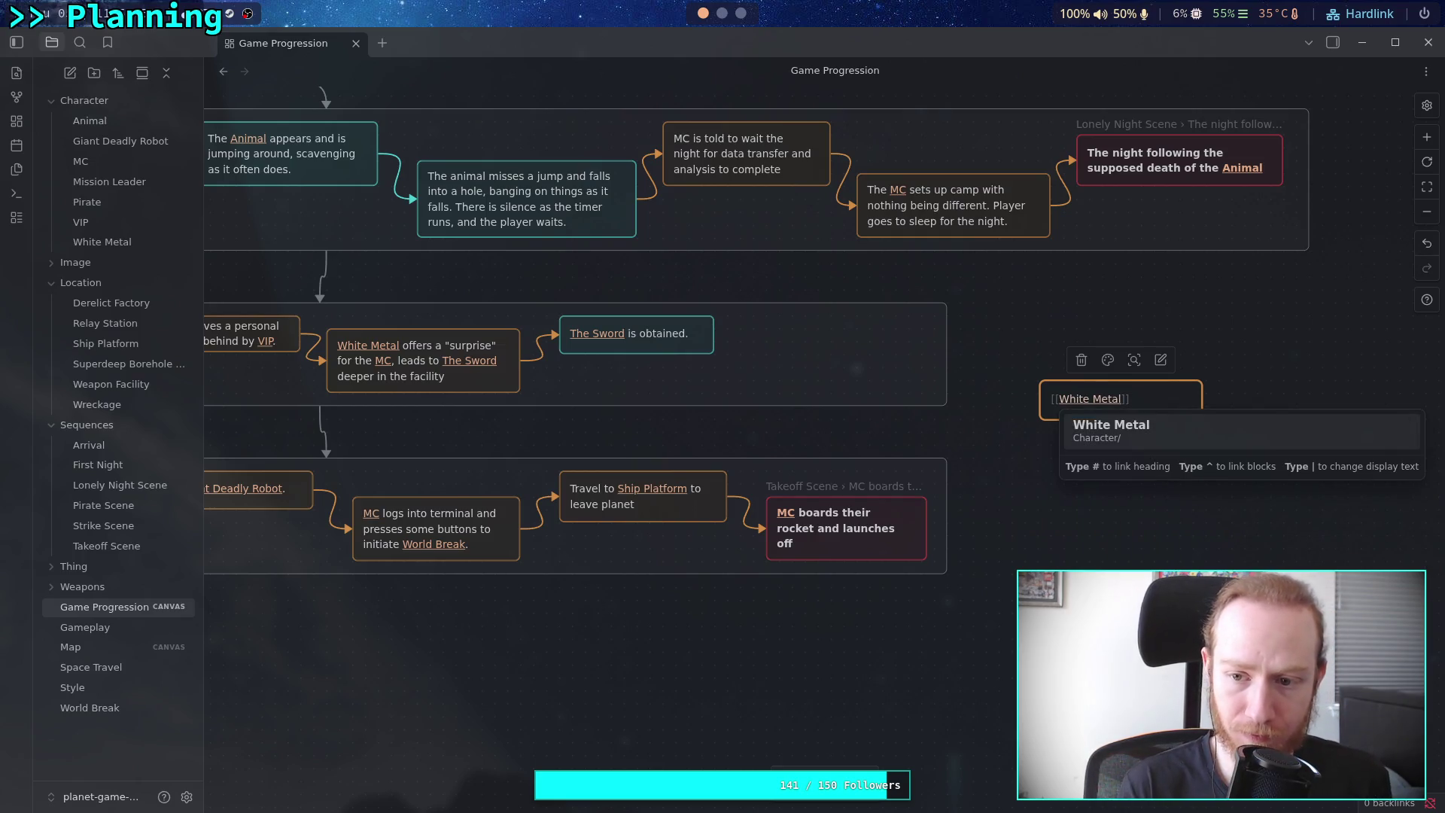
key(Return)
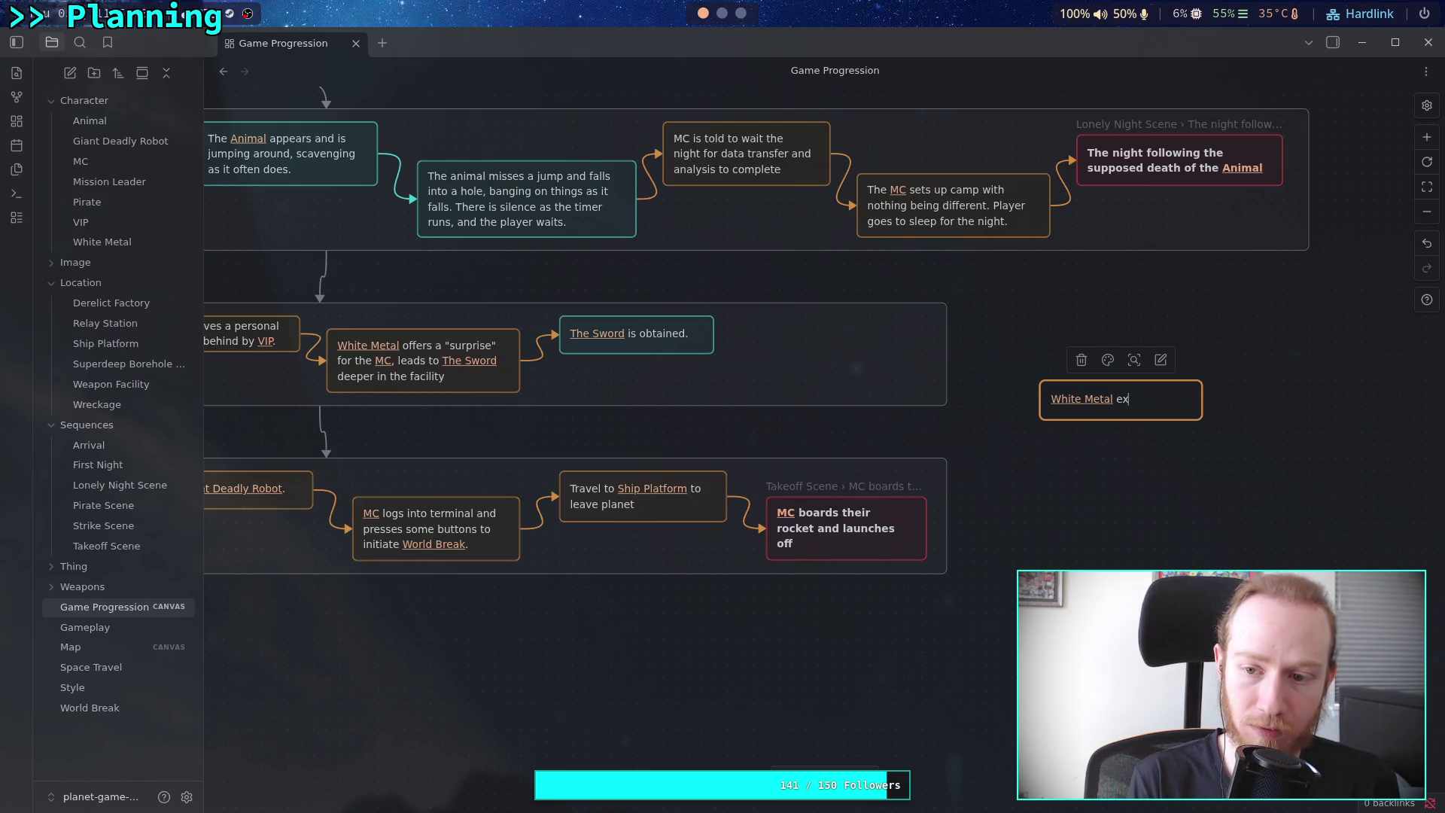
text(parts)
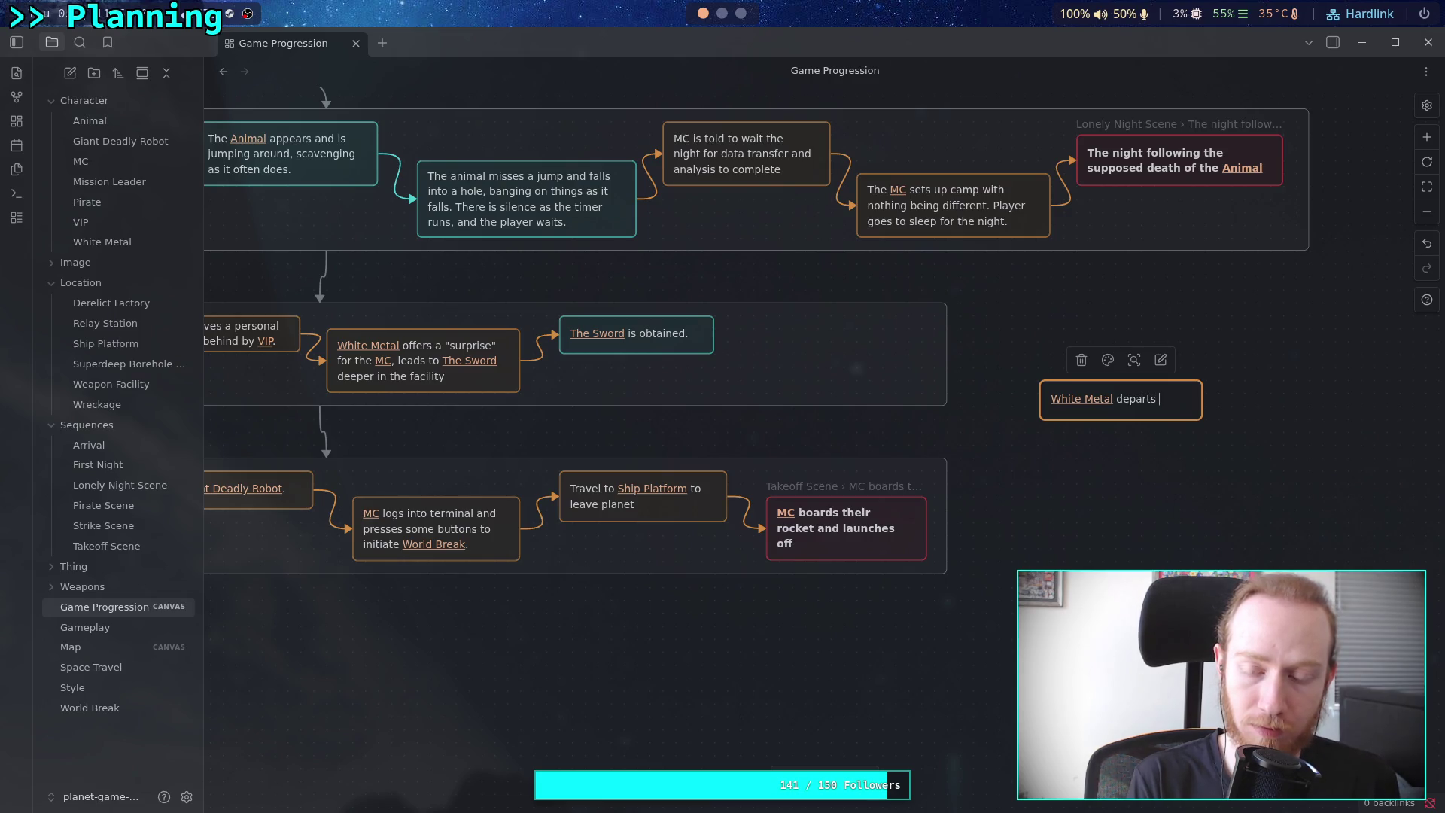
text(O)
text(MC)
key(Return)
text(slices their way)
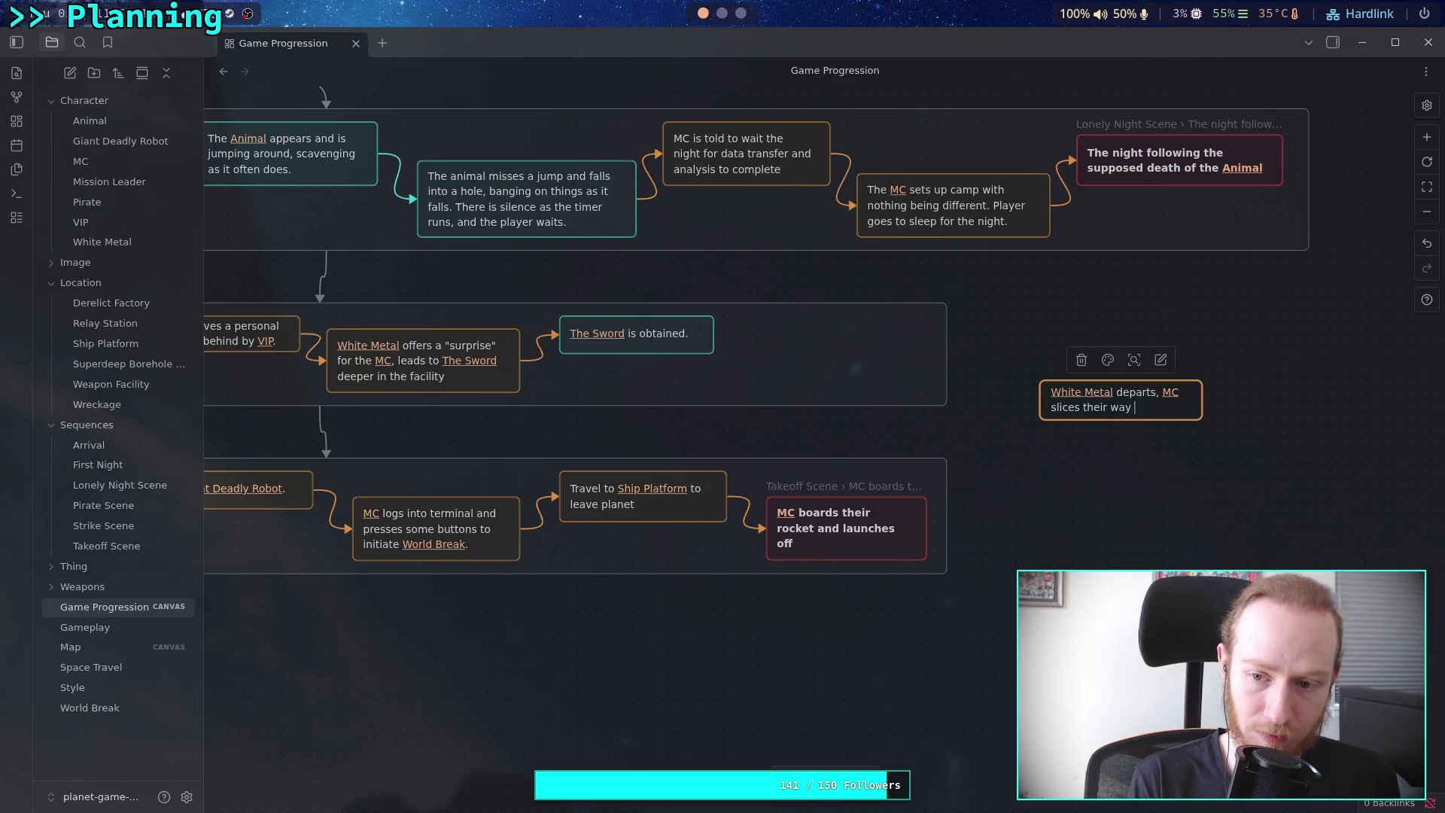
text( of)
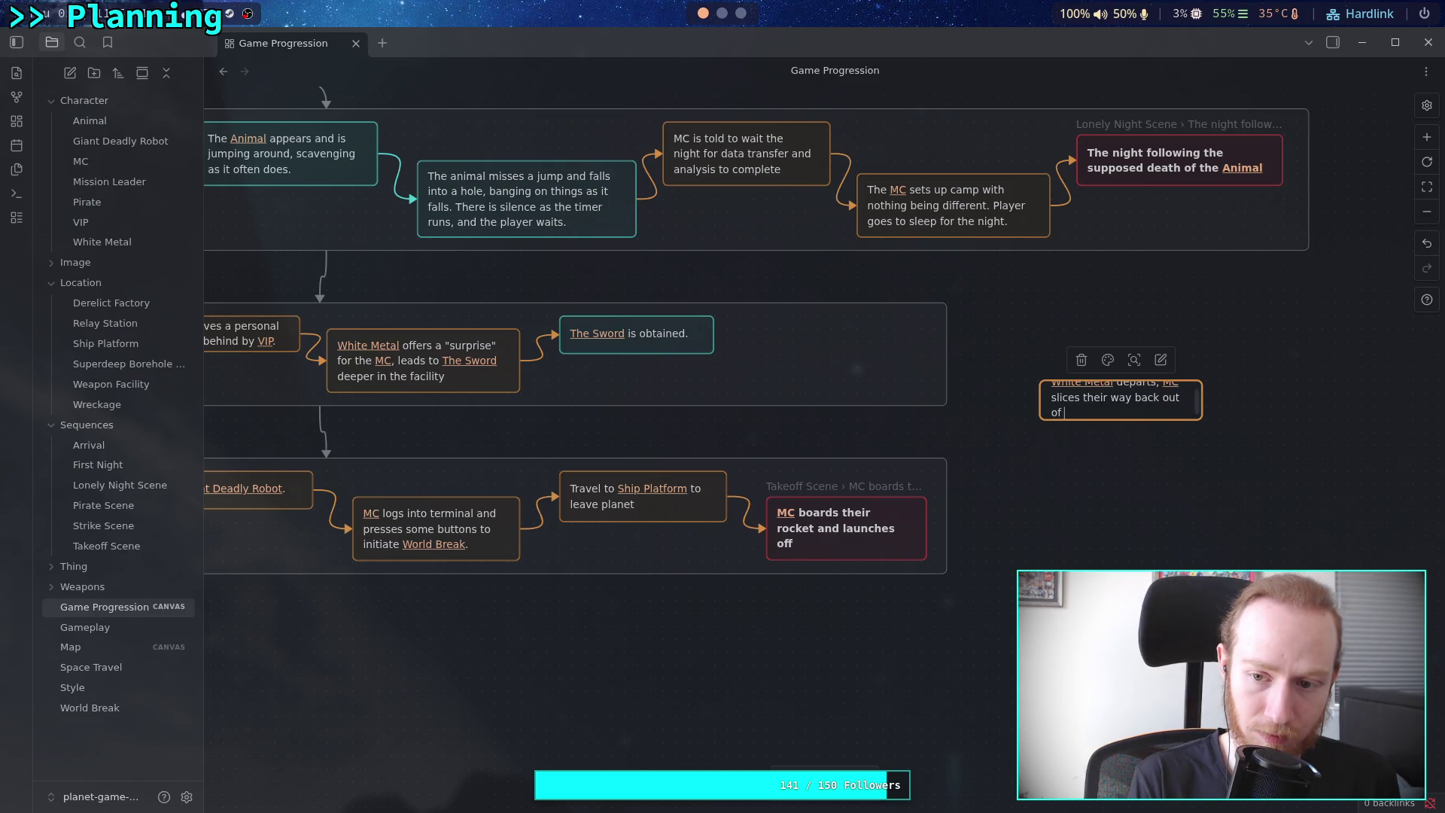
text( thevel.)
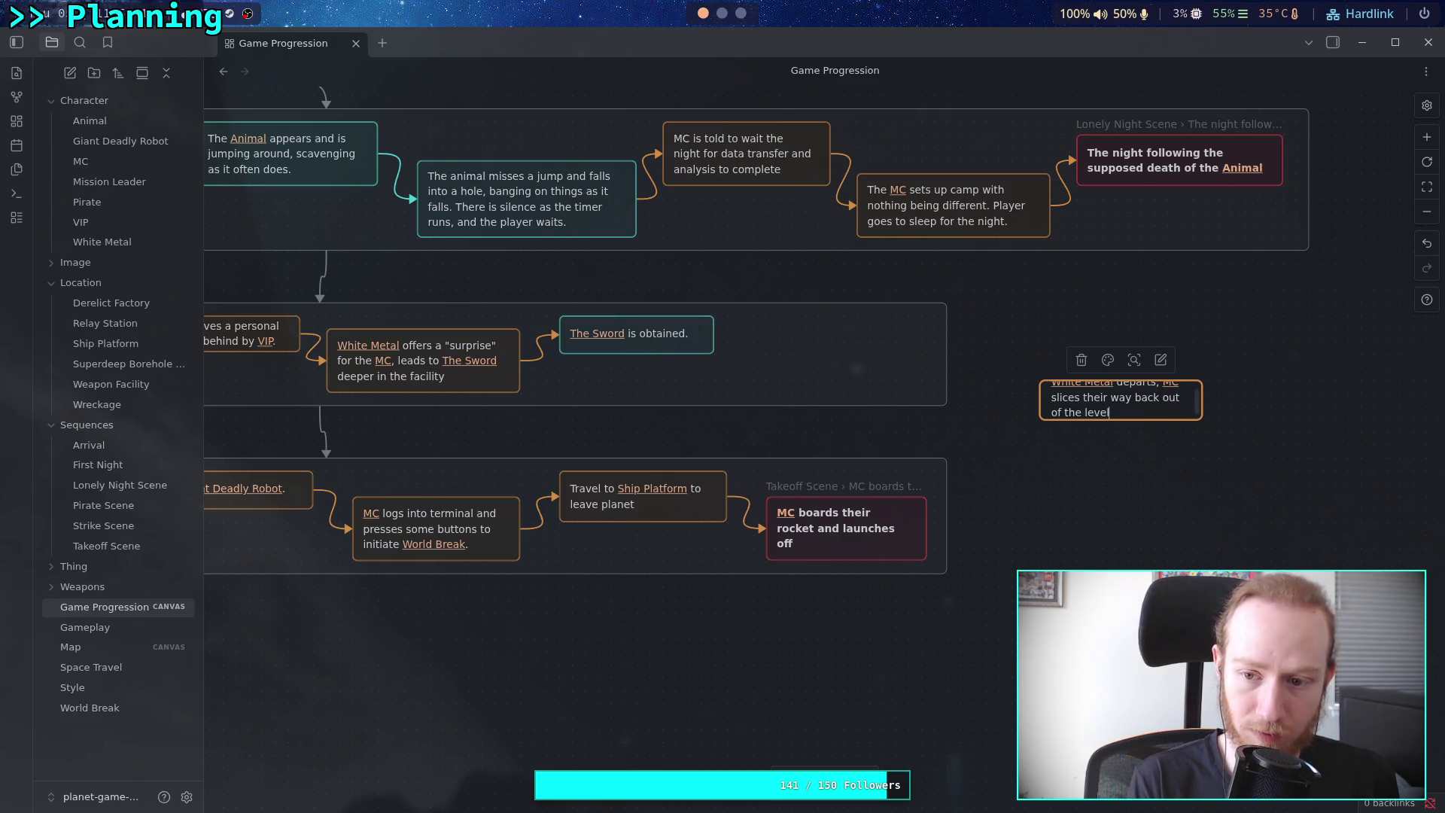
Fit the new card to its text and connect it from The Sword with an orange arrow
drag(1205, 422, 1246, 432)
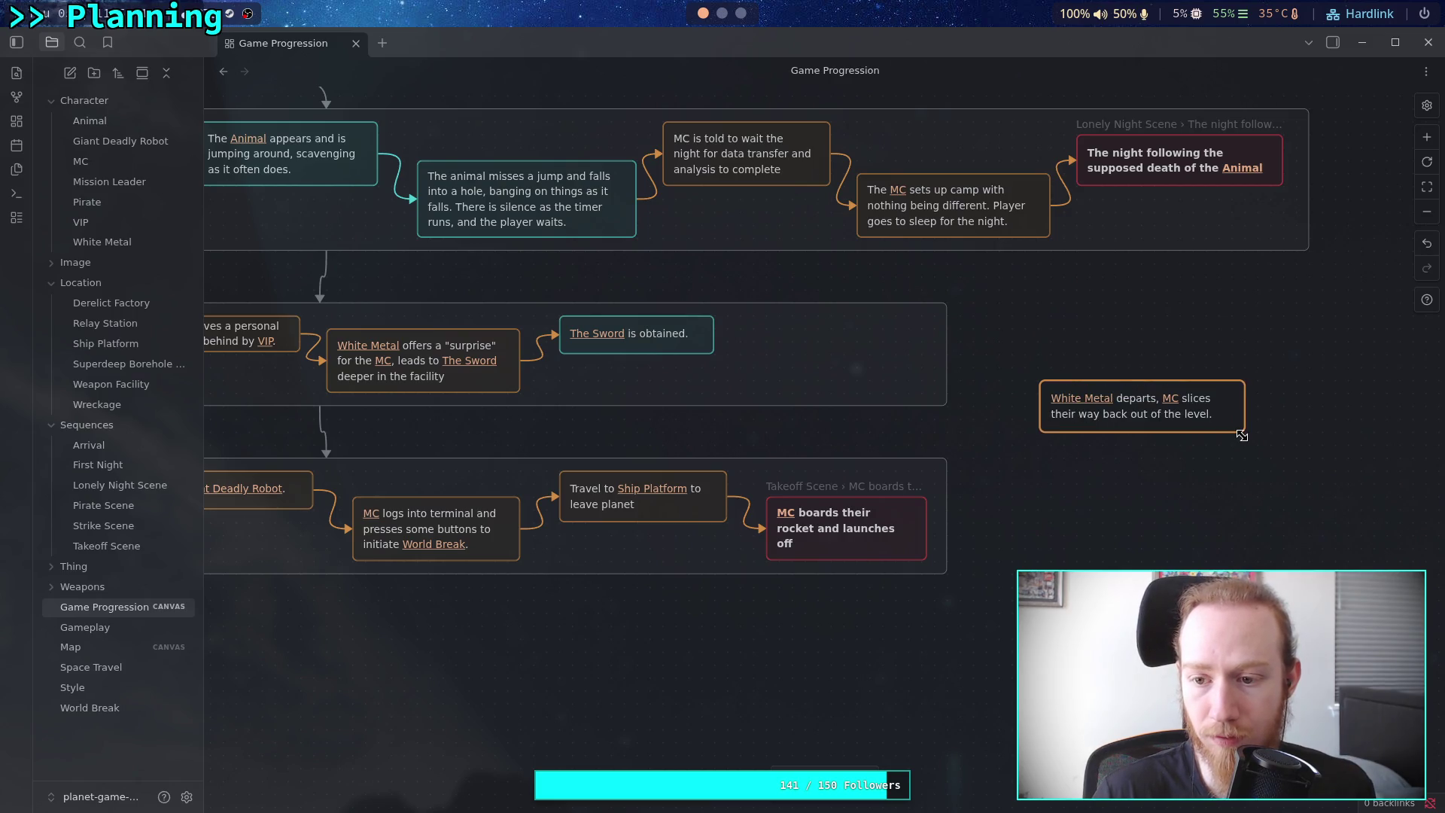
drag(1047, 387, 1044, 387)
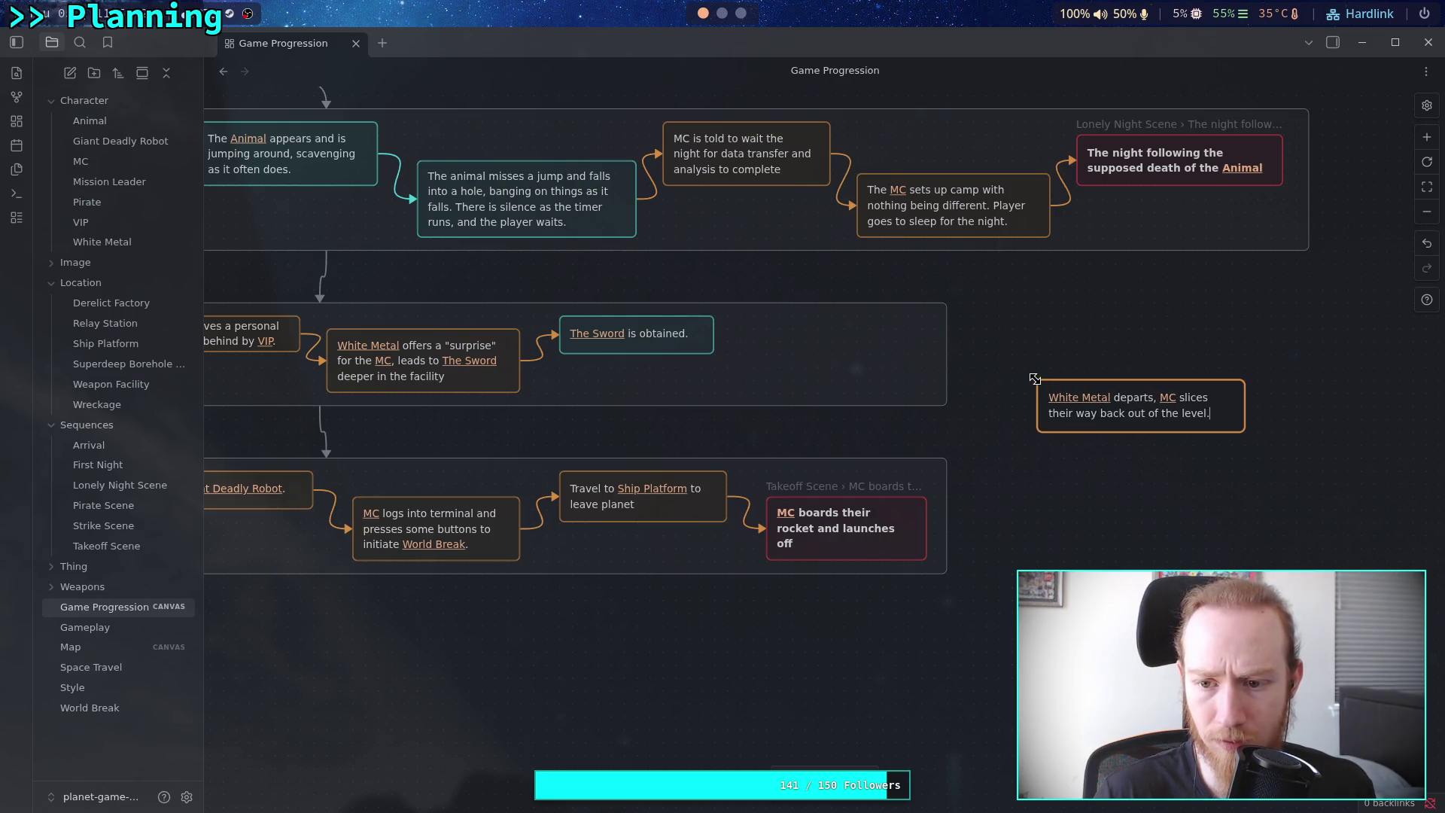
drag(1246, 423, 1231, 421)
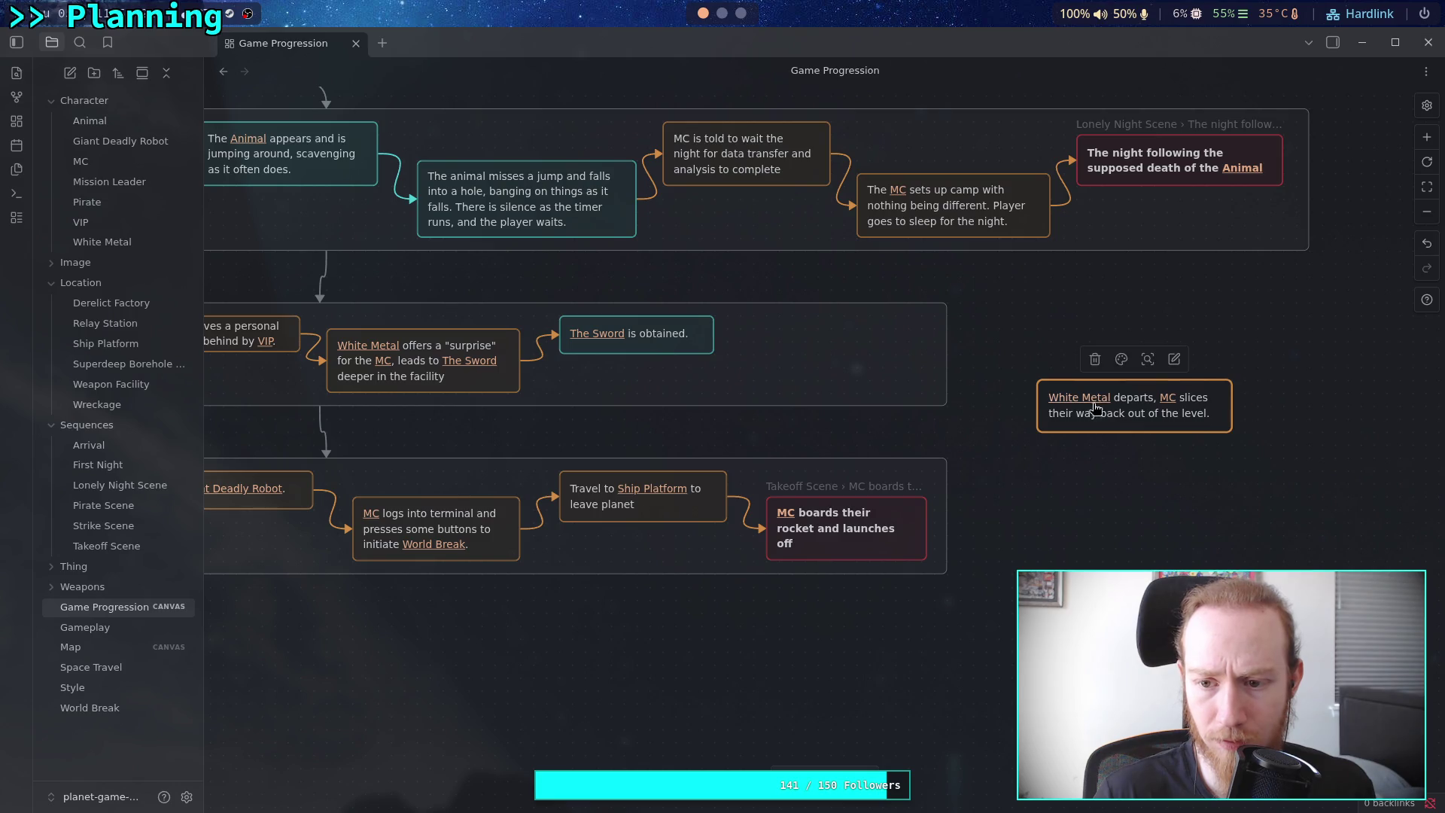
drag(715, 334, 1044, 407)
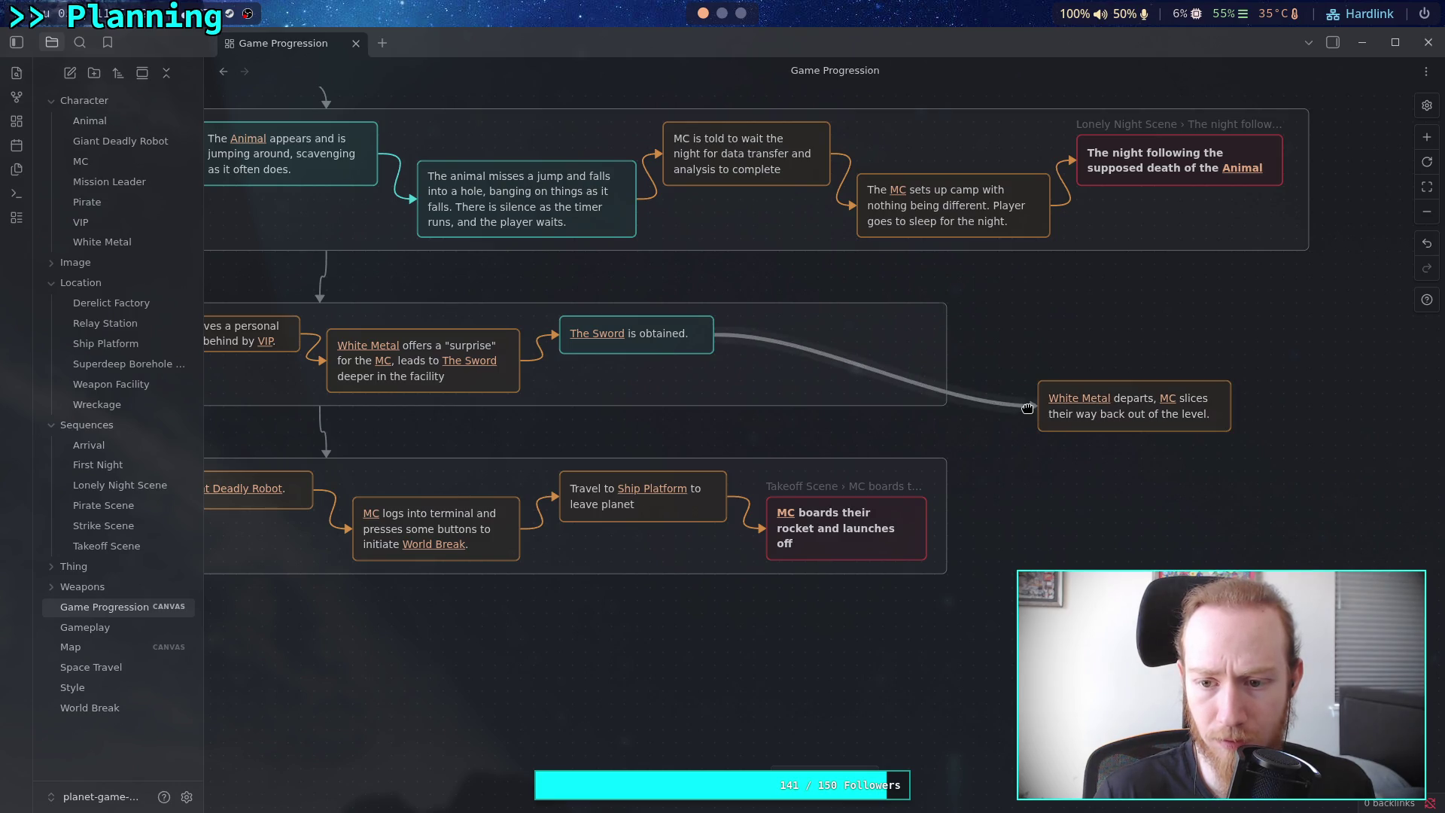
click(849, 314)
click(843, 345)
mouse_move(1144, 416)
mouse_down()
mouse_move(768, 383)
mouse_move(843, 376)
mouse_up()
click(1074, 435)
scroll(1069, 429, left, 3)
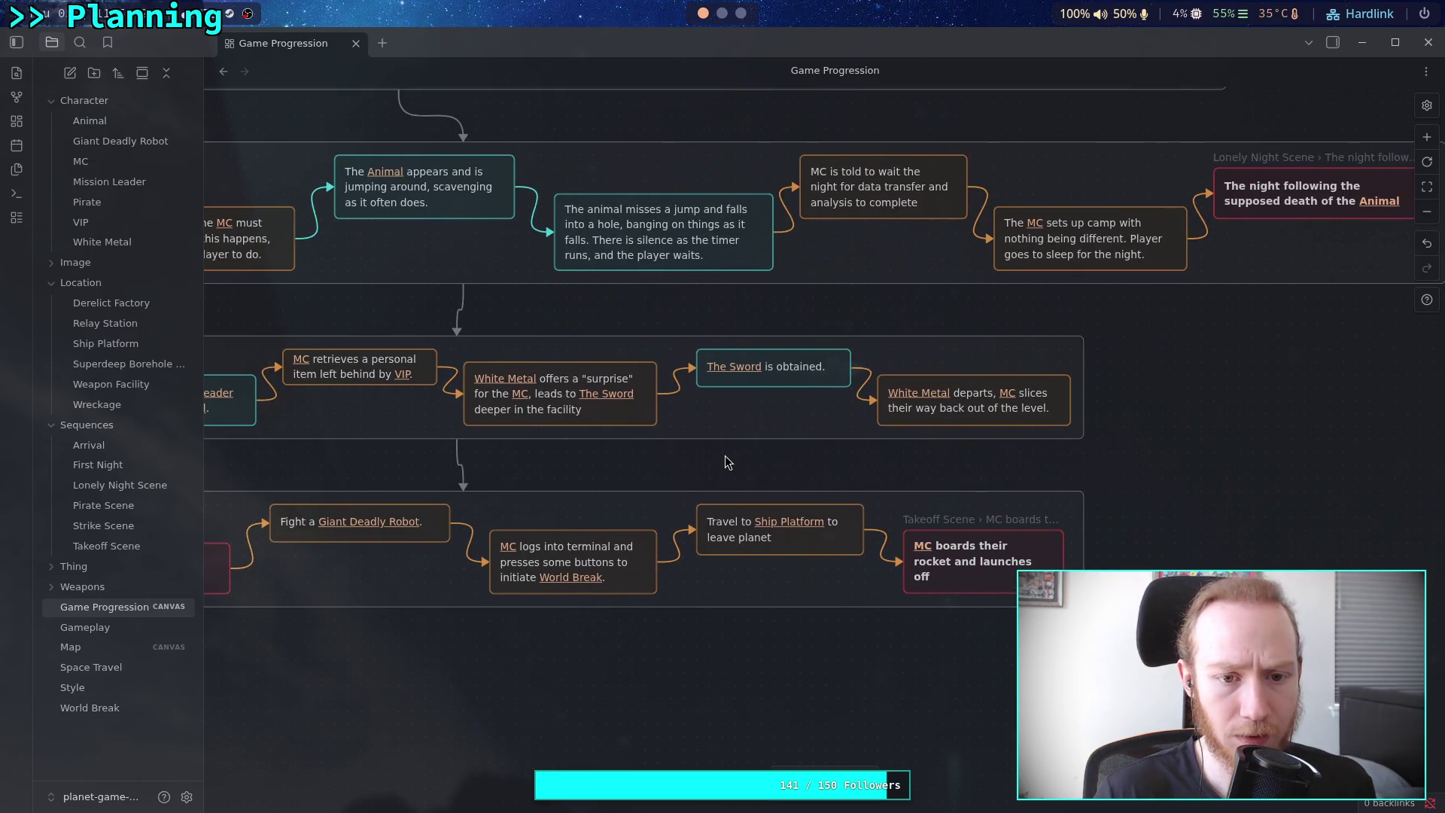
drag(1084, 412, 1099, 412)
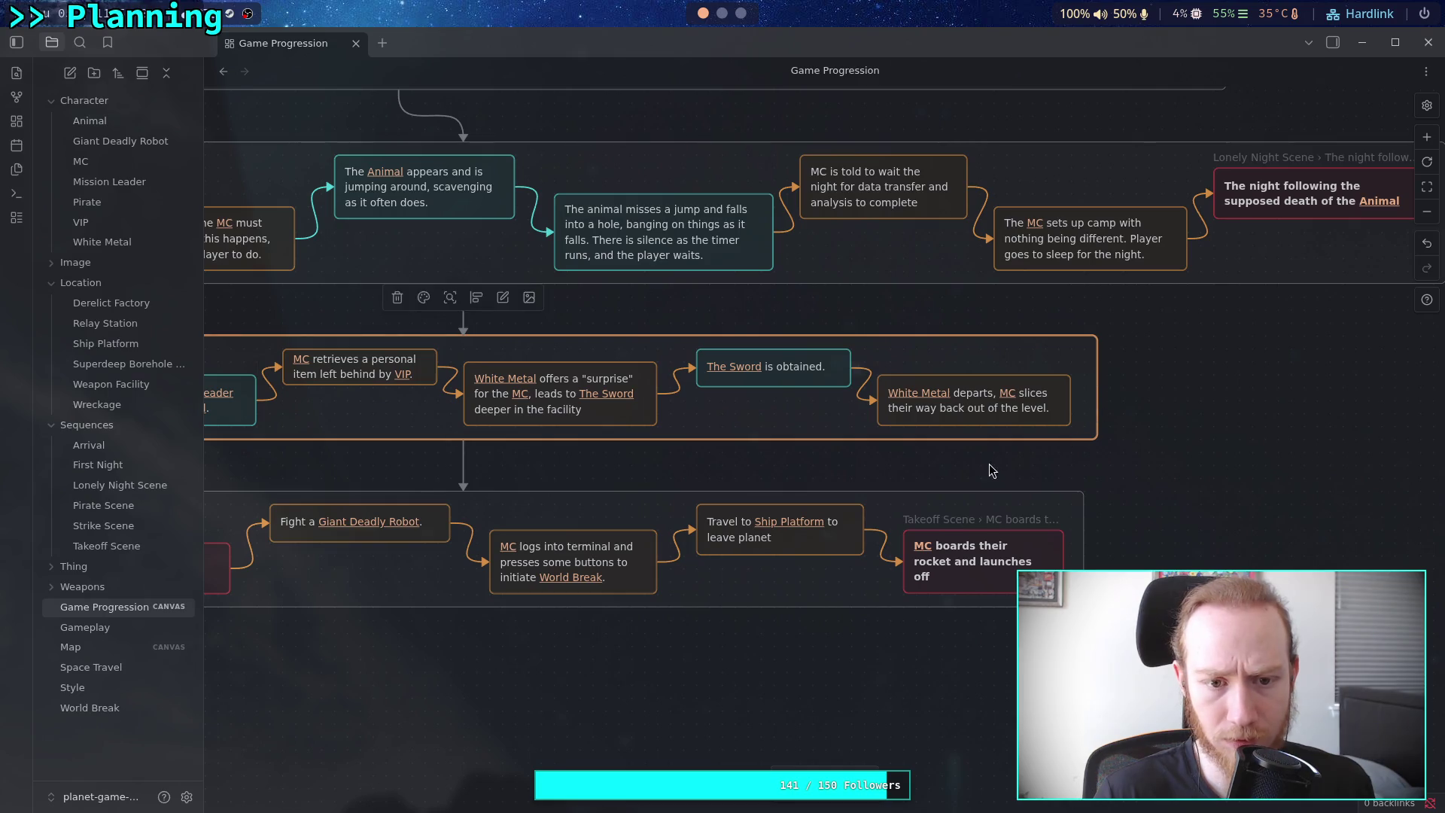
scroll(868, 347, left, 6)
drag(835, 366, 778, 364)
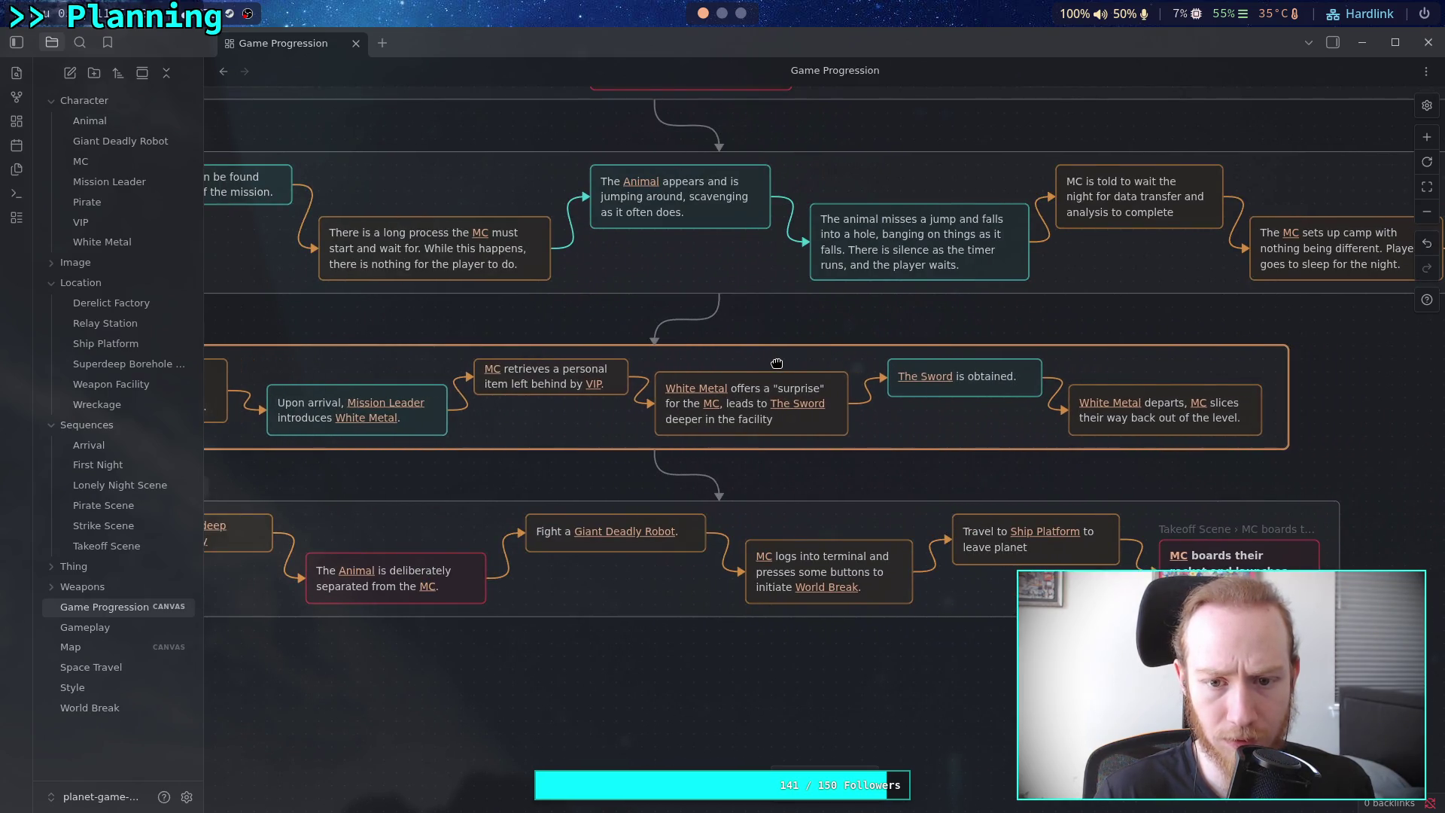
click(888, 472)
scroll(1041, 442, left, 10)
scroll(1041, 442, right, 11)
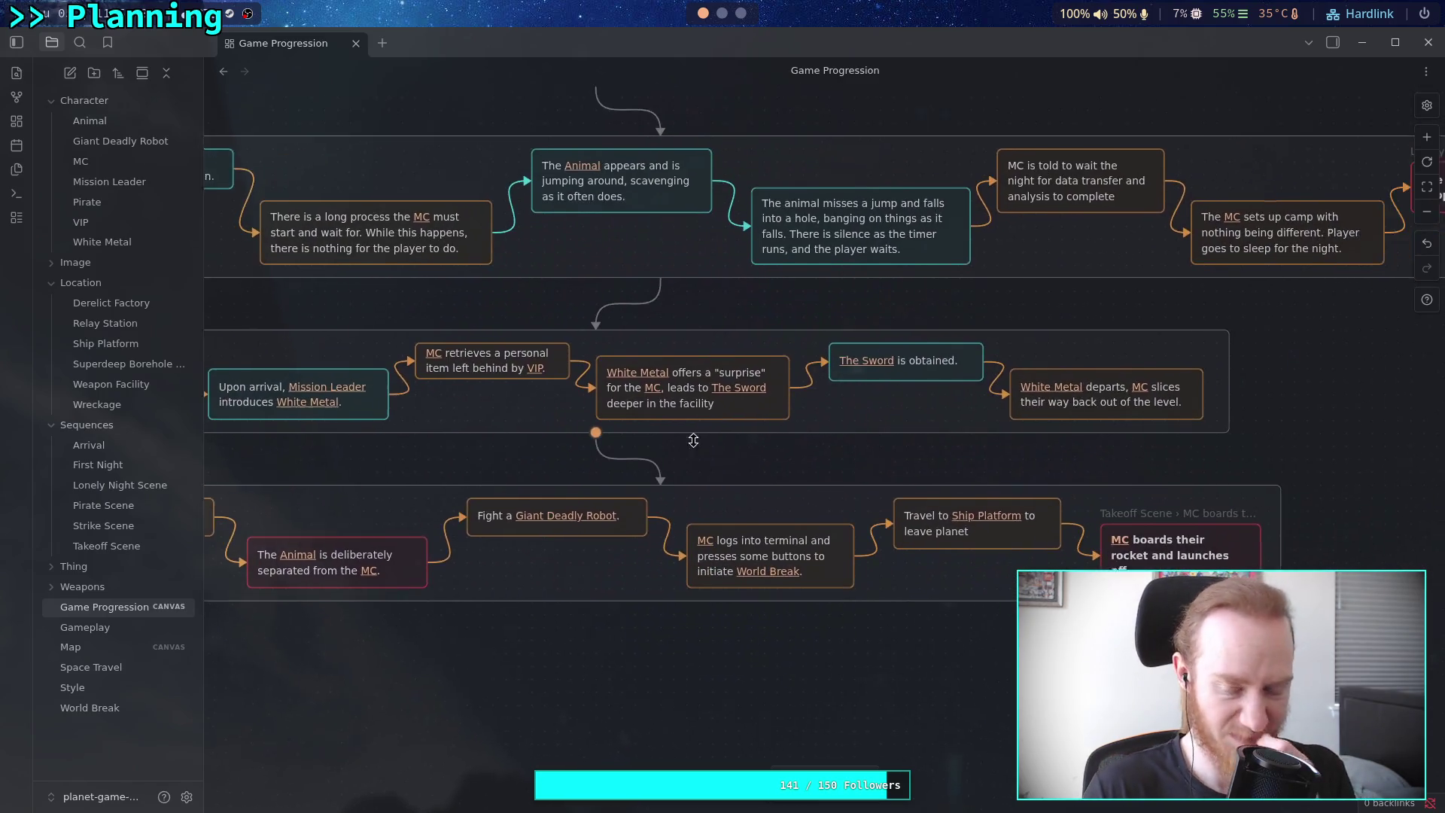
scroll(851, 463, left, 2)
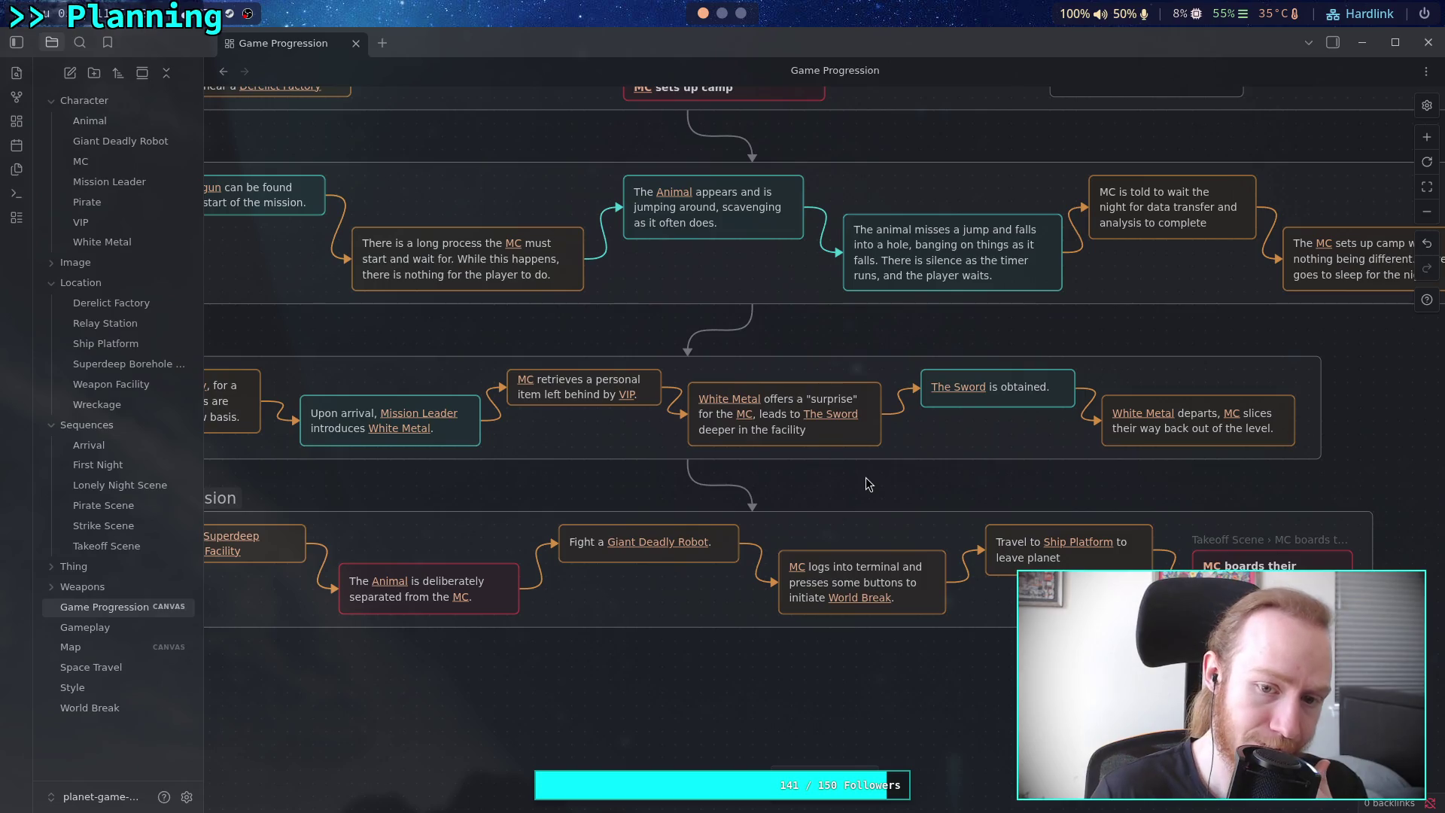
scroll(868, 483, right, 1)
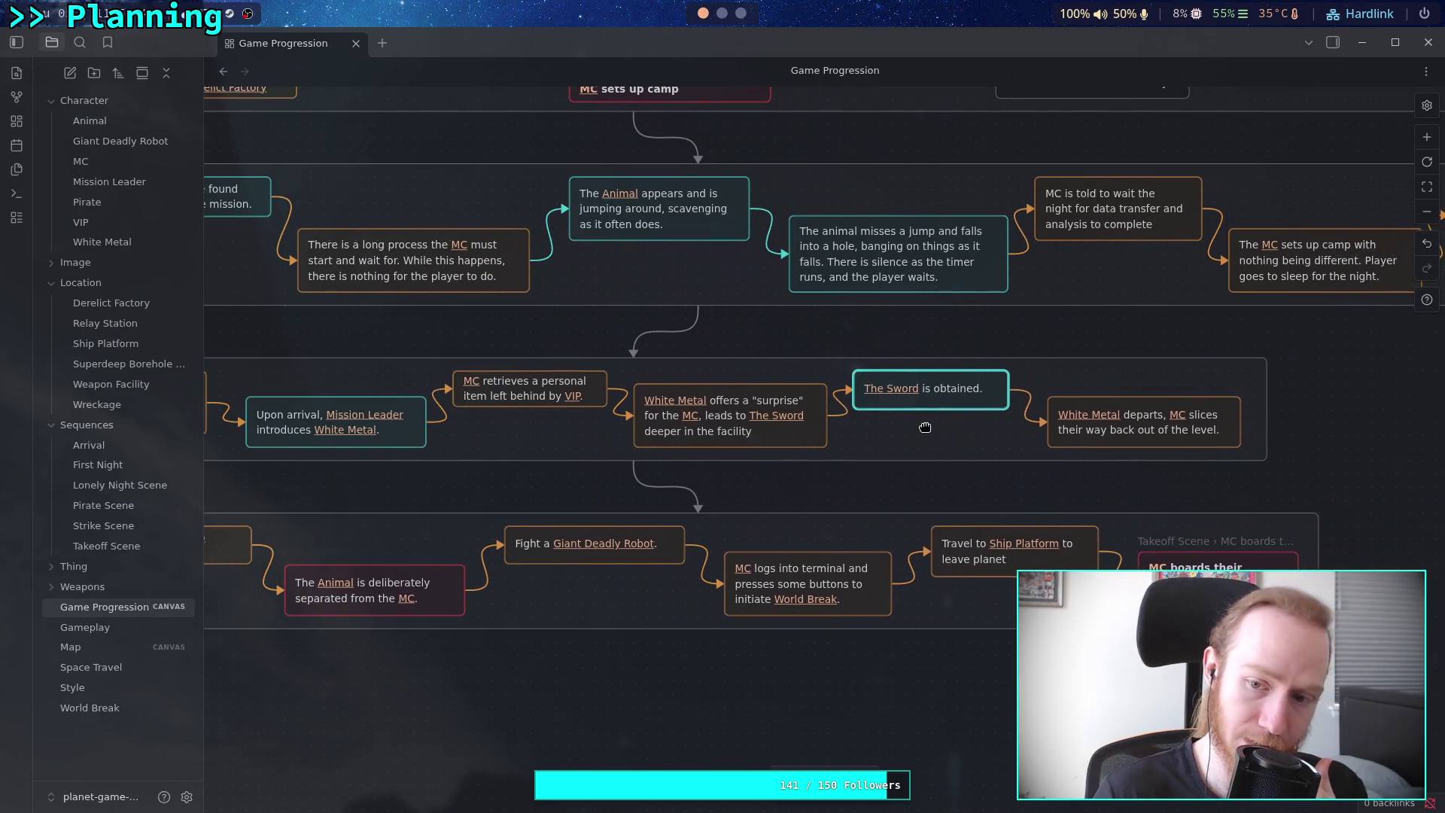
scroll(1129, 441, right, 2)
click(1143, 442)
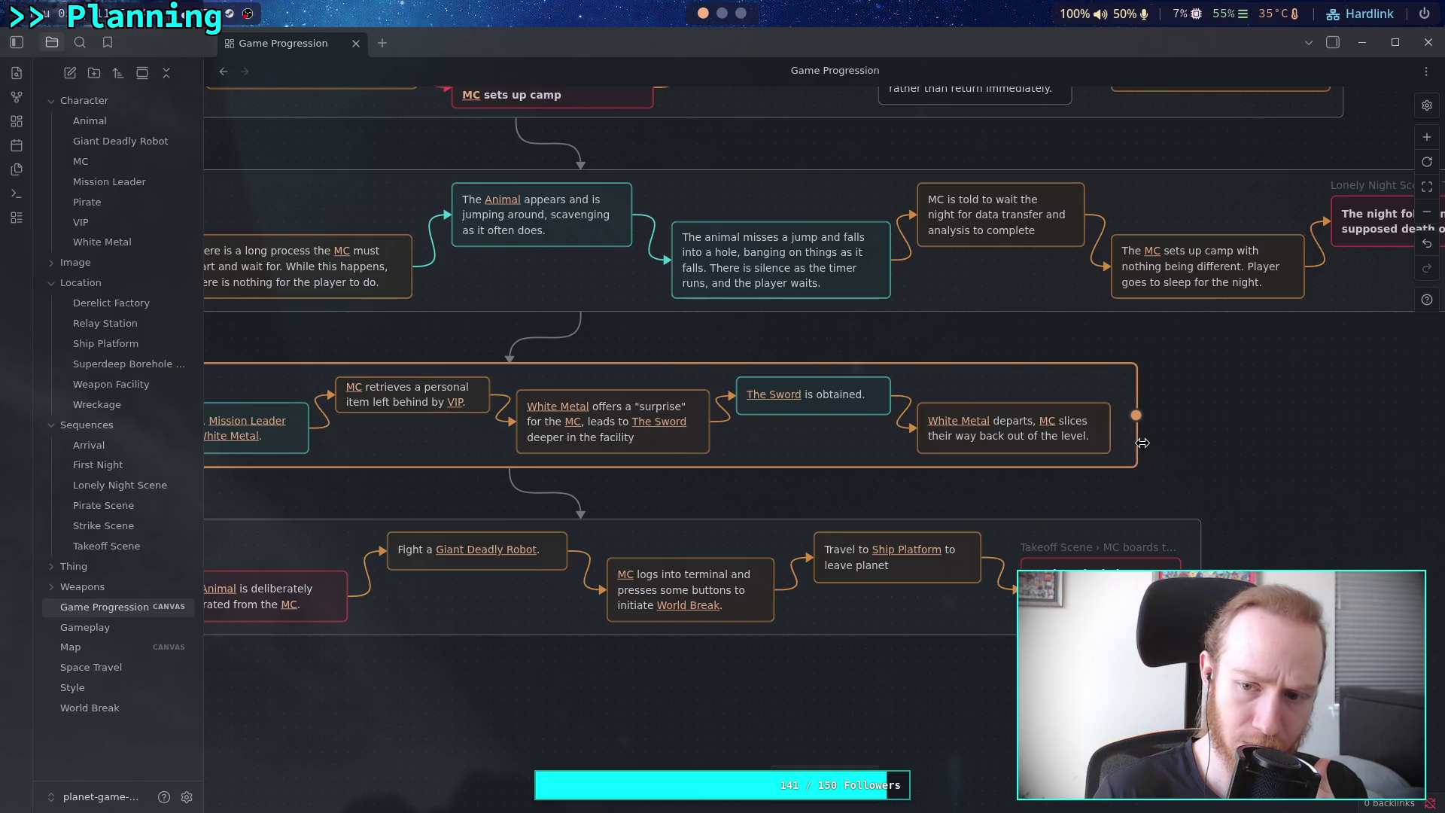
drag(1133, 445, 1136, 445)
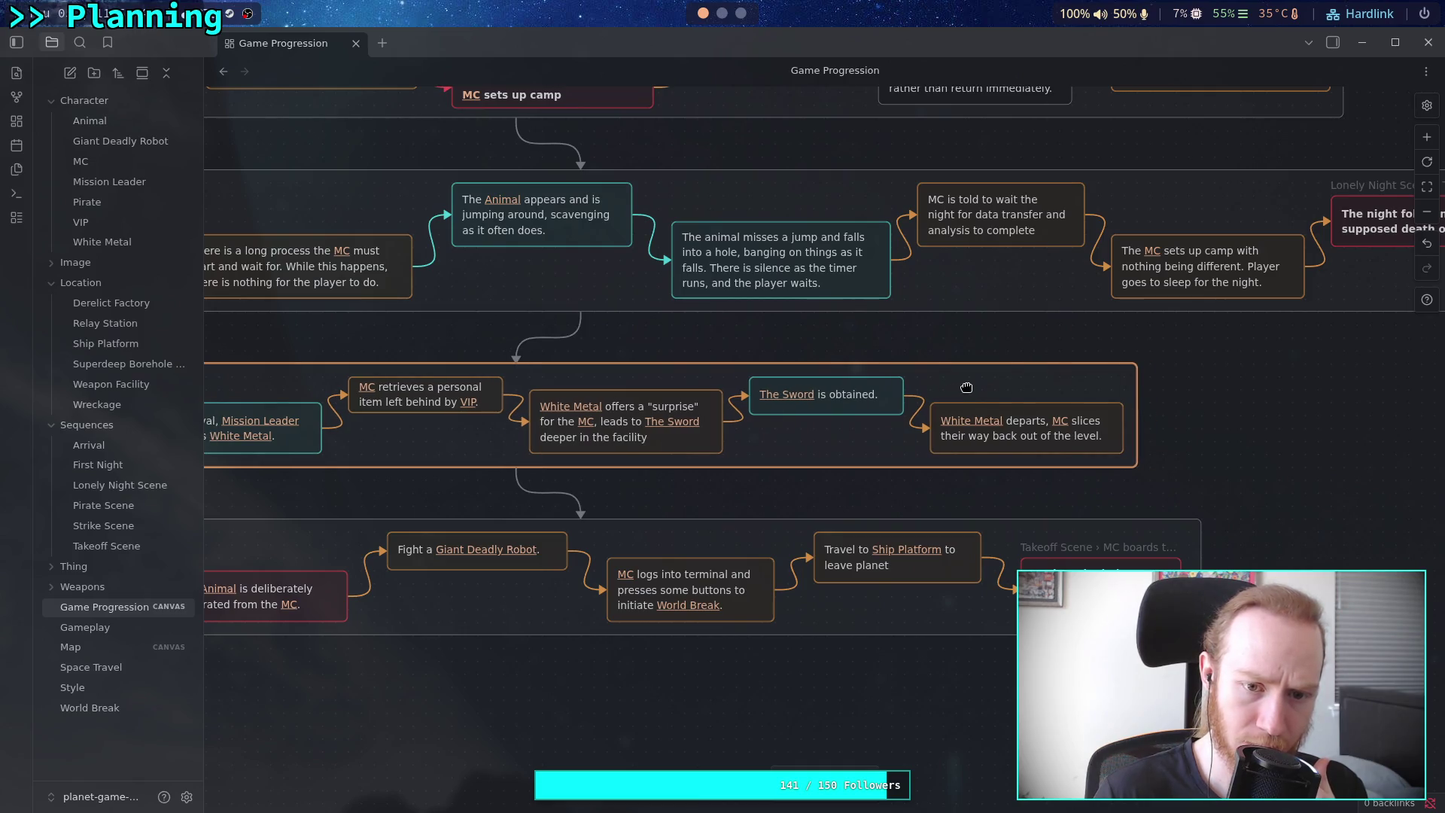
click(1222, 453)
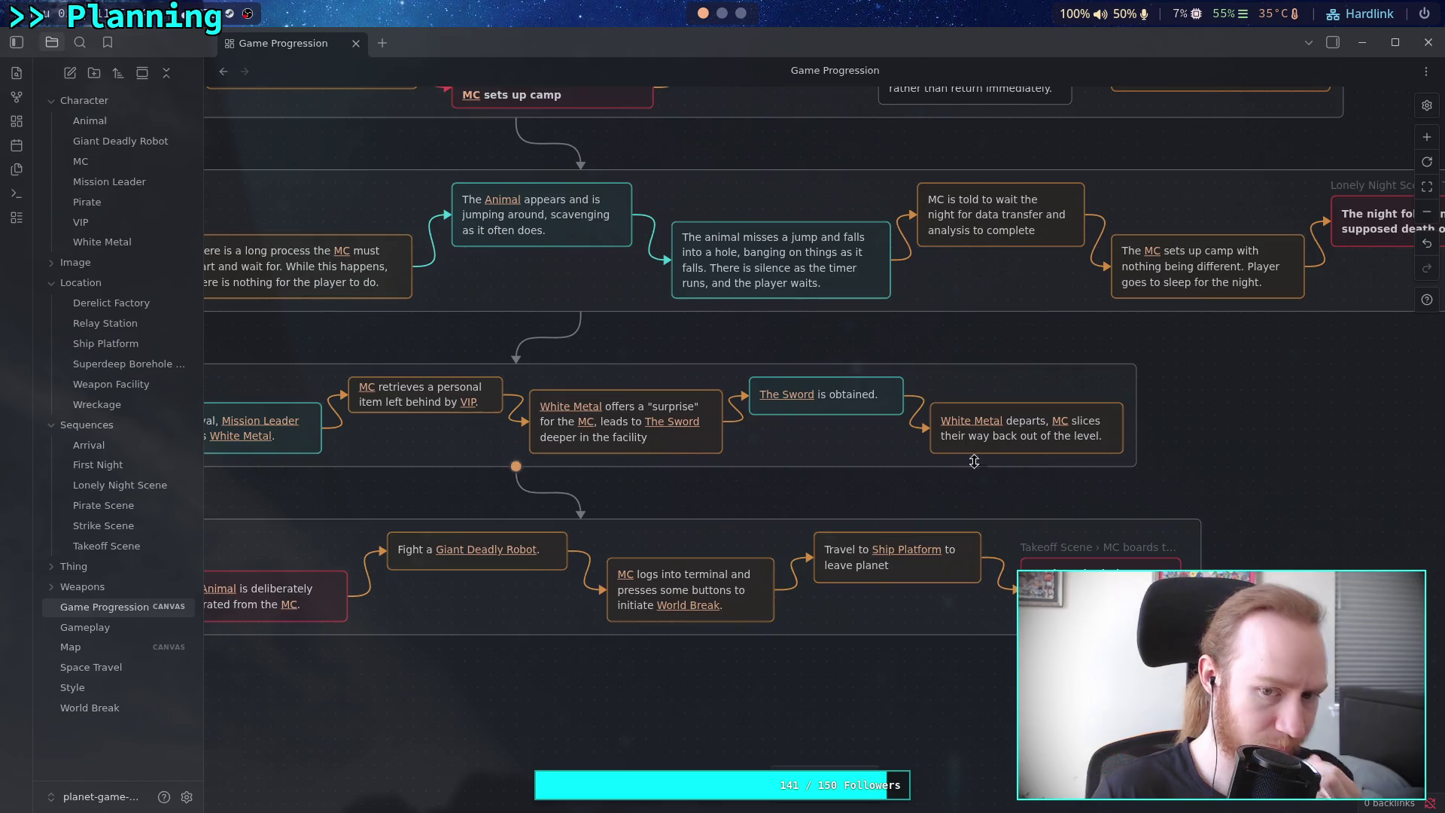
drag(515, 464, 898, 453)
mouse_move(939, 410)
mouse_down()
mouse_move(841, 468)
mouse_move(711, 441)
mouse_up()
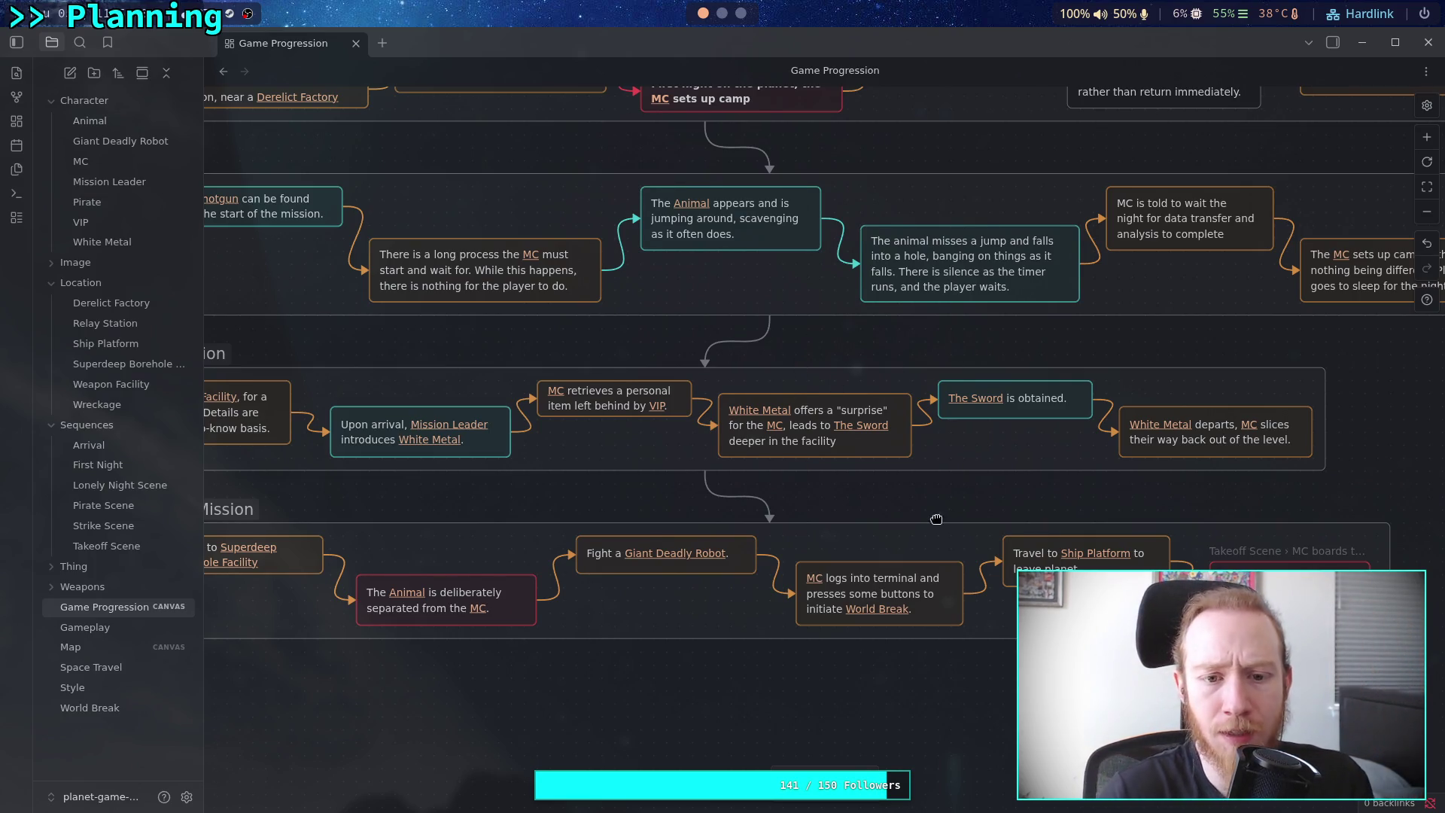
scroll(802, 373, up, 2)
scroll(802, 373, left, 3)
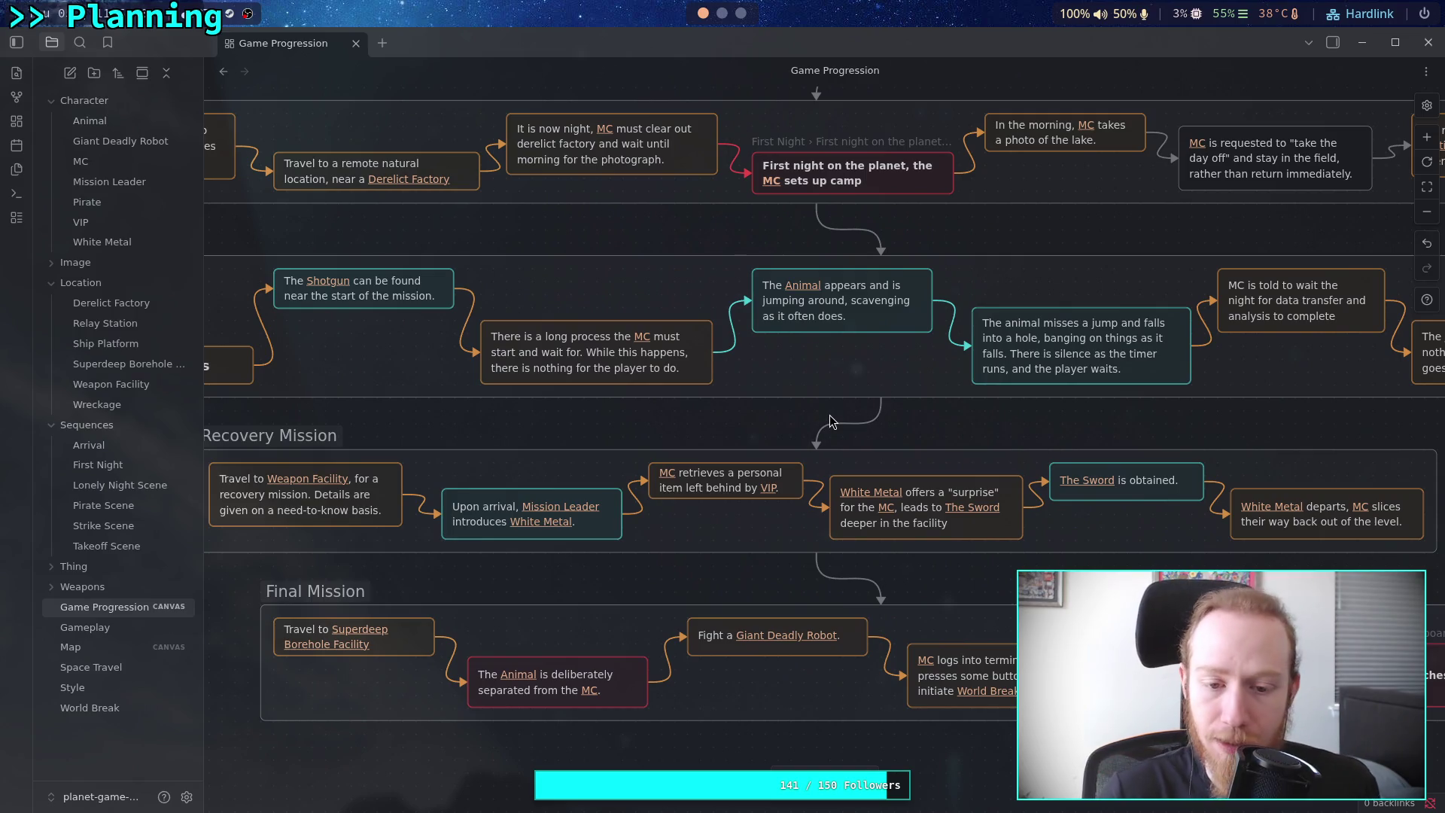
scroll(829, 414, down, 2)
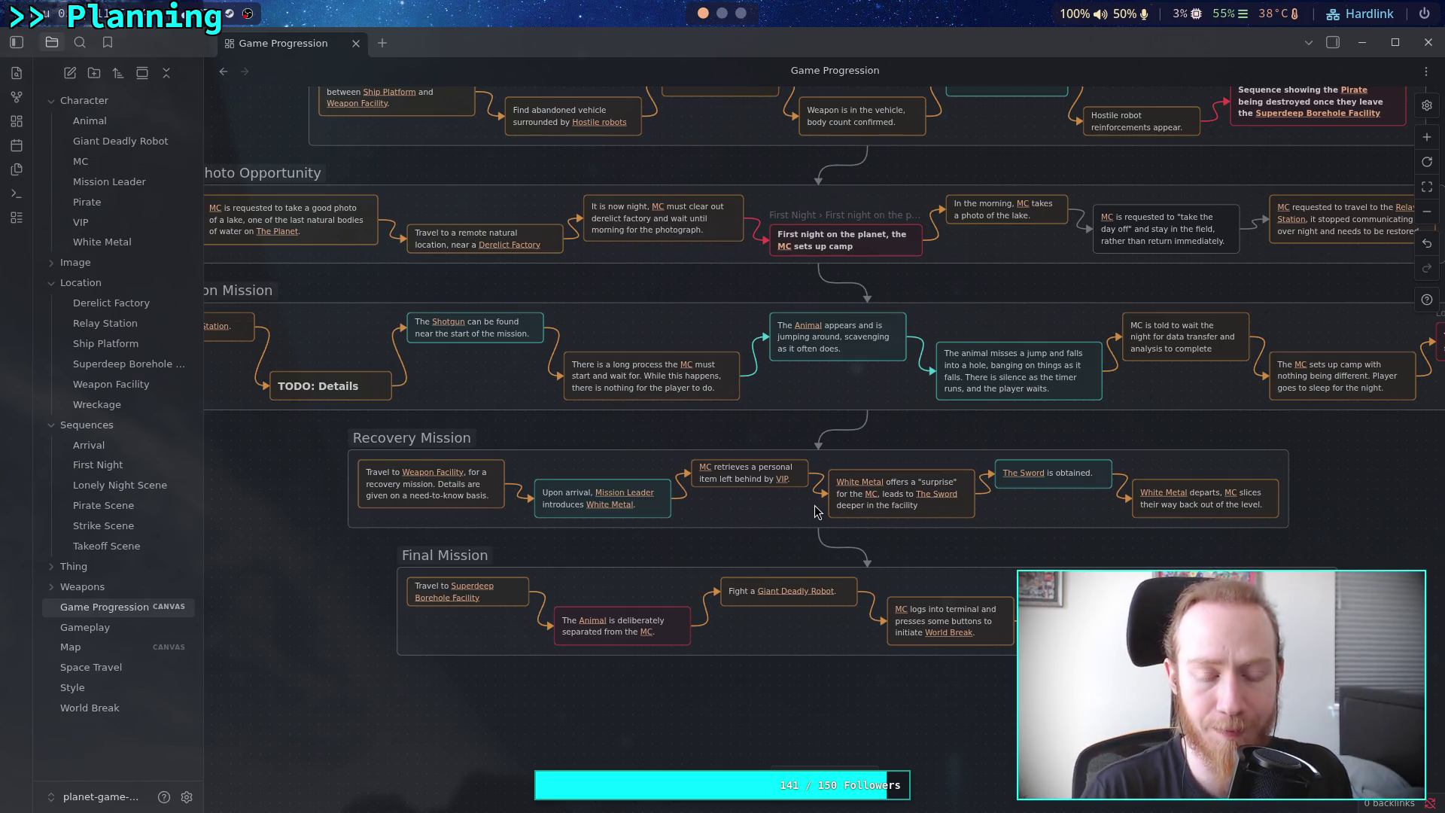
scroll(753, 527, right, 4)
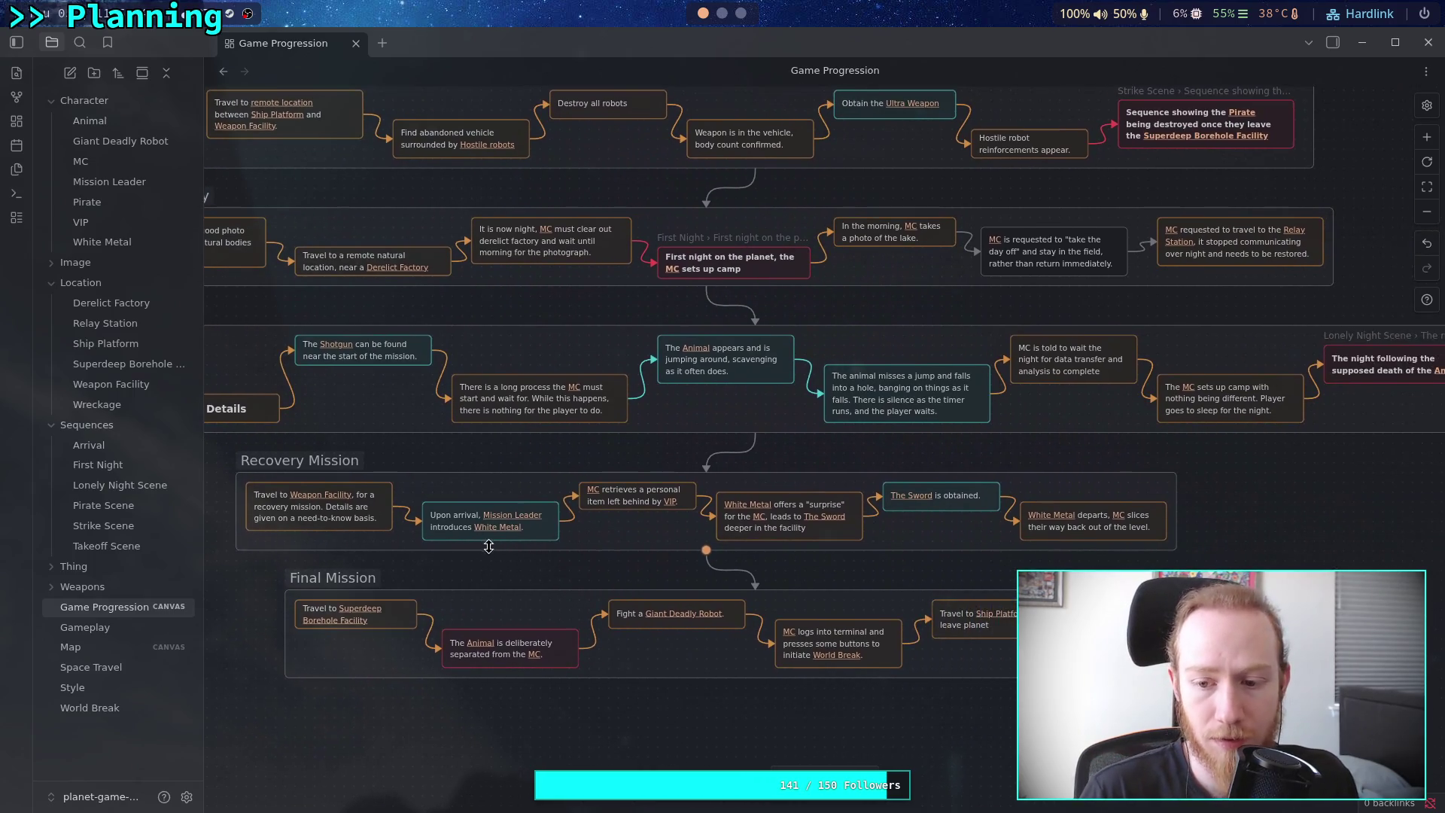
scroll(509, 639, up, 5)
scroll(508, 639, left, 3)
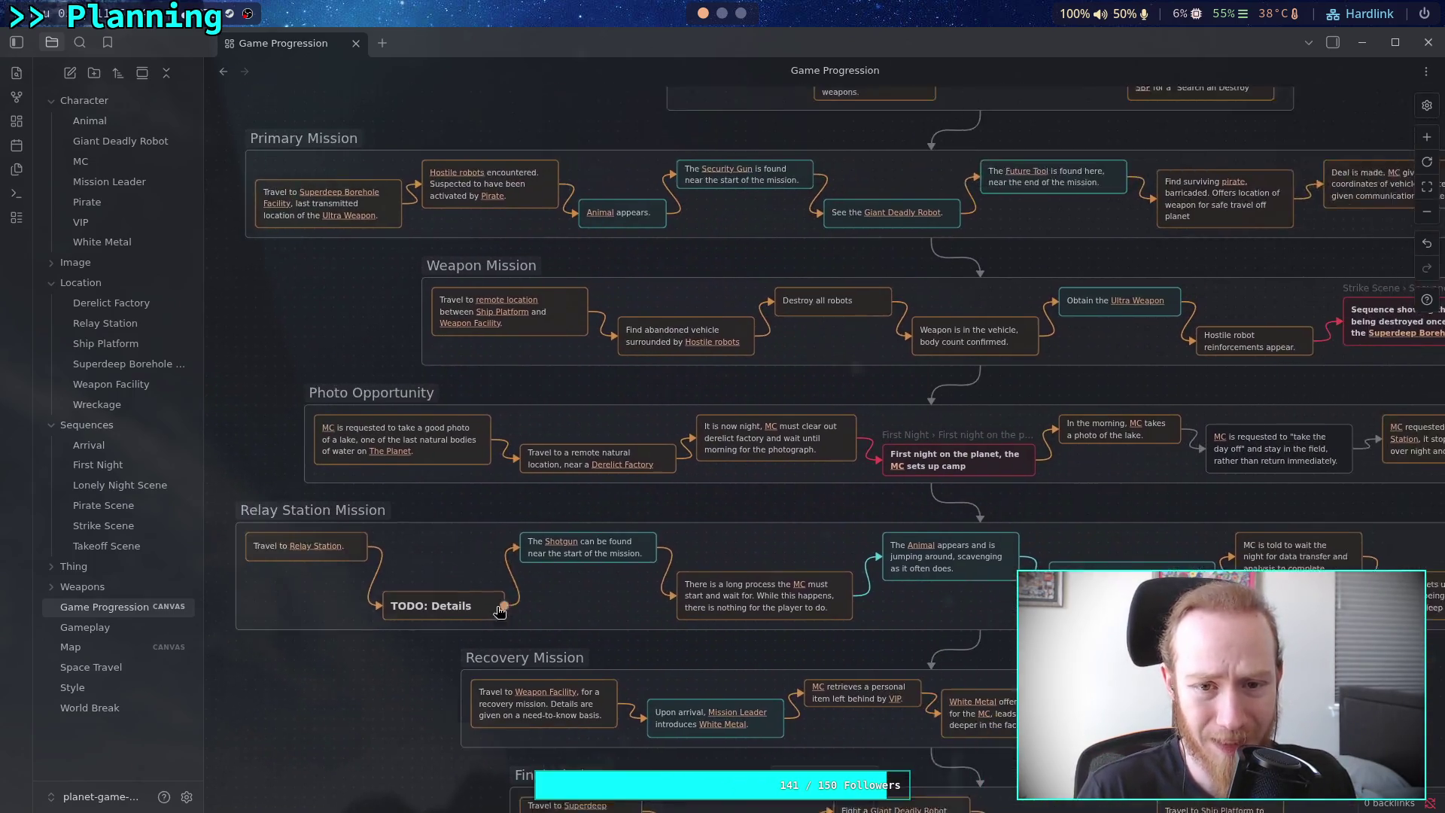
scroll(509, 639, up, 1)
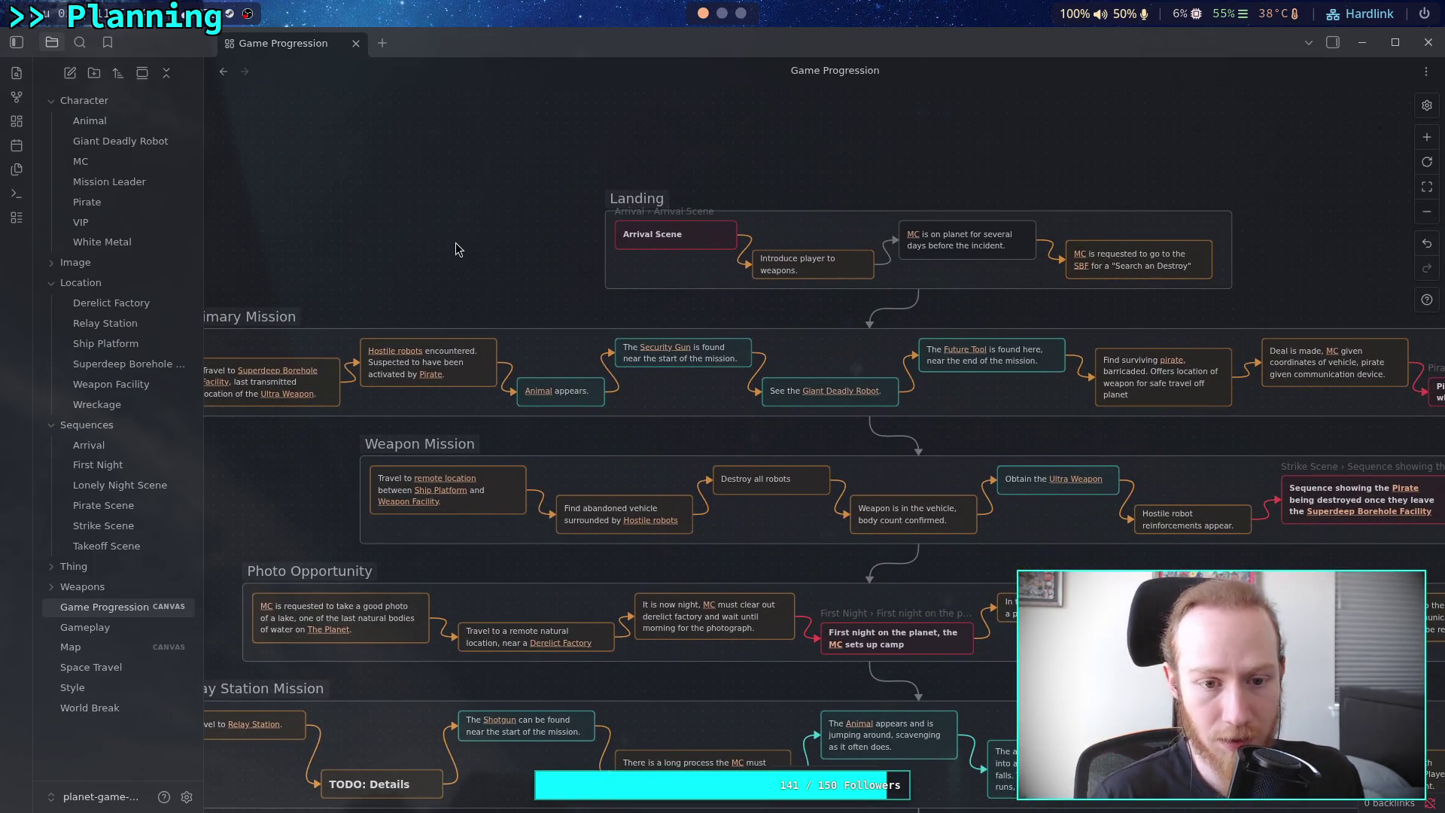
scroll(454, 248, up, 2)
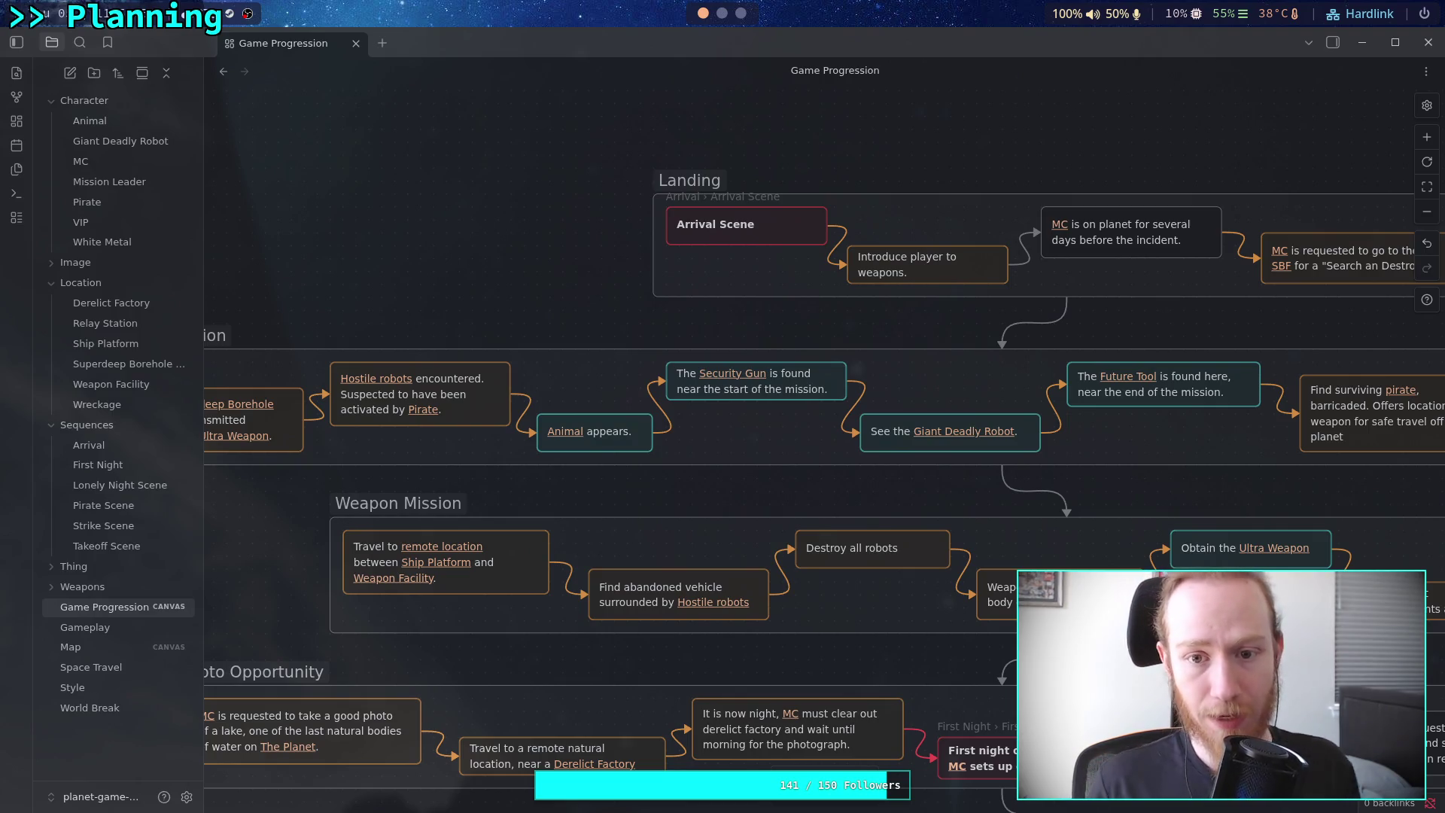
scroll(539, 248, right, 4)
scroll(539, 249, up, 1)
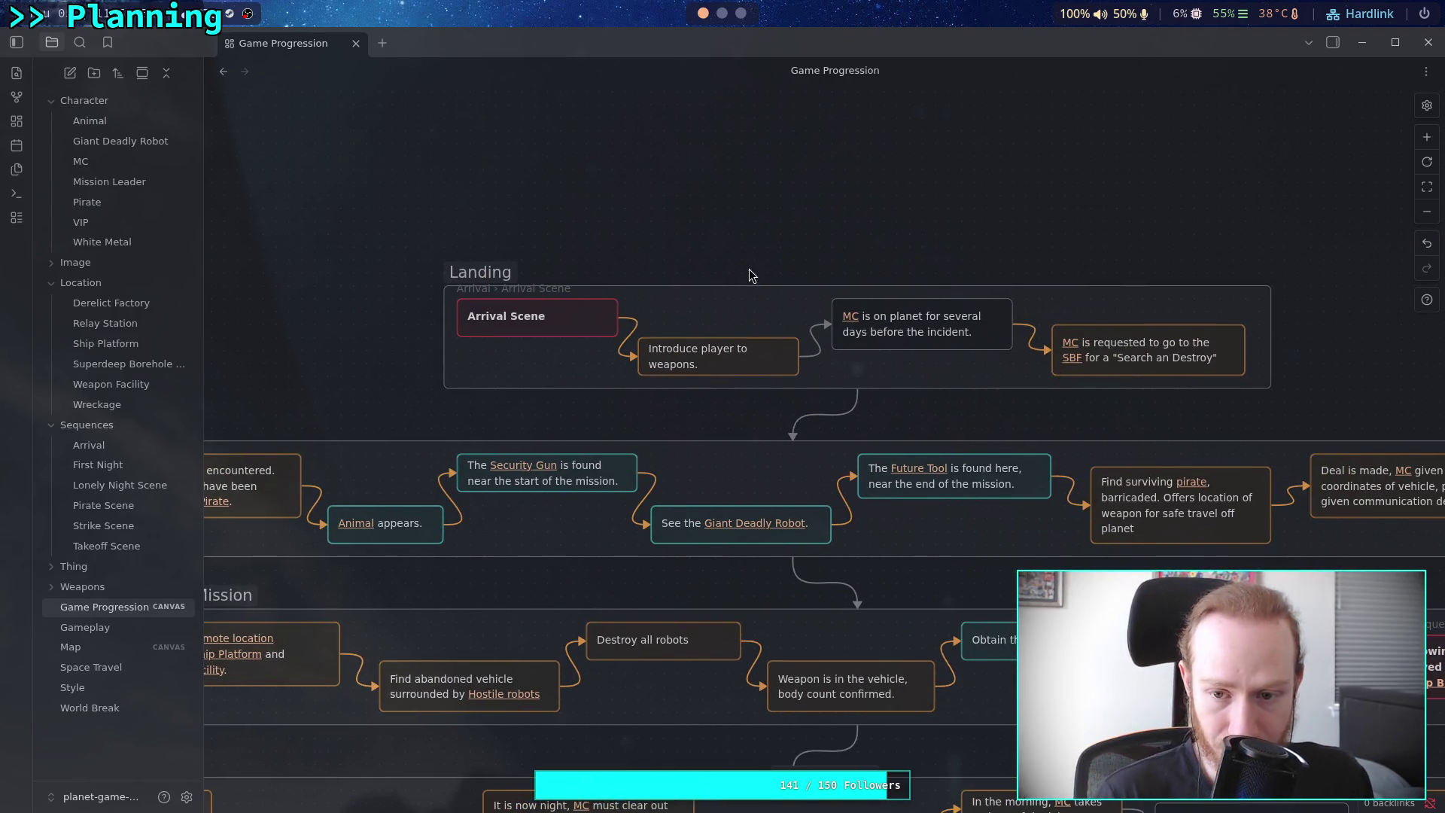
drag(672, 238, 548, 224)
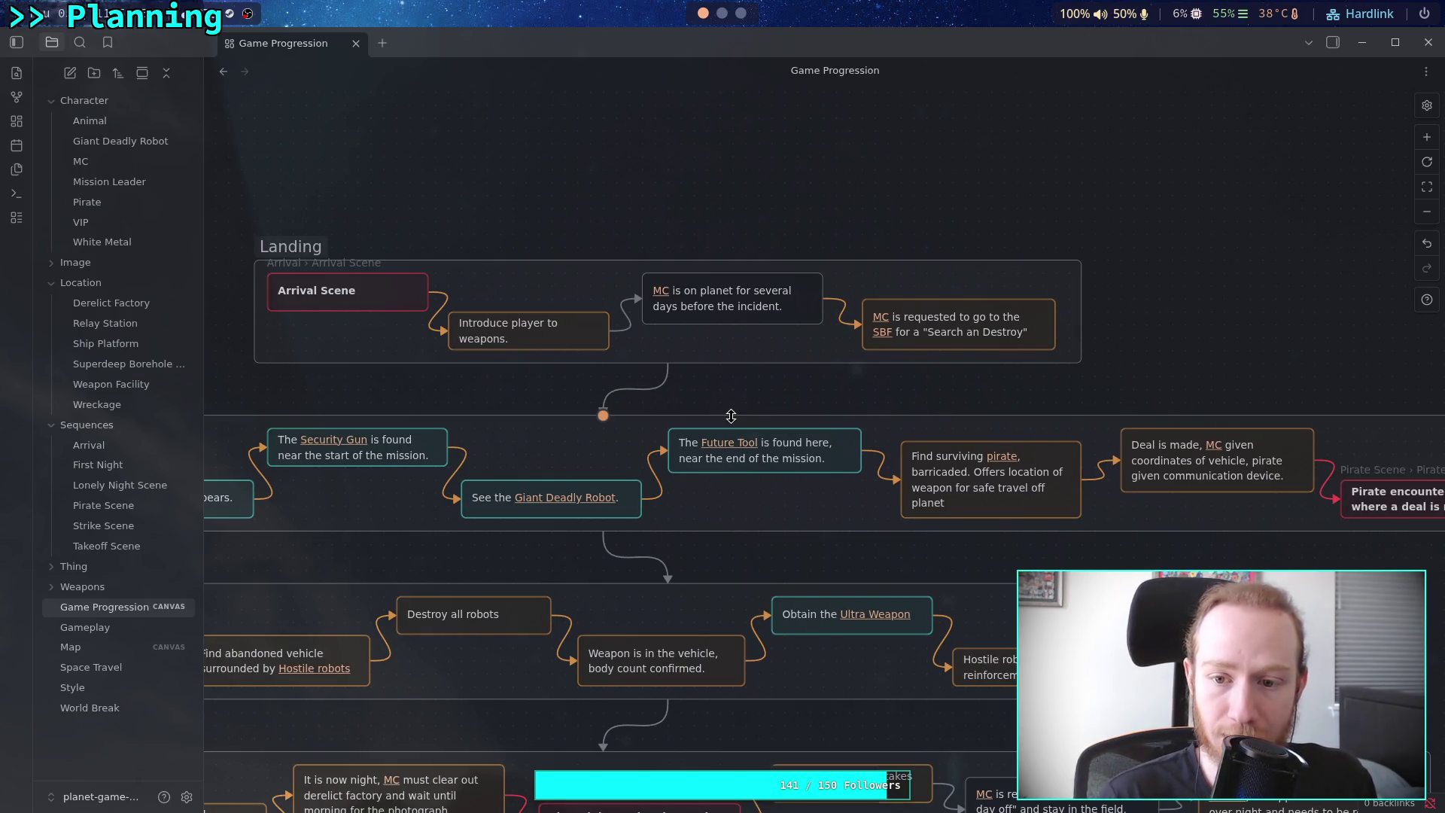
scroll(843, 422, left, 10)
scroll(846, 435, right, 3)
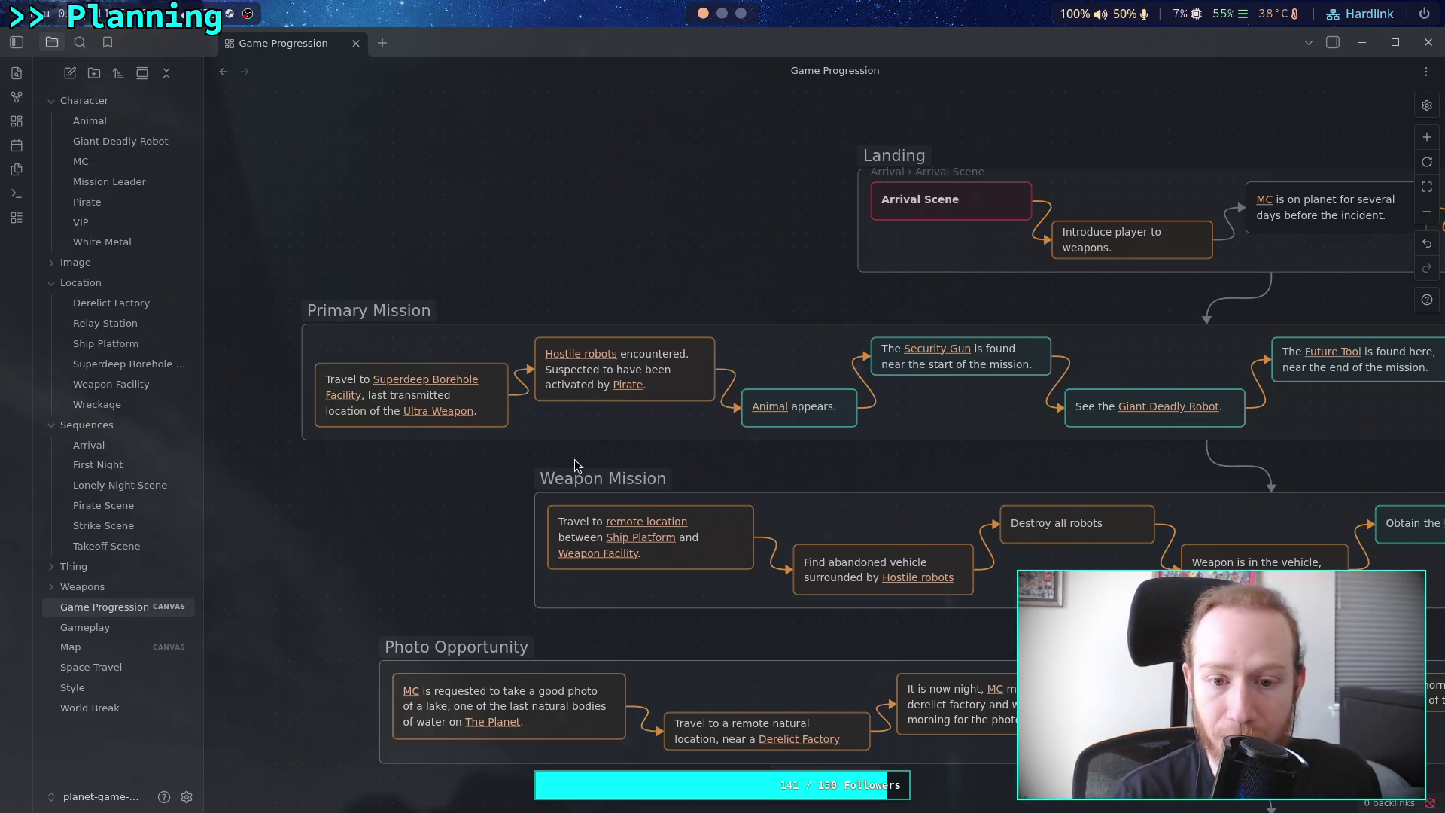
scroll(739, 459, right, 2)
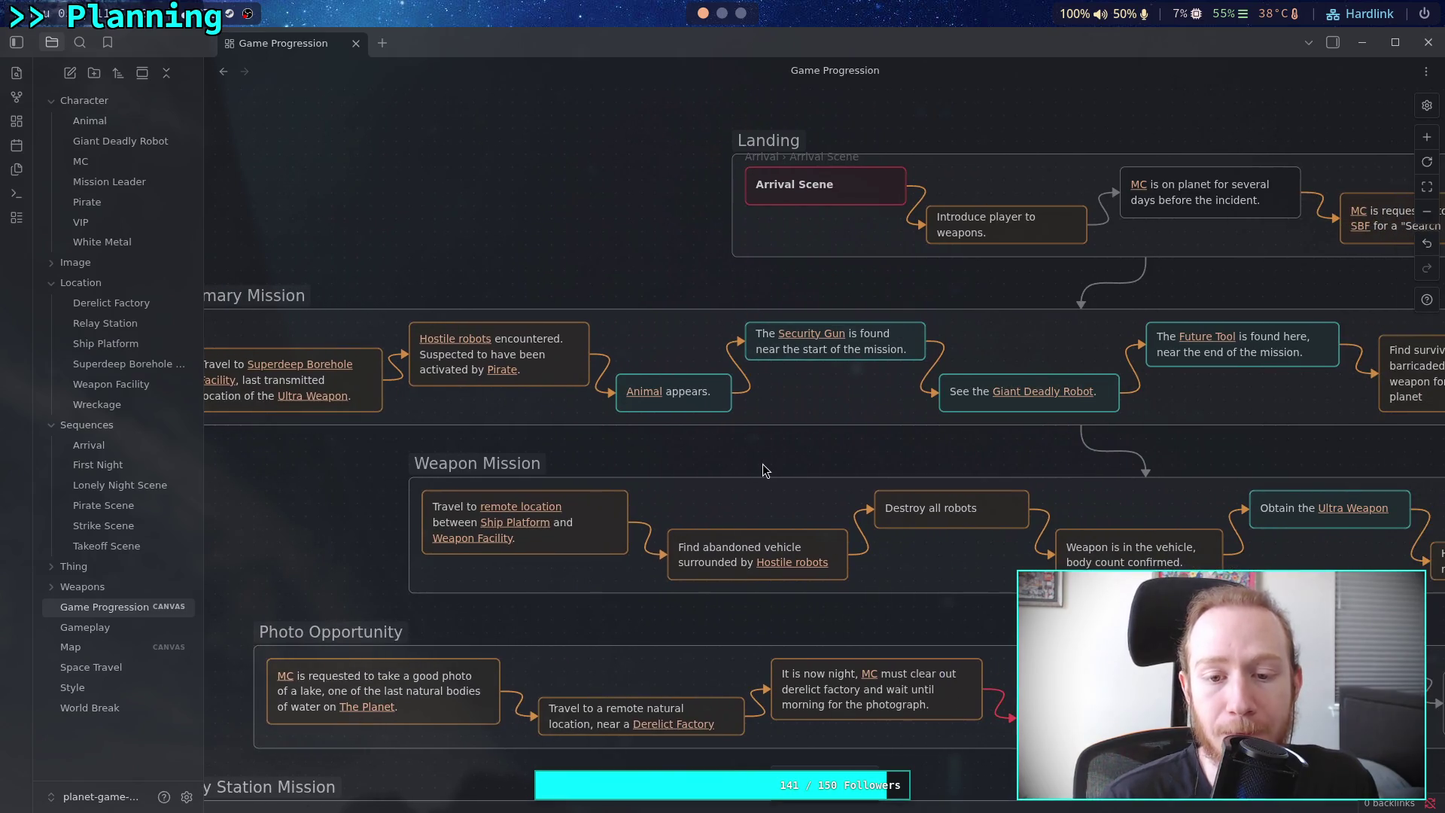
scroll(787, 453, right, 2)
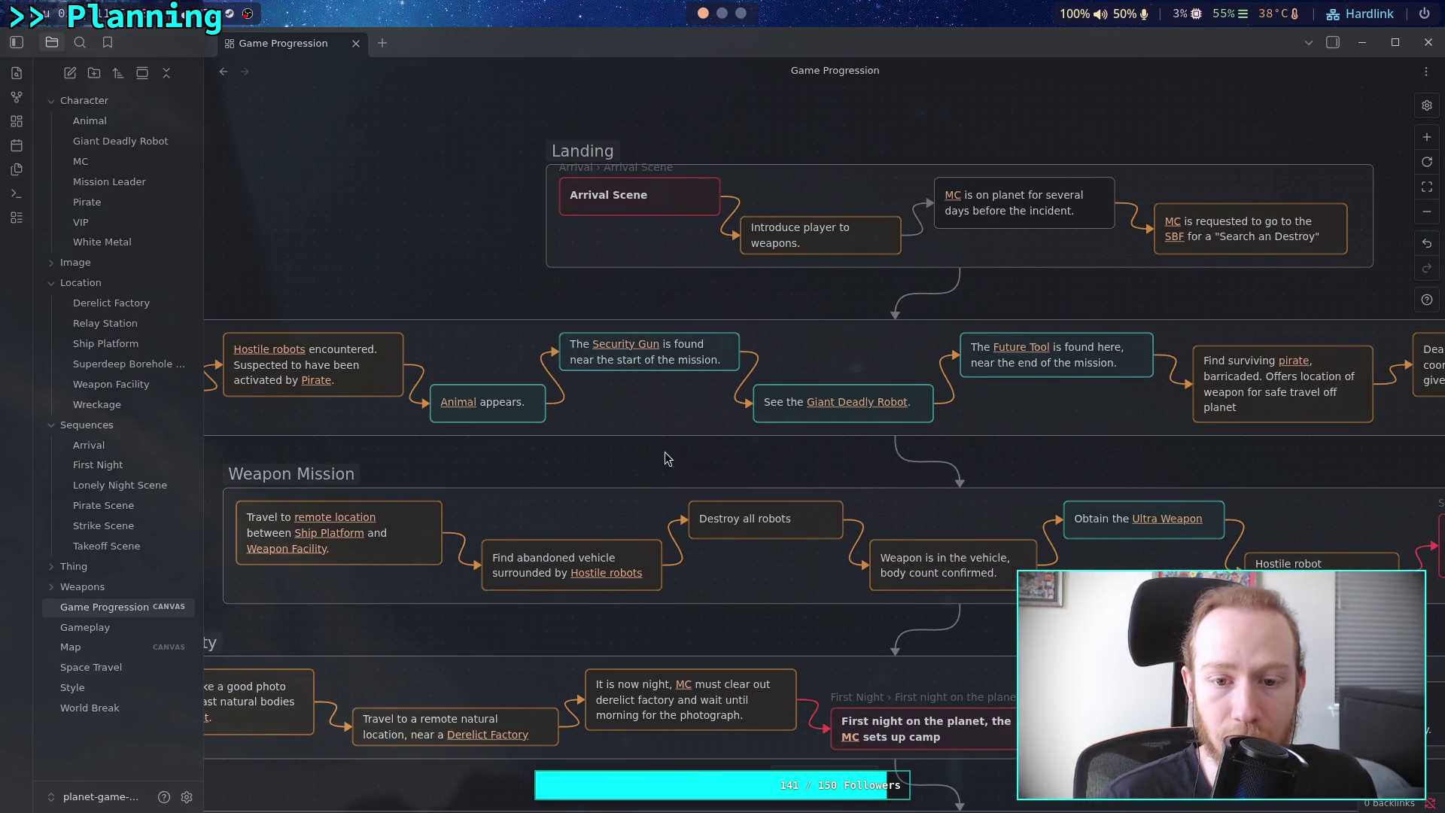
scroll(665, 451, right, 2)
scroll(707, 455, right, 4)
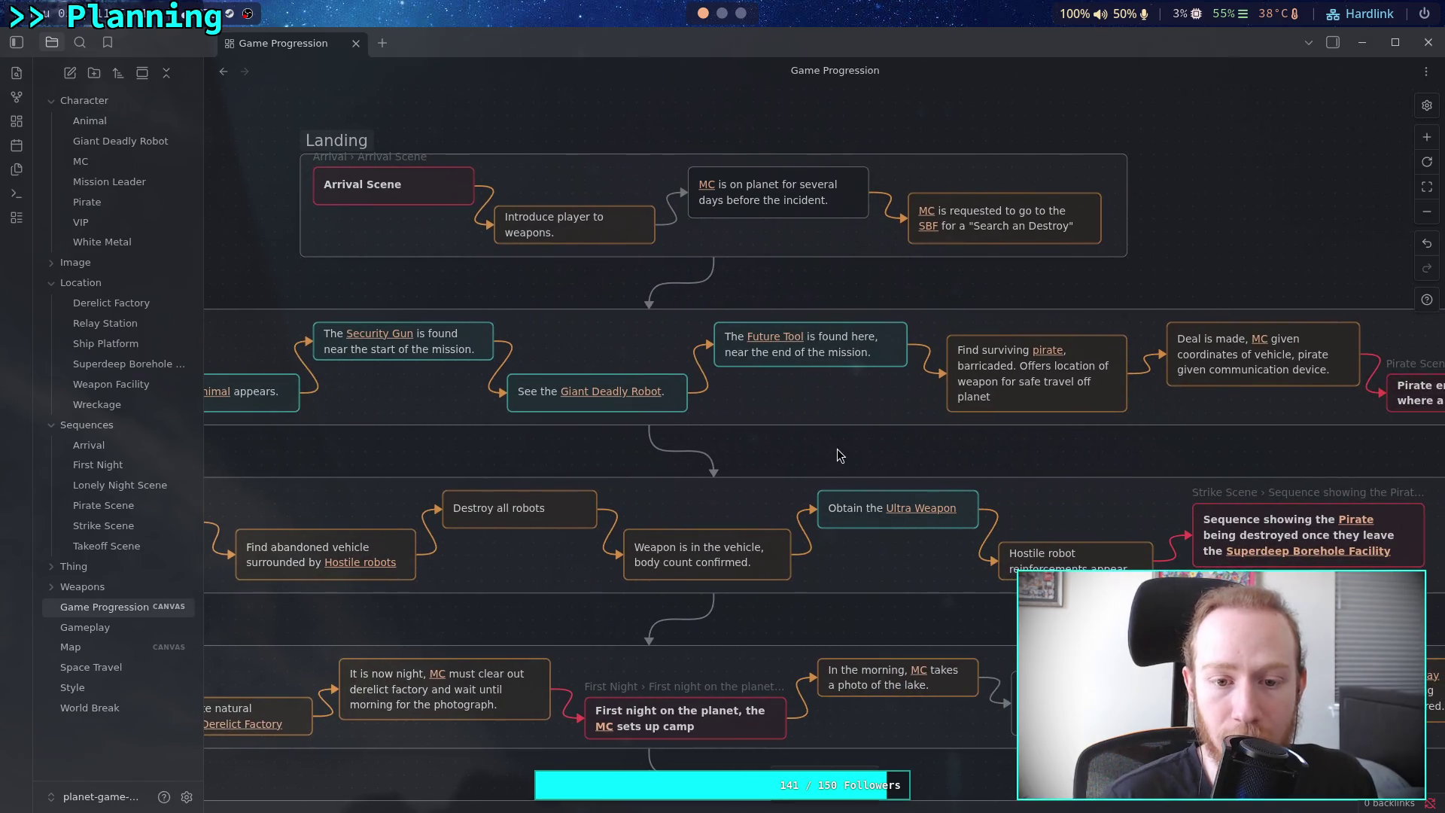
drag(639, 448, 660, 454)
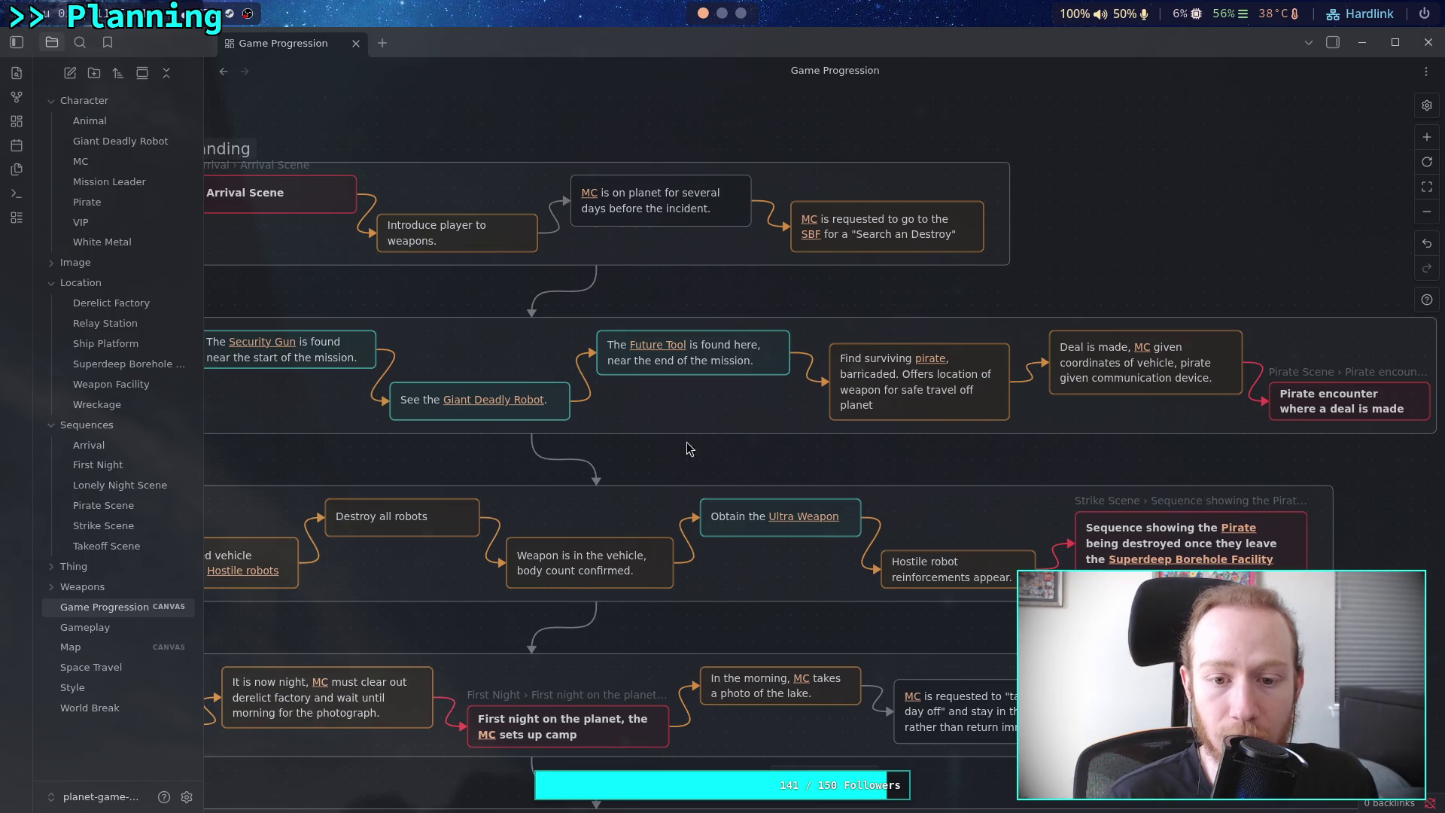
scroll(587, 399, right, 1)
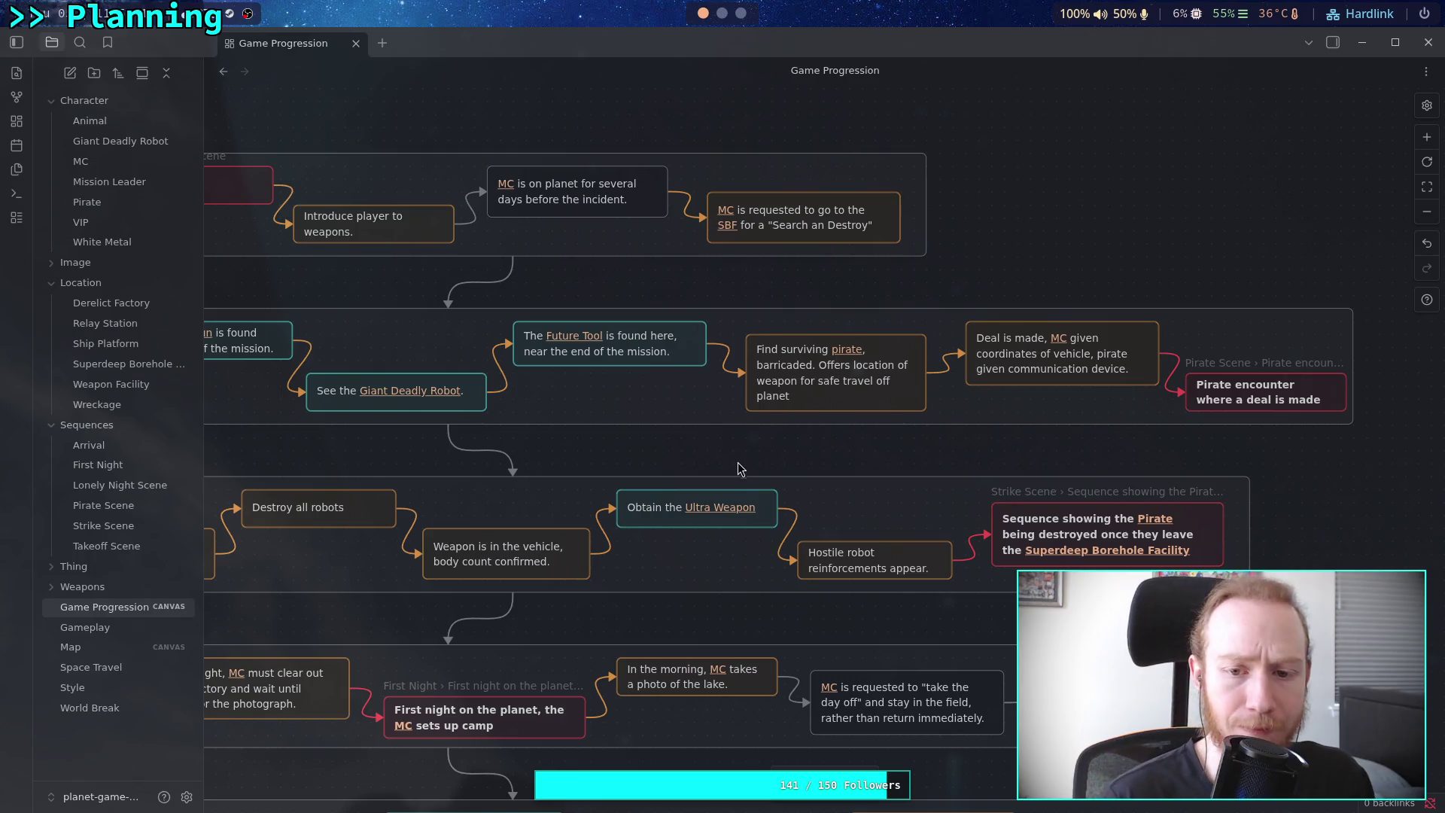
drag(742, 470, 642, 448)
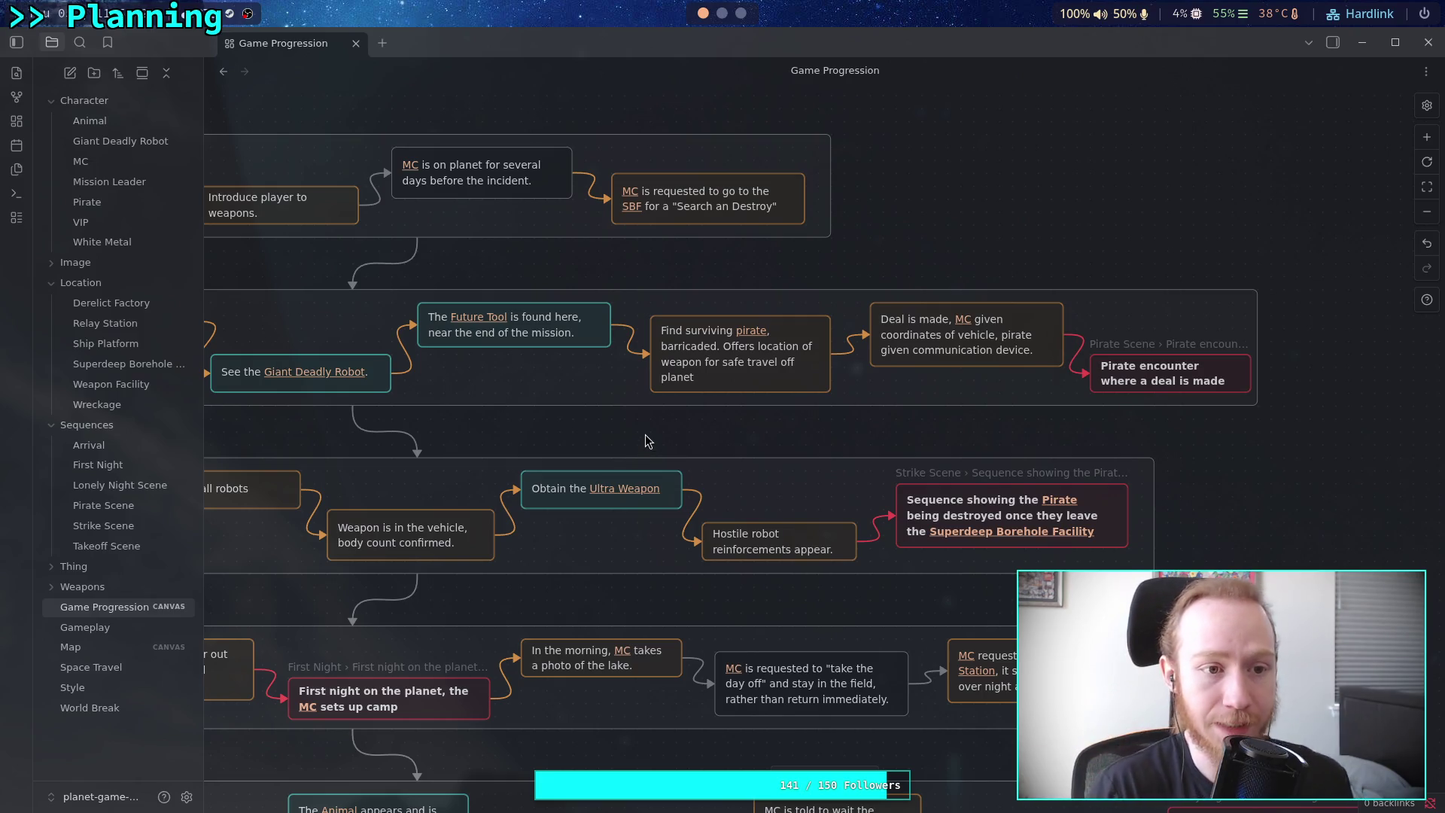
click(116, 204)
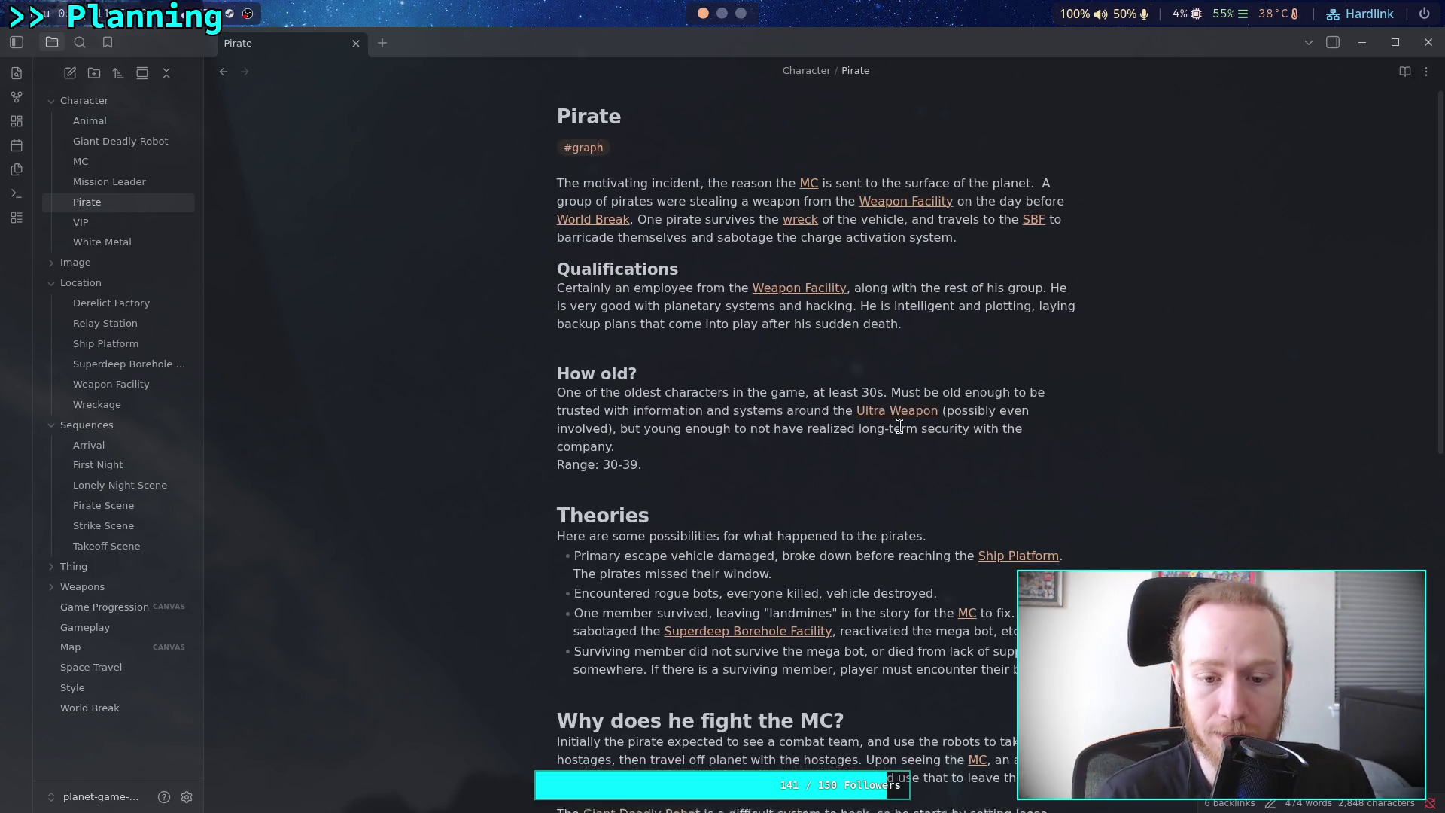
Delete the last two Theories bullets about surviving members
scroll(866, 424, down, 6)
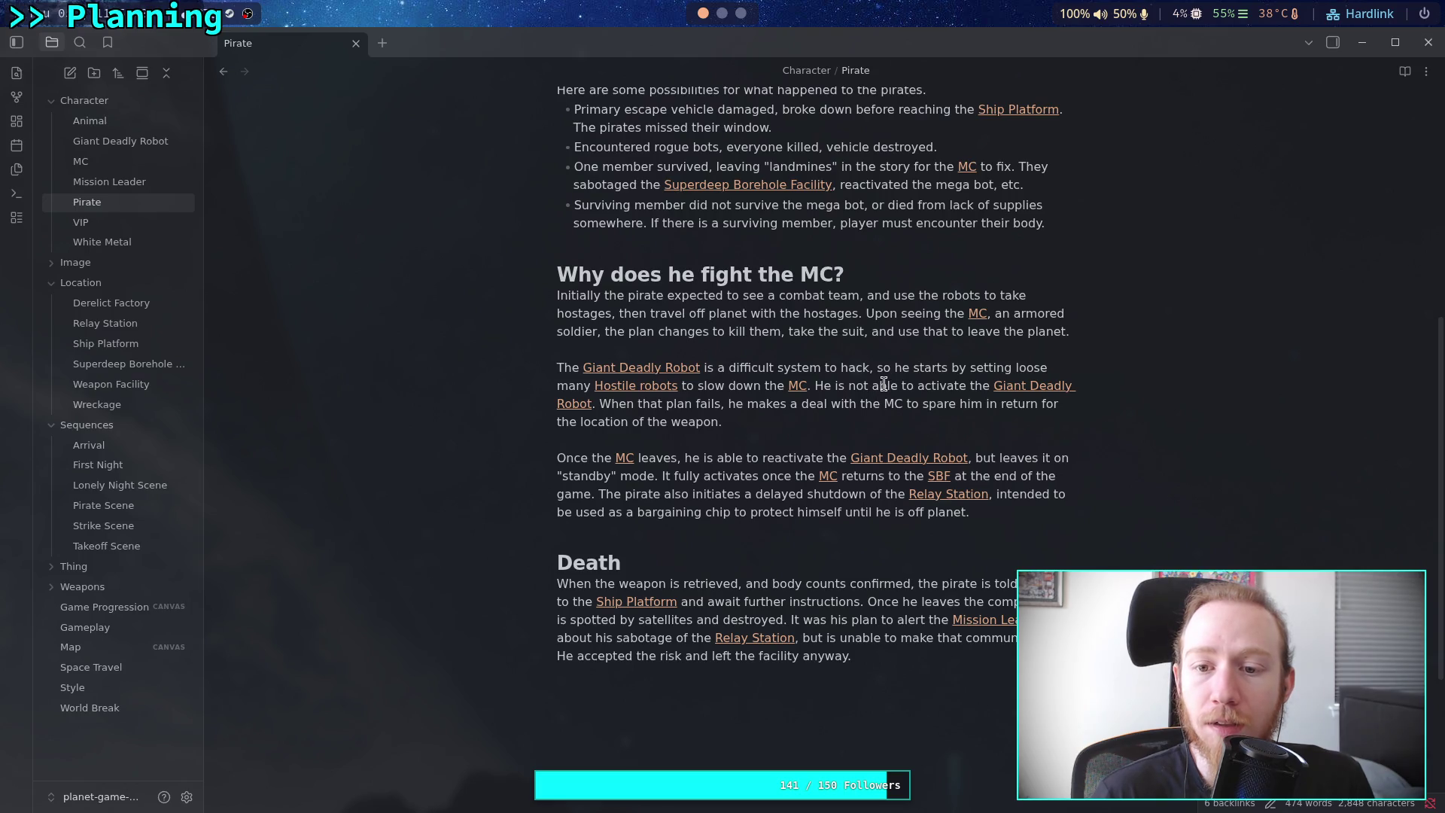
click(557, 296)
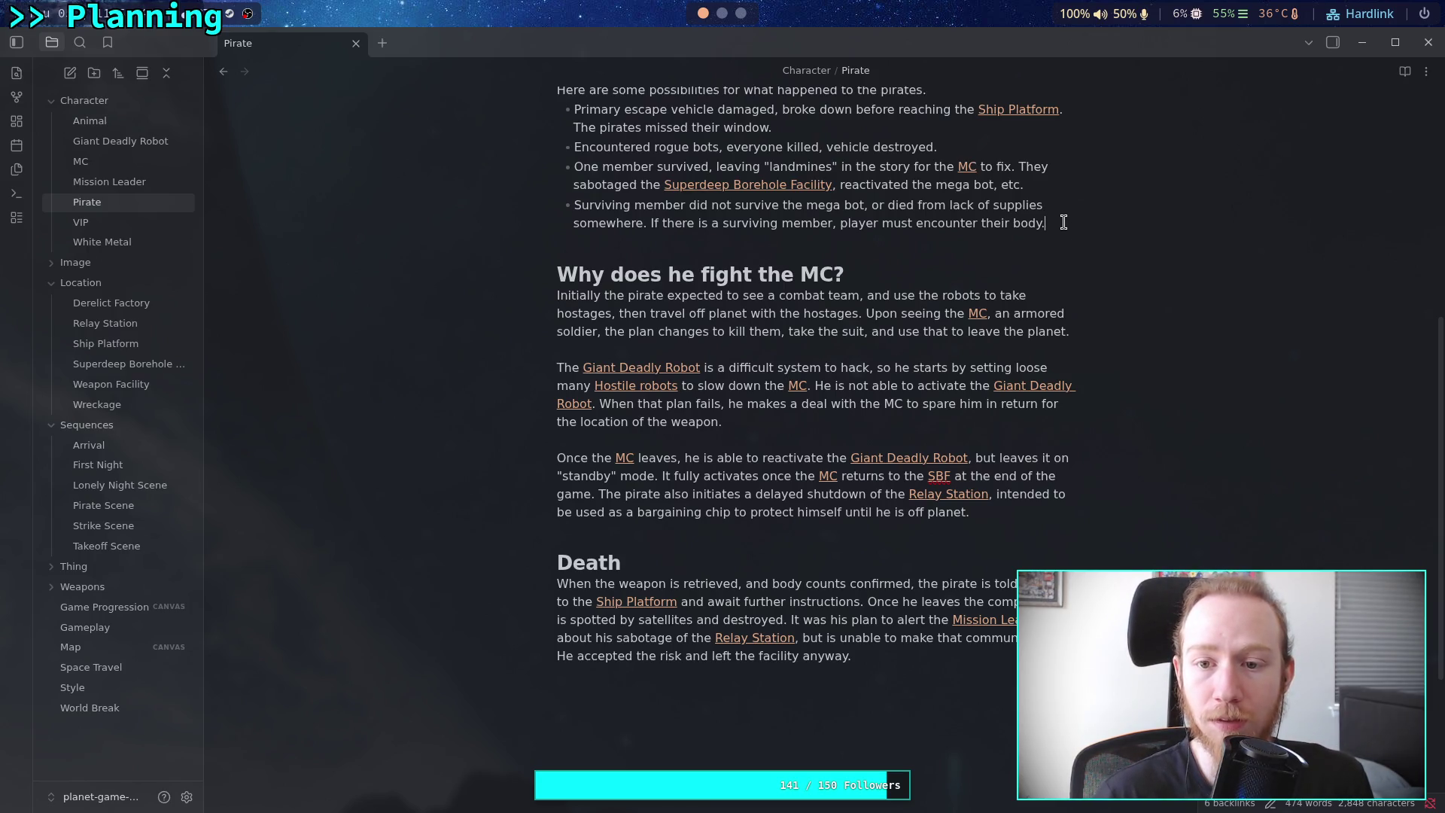
key(shift+Up)
key(shift+Up)
key(shift+Up)
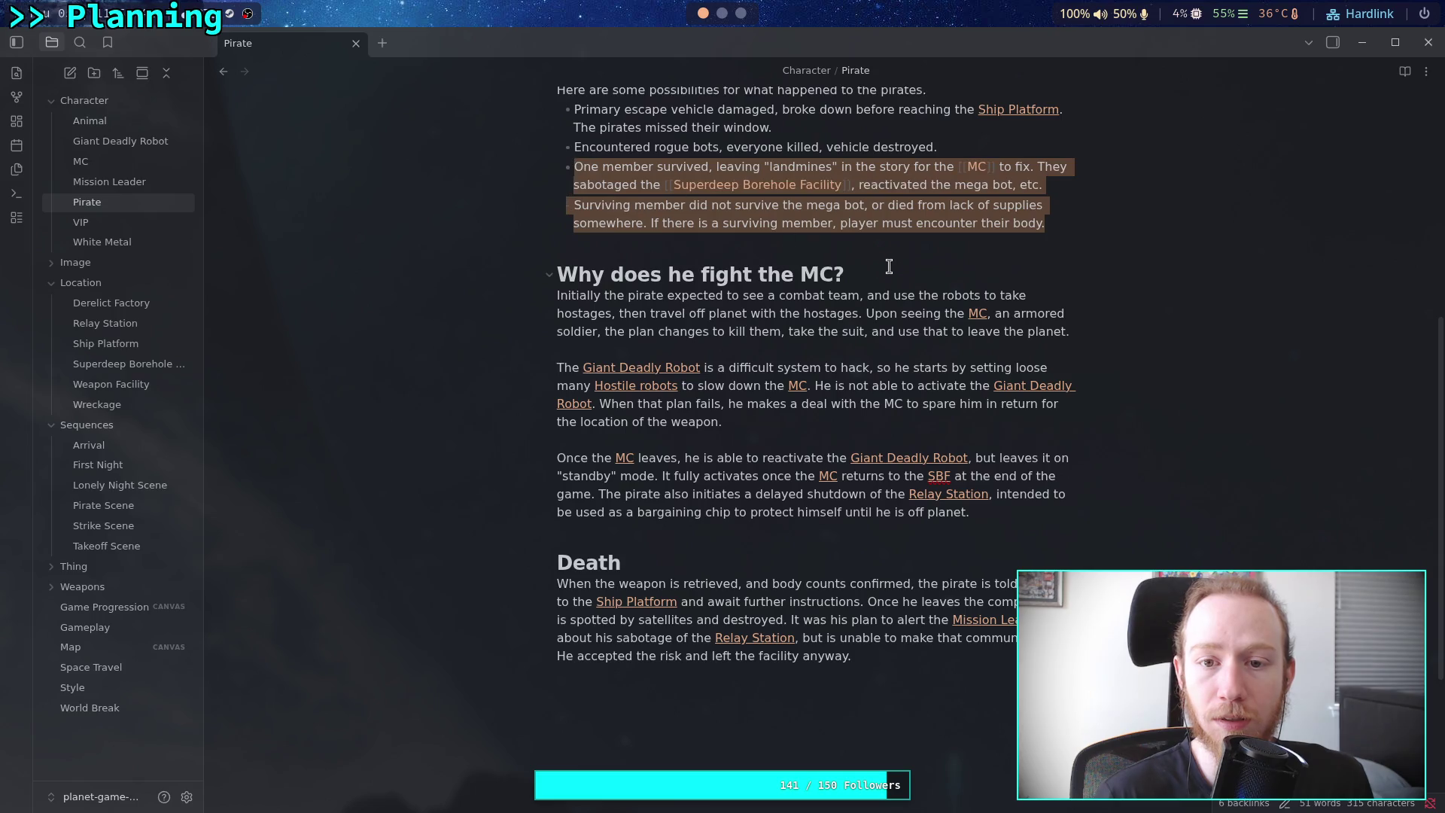
scroll(900, 241, up, 2)
drag(1072, 309, 575, 244)
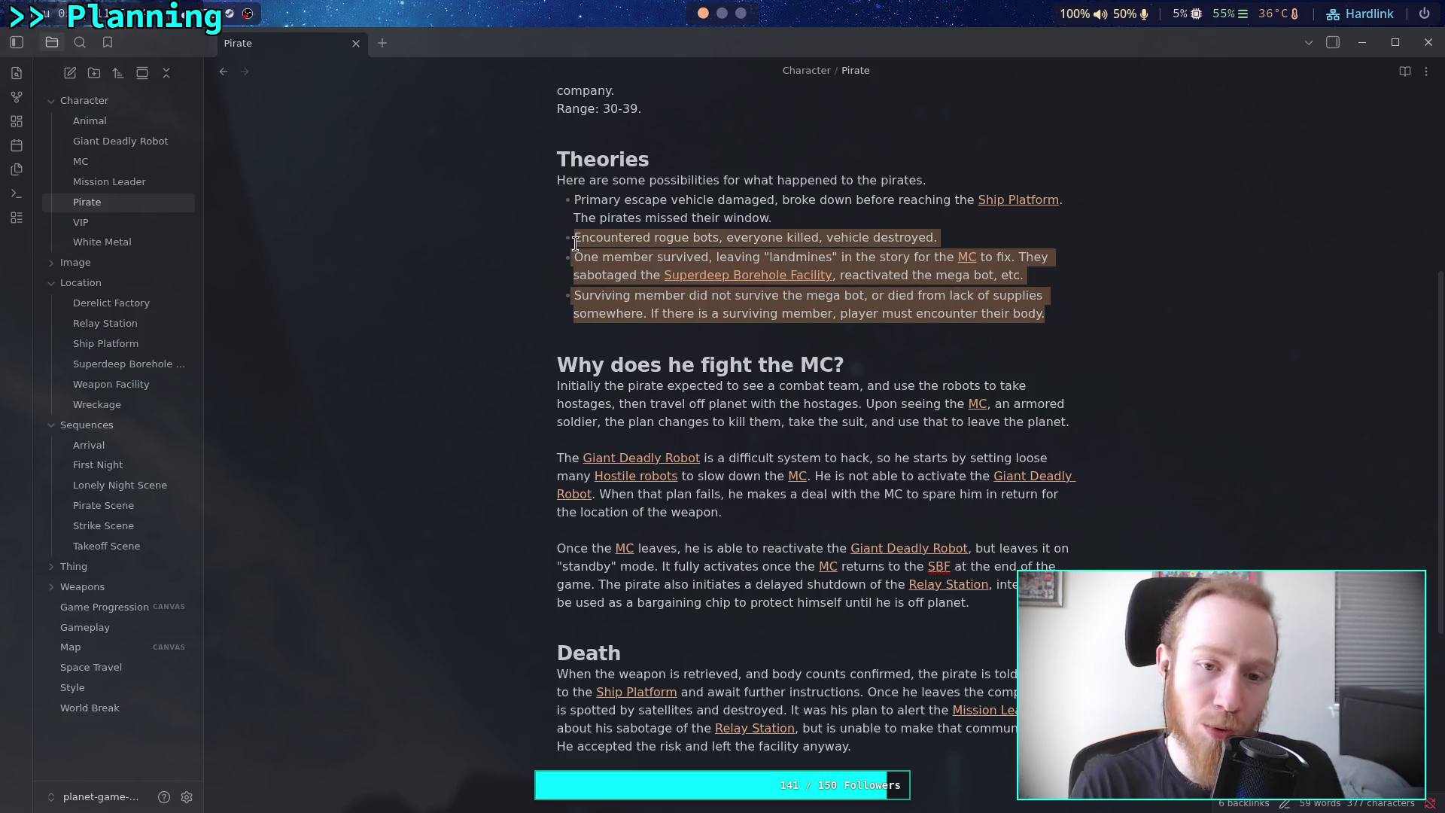
key(BackSpace)
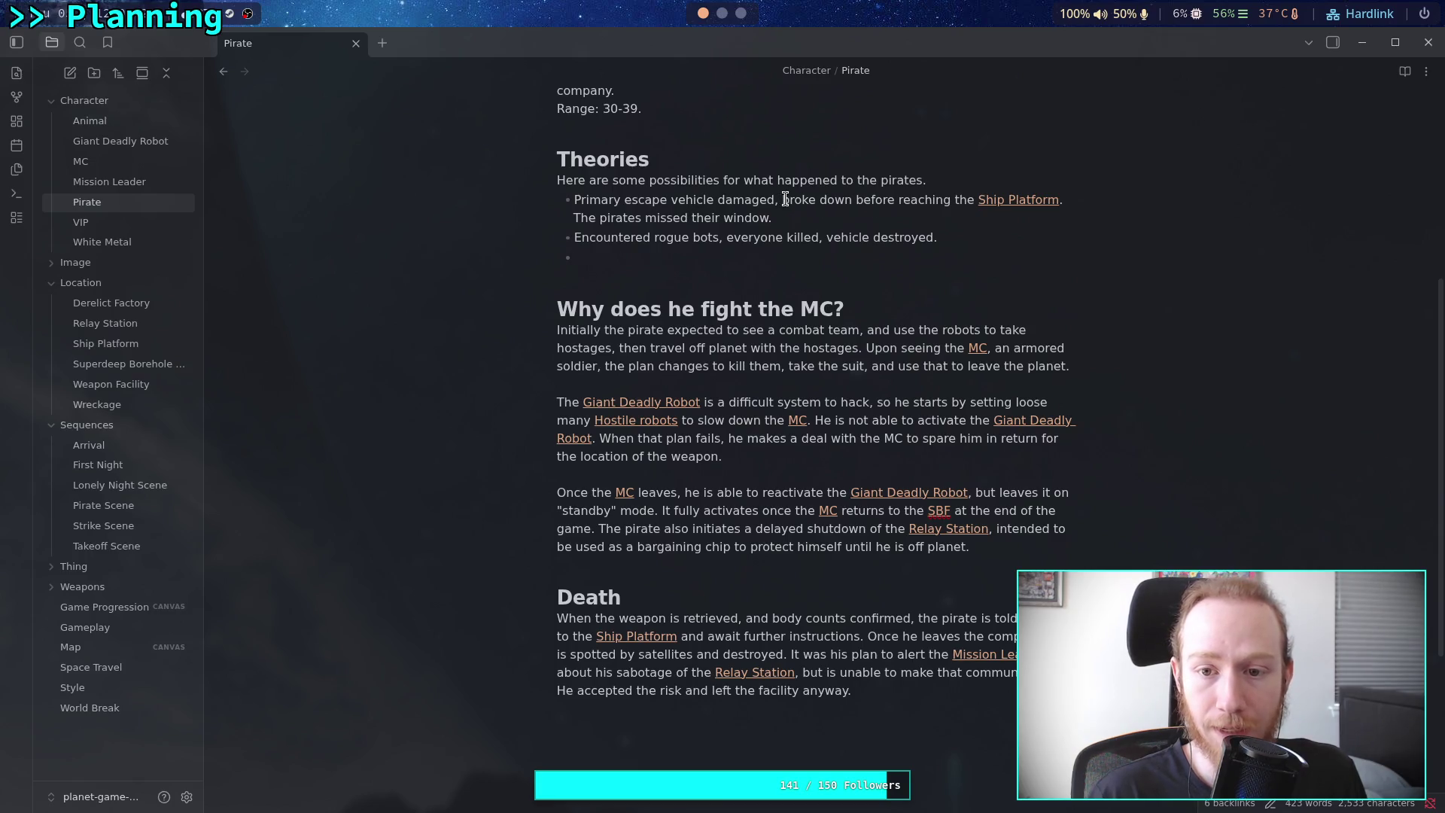
Move the missed-window clause from the first bullet to the end of the second
drag(858, 202, 771, 218)
key(ctrl+c)
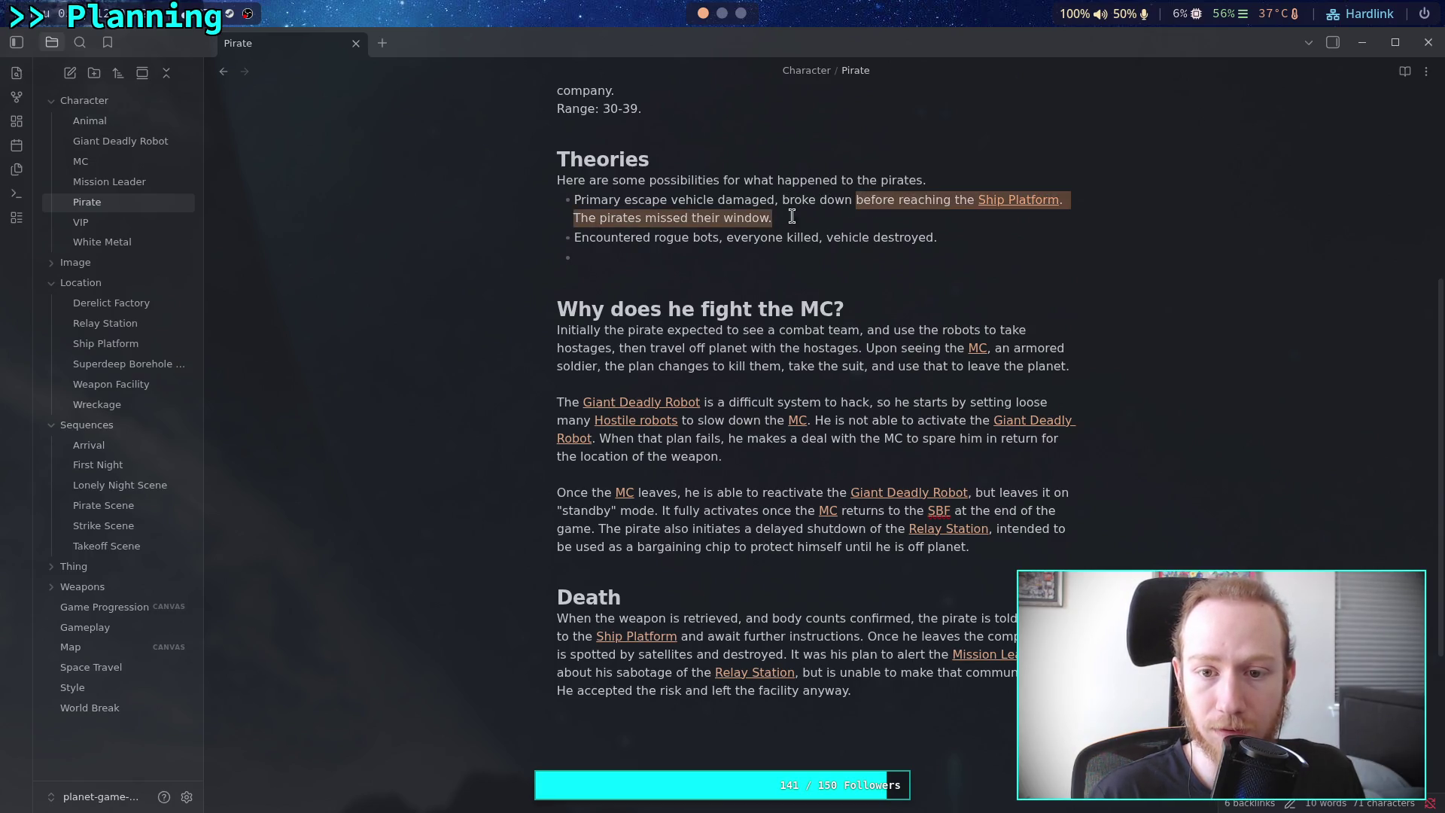
right_click(761, 220)
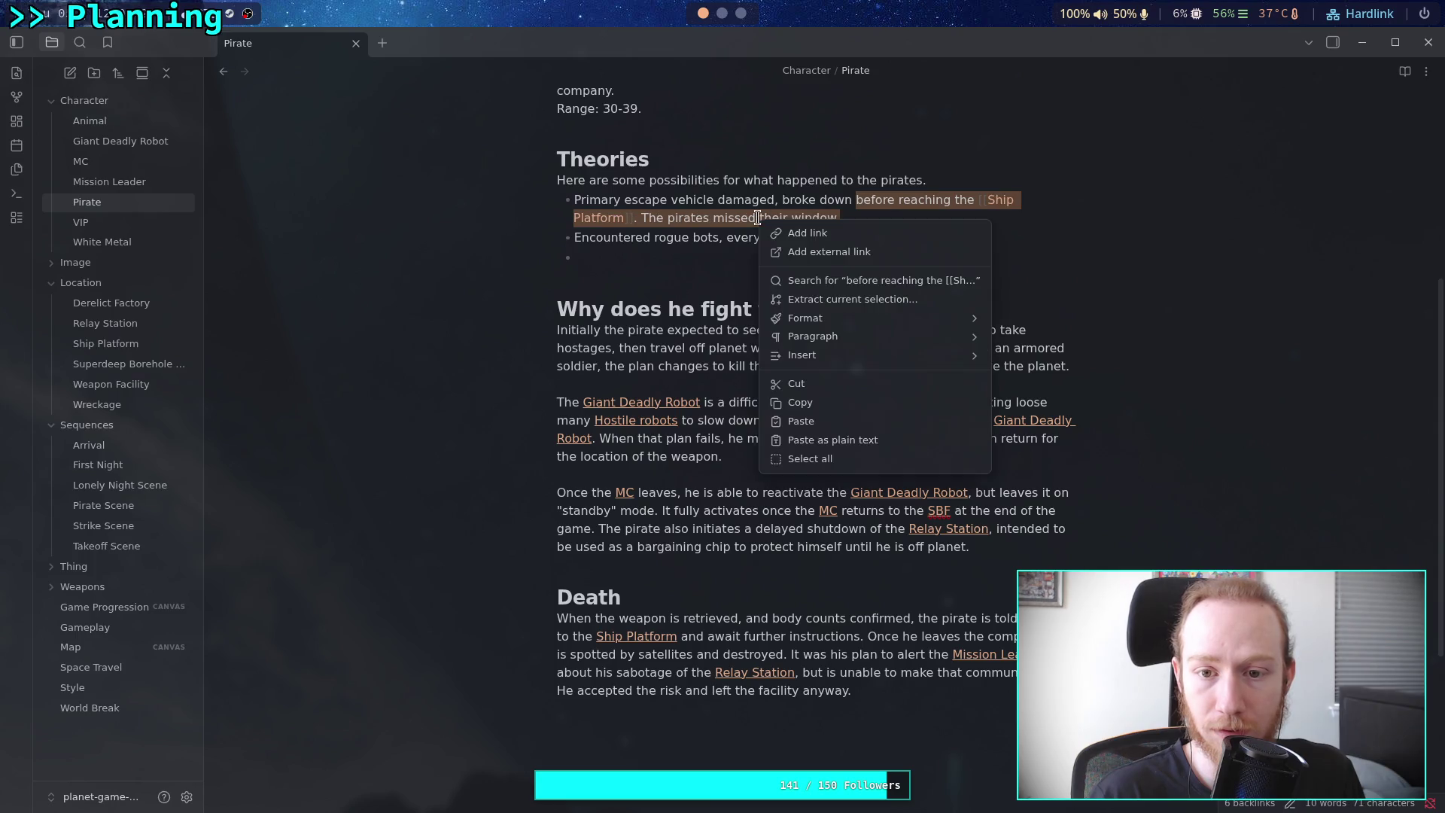
click(813, 384)
click(979, 219)
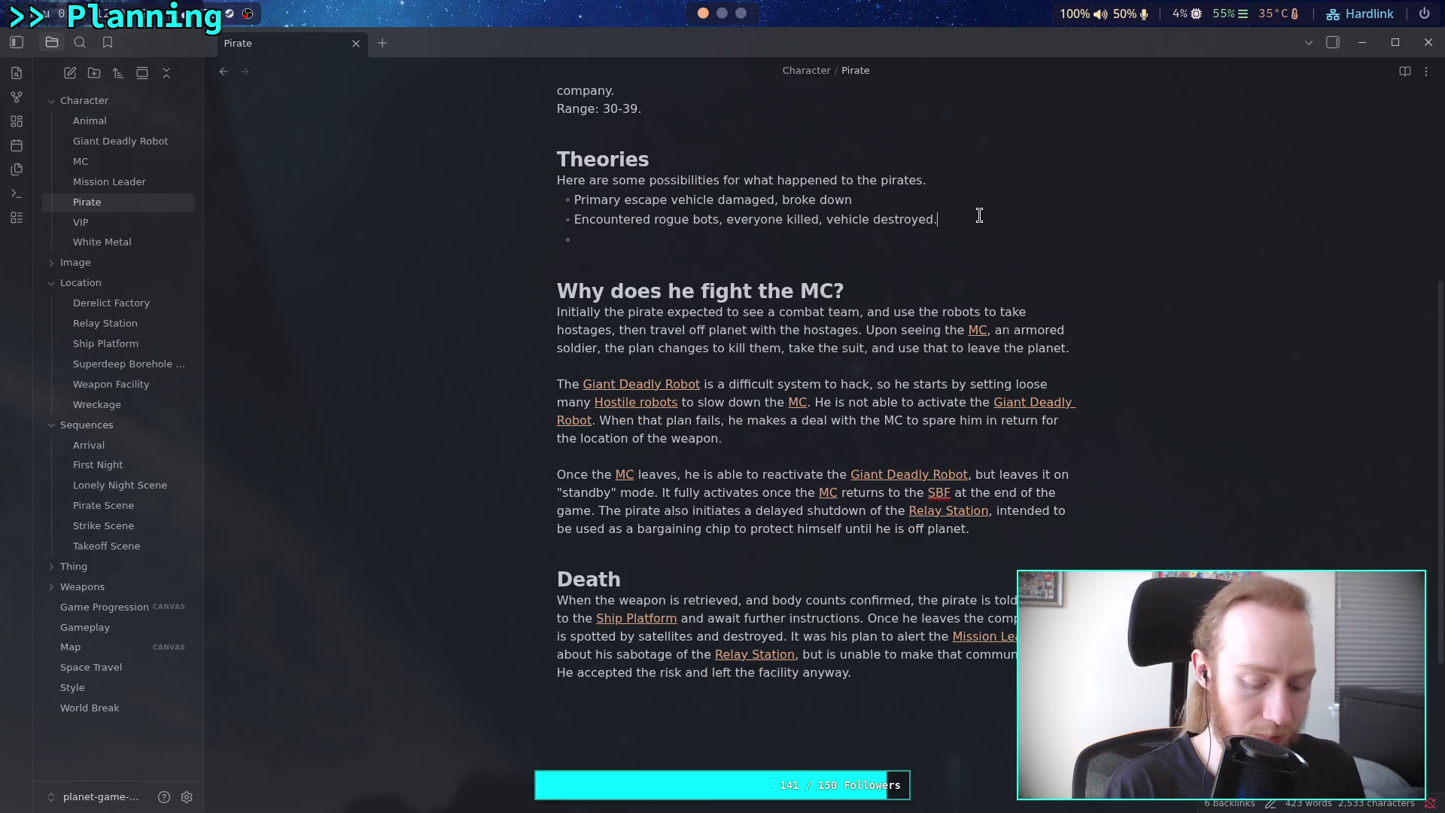
key(ctrl+v)
Replace "everyone" in the second bullet with "all but himself are"
drag(784, 220, 729, 219)
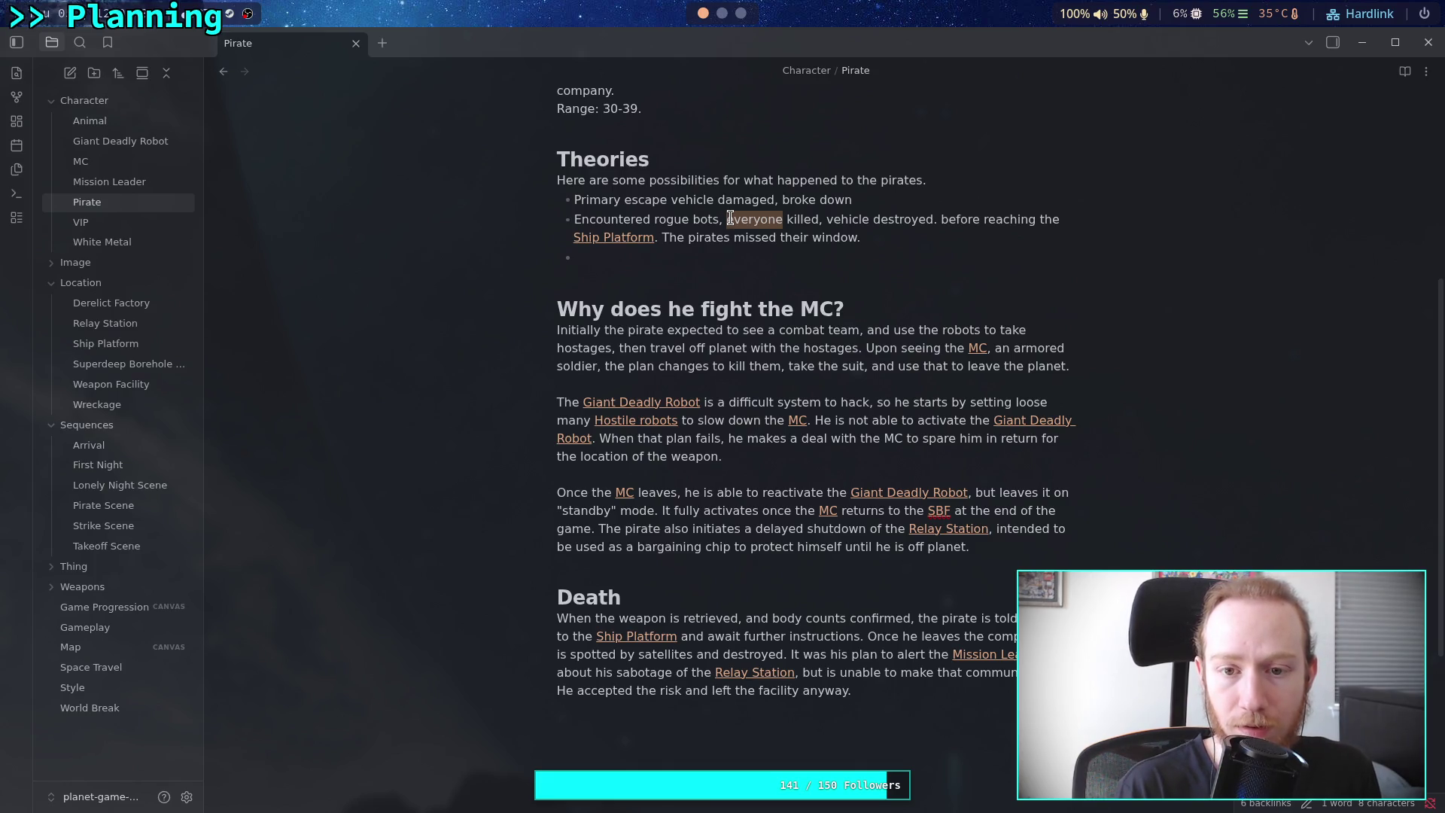
text(all but the)
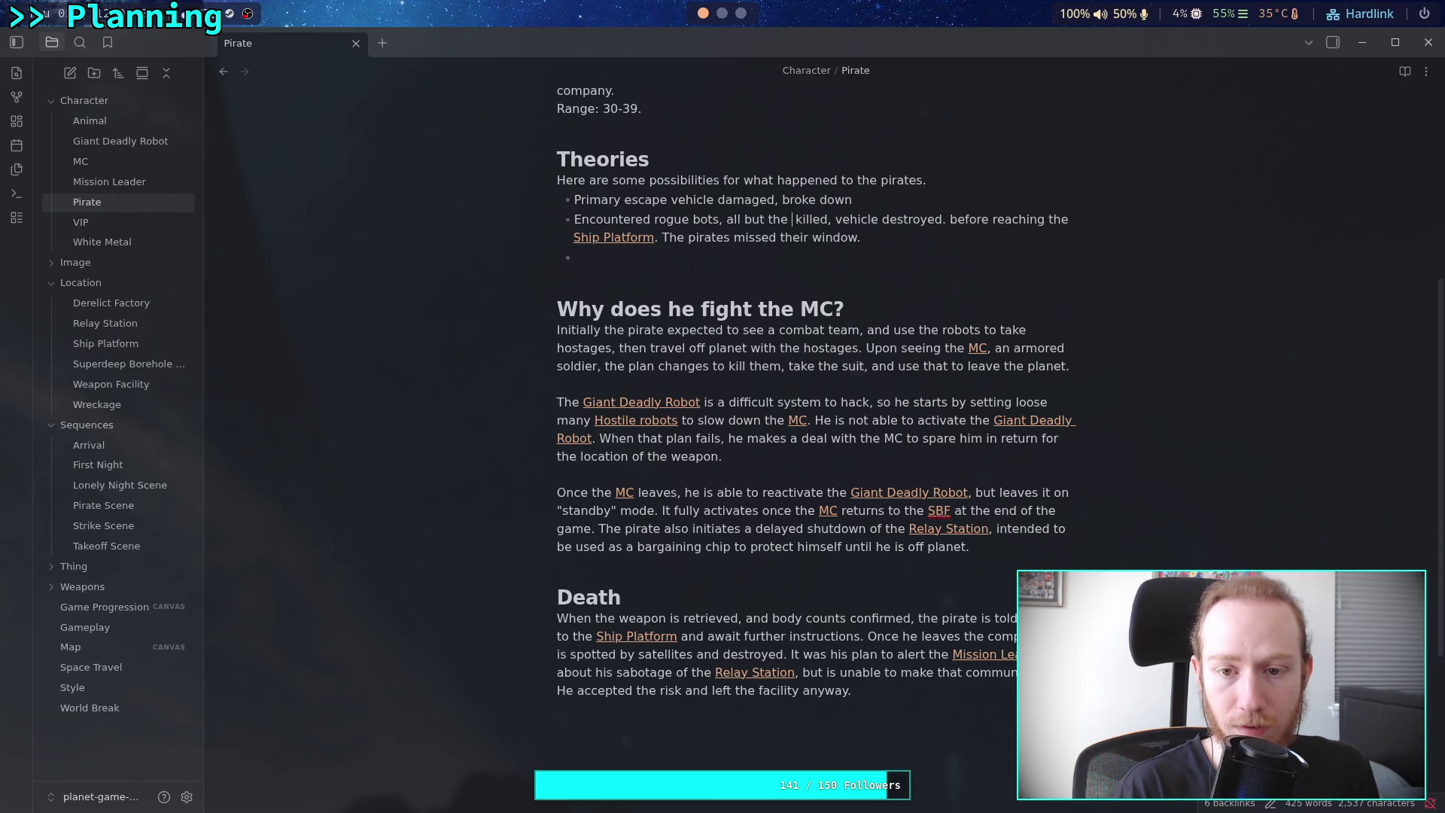
key(BackSpace)
key(BackSpace)
key(BackSpace)
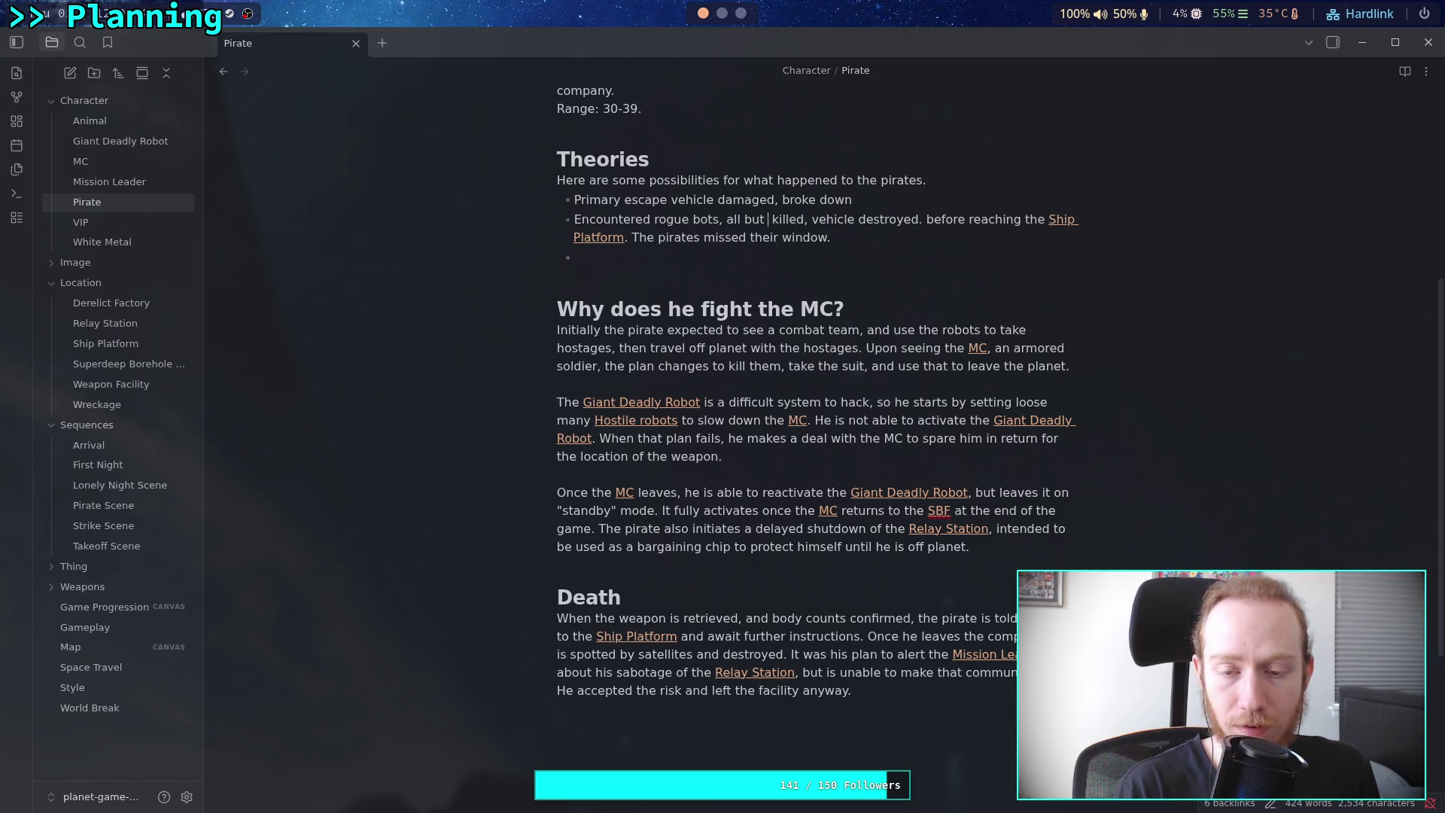
text(himself)
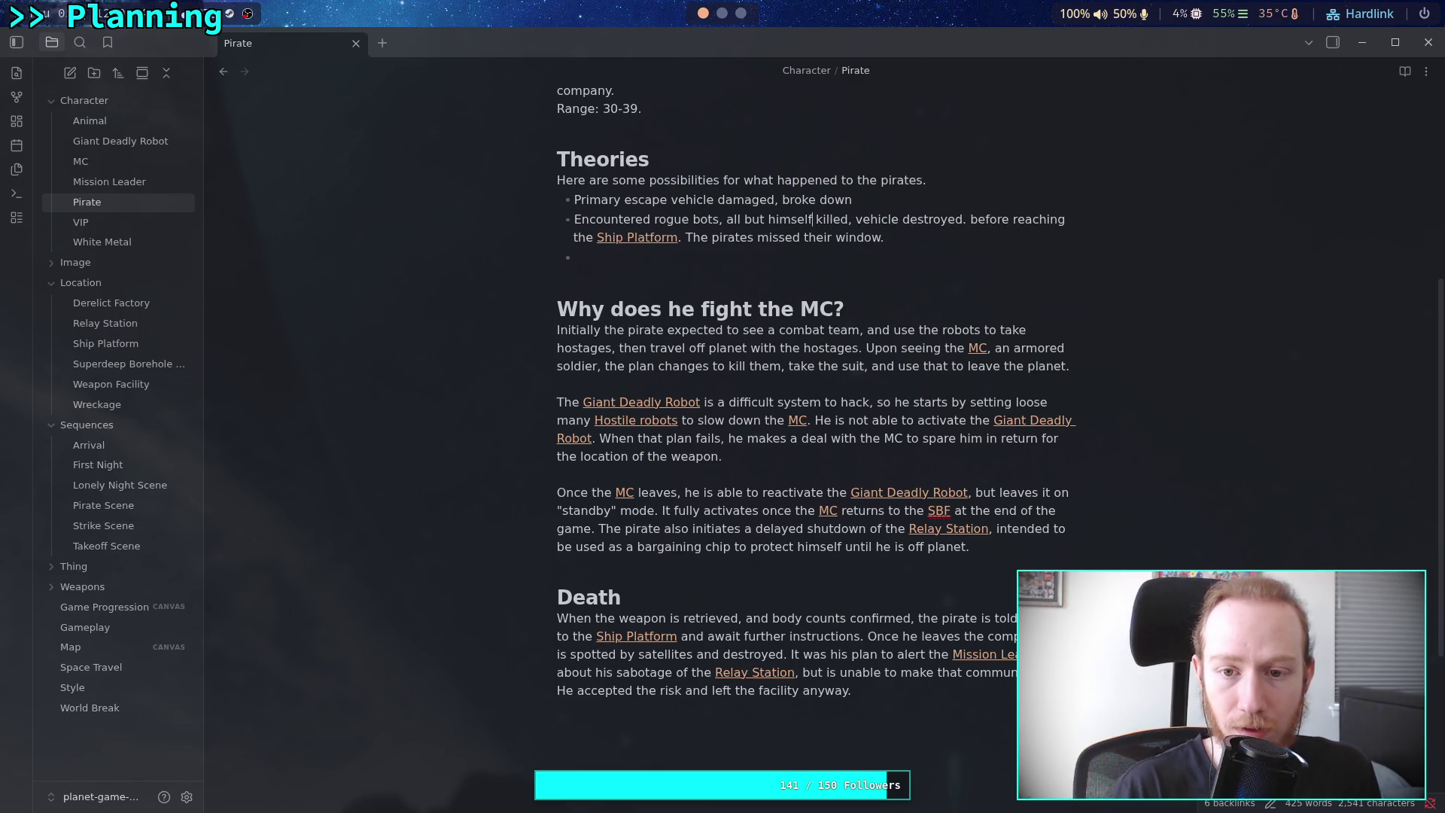
text( are)
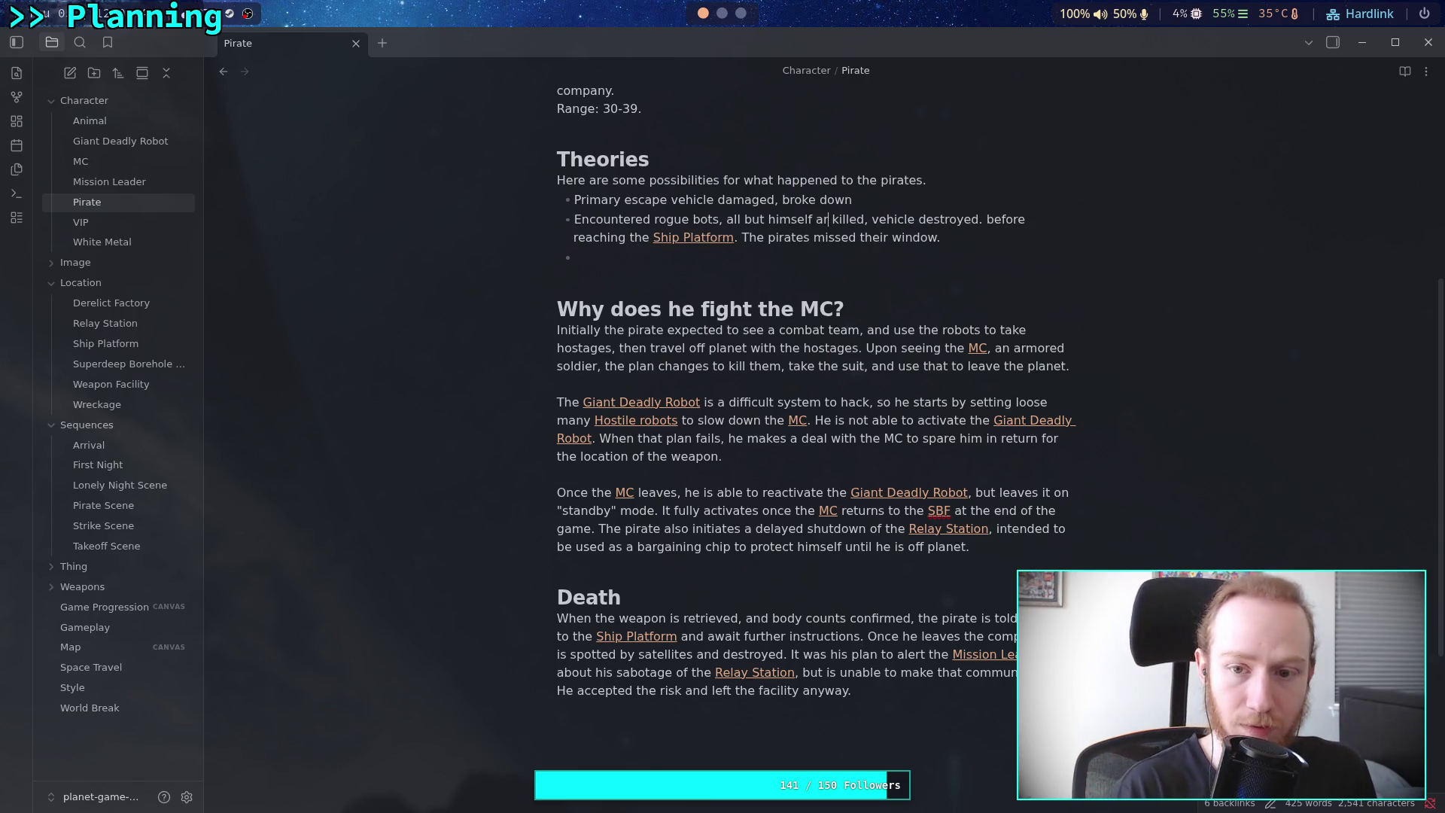
Delete the "before reaching the Ship Platform" clause and change "pirates" to "pirate"
click(1003, 219)
key(BackSpace)
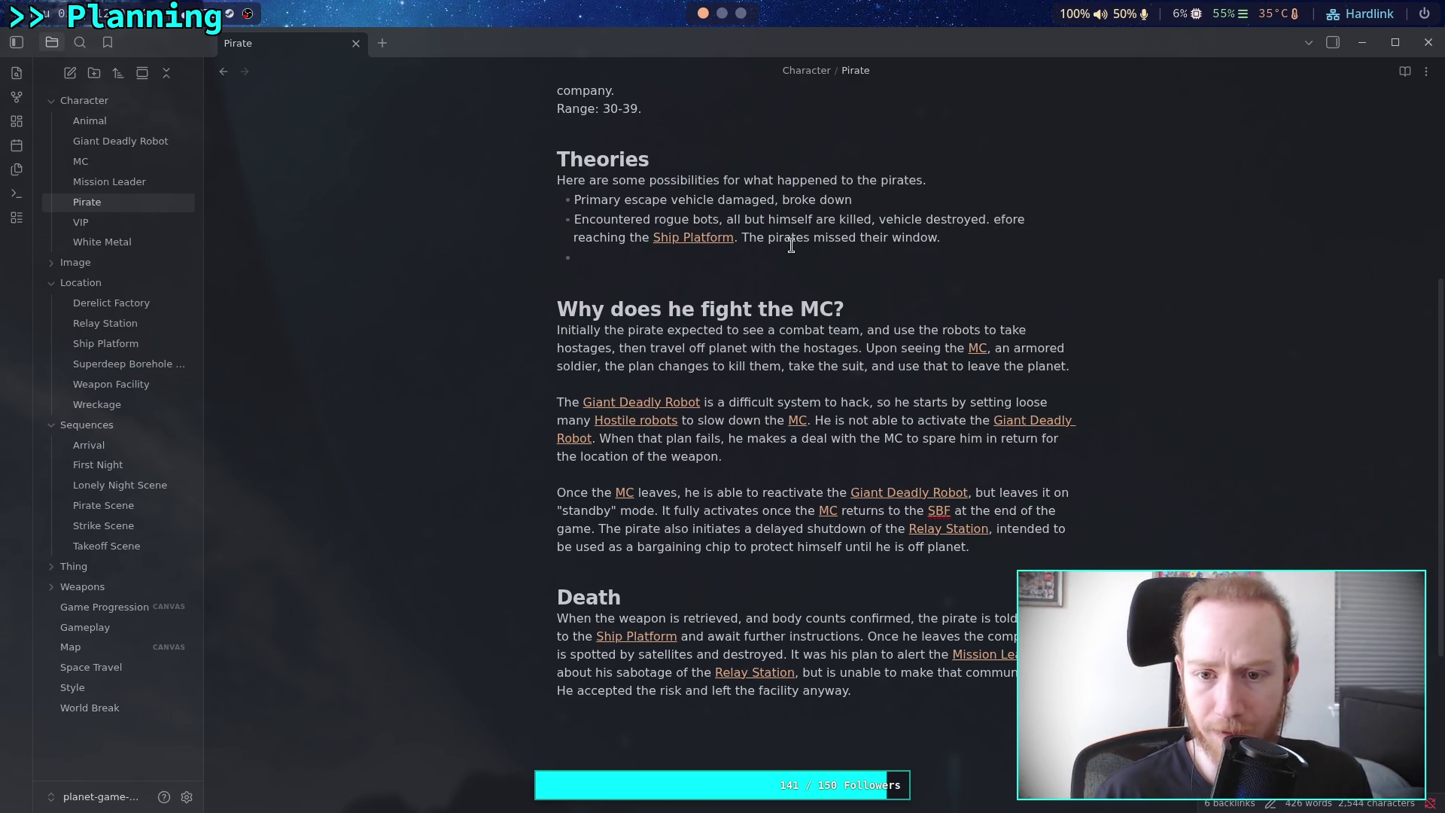
mouse_move(743, 237)
mouse_down()
mouse_move(1050, 219)
mouse_move(1022, 219)
mouse_up()
key(BackSpace)
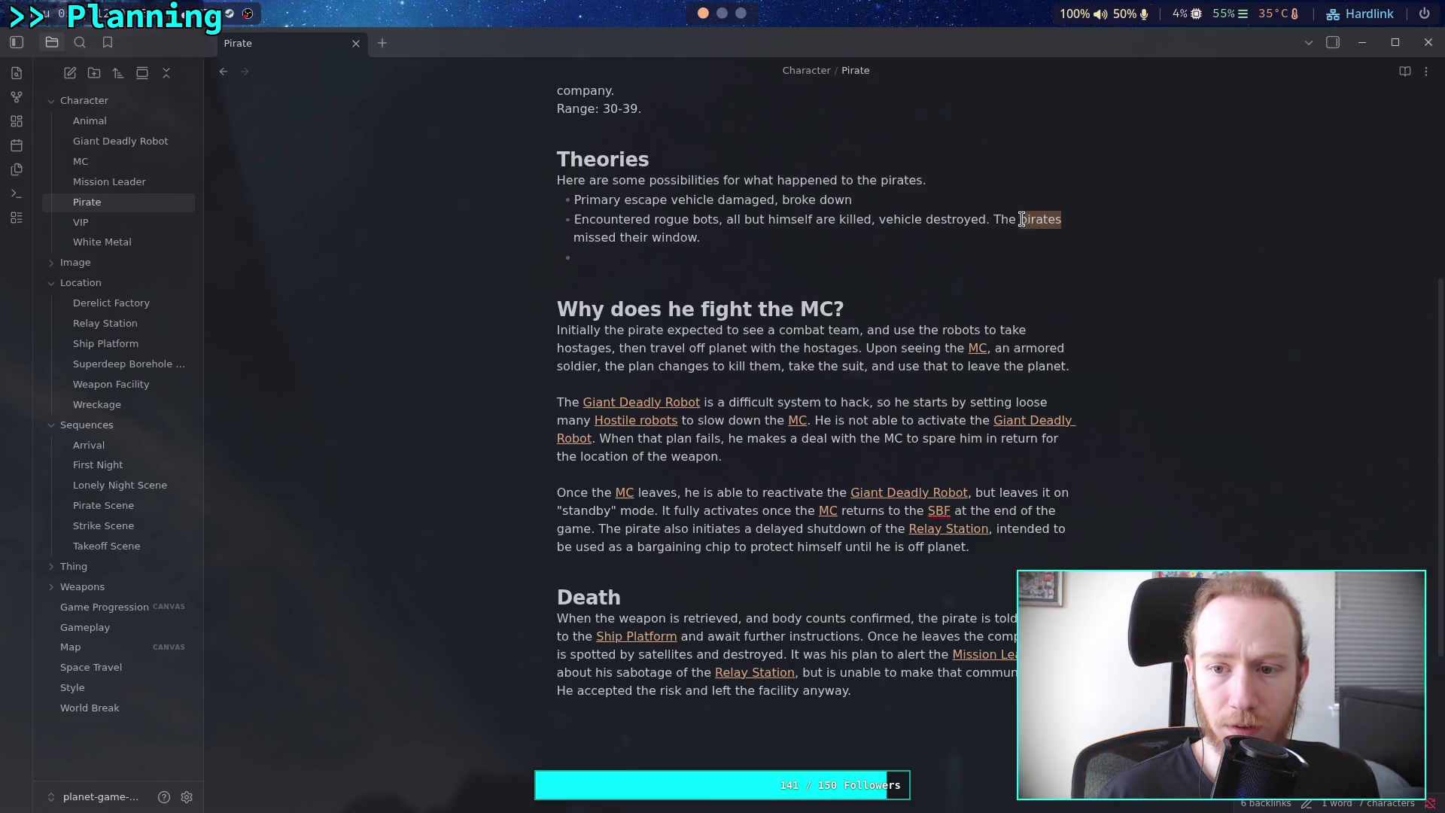
click(1062, 219)
key(BackSpace)
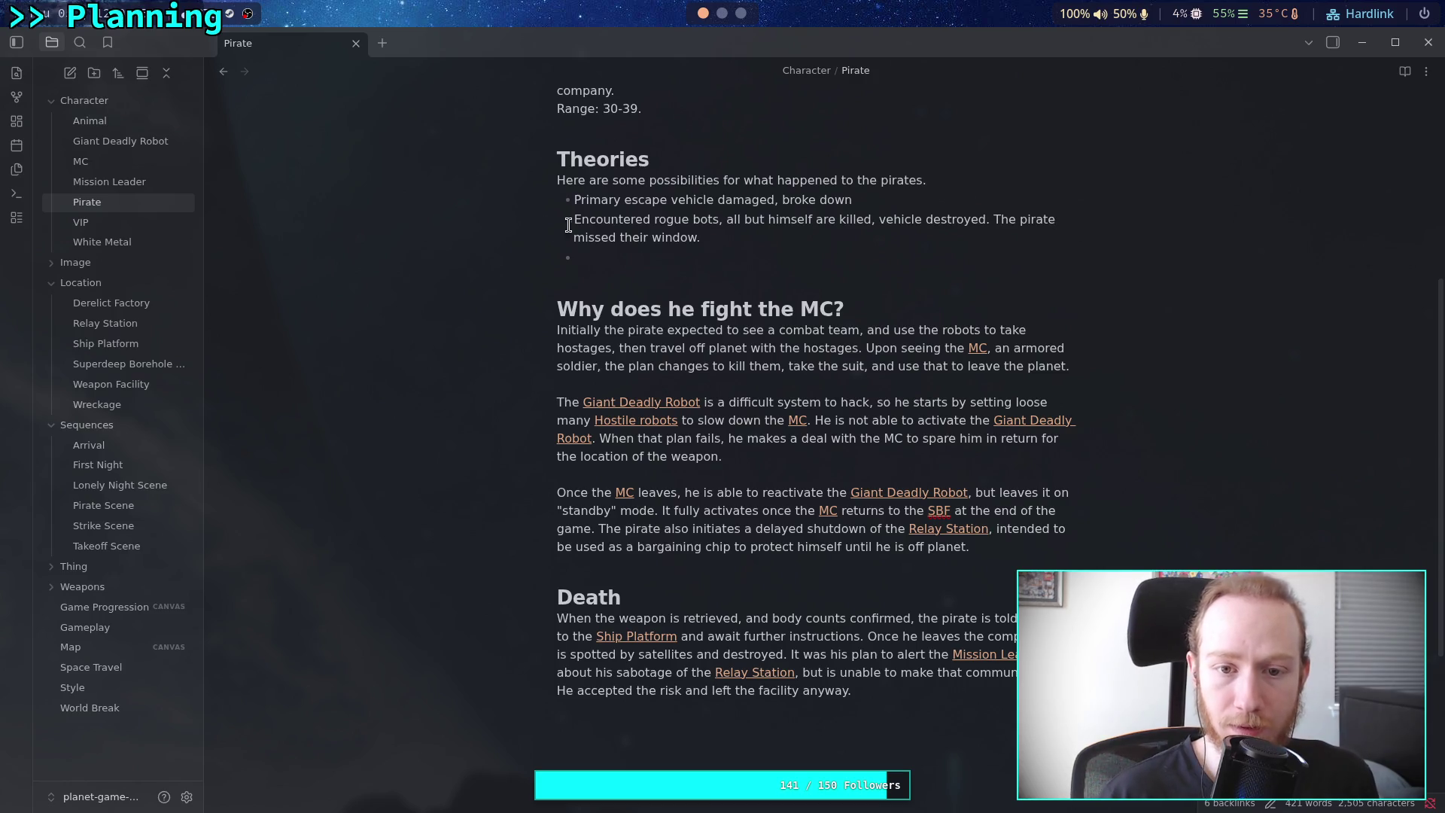
Clear the Theories heading text, leaving only the heading marker
scroll(554, 349, up, 2)
drag(684, 239, 558, 249)
key(BackSpace)
key(BackSpace)
Title the heading "Sequence of Events" and delete the old possibilities text beneath it
text(## )
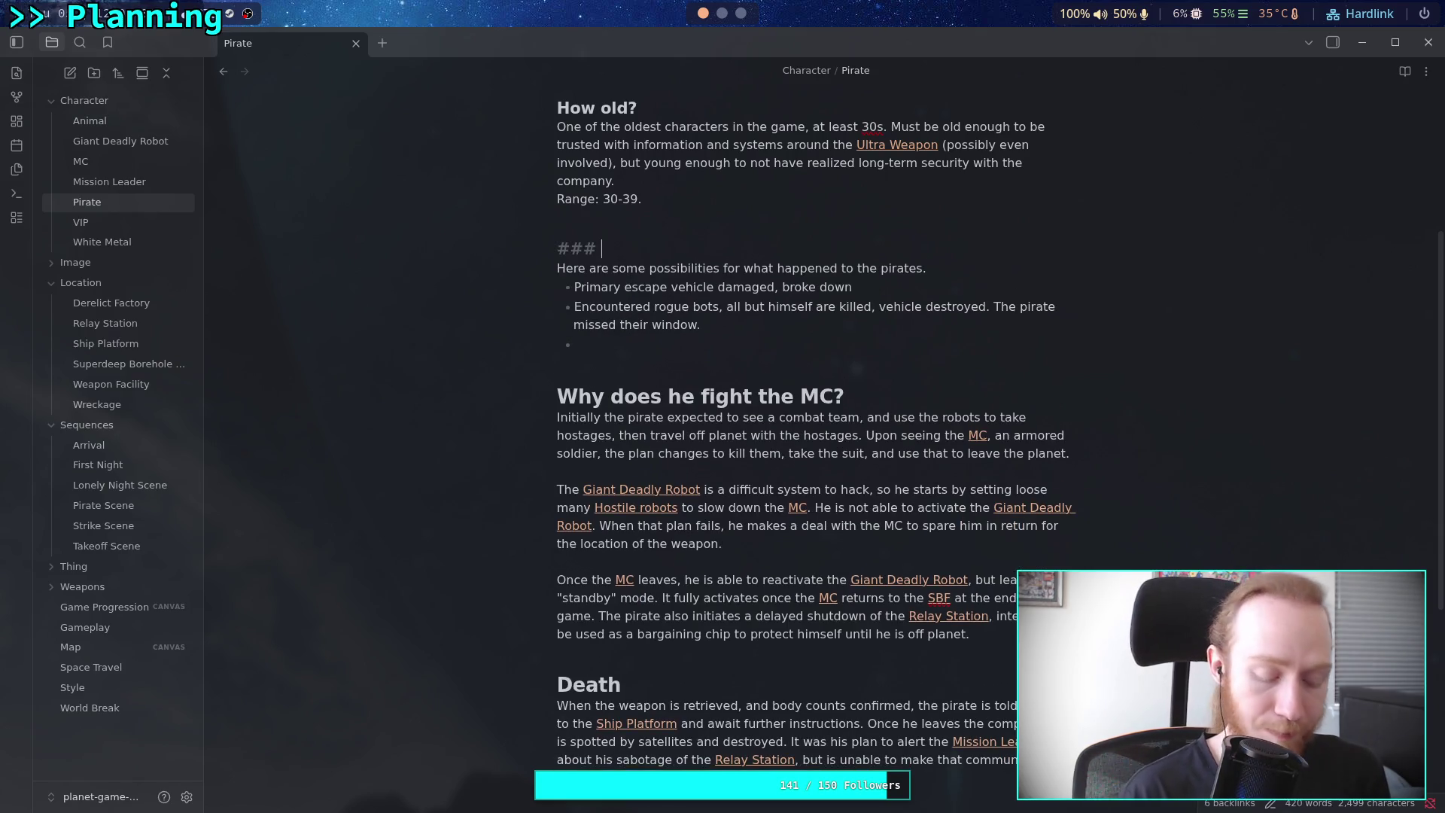
text(Incident)
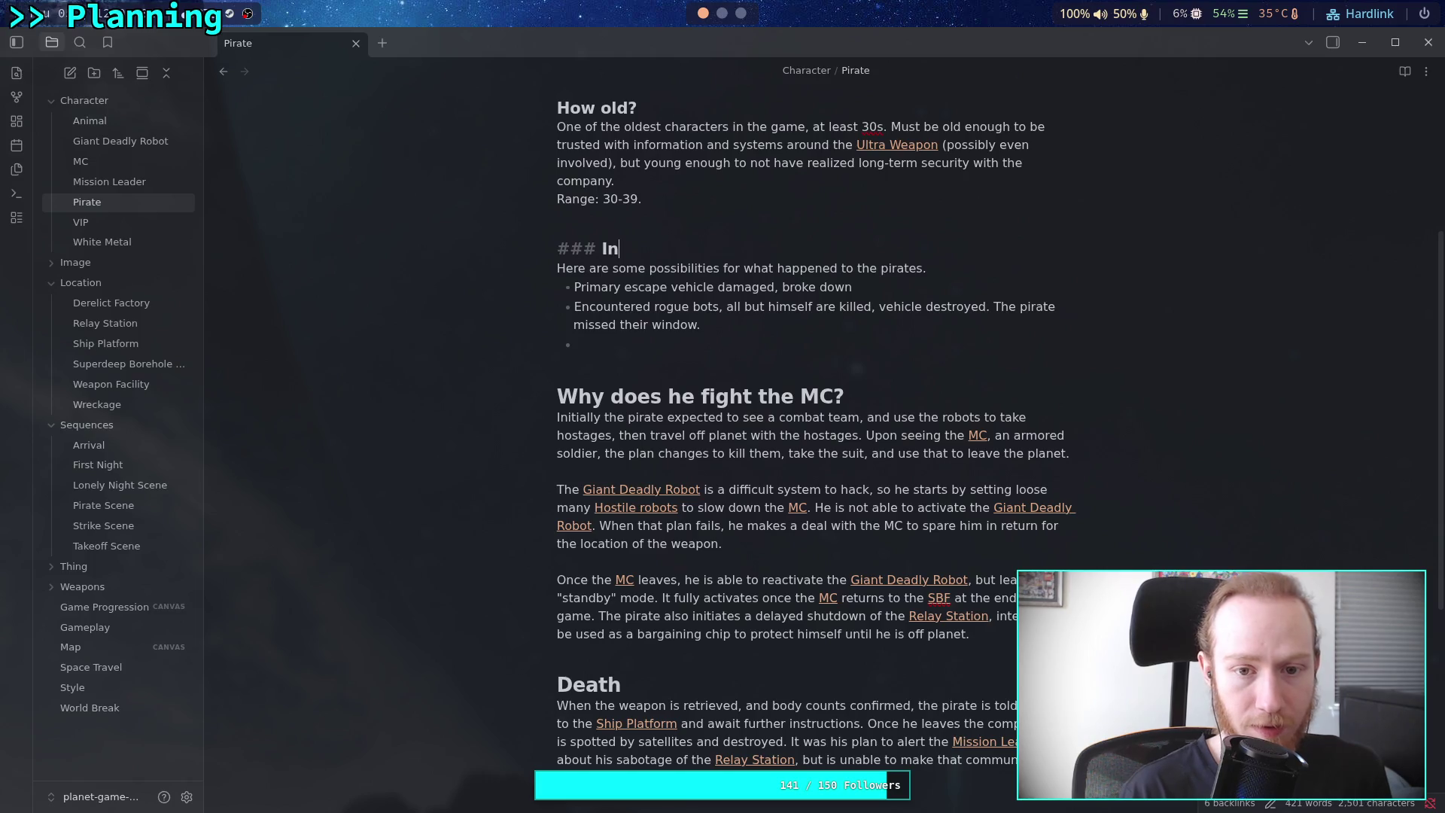
scroll(679, 550, up, 4)
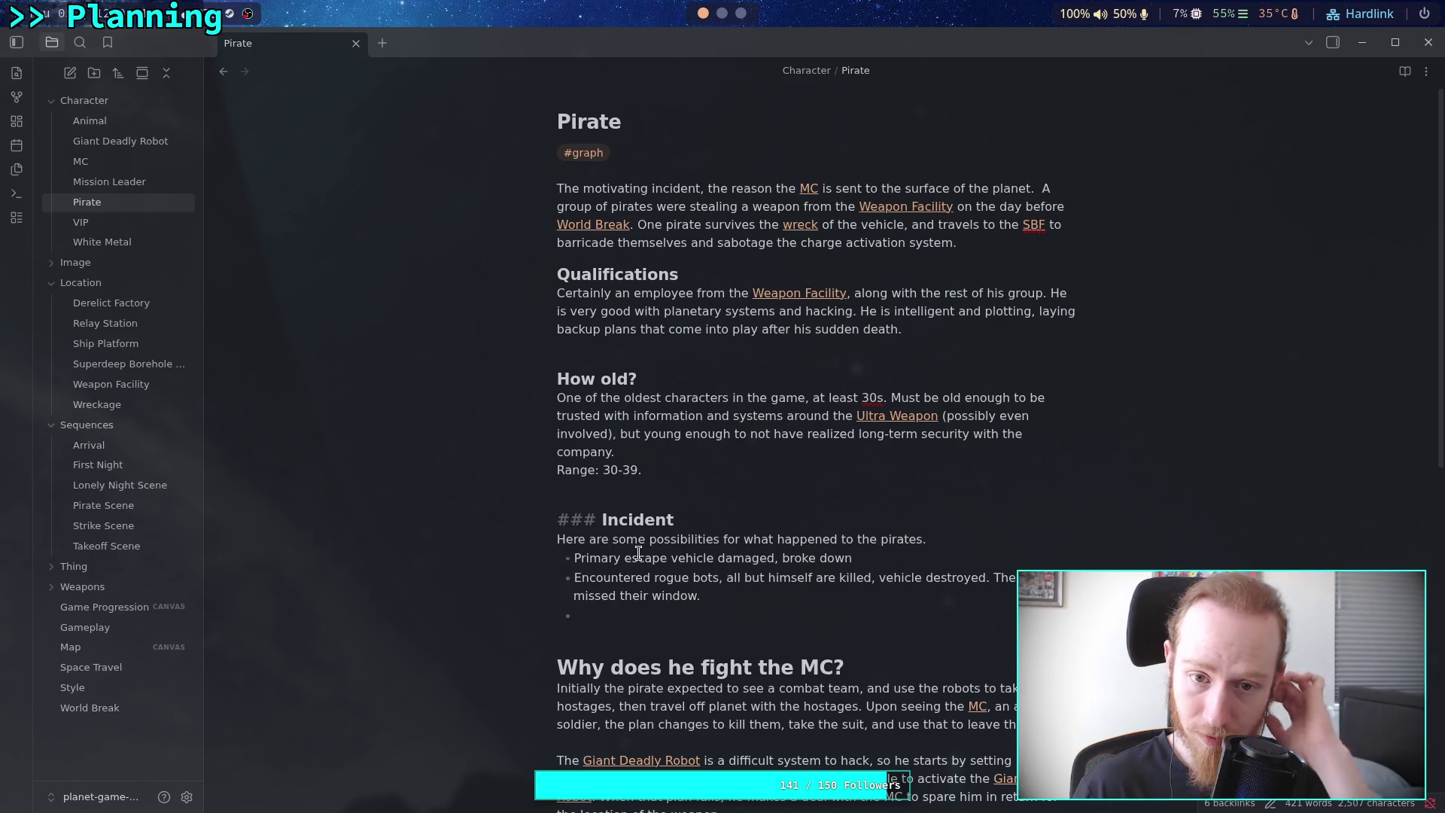
click(624, 606)
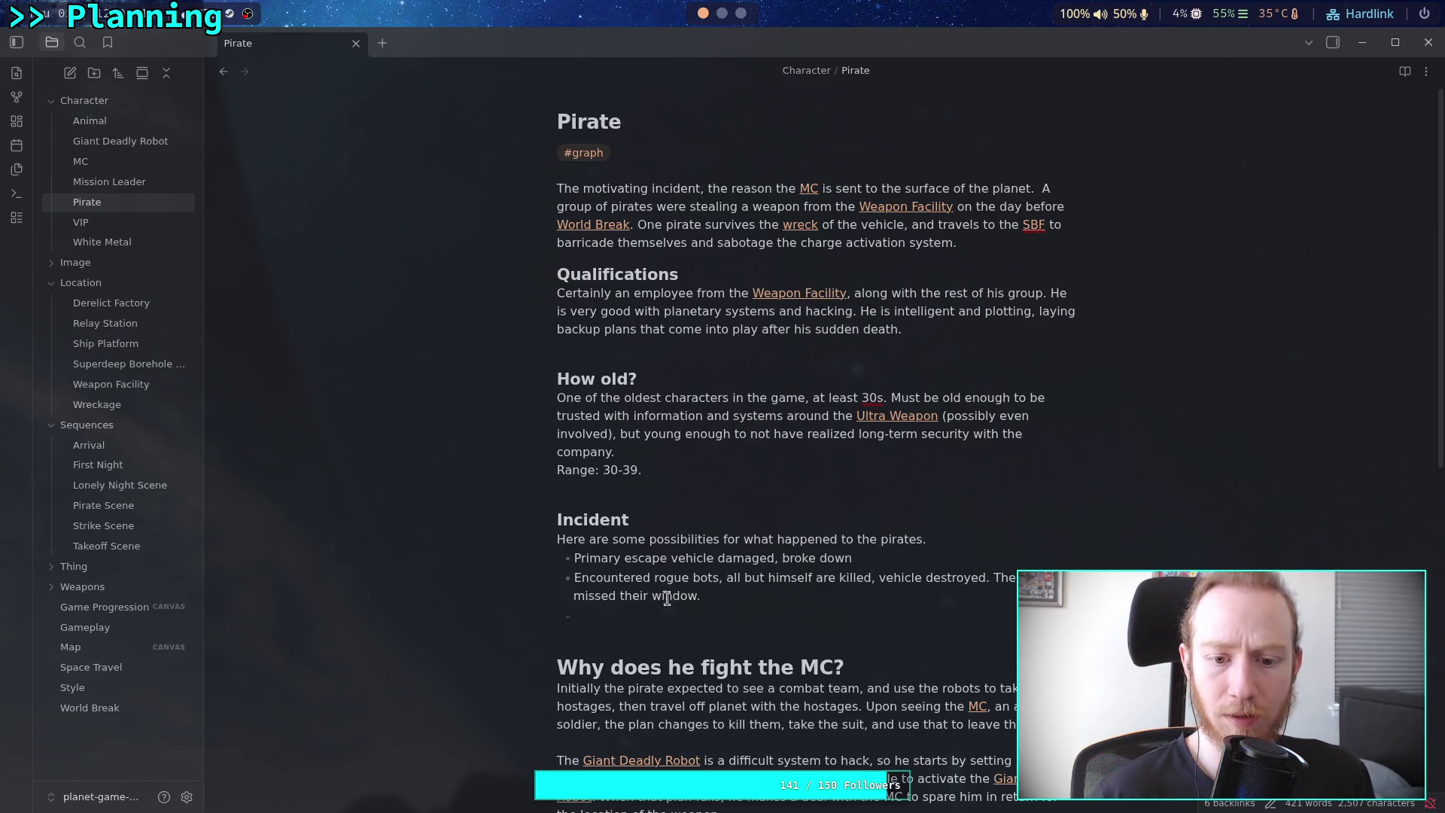
double_click(613, 520)
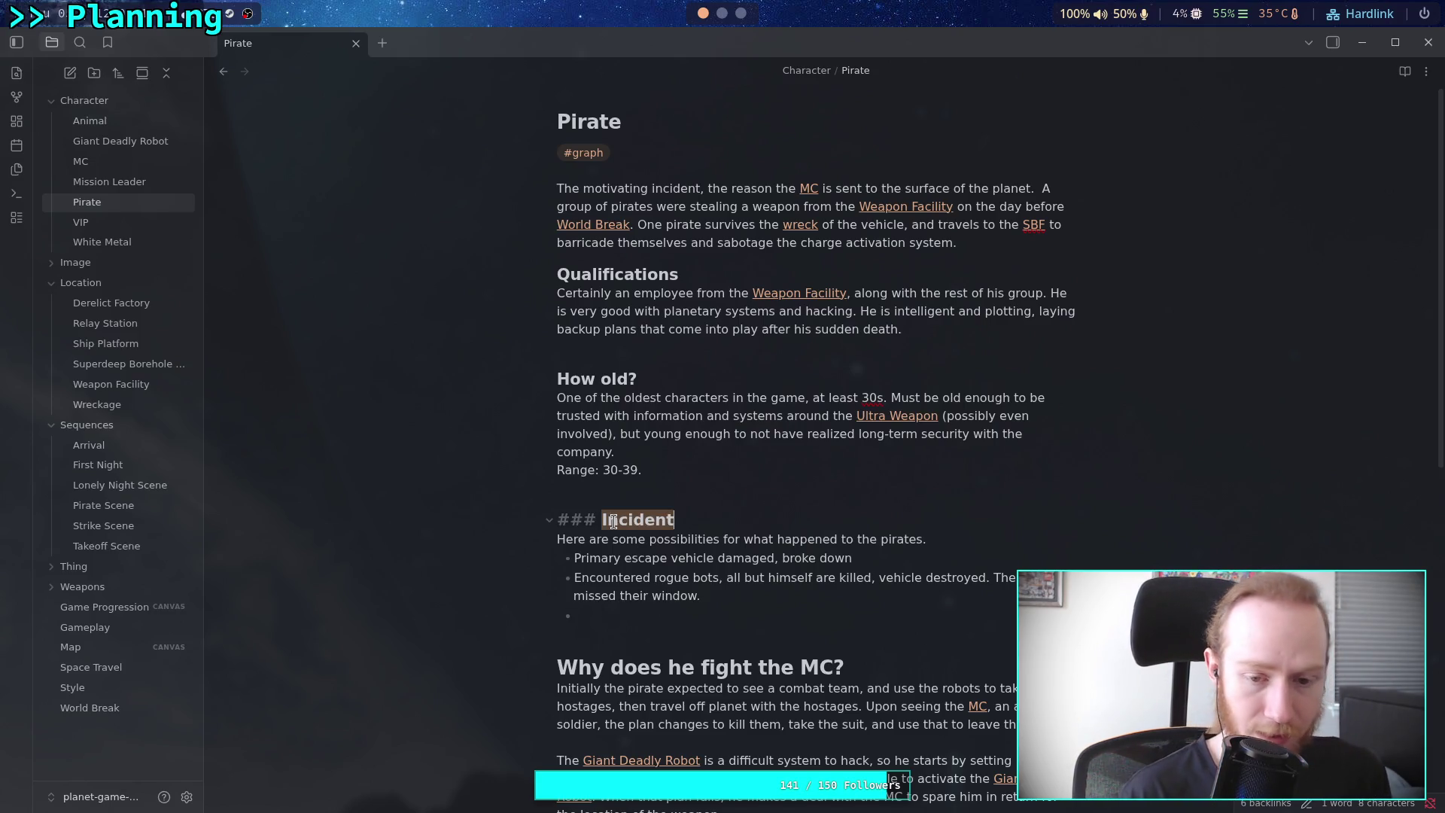
text(Sequ)
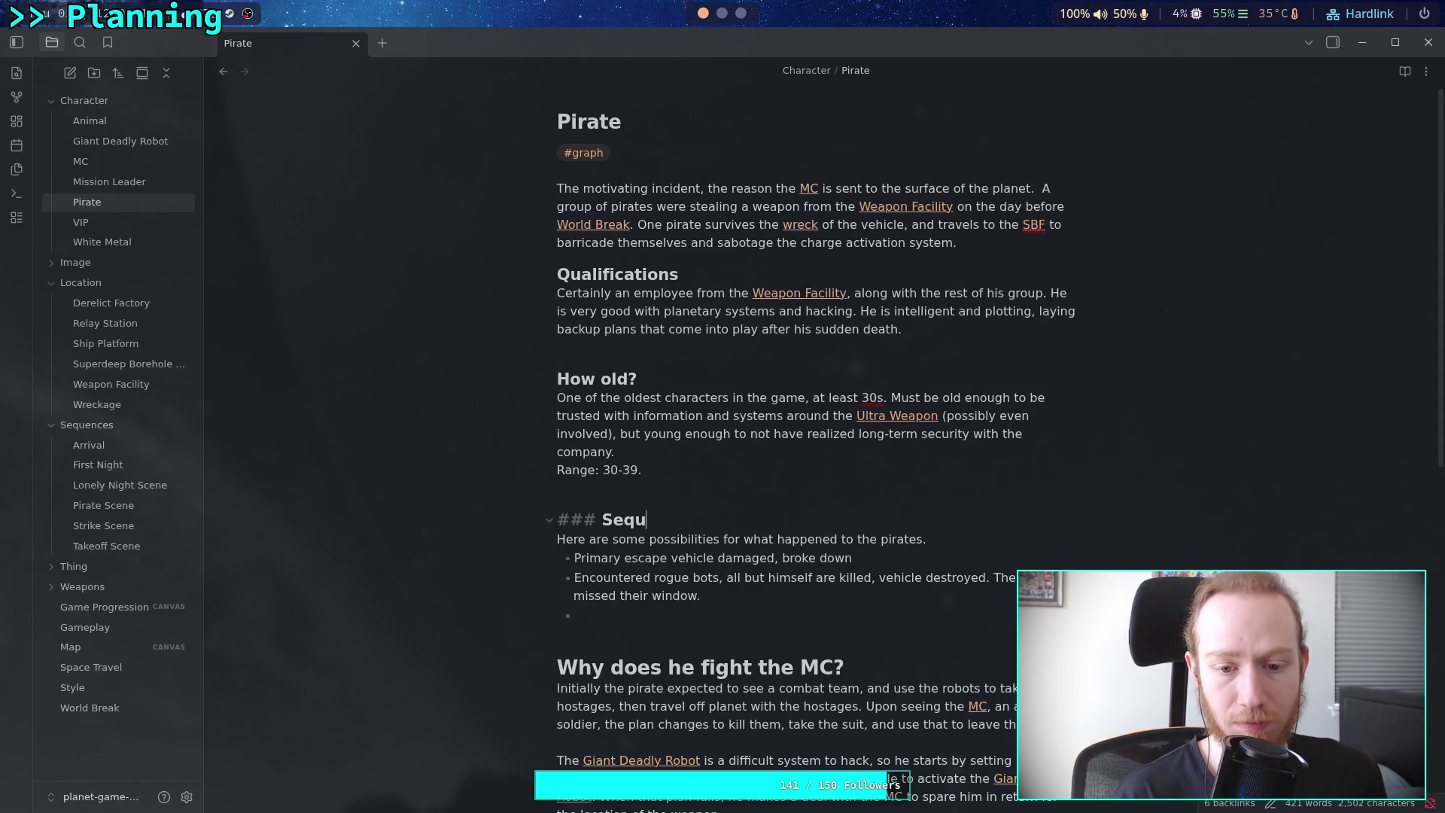
text(ence of Events)
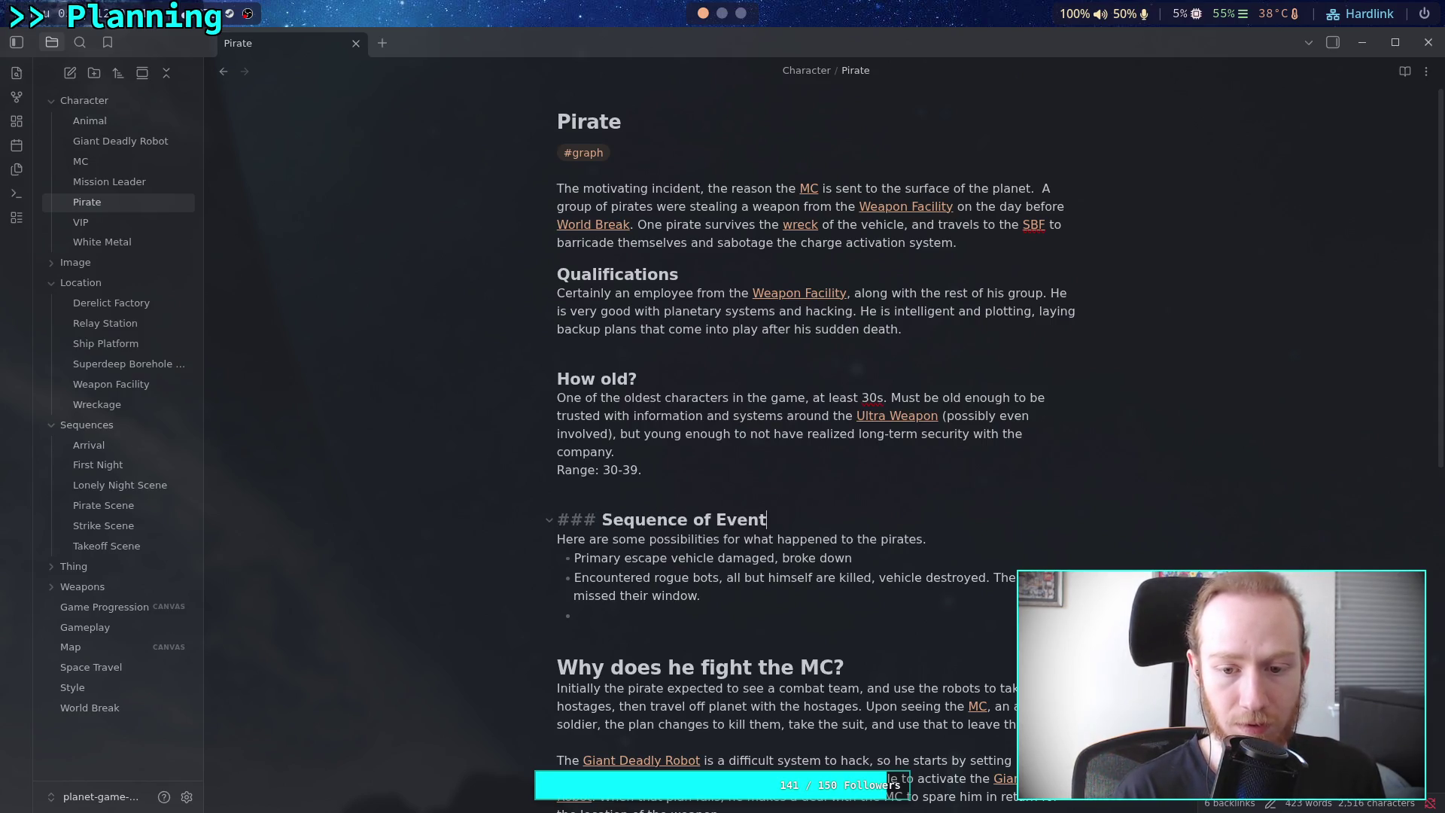
mouse_move(595, 616)
mouse_down()
mouse_move(557, 576)
mouse_move(555, 549)
mouse_up()
key(BackSpace)
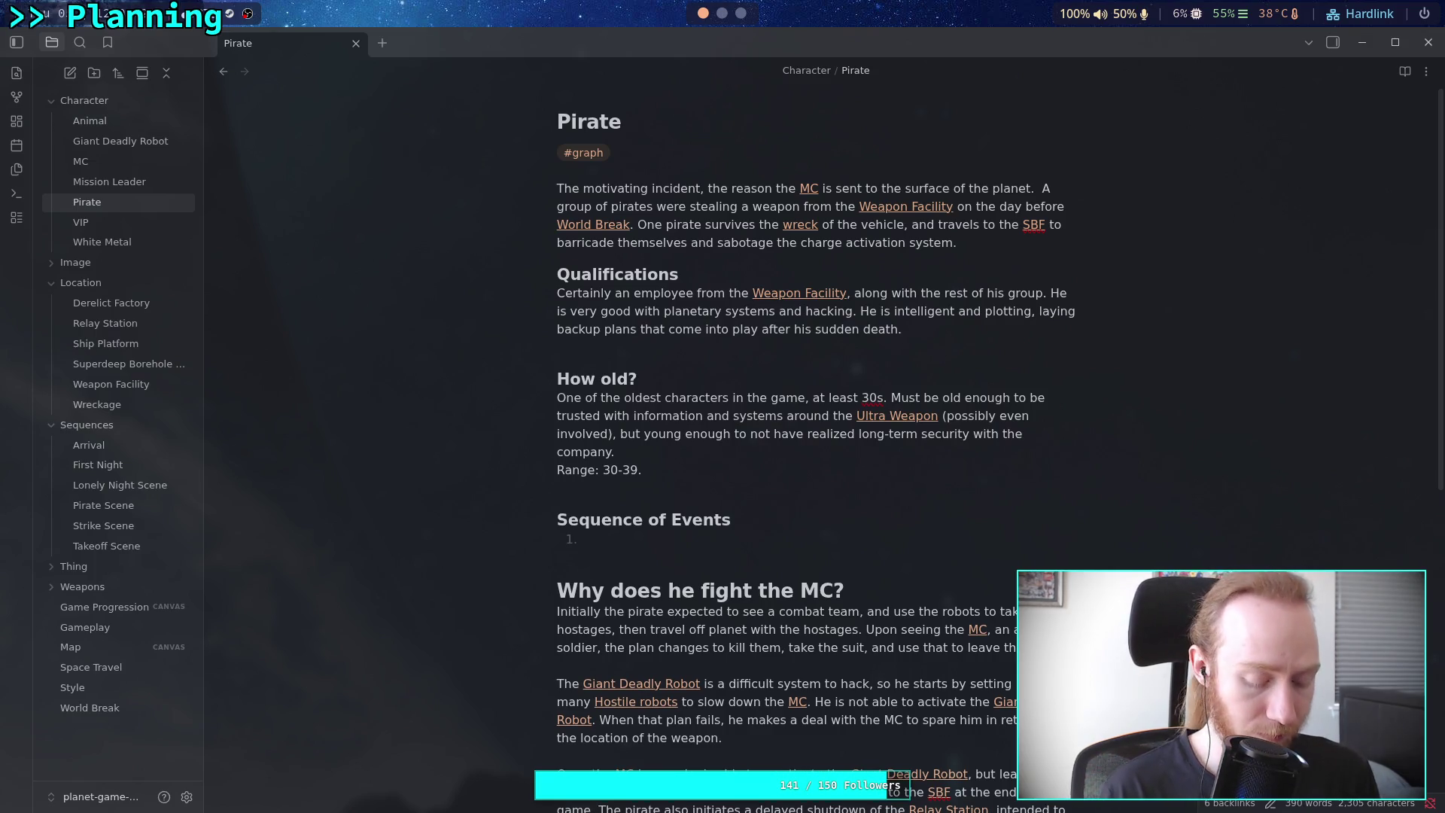
Write event 1: group obtains the [[Ultra Weapon]], removing the tracking device; pirate keeps it
text(Group )
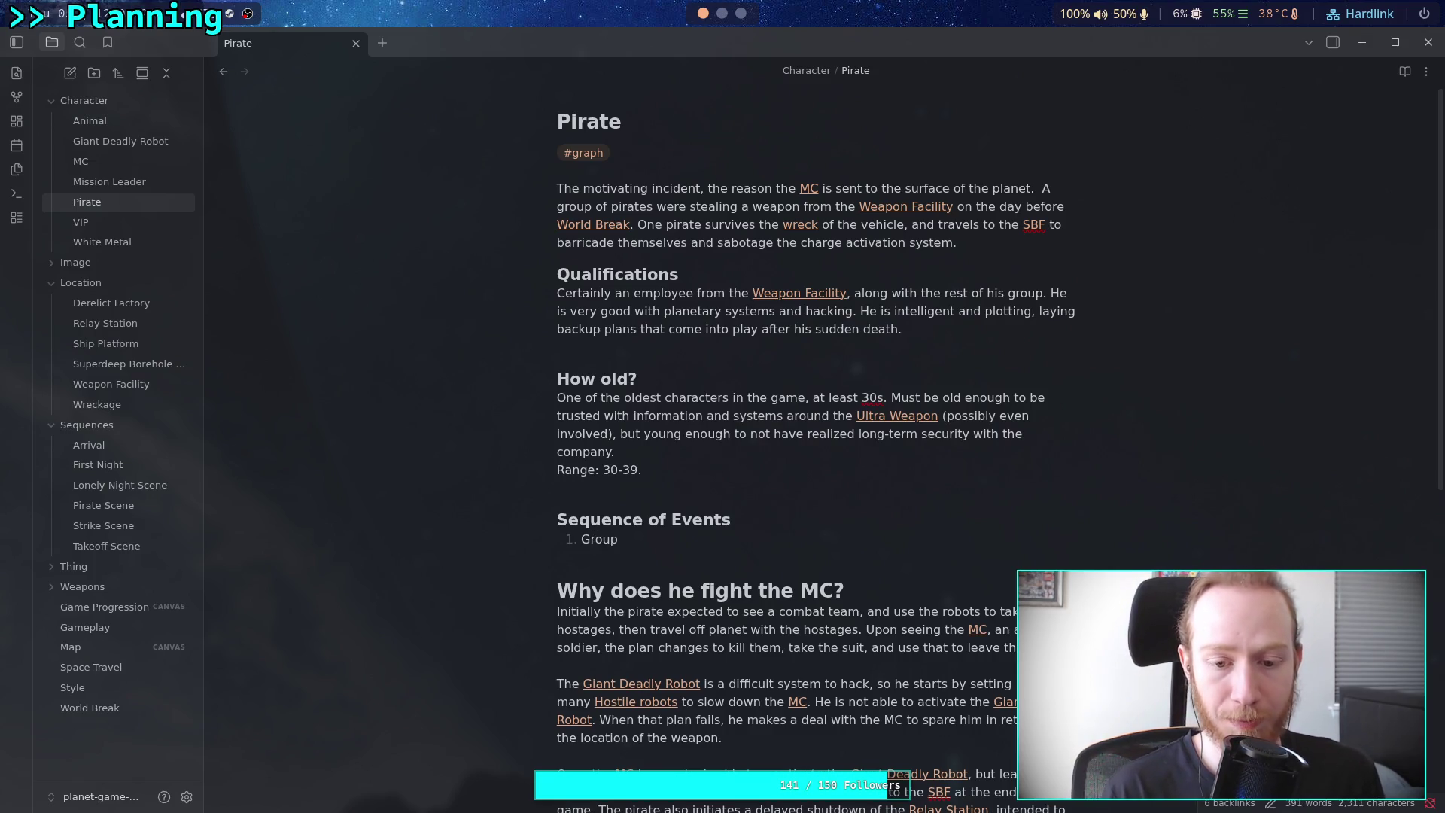
text(obtains the [[Ultra Weapon)
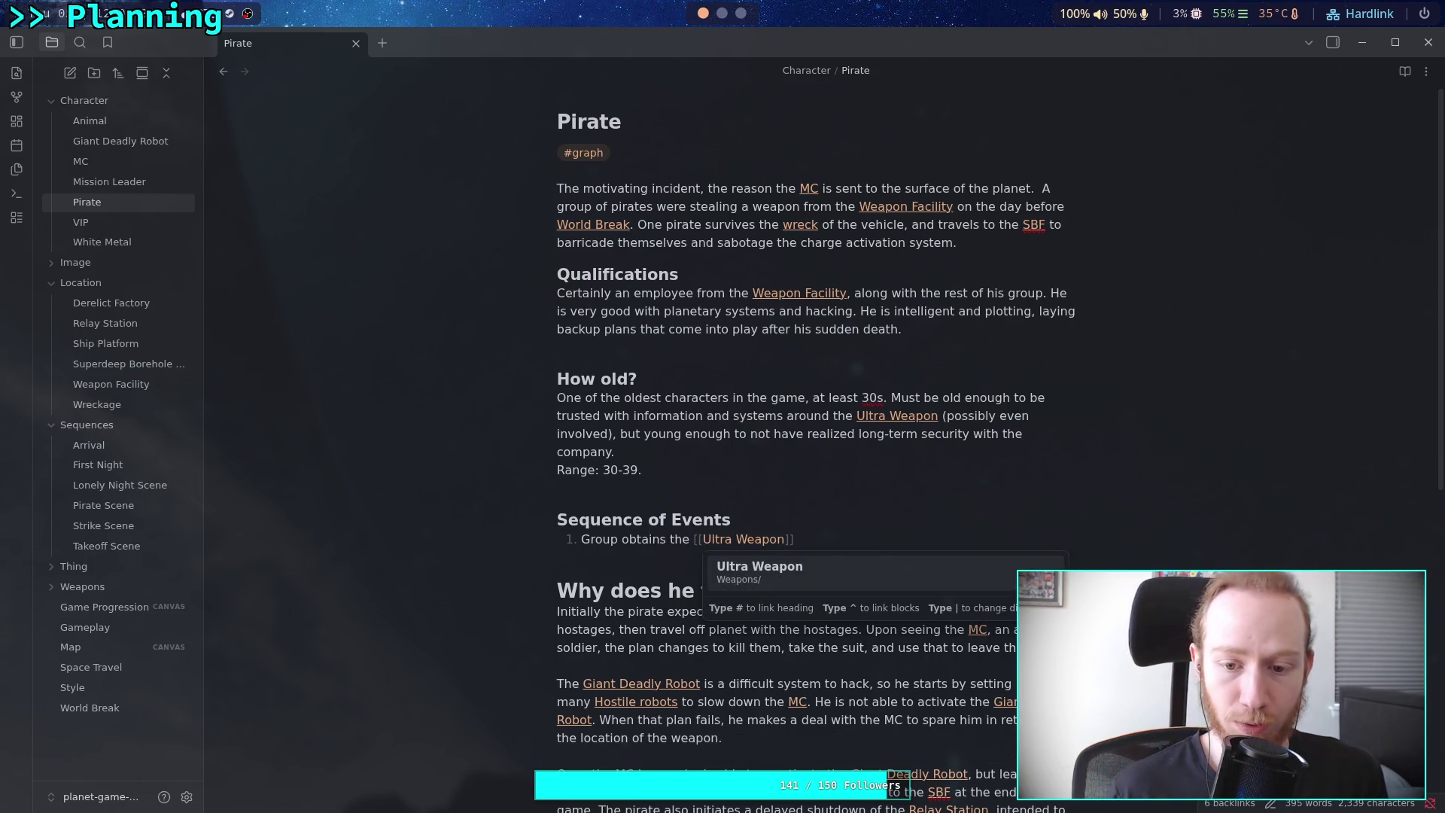
key(Return)
text(and d)
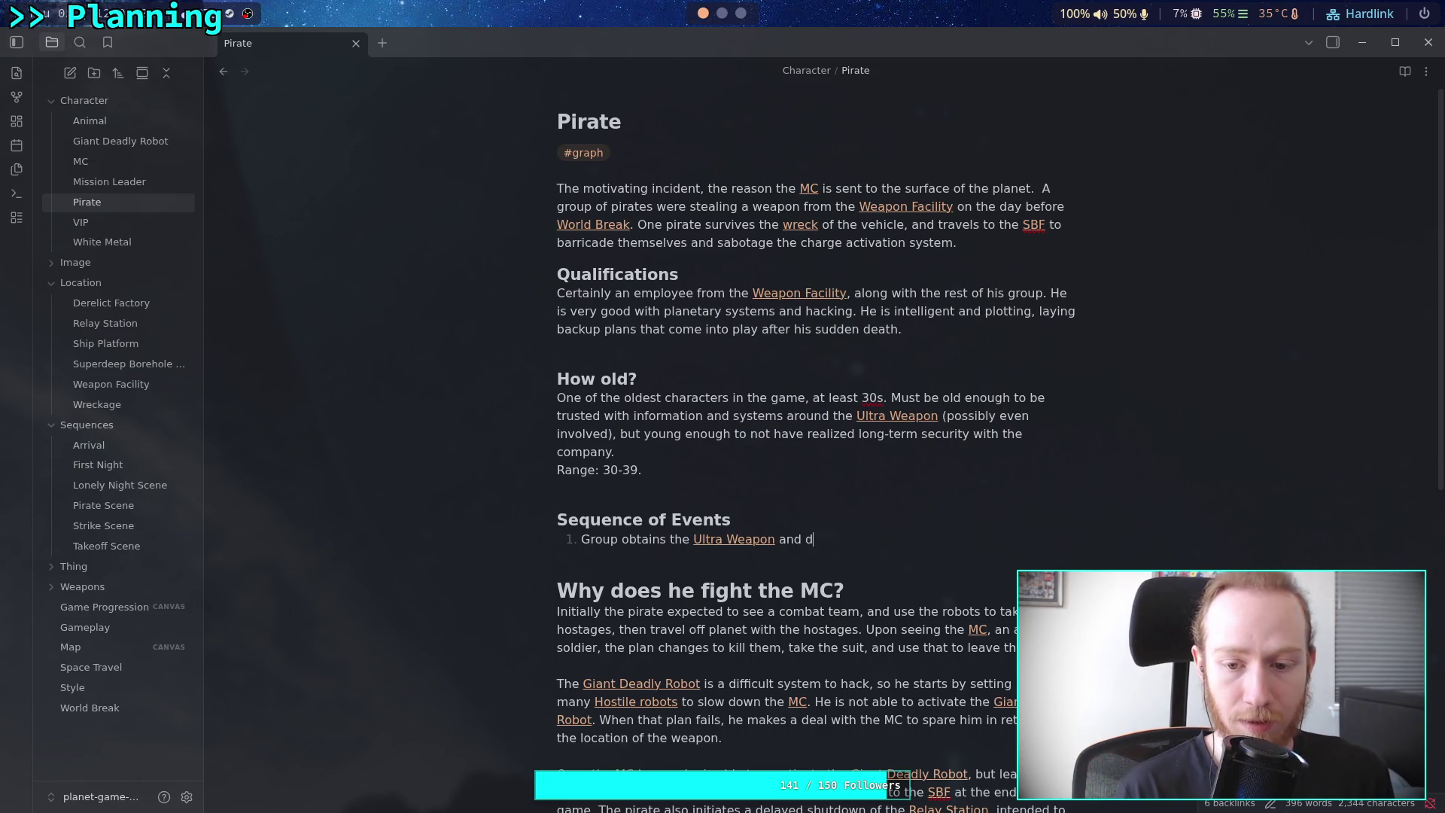
text(isables )
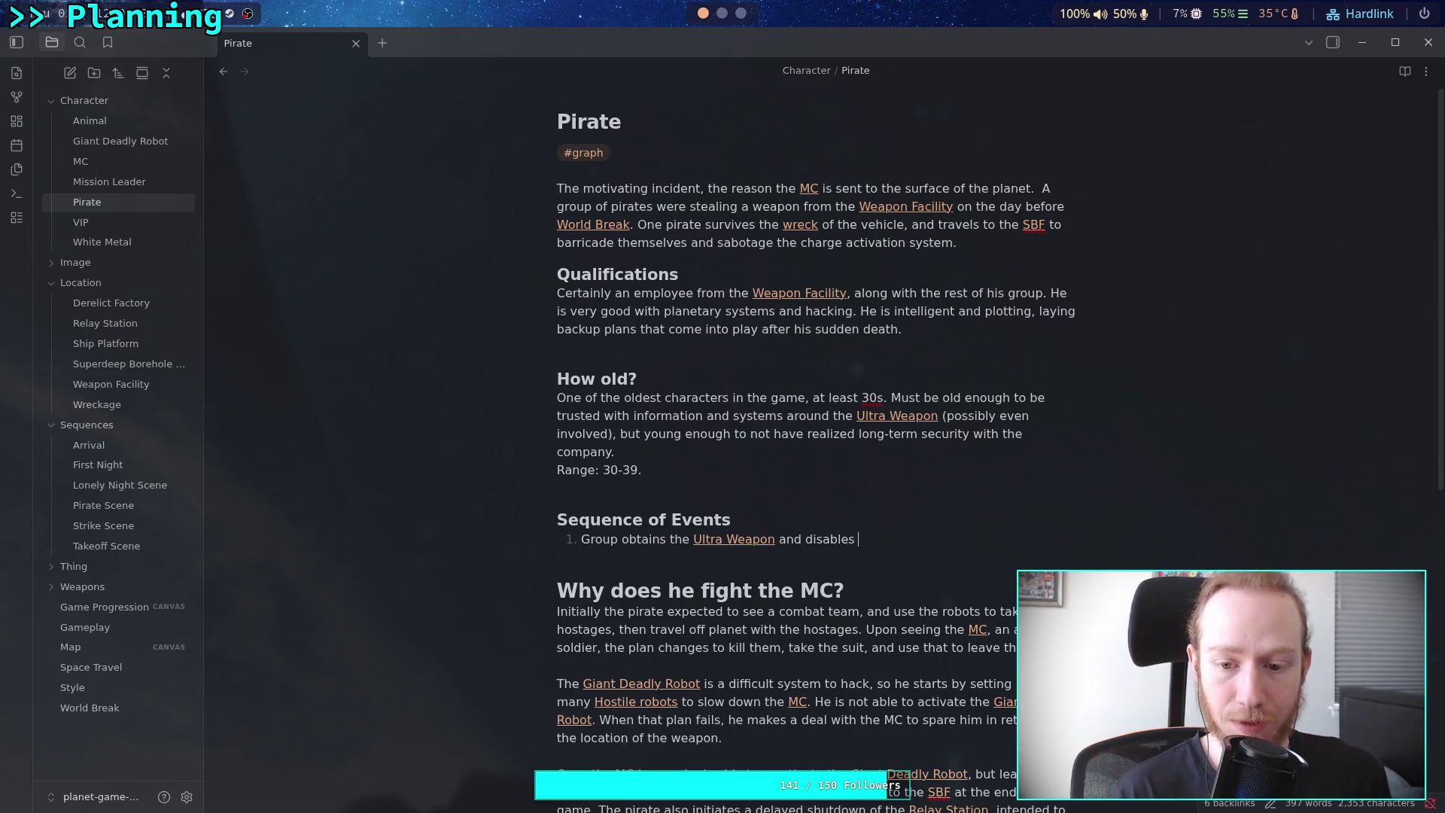
text(the)
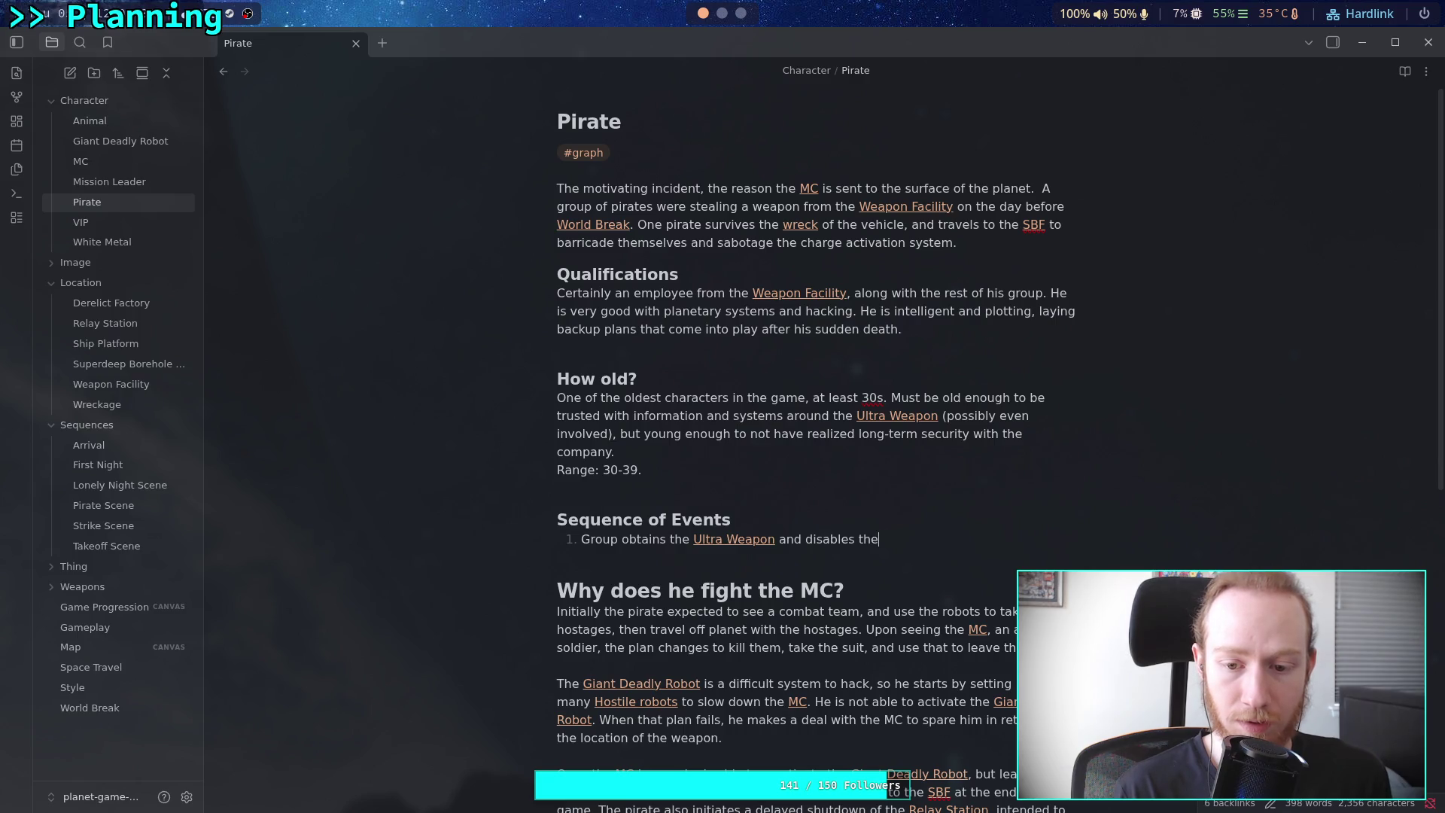
key(ctrl+BackSpace)
key(ctrl+BackSpace)
key(ctrl+BackSpace)
text(, disabling and remov)
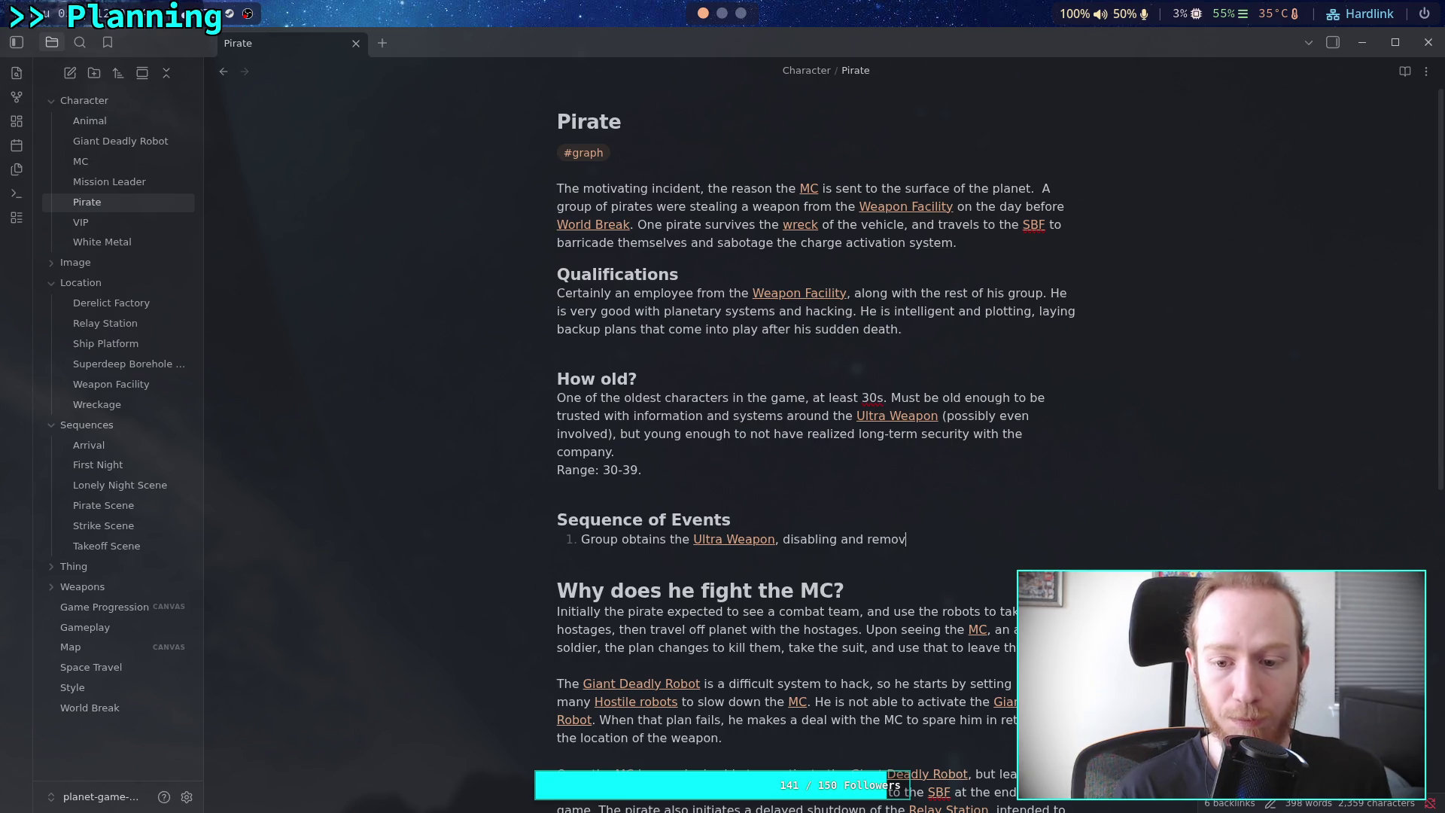
key(BackSpace)
text(ing th)
text(ak)
text(ck)
text(ing device.)
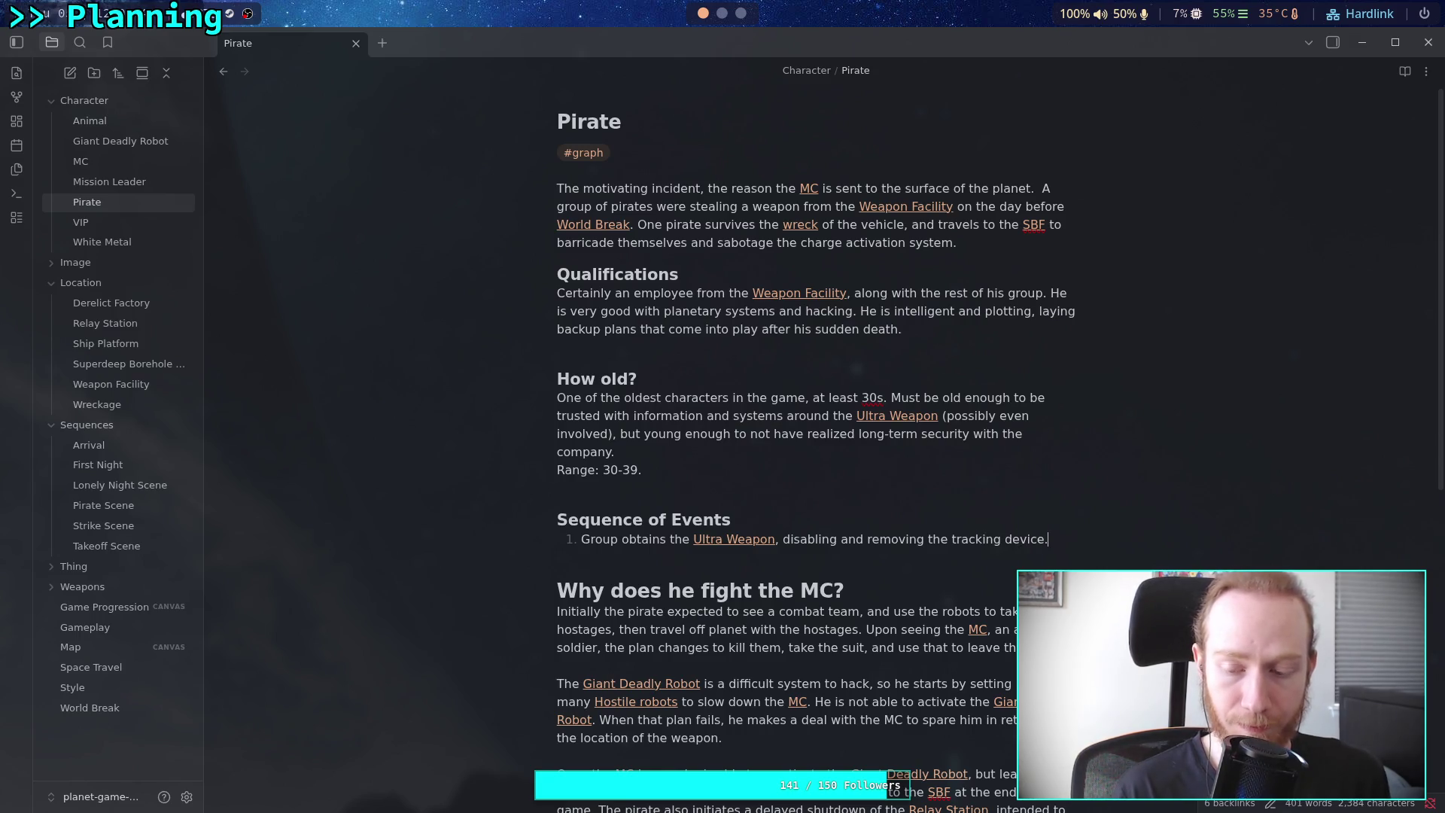
text( Pirate)
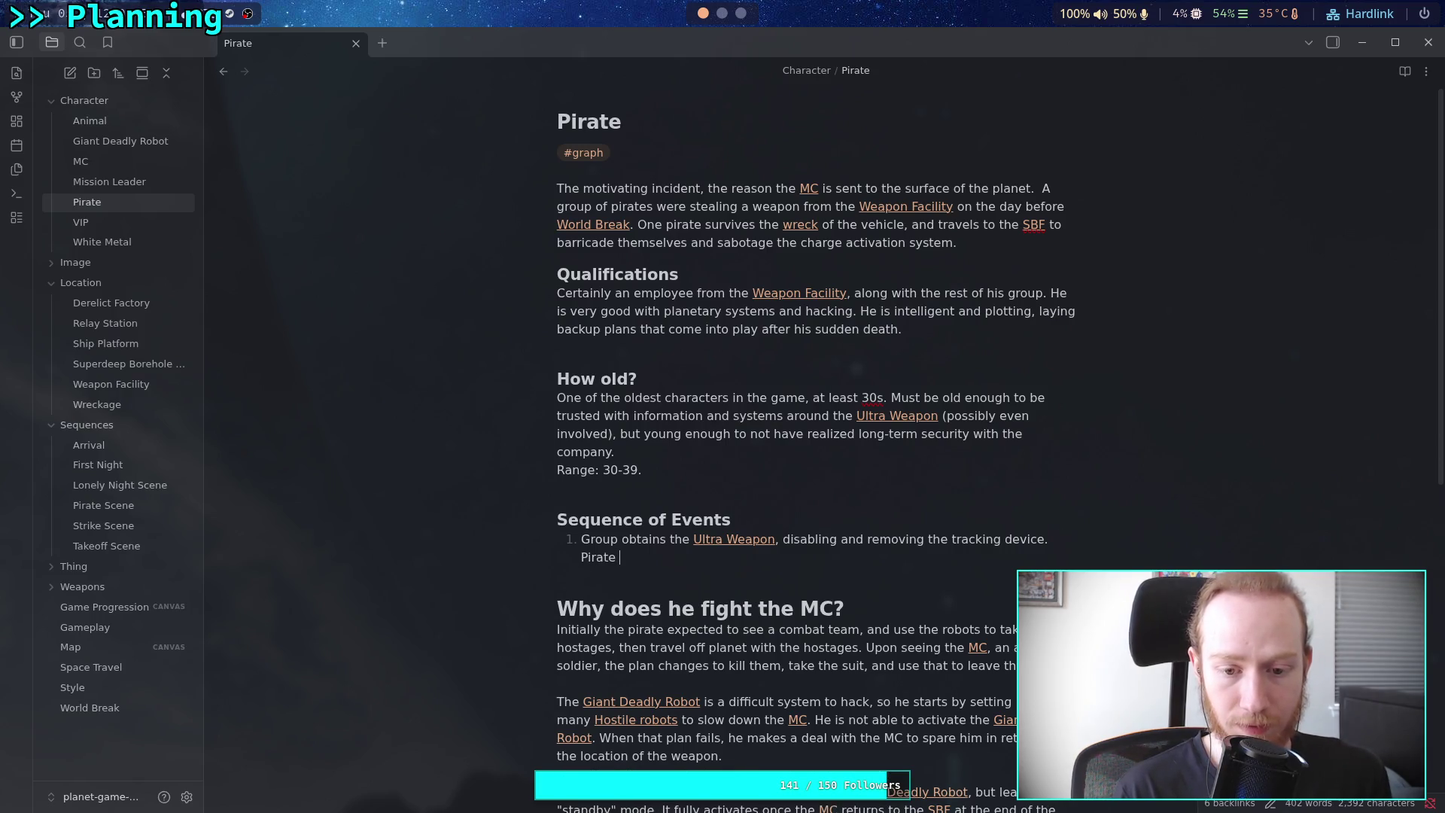
text( keeps the )
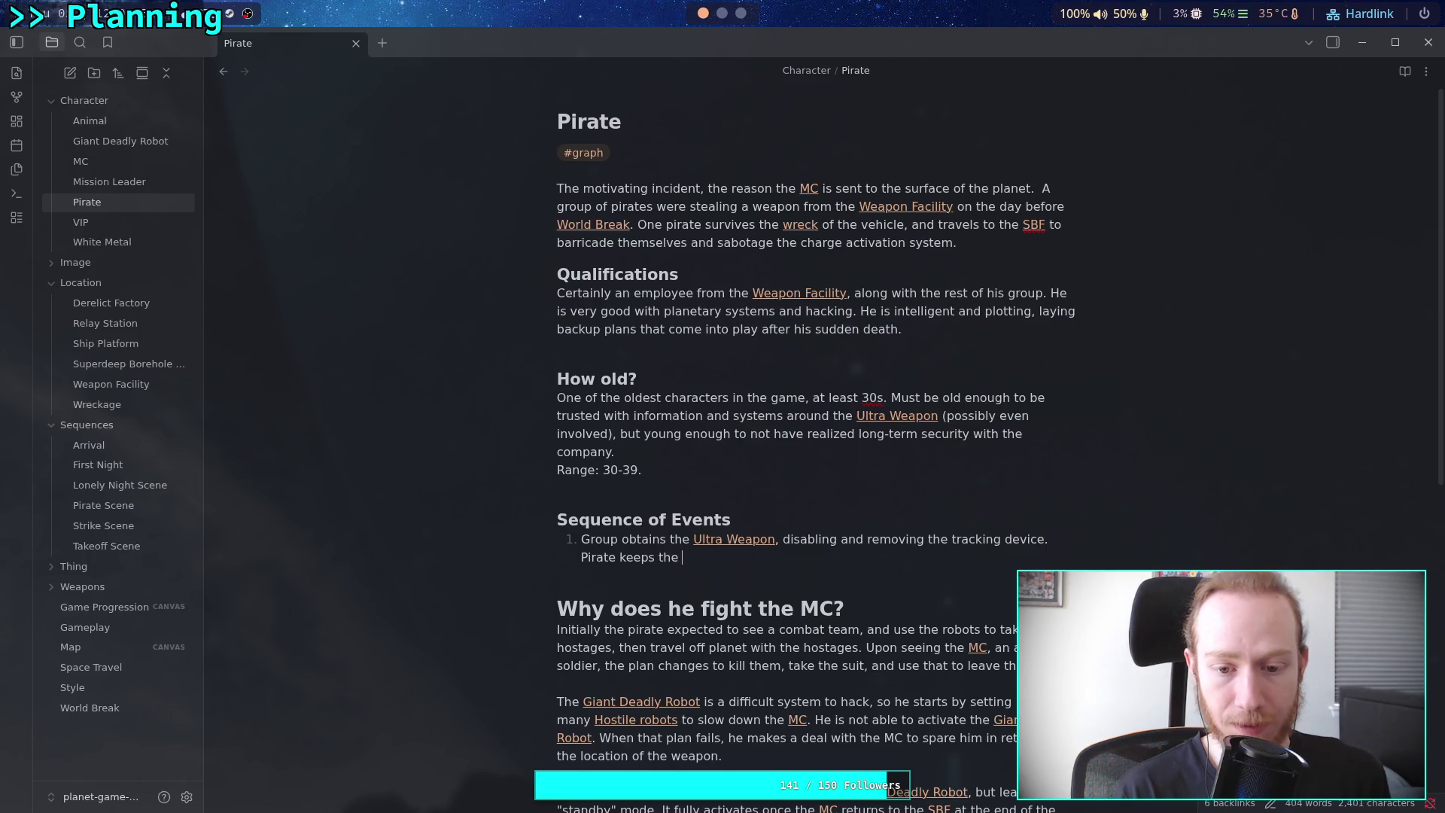
text(tracking device.)
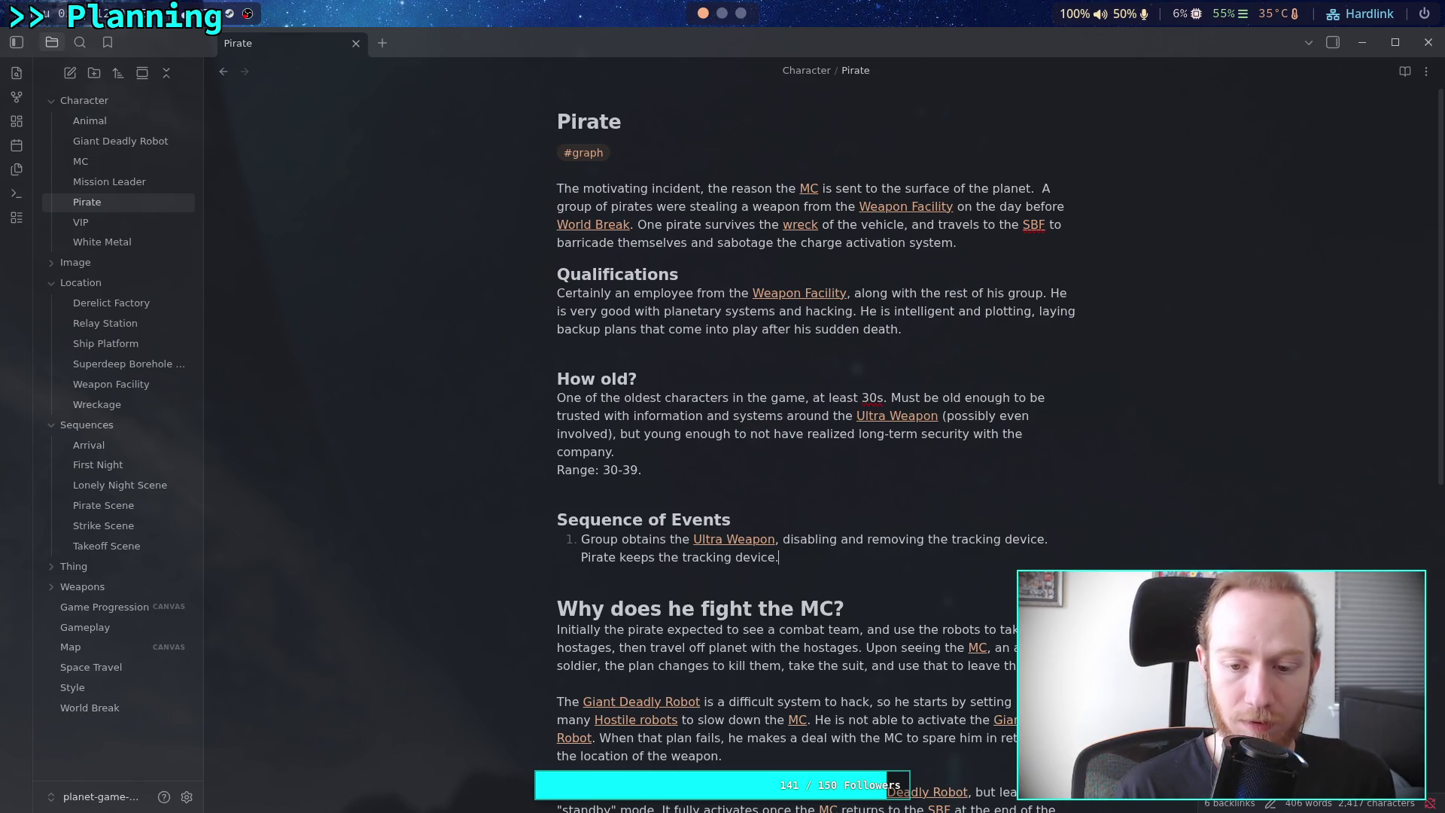
key(Return)
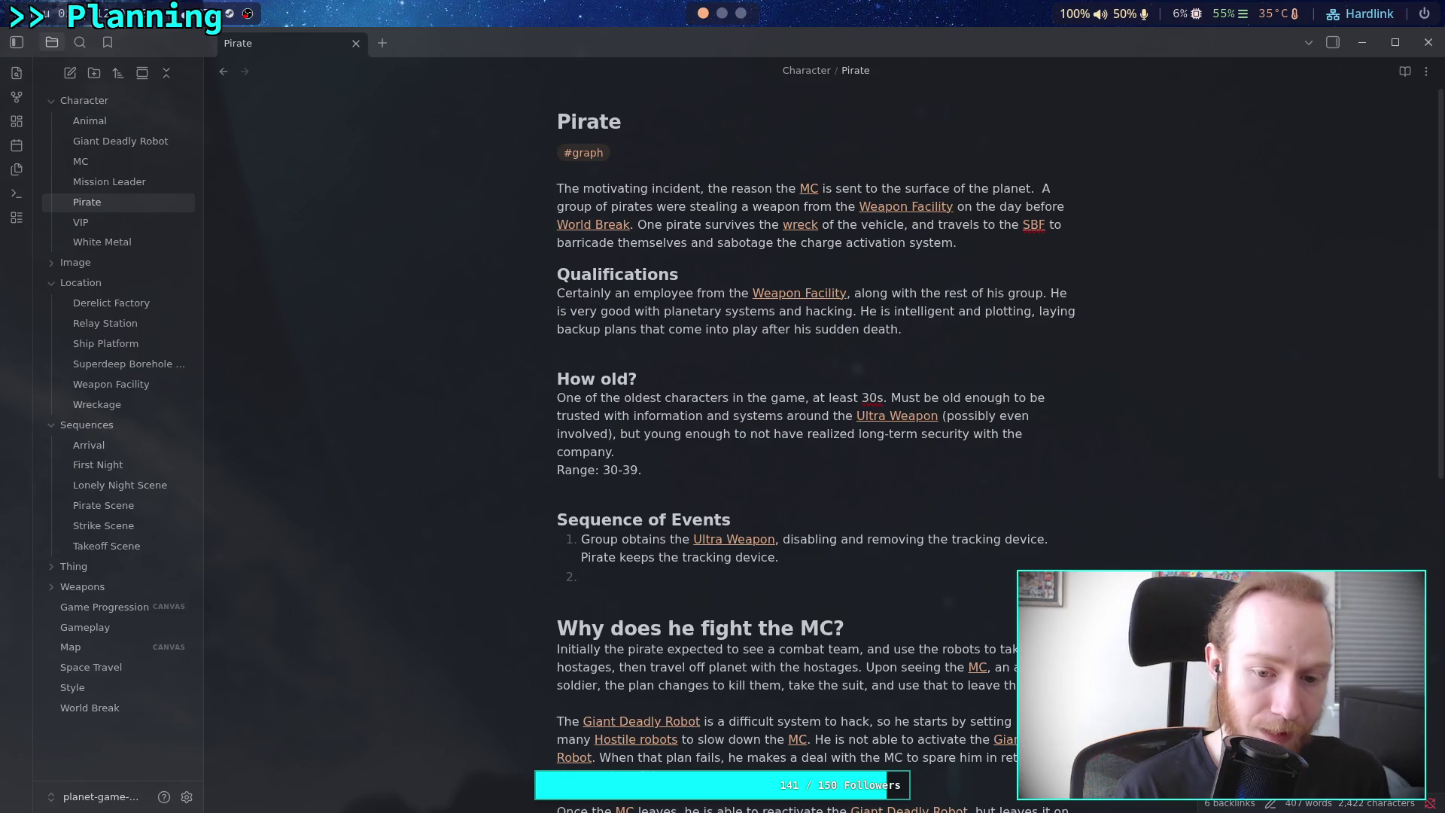
Write event 2: "Group travels using an off-road vehicle to the [[Ship Platform]]."
text(Groupttravel )
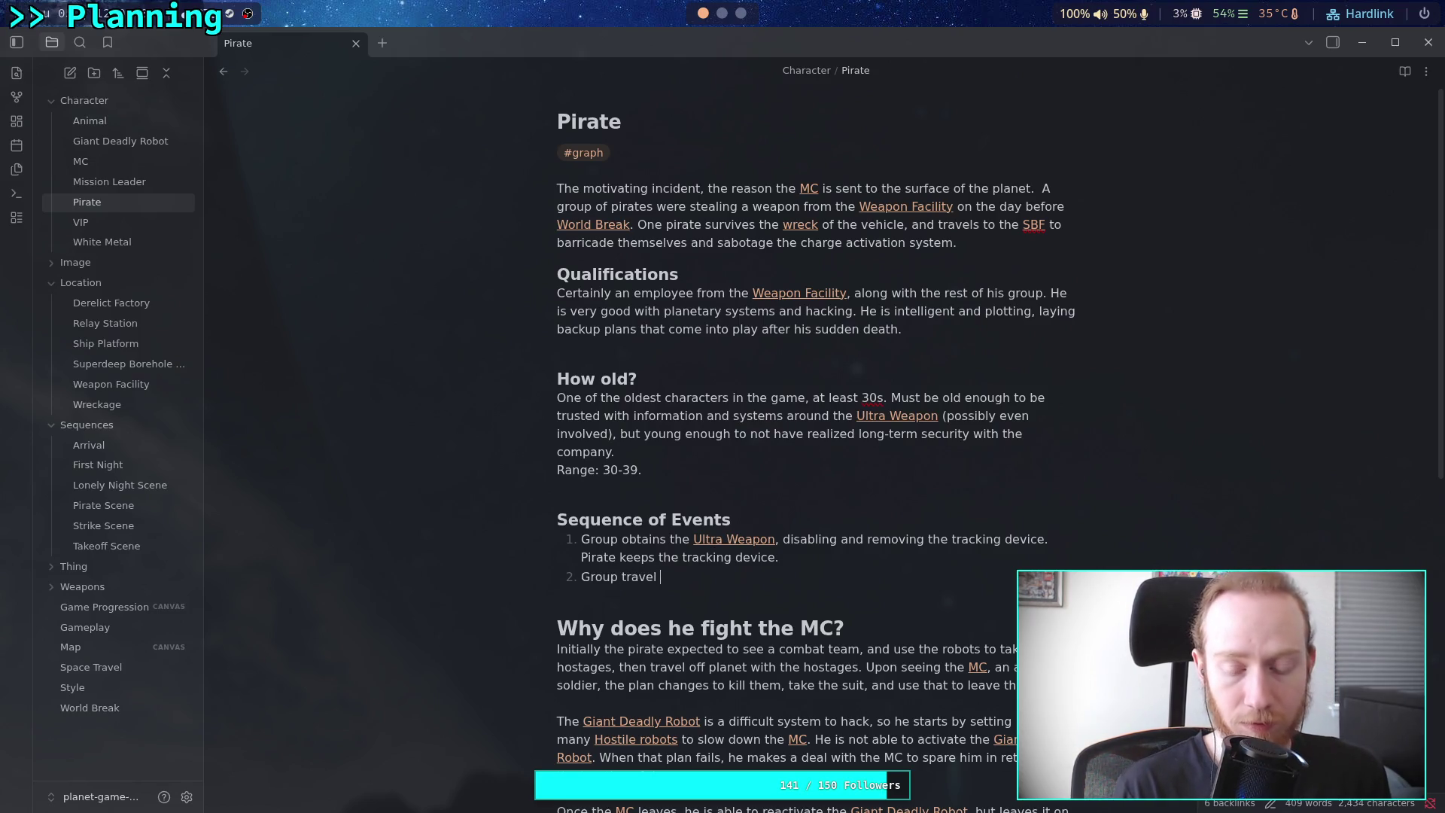
text(s using )
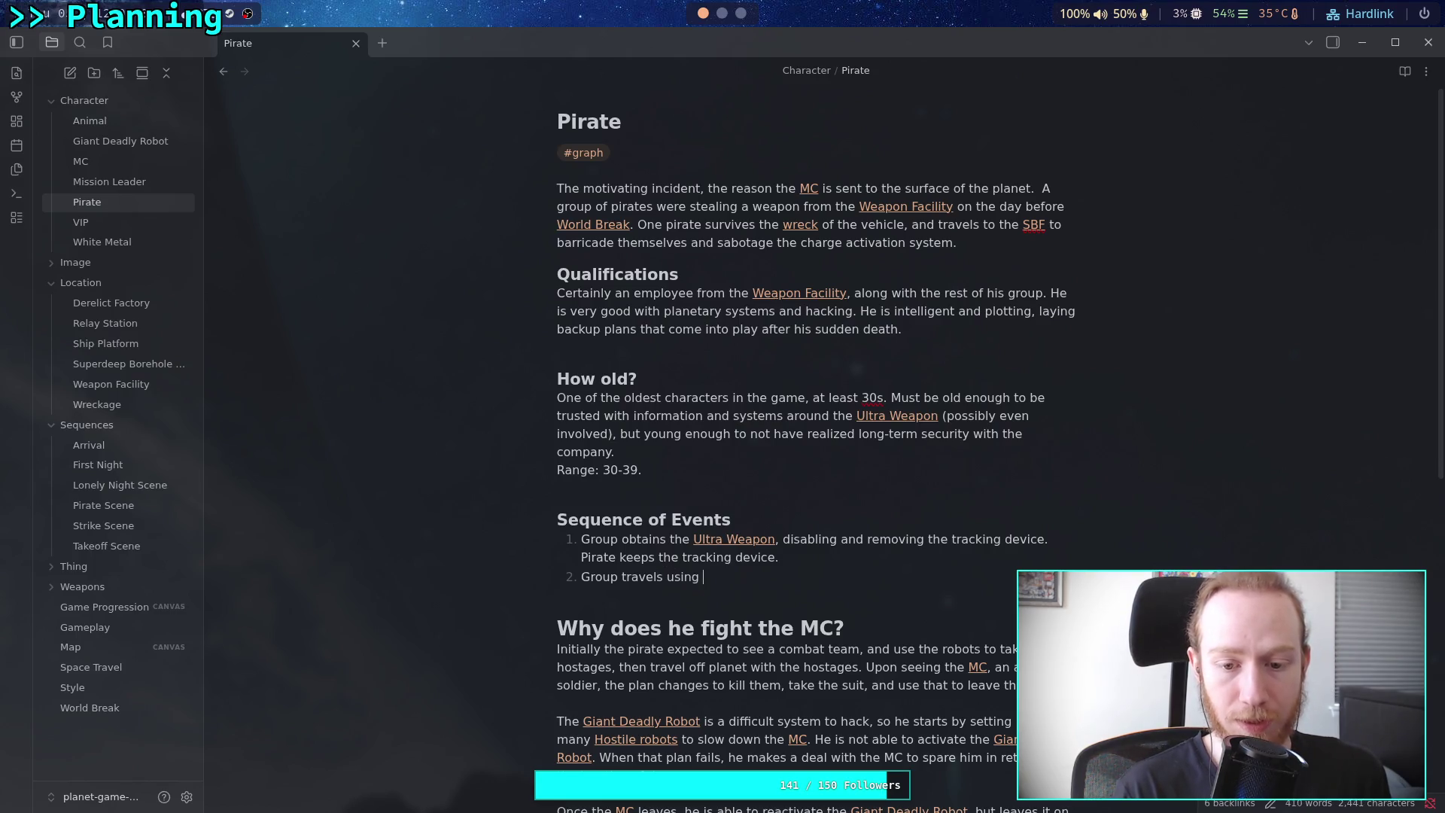
text(an off-)
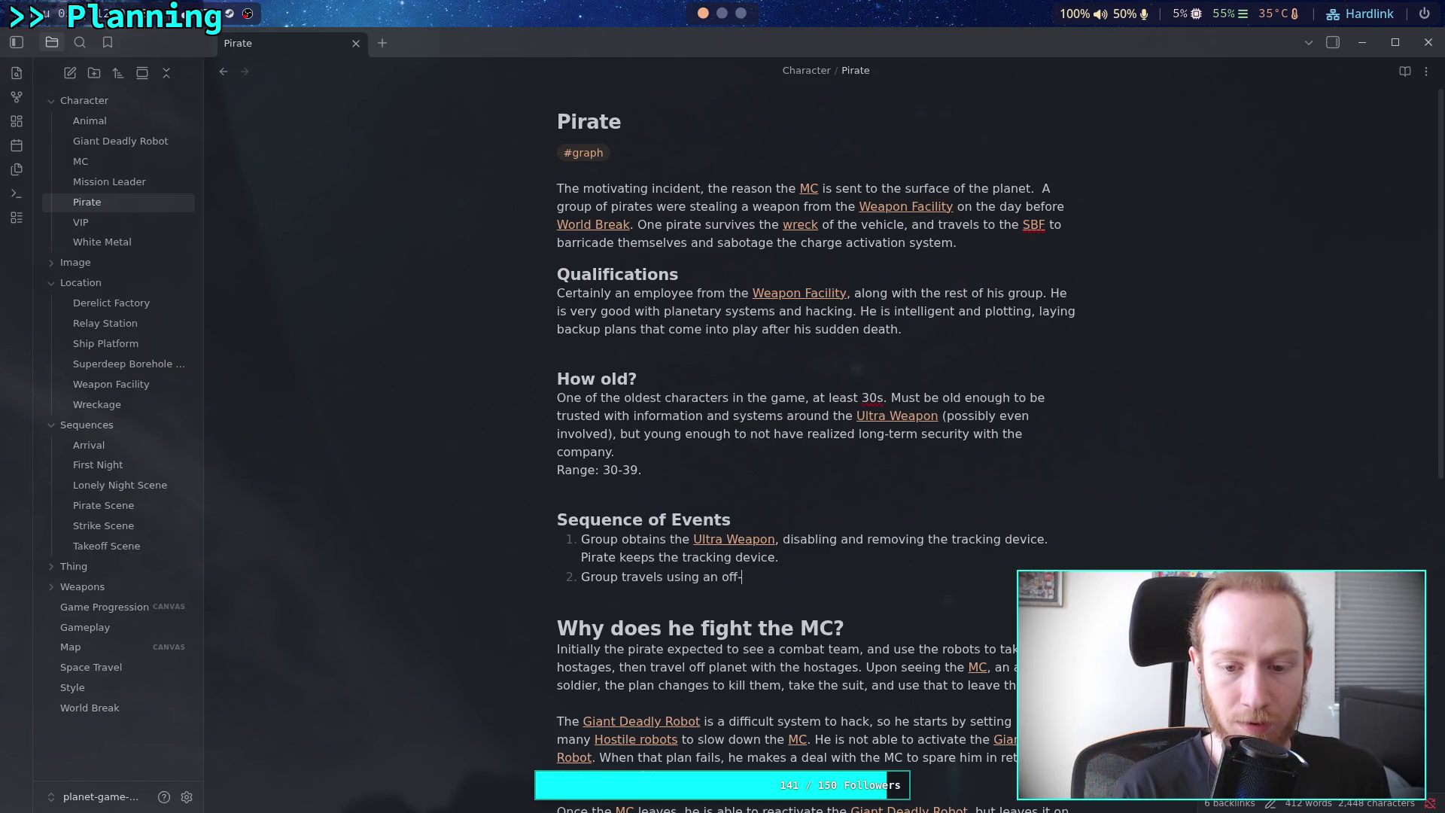
text(roavehicle,)
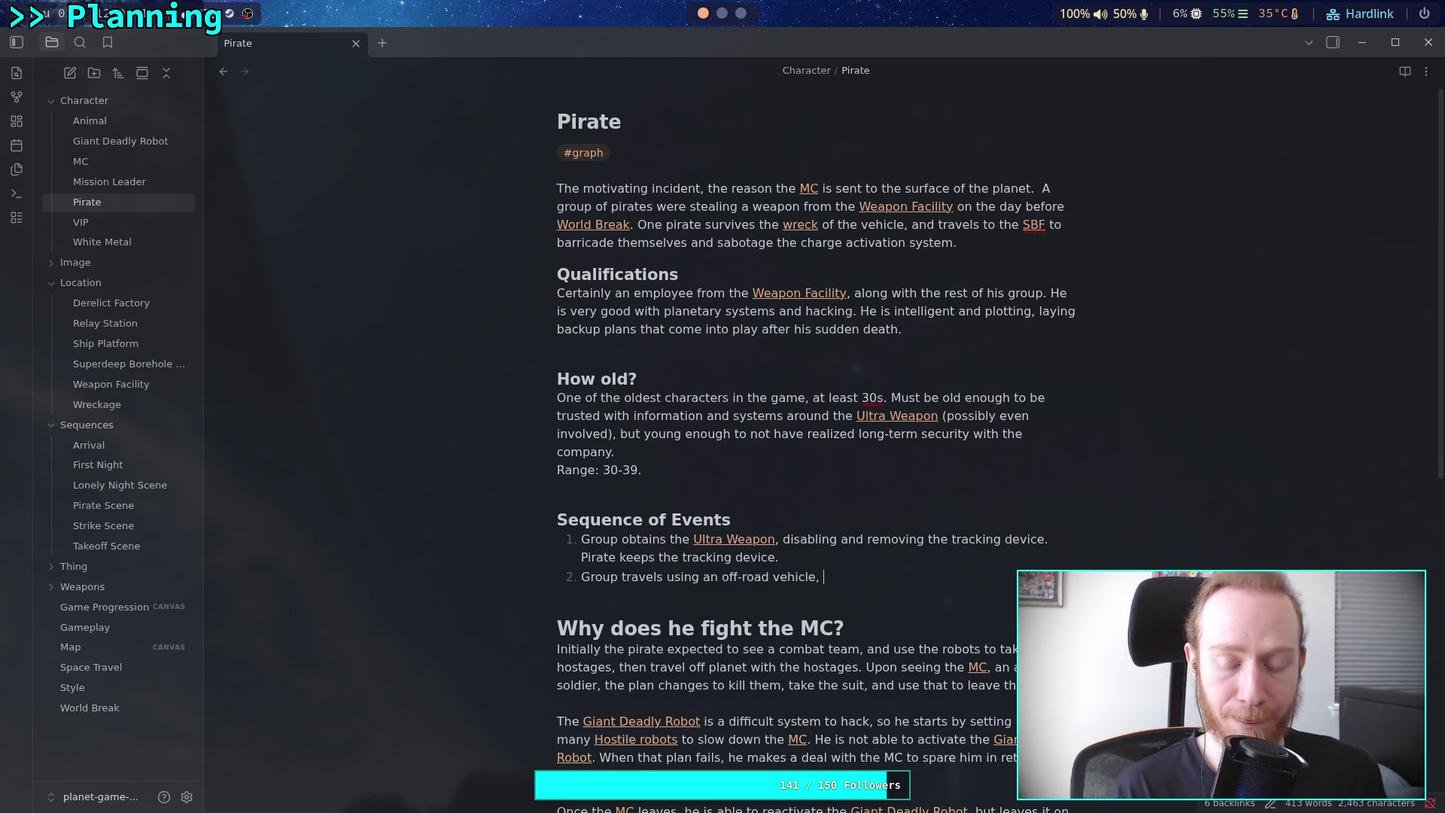
key(BackSpace)
key(BackSpace)
text(to the [[Sh)
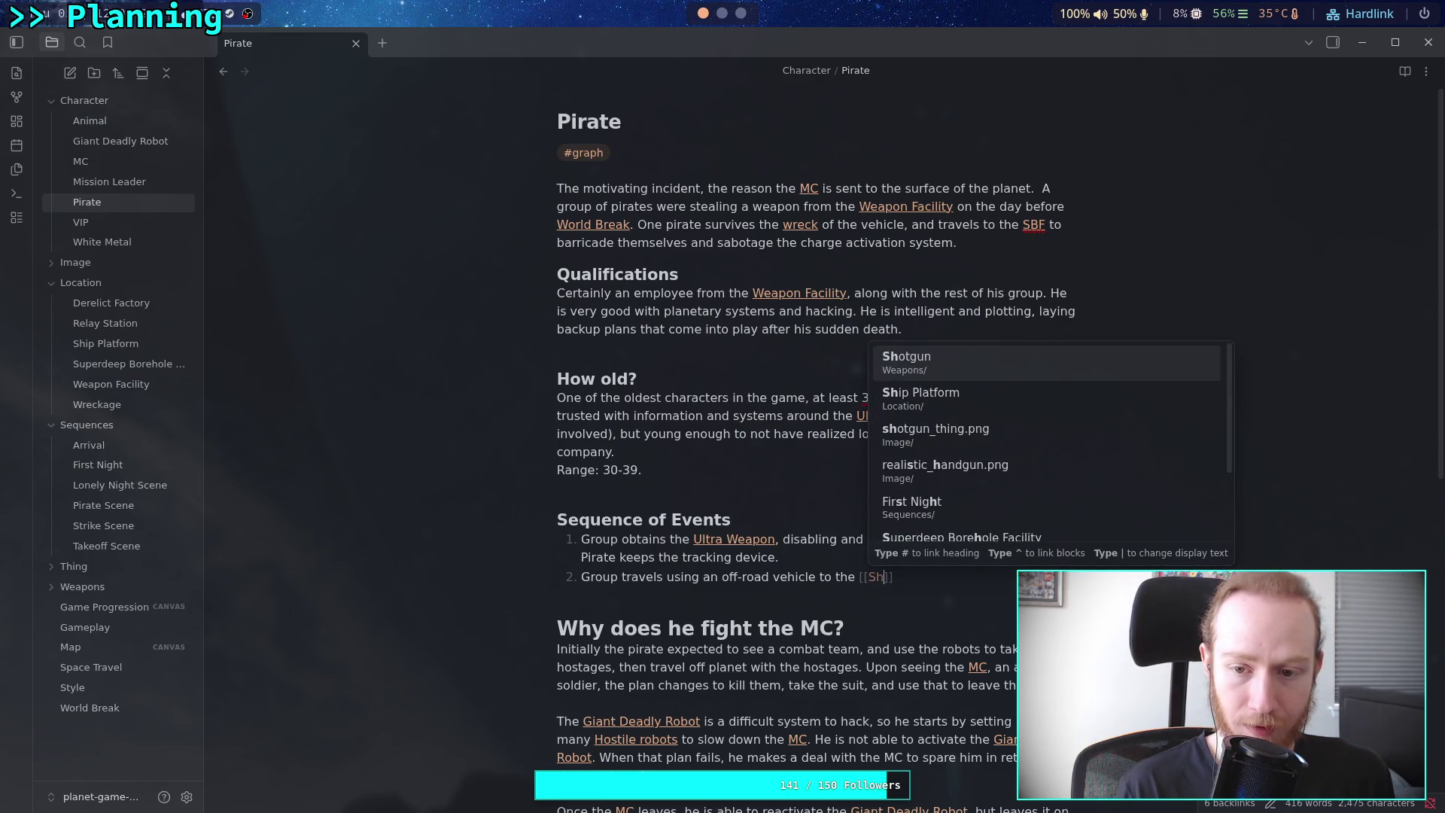
text(i)
key(Return)
text(.)
key(Return)
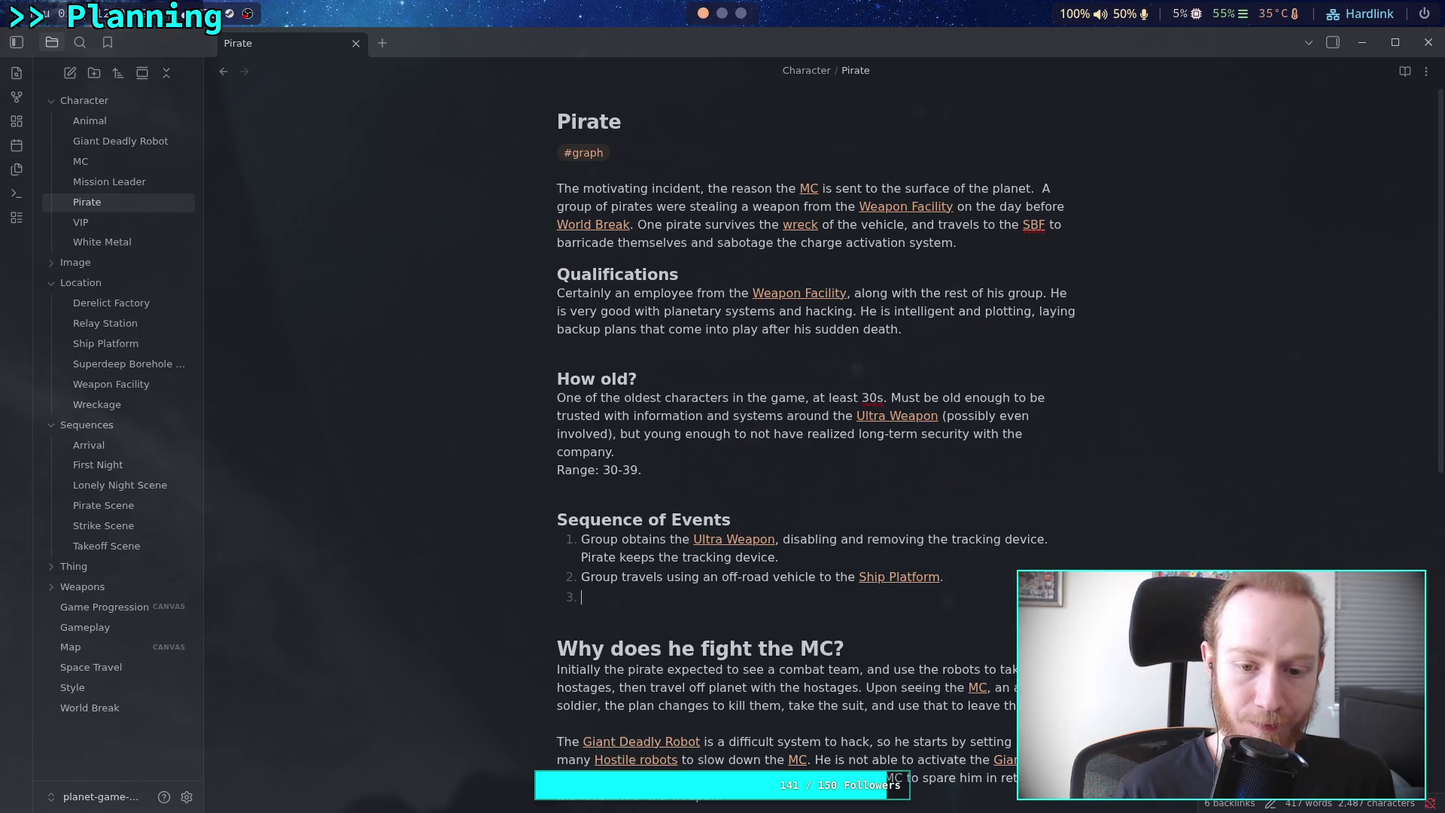
text(Gr)
key(BackSpace)
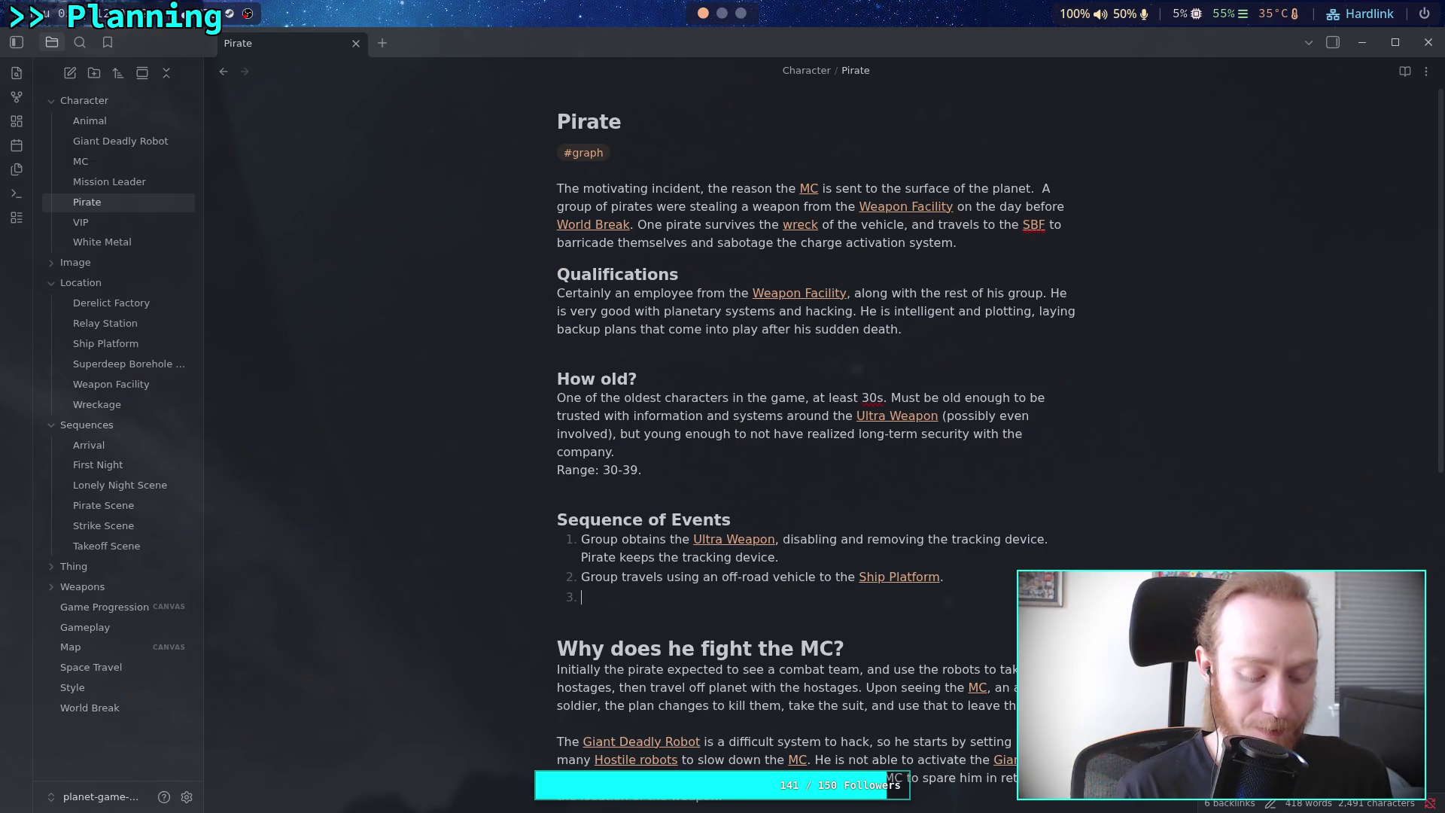
Begin event 3 with a [[Hostile robots|Rogue robots]] link
text(Rogue [[hdi)
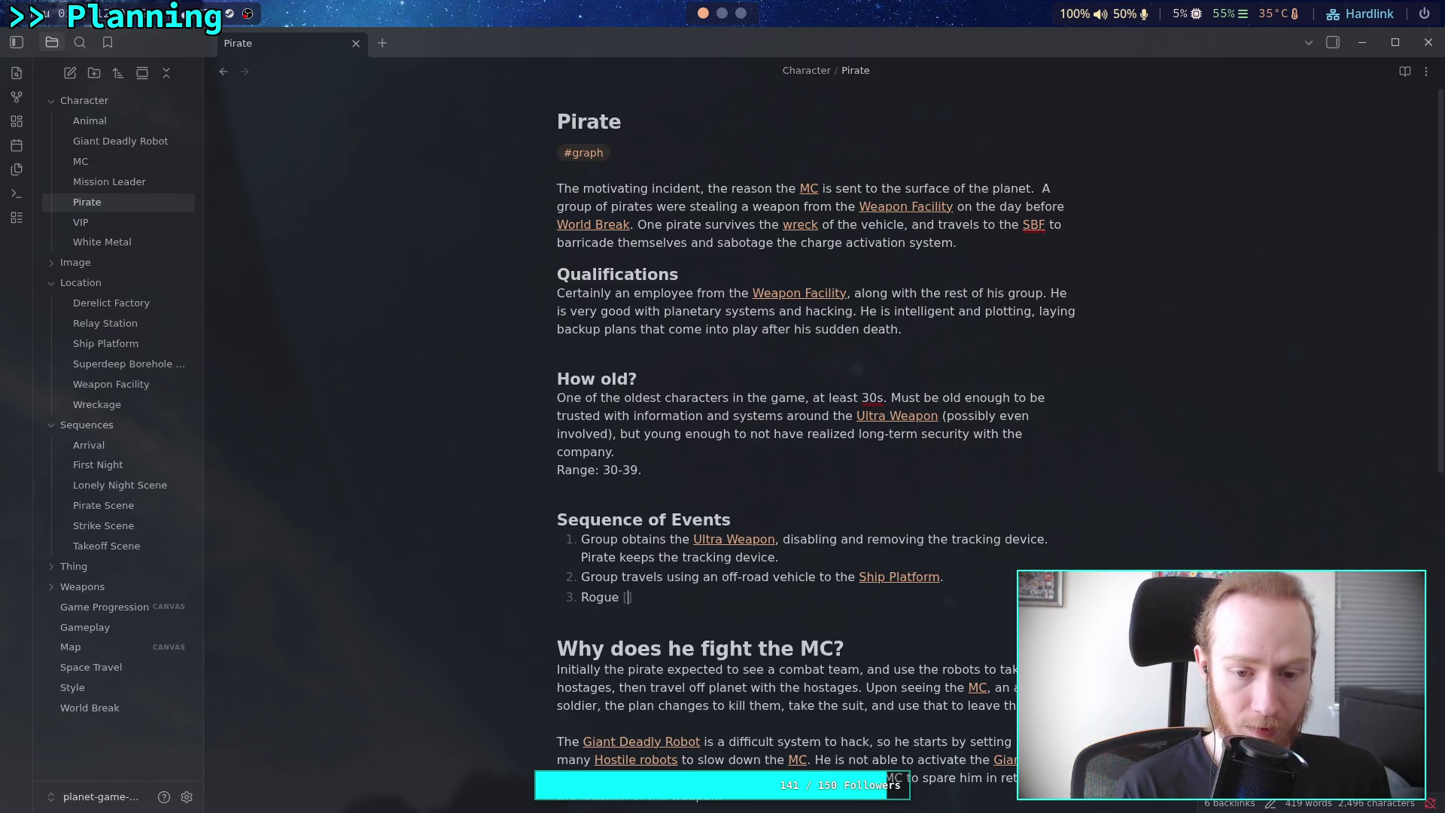
key(BackSpace)
key(BackSpace)
key(BackSpace)
text(host)
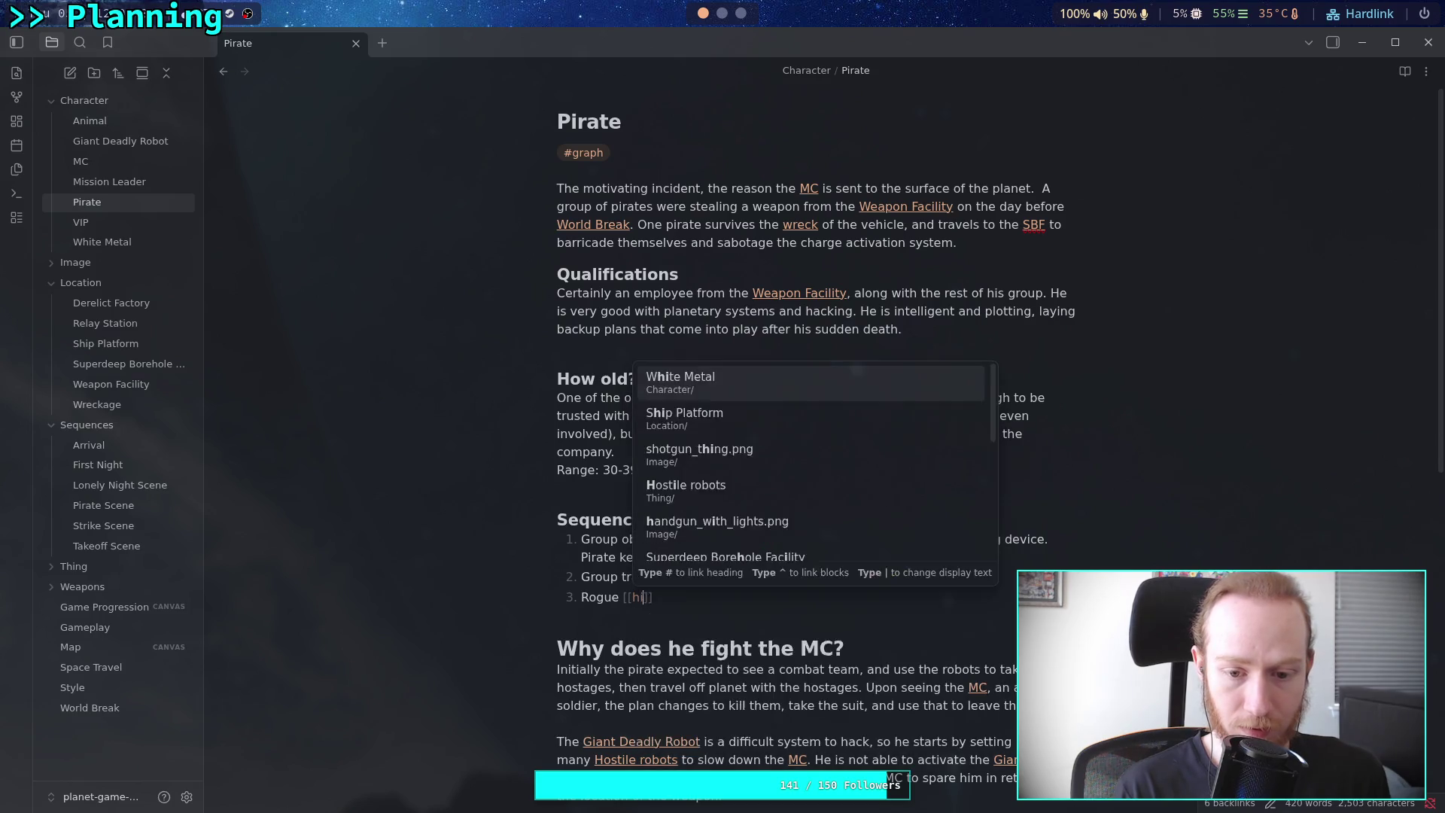
key(Return)
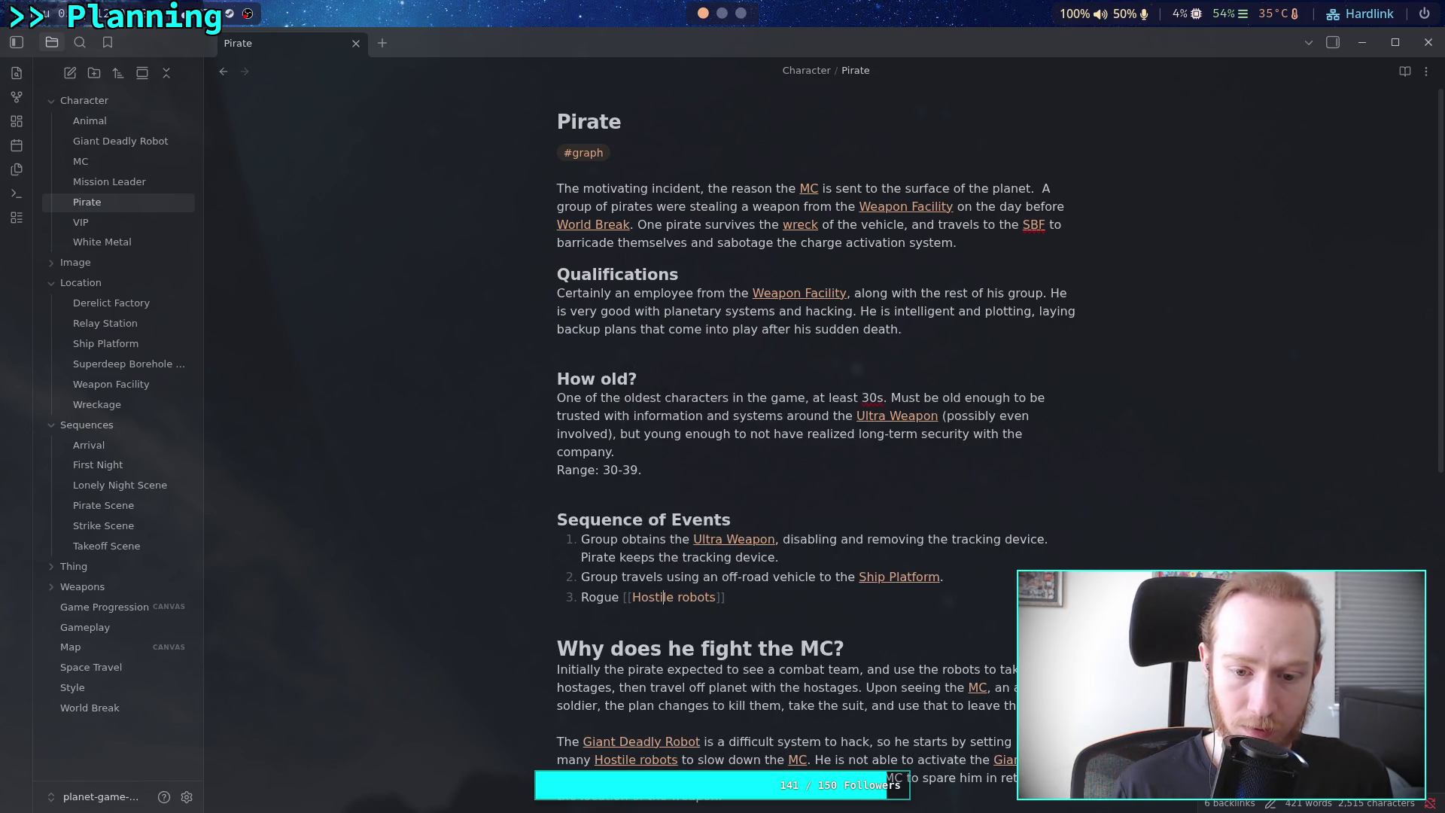
text(|Rogue)
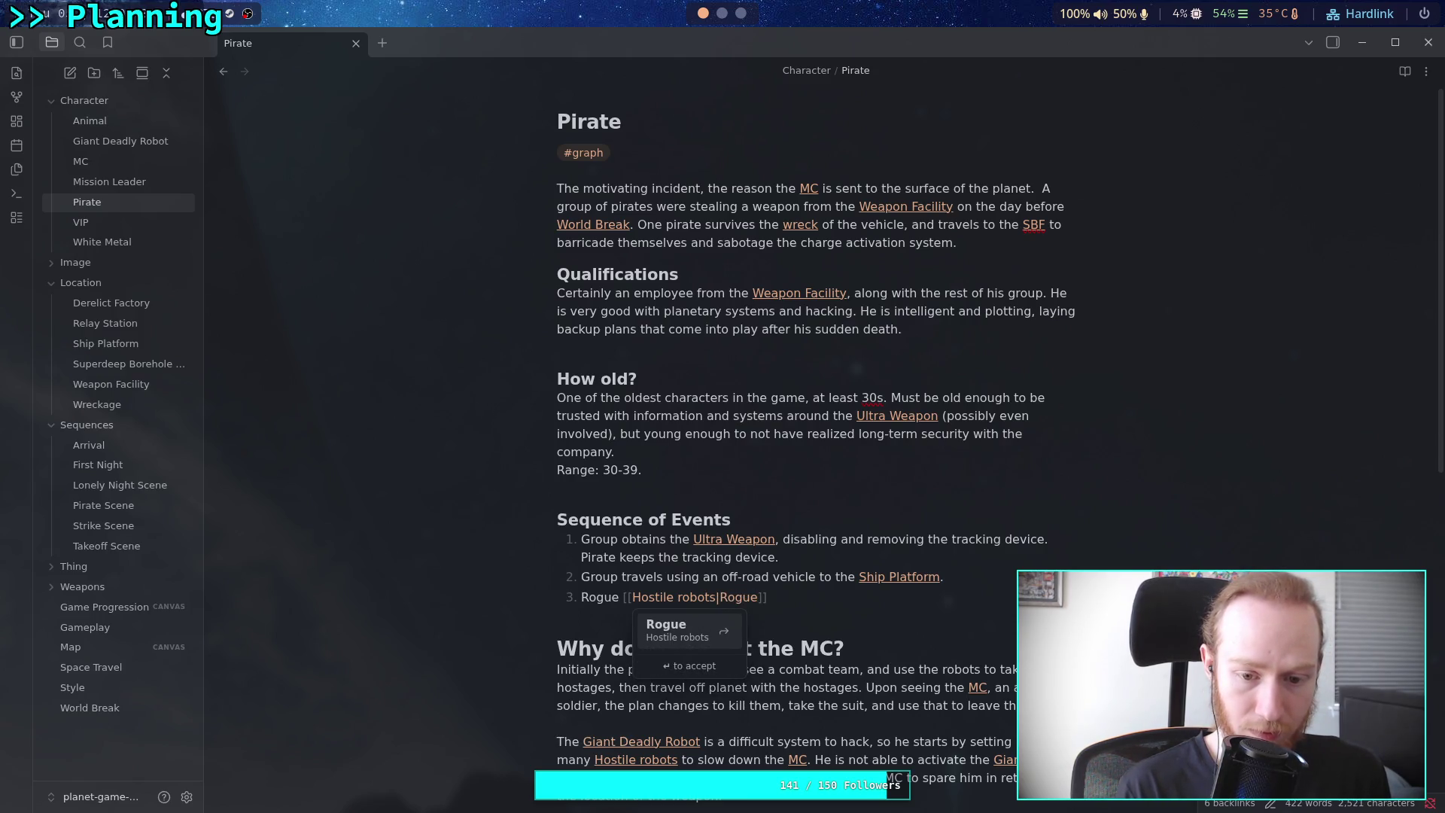
text( robots)
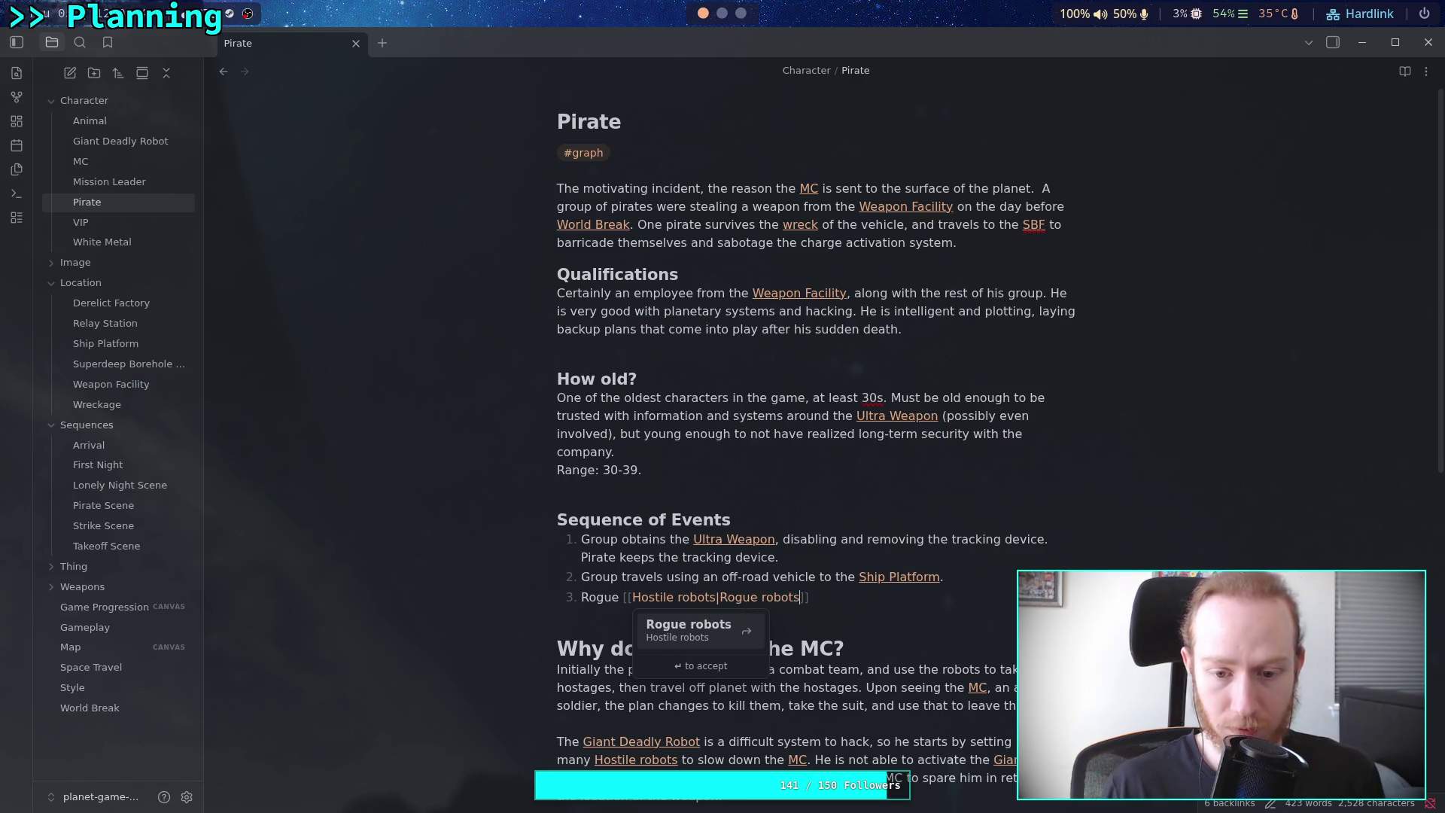
click(624, 597)
key(BackSpace)
key(BackSpace)
key(BackSpace)
key(BackSpace)
key(BackSpace)
key(End)
Finish event 3: "encountered, disable the vehicle and kill all but the main"
text(encountered,)
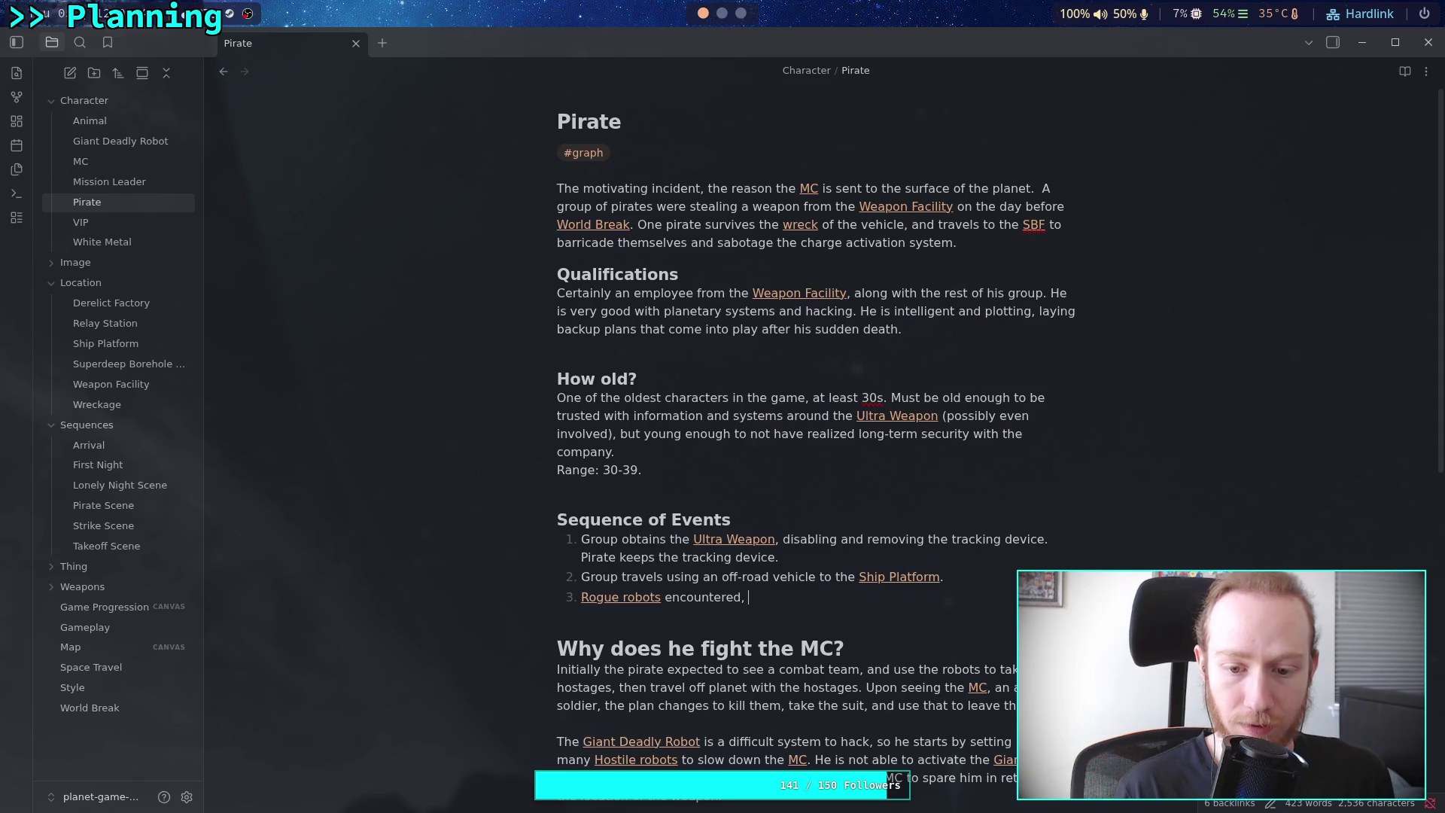
text(disabl)
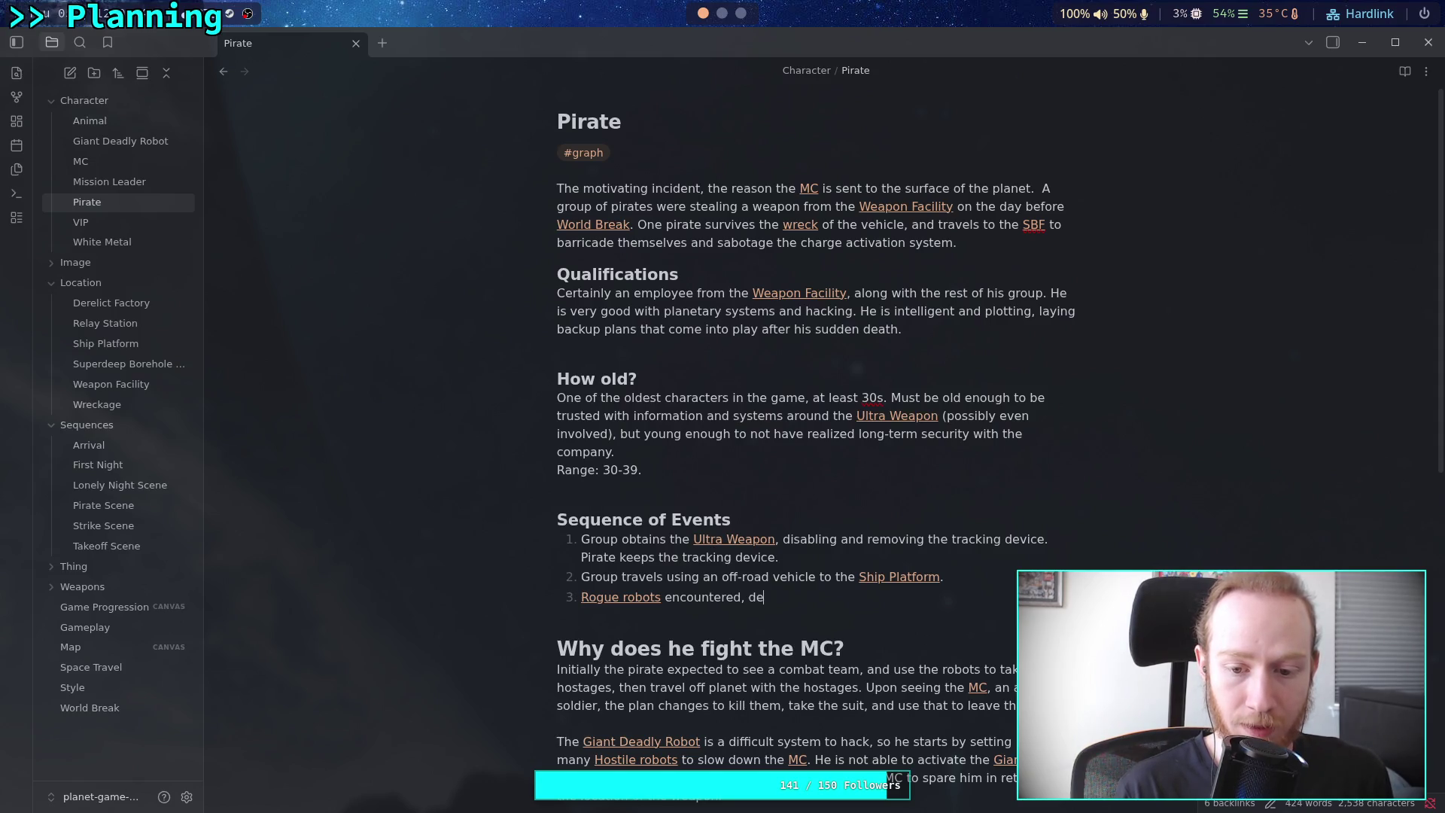
text(e the veh)
key(BackSpace)
key(BackSpace)
key(BackSpace)
text(vehicle and kul)
key(BackSpace)
key(BackSpace)
text(il)
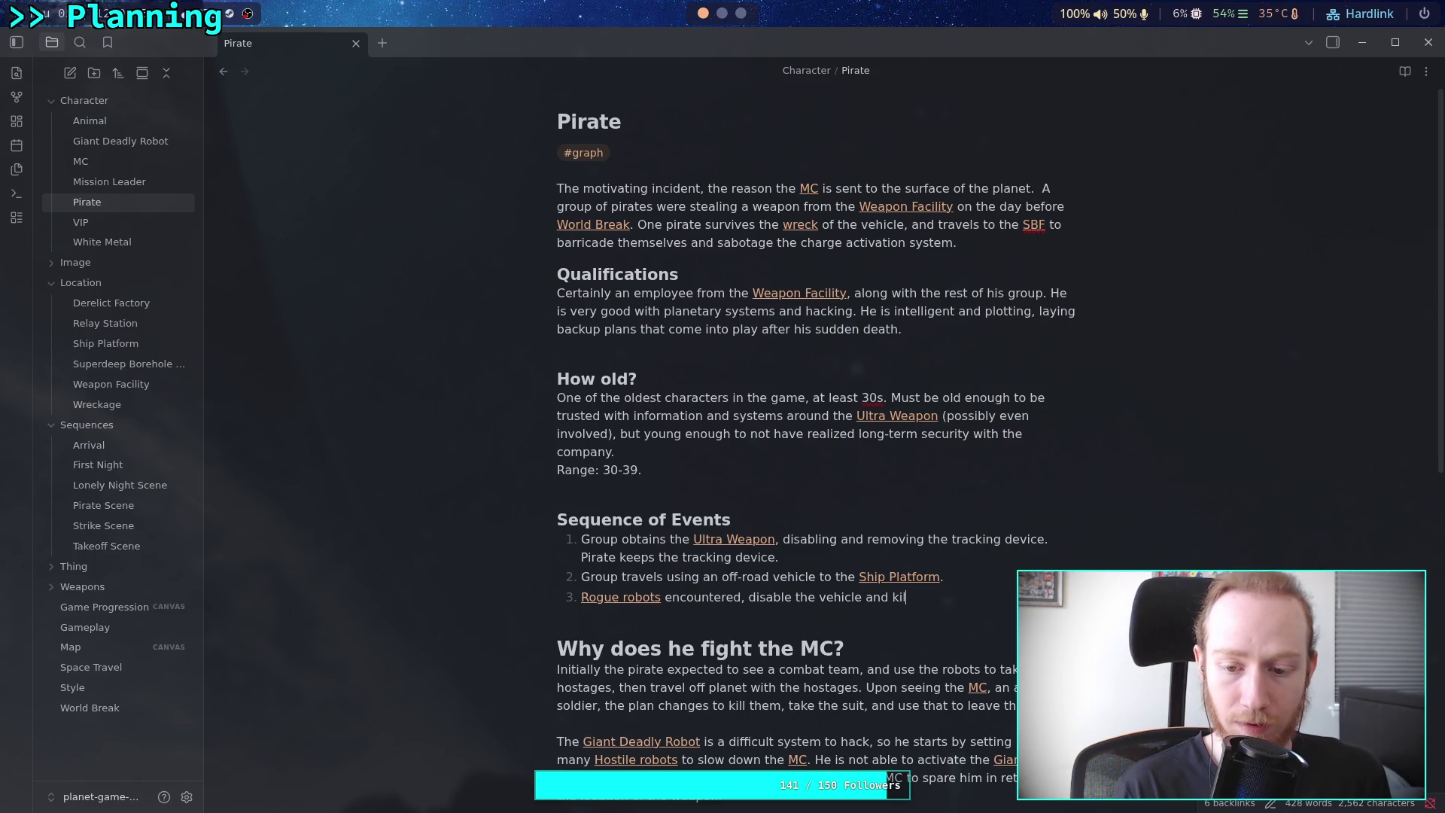
text(l all but )
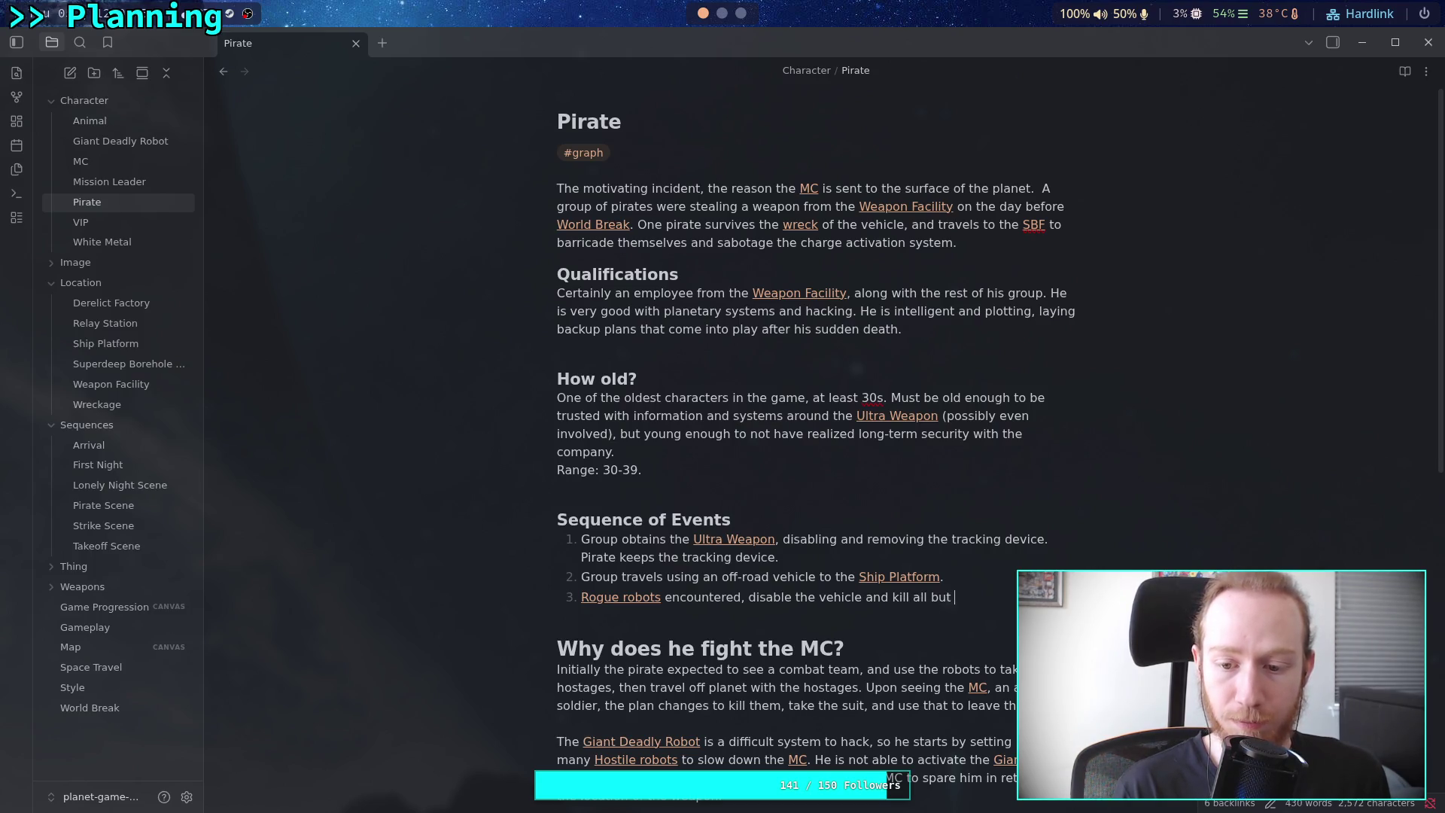
text(the main p)
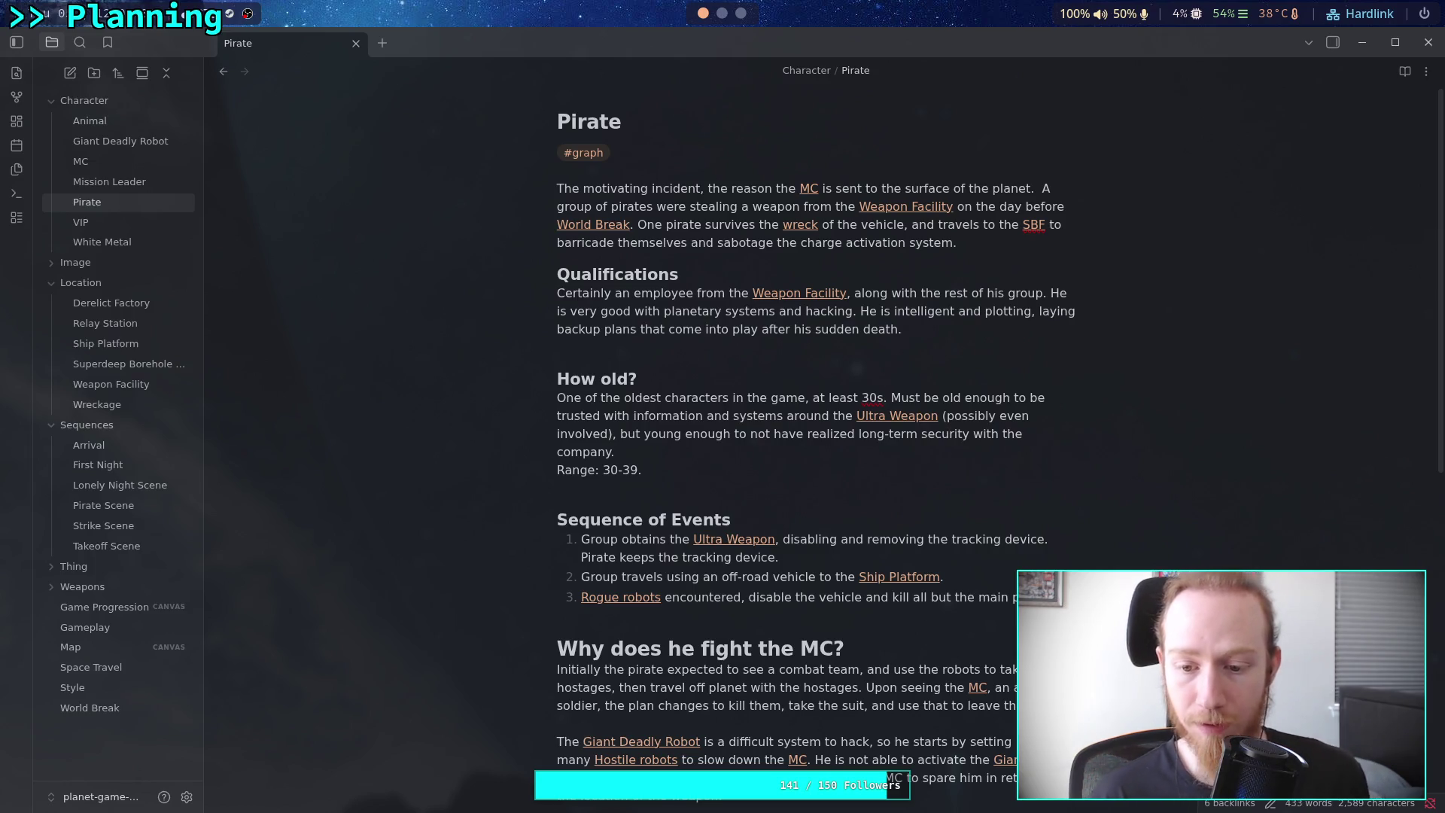
key(Return)
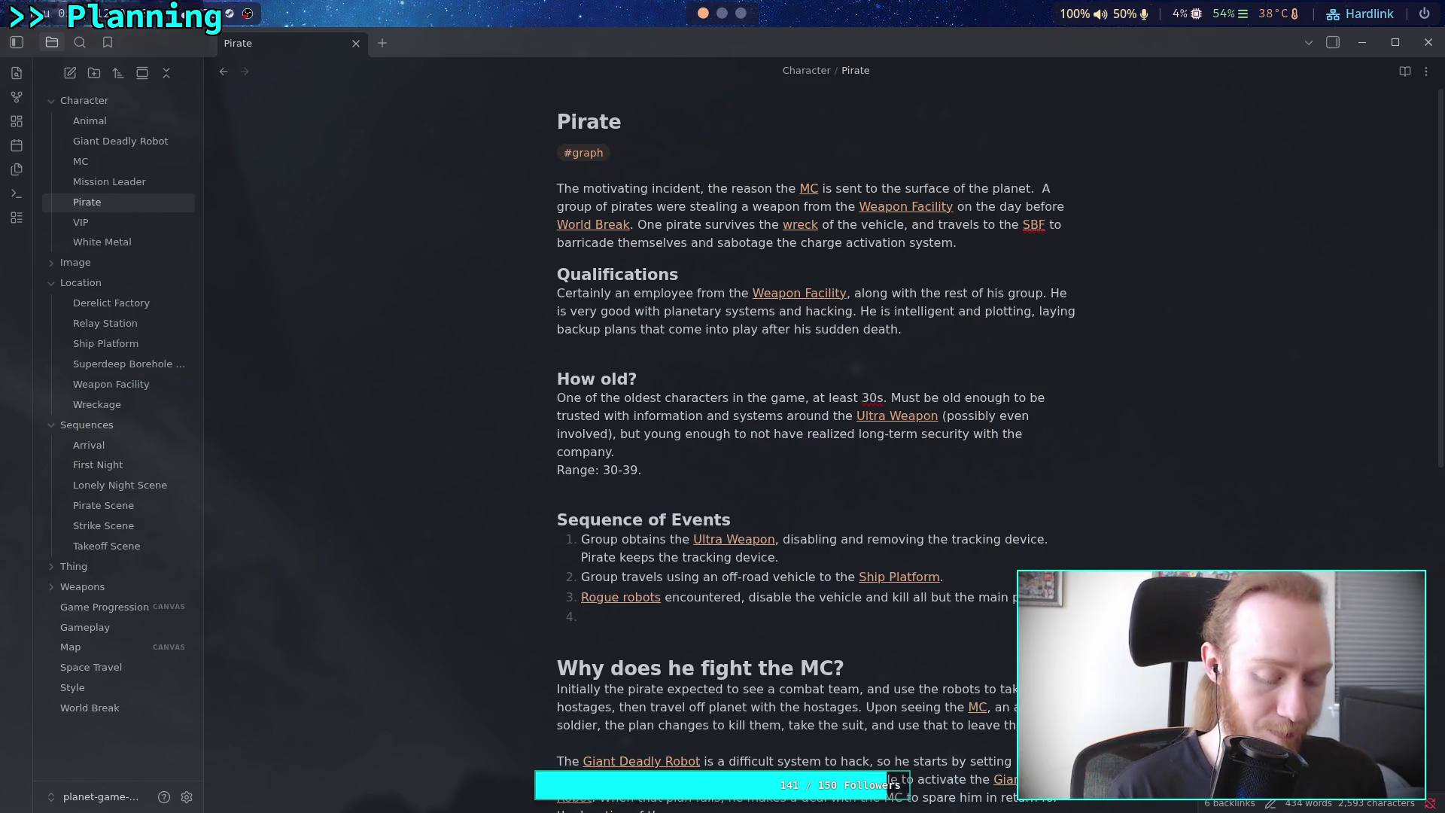
Write event 4: "Pirate escapes to the [[Superdeep Borehole Facility|SBF]] and barricades himself"
text(Pirate e)
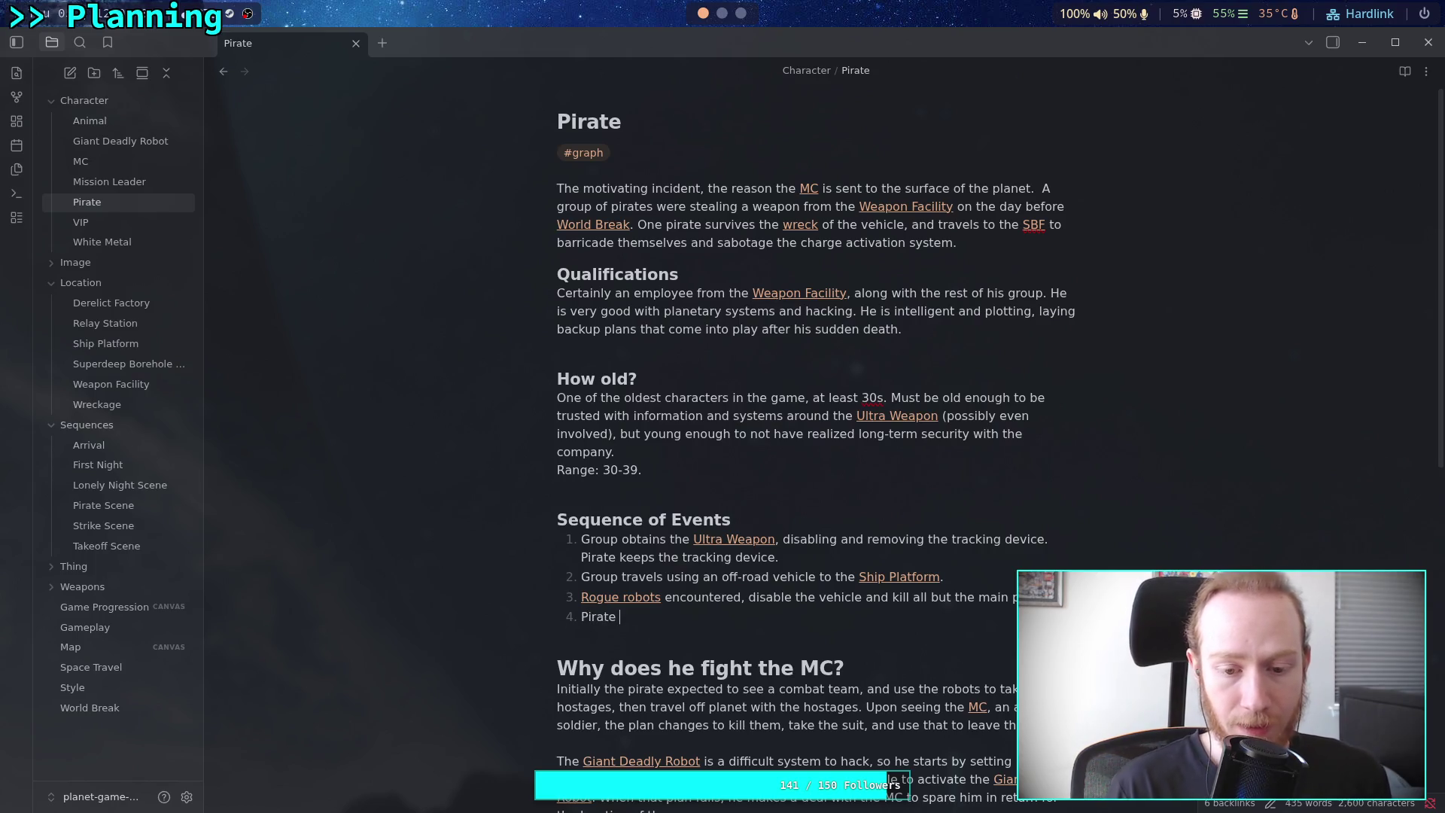
text(scapes tho)
key(BackSpace)
key(BackSpace)
text(the [[S)
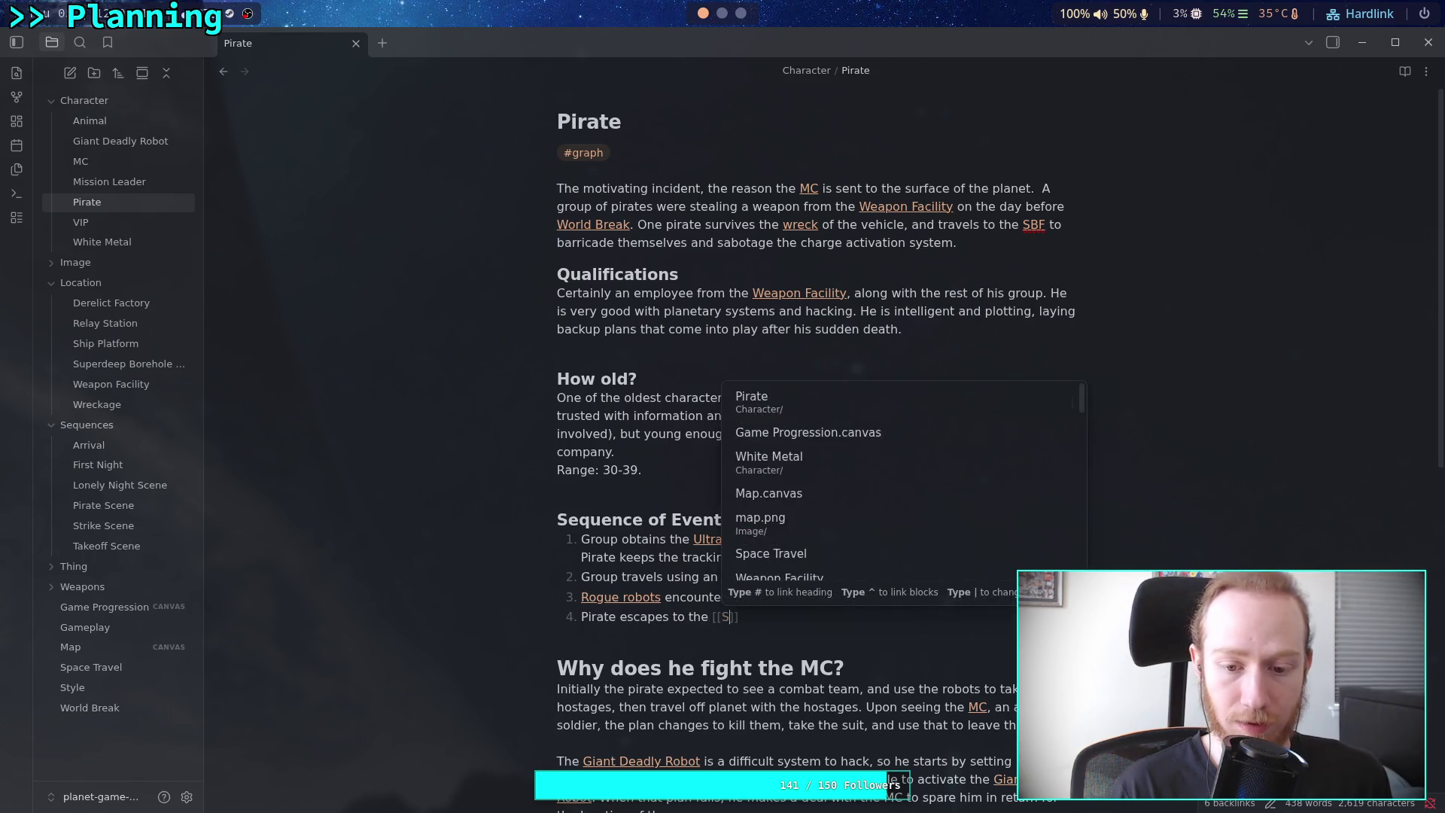
text(up)
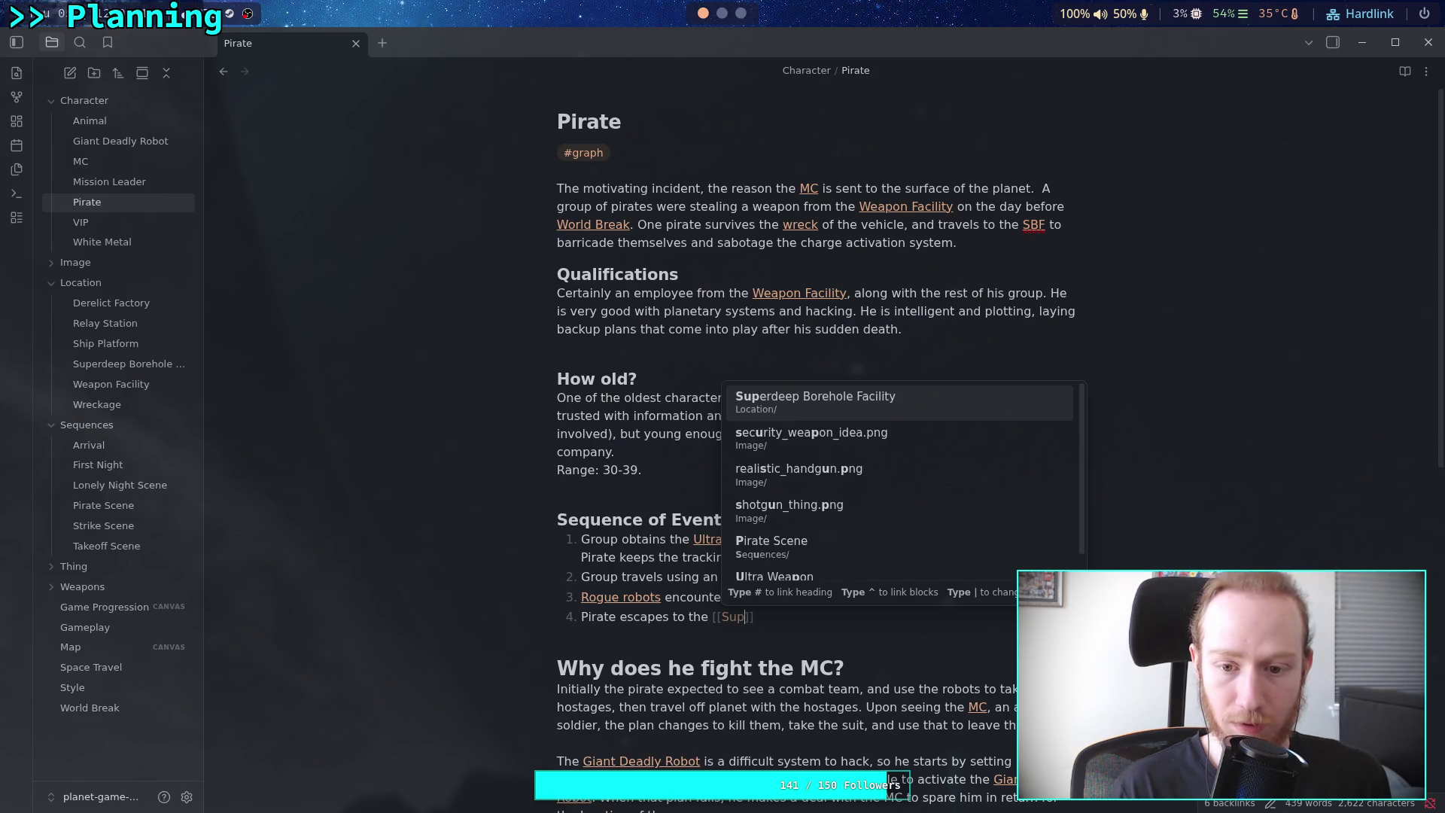
key(Return)
text(SBF)
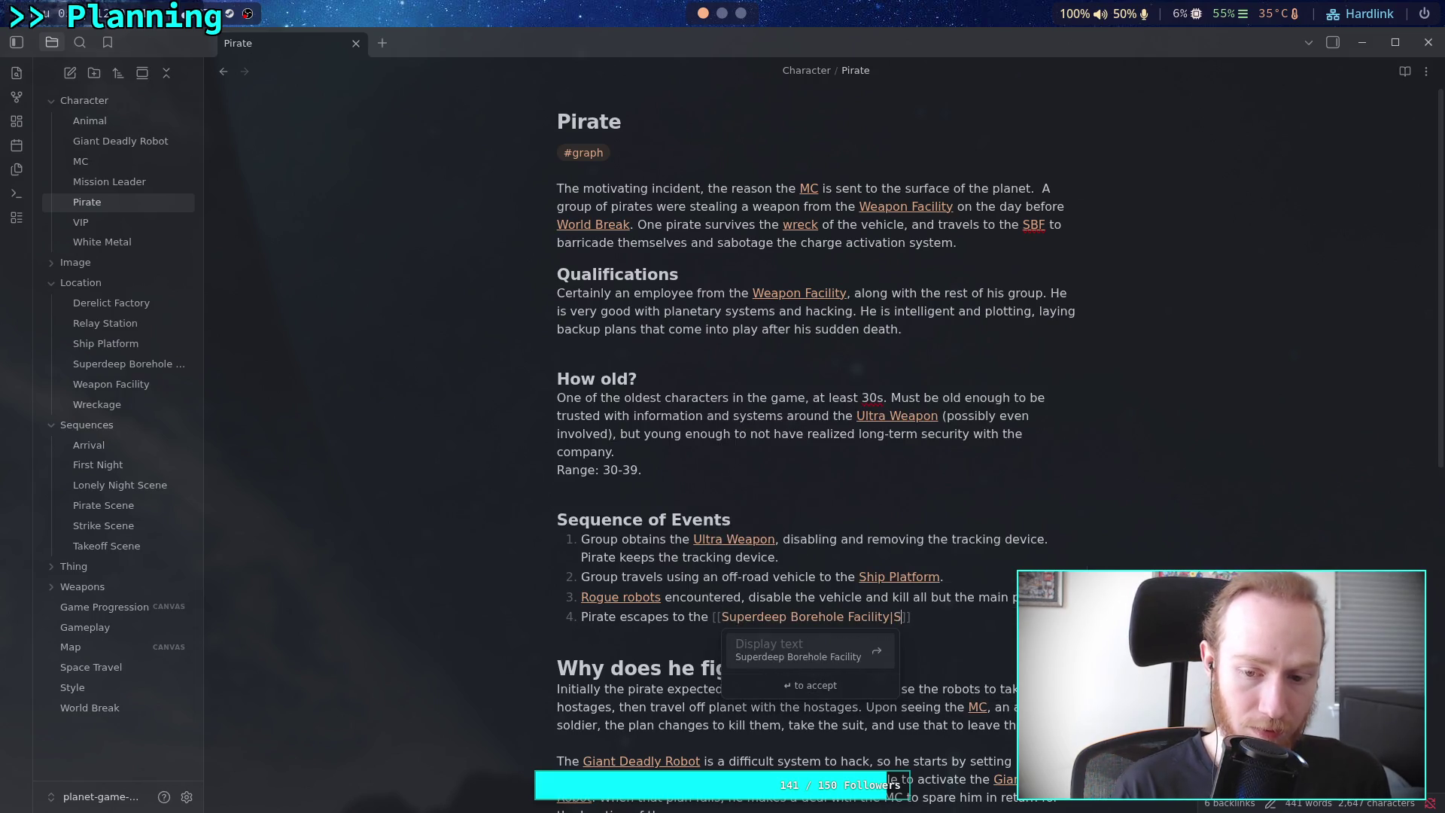
key(Return)
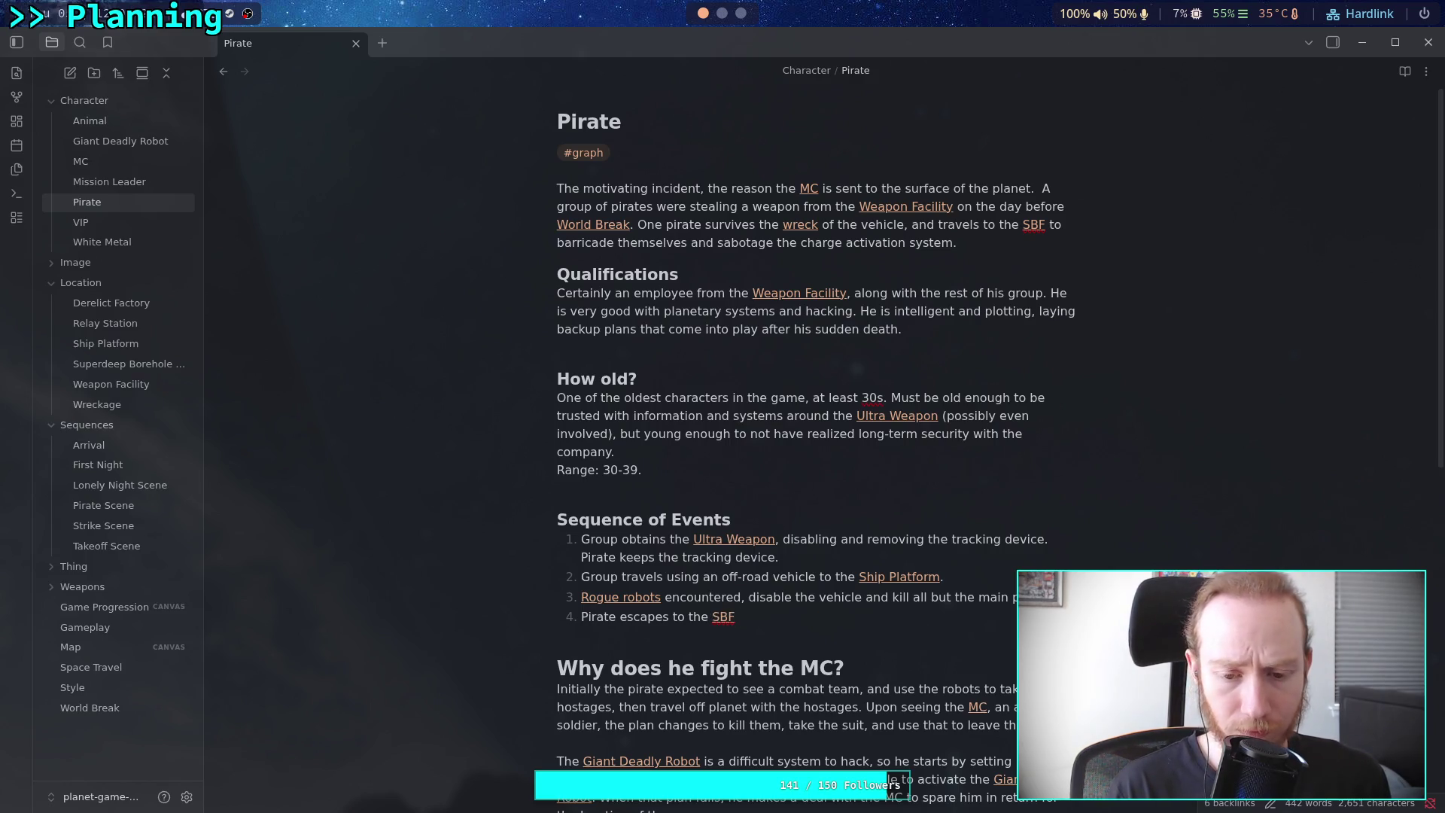
text( and barrica)
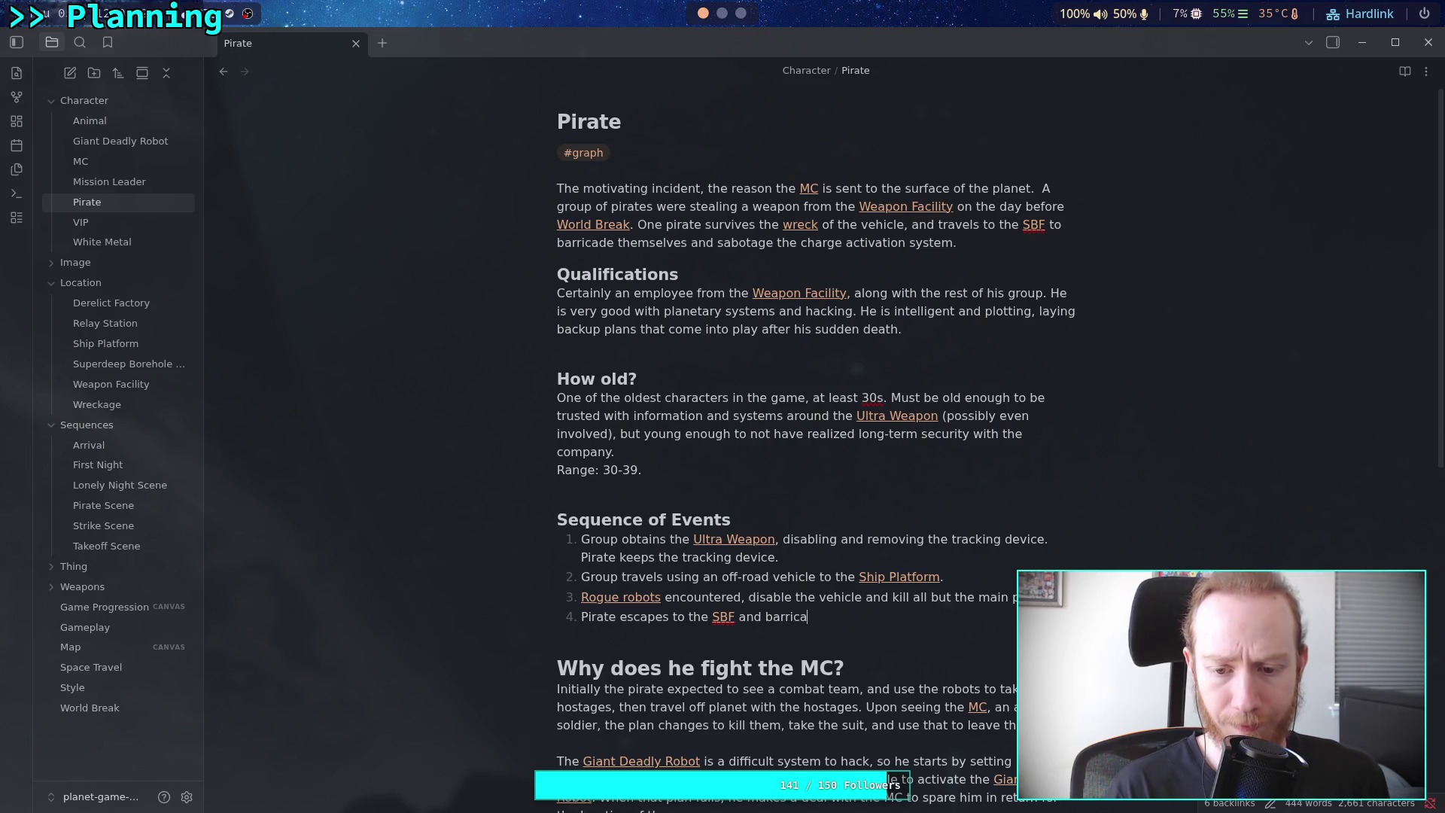
text(des himself.)
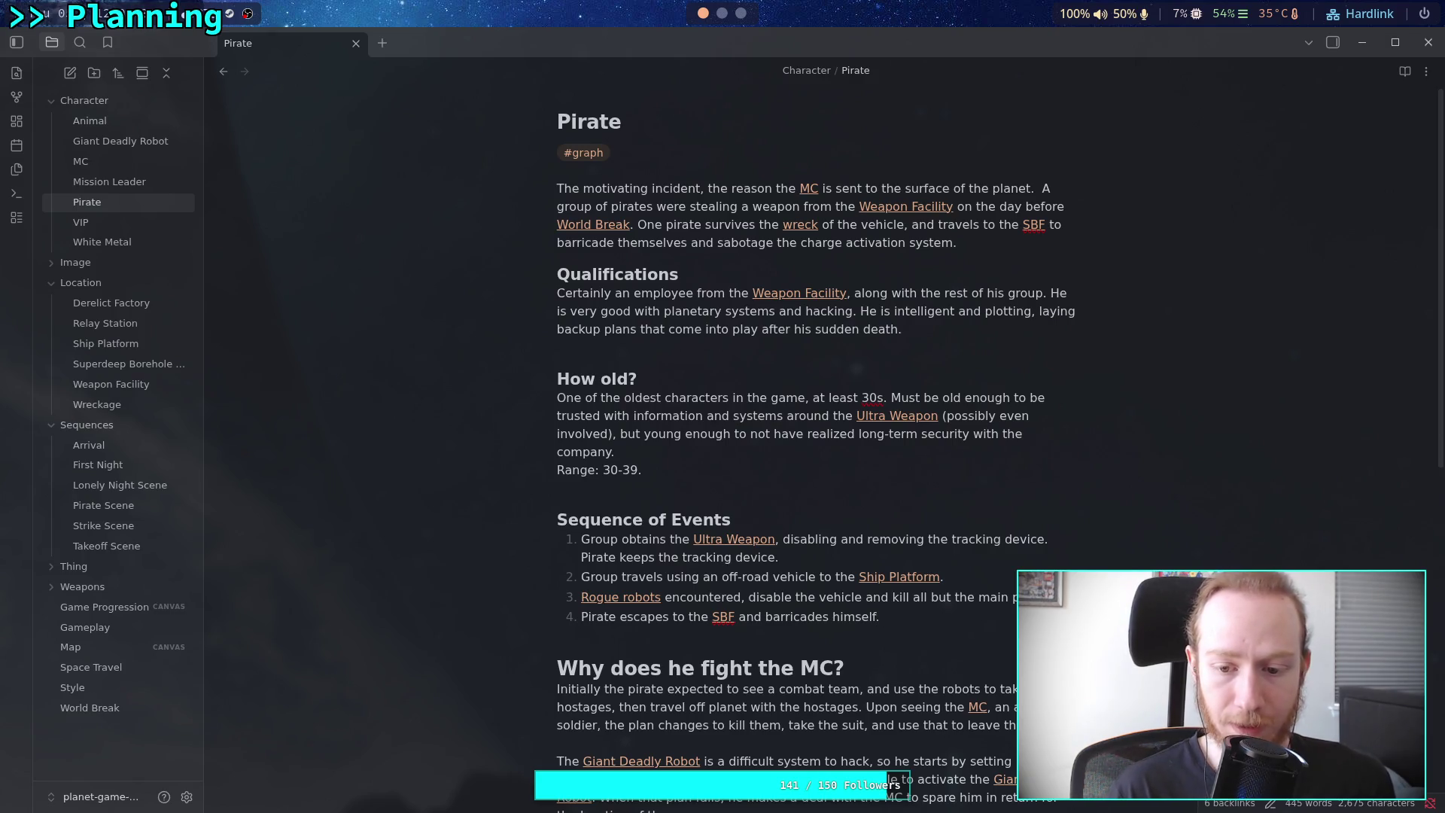
Add "Activates local machines for personal defense." to event 4
text(Ac)
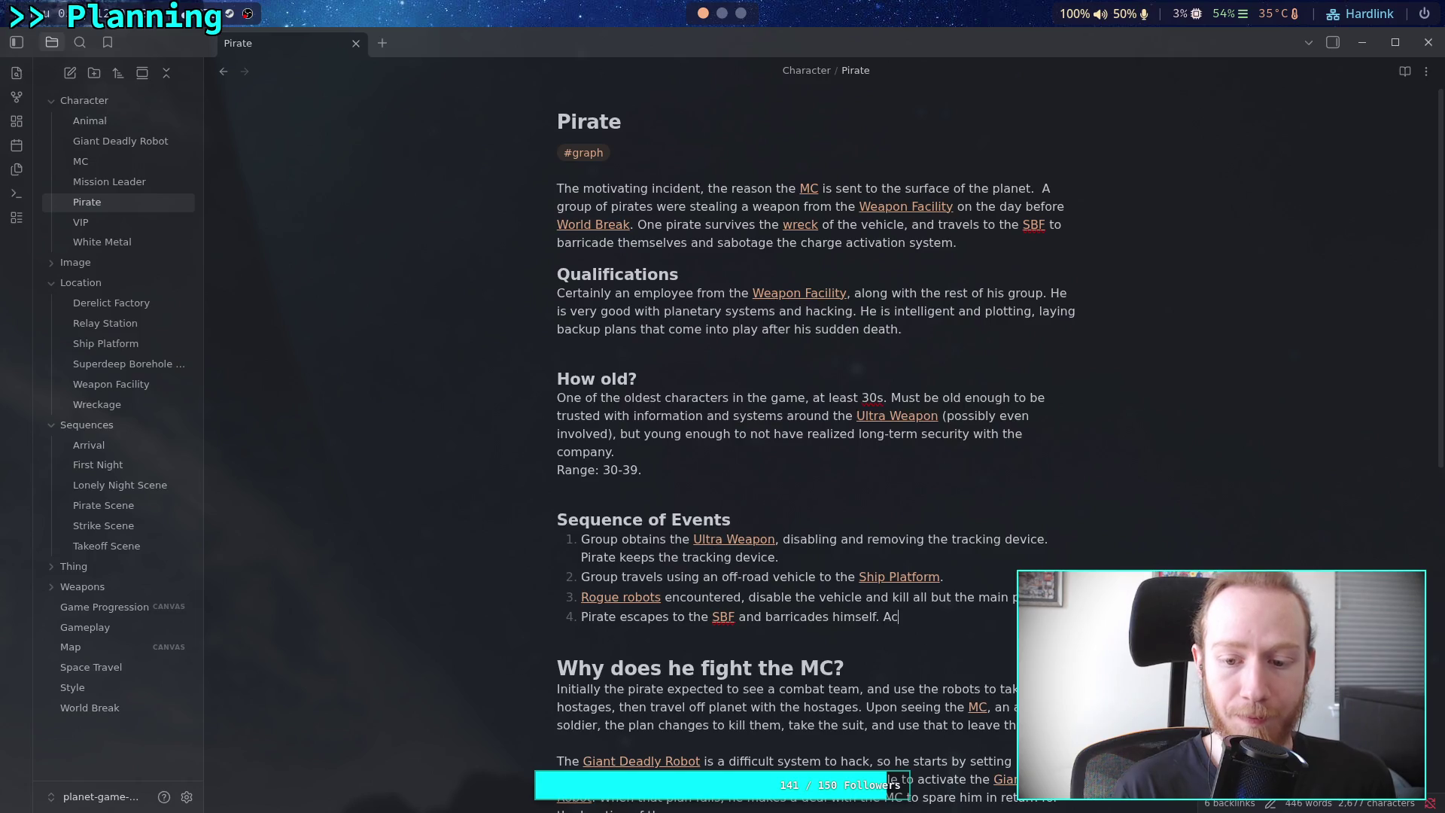
text(tivates )
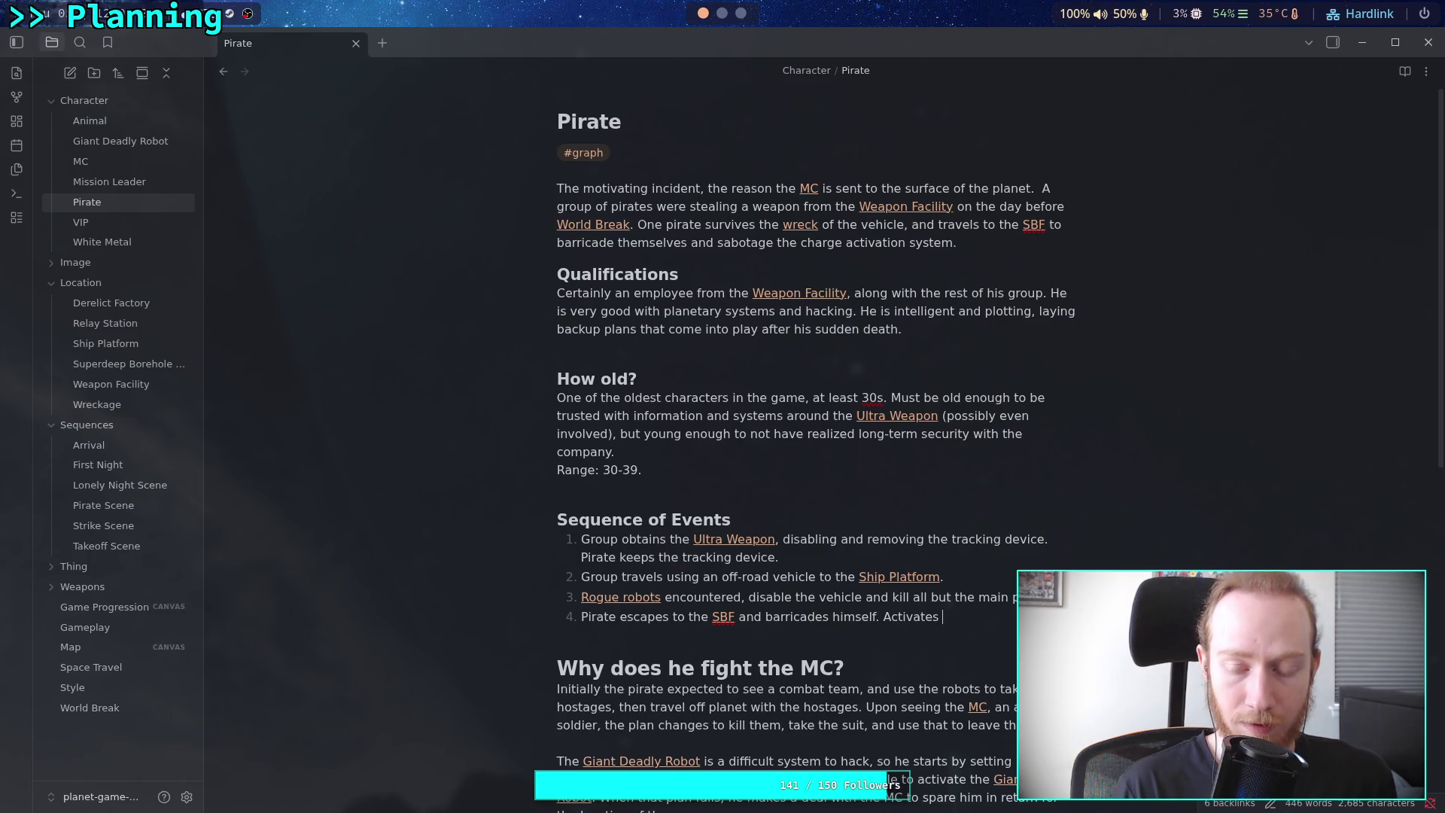
text(local machin)
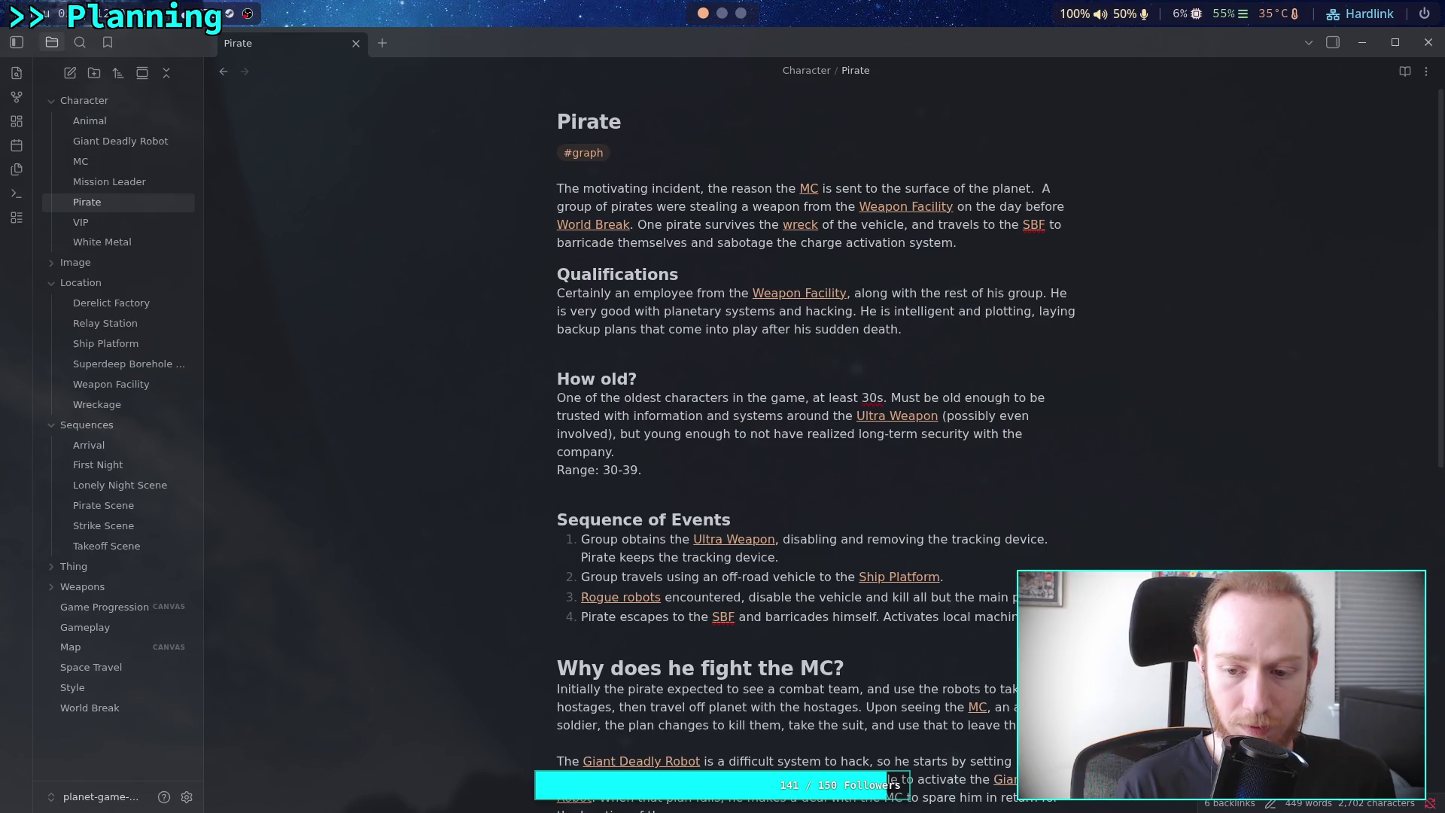
text(onal )
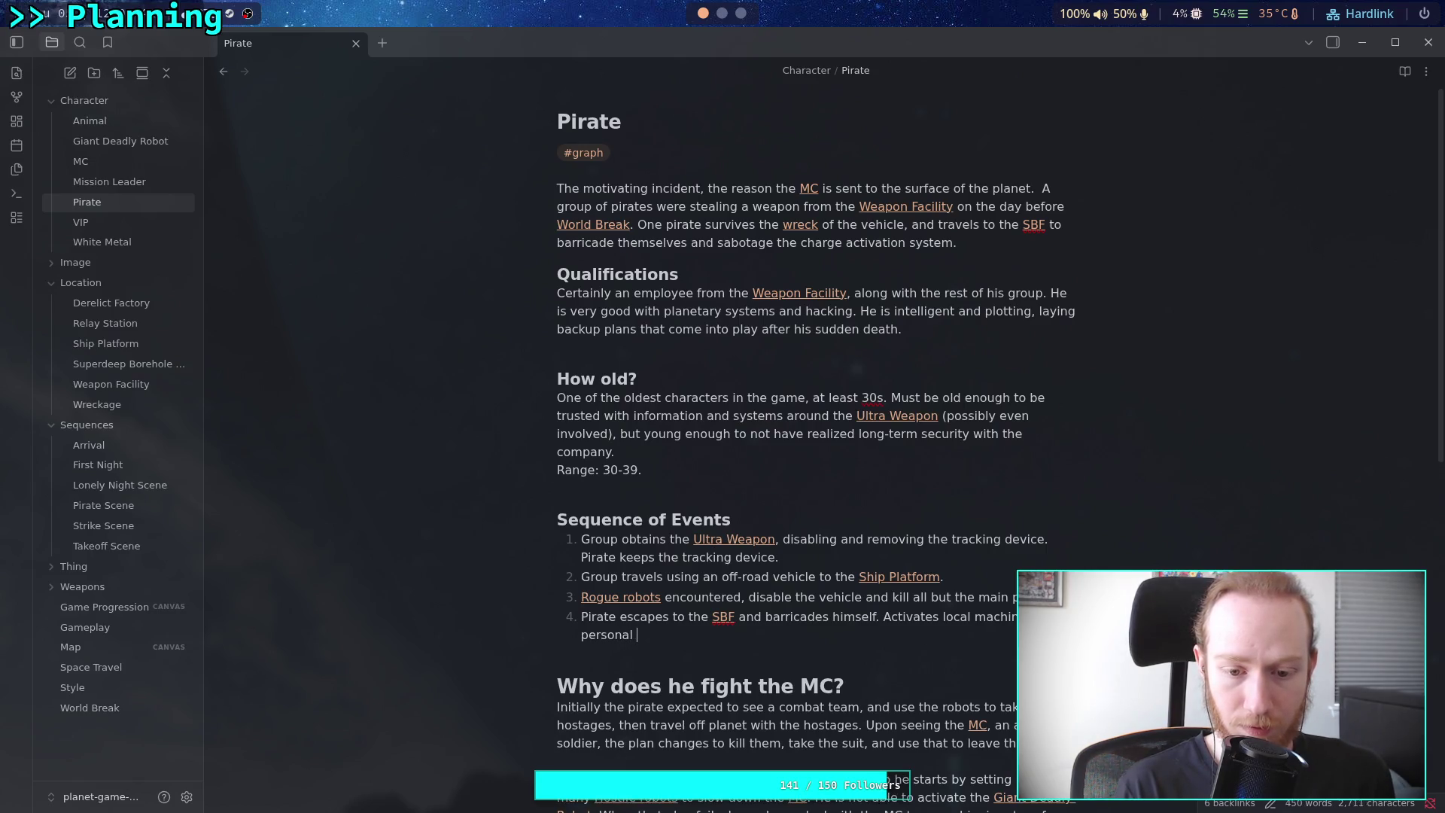
text(defencse.)
key(Return)
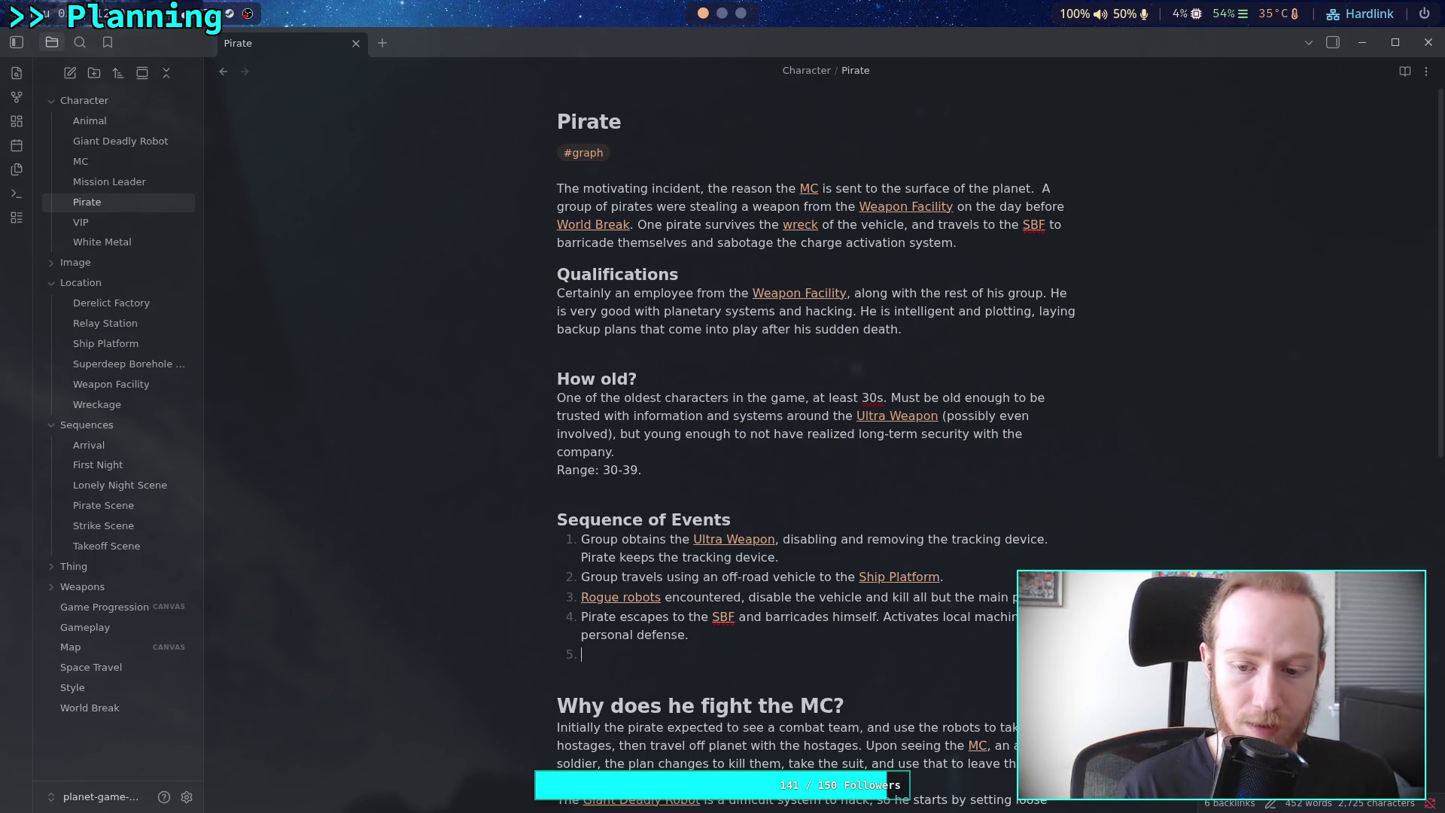
Write event 5 as 'Activates the tracking device'
text(Reac)
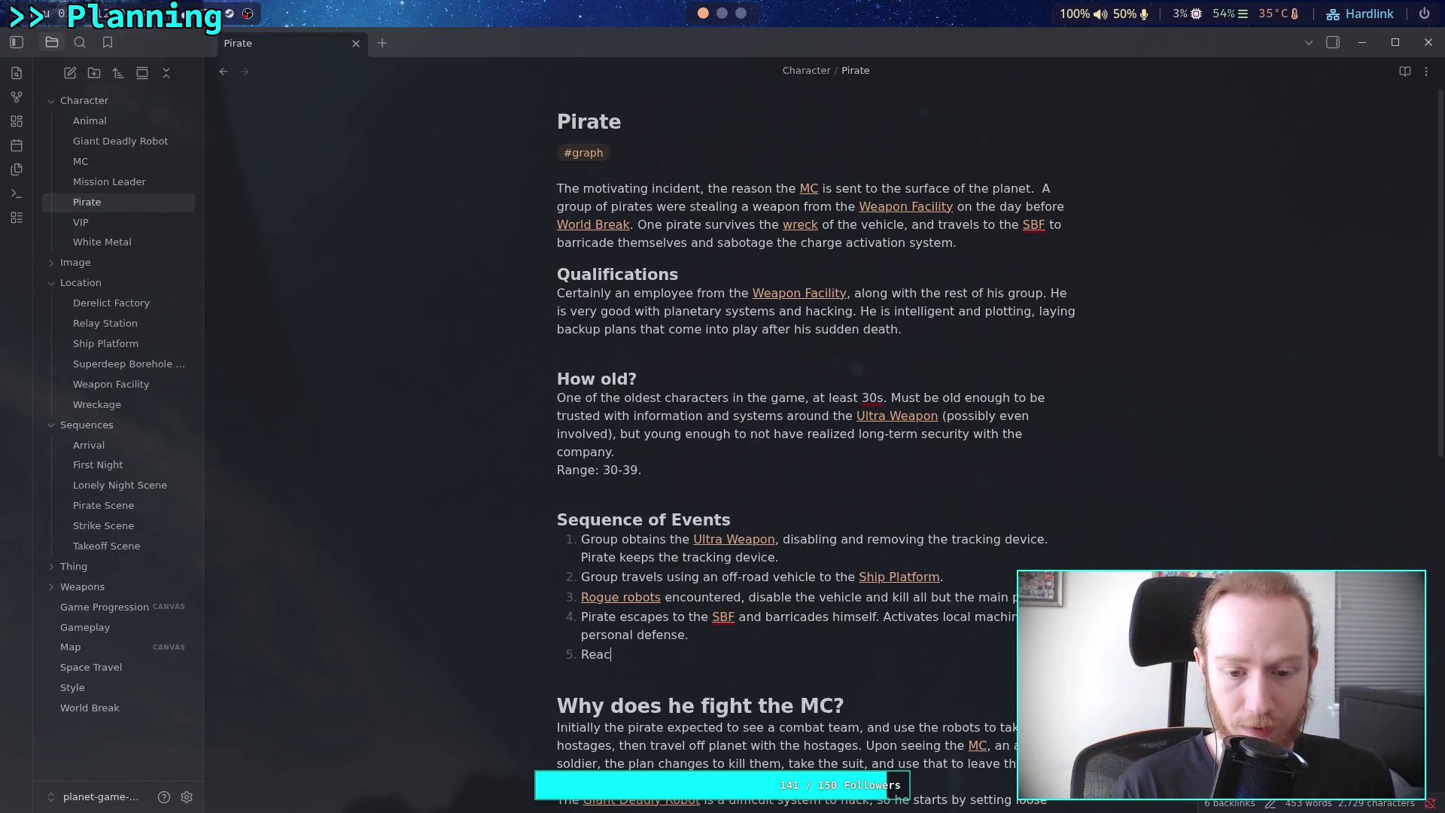
key(BackSpace)
key(BackSpace)
key(BackSpace)
text(E)
key(BackSpace)
text(Activates tho)
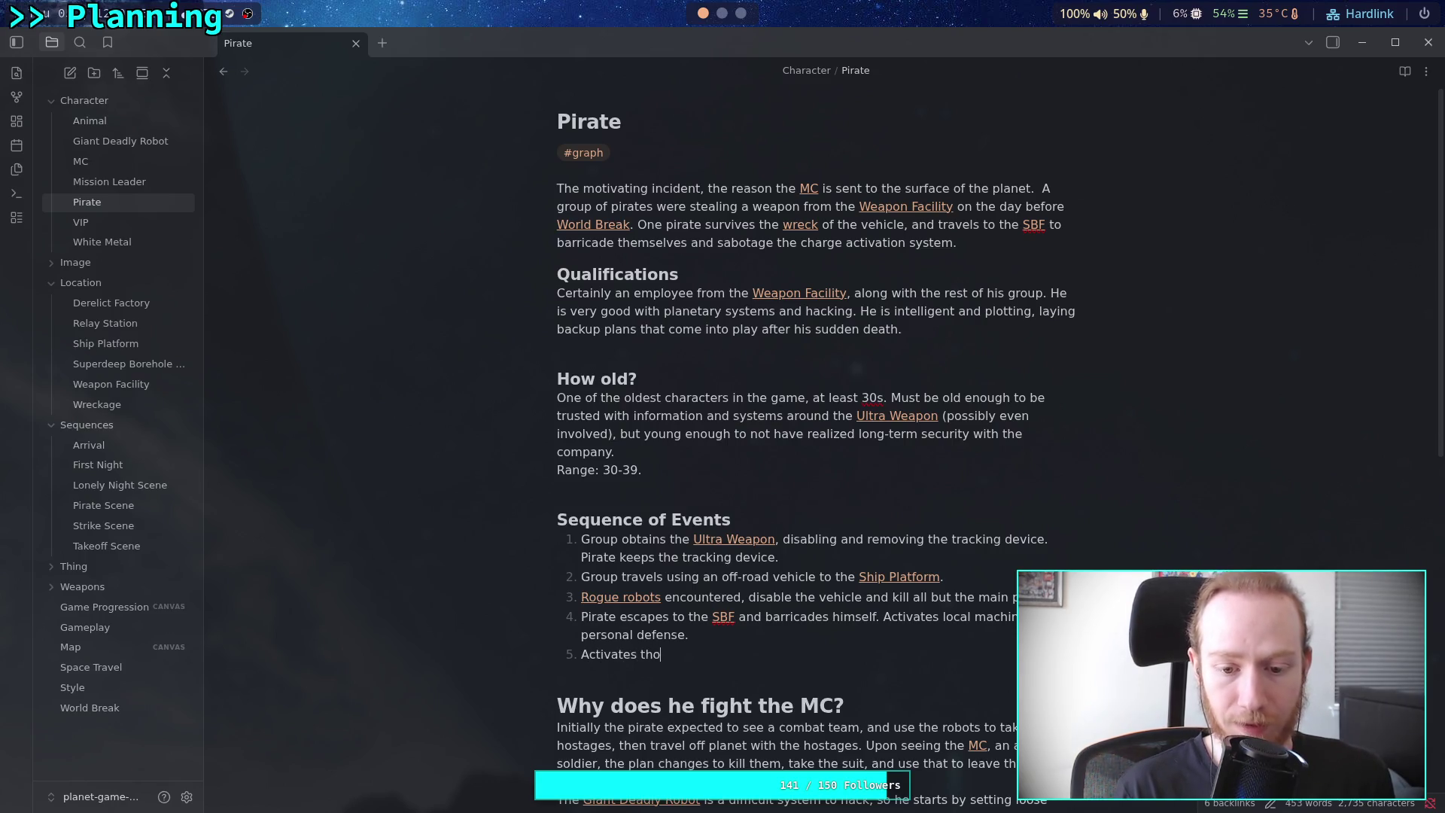
key(BackSpace)
text(e trac)
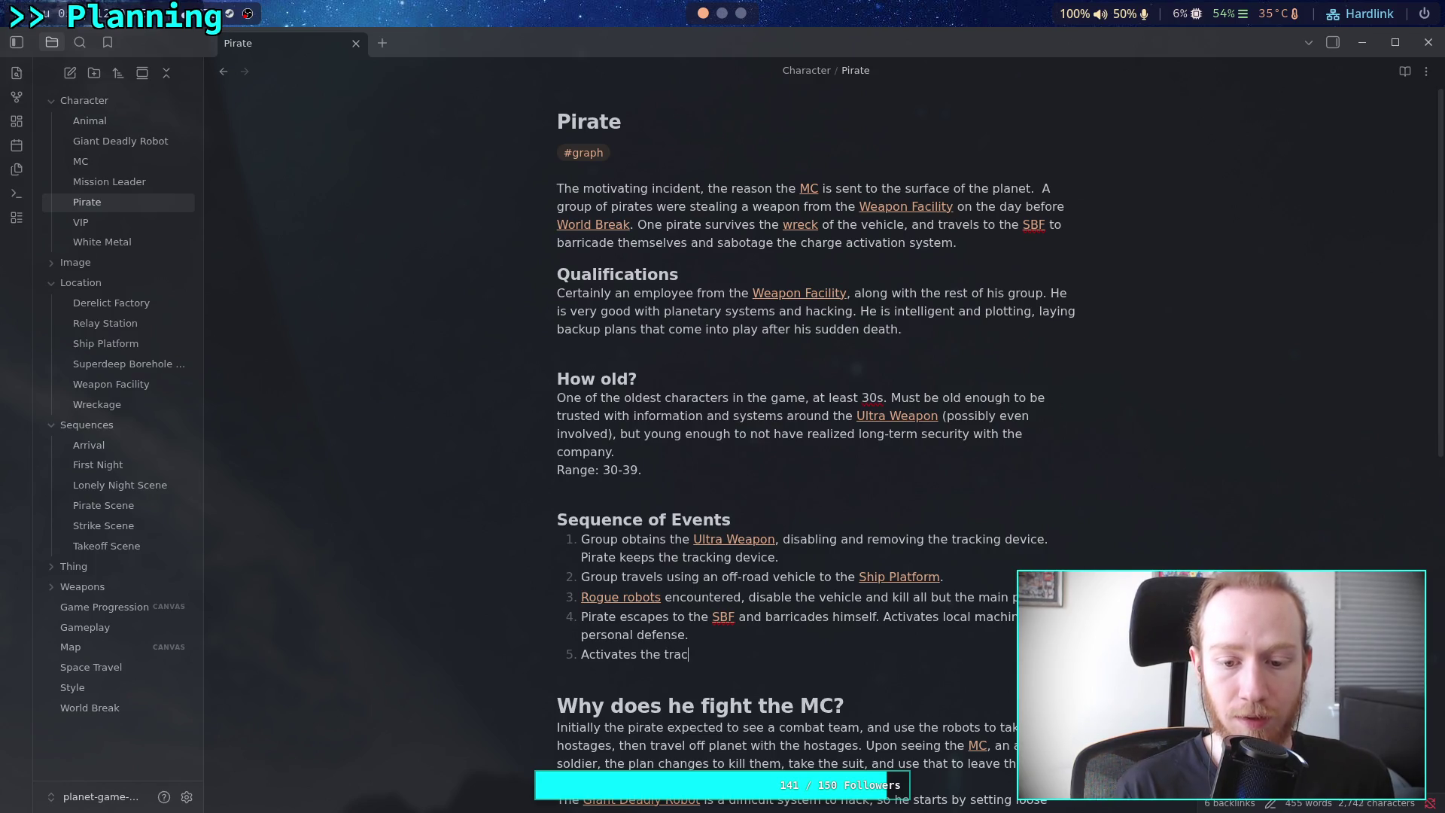
text(king device)
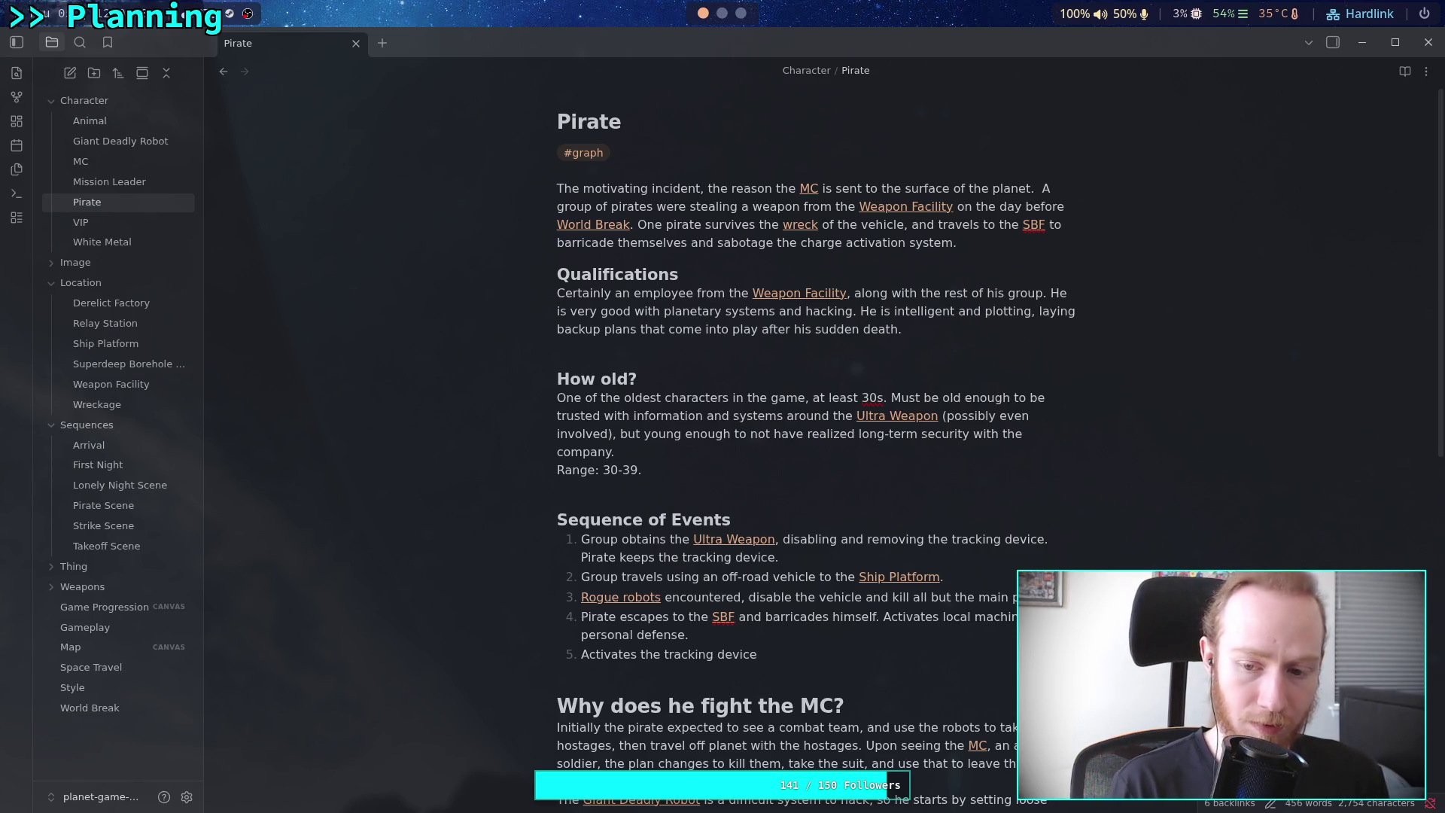
Add a line to event 3: '[[Ultra Weapon]] is left behind intentionally.'
click(1050, 597)
key(shift+Return)
text([[Ult)
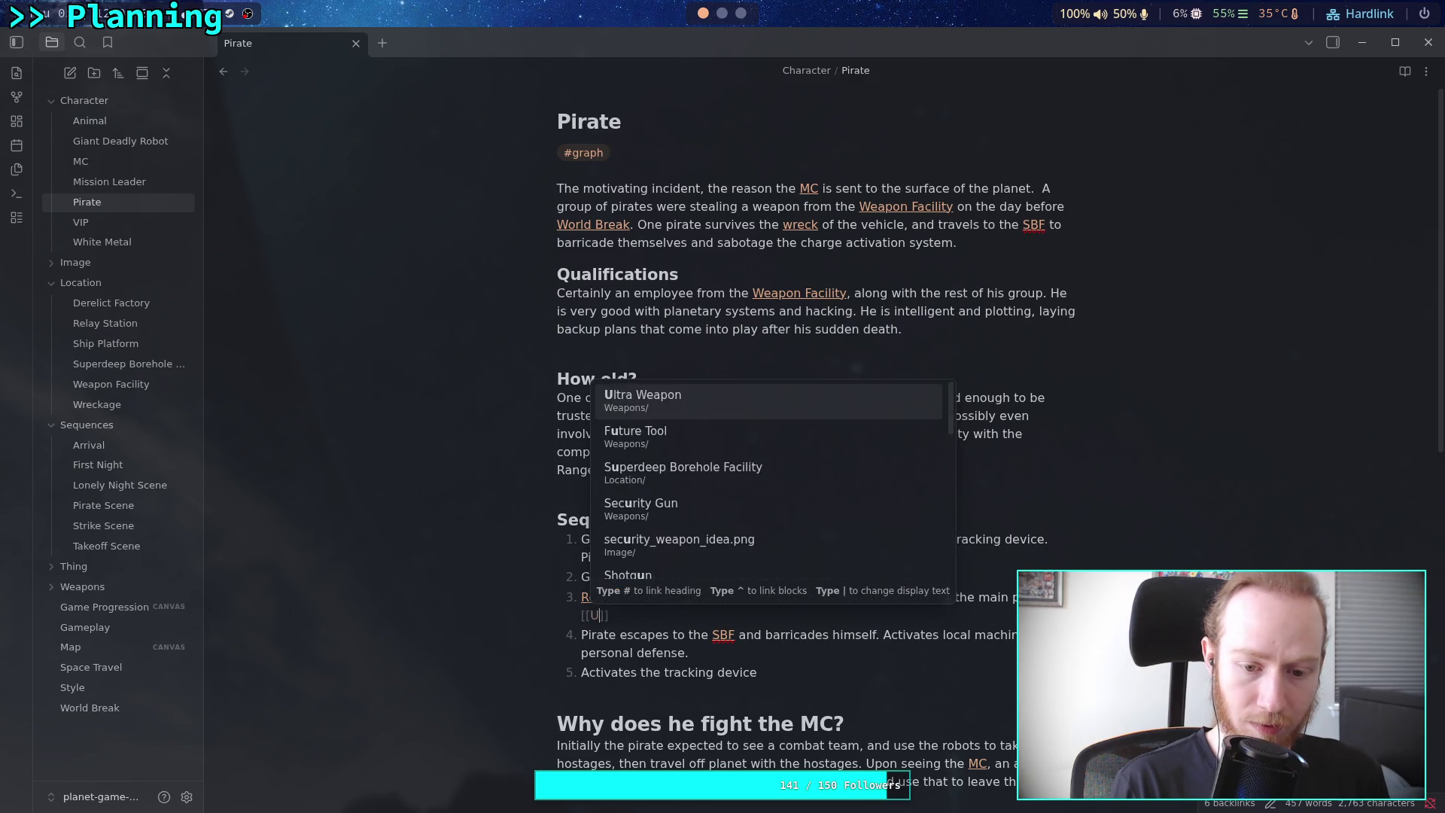
text(ra Weapon)
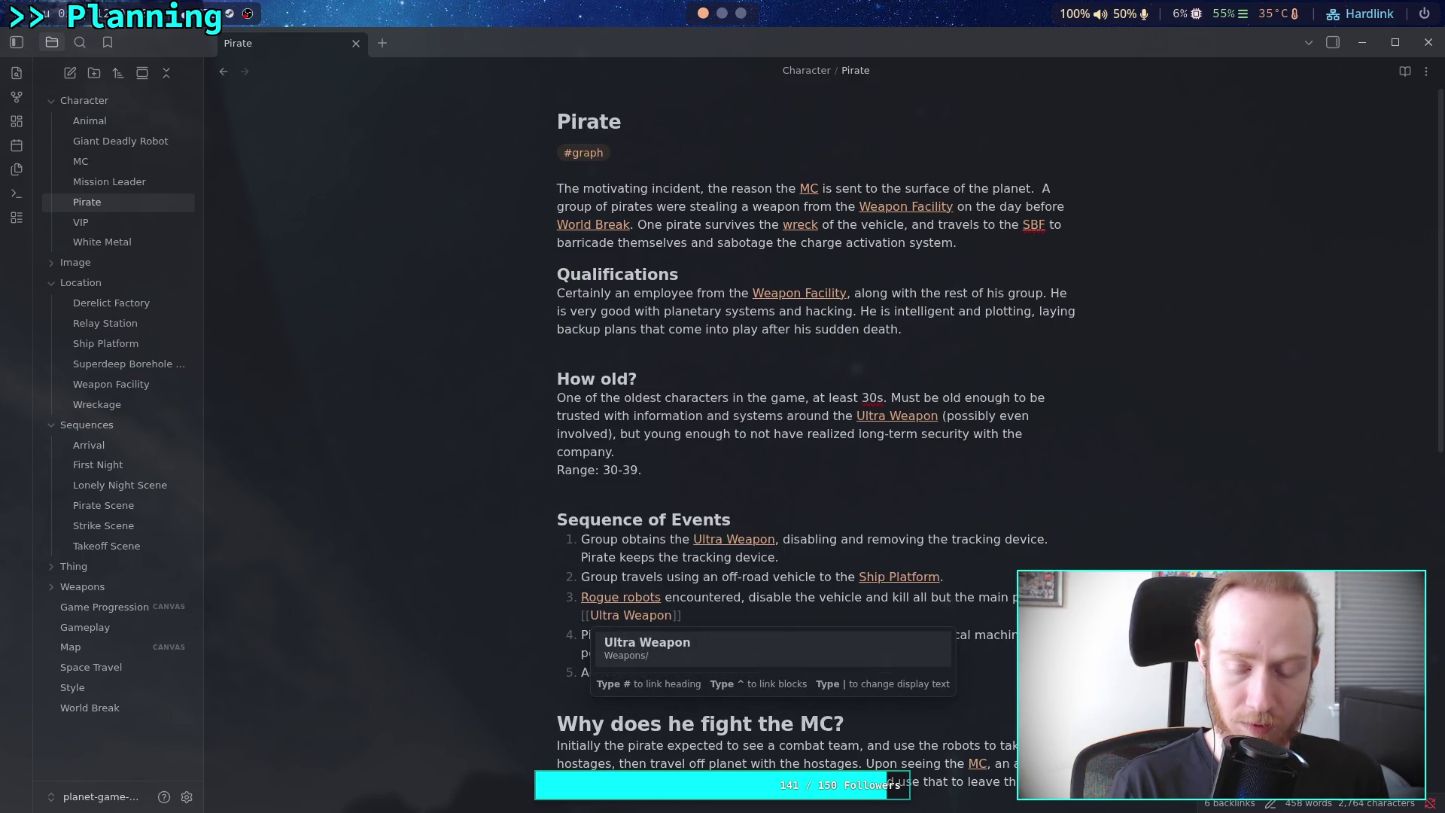
key(Return)
text(is l)
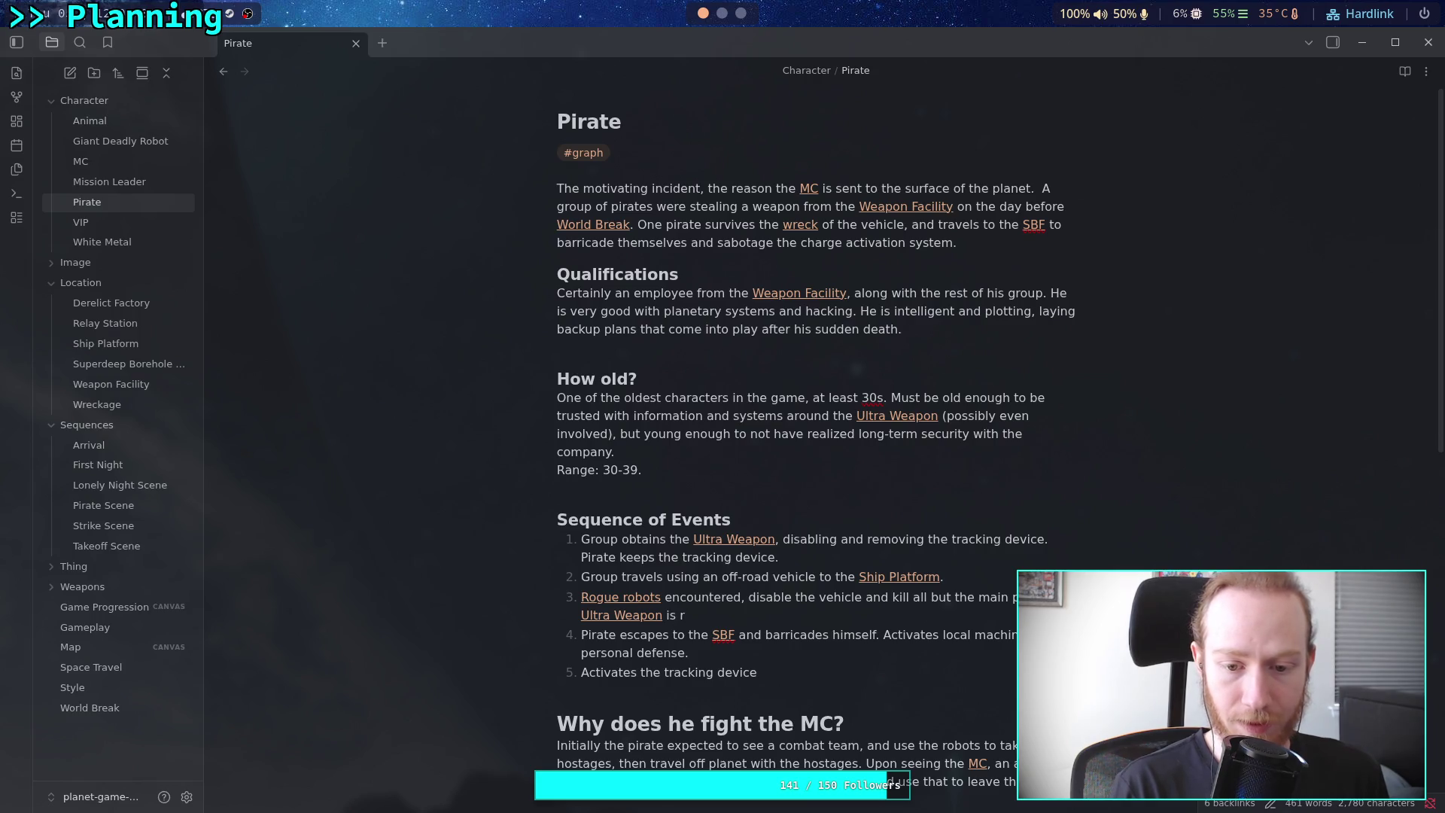
text(eft behind)
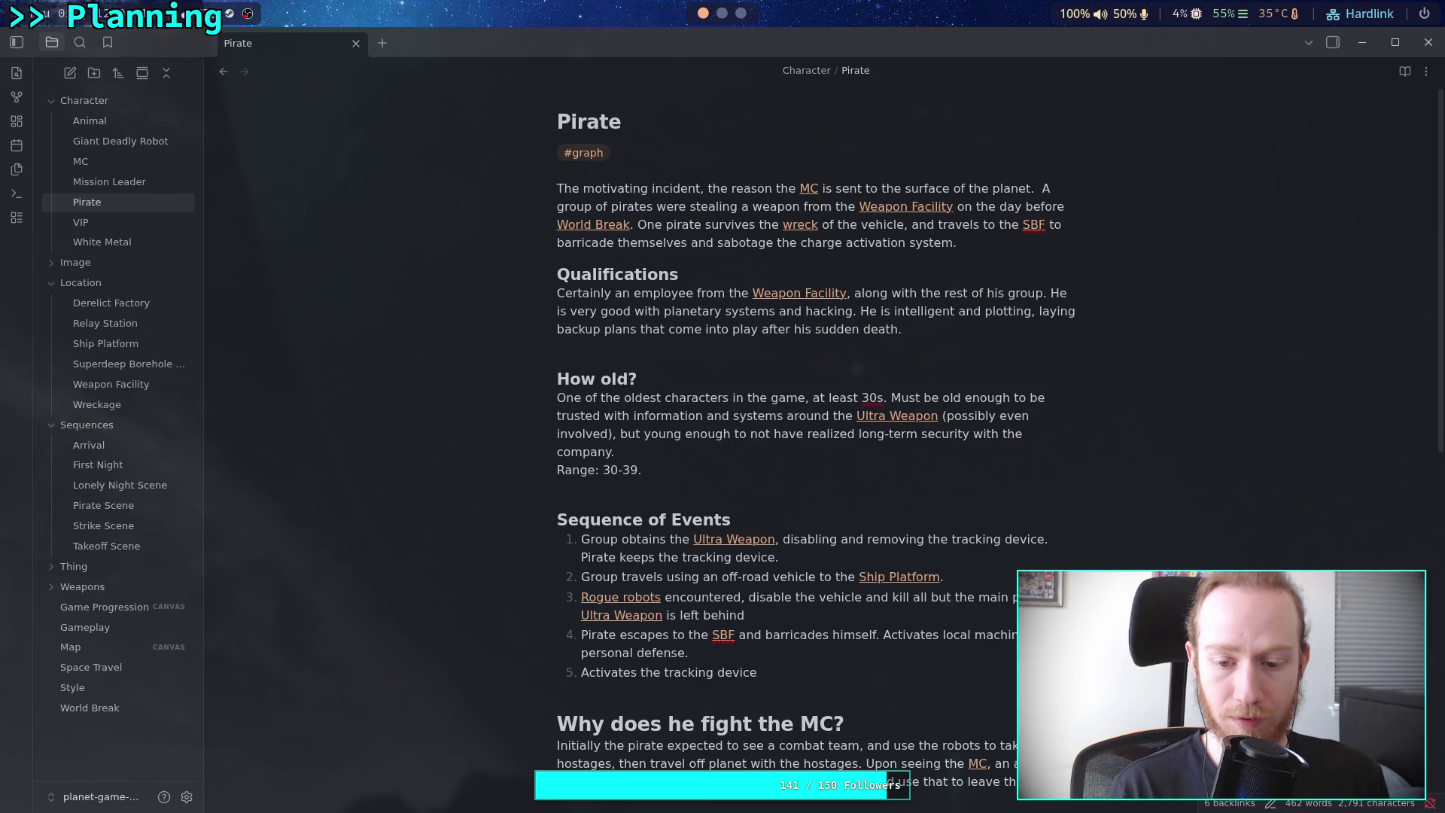
text(intentional)
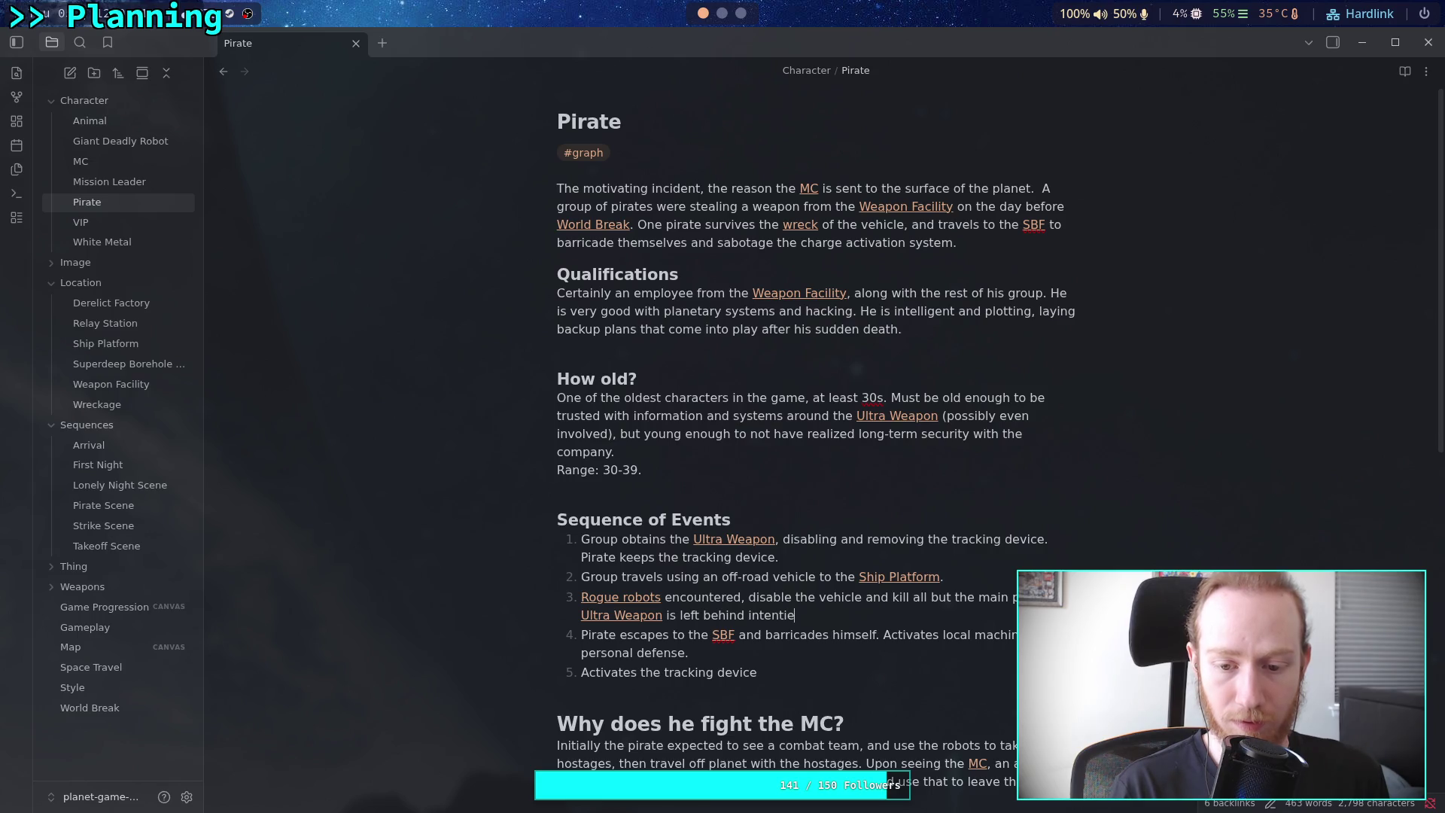
key(BackSpace)
key(BackSpace)
key(BackSpace)
text(onally.)
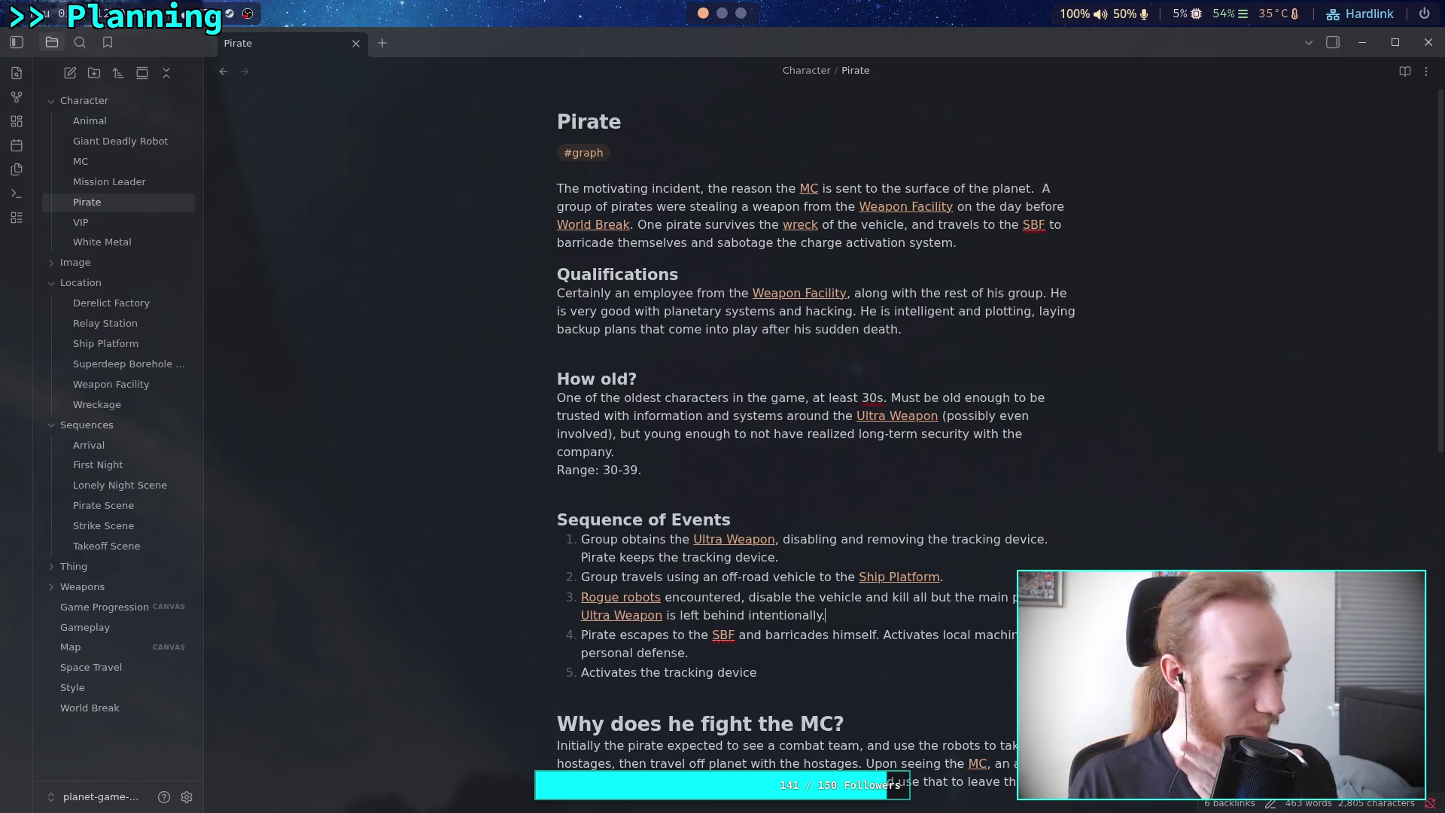
scroll(896, 669, down, 5)
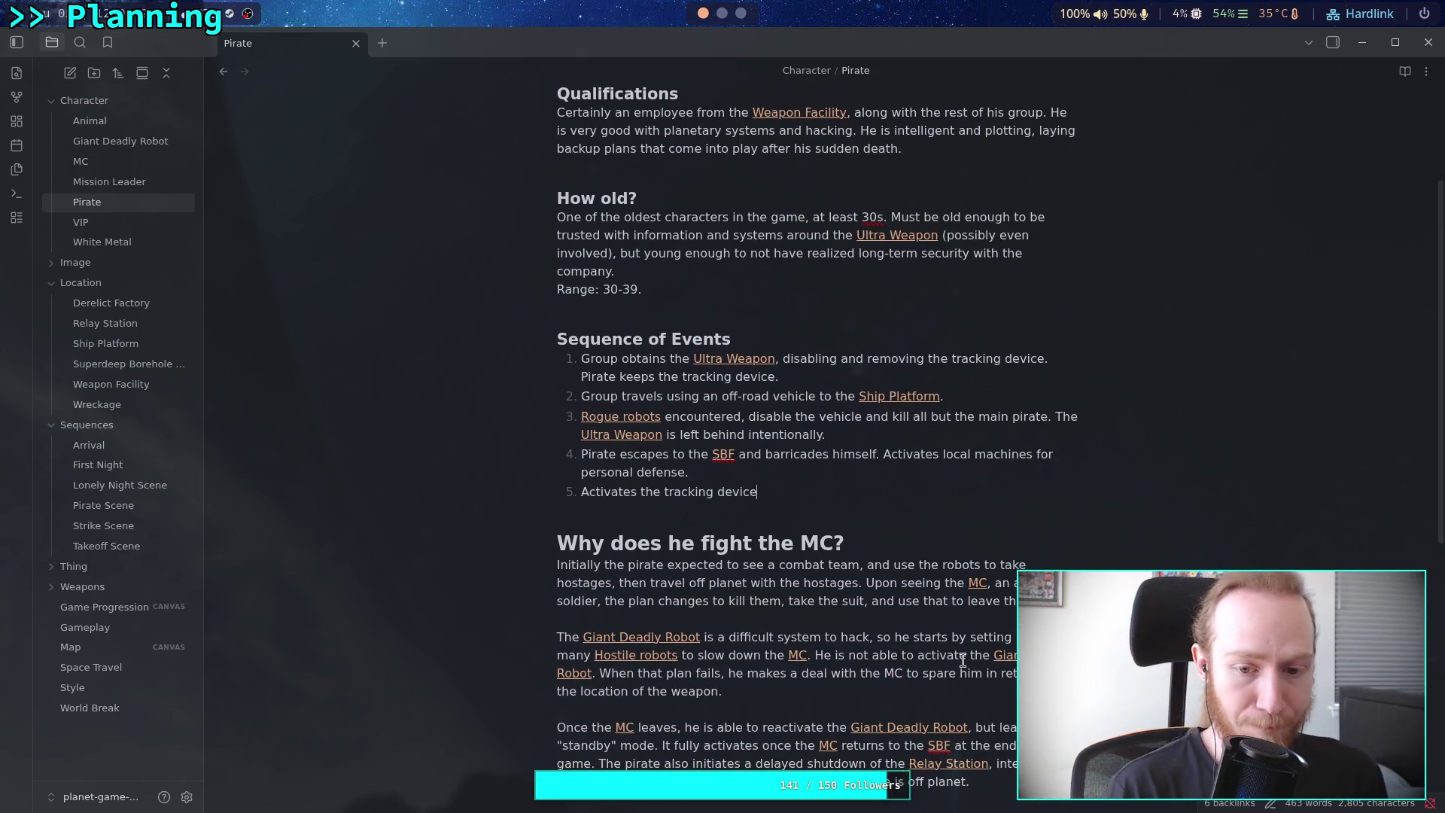
Append ', bringing attention to himself' to event 5
text(, )
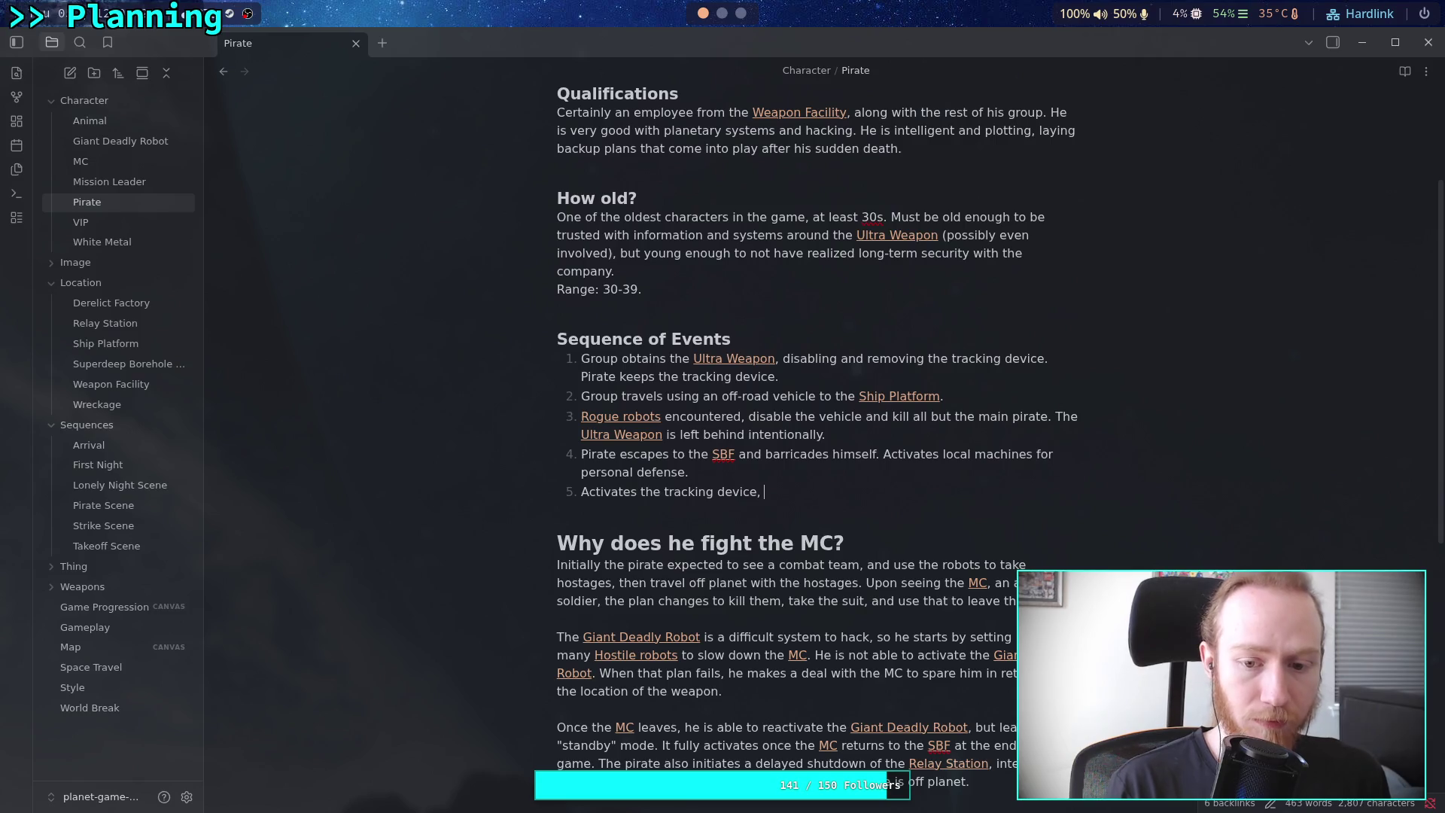
text(bringing )
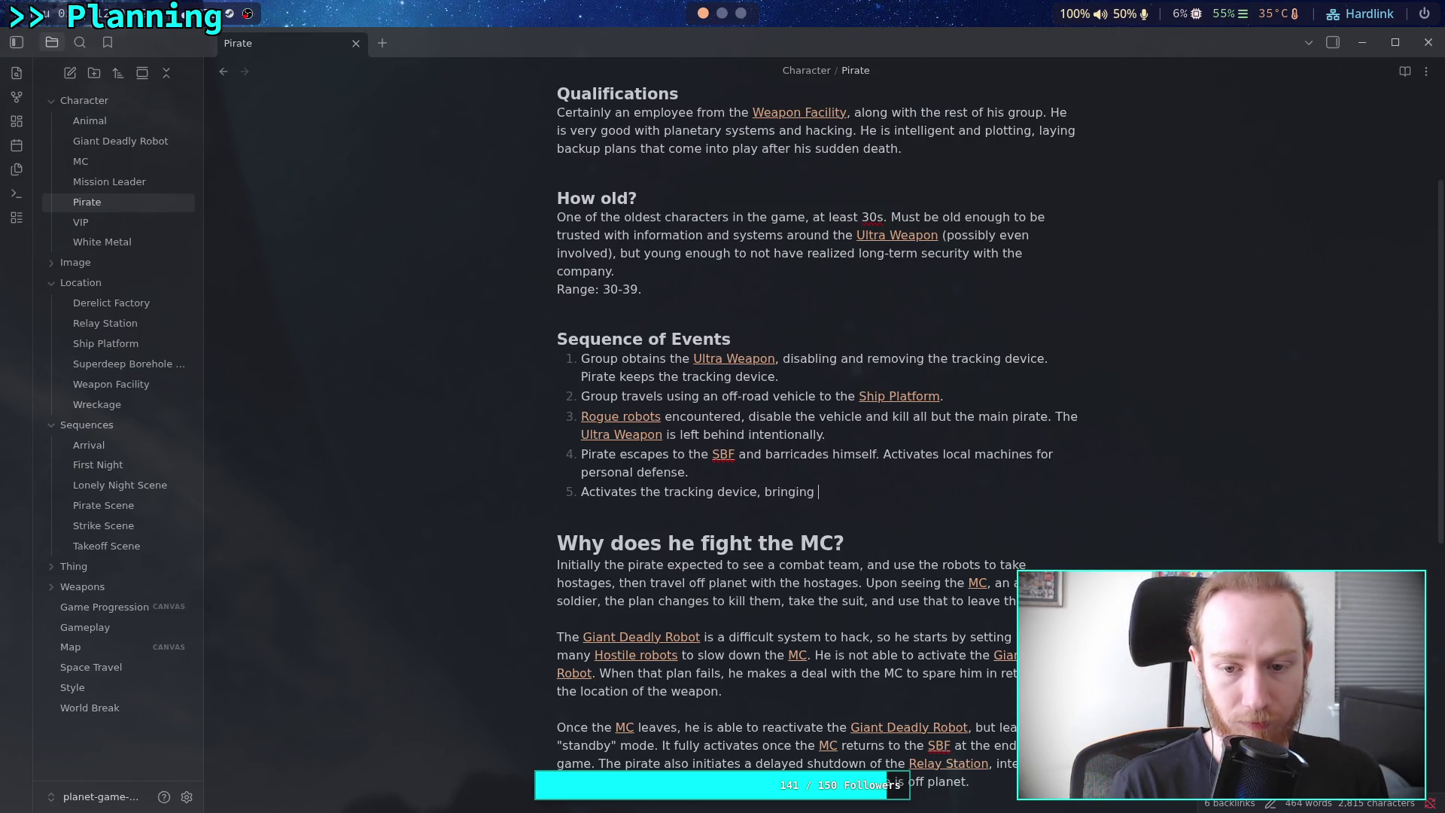
text(attention to the)
key(BackSpace)
key(BackSpace)
key(BackSpace)
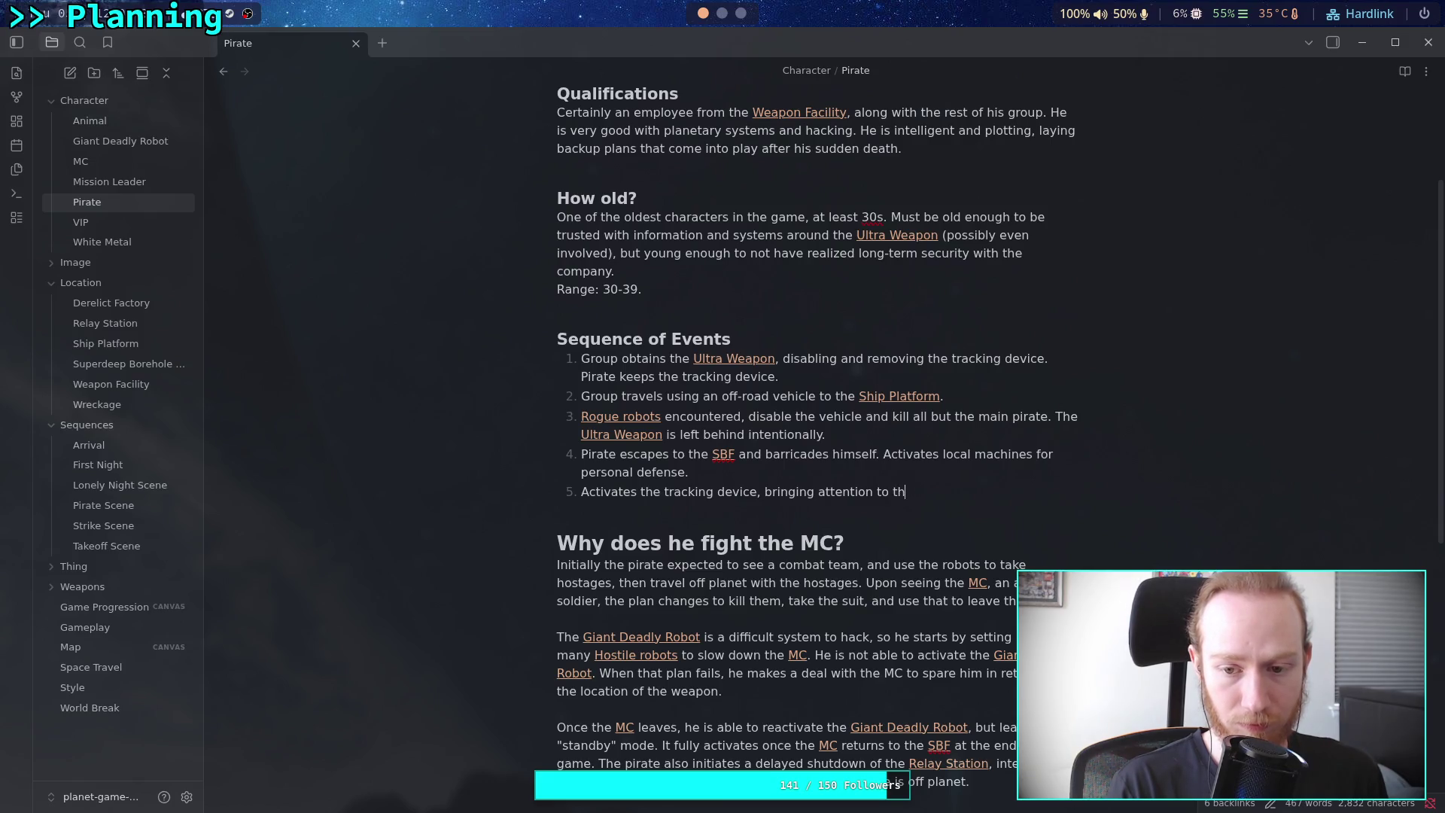
text(himself.)
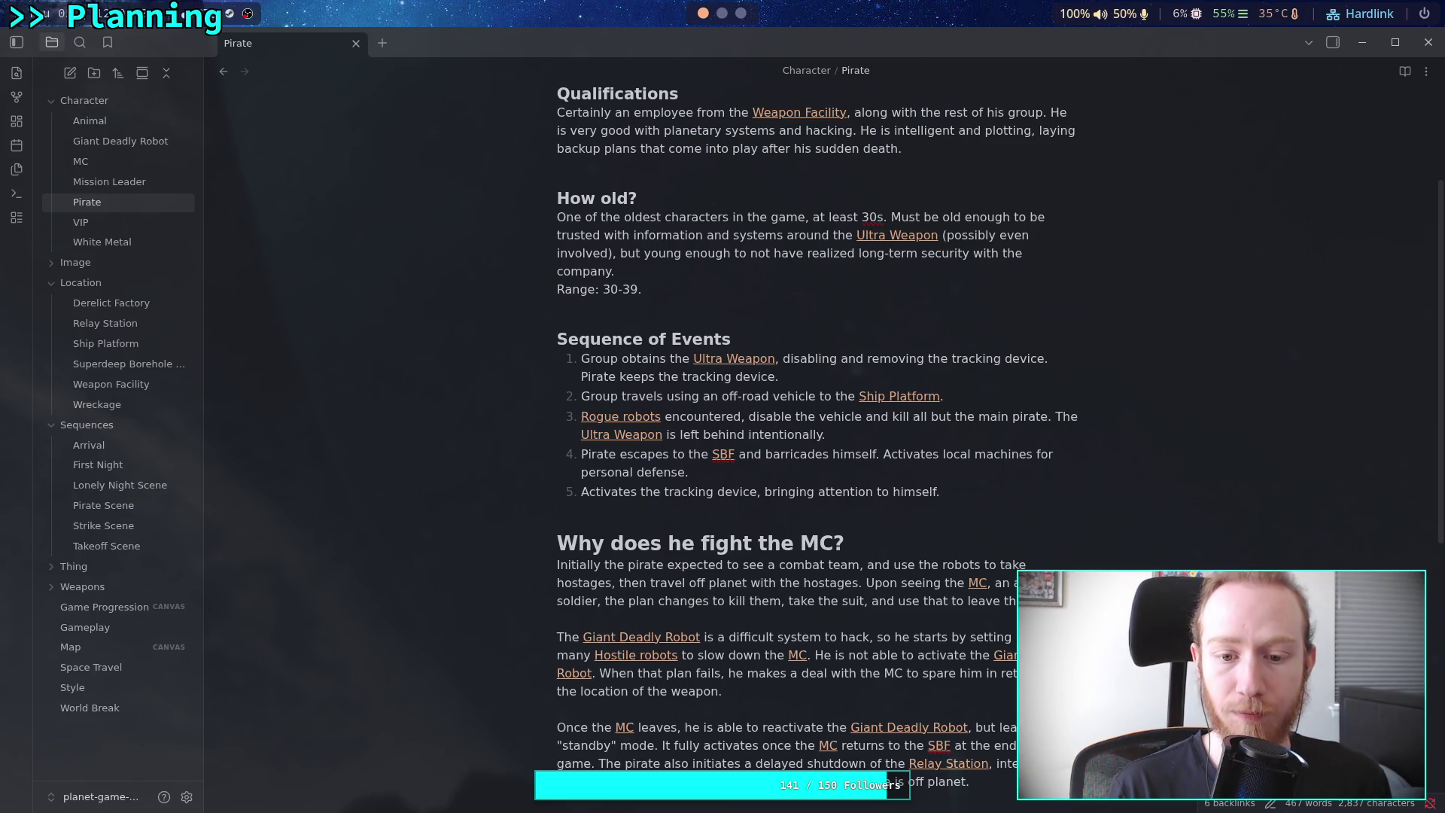
Start event 6 with 'Learns that [[MC]] is sent after him'
key(Return)
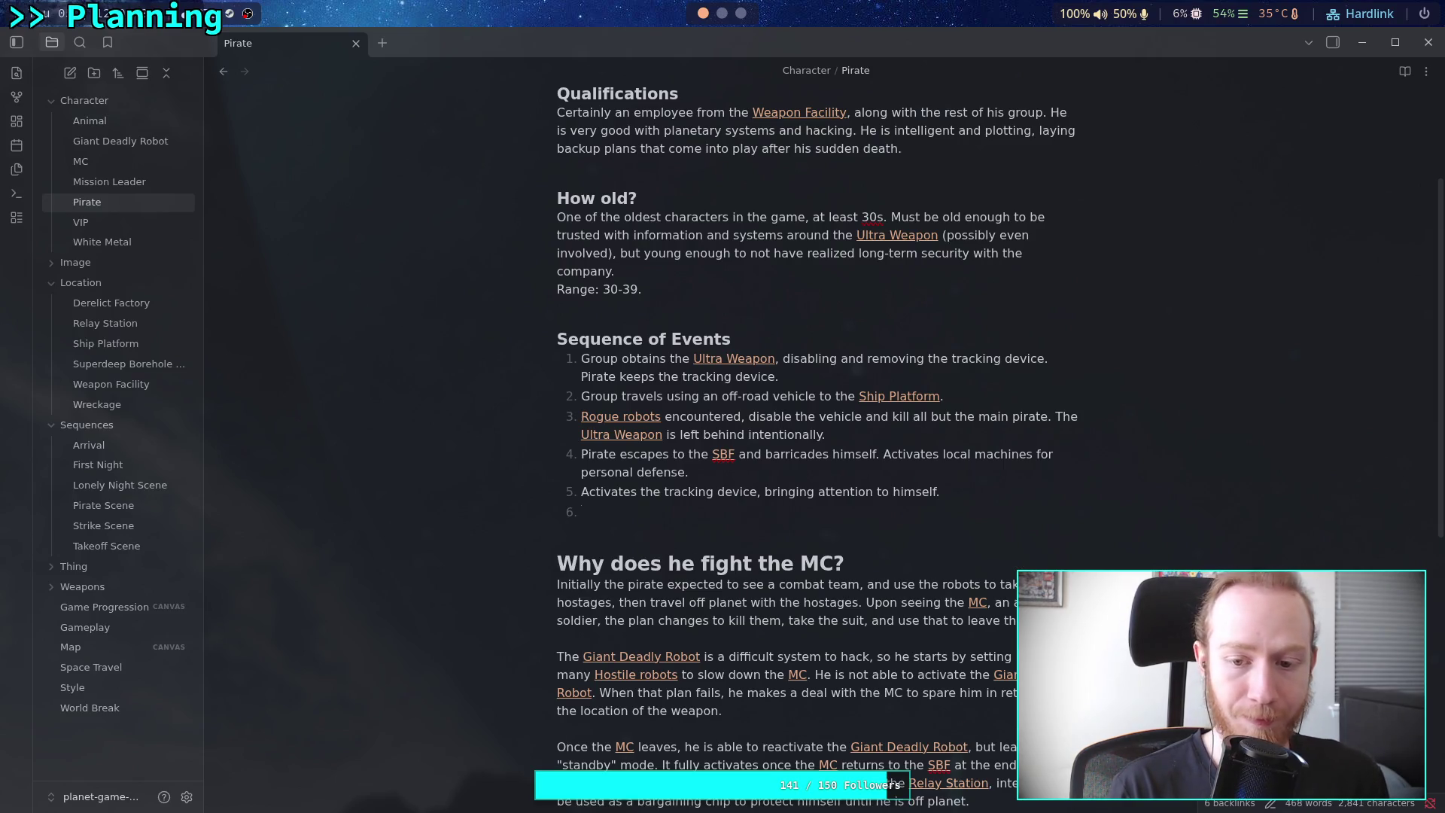
text(Lear)
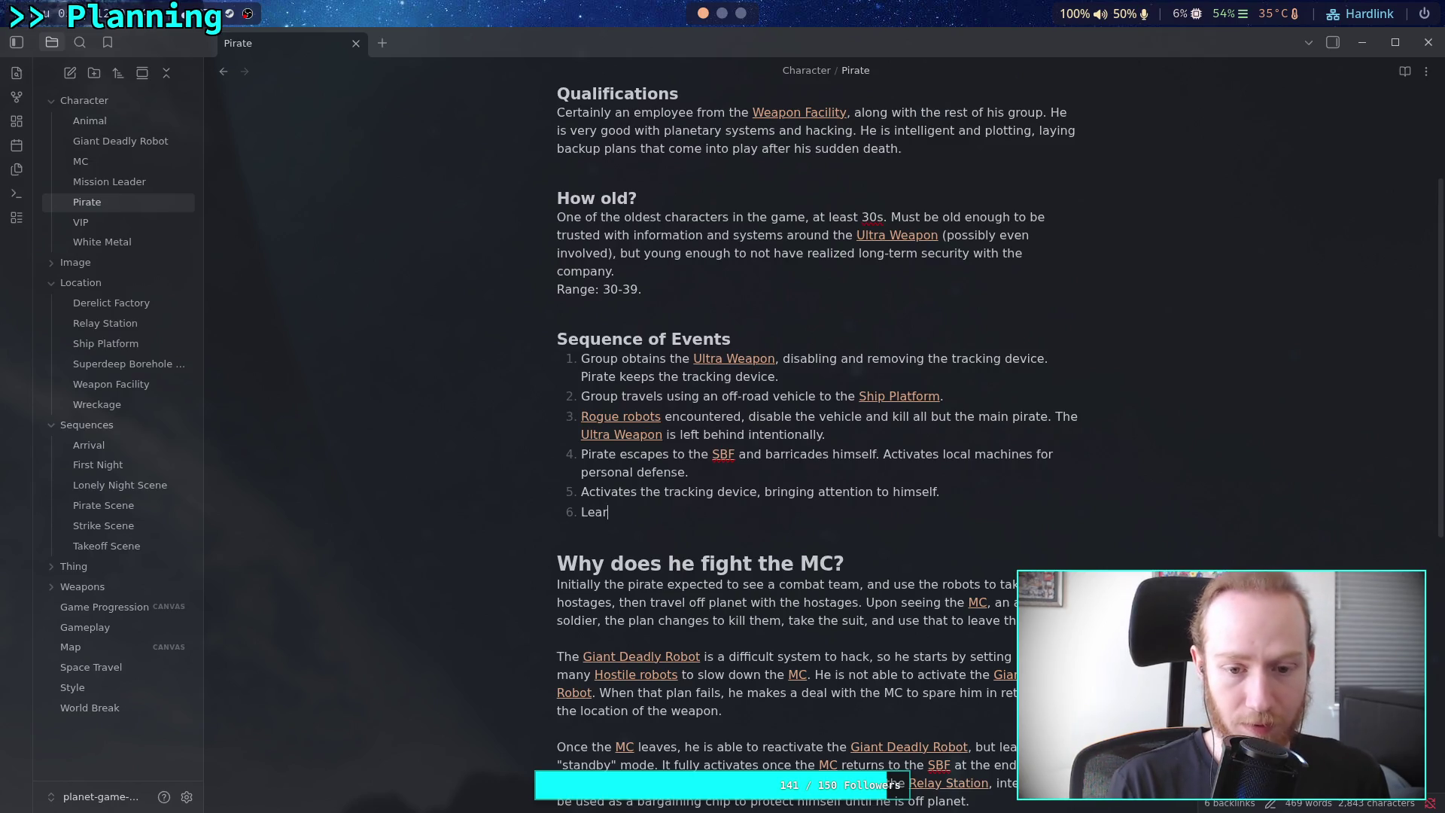
text(ns that )
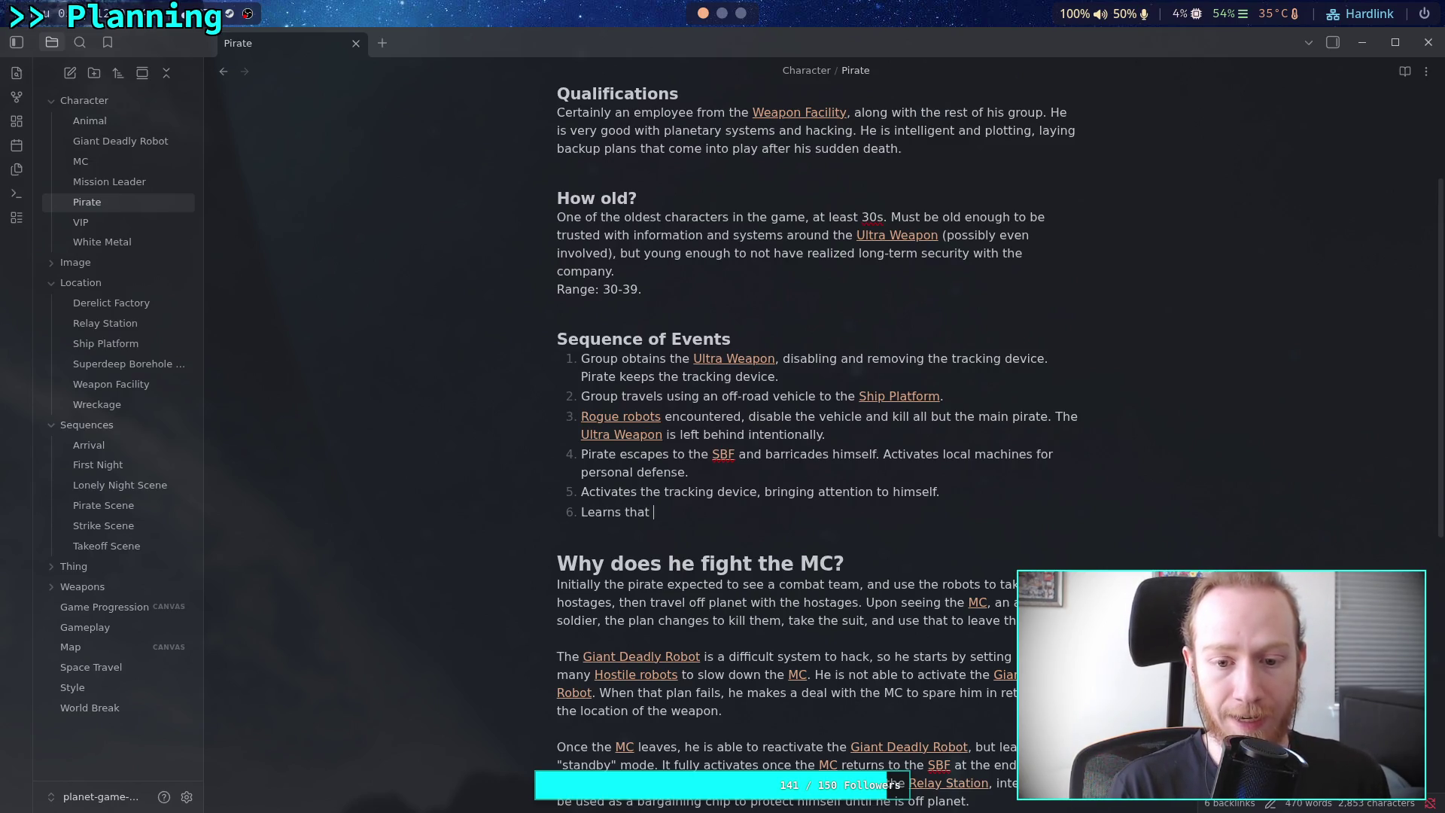
text(the [[MC)
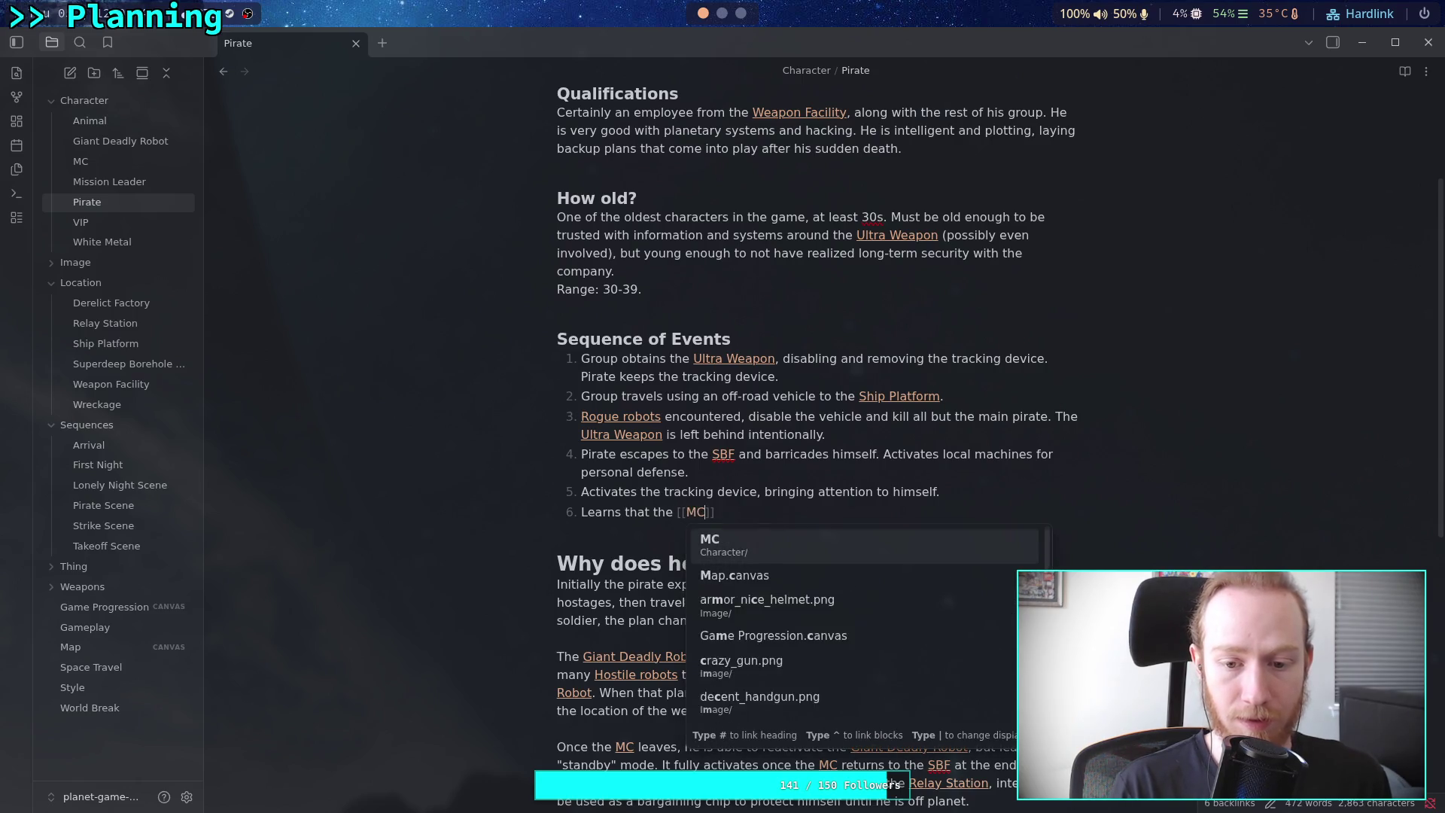
key(Return)
text(is )
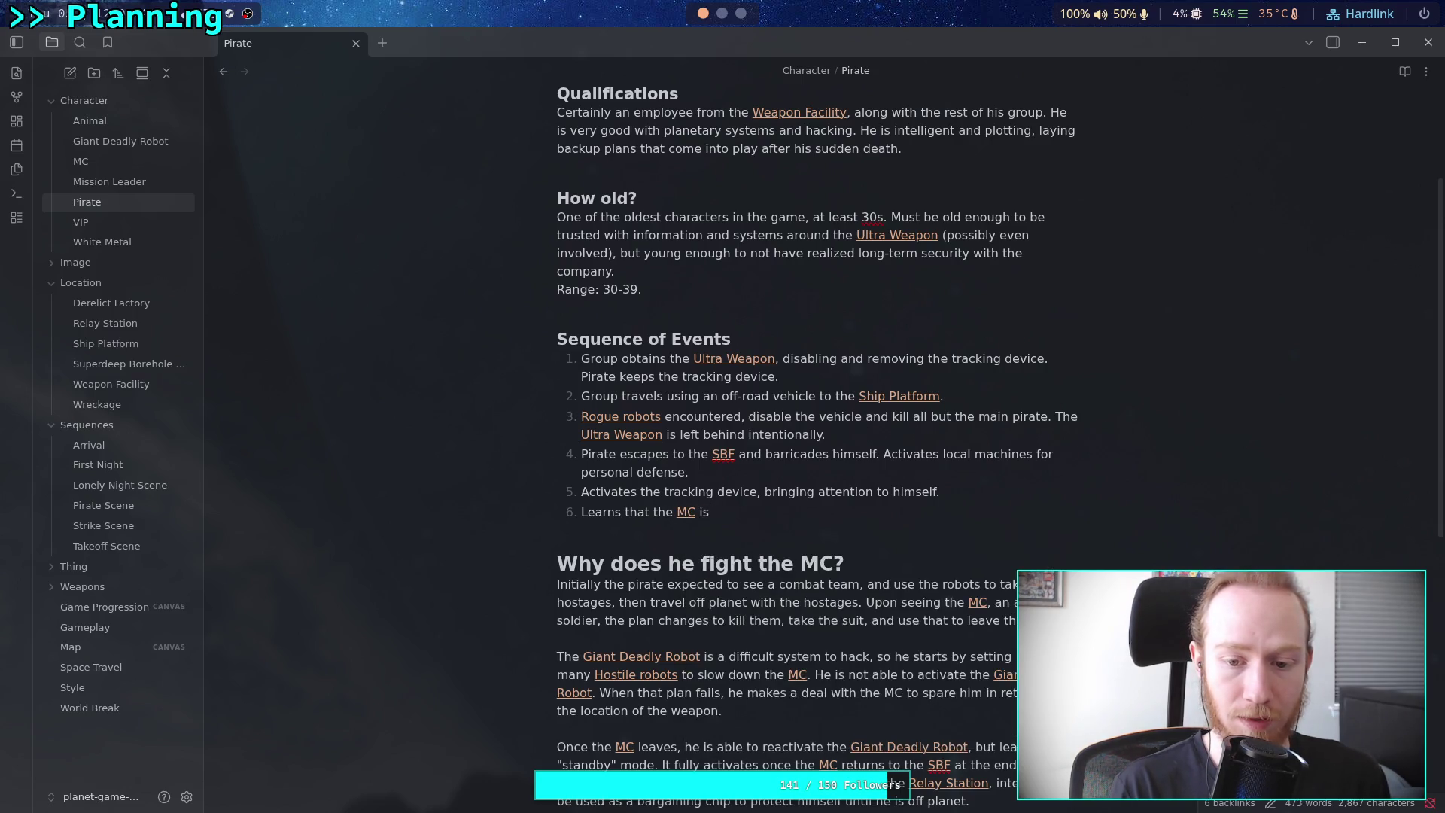
text(sent for)
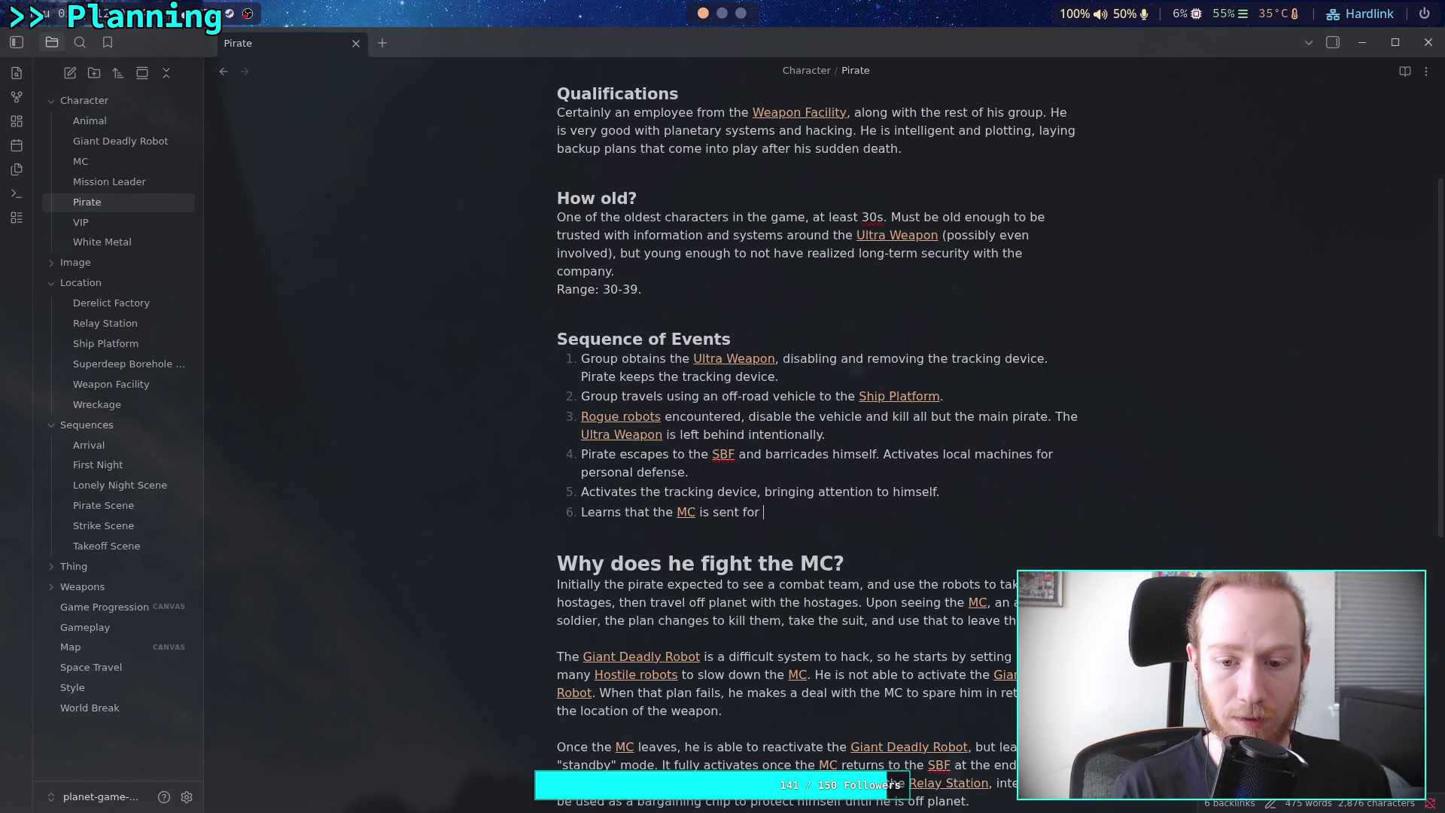
key(BackSpace)
text(after him, )
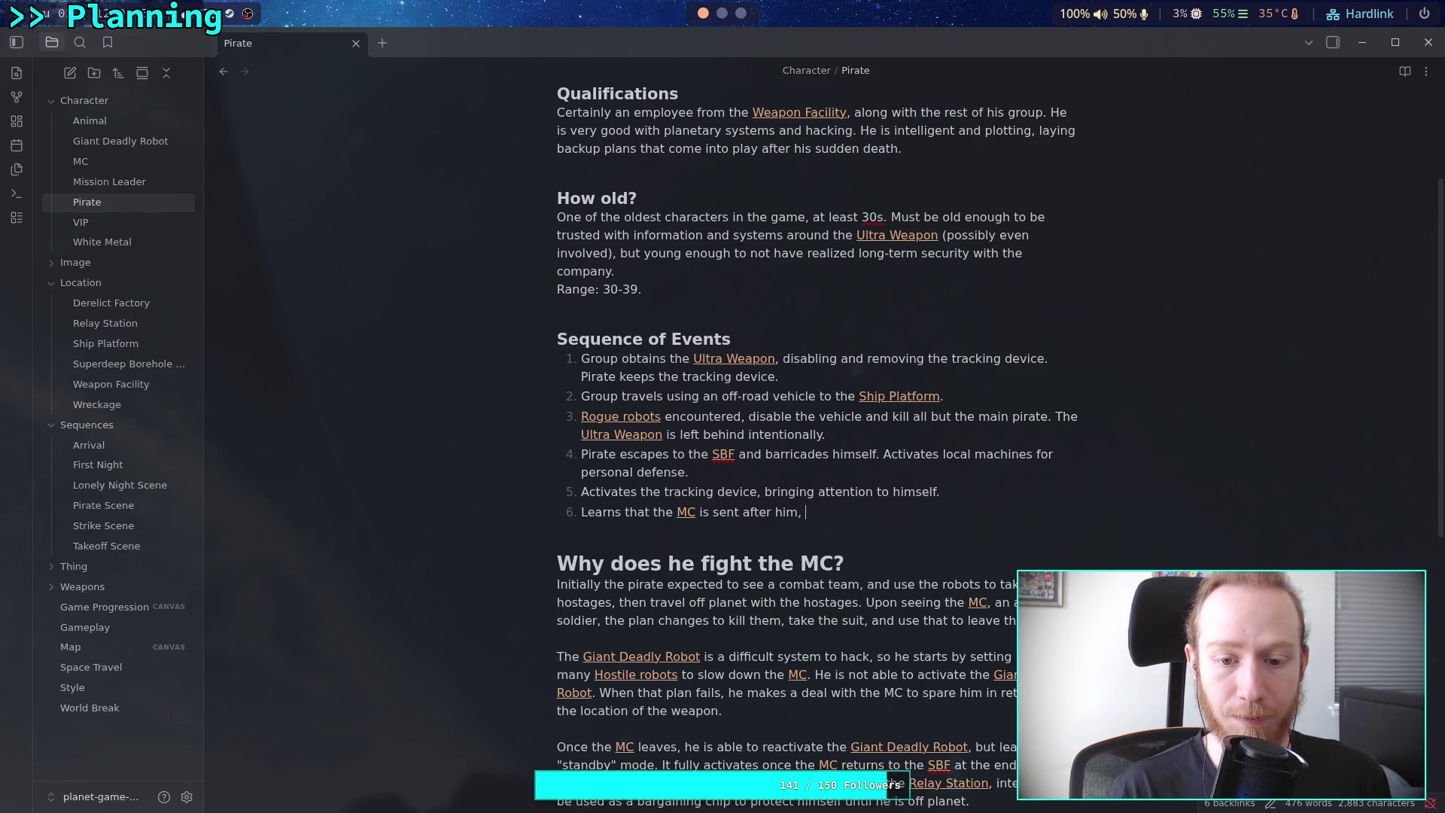
text(plan)
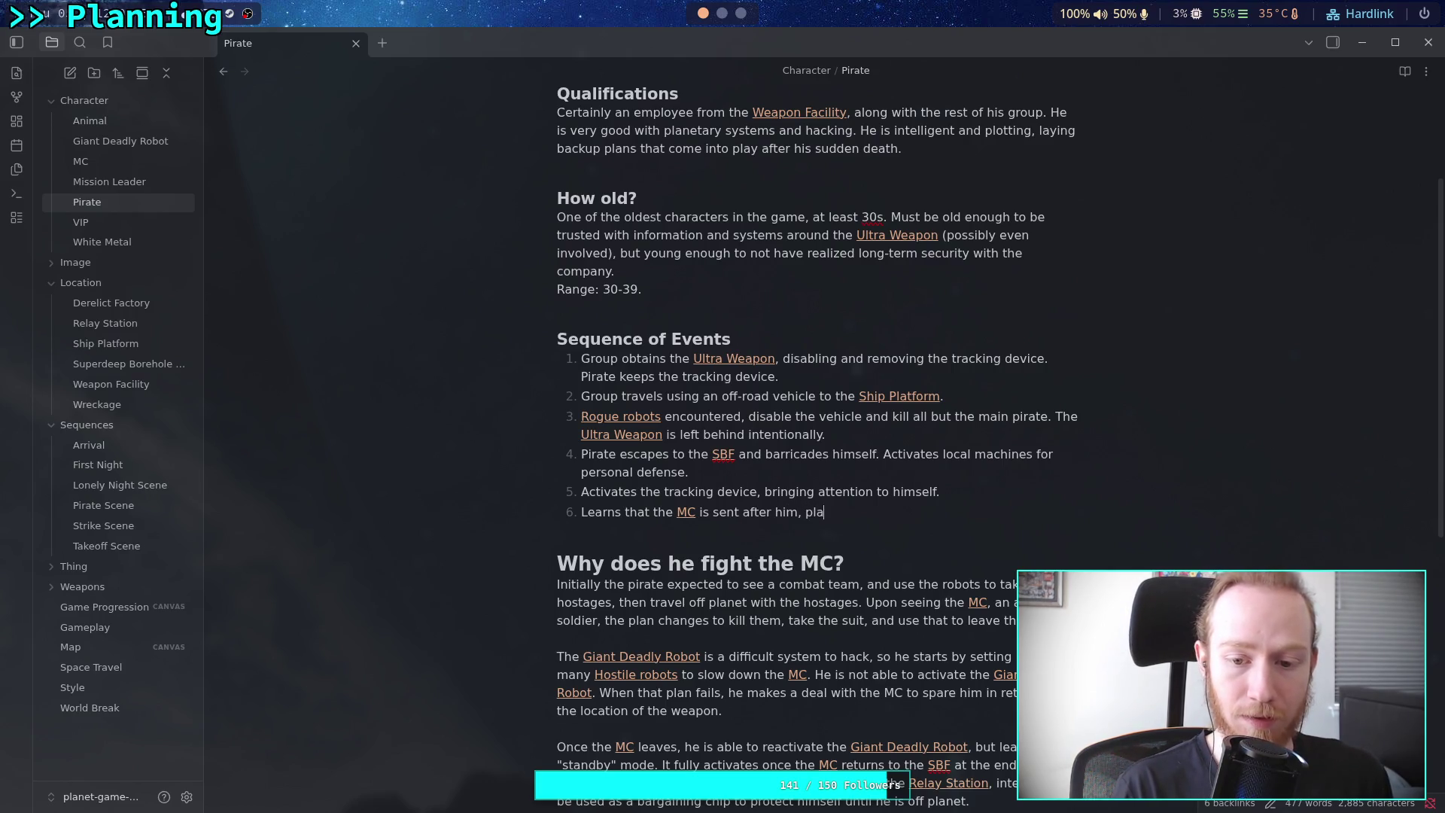
key(BackSpace)
key(BackSpace)
key(BackSpace)
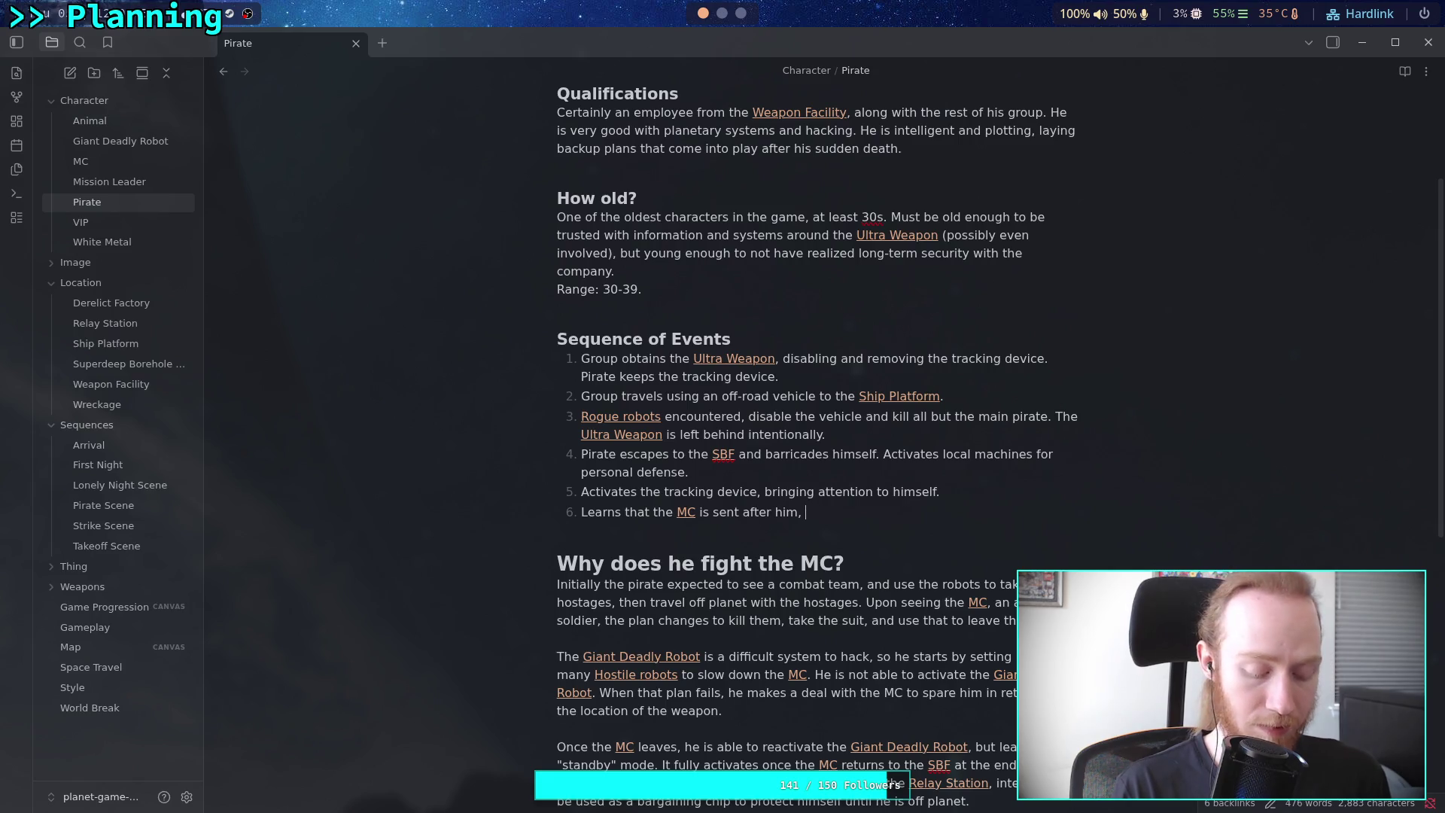
Finish event 6: plans to activate the [[Giant Deadly Robot]] to kill the MC and obtain their armor suit
text(plant)
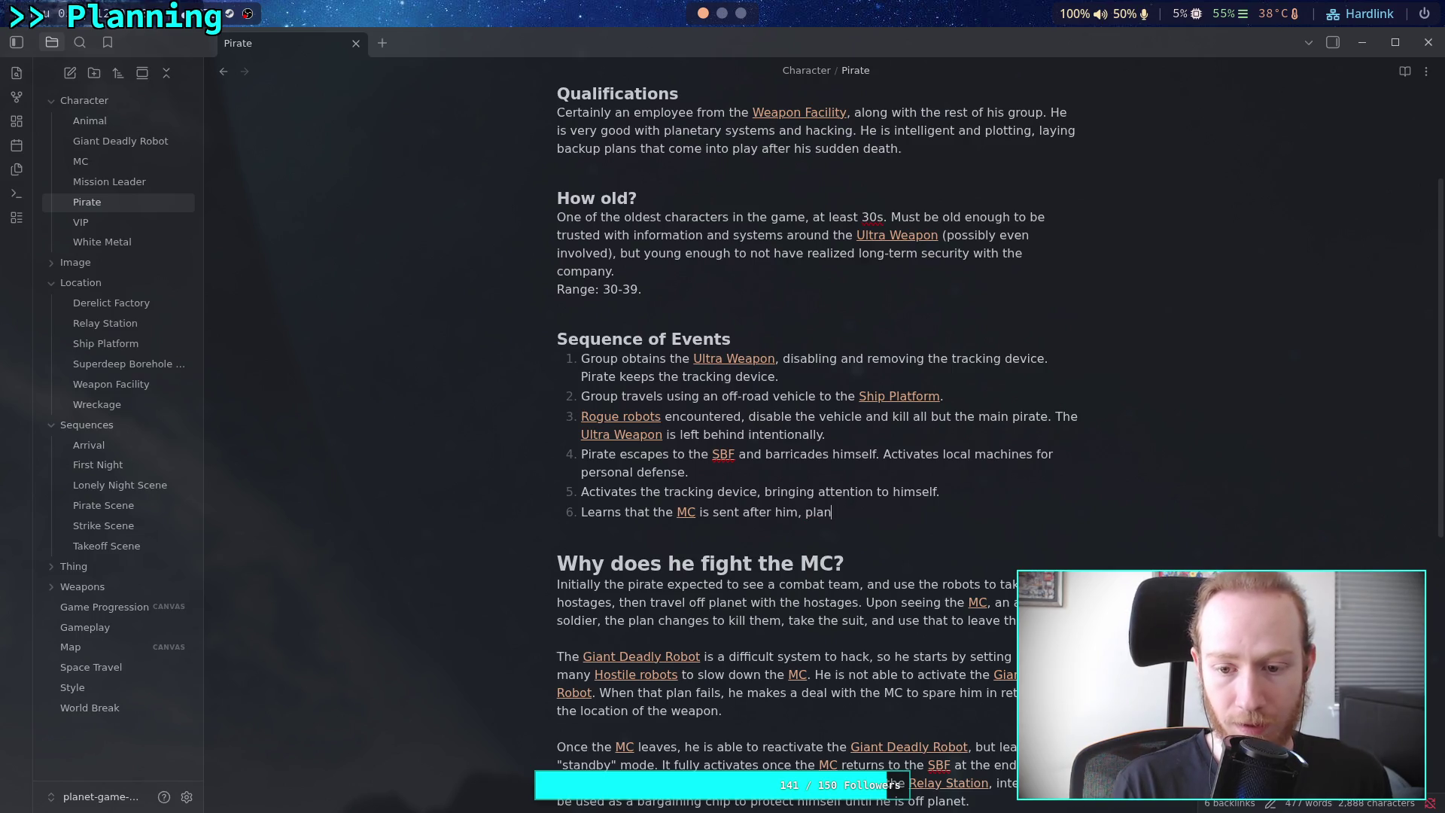
text(instead to activate the [[Giant Deadly Robot)
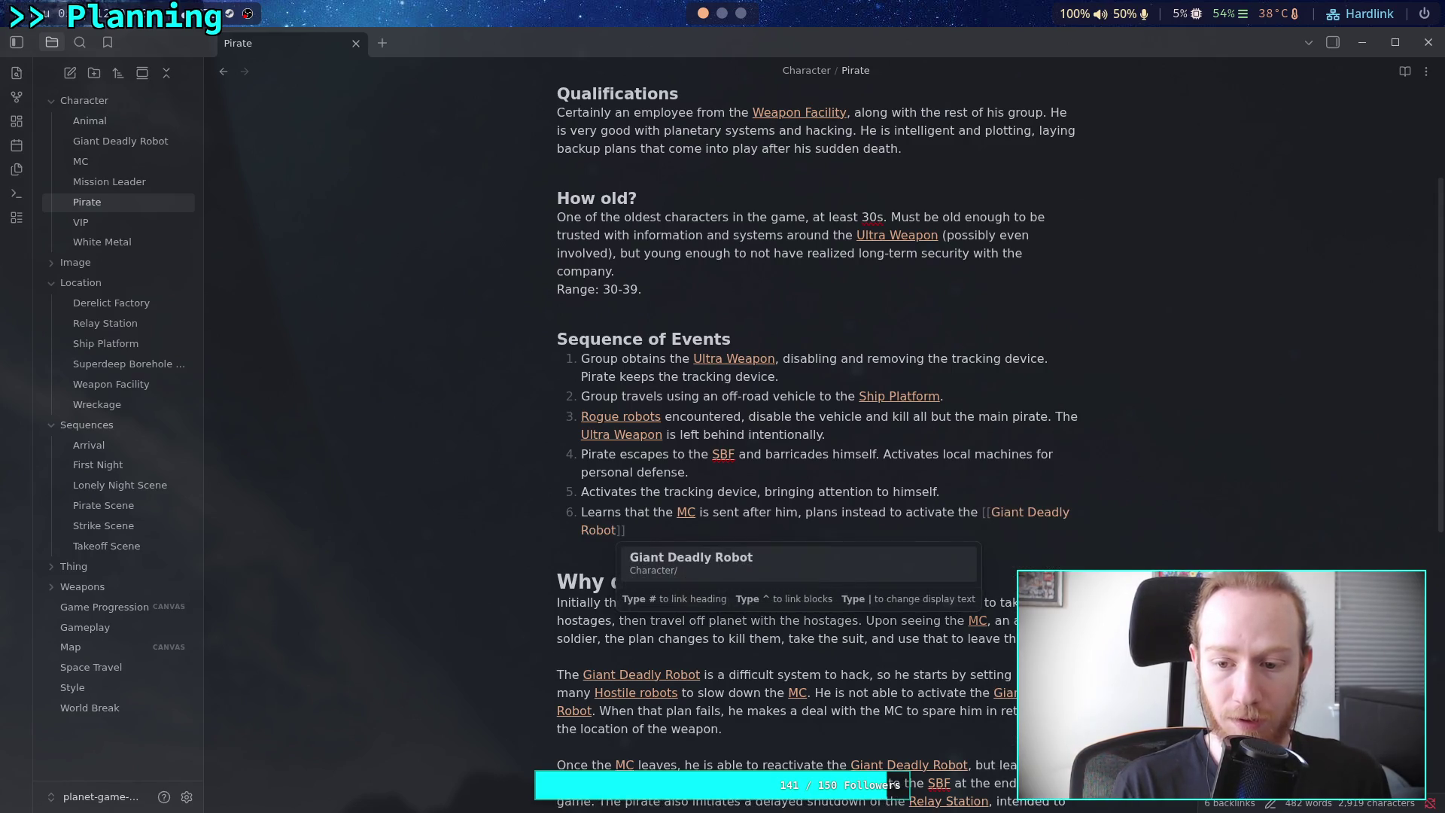
key(Return)
text(to kill the )
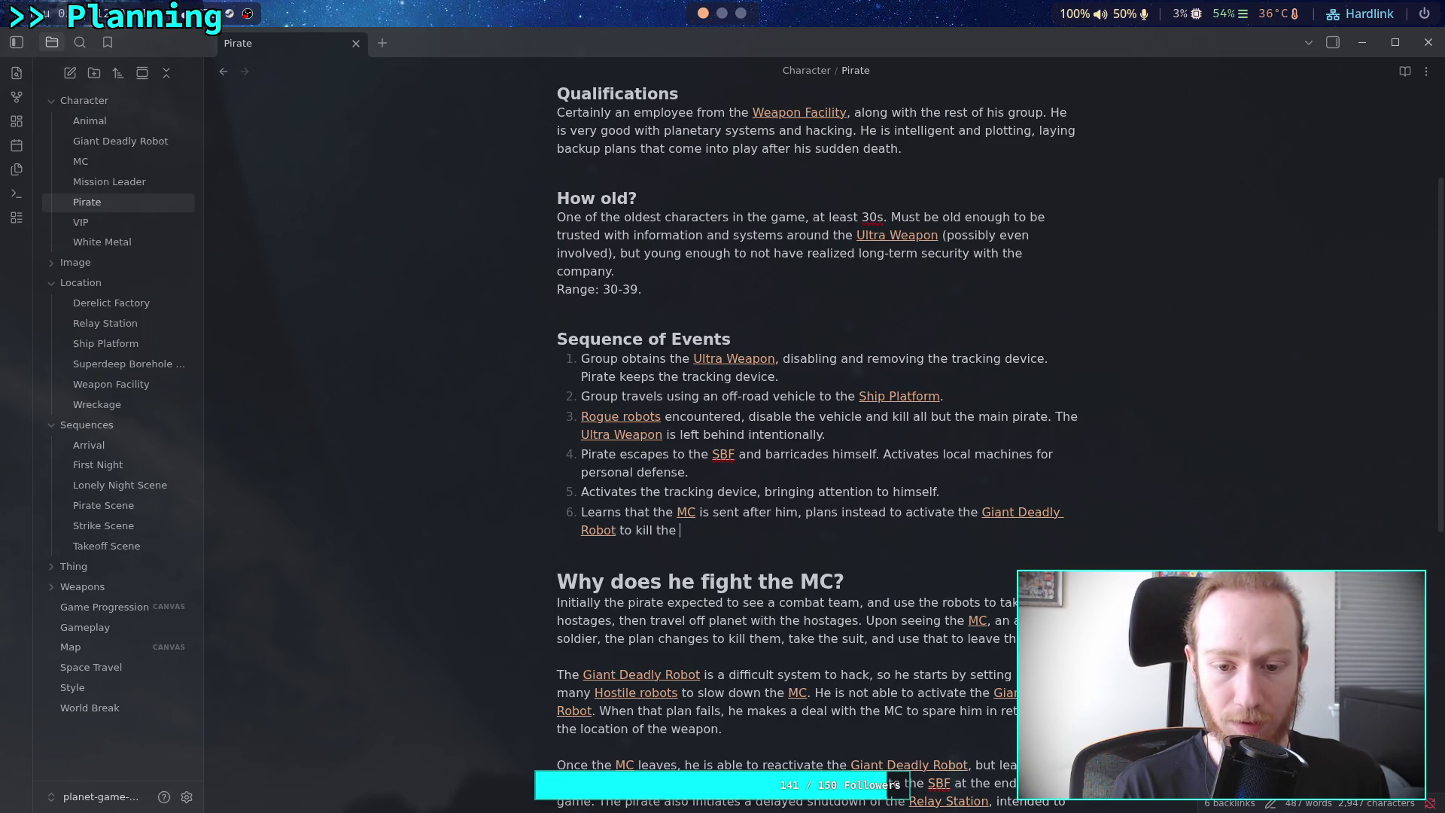
text(MC and o)
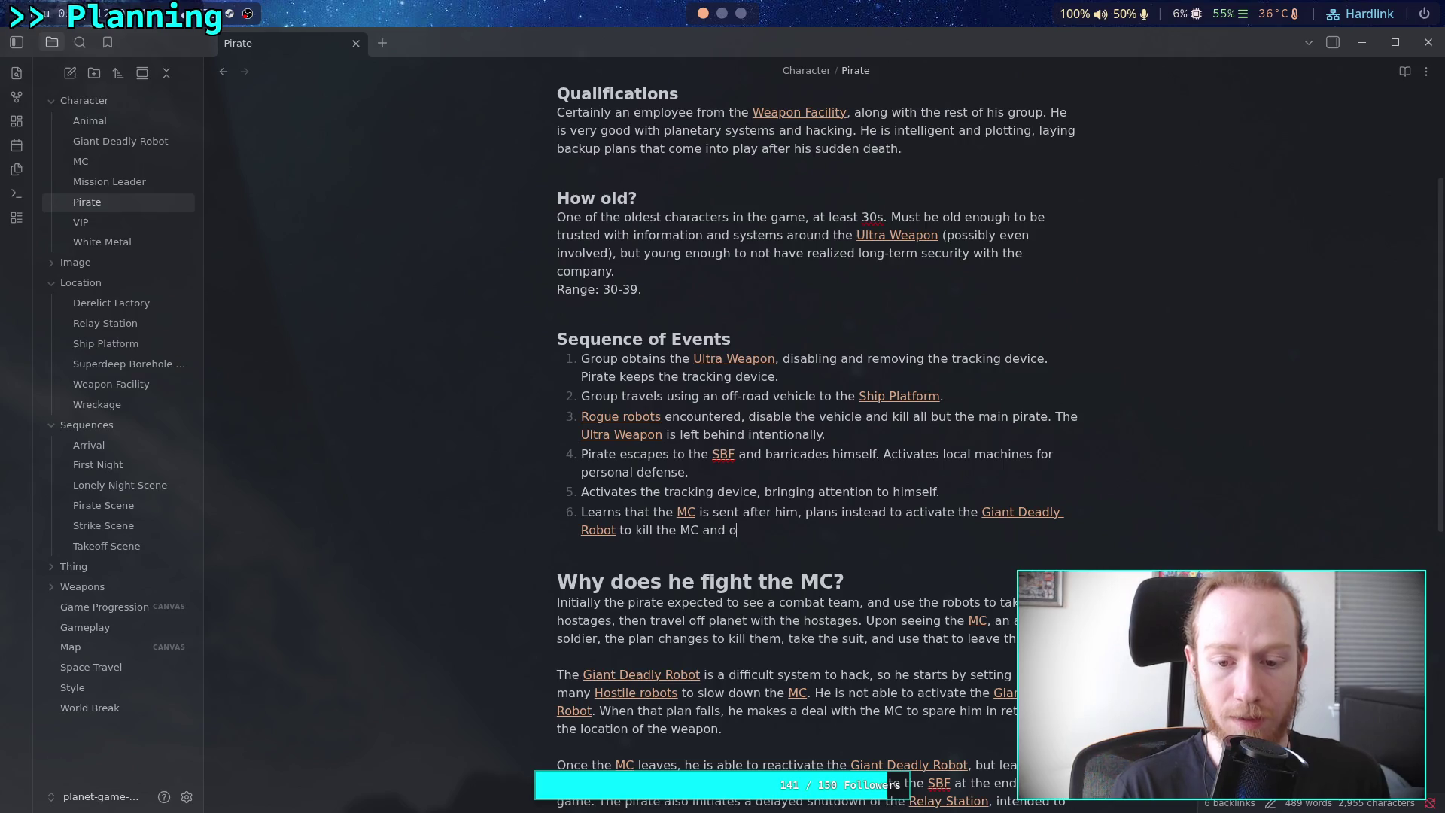
text(btain the su)
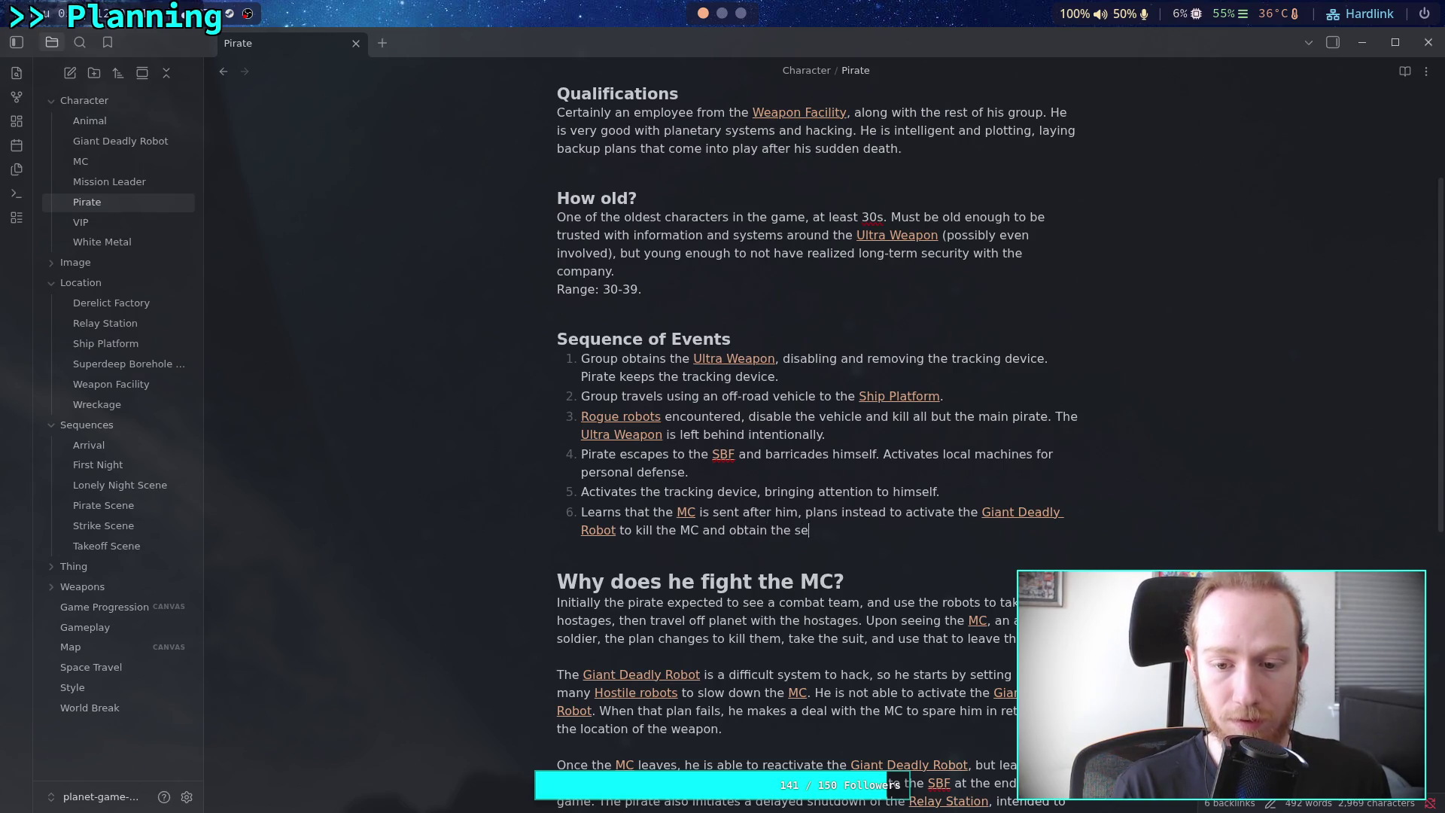
key(BackSpace)
key(BackSpace)
key(BackSpace)
text(ir armer)
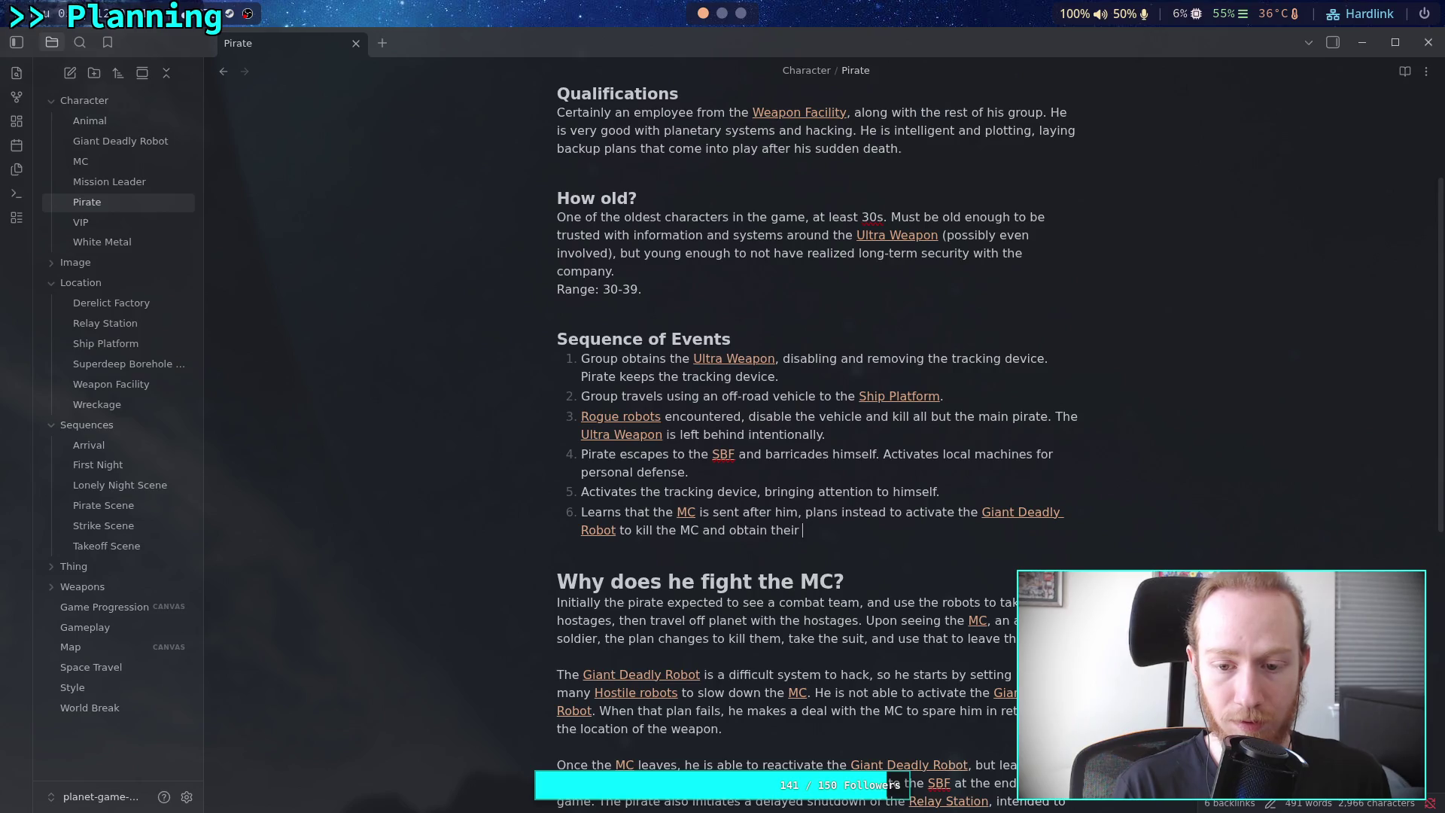
text(suit. Intends to escape by force.)
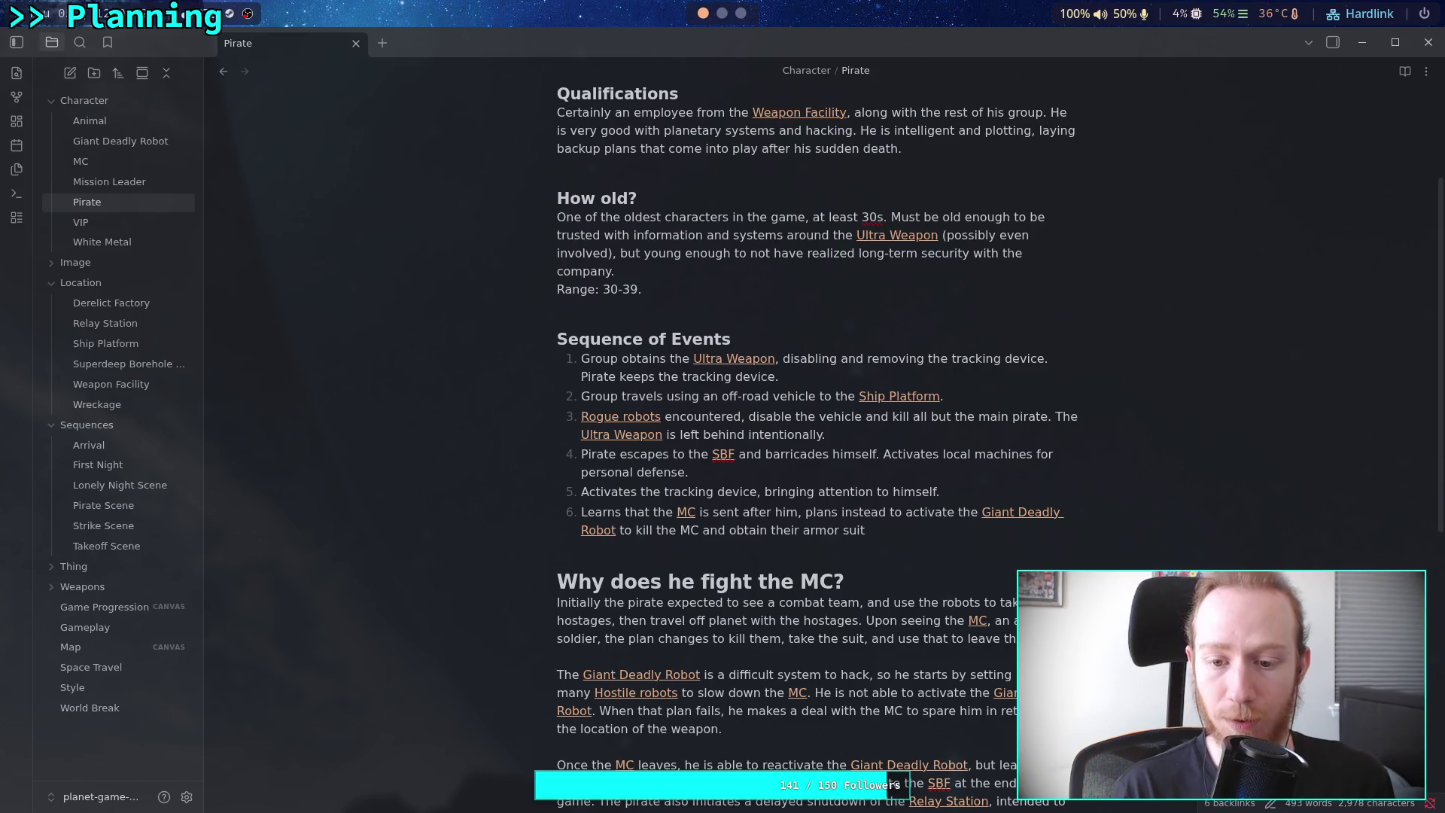
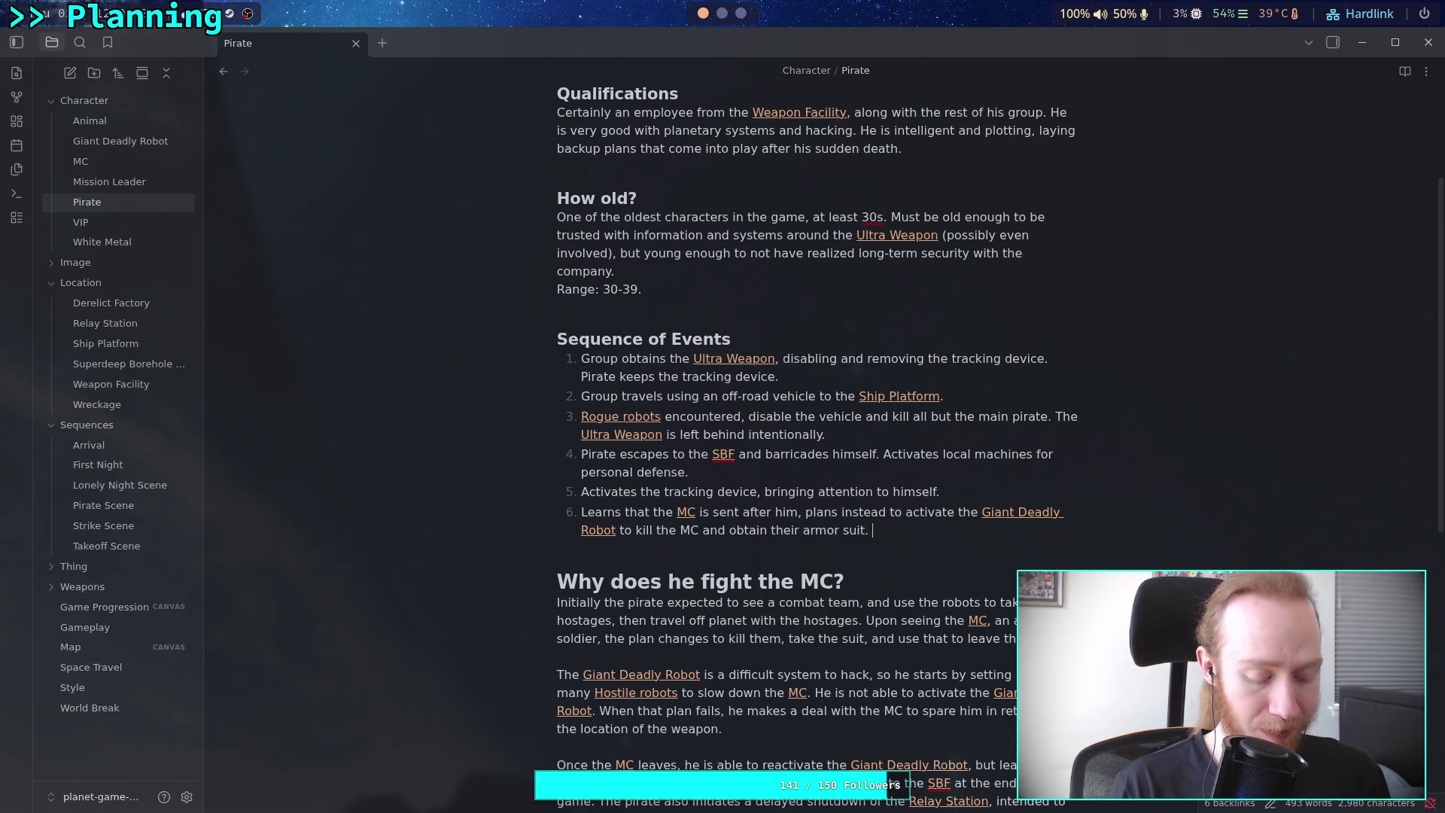
End step 6 with 'Intends to escape by force.' and begin step 7 with failing to activate the [[Giant Deadly Robot]]
text(Int)
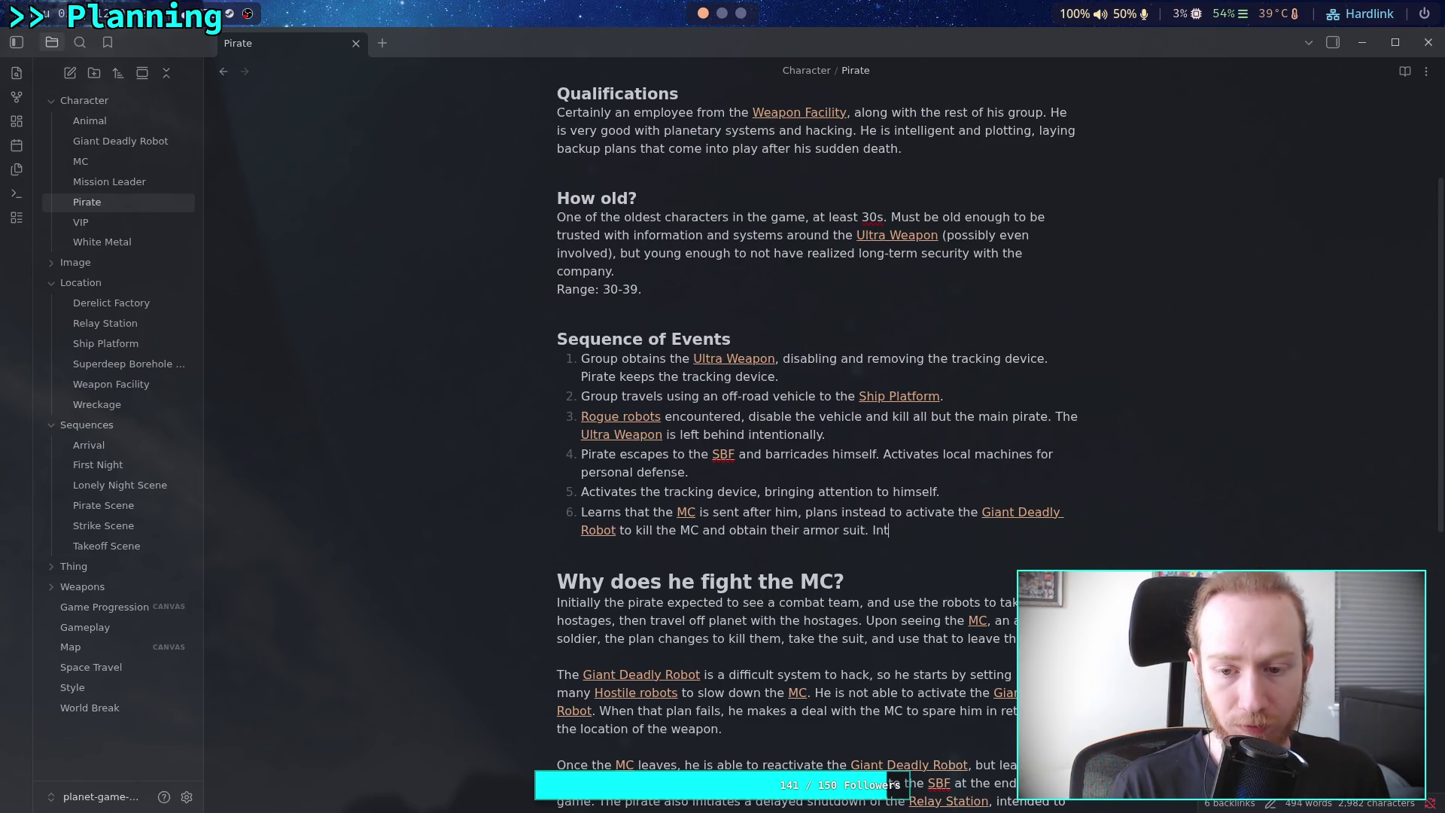
text(ends)
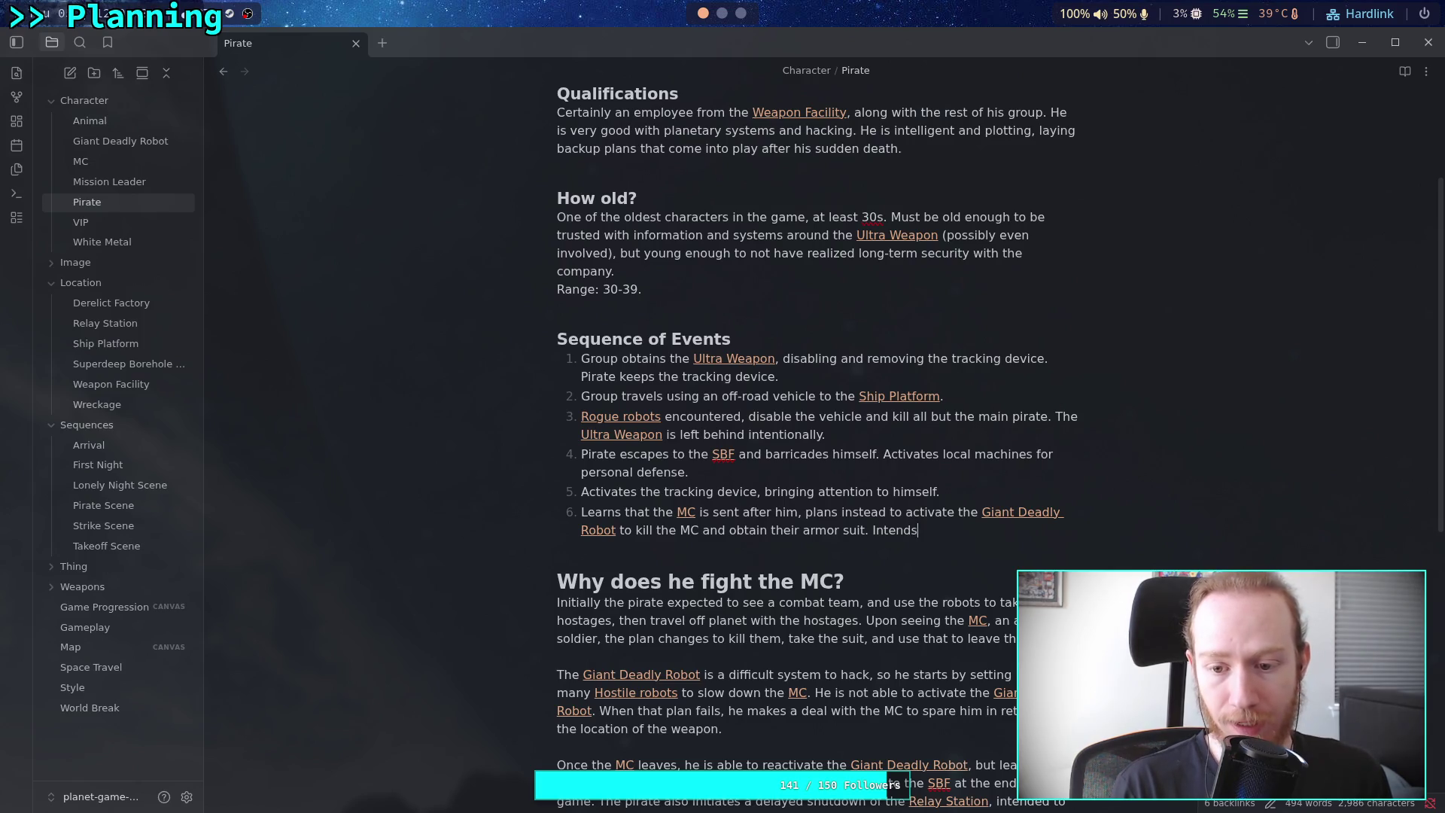
text( to escap)
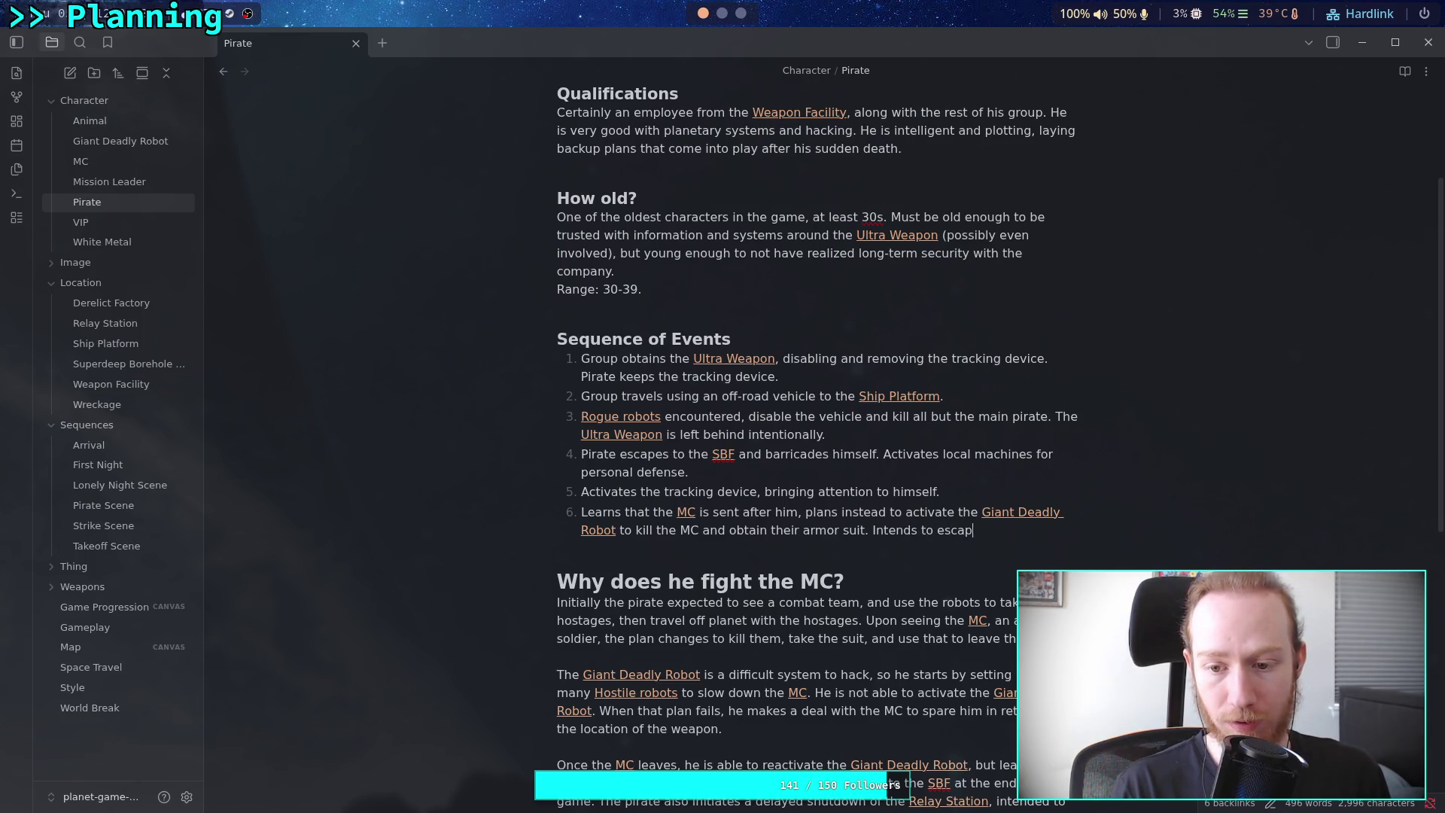
text(e by force.)
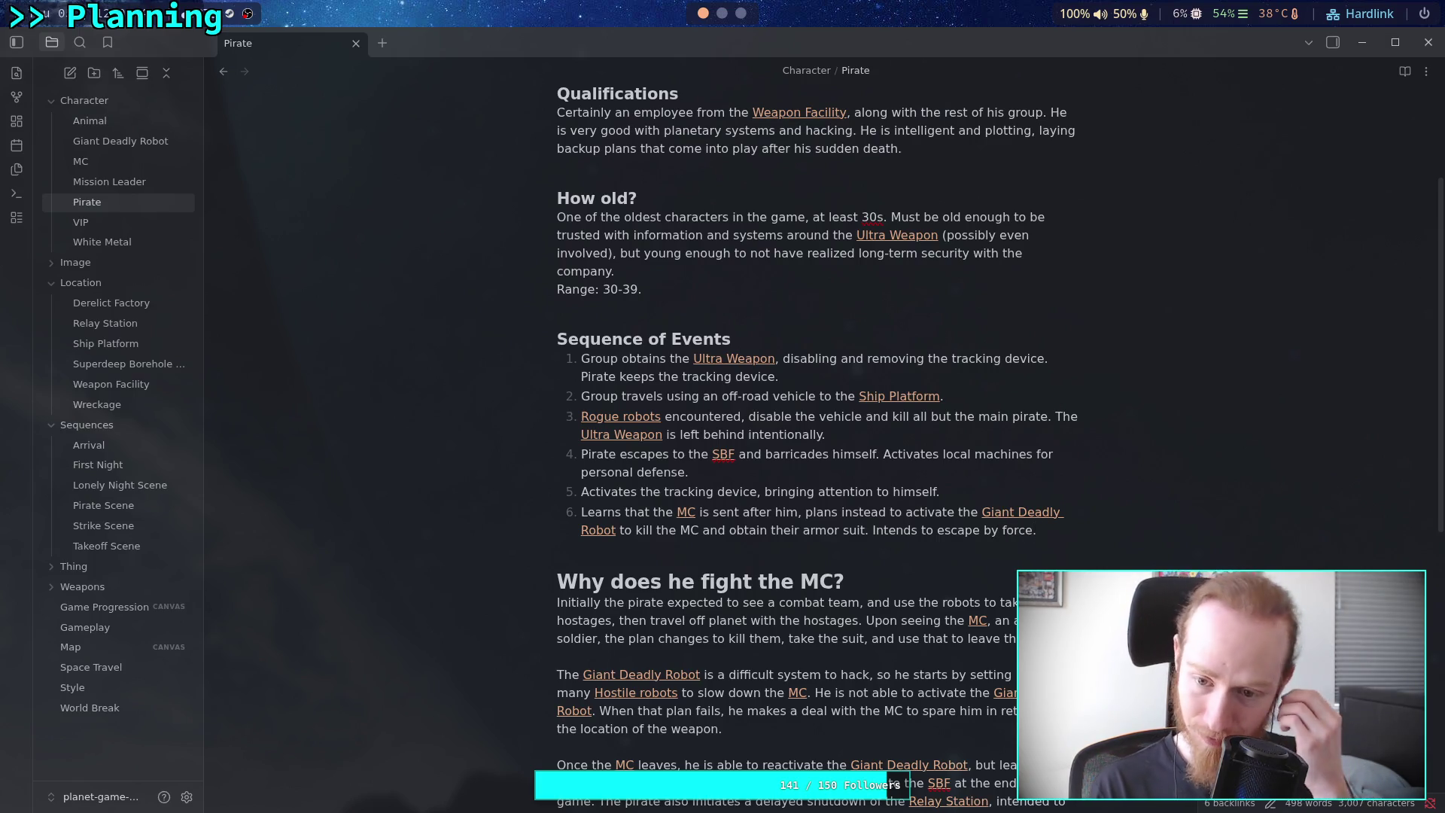
key(Return)
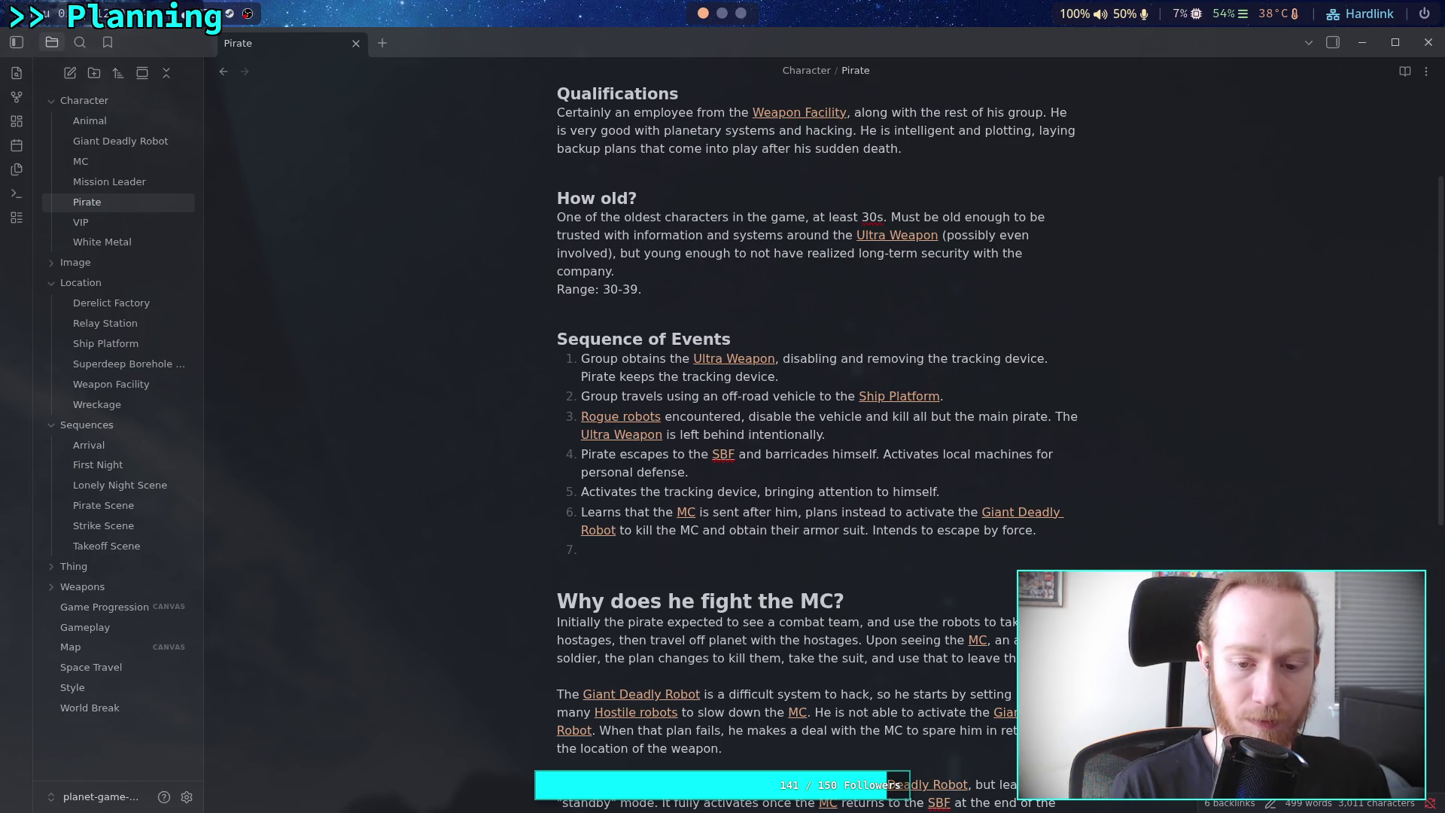
text(Fail)
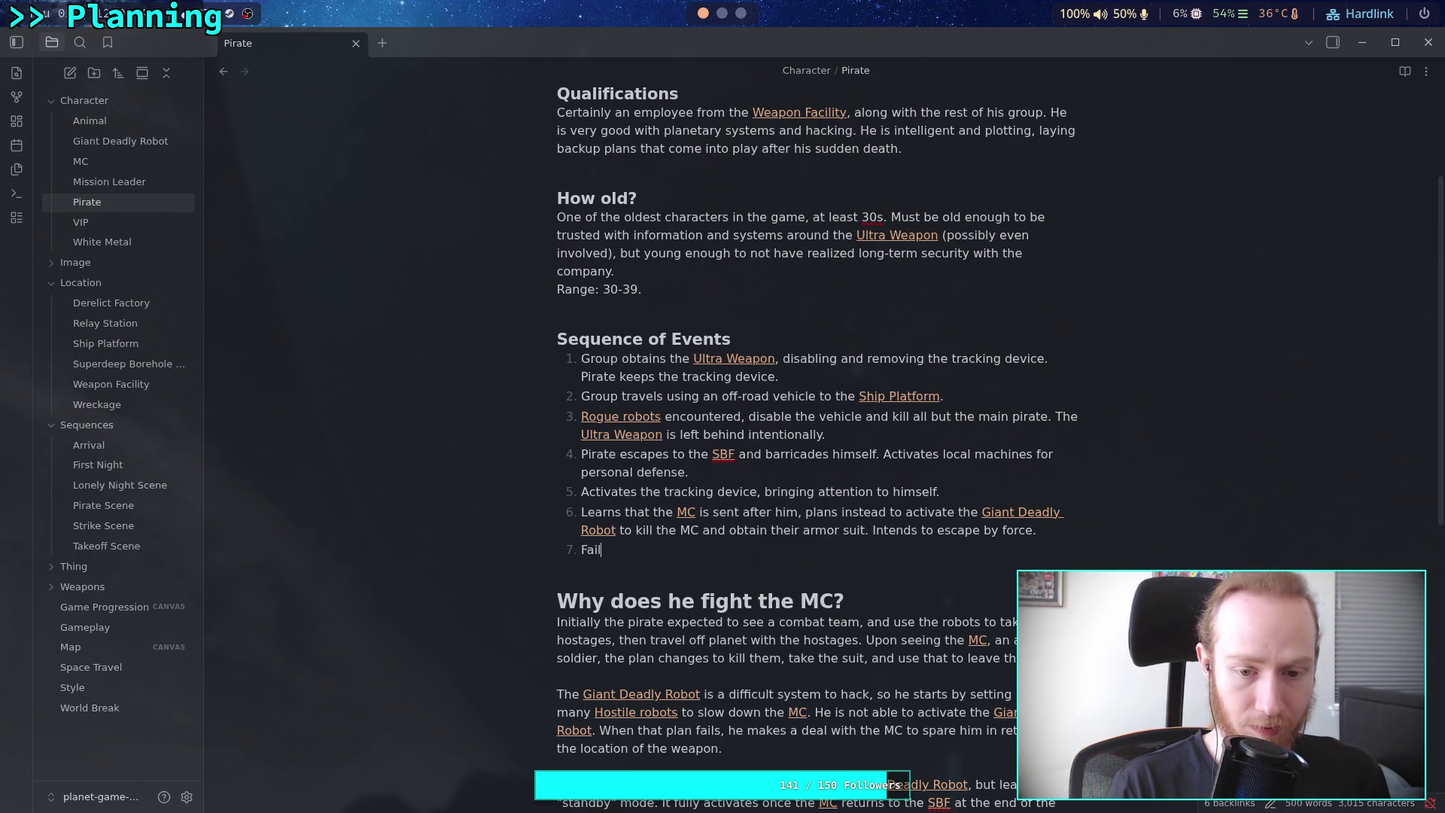
text(s to activate)
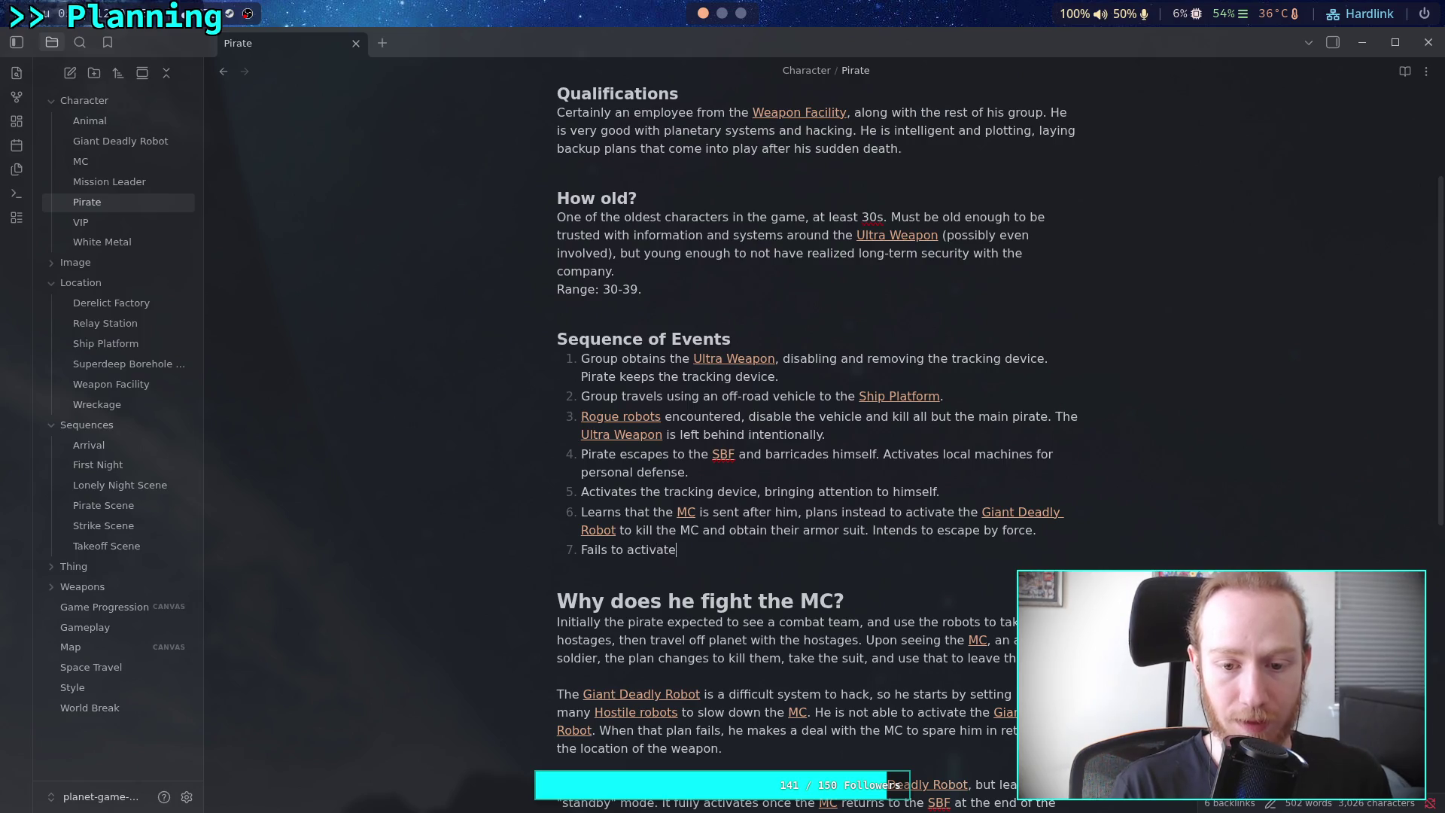
text( the [[Giant Deadly Robot)
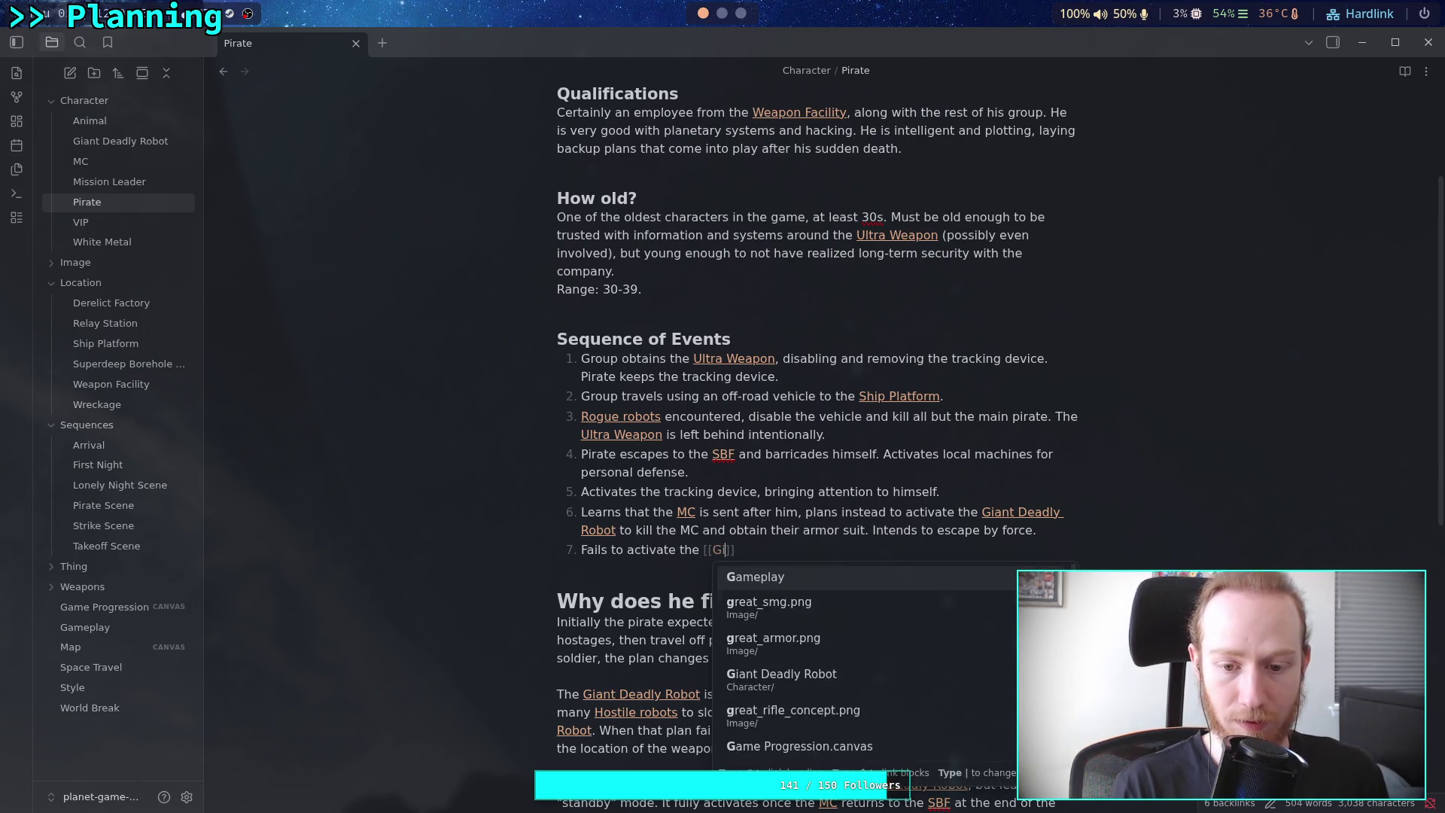
key(Return)
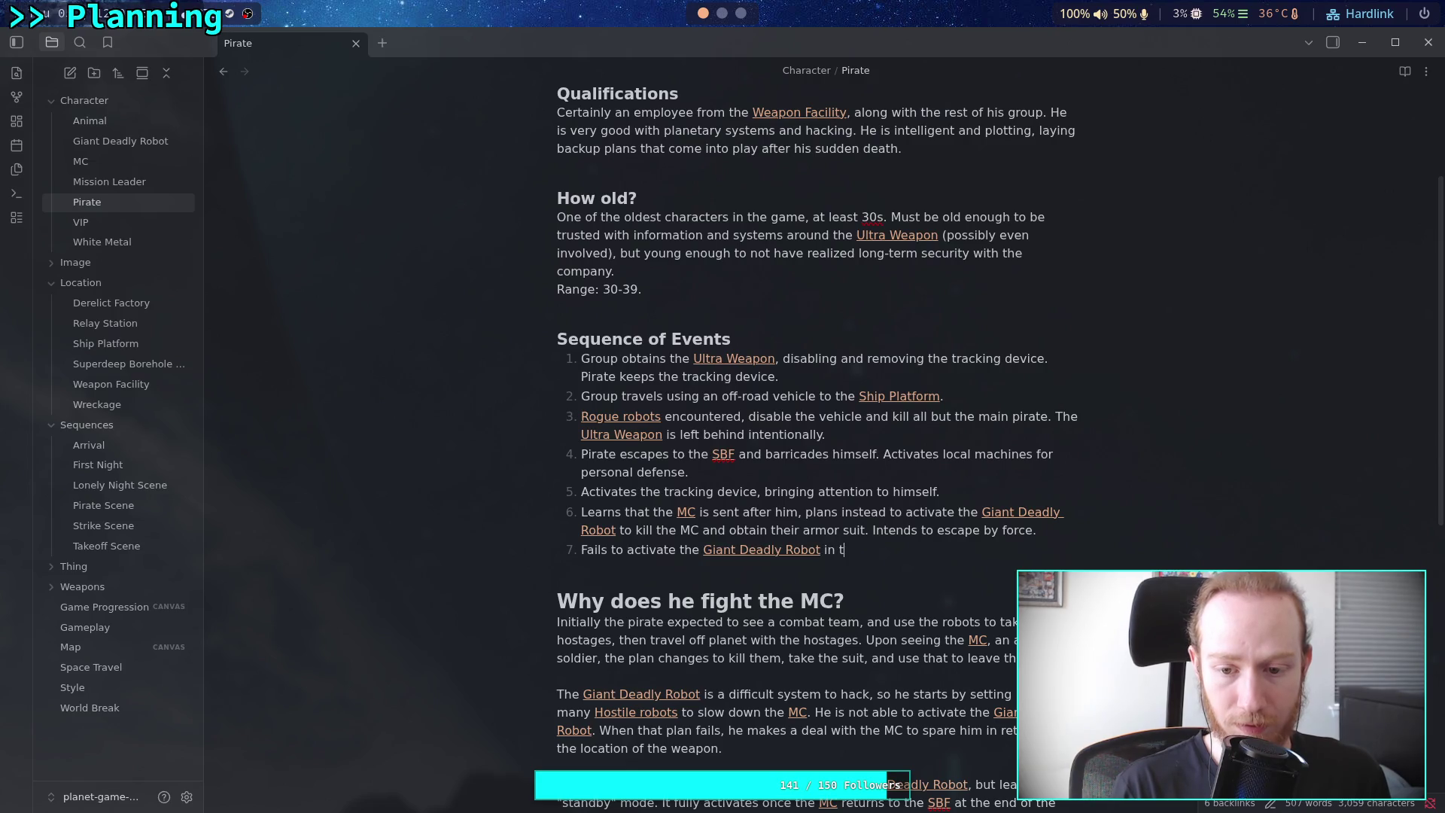
Finish step 7: he trades the [[Ultra Weapon]]'s location for secure passage off planet
text(ime)
text(, m)
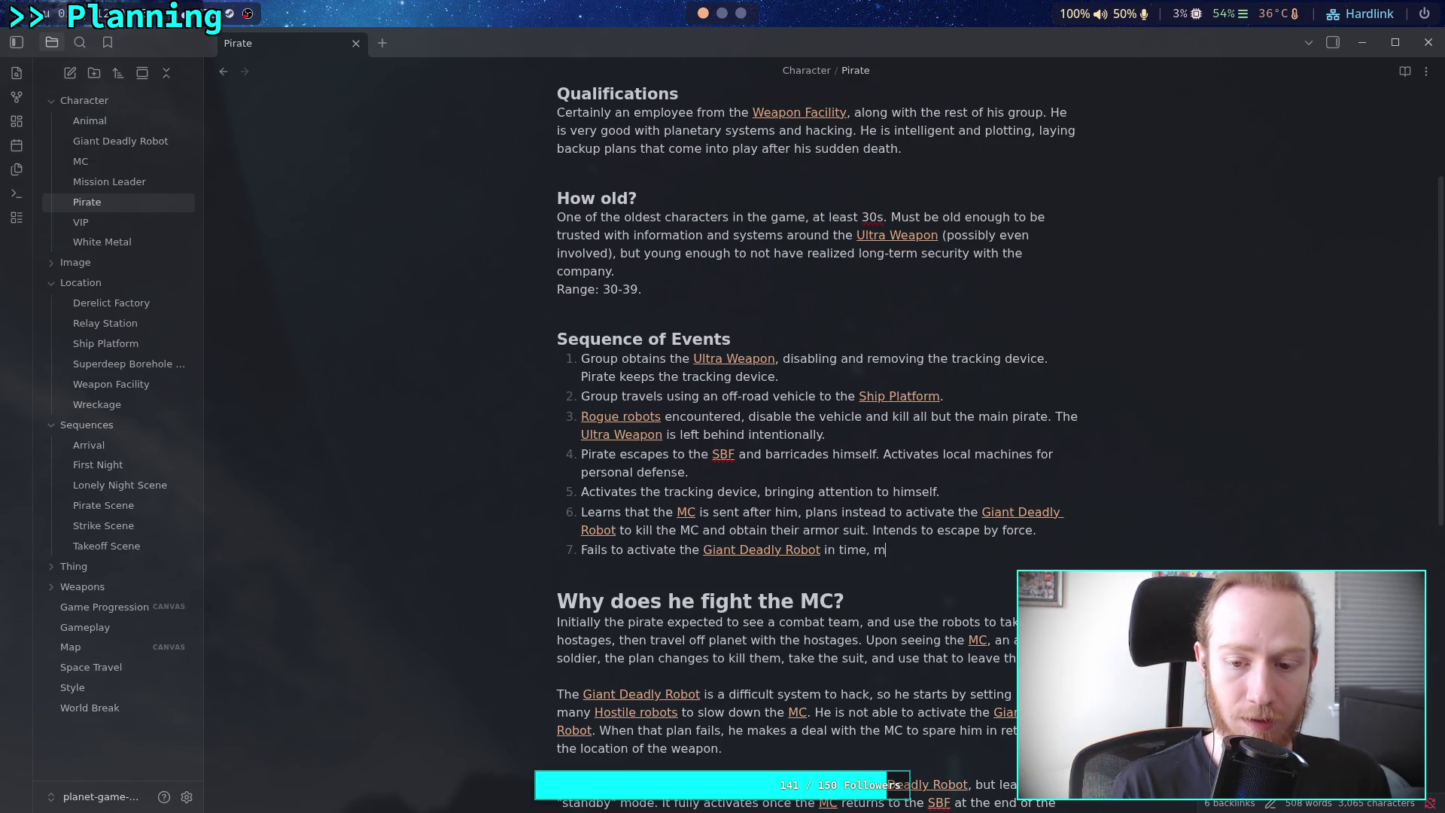
key(BackSpace)
text(reverts to origia)
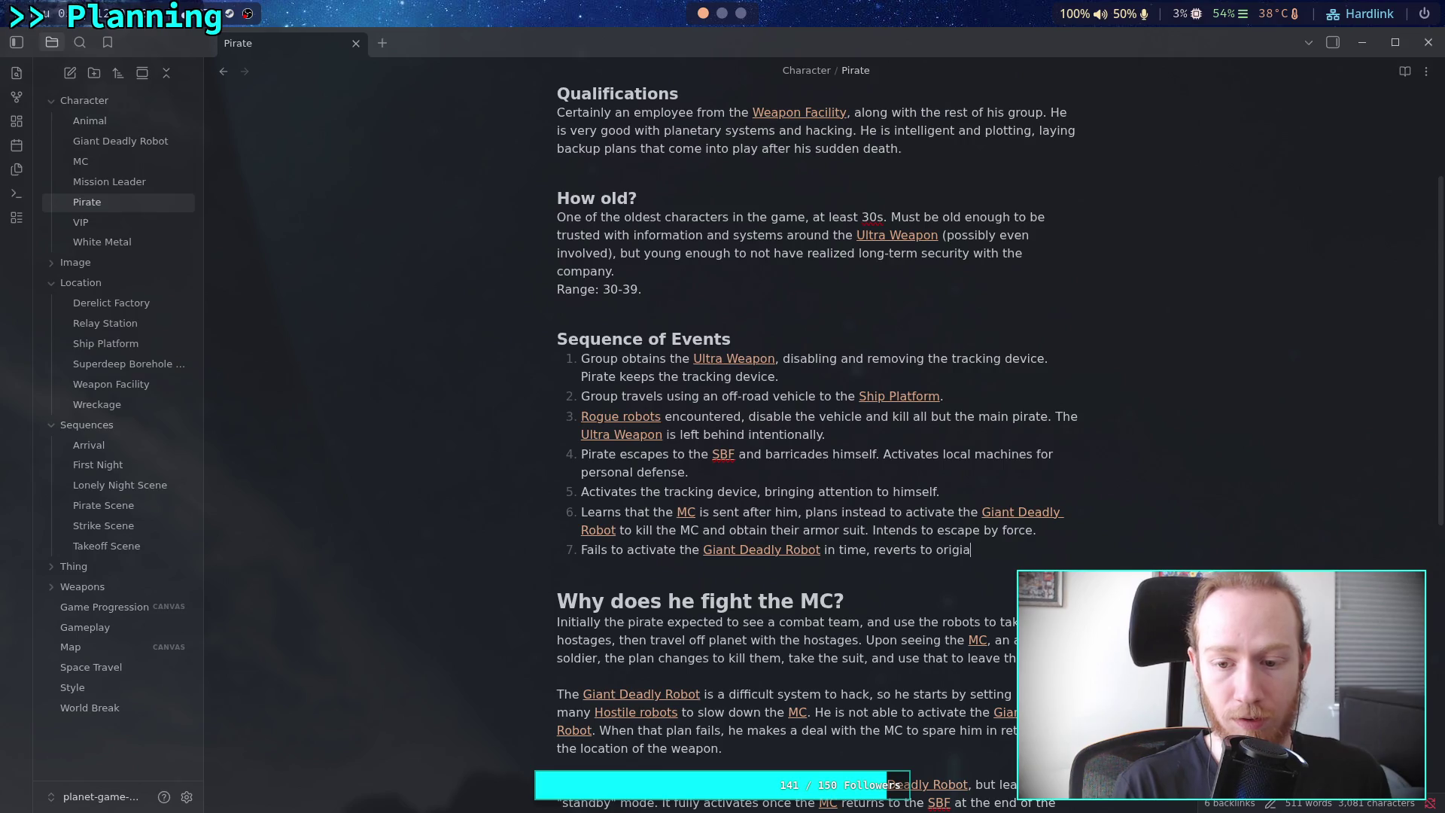
key(BackSpace)
key(BackSpace)
key(BackSpace)
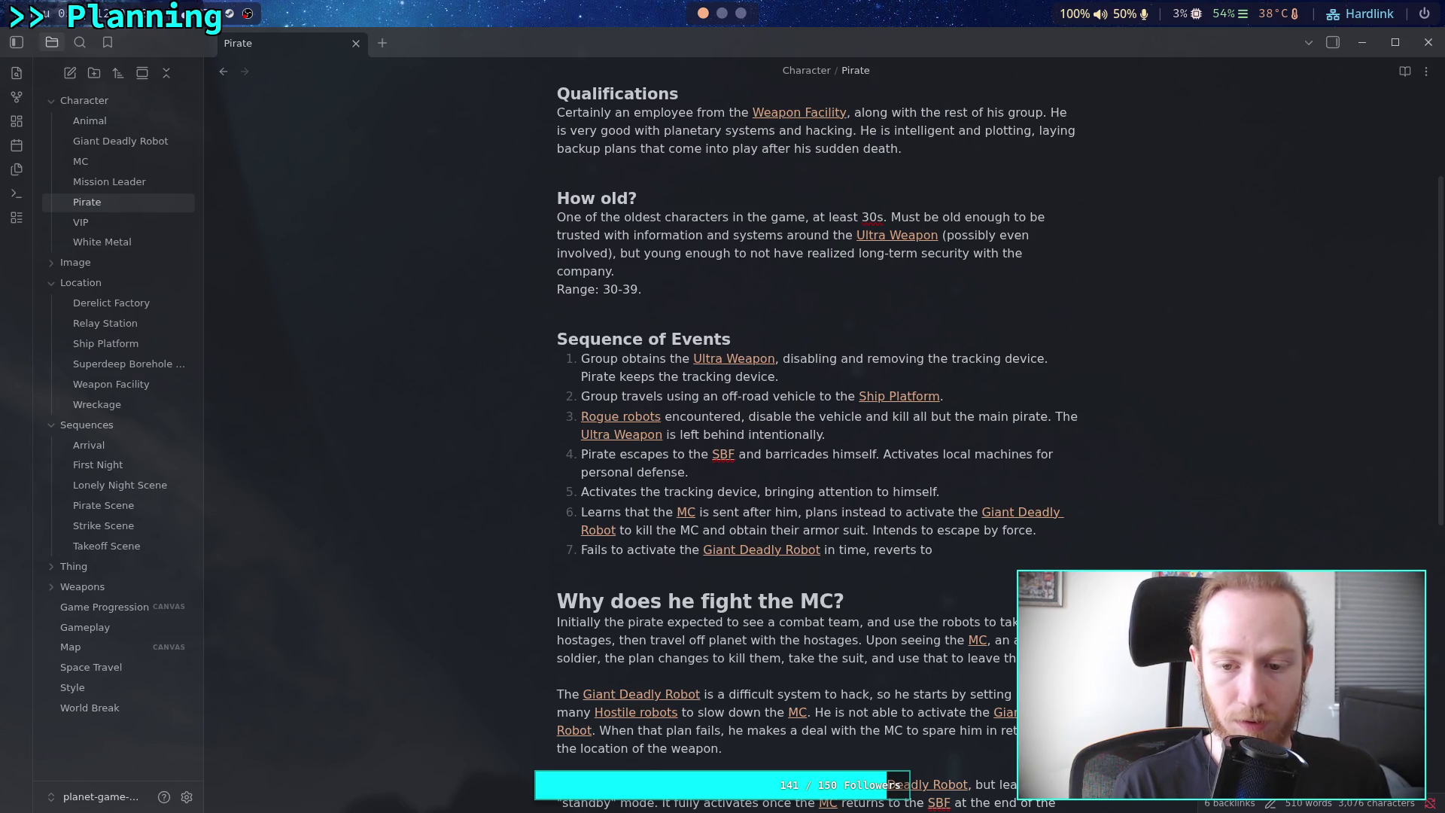
text(plan to trade)
text( the locatio)
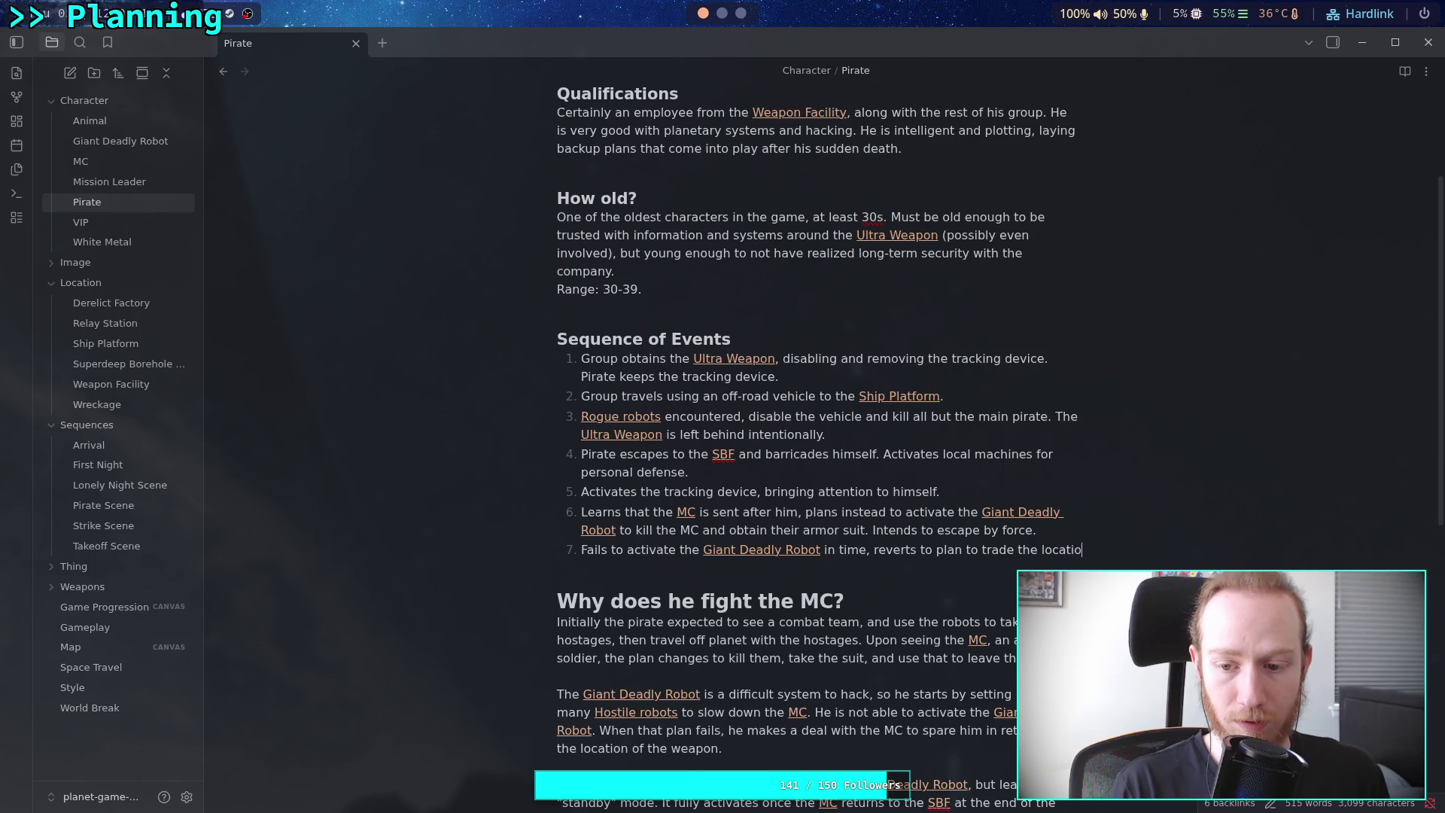
text(n of the [[ultra)
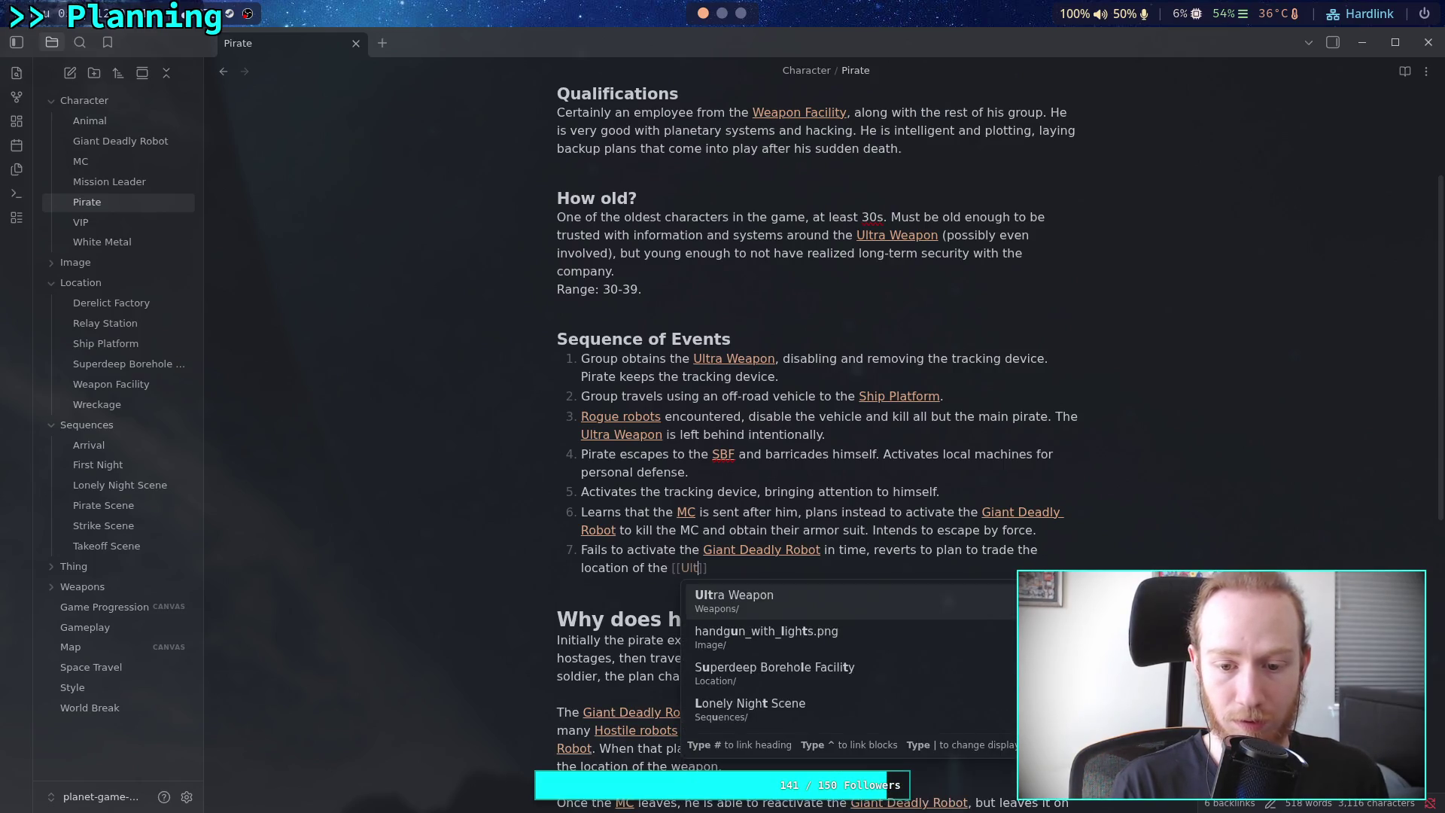
key(Return)
text(for s)
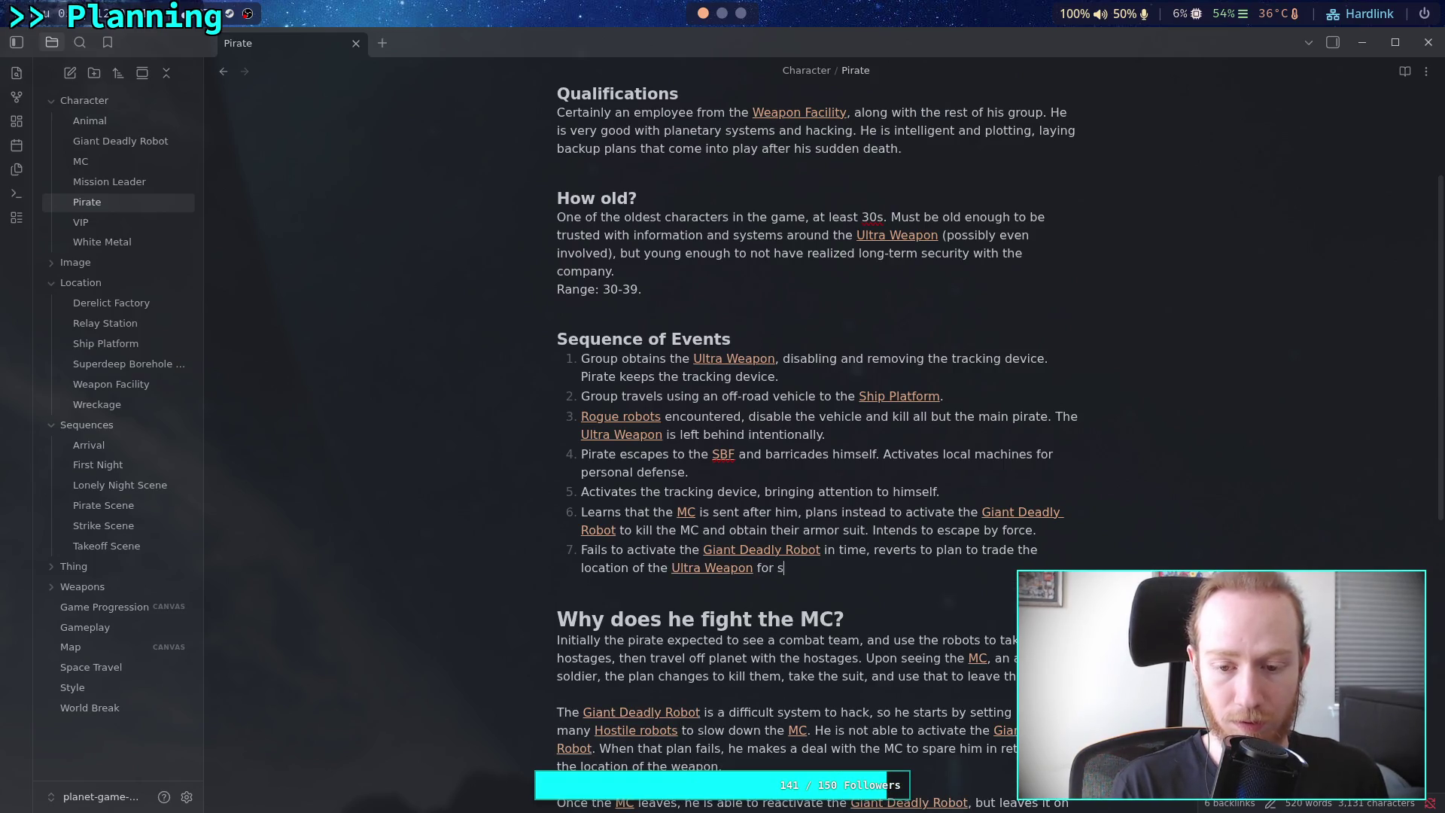
text(ecure )
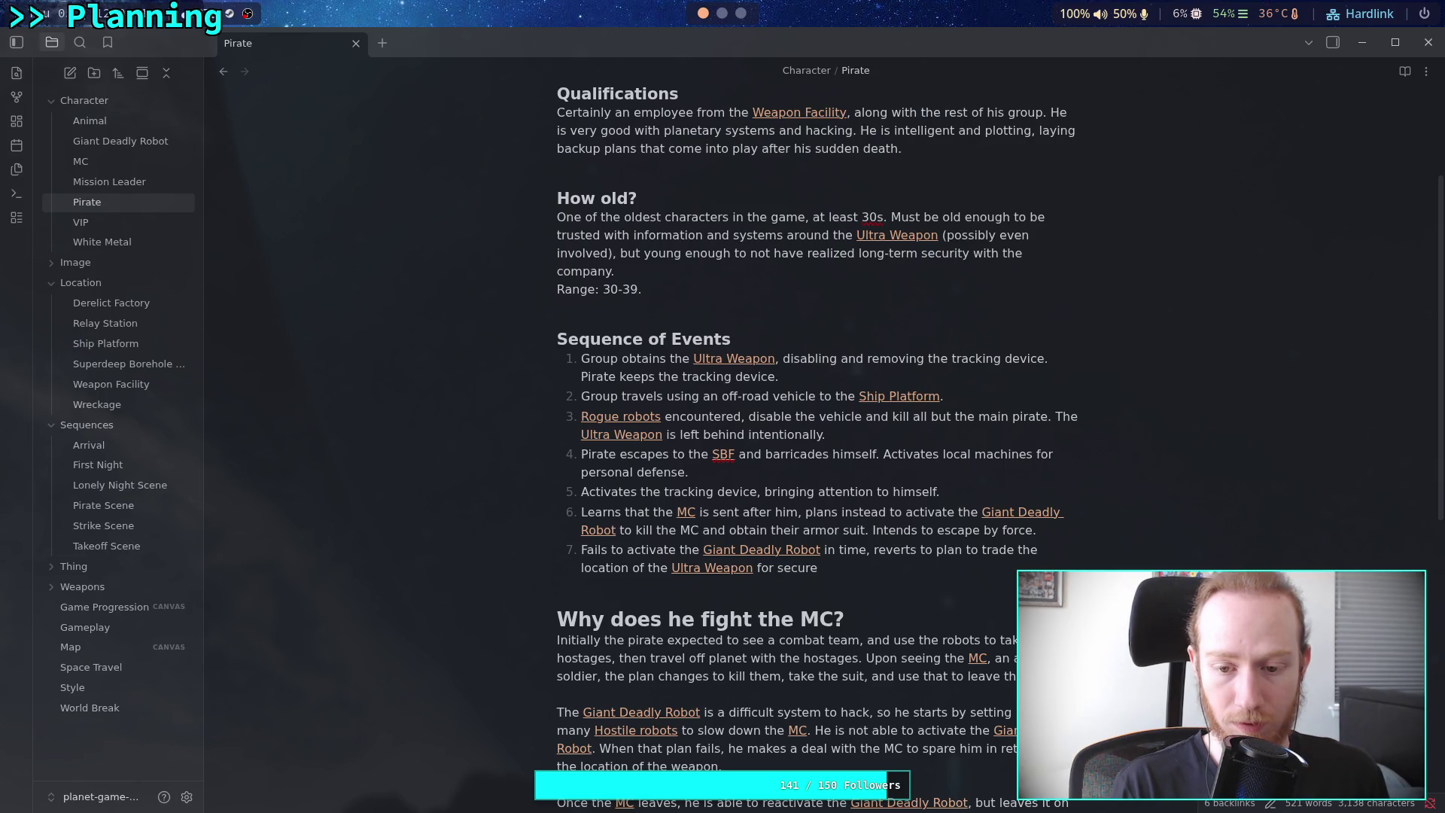
text(passage)
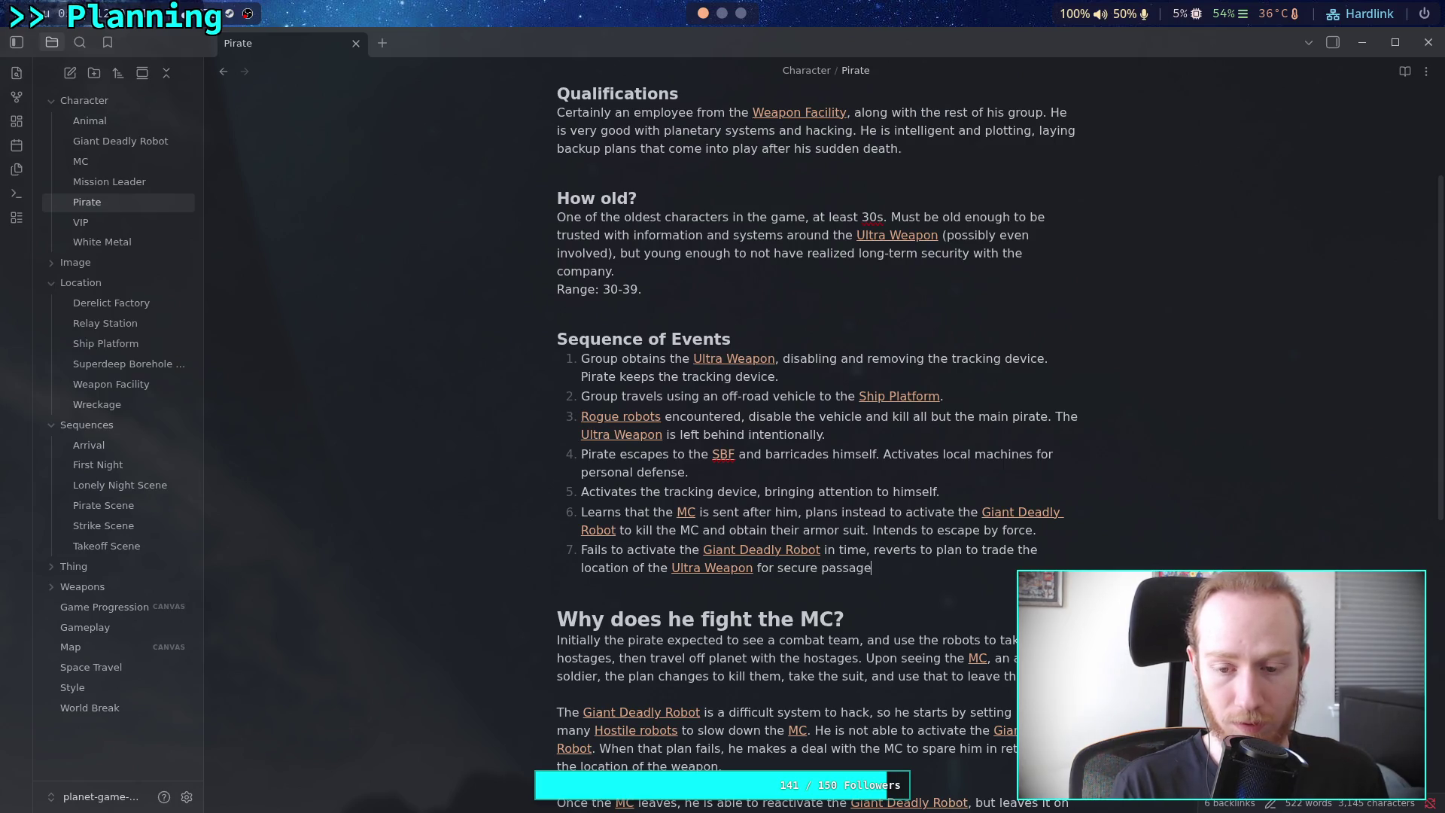
text( off planet.)
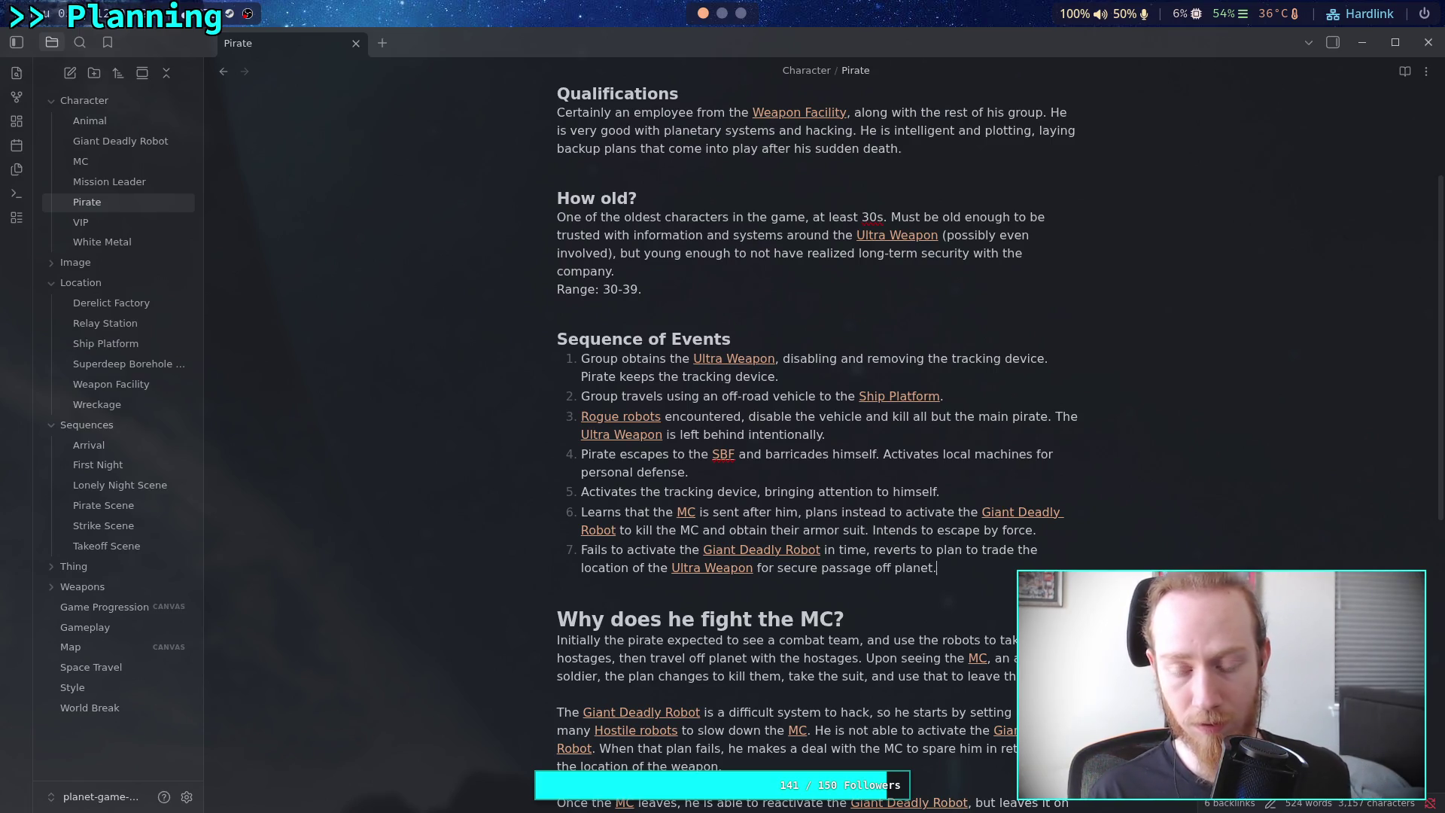
key(Return)
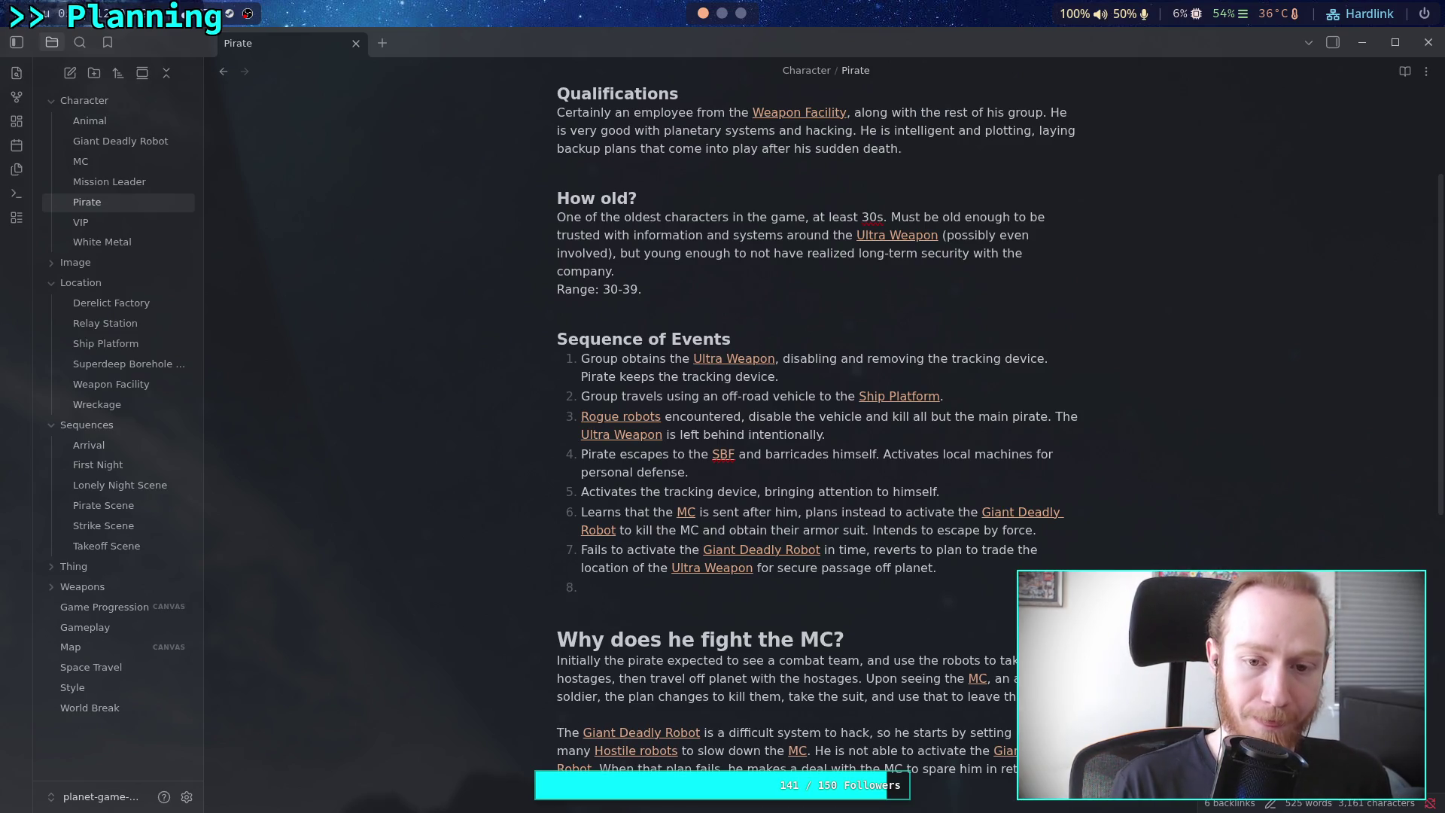
Write step 8: [[MC]] provides a one-way communication device for the Pirate
text([[MC)
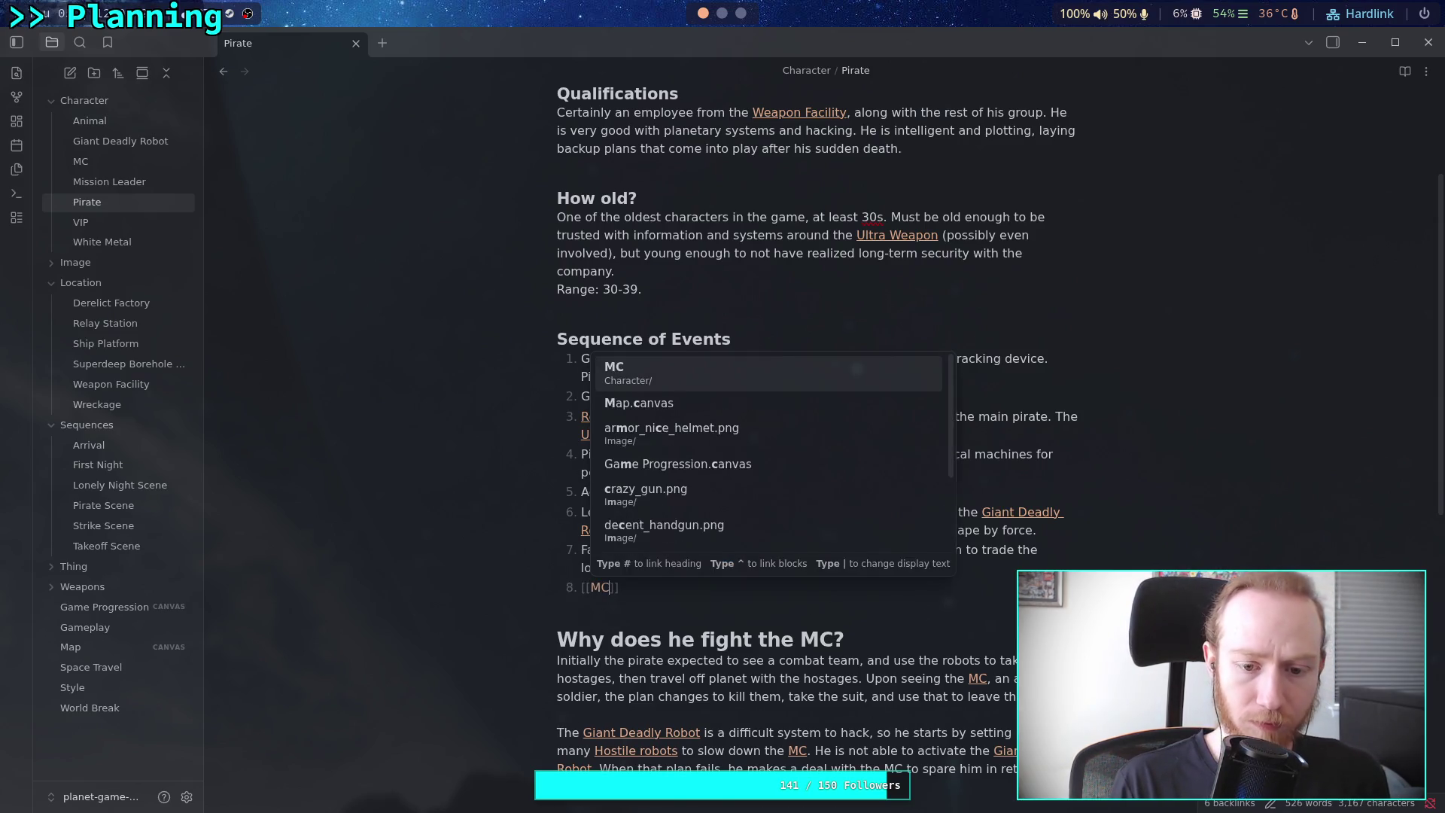
key(Return)
text(recovers)
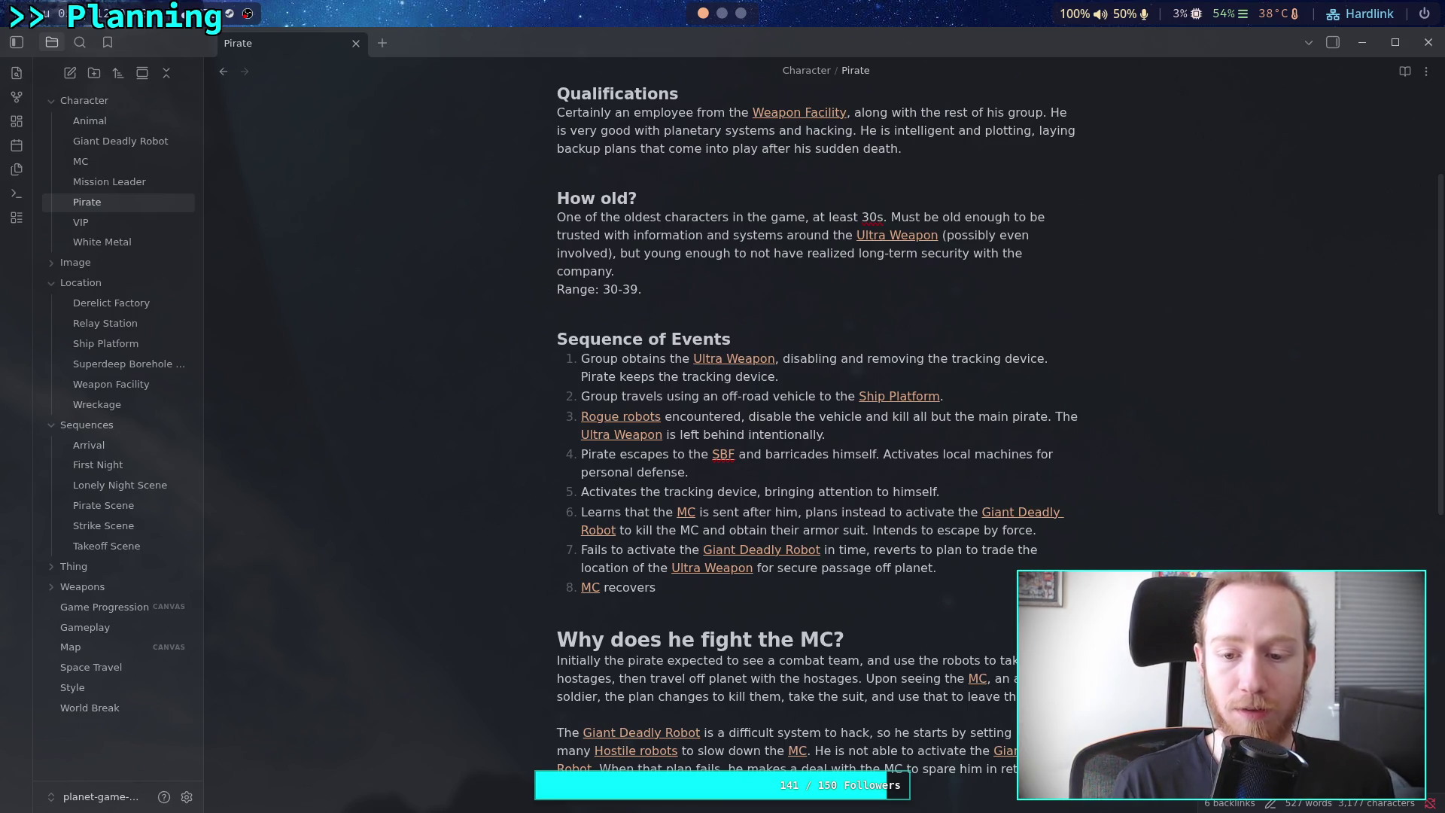
key(BackSpace)
key(BackSpace)
key(BackSpace)
key(BackSpace)
key(BackSpace)
key(BackSpace)
key(BackSpace)
key(BackSpace)
text(provides a )
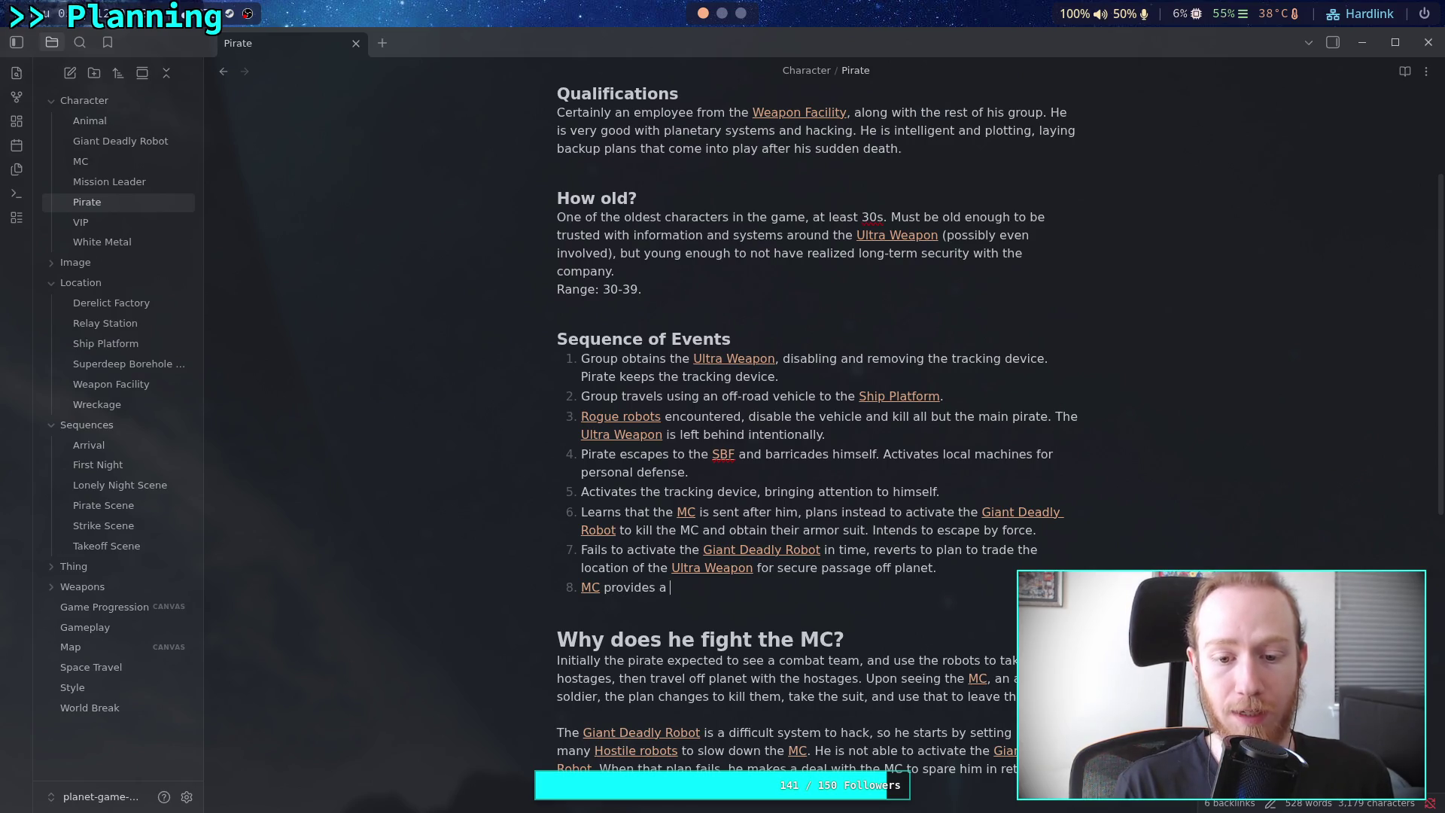
text(one-way oc)
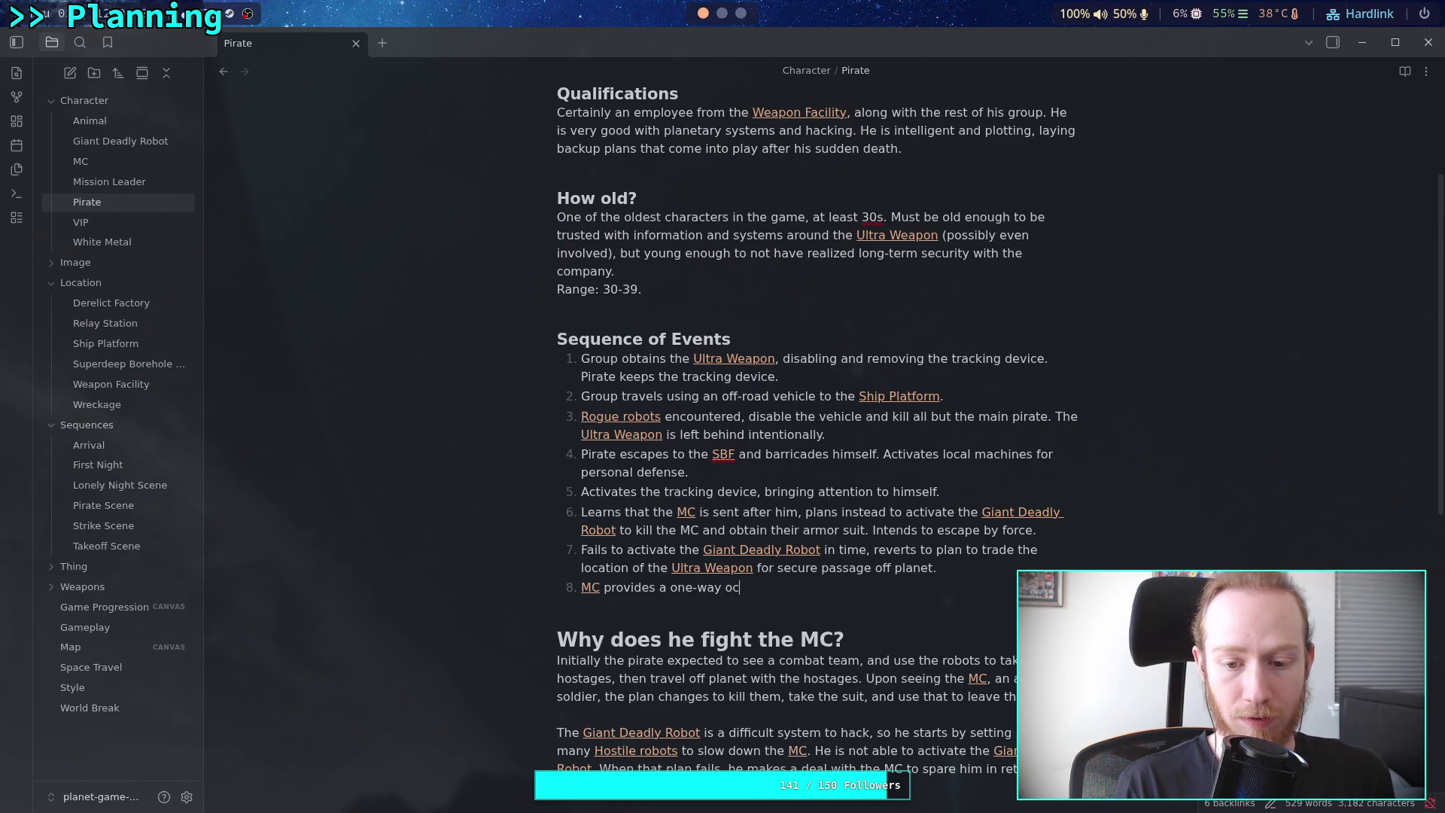
key(BackSpace)
key(BackSpace)
text(communic)
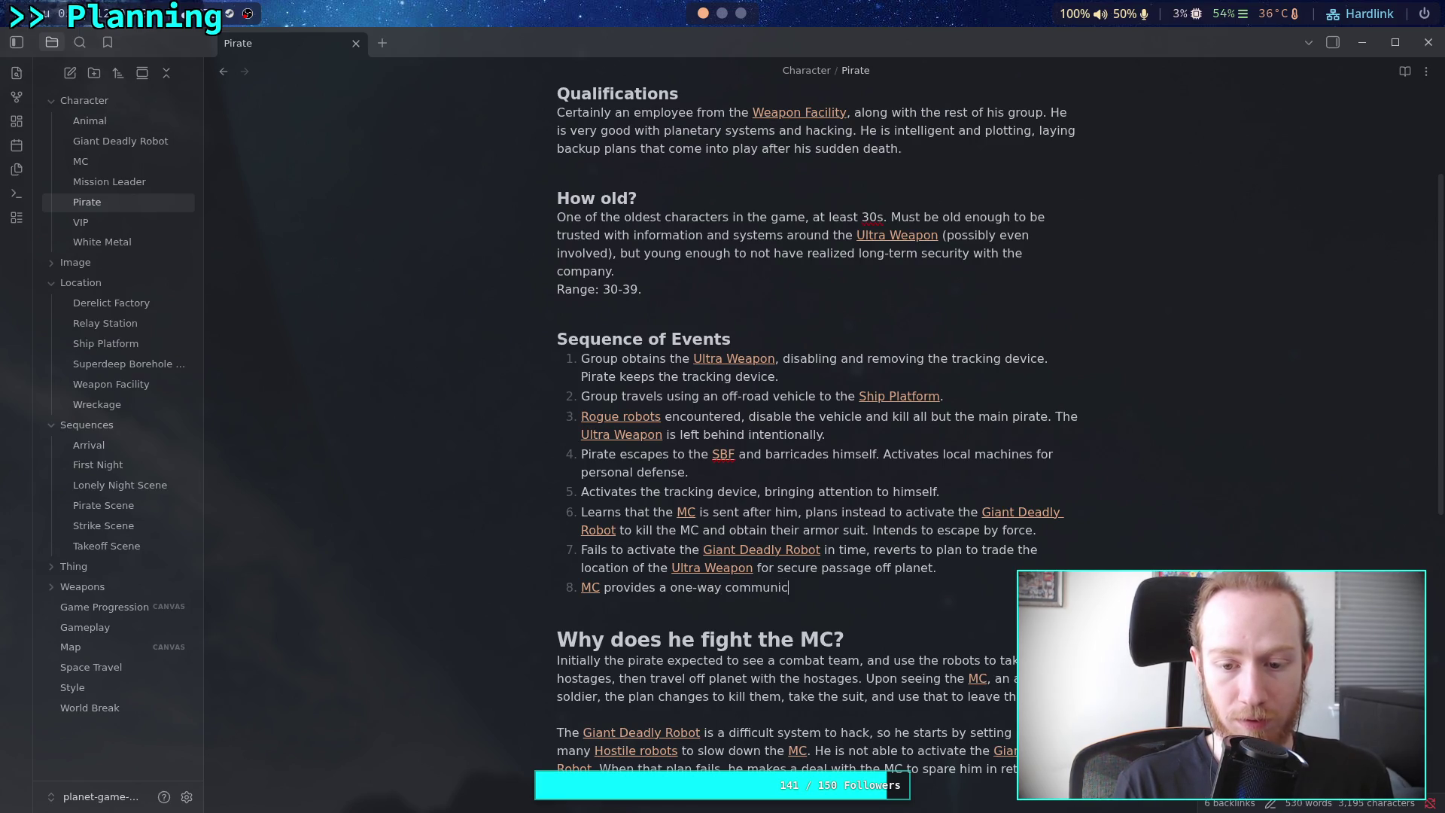
text(ation device)
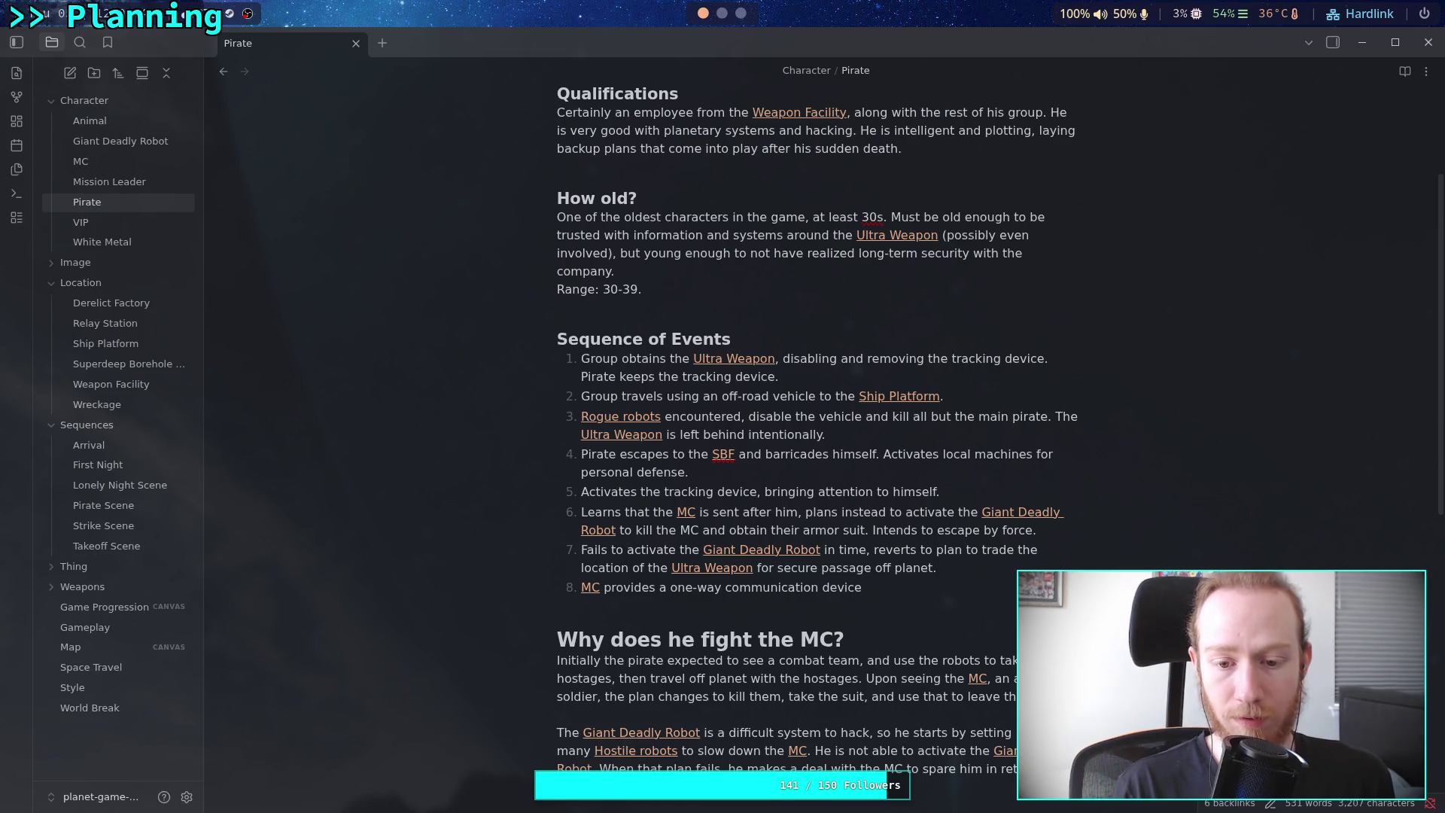
text( for the pr)
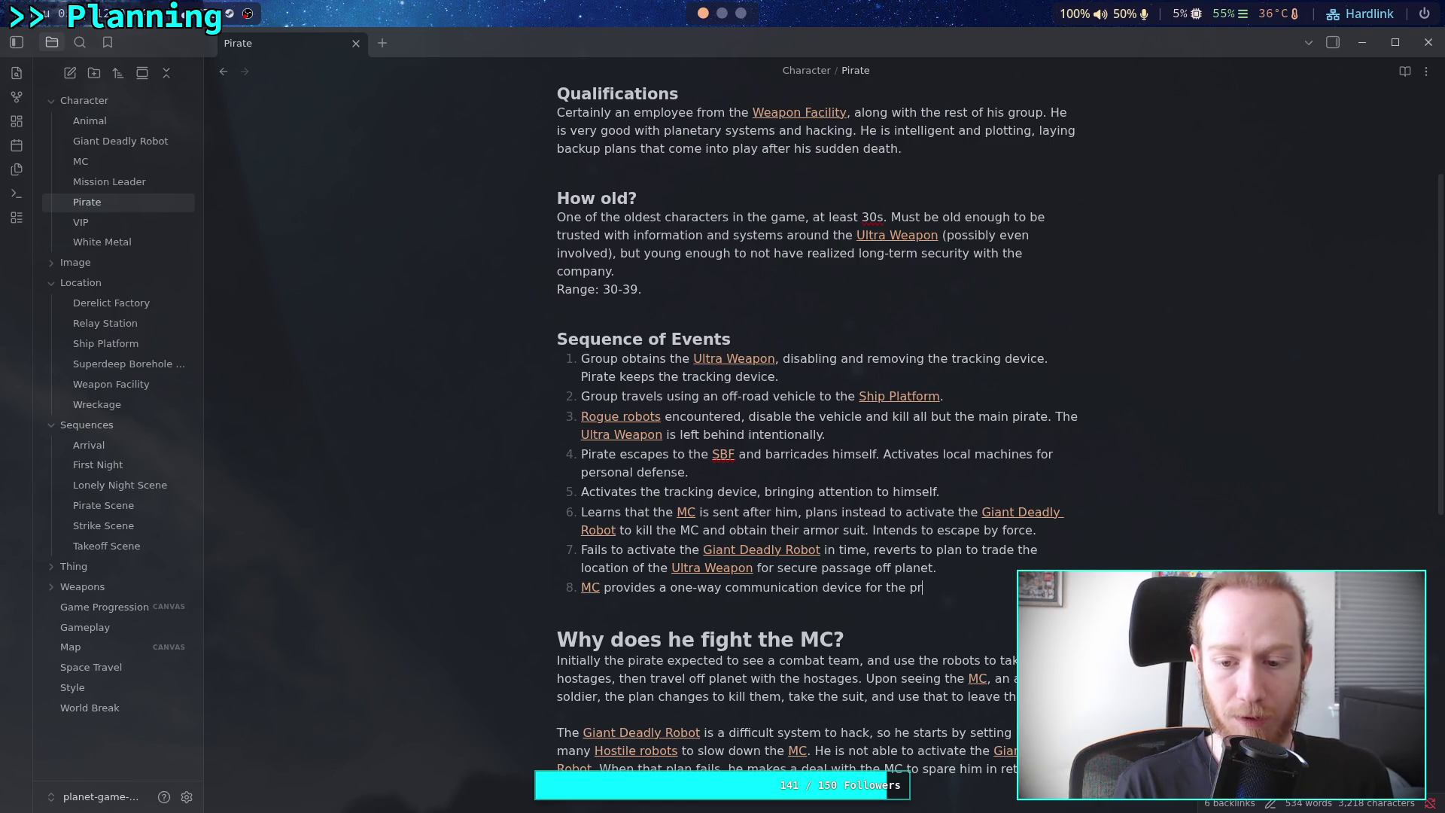
key(BackSpace)
text(irate)
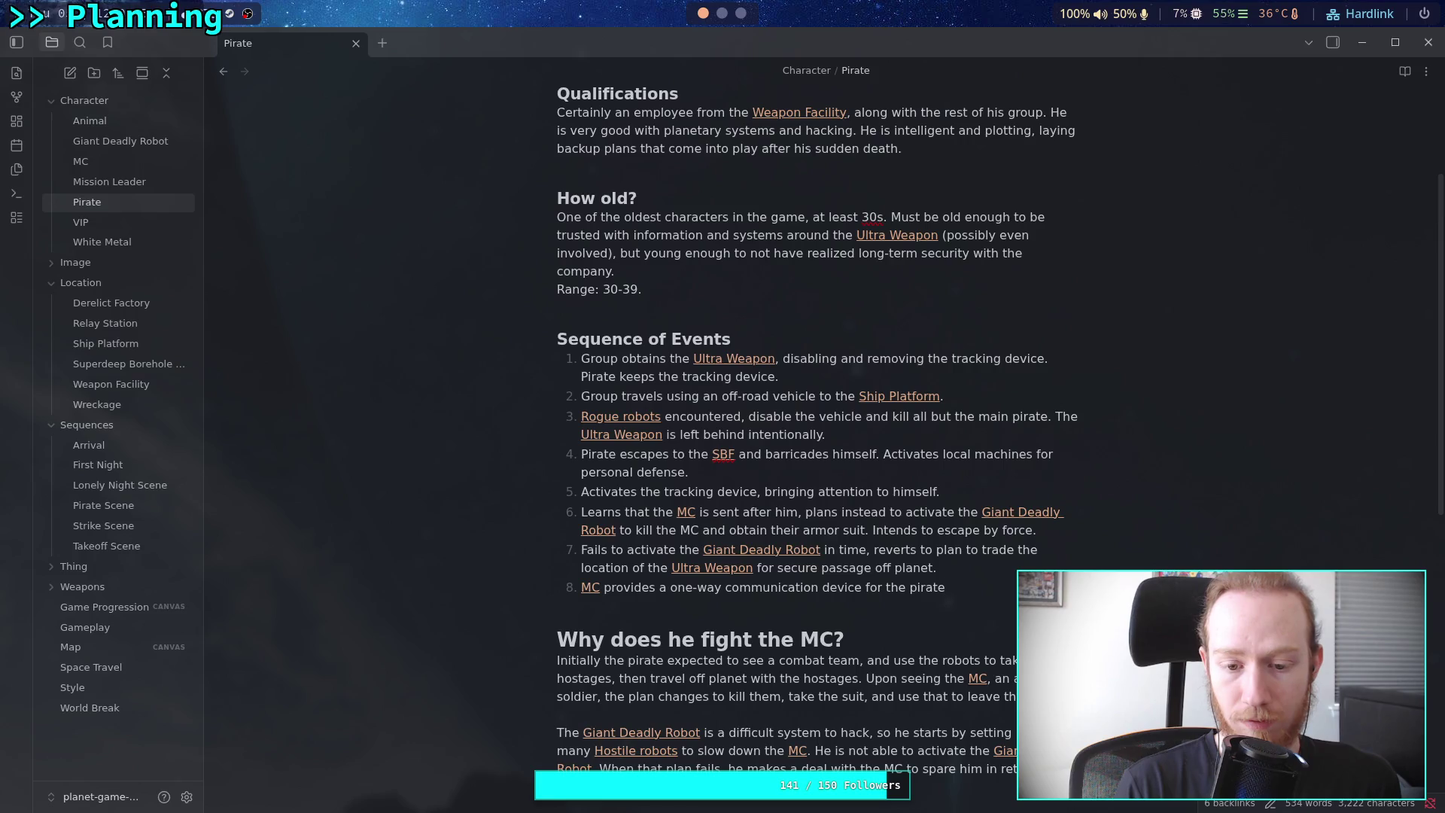
Write step 9: [[MC]] recovers the [[Ultra Weapon]] and confirms all pirates are accounted for
key(Return)
key(BackSpace)
key(BackSpace)
text([[)
key(Return)
text(recove)
text(rs )
text(the [[ult)
key(Return)
text(andconfirms all )
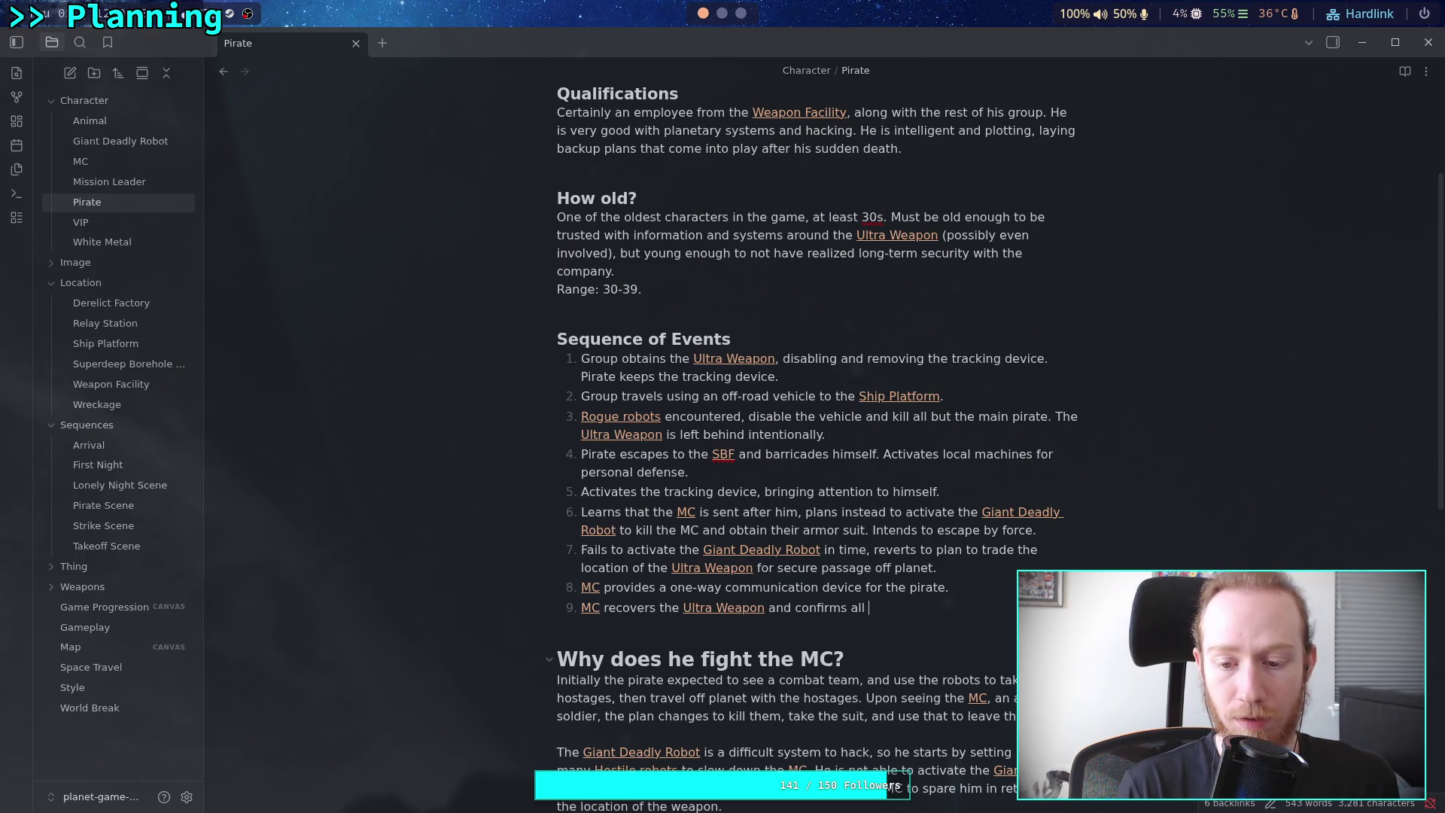
text(p)
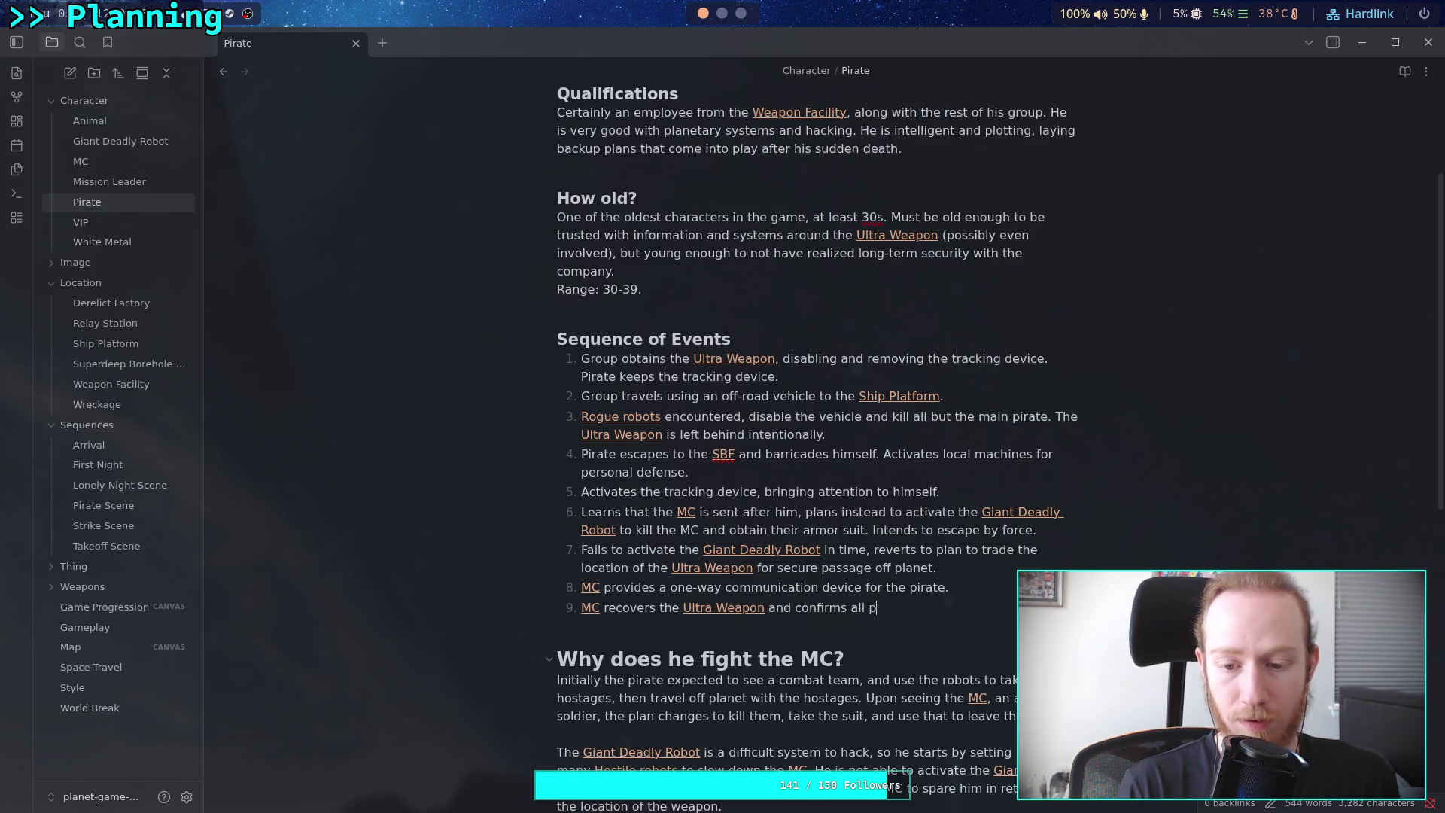
text(iratare accounted for the)
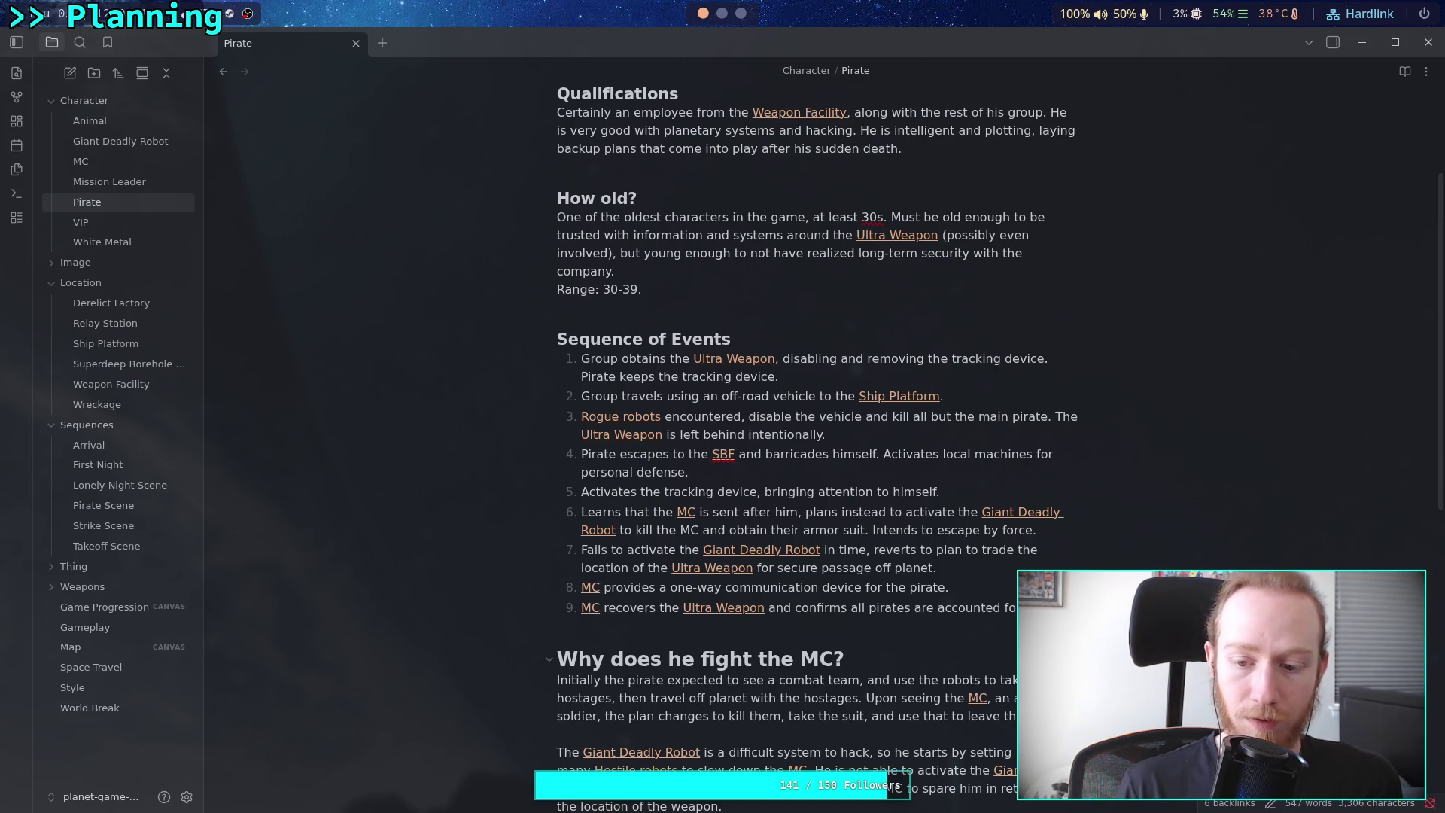
key(Return)
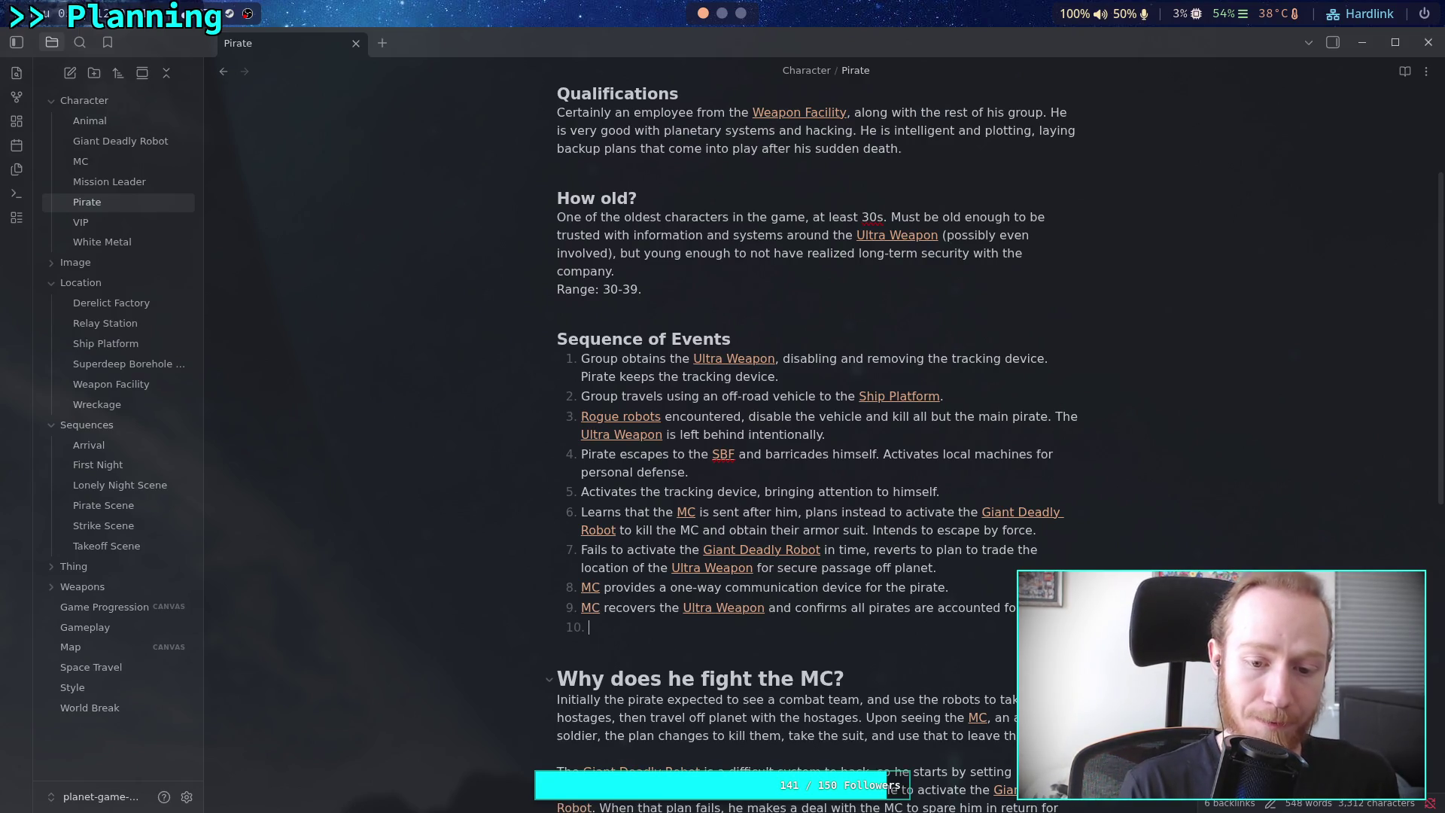
Add item 10: the Pirate is requested to travel to the [[Ship Platform]] and await further instructions
text(Pirat)
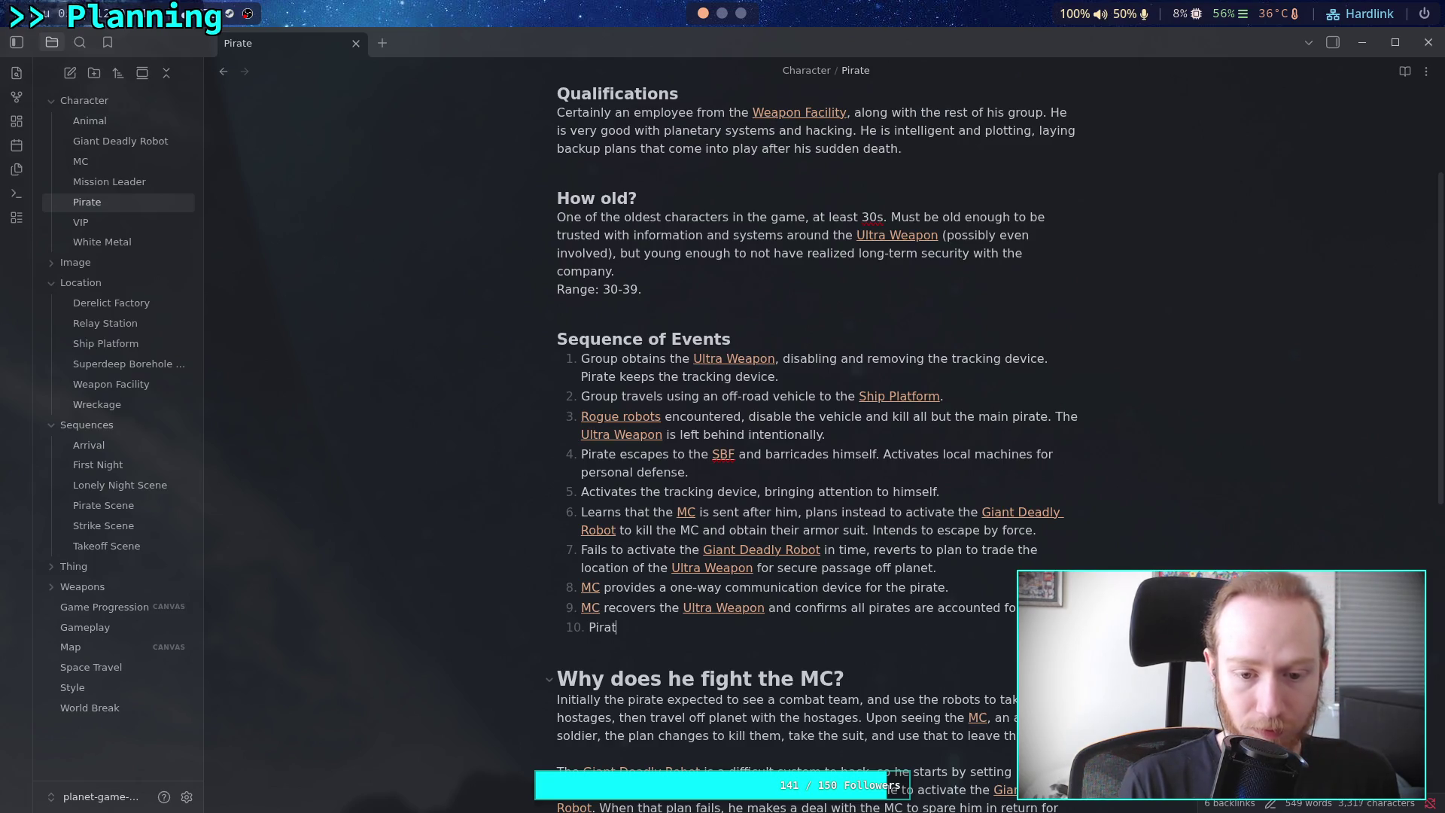
text(e requested to )
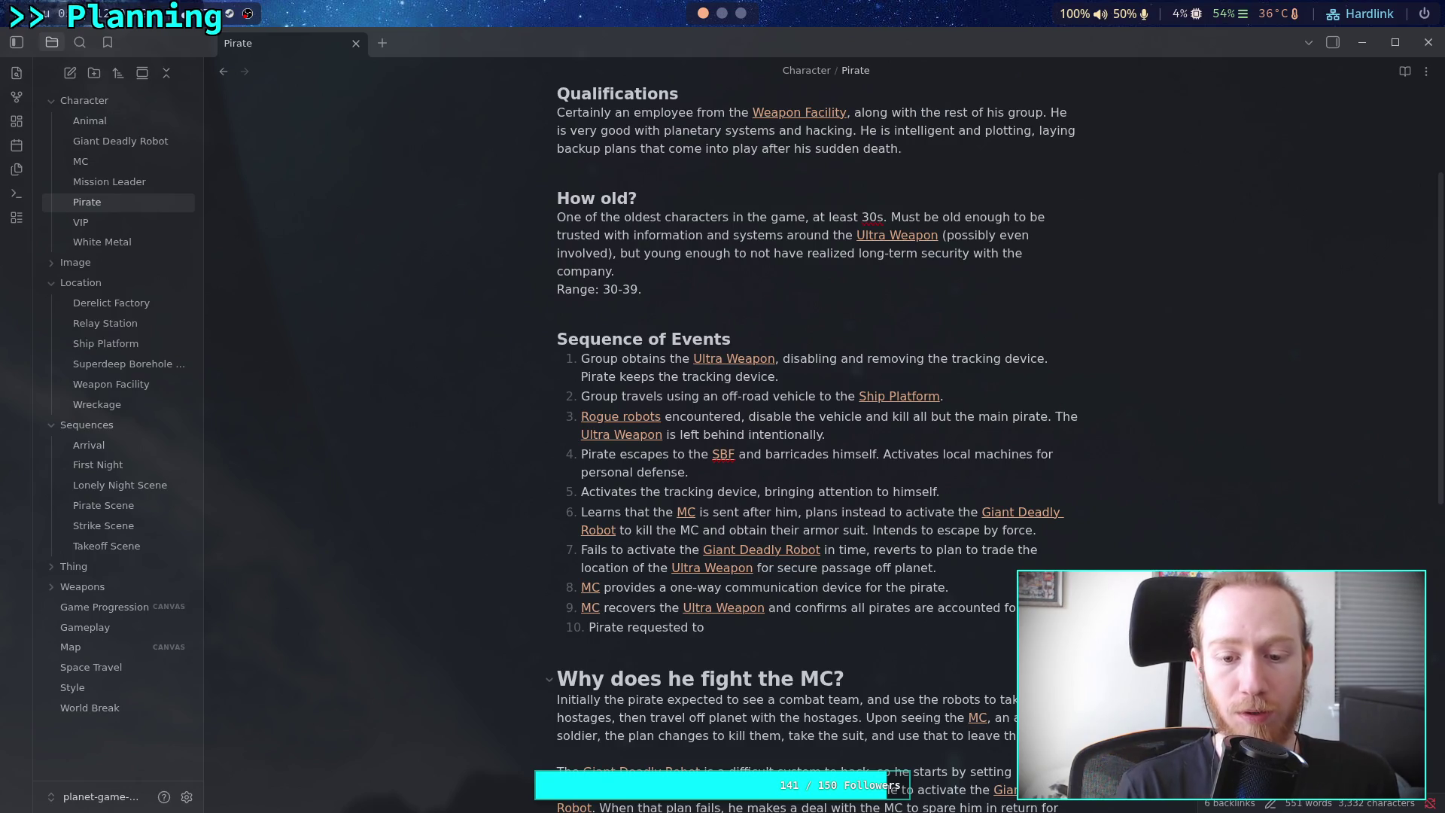
text(travel to)
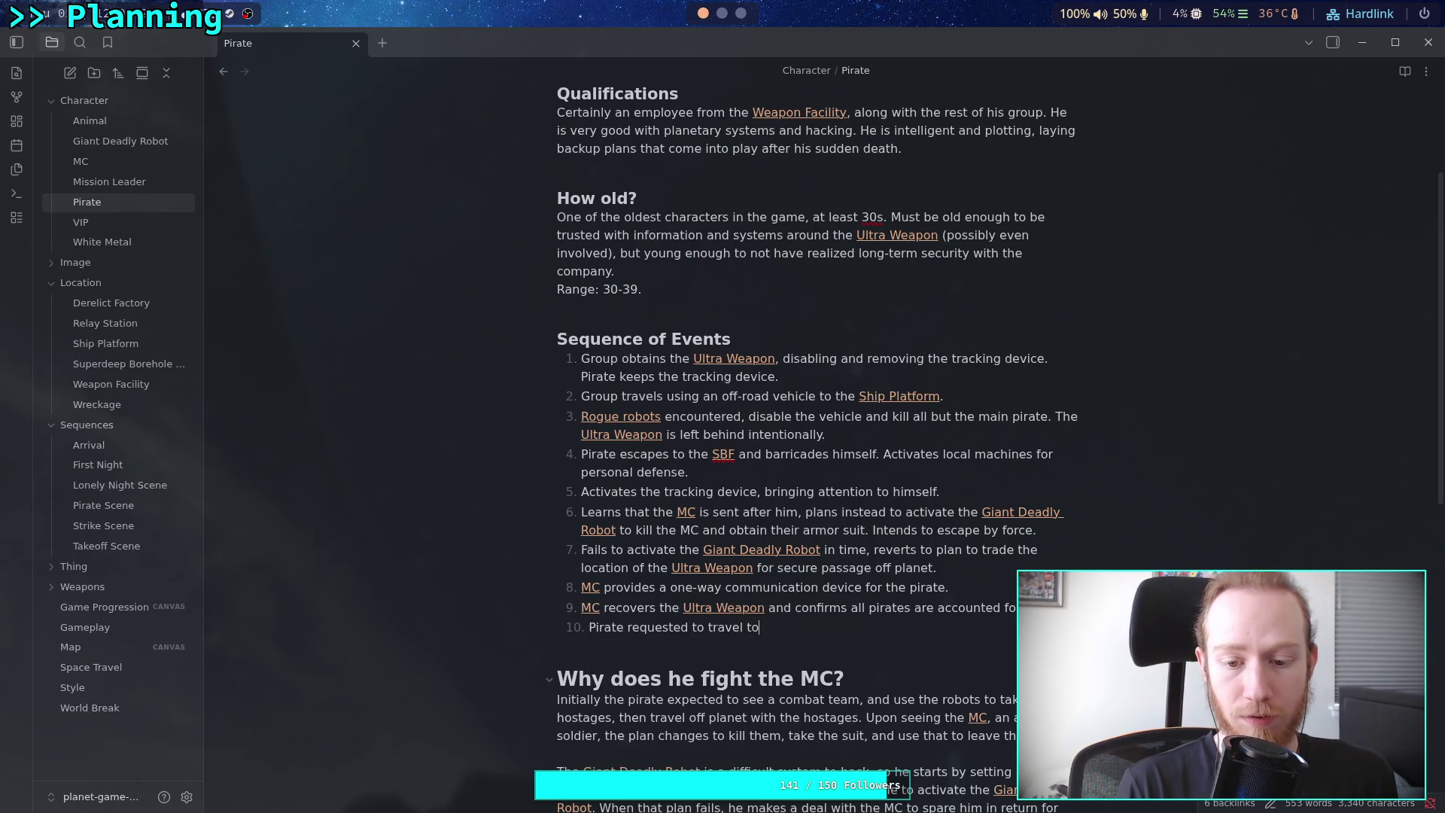
text( the [[Ship)
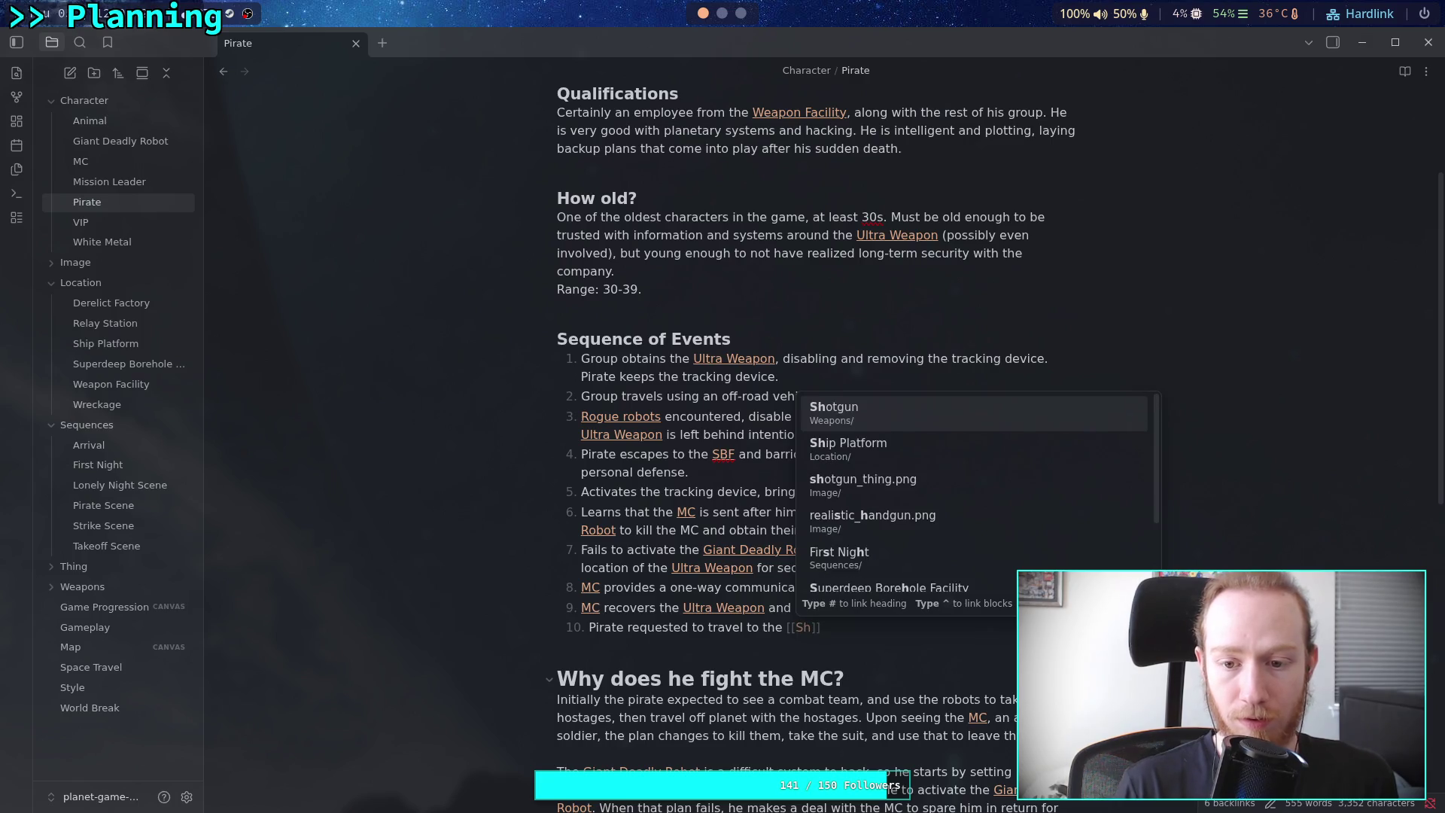
key(Return)
key(Return)
key(Return)
key(BackSpace)
text(and await)
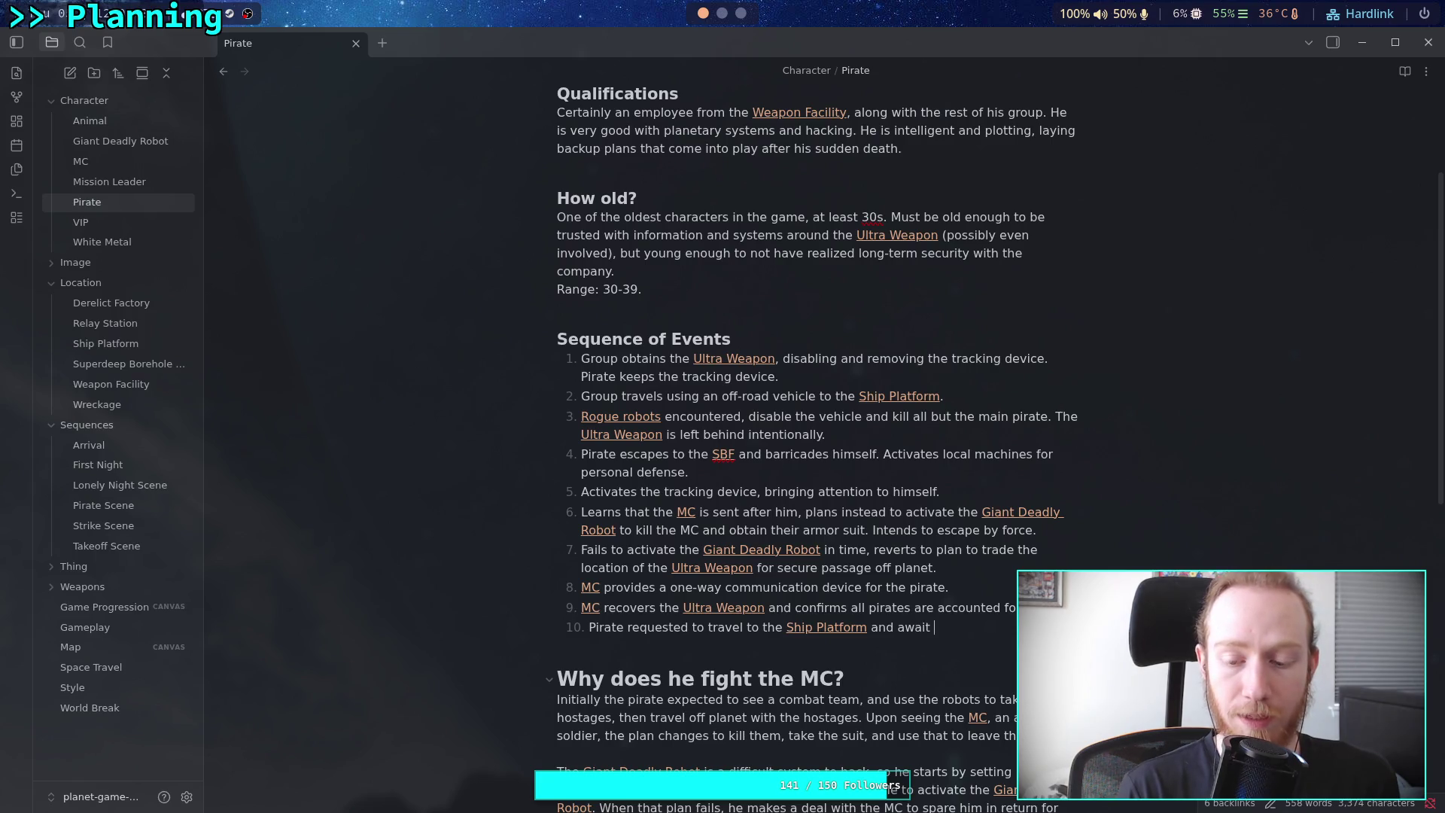
text(urther instructions.)
key(Return)
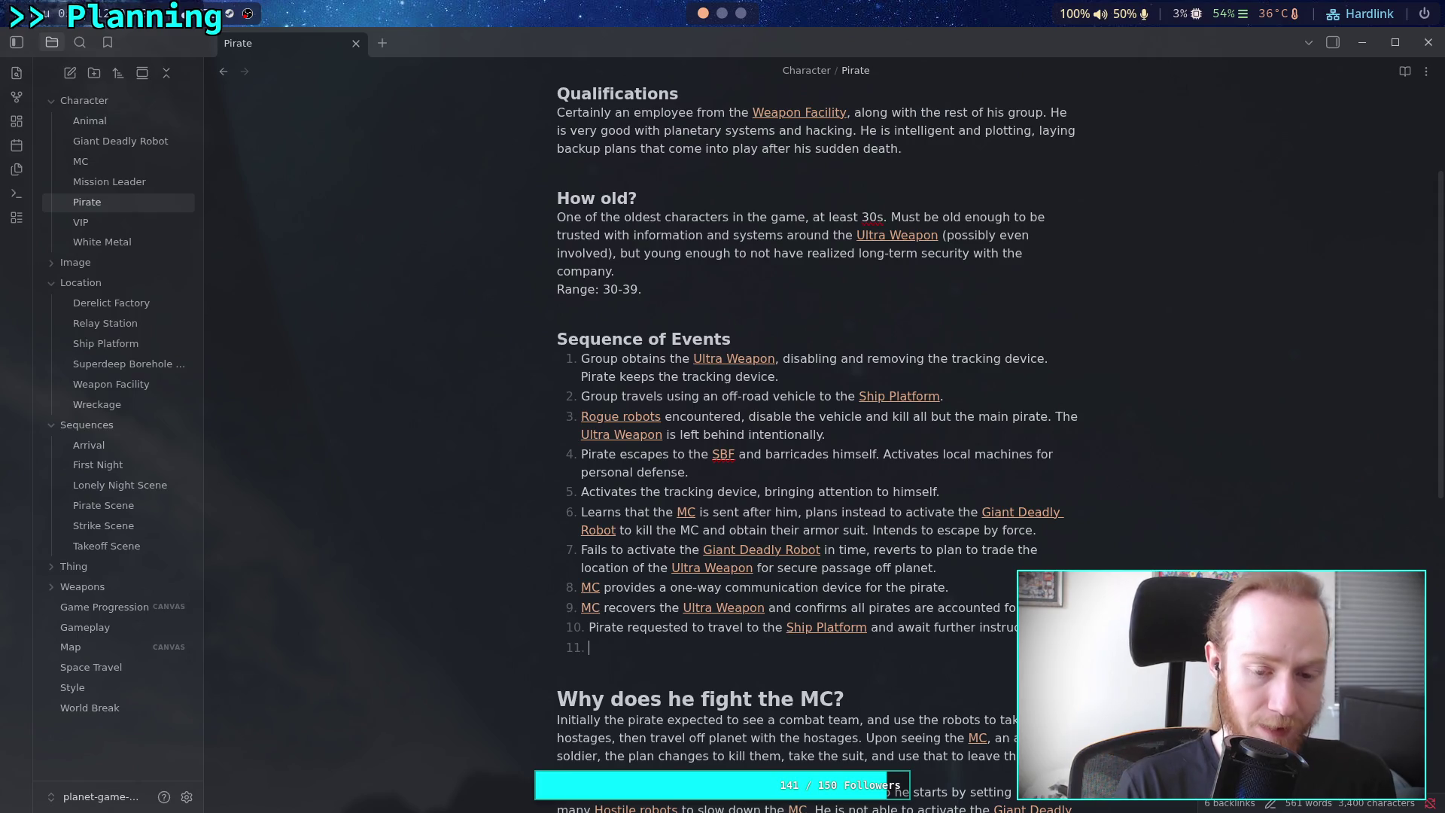
Add item 11: destroyed by orbital strike shortly after leaving the [[Superdeep Borehole Facility|SBF]]
text(Dest)
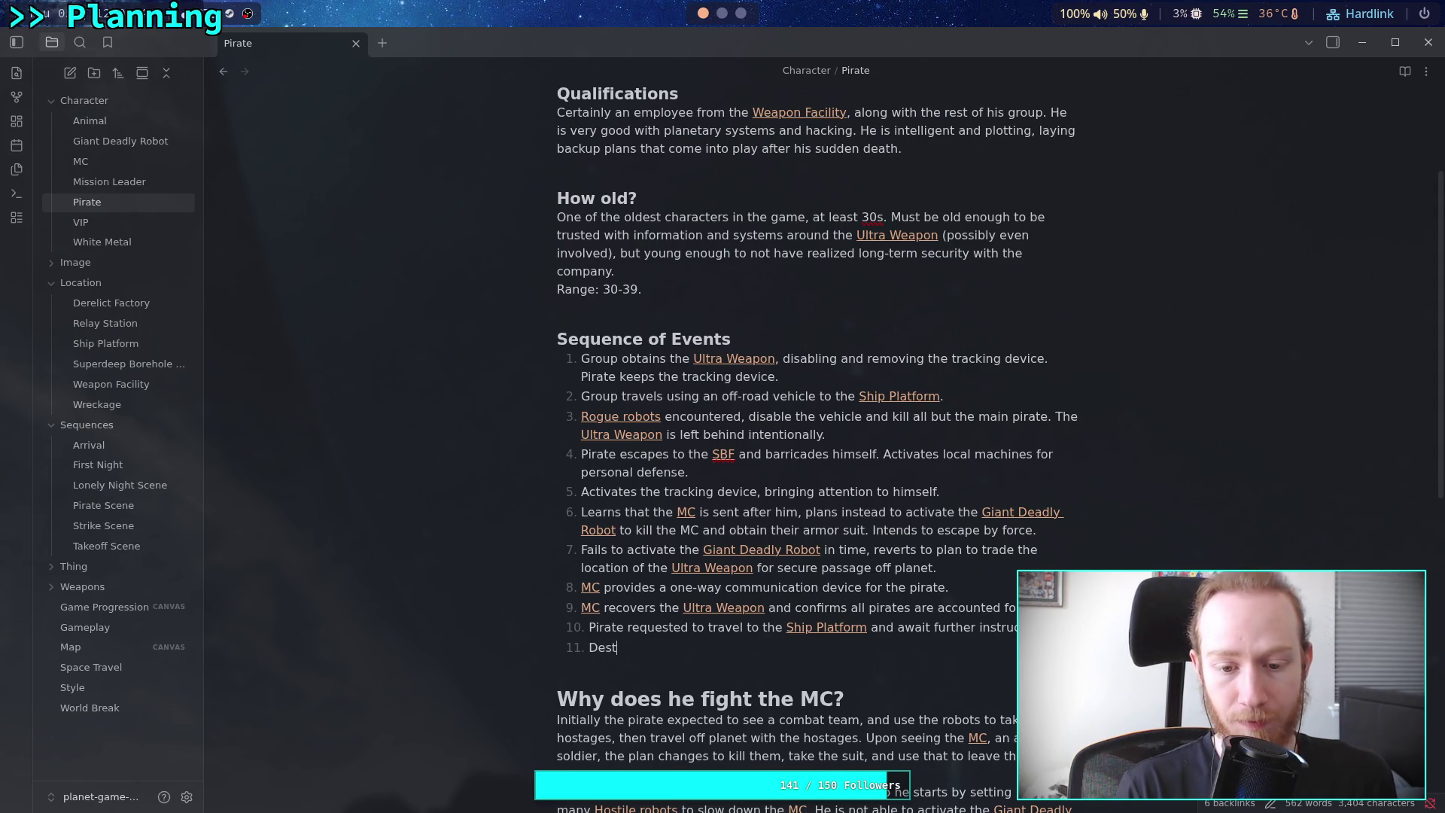
text(royed by )
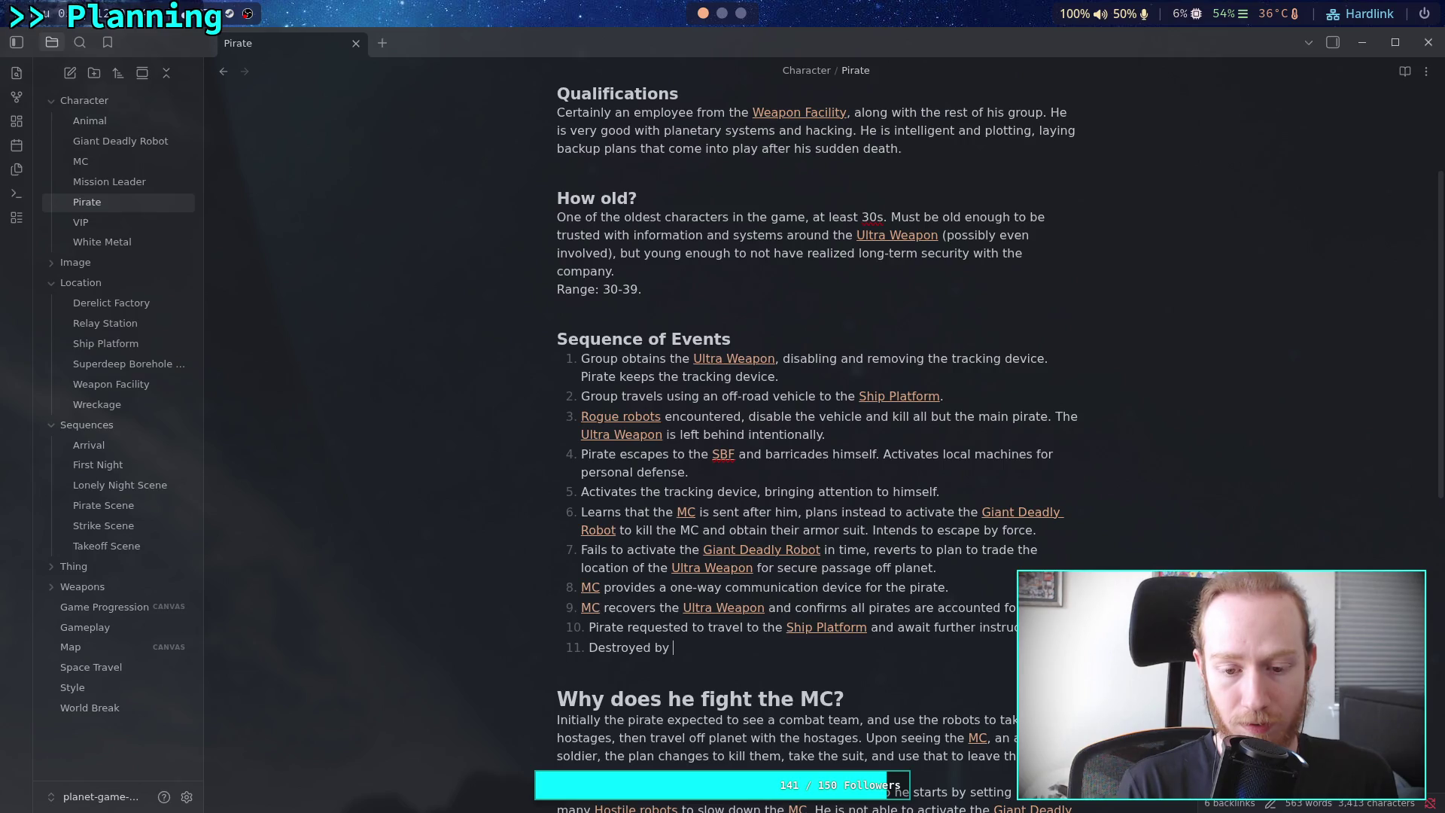
text(orbital )
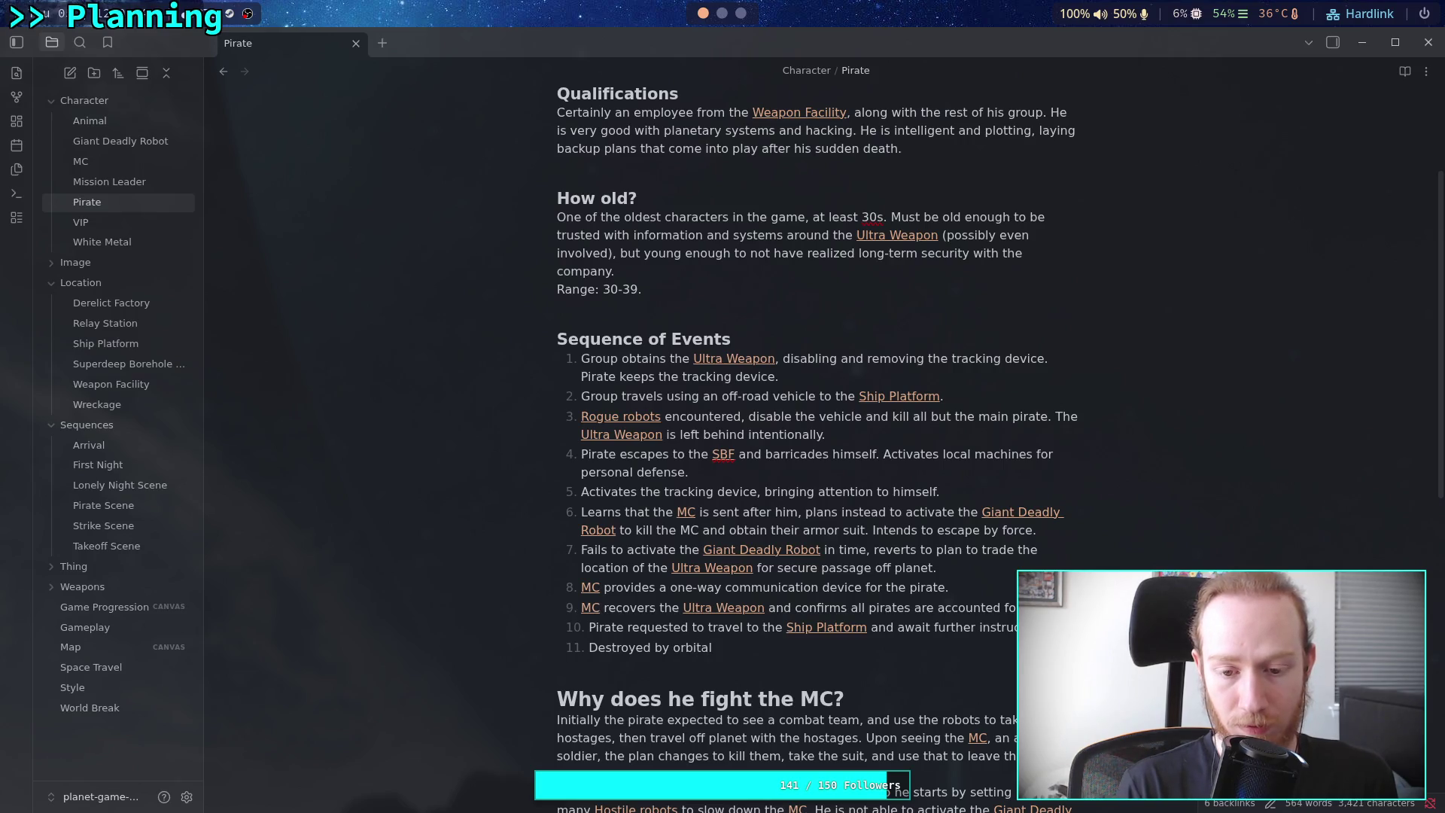
text( strike s)
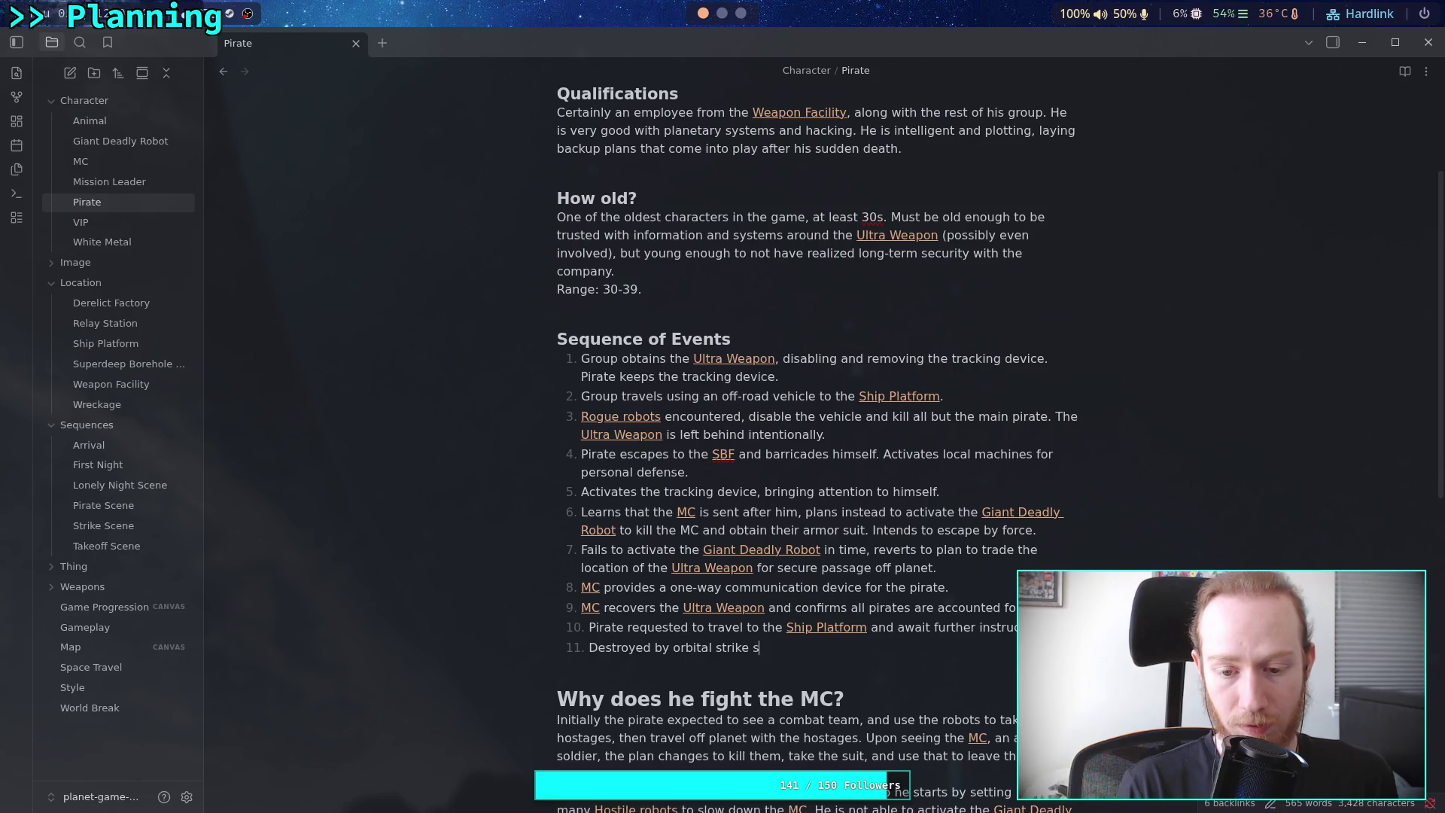
text(hottly af)
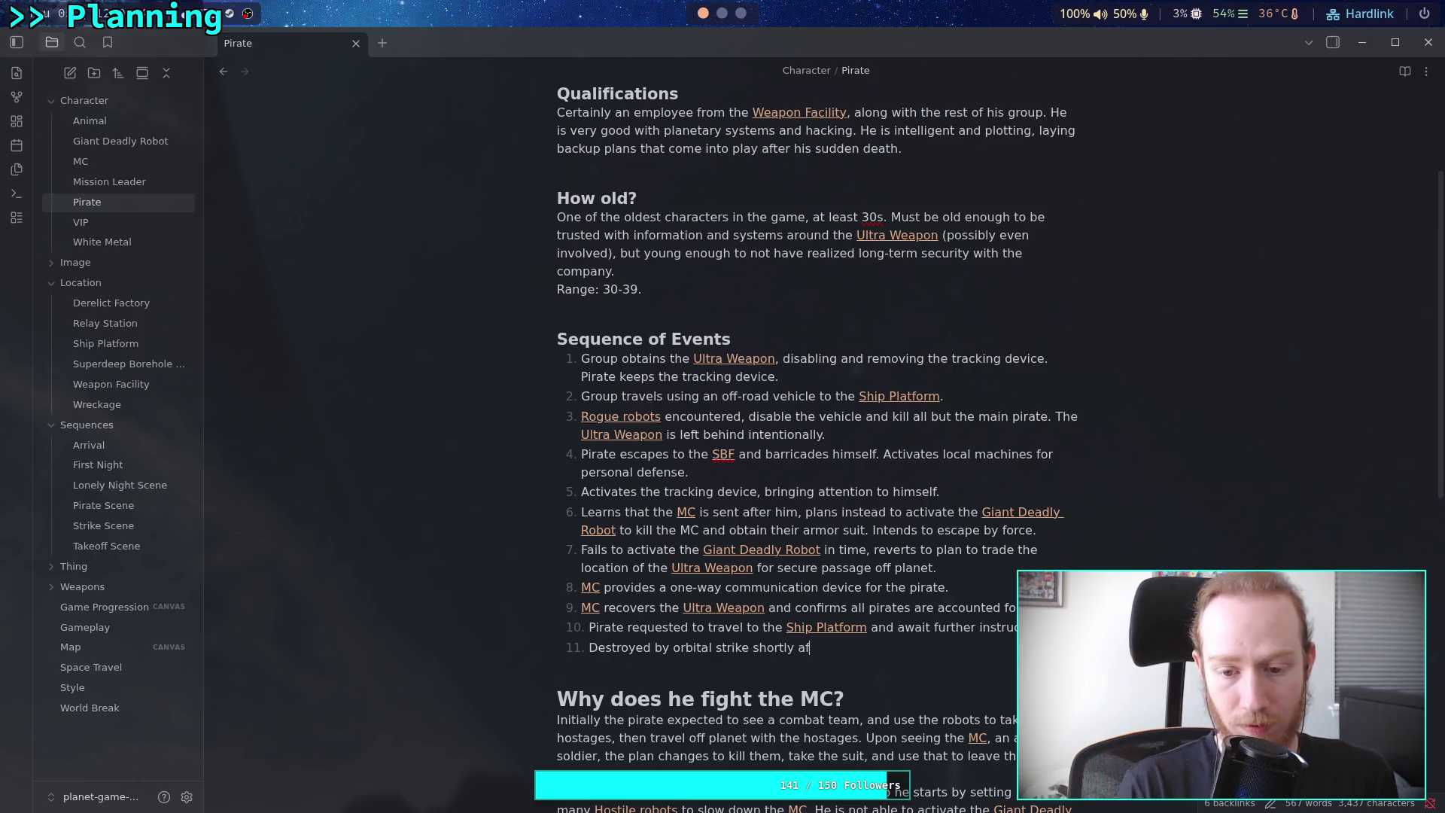
text(ter leaving the)
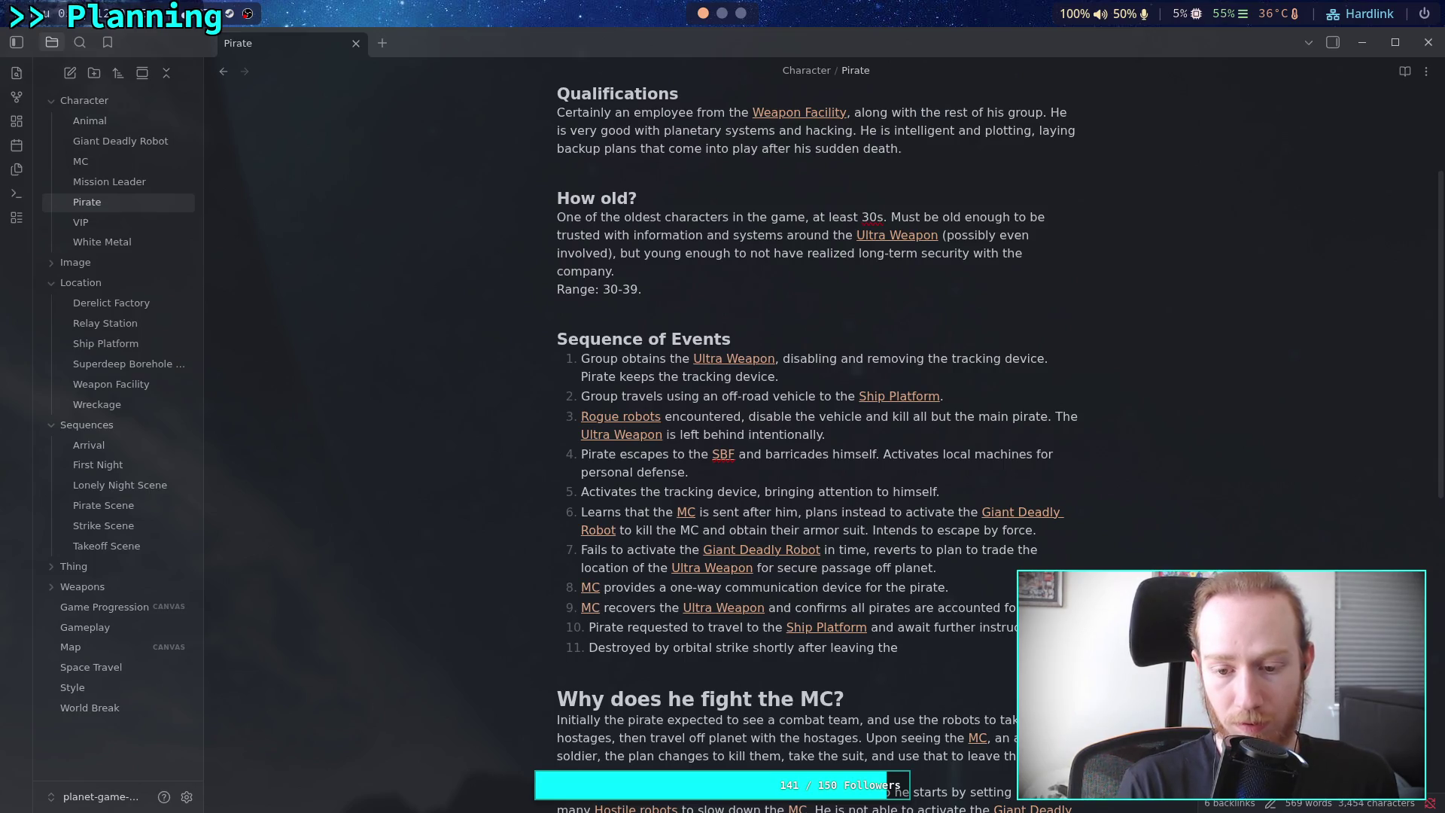
text([[su)
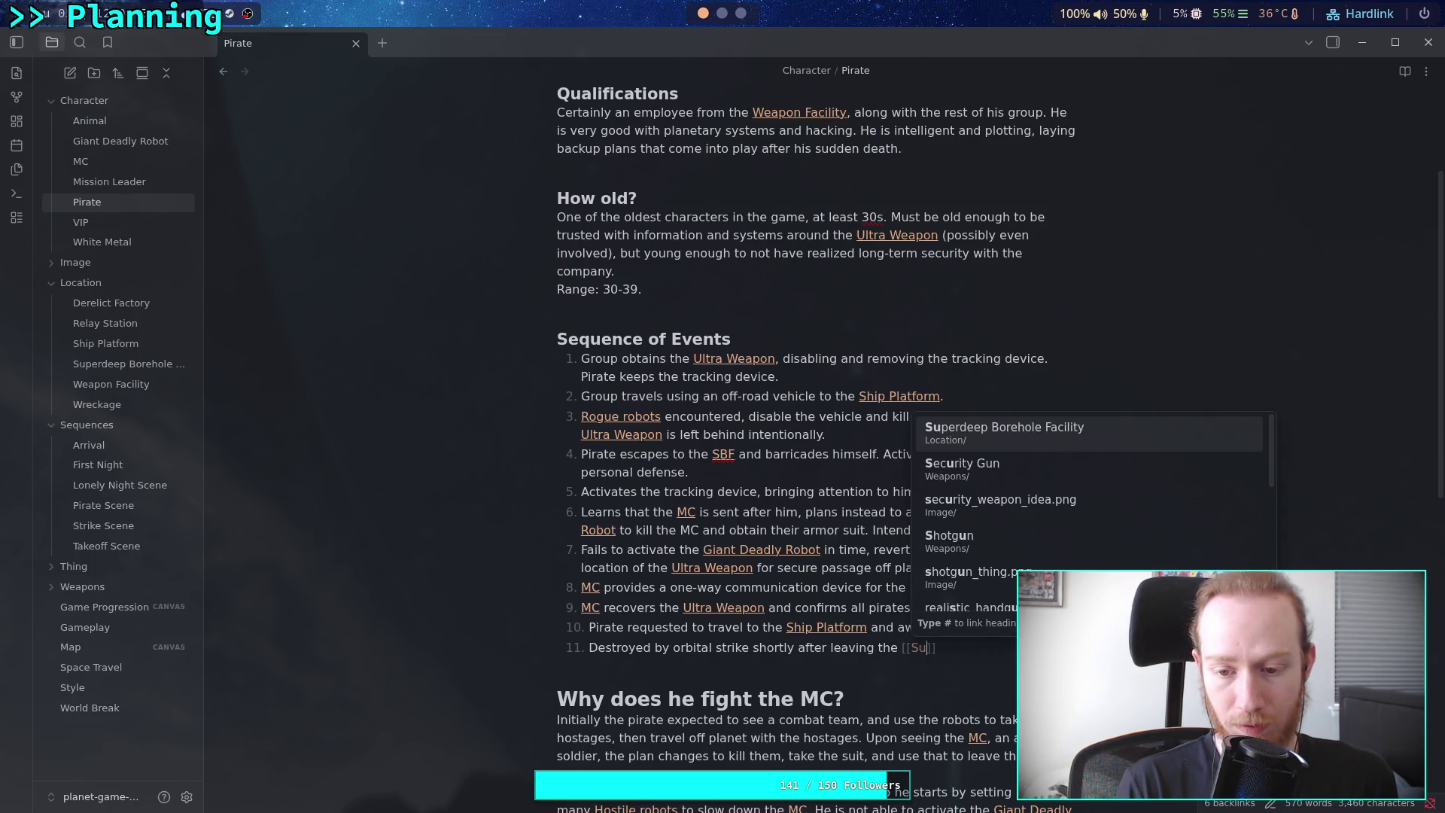
key(Return)
text(|S)
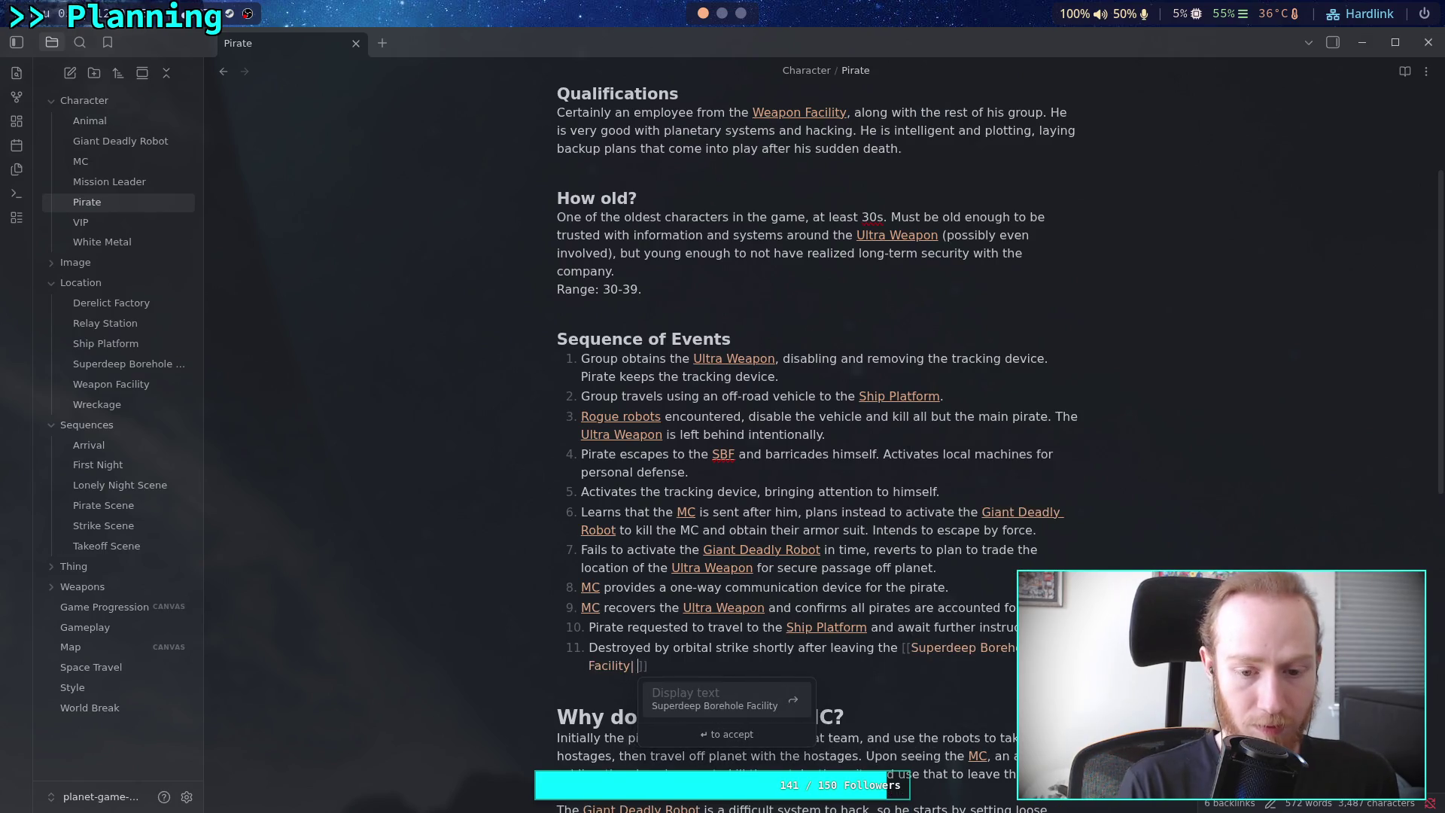
text(BF)
key(Escape)
key(End)
text(.)
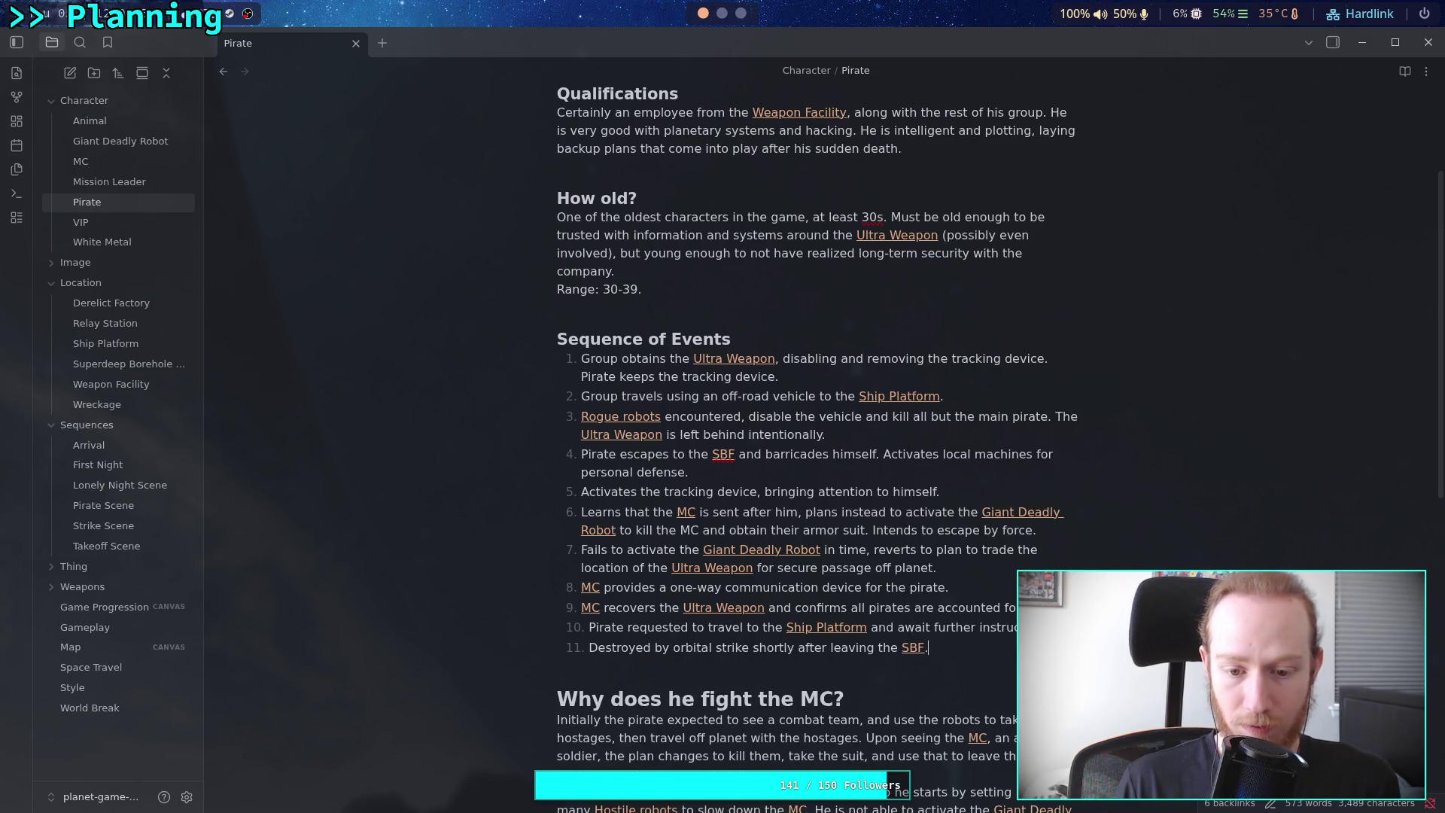
Insert a new blank list item after item 8 of the sequence
scroll(915, 680, down, 1)
click(916, 683)
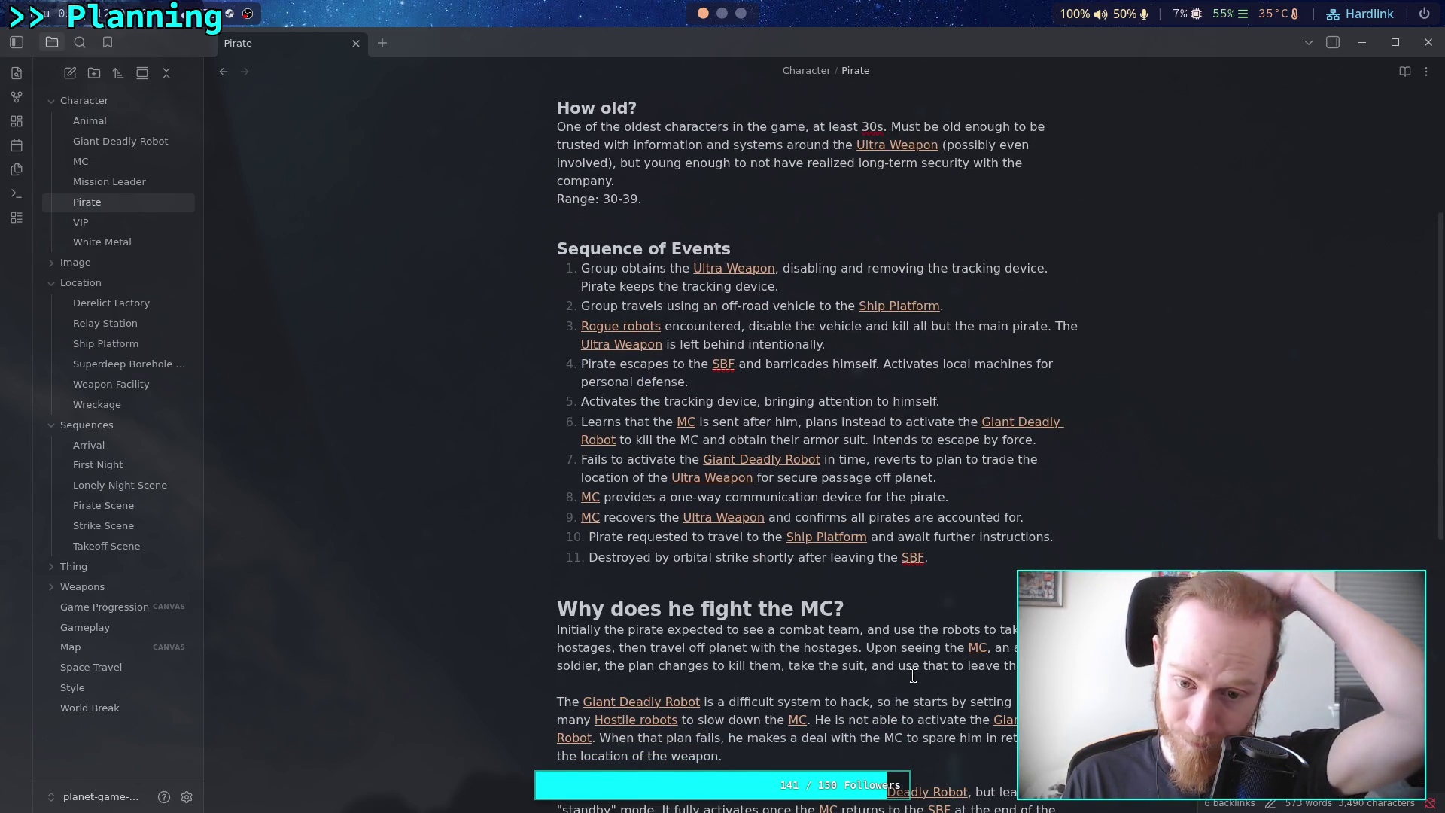
click(988, 500)
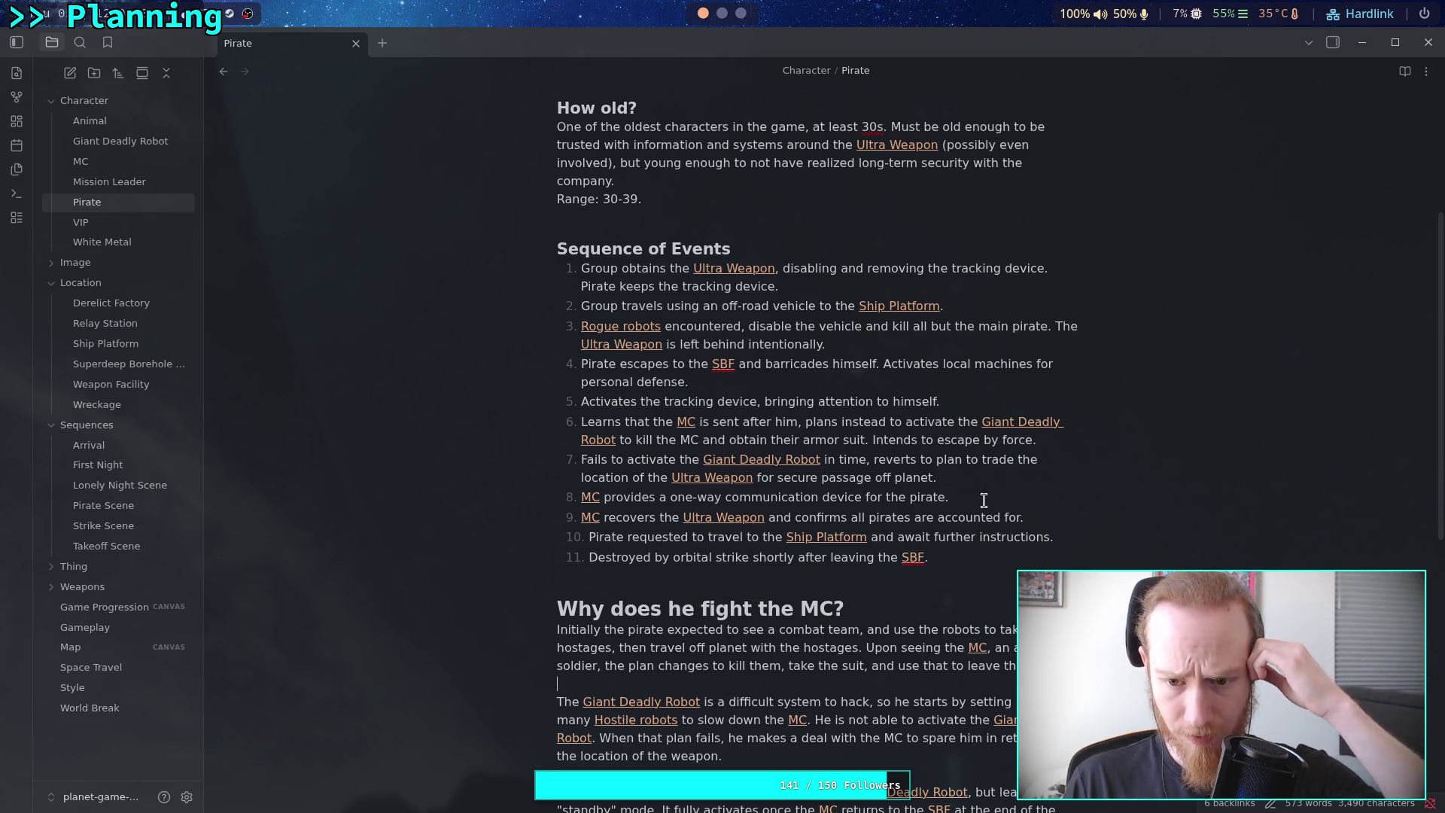
key(Return)
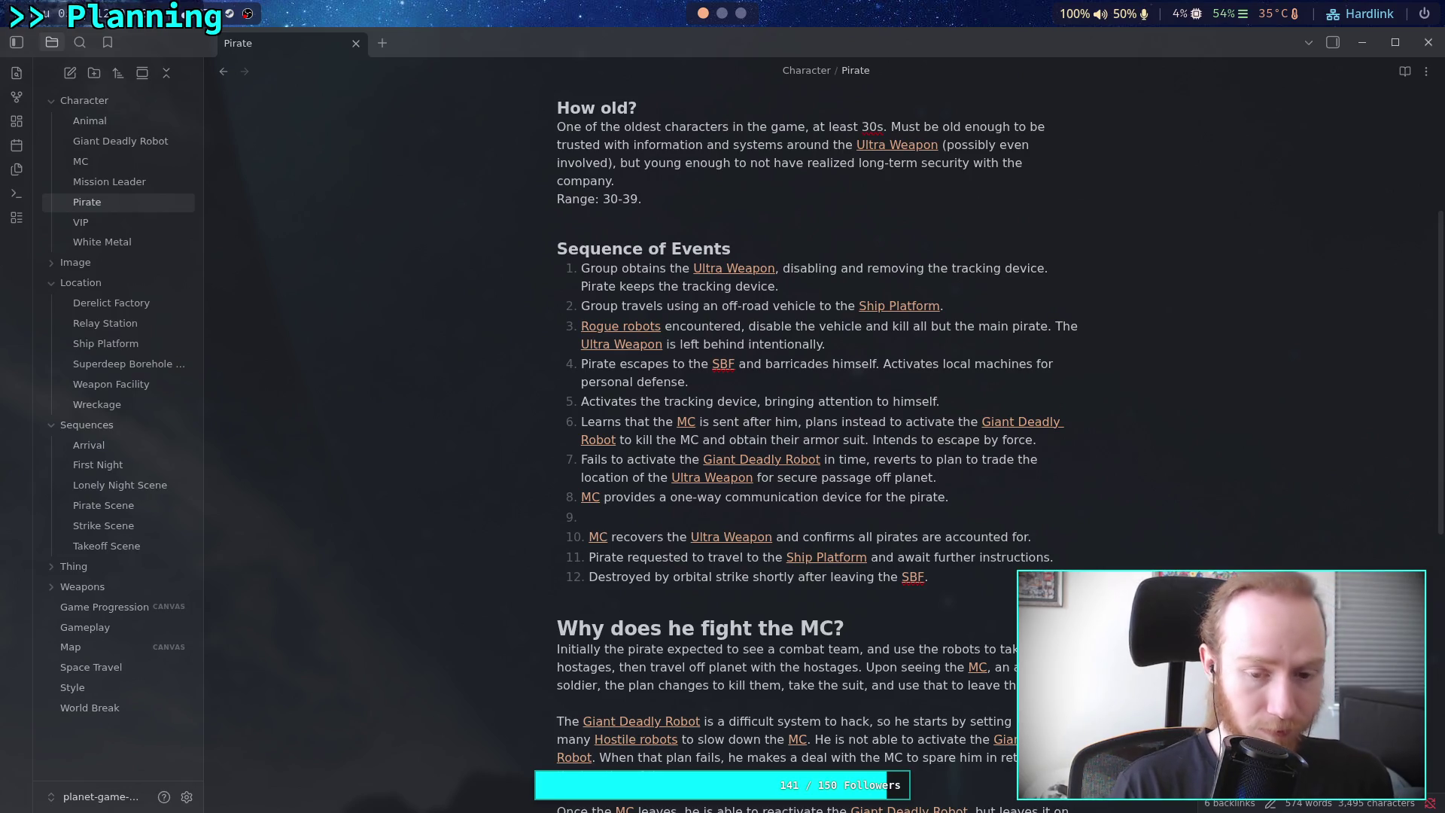
Write the new step 9: 'Activates the [[Giant Deadly Robot]] while [[MC]] is gone.'
text(R)
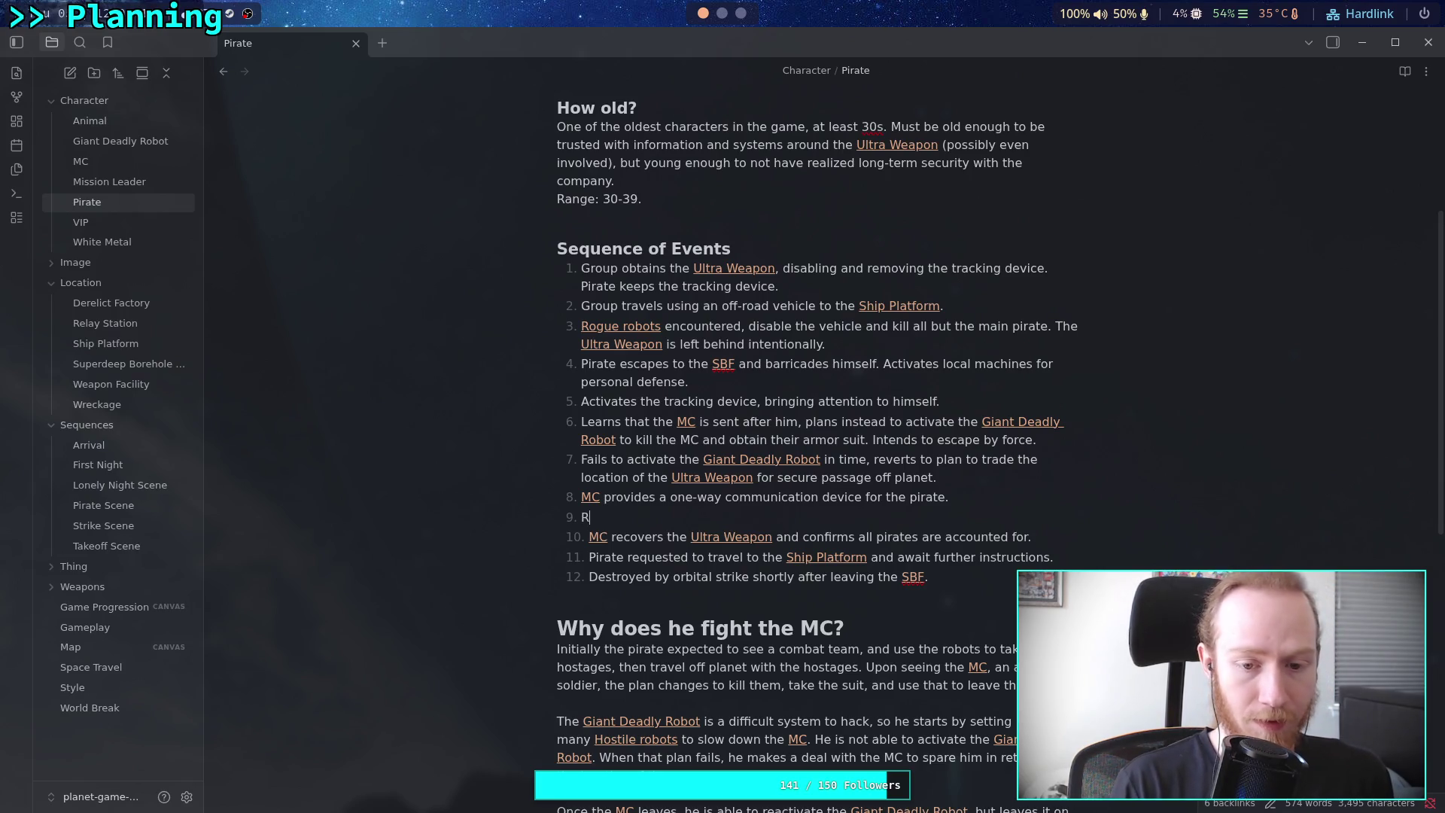
key(BackSpace)
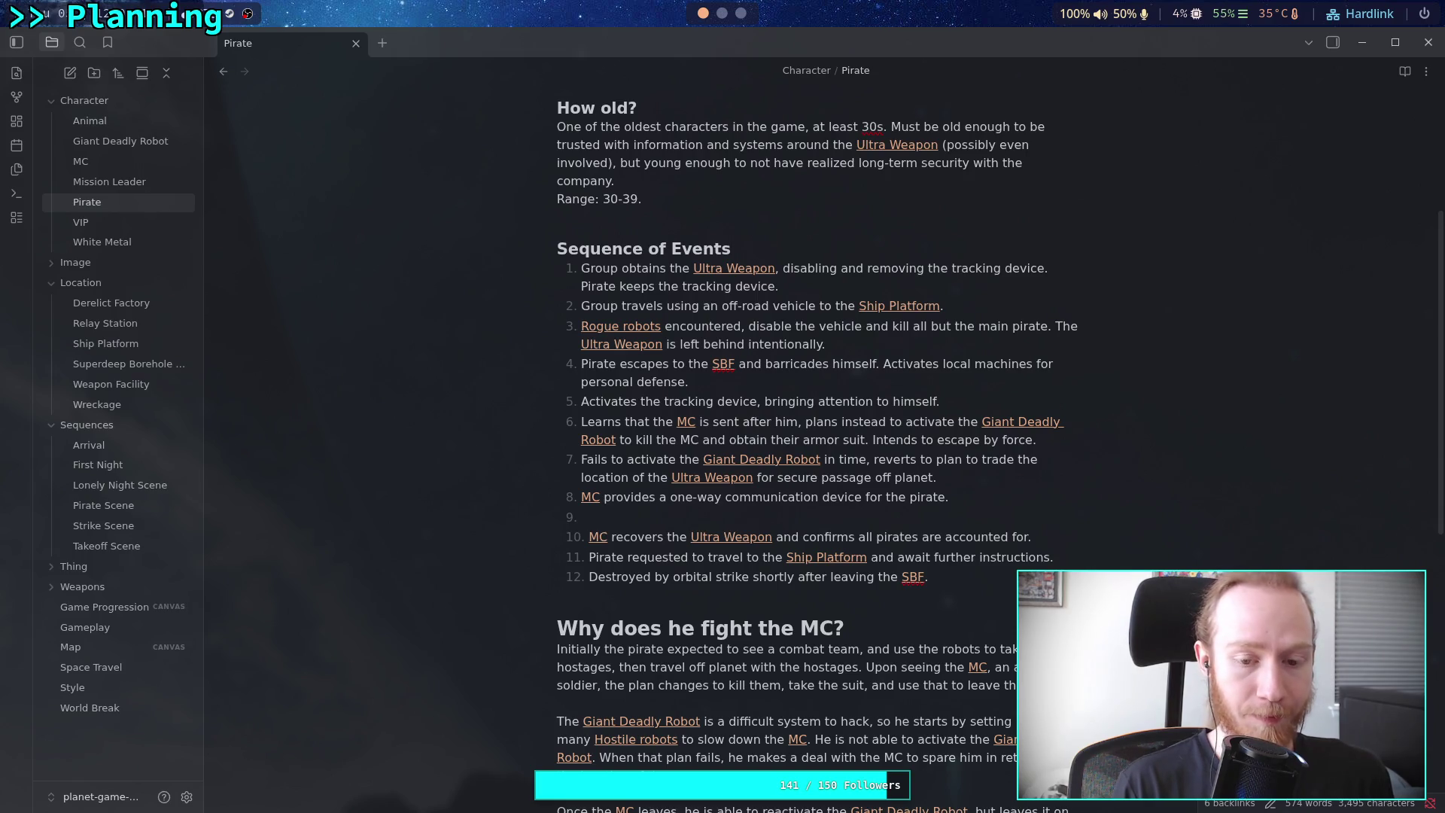
text(S)
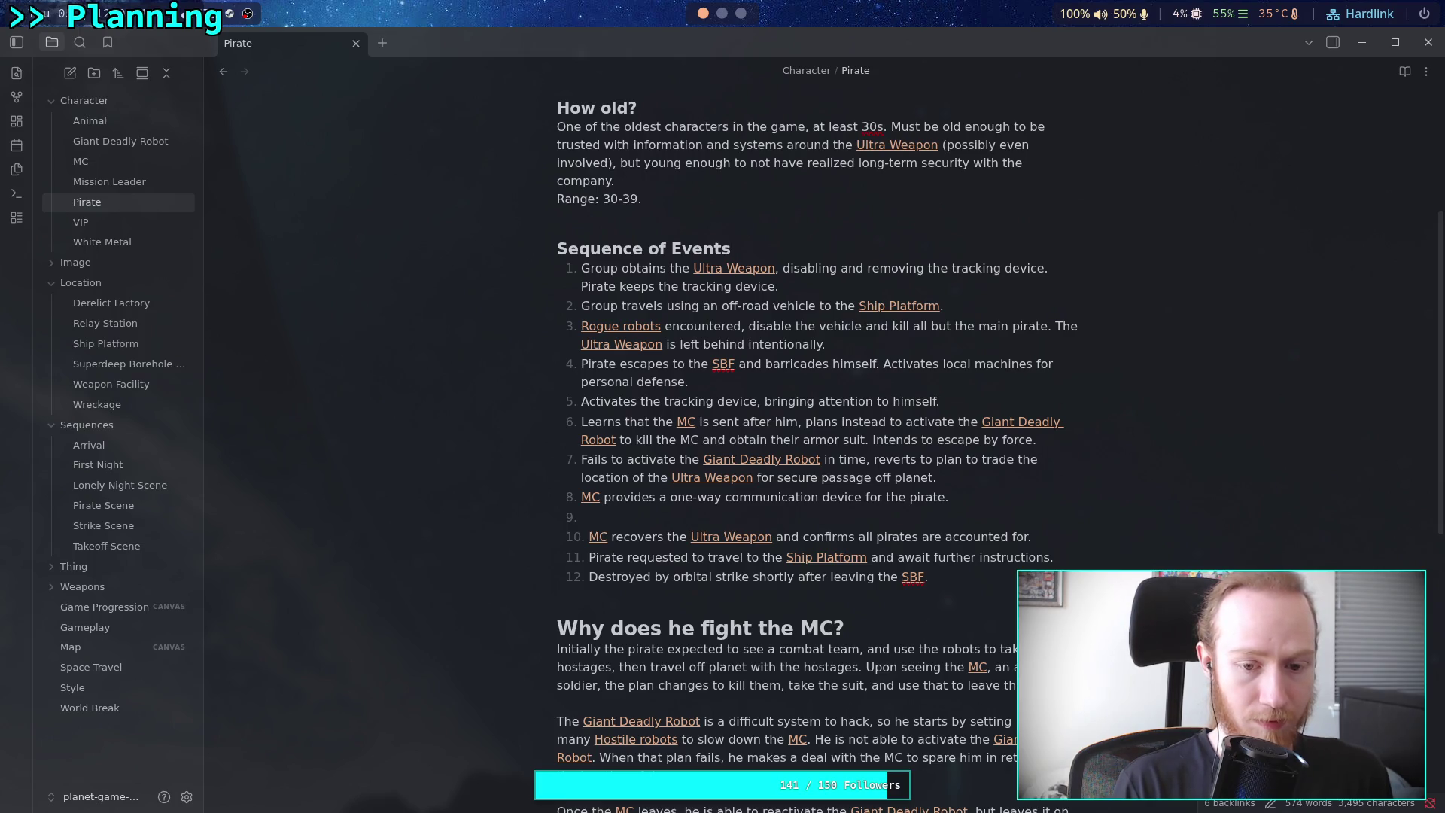
text(ACti)
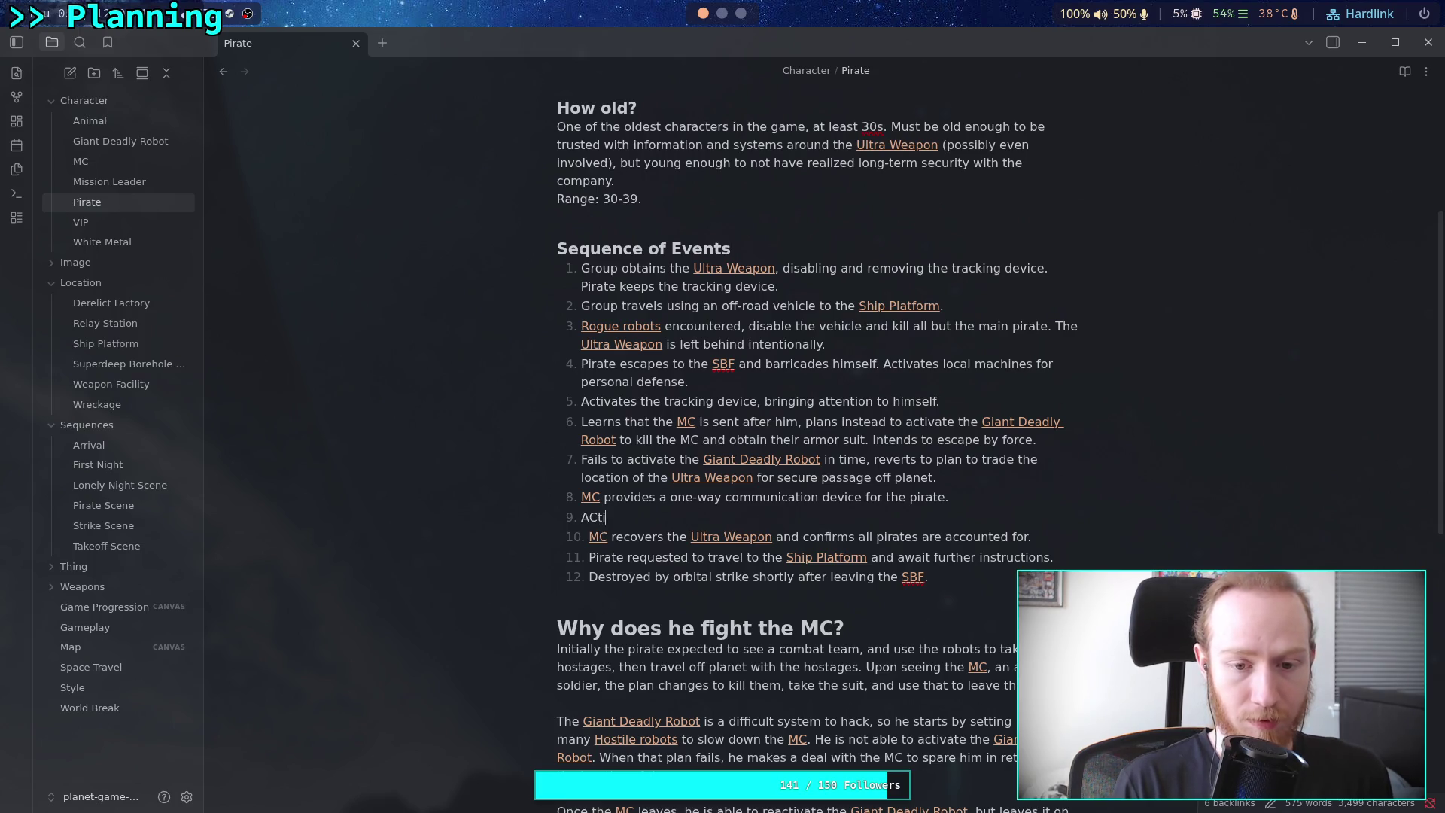
text(vate)
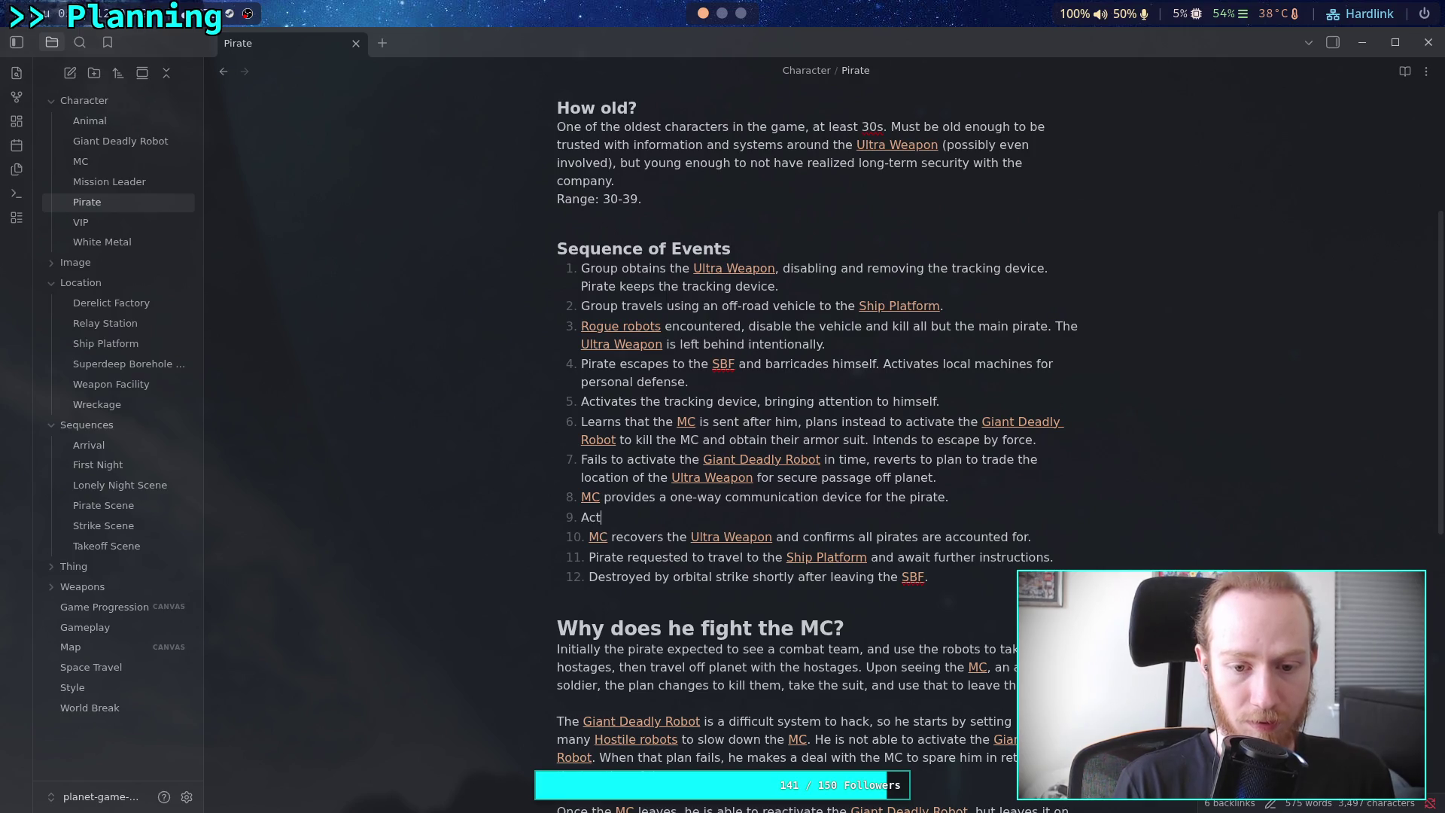
text(s the [[F)
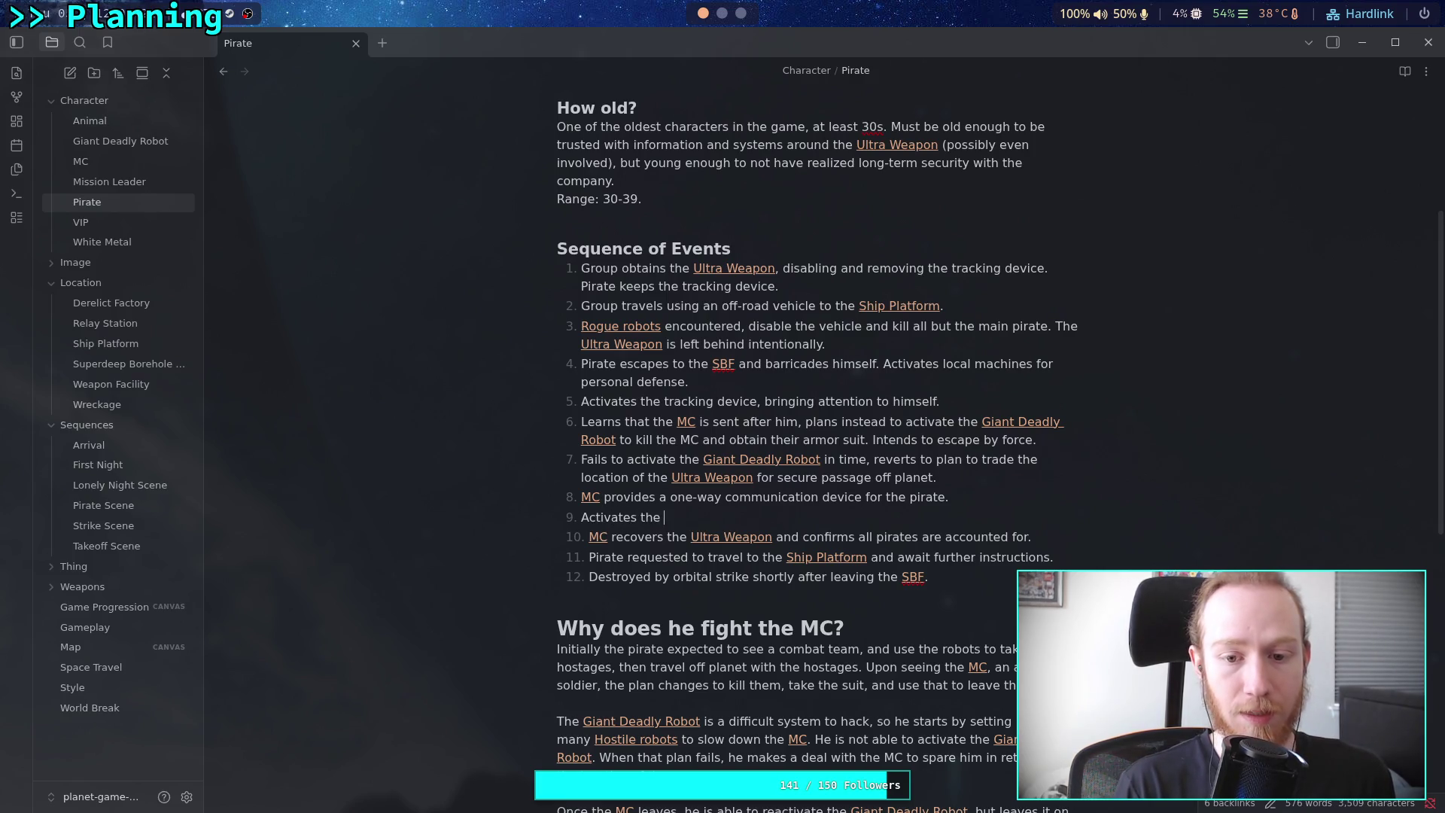
key(BackSpace)
text(Giant Deadly Robot)
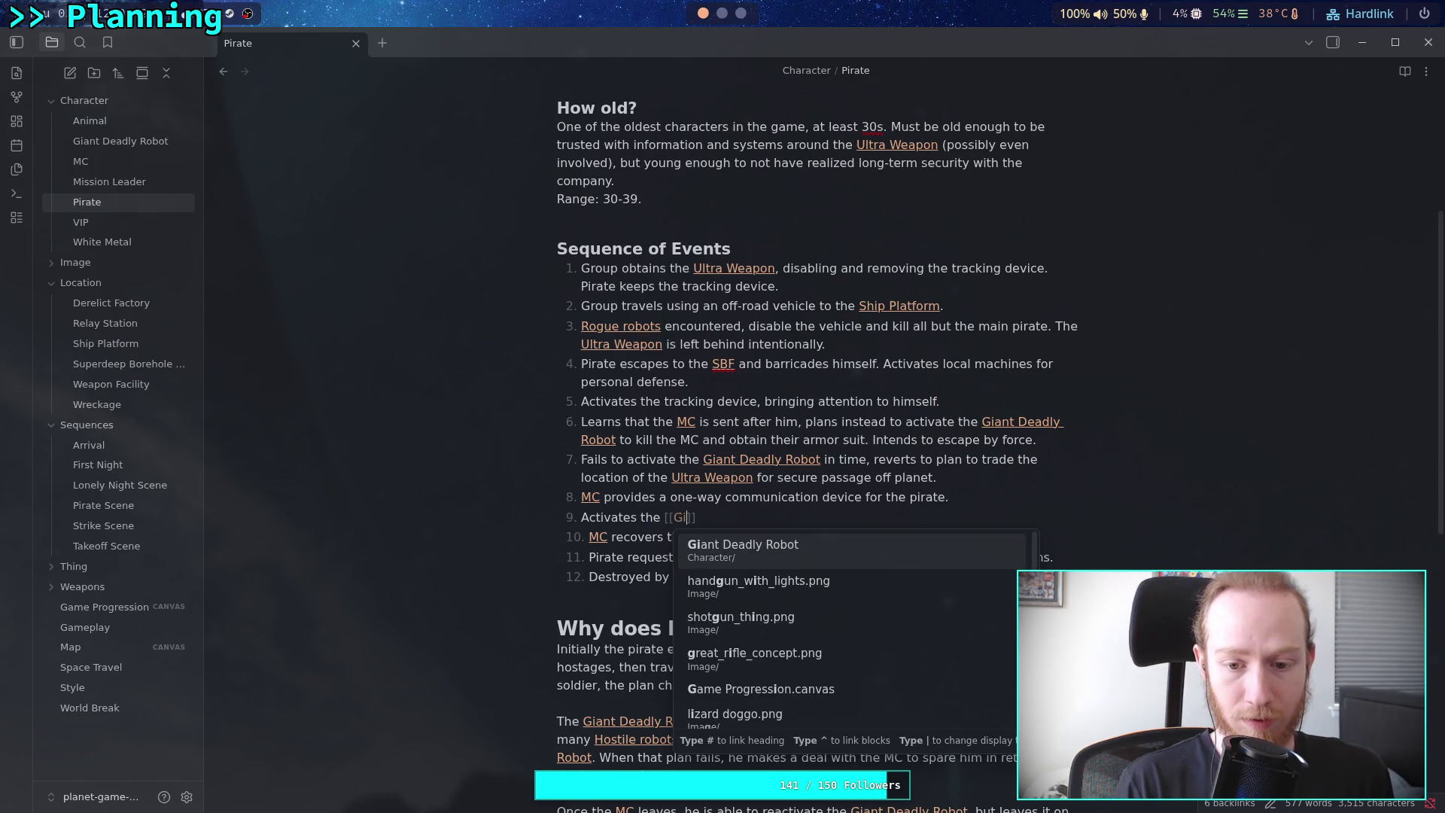
key(Return)
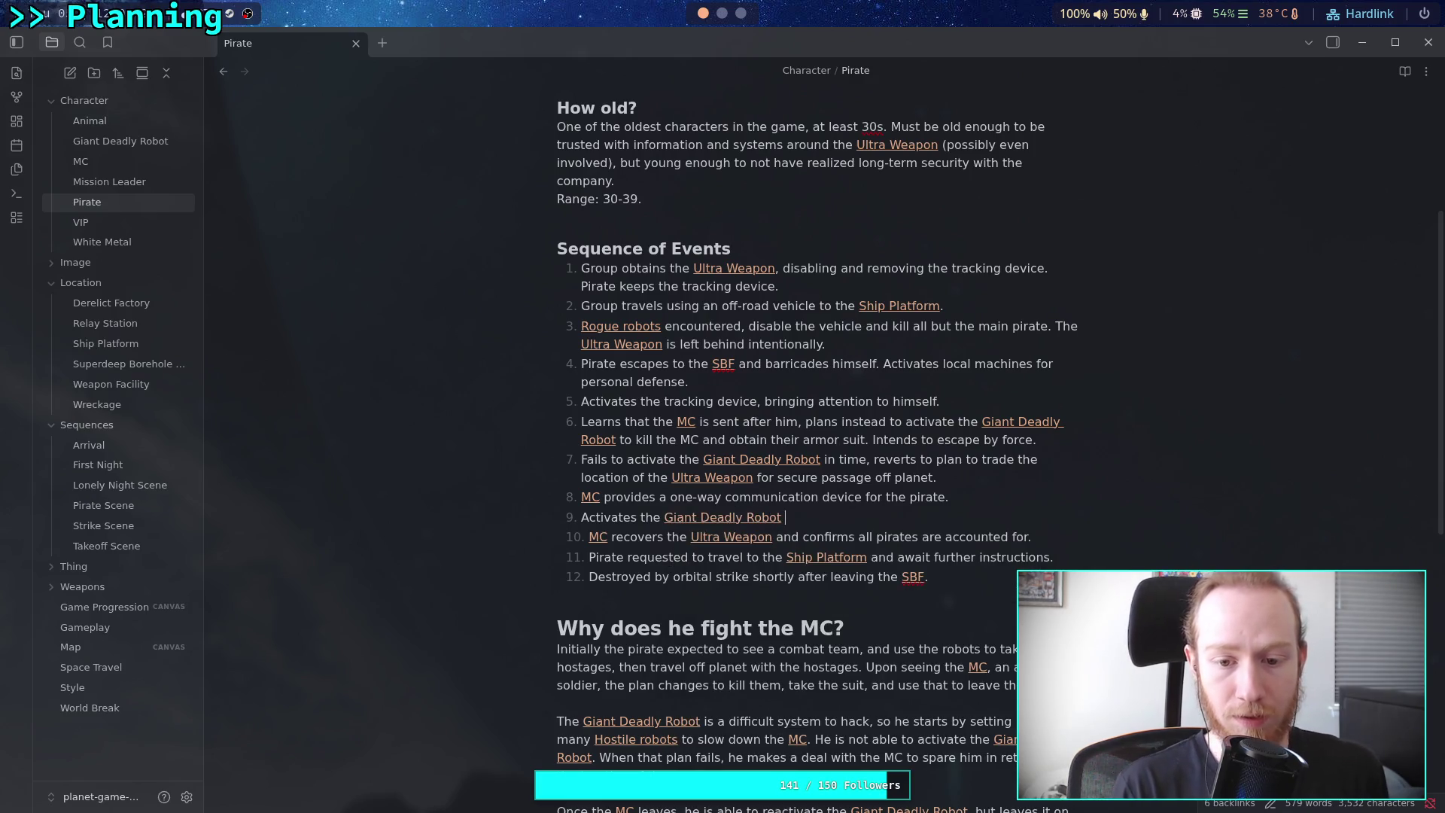
text(while)
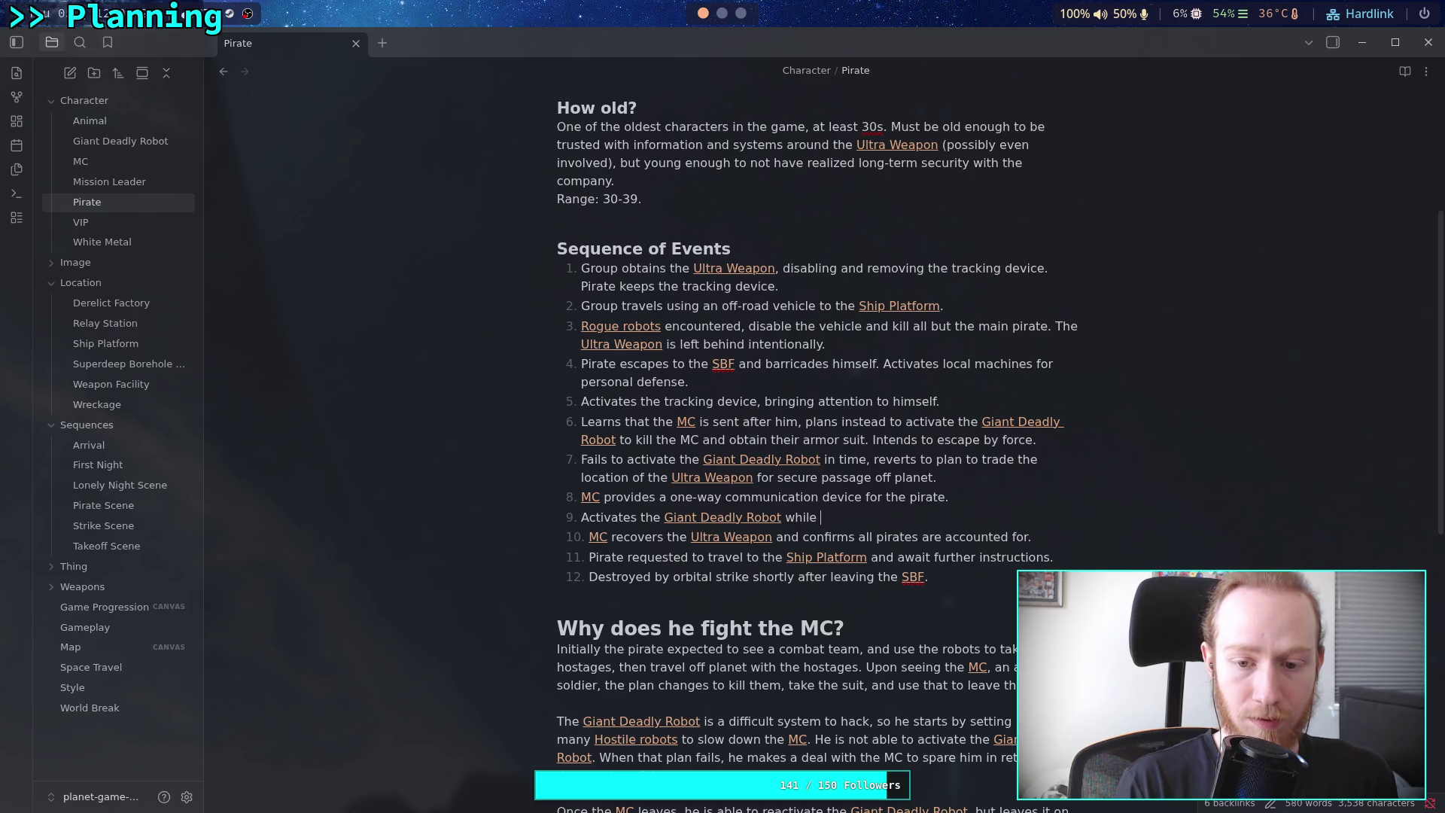
text( [[MC)
key(Return)
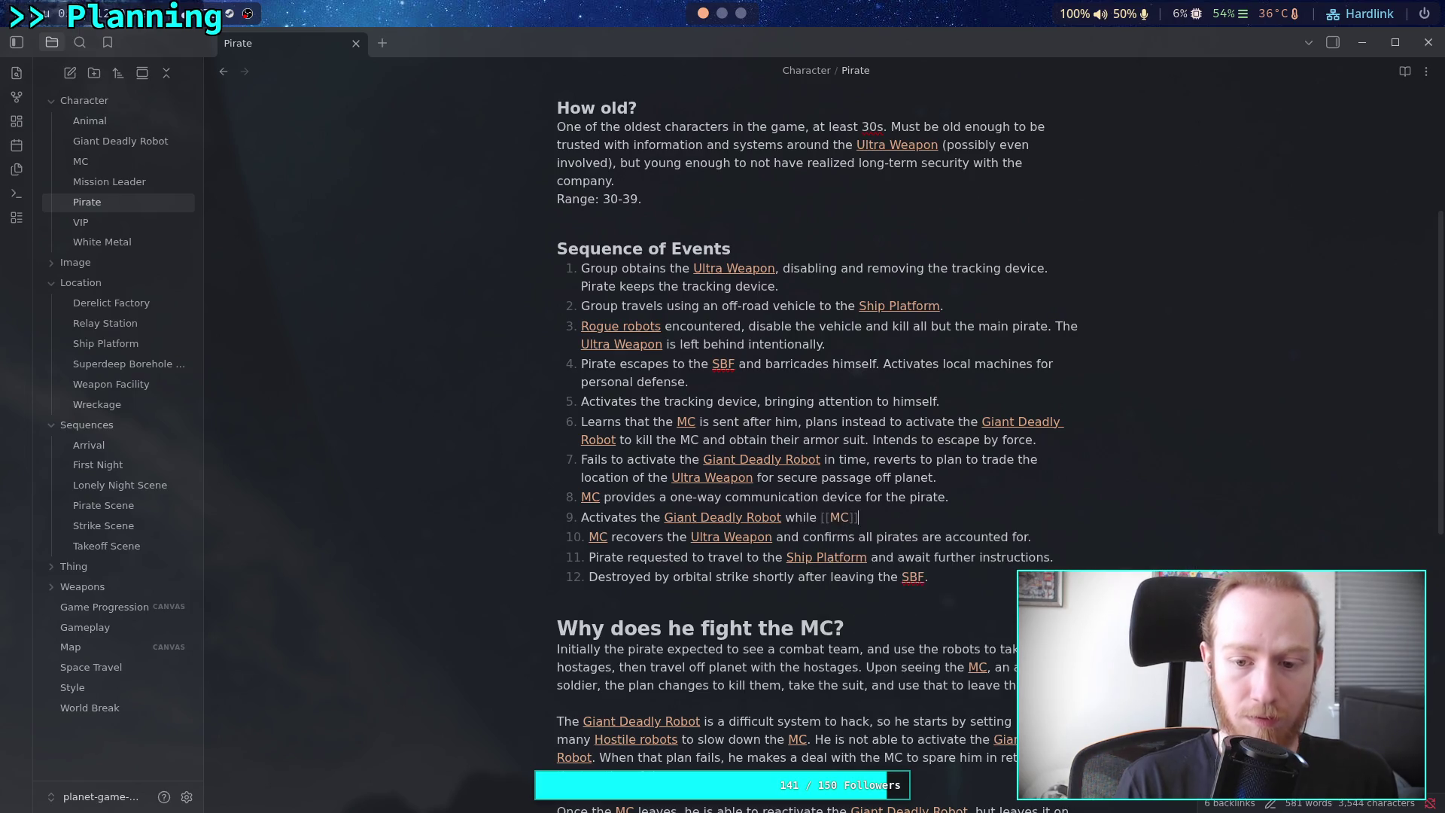
text(is gone.)
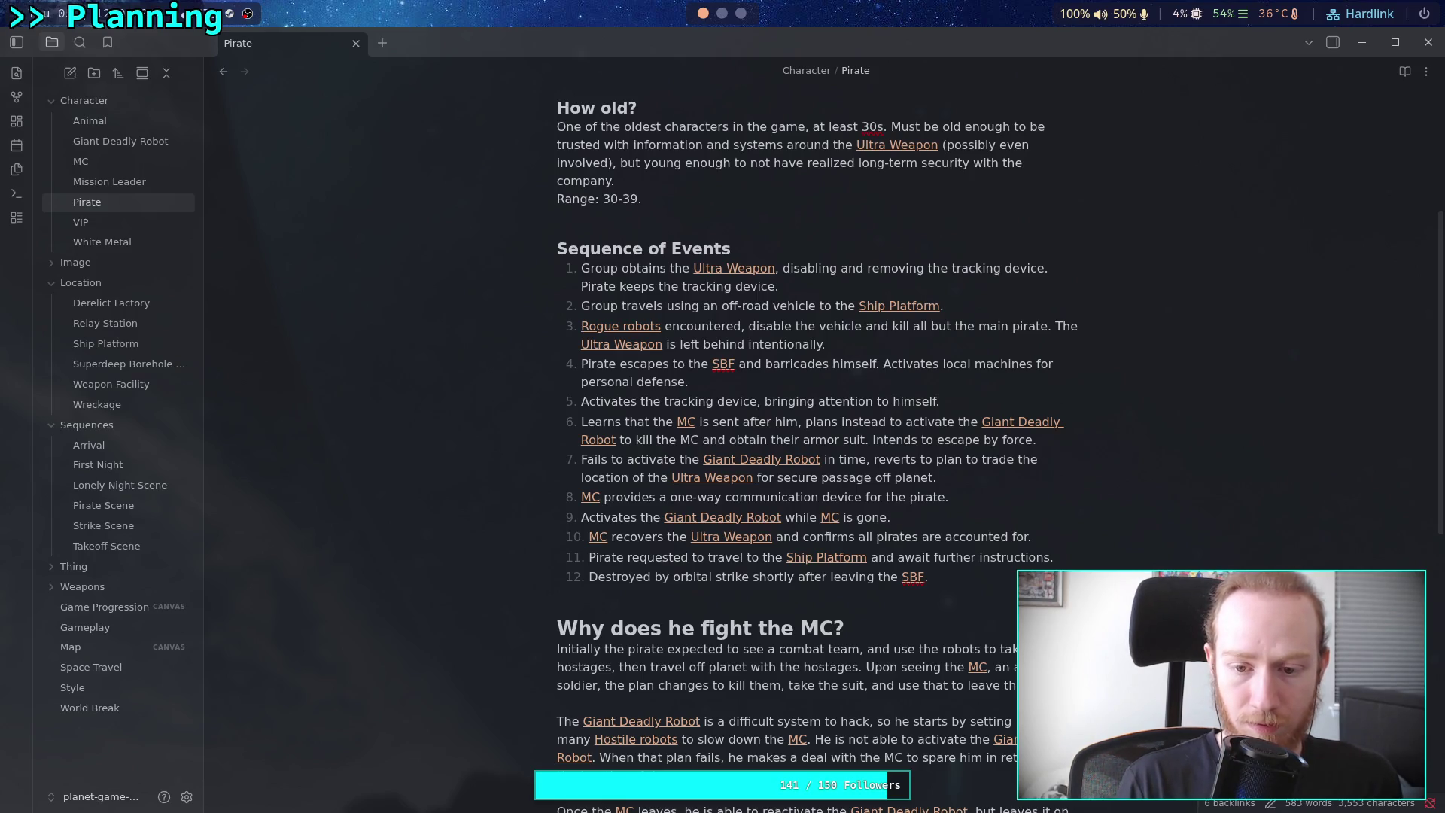
key(Return)
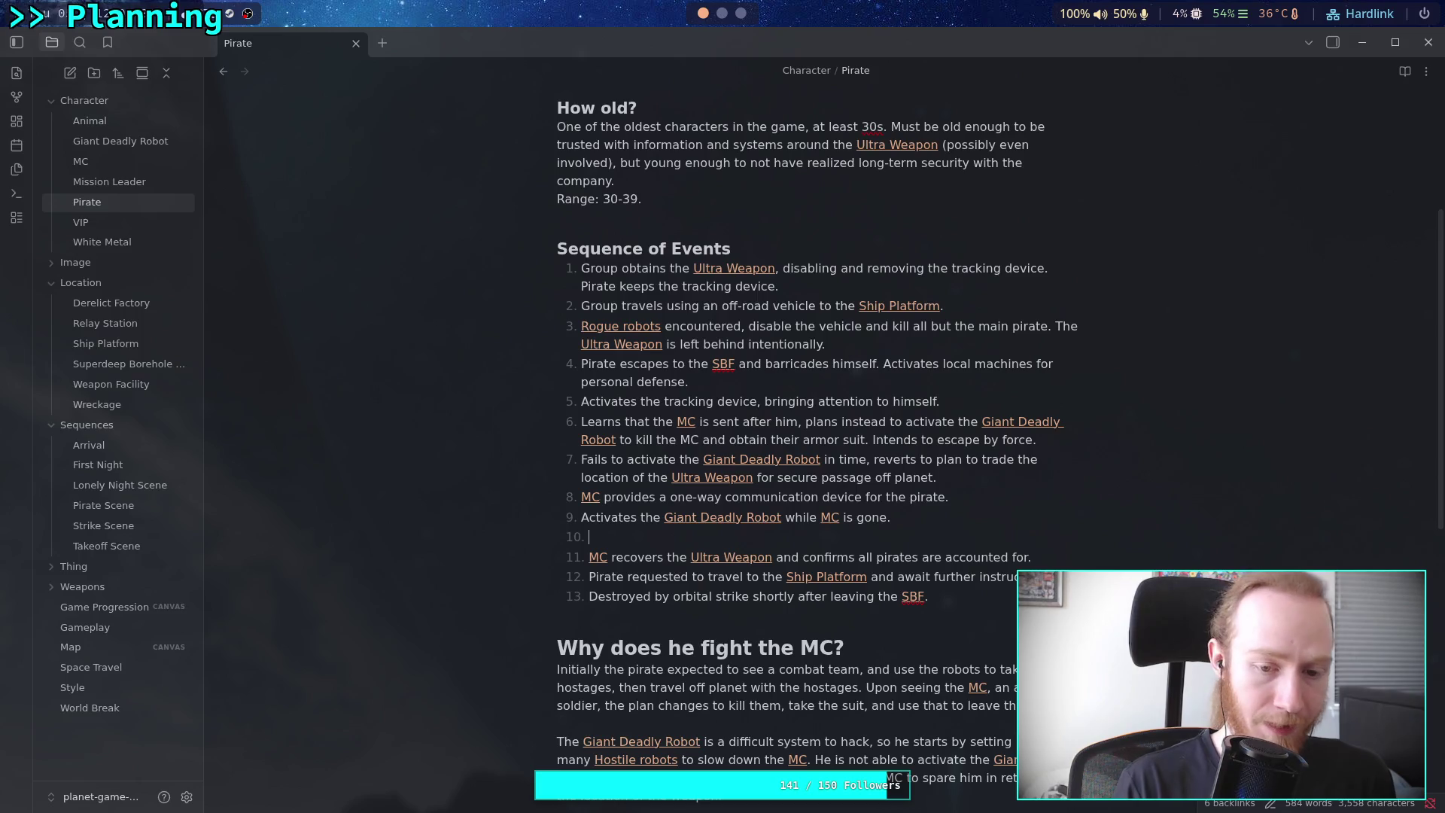
Write step 10: a delayed [[Relay Station]] shutdown he plans to reveal to [[Mission Leader]] via the communication device
text(Initiates )
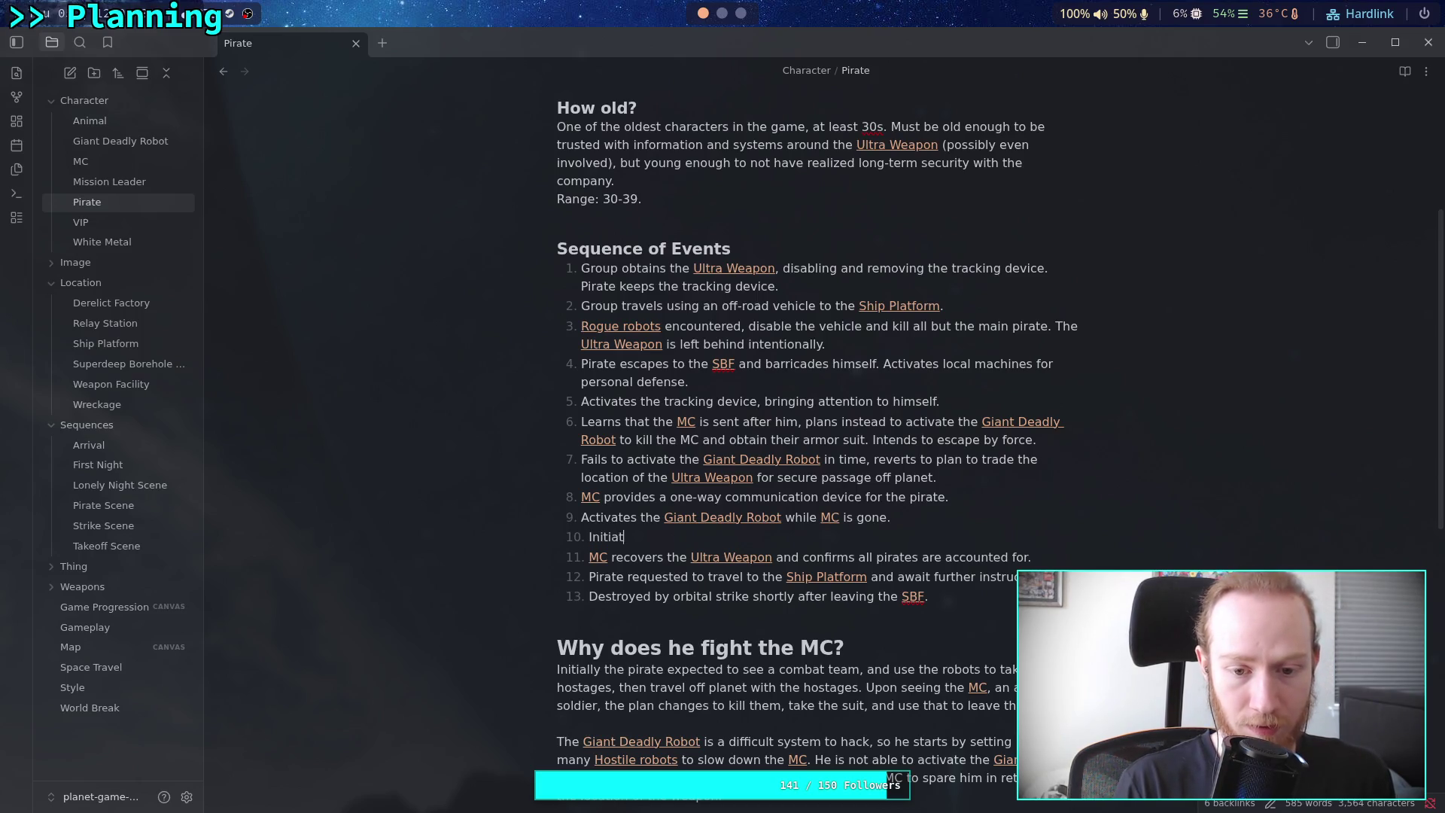
text(a d)
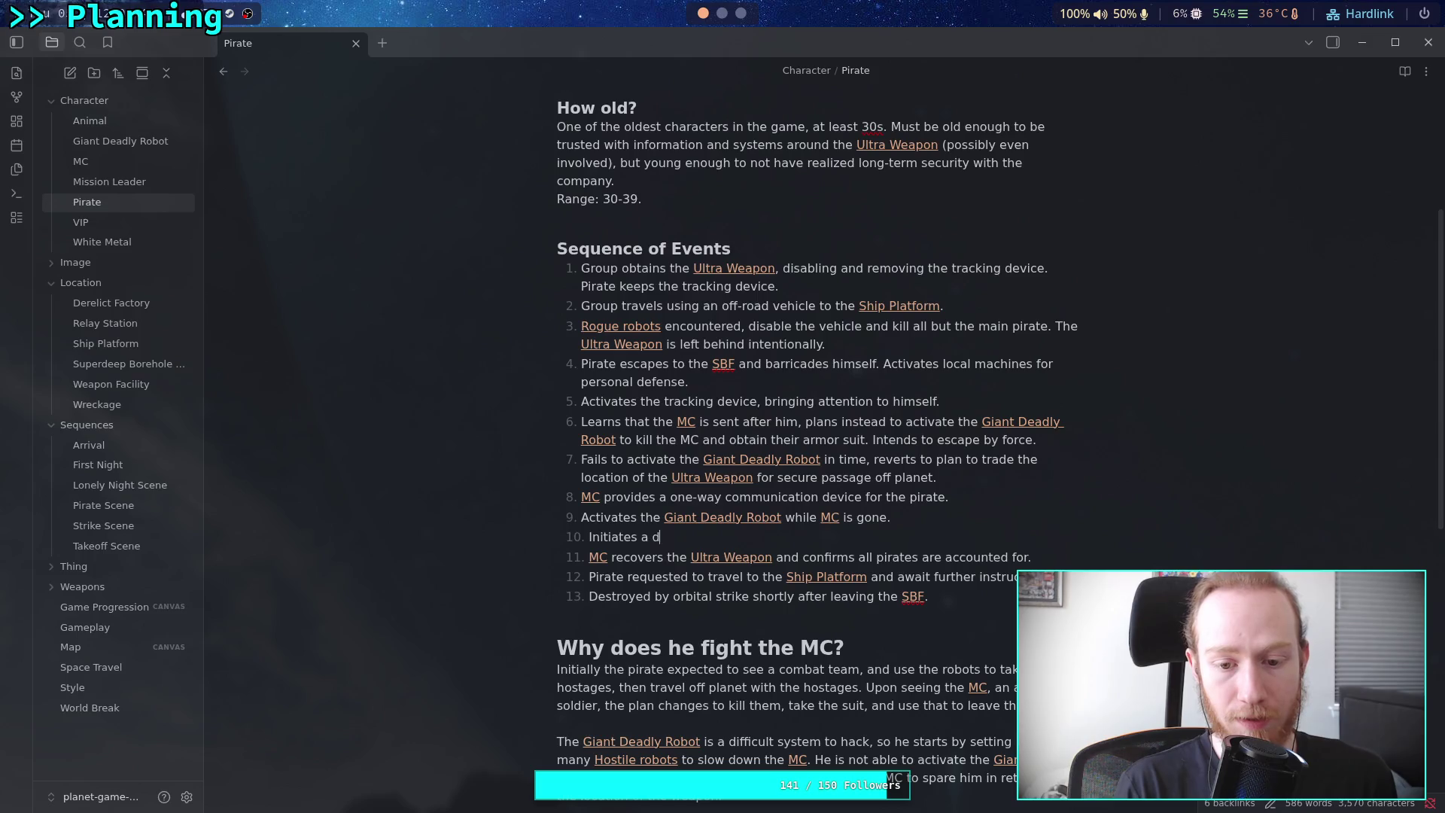
text(elayed shut)
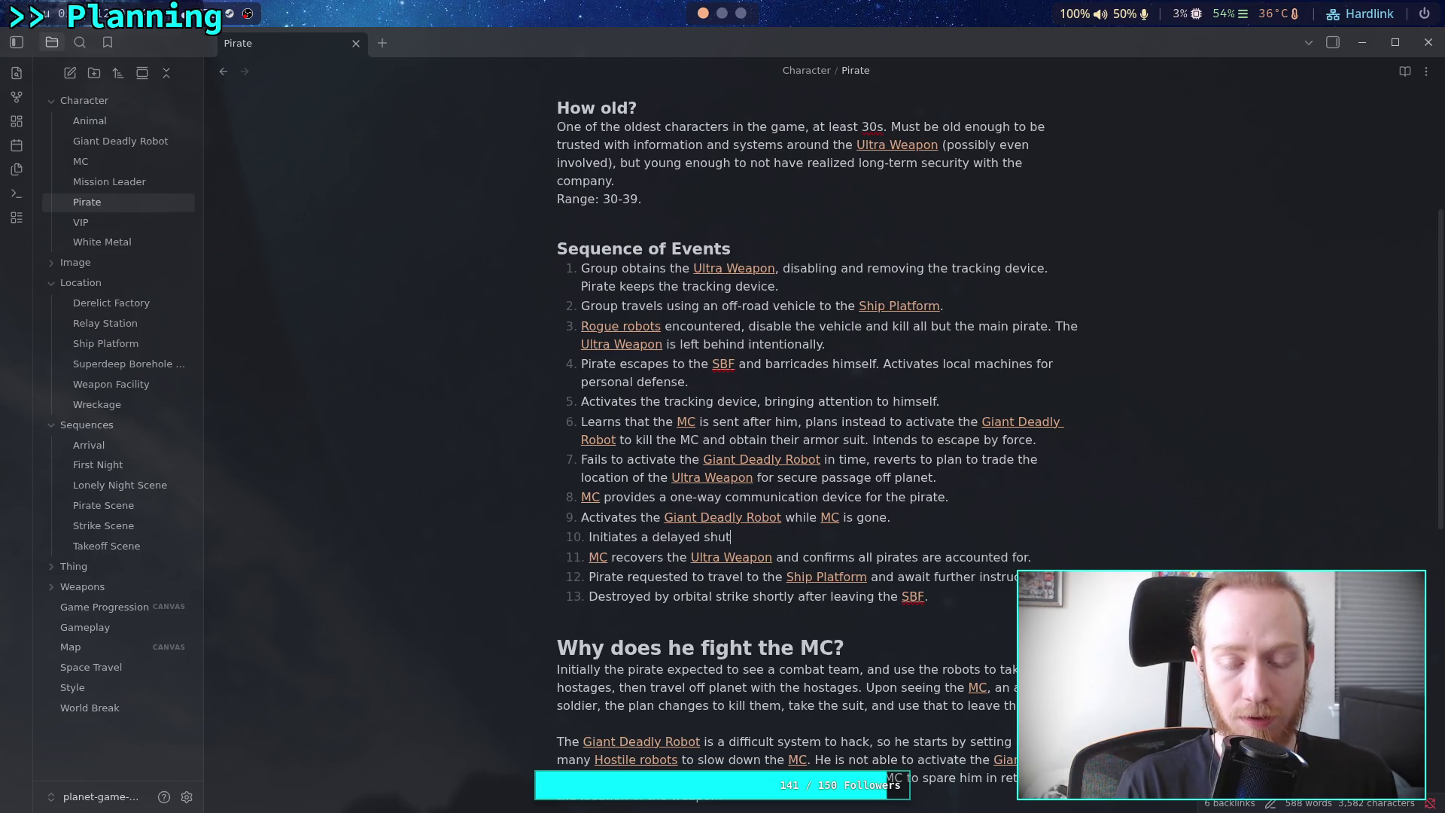
text(down of the [[re)
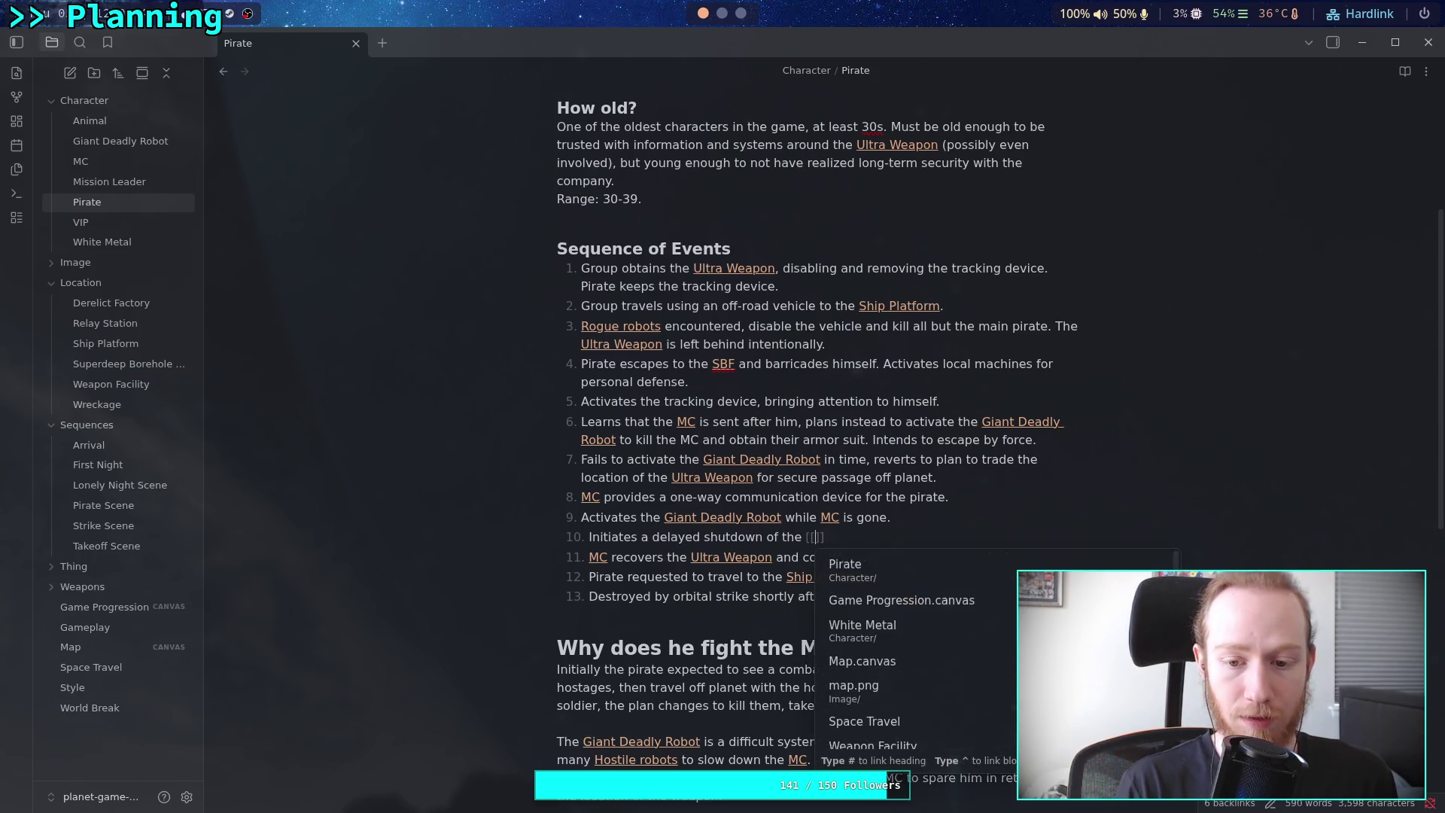
key(Return)
text(, plans to)
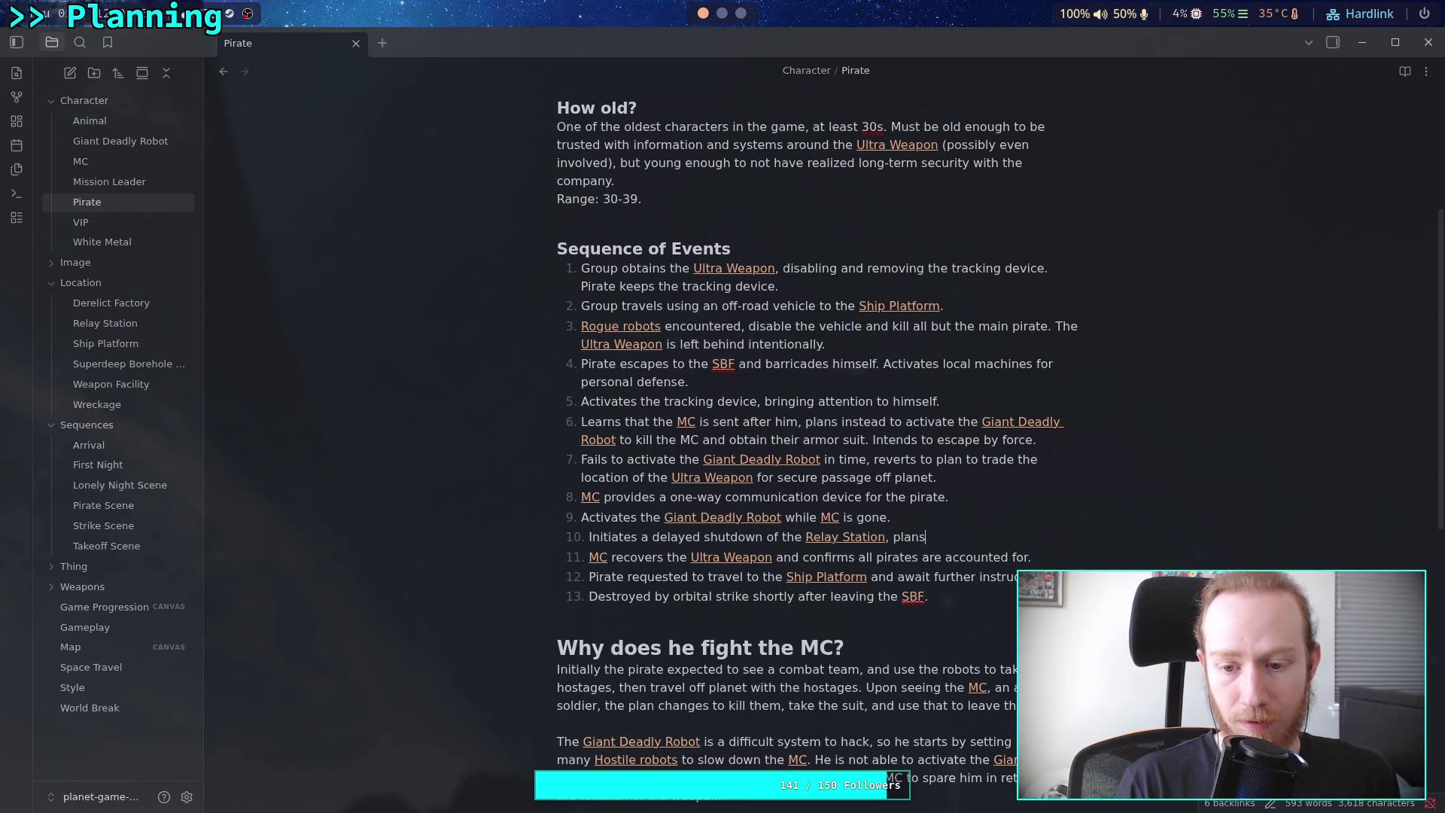
text(eveal this informatio)
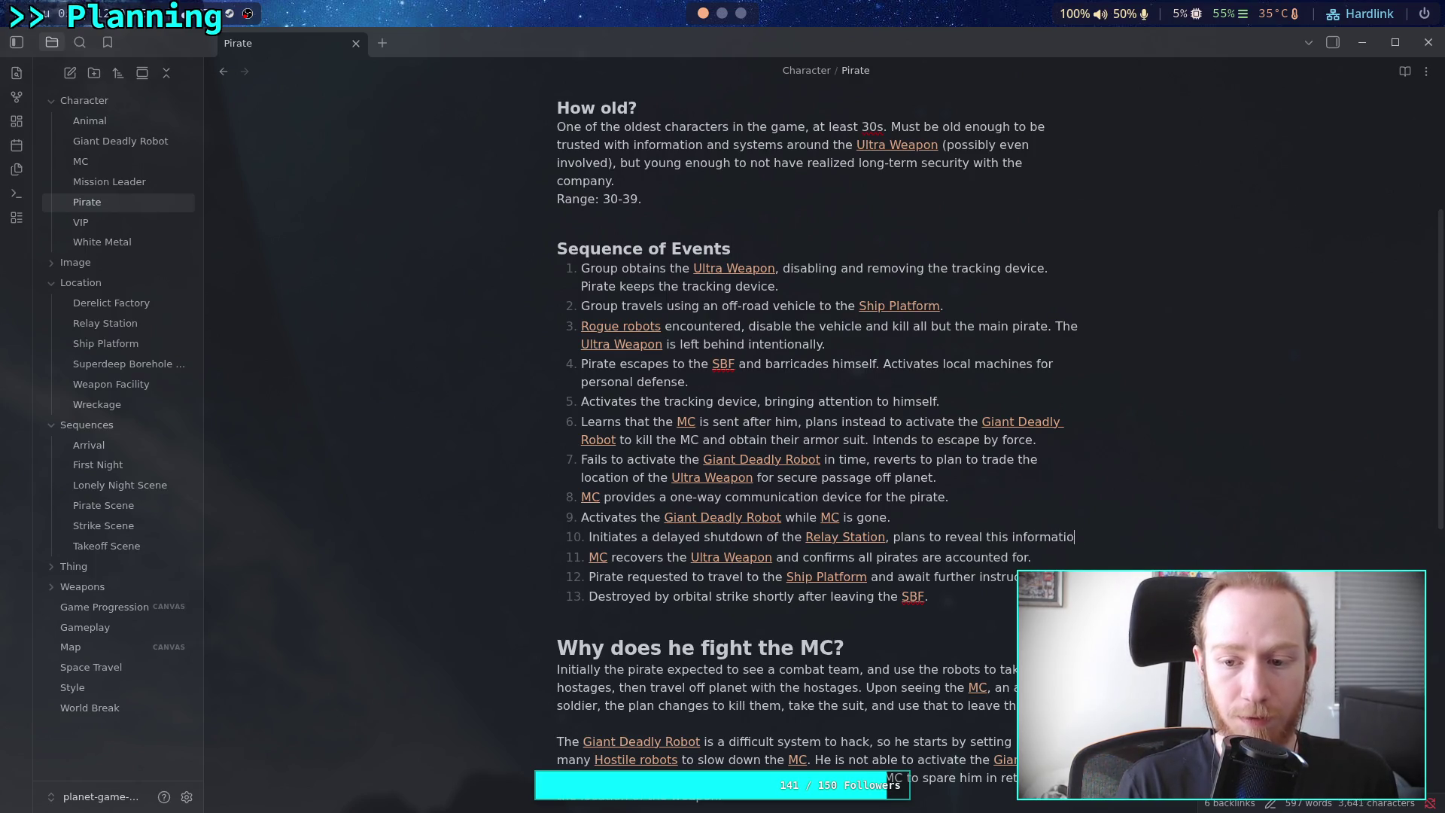
text(n )
text(to )
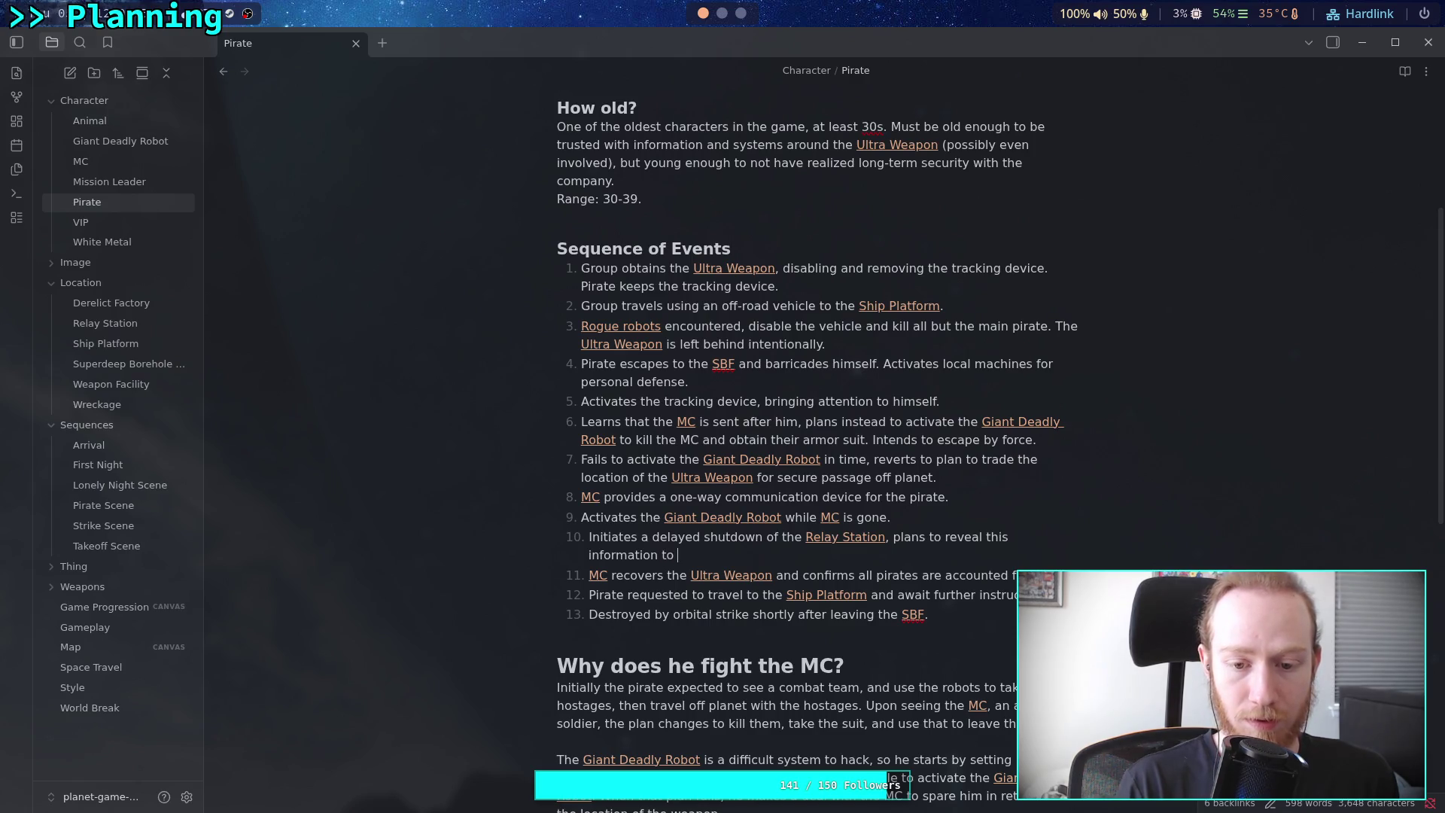
text([[mi)
key(Return)
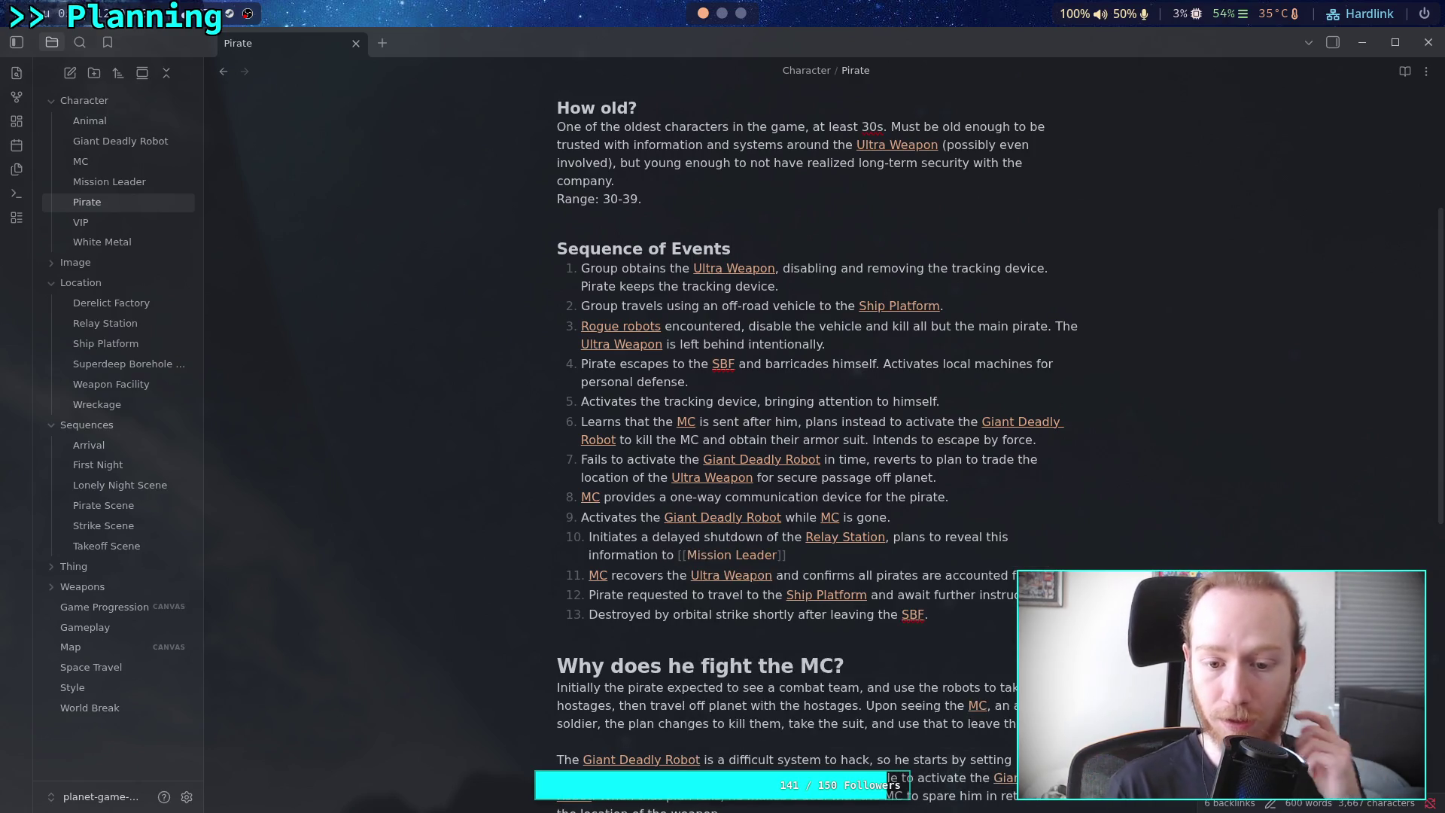
text(via the communication devic)
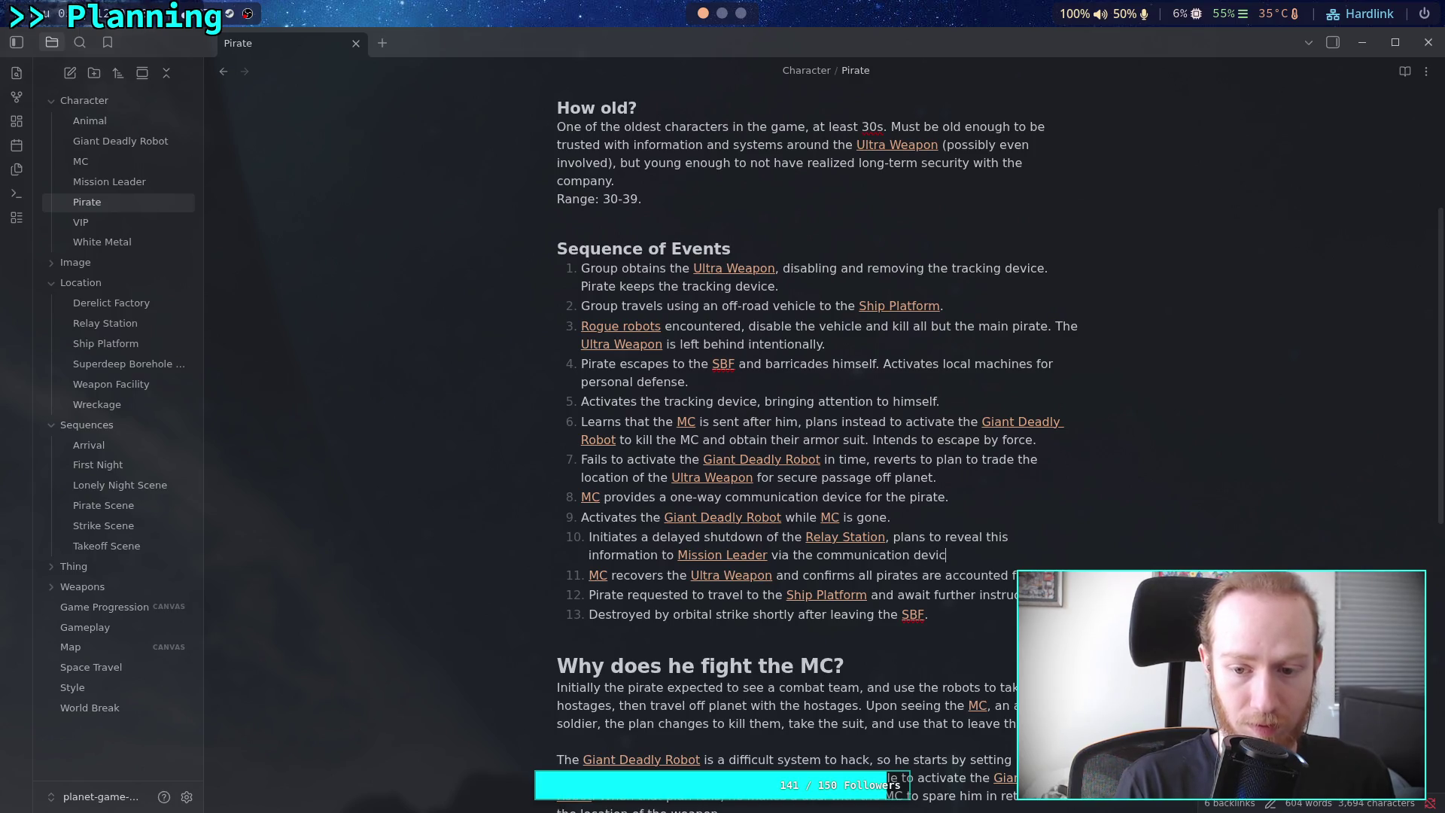
text(e.)
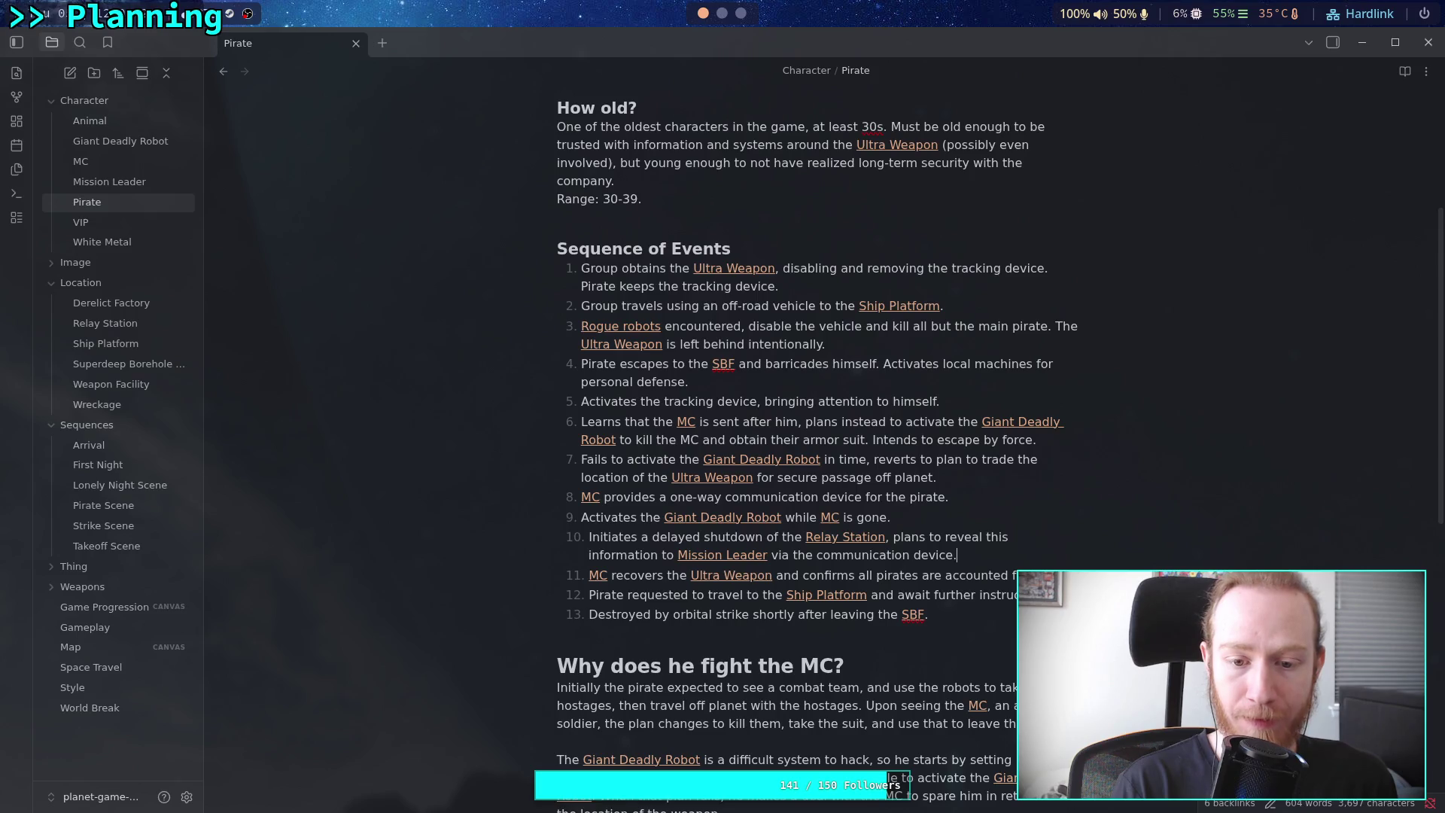
Add that this guarantees his survival until the [[Ship Platform]], and that the device isn't two-way
text( Th)
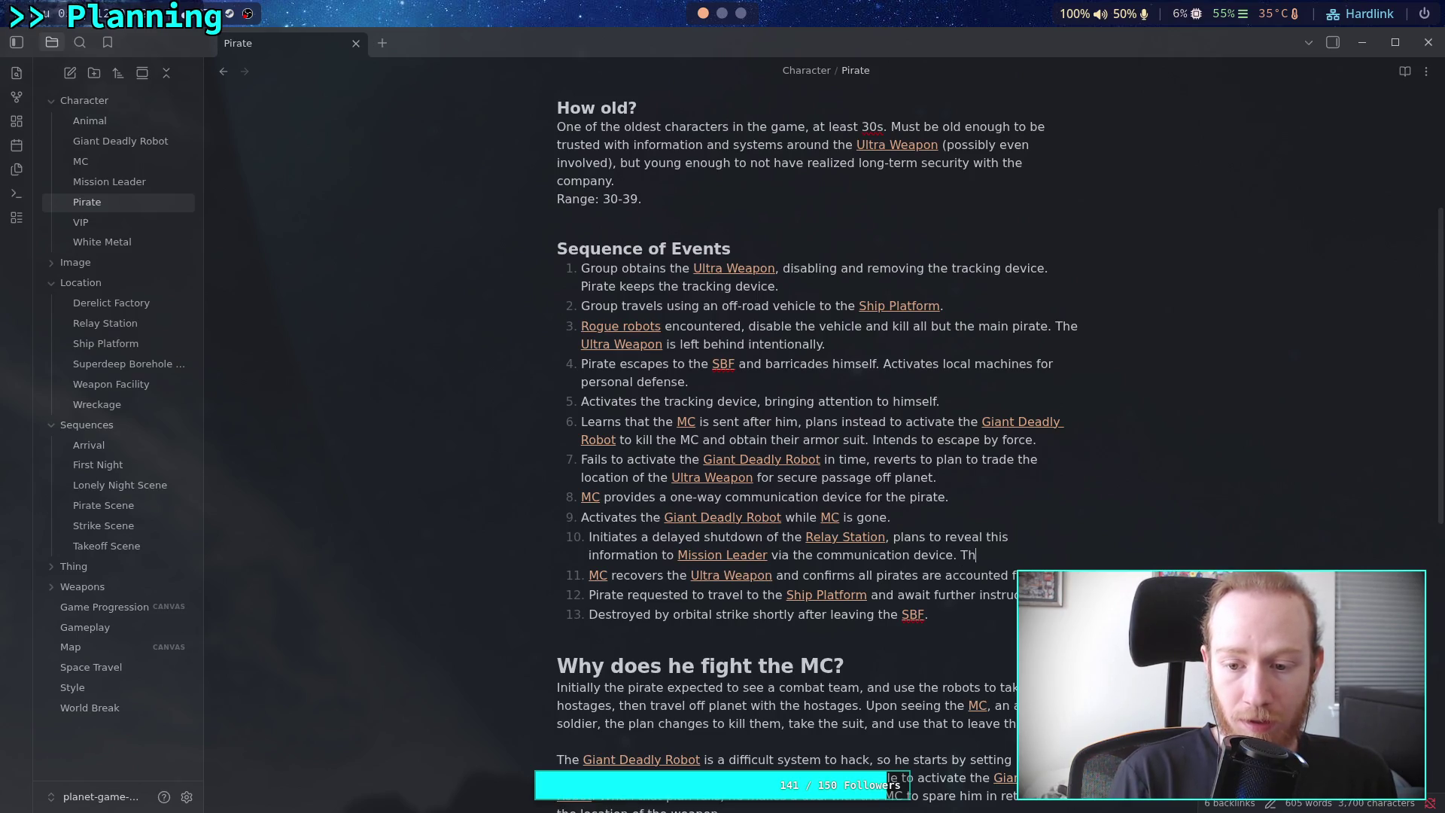
text(is is meant )
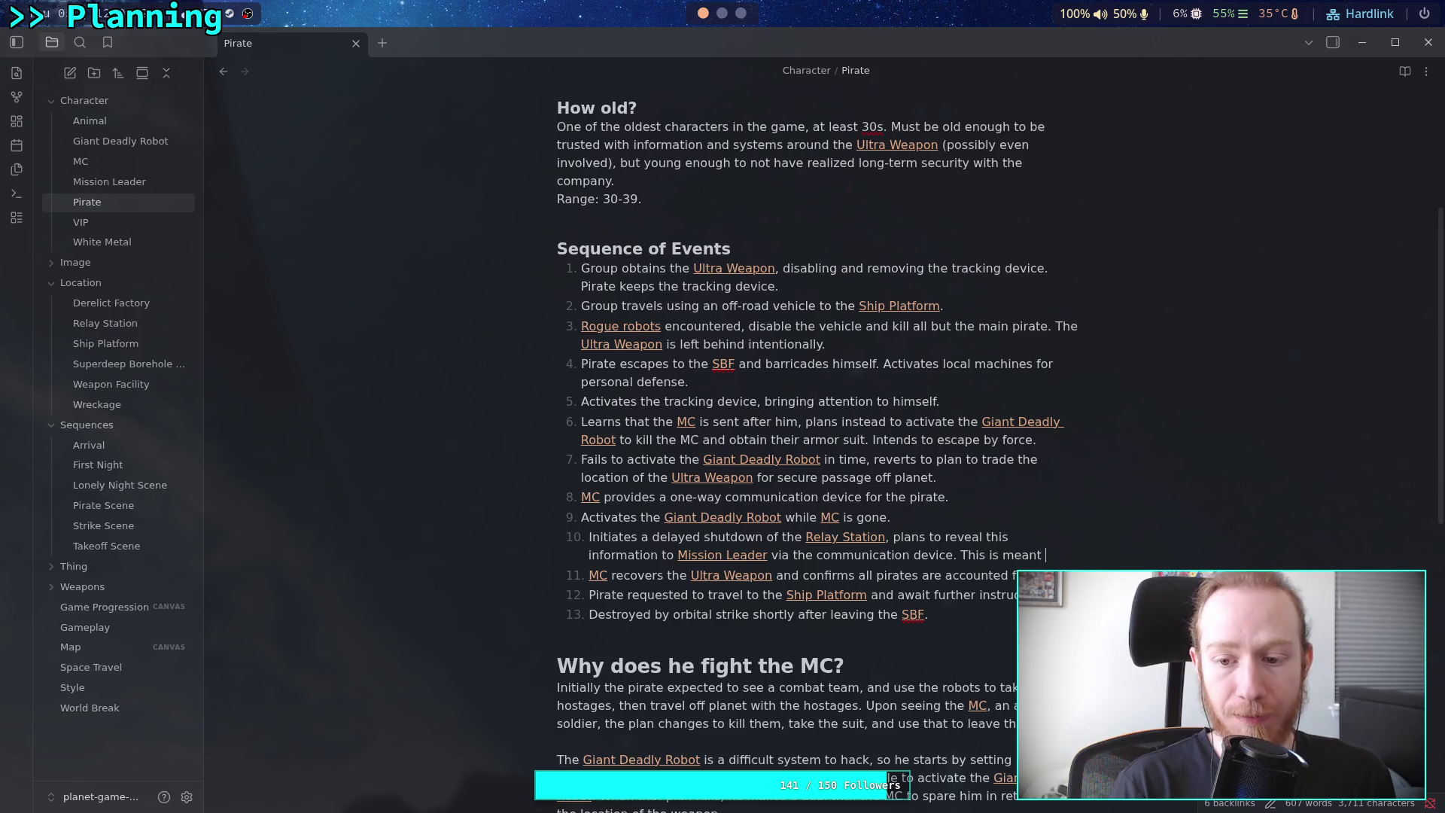
text(to g)
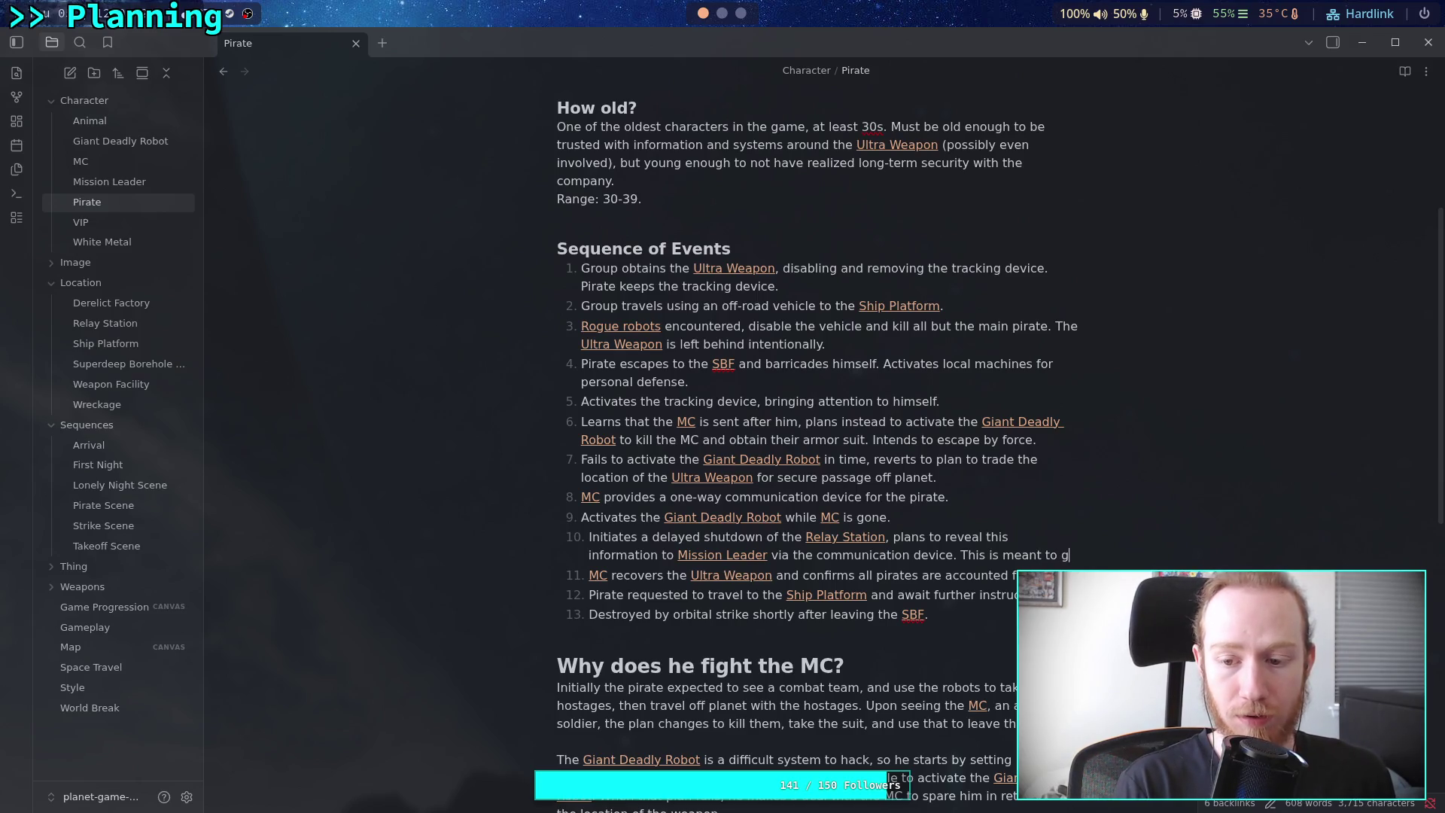
text(uarantee his)
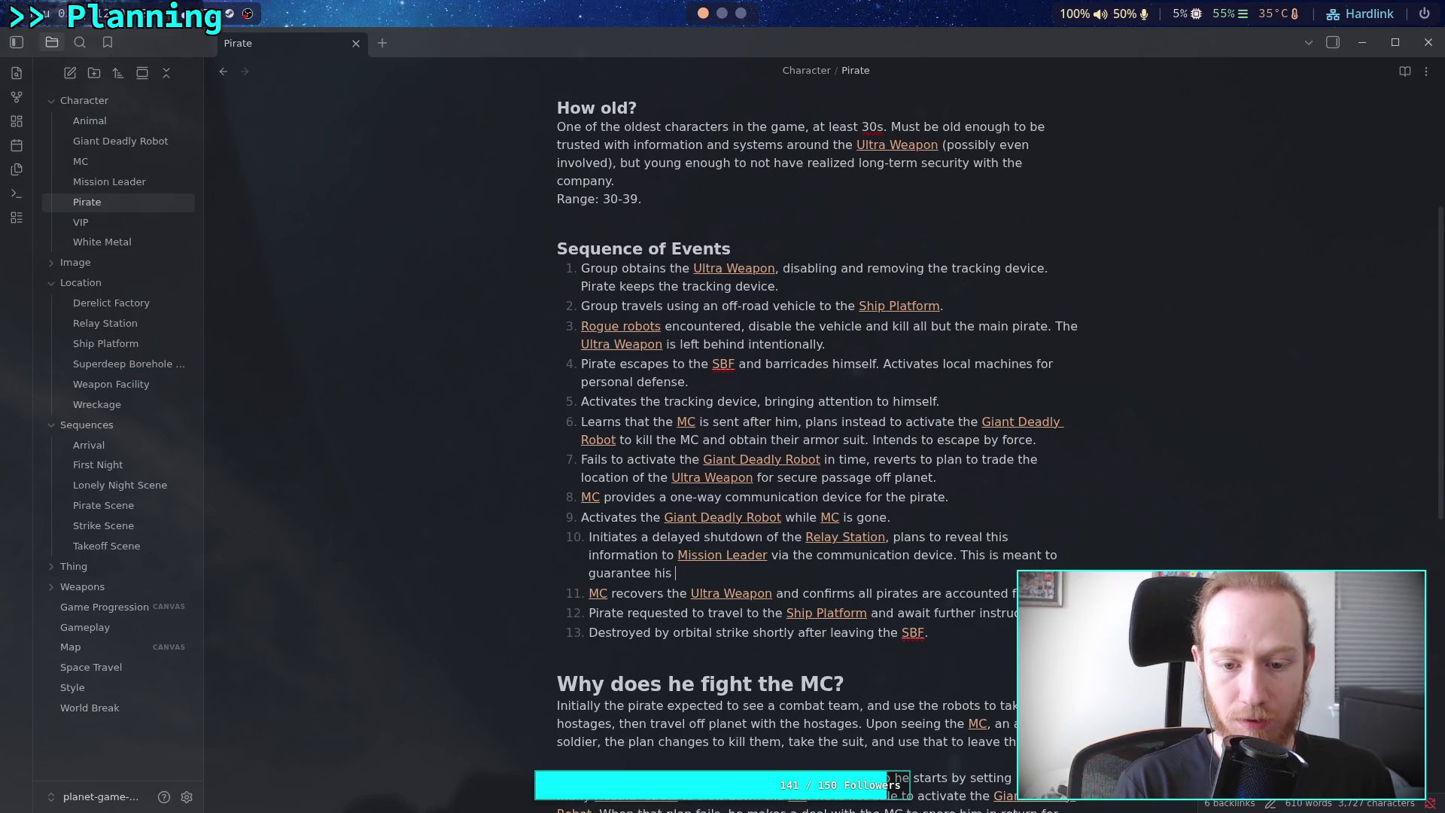
text(surviv)
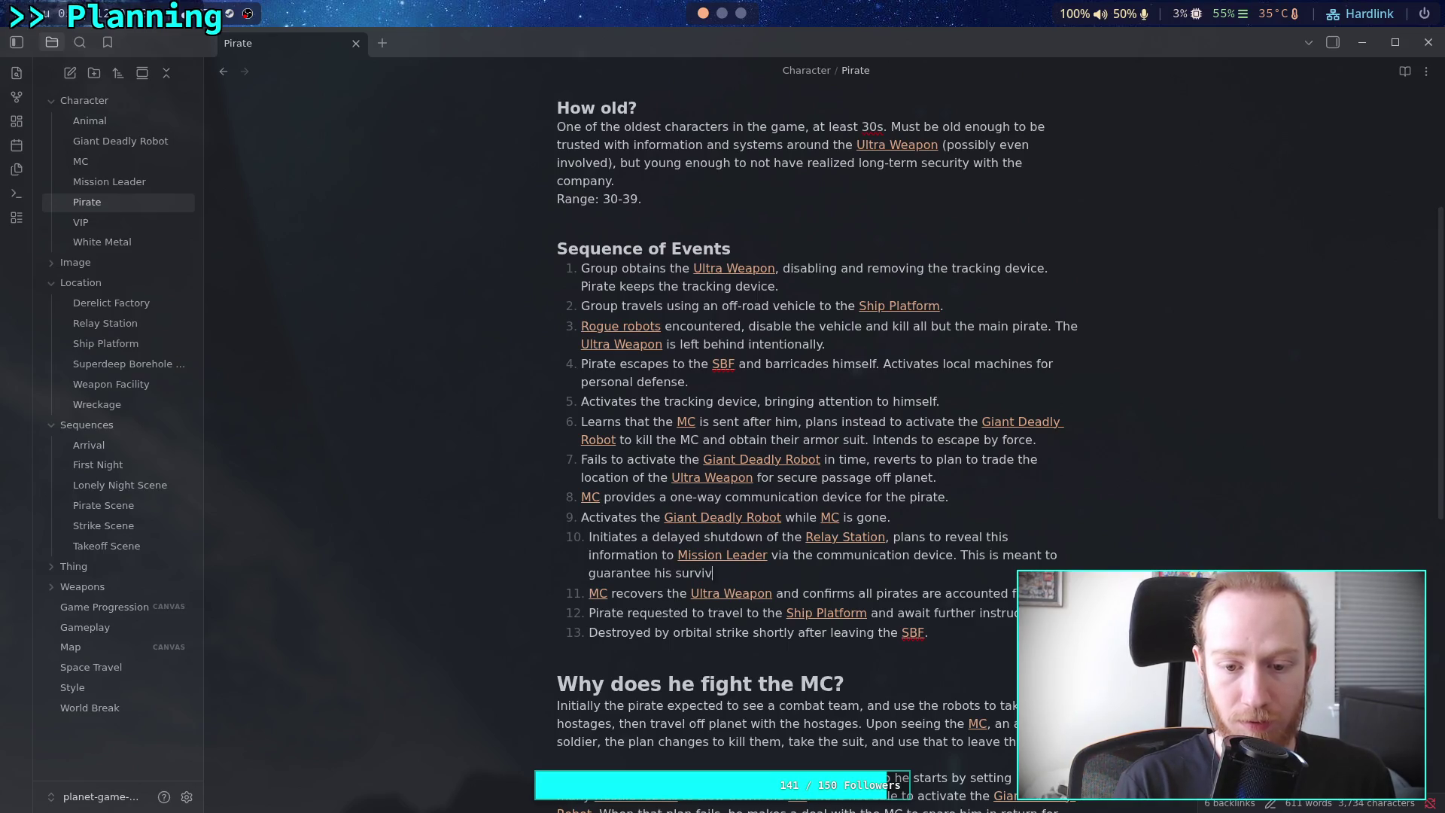
text(alat leastuntil he is off planet/ at )
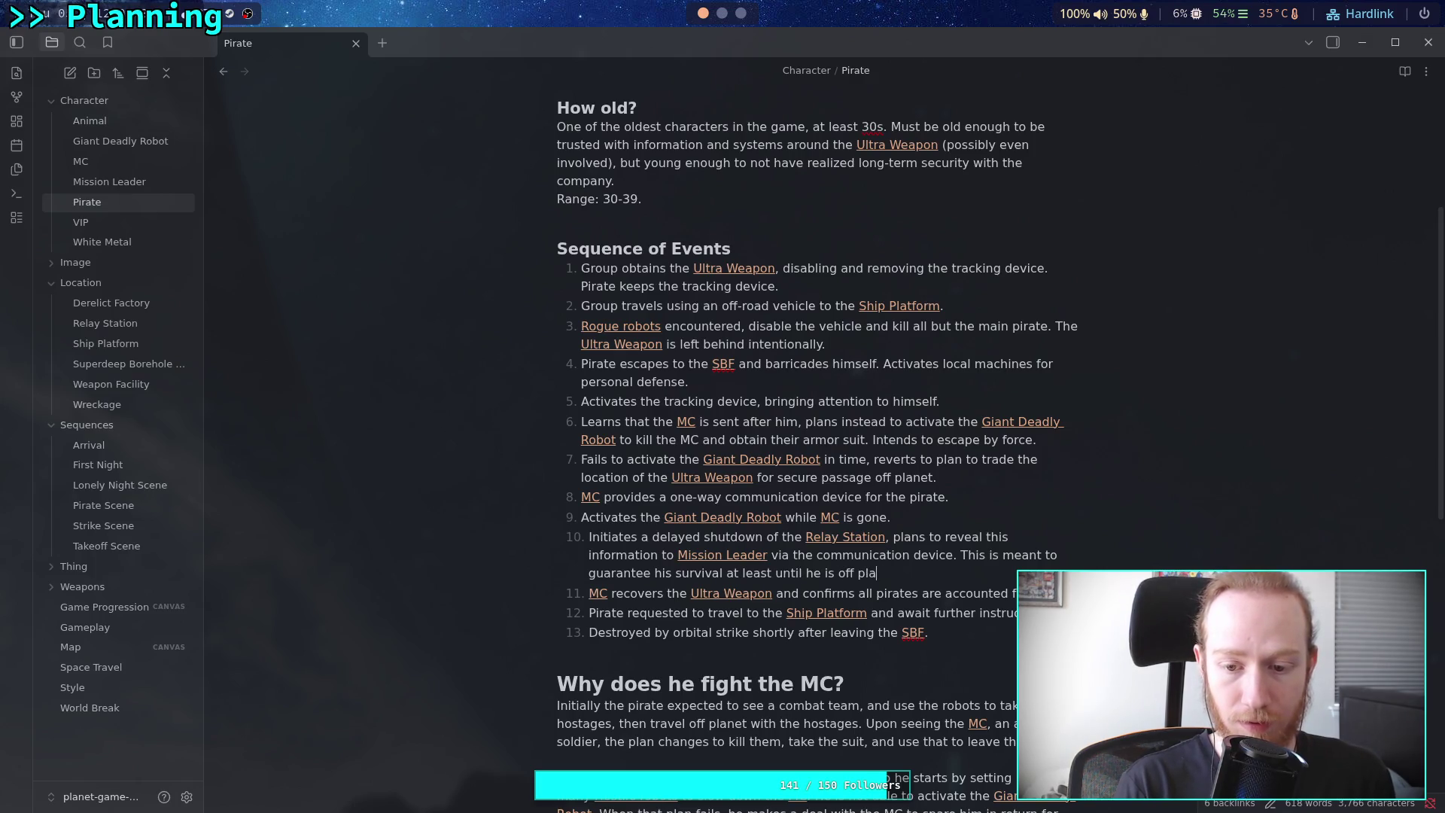
text(the [[Sh)
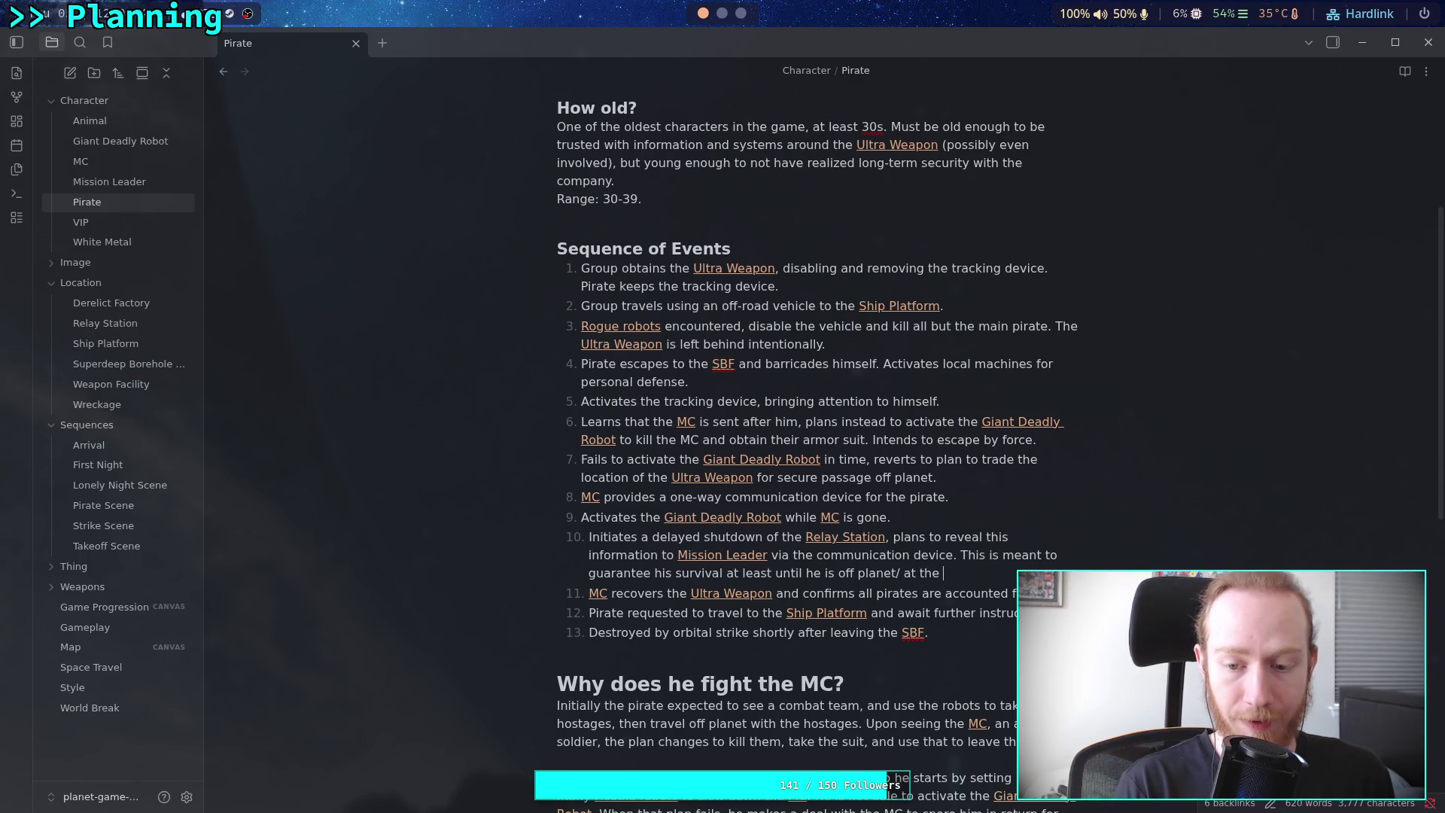
key(Return)
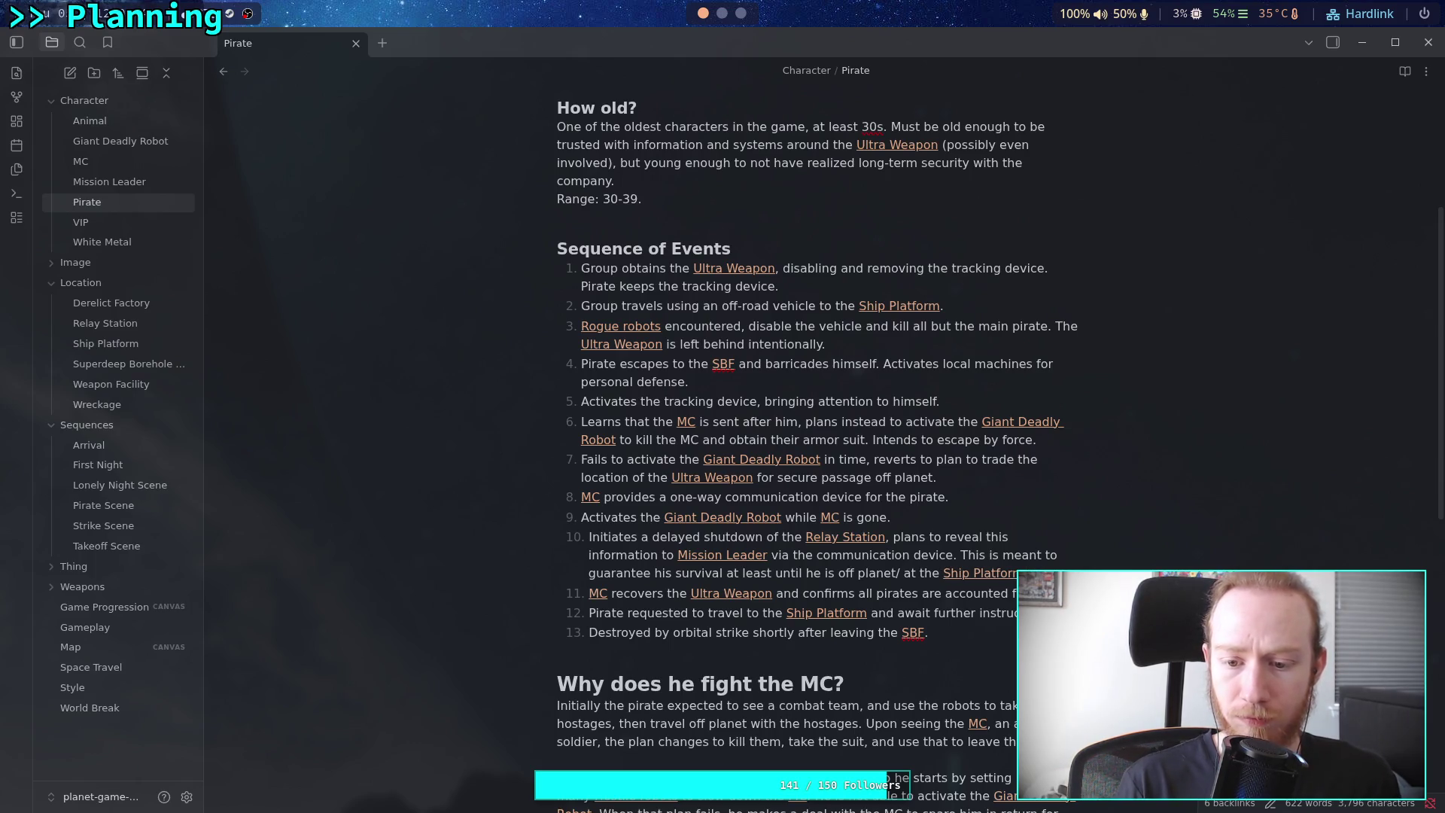
text(.)
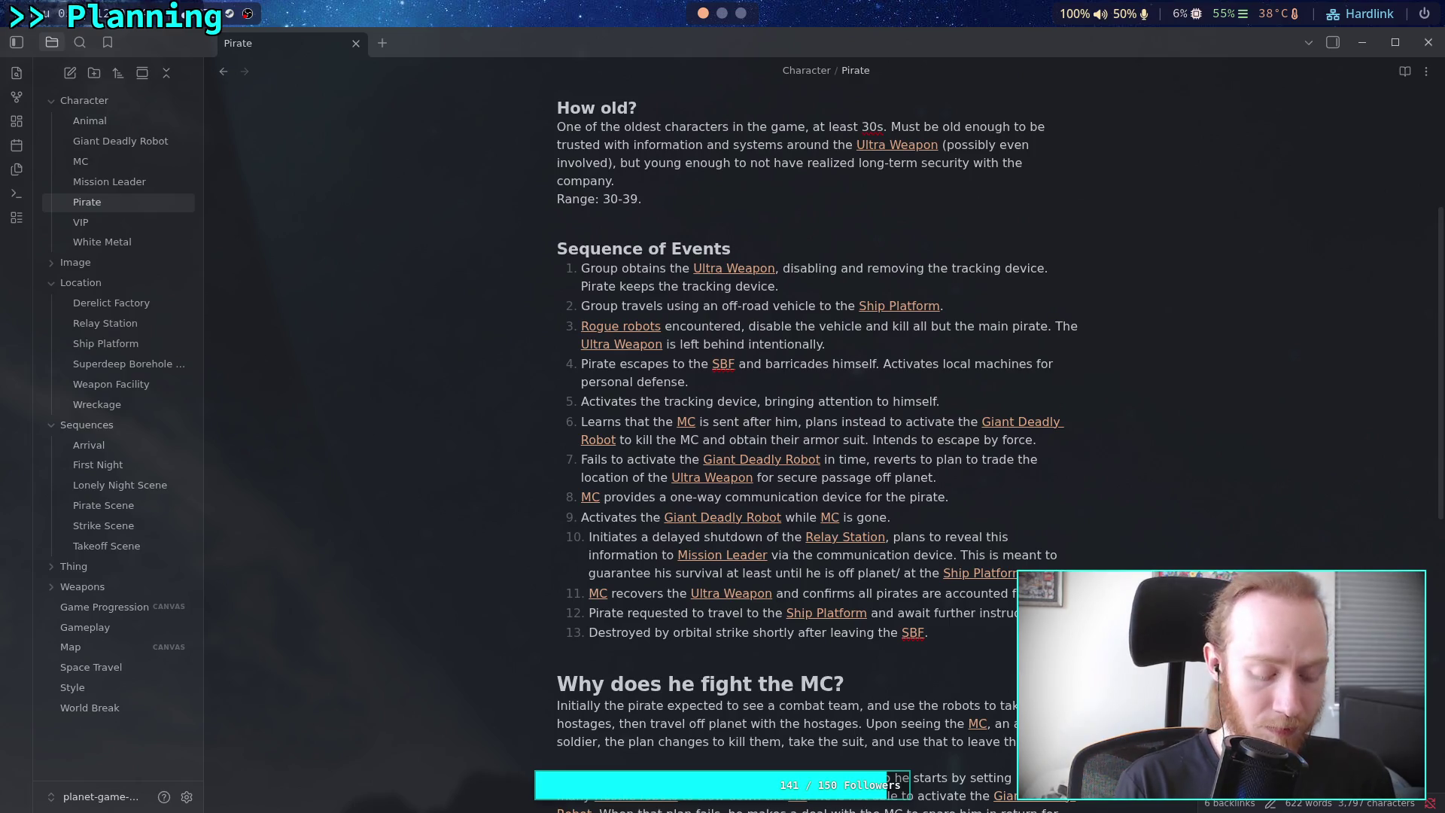
text( Discovers)
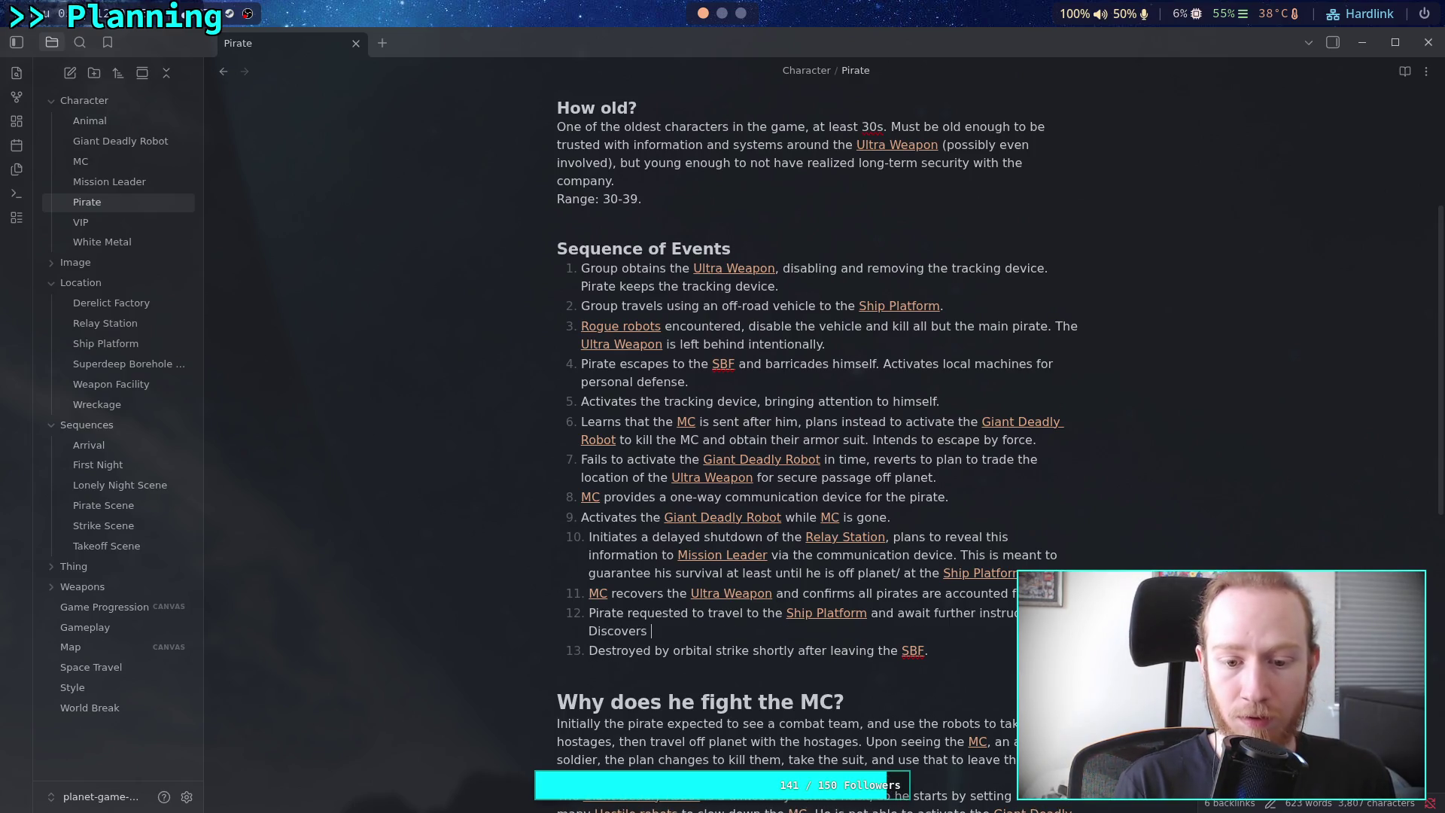
text(the)
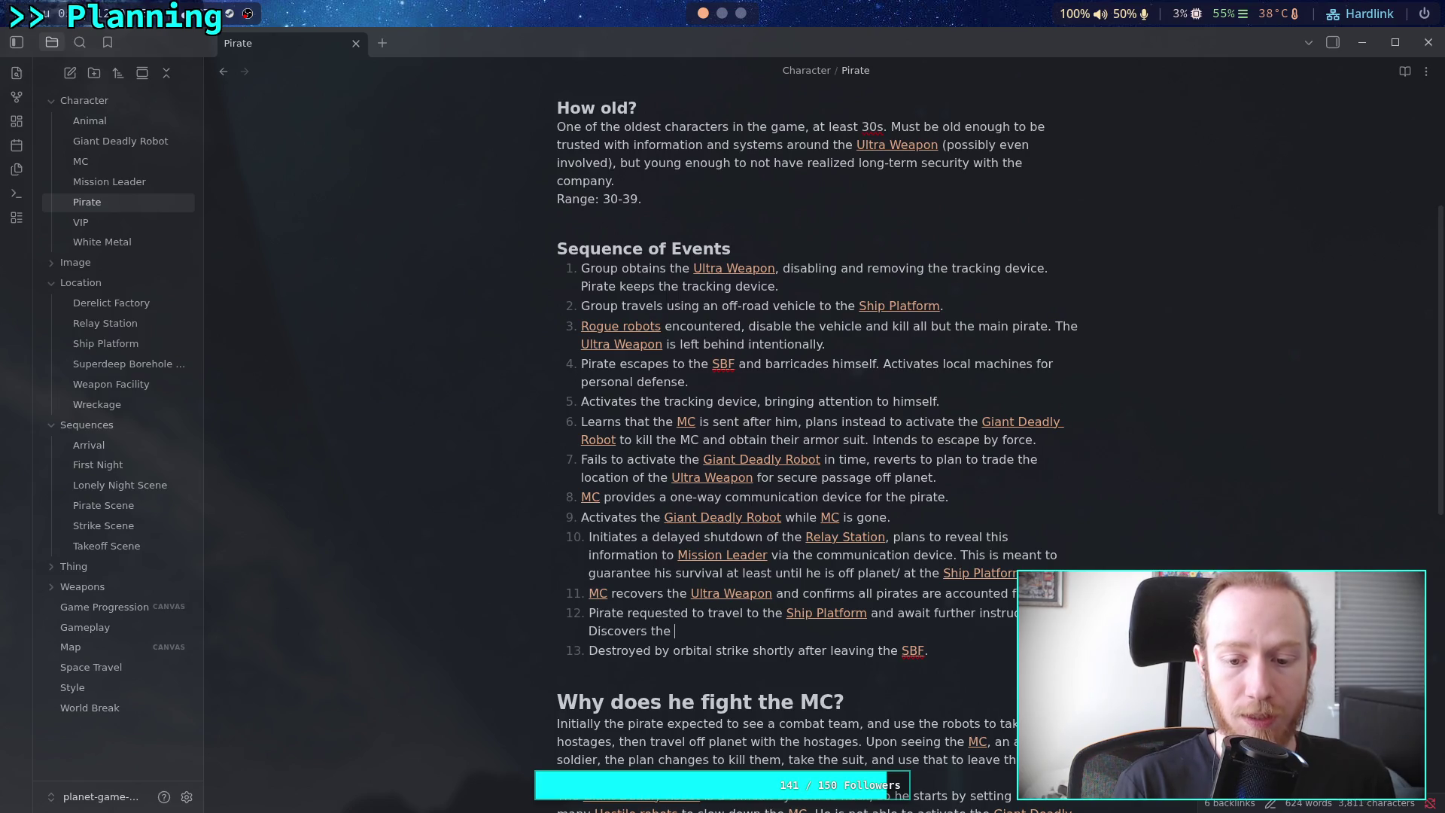
text(device is)
text( no)
text(t two-)
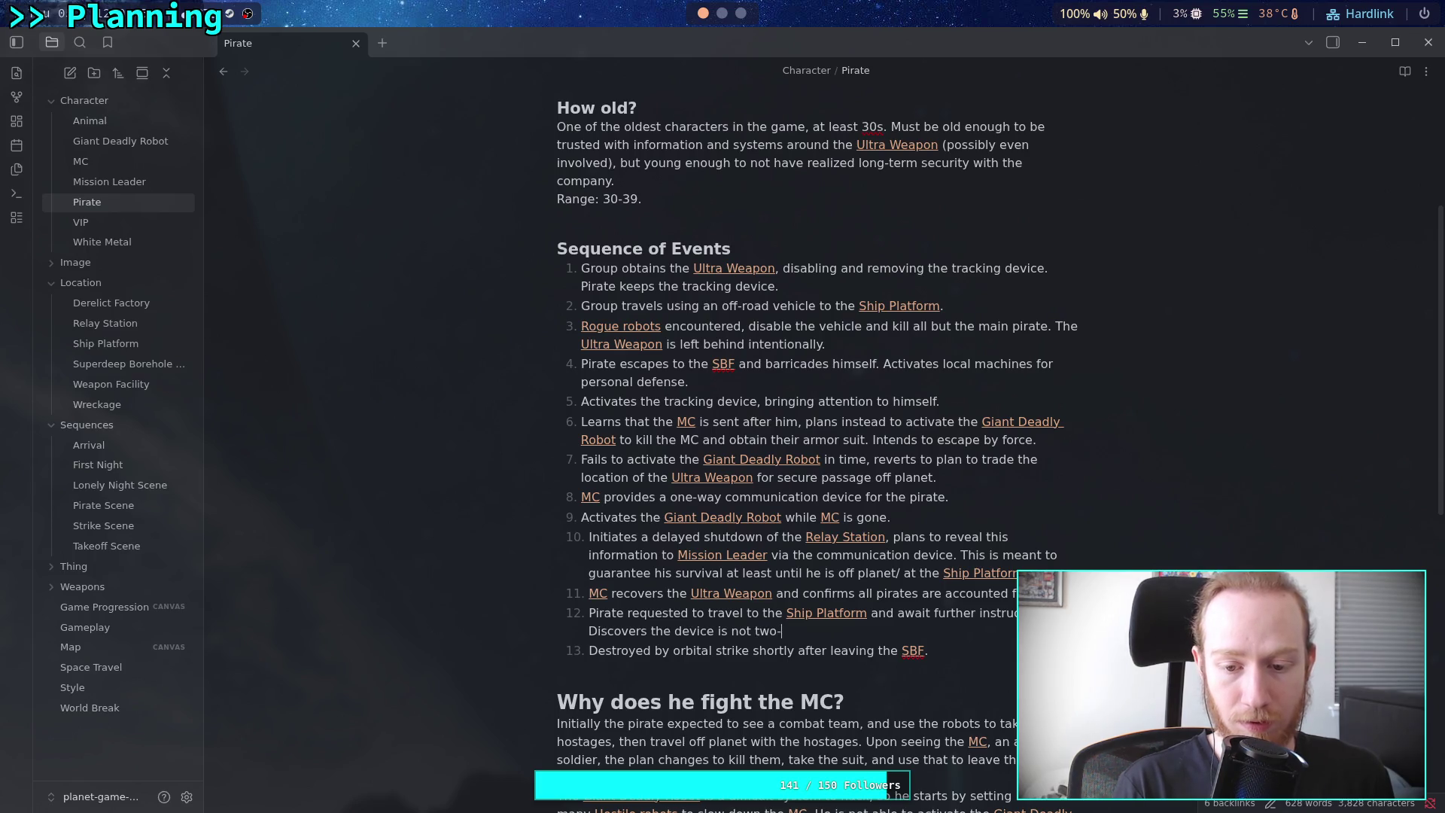
text(way and is )
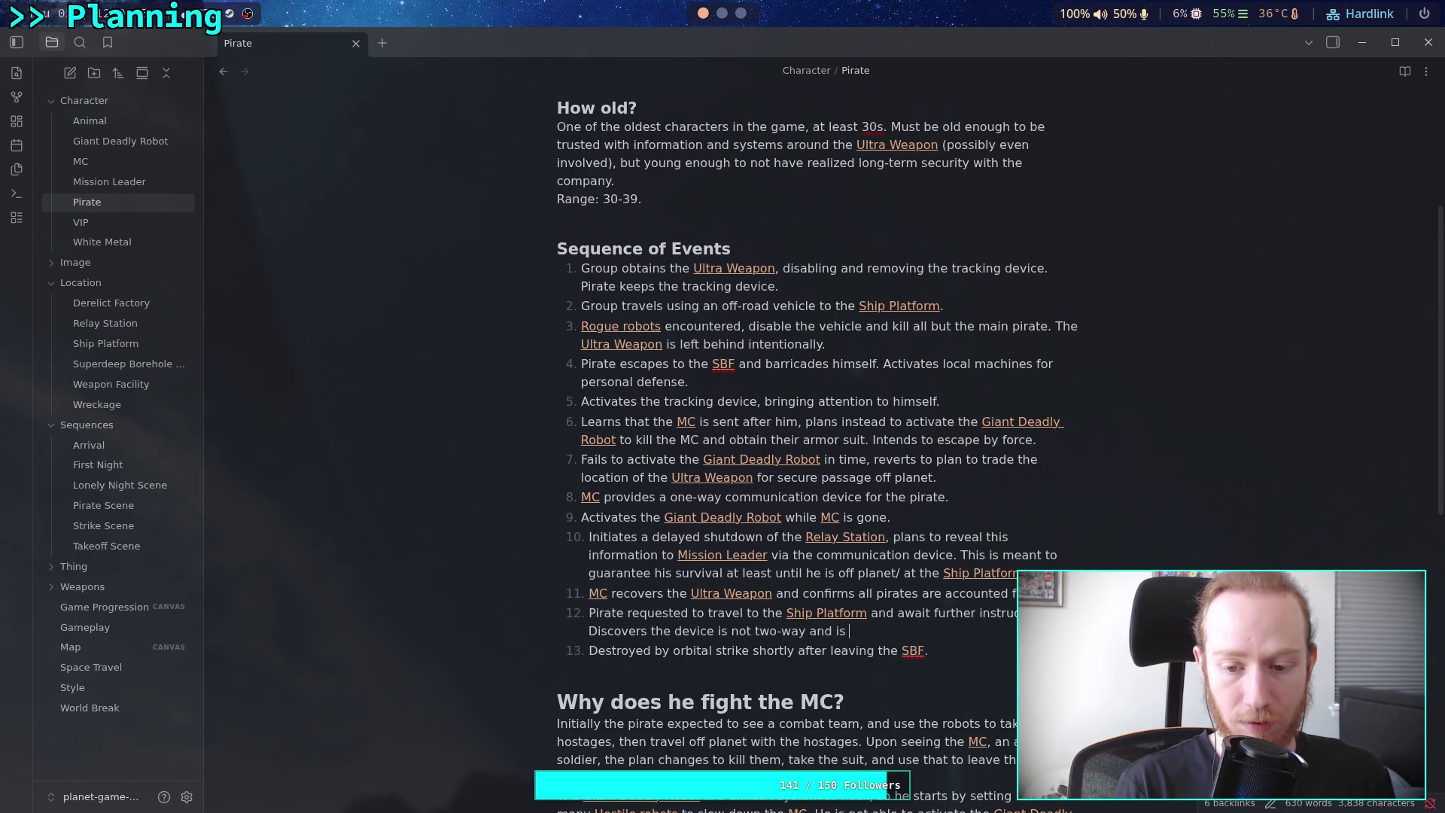
text(forced to comply)
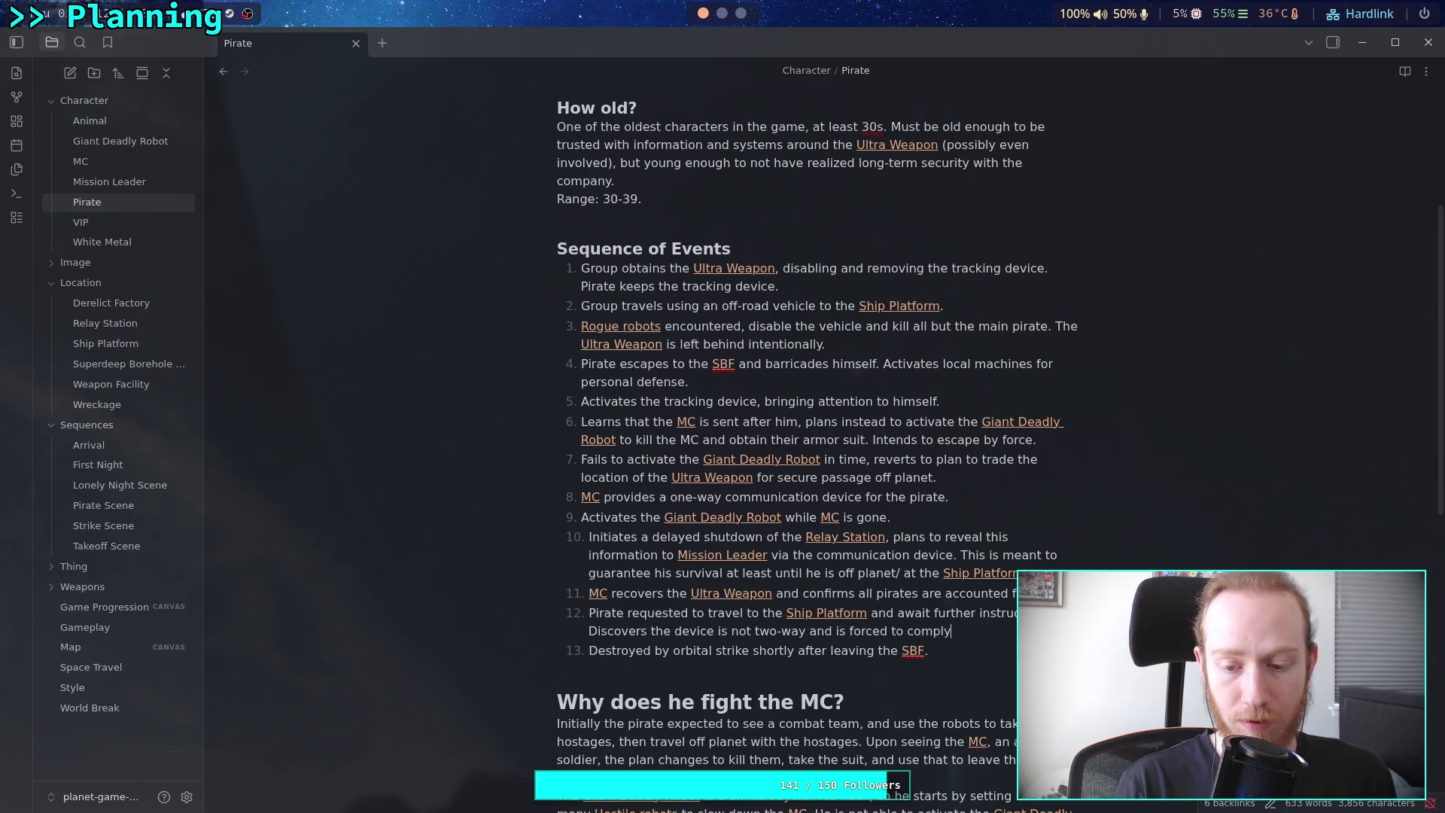
Replace 'is forced to comply' with 'accepts the risk of traveling.'
key(BackSpace)
key(BackSpace)
key(BackSpace)
text(accepts th)
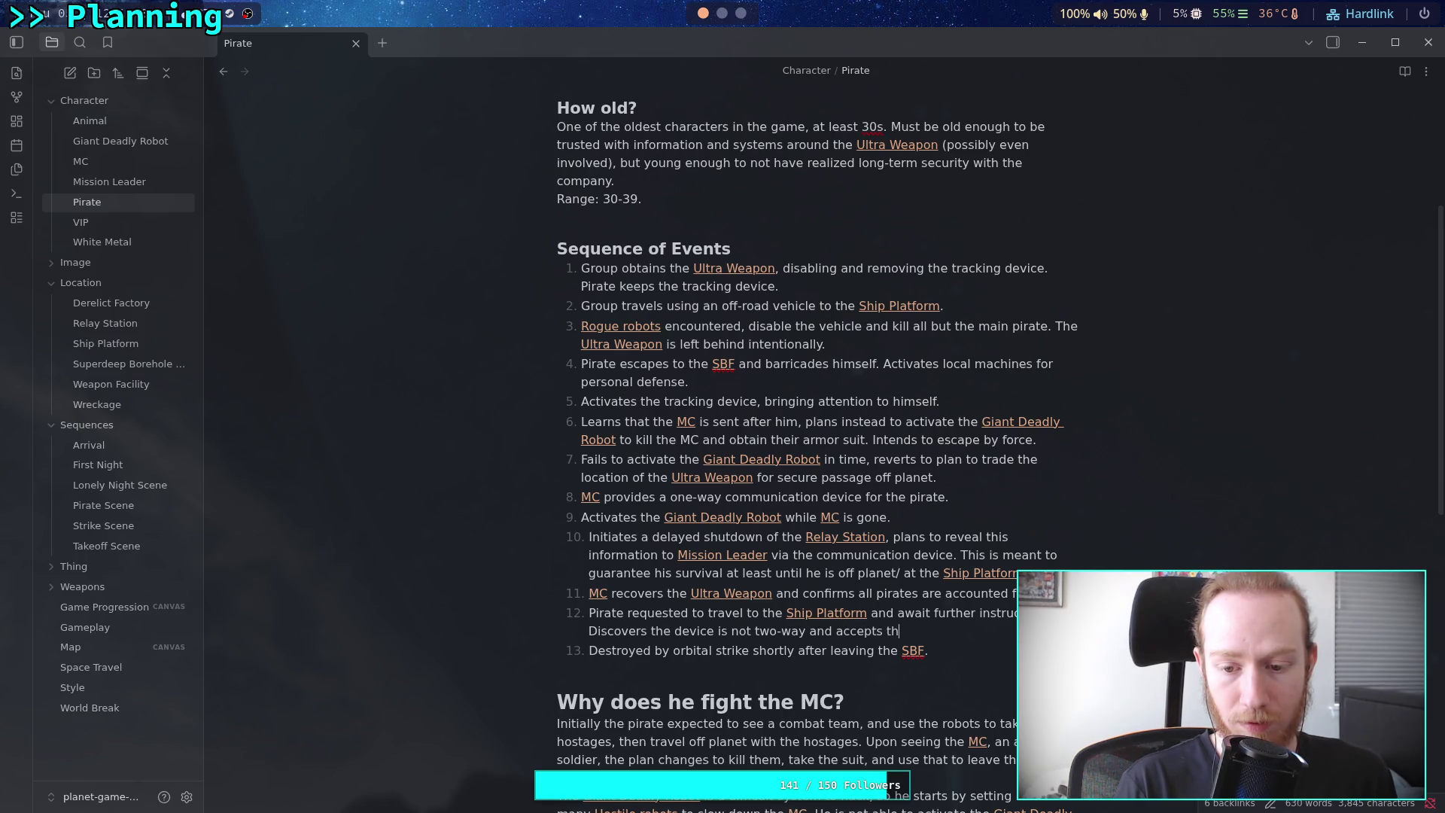
text(e risk.)
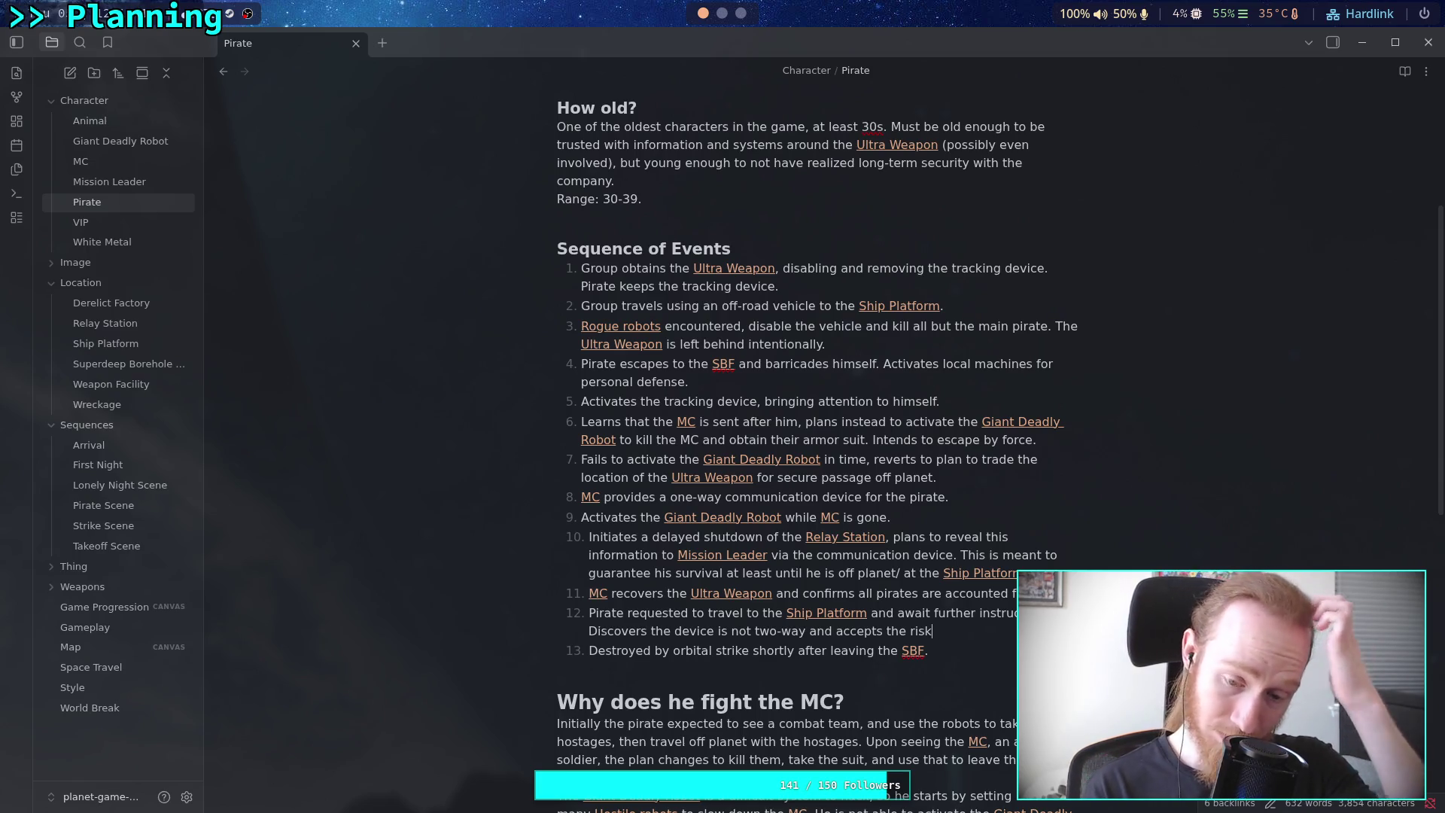
key(BackSpace)
text(of trav)
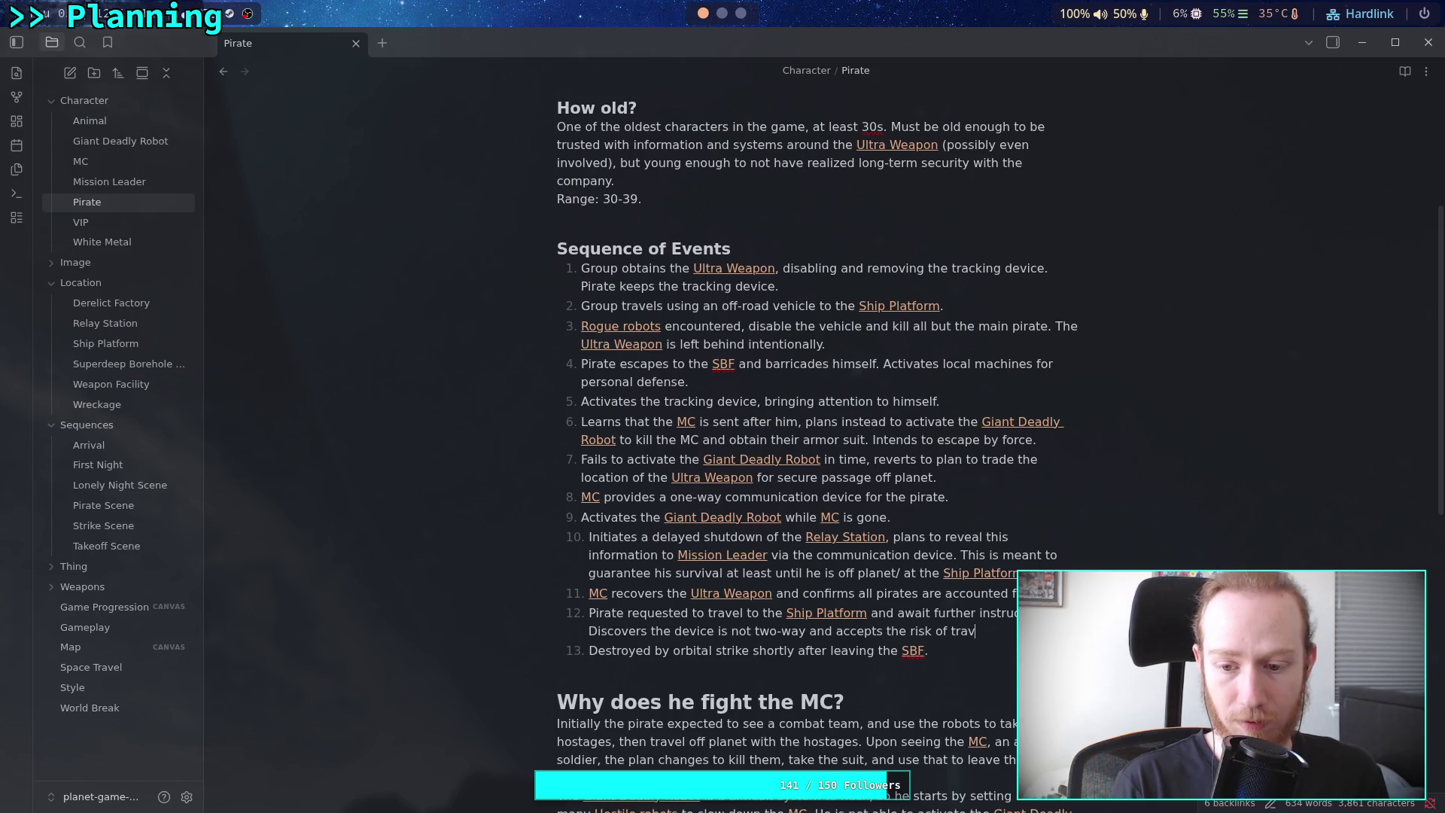
text(eling.)
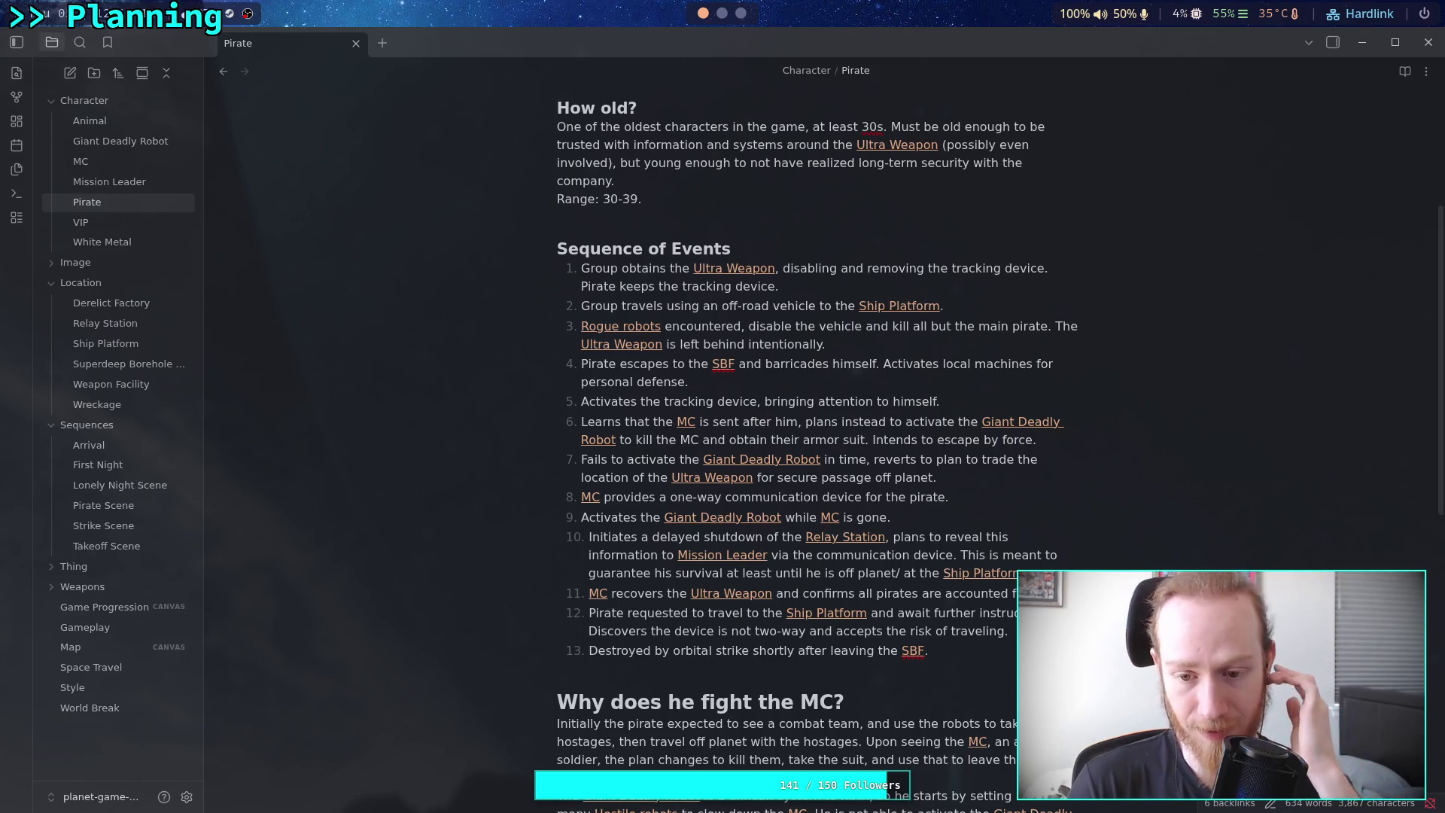
Select and review list item 12, then scroll through the completed 13-step sequence
scroll(943, 600, down, 3)
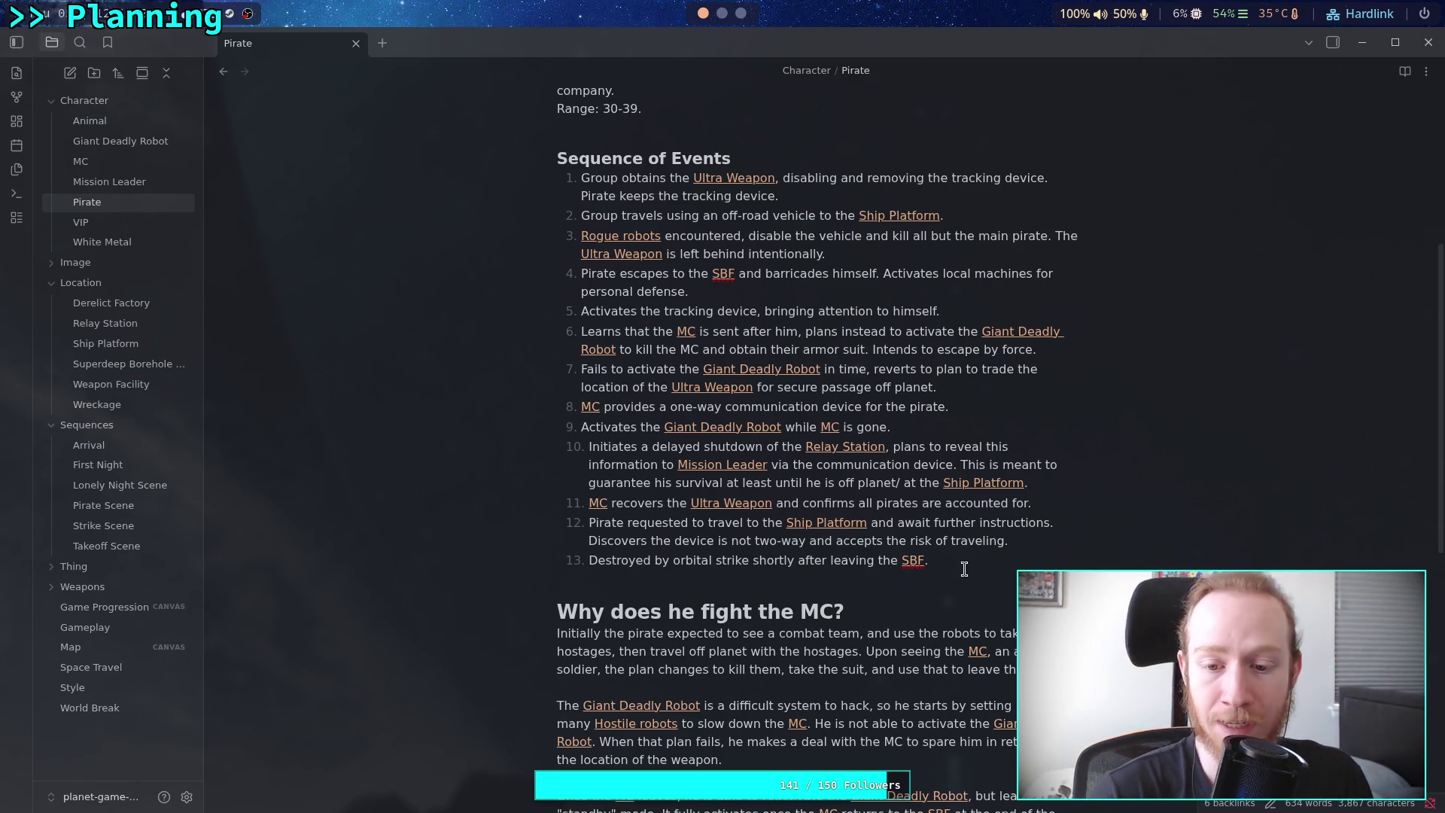
mouse_move(1026, 547)
mouse_down()
mouse_move(608, 542)
mouse_move(591, 524)
mouse_up()
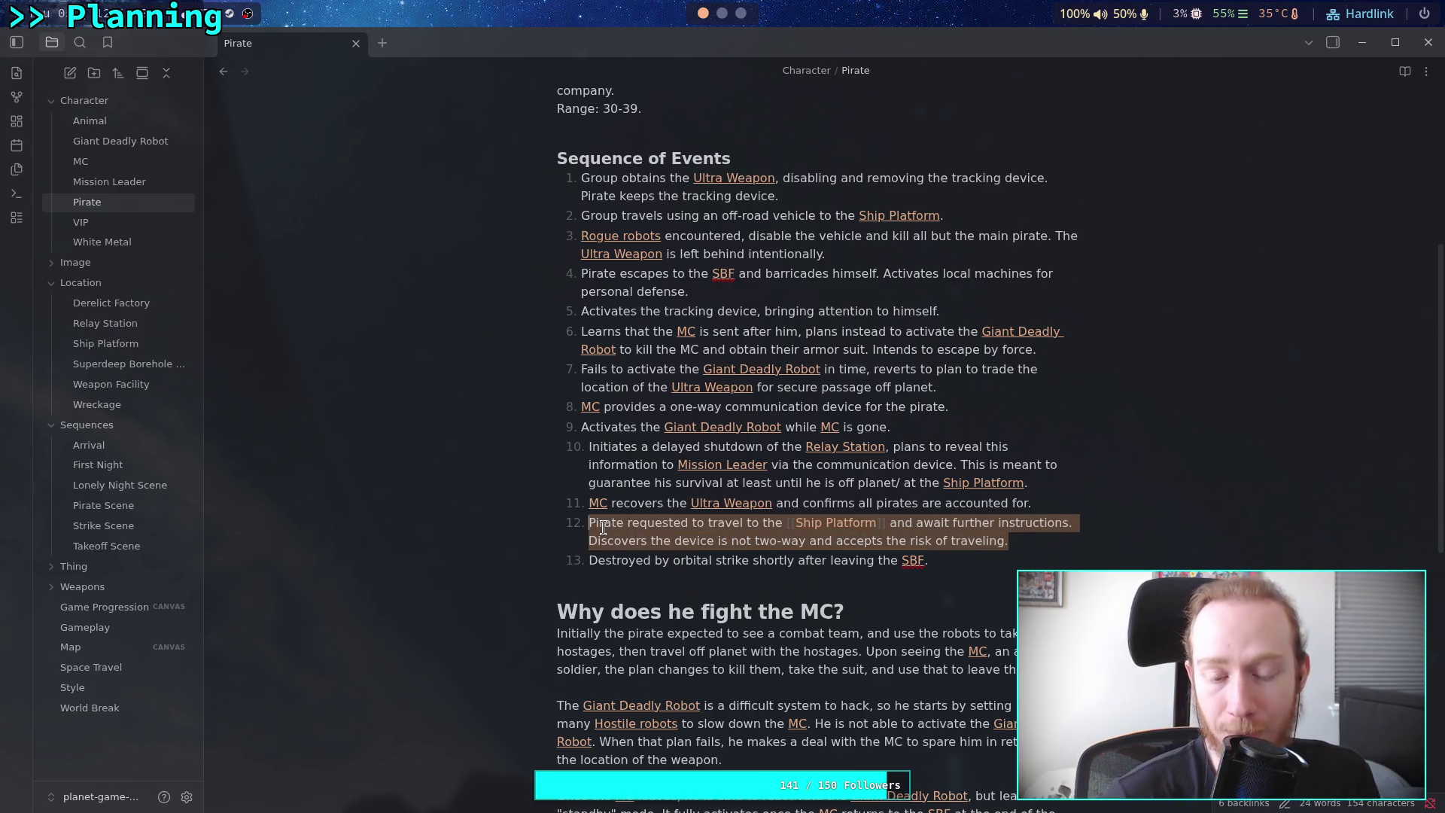
click(603, 527)
mouse_move(592, 524)
mouse_down()
mouse_move(1012, 546)
mouse_move(591, 526)
mouse_up()
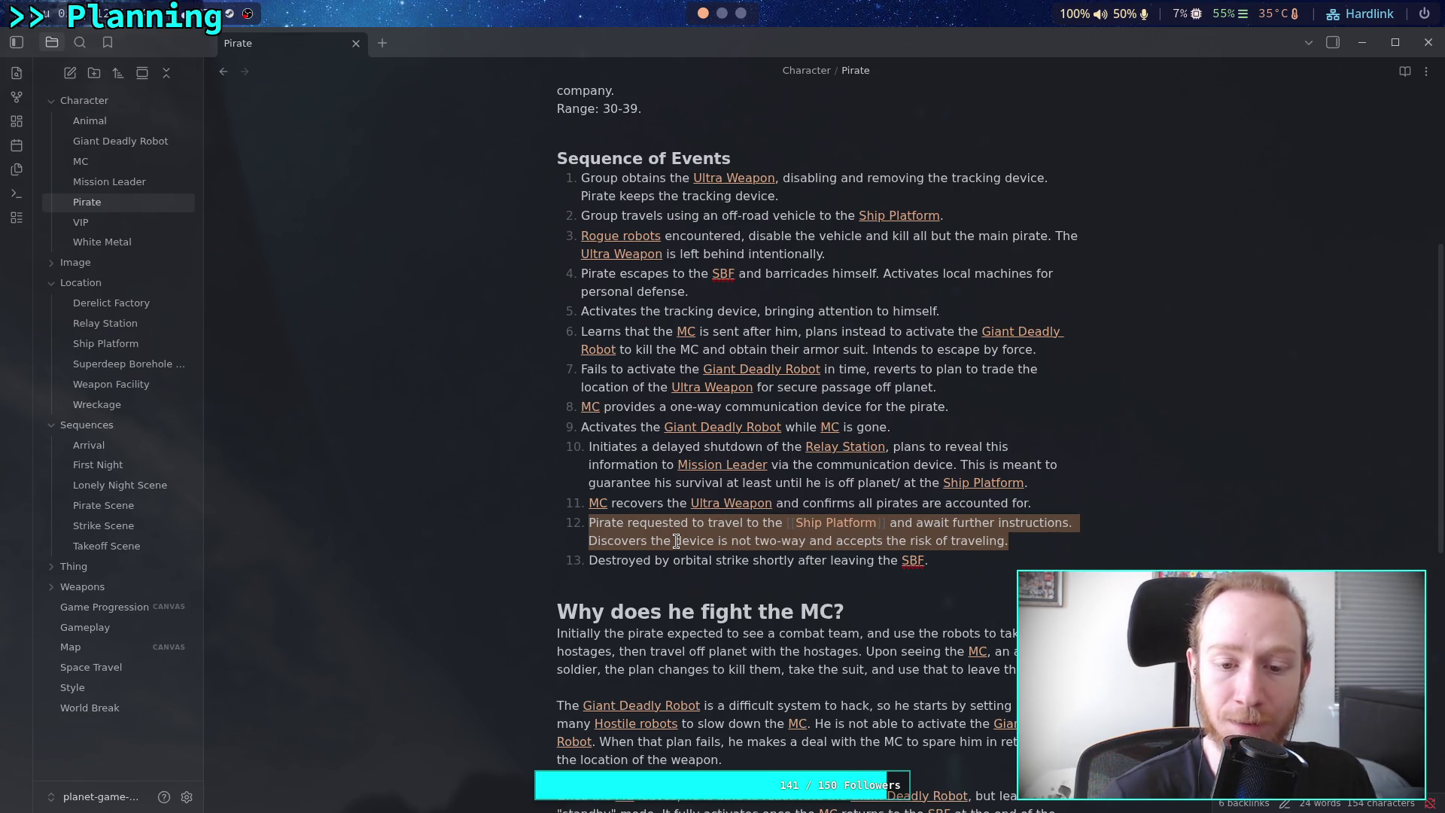
click(677, 541)
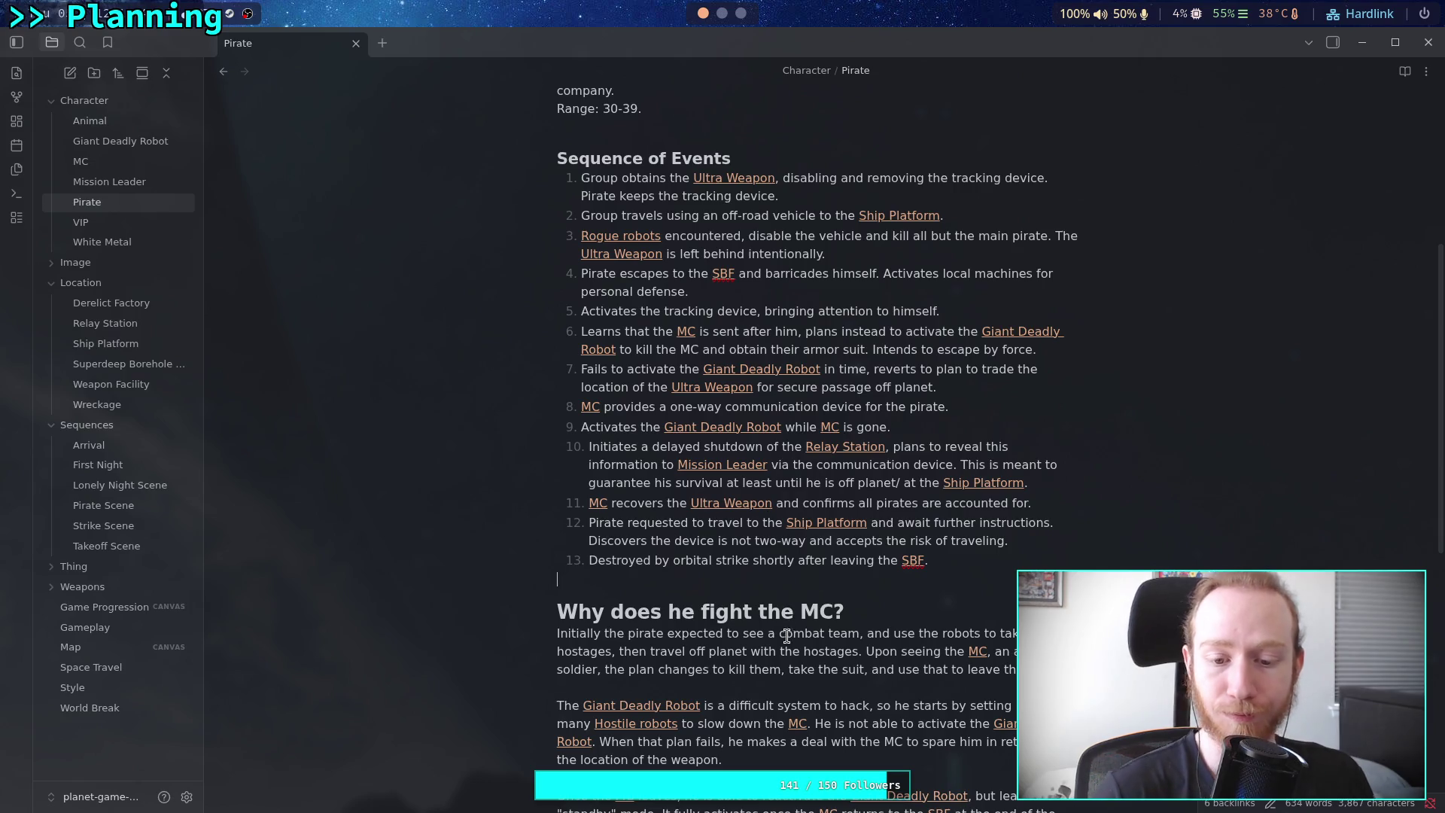
scroll(699, 547, down, 3)
drag(589, 413, 1009, 450)
click(861, 616)
scroll(860, 616, up, 5)
scroll(860, 616, down, 8)
scroll(806, 612, up, 4)
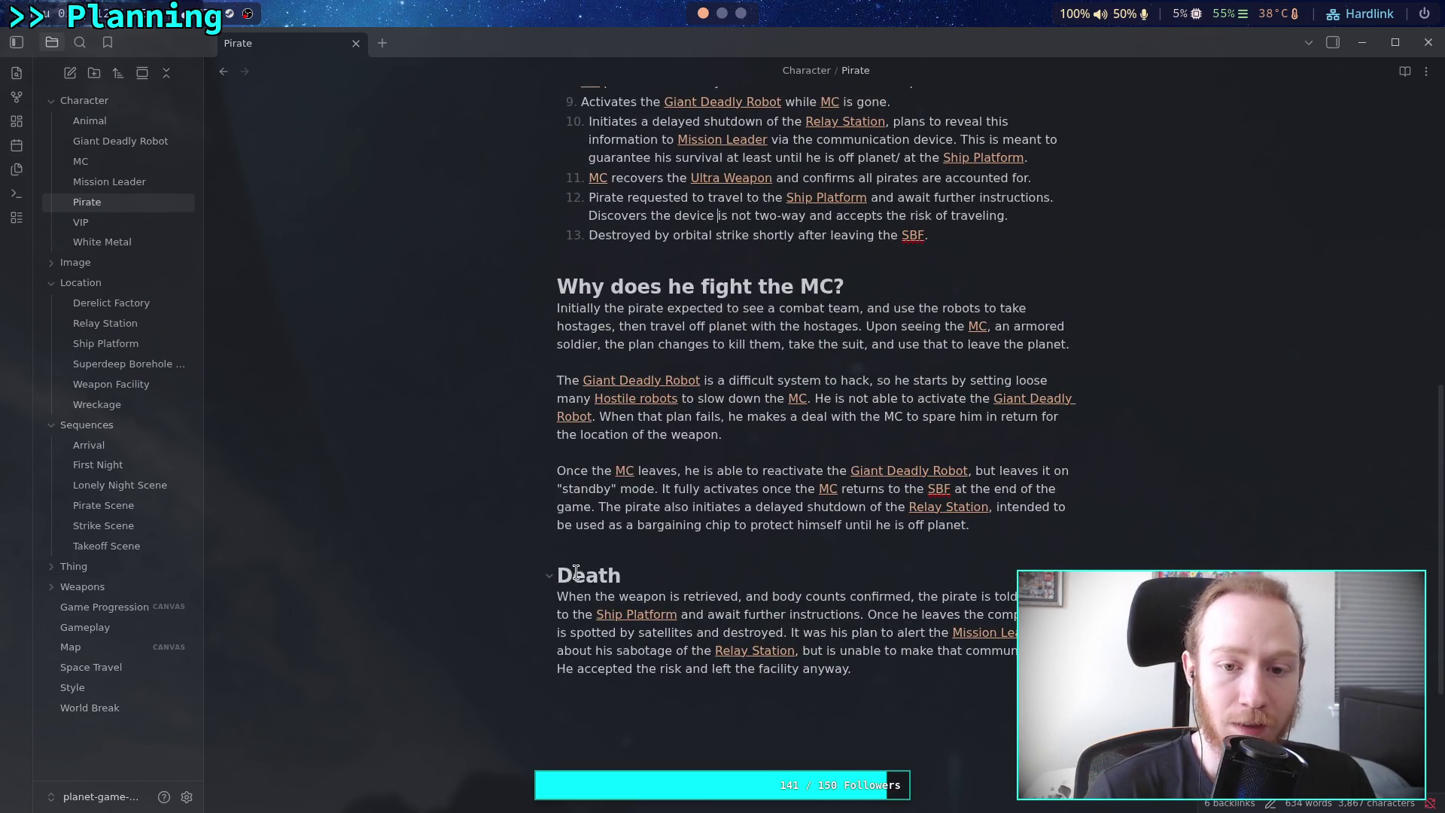
Make the Death and 'Why does he fight the MC?' headings level 3, then go to Game Progression
click(614, 584)
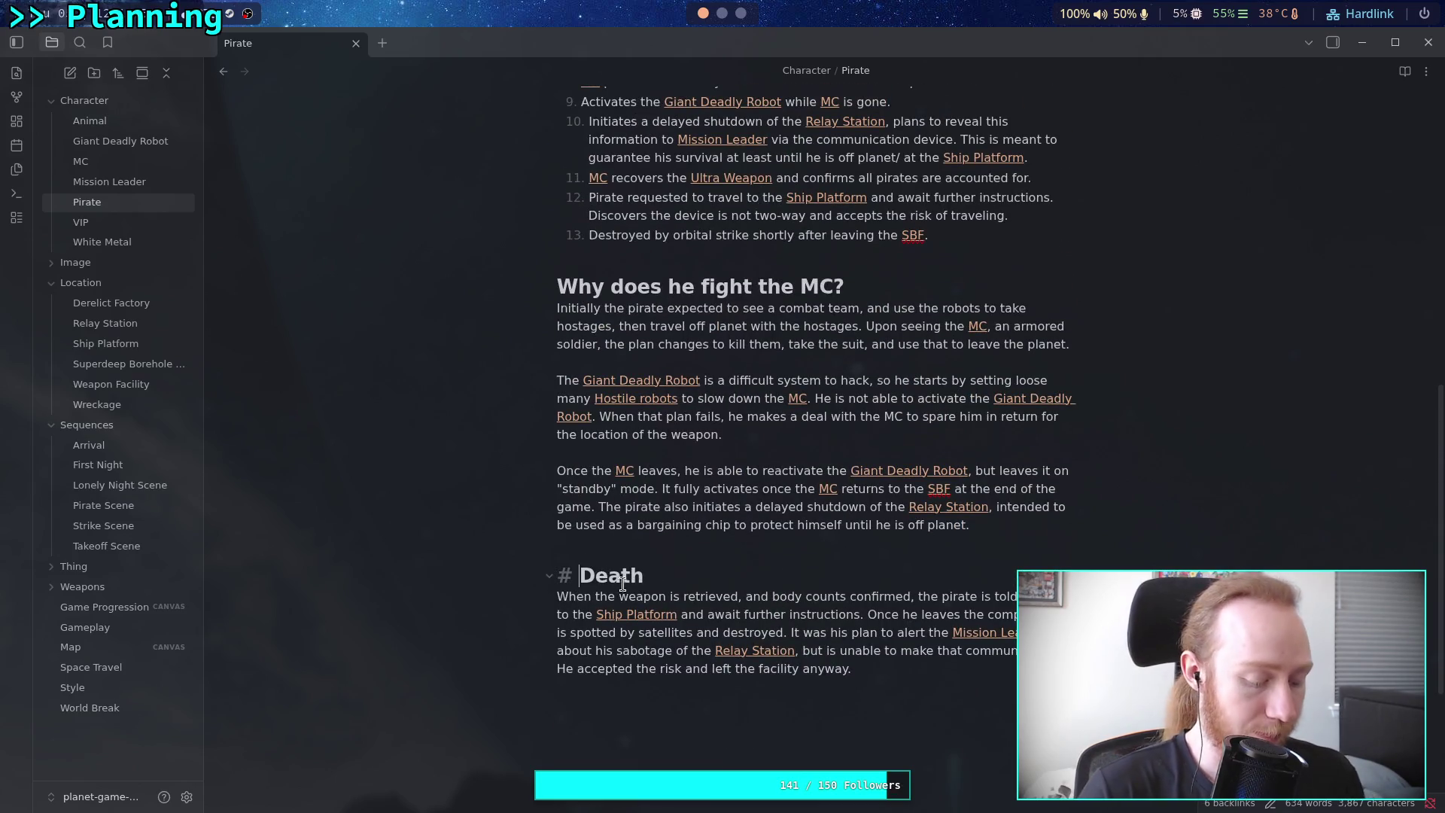
text(##)
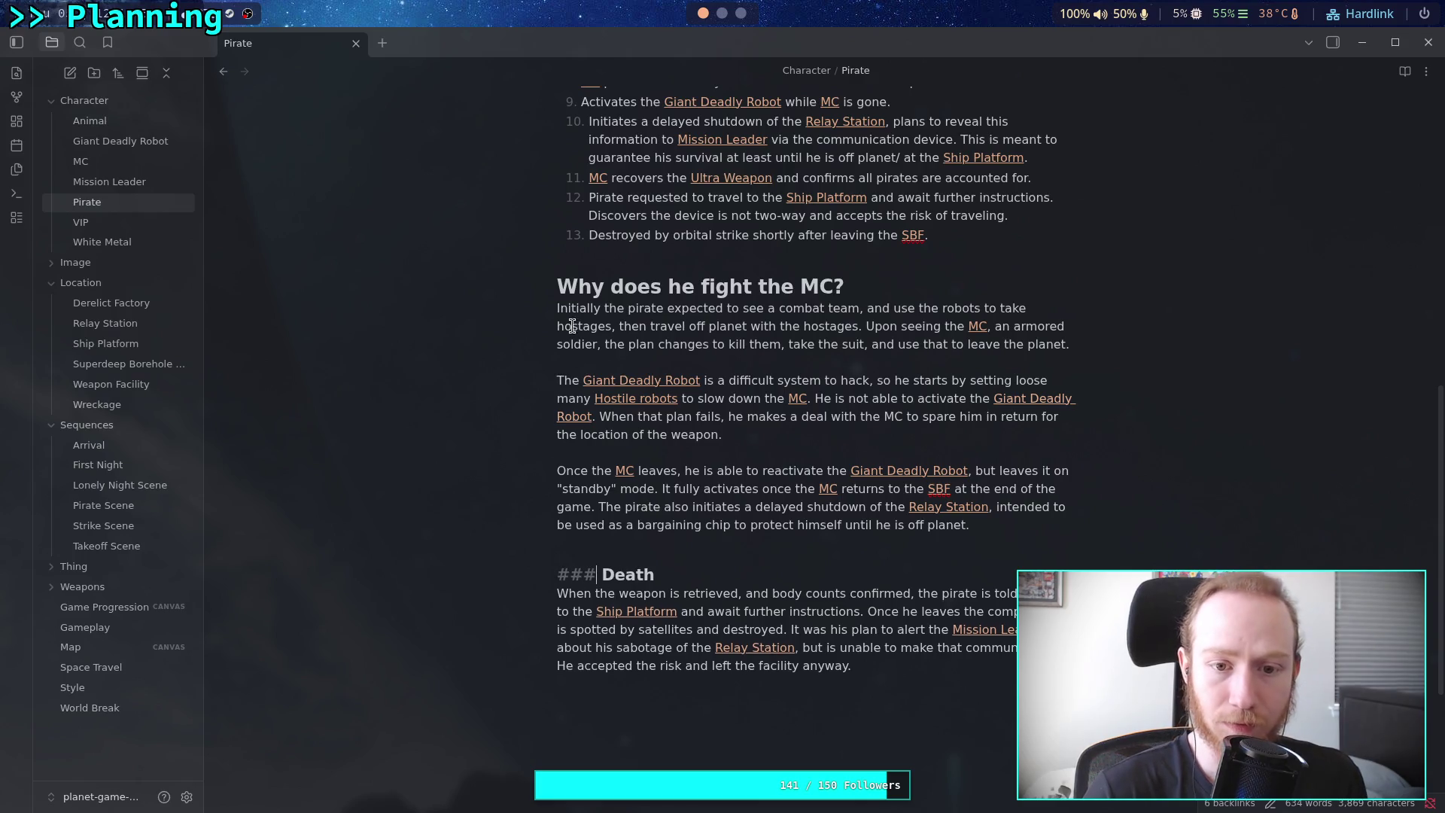
click(558, 286)
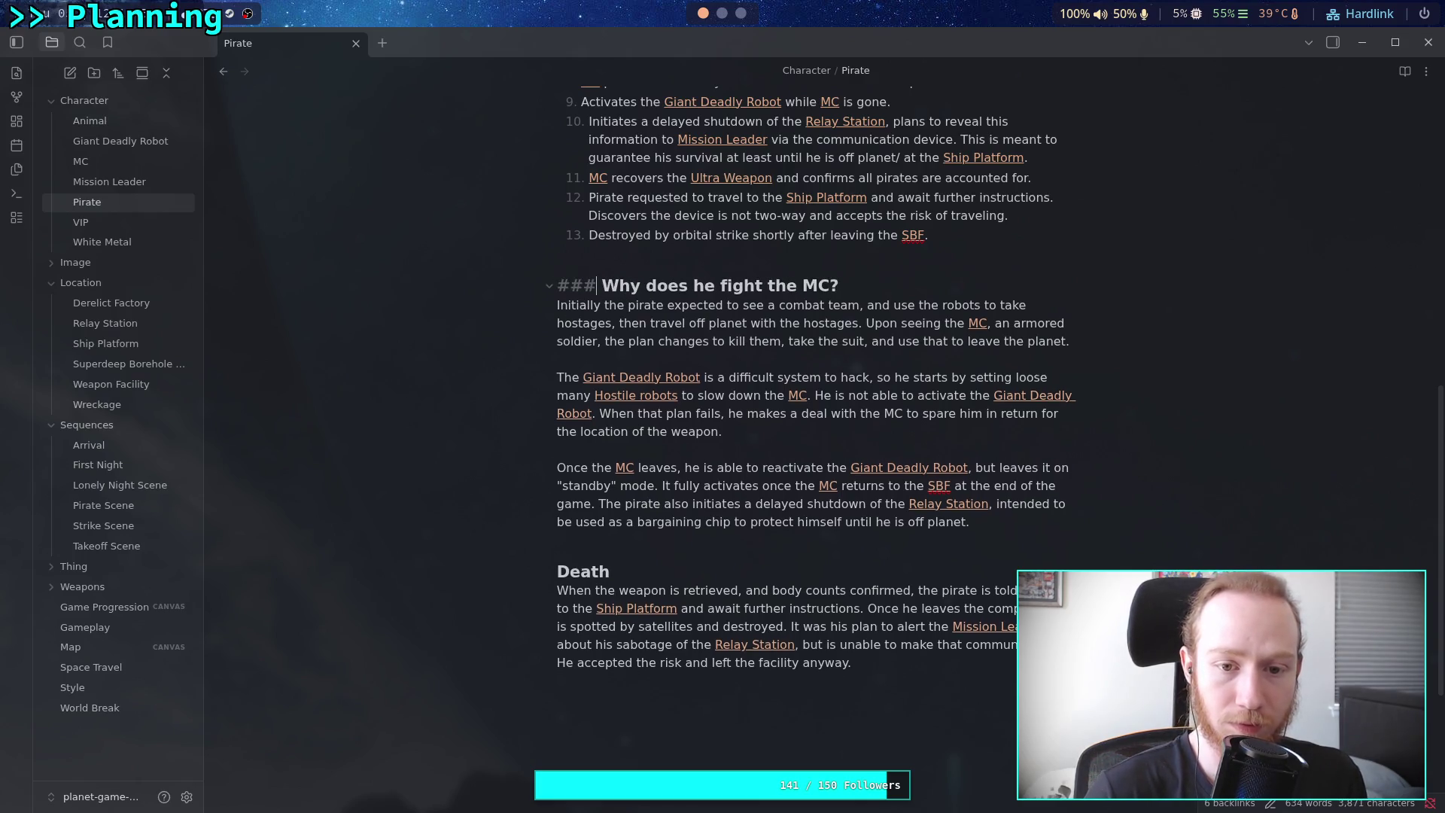
click(611, 359)
scroll(693, 446, up, 10)
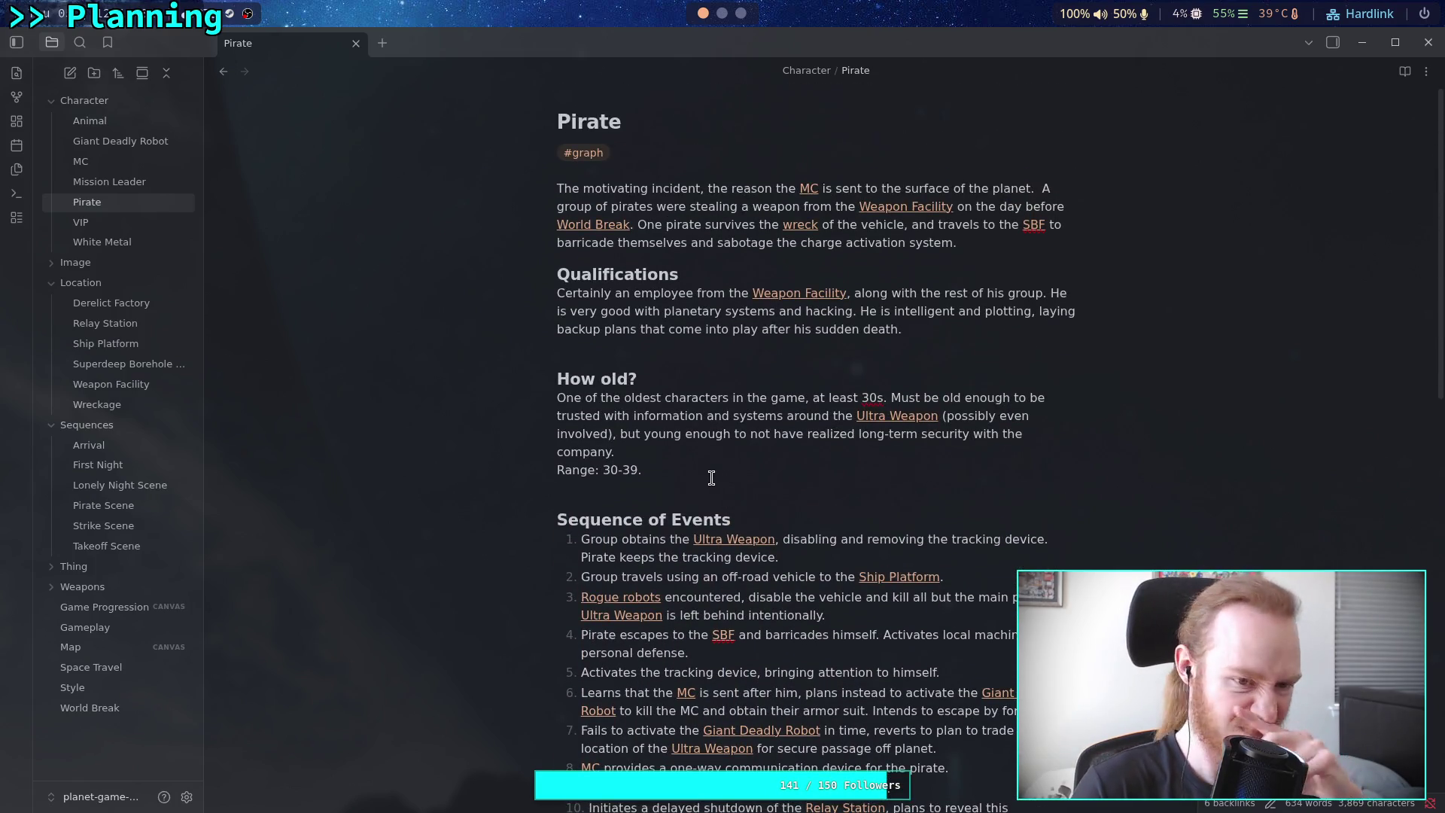
click(124, 605)
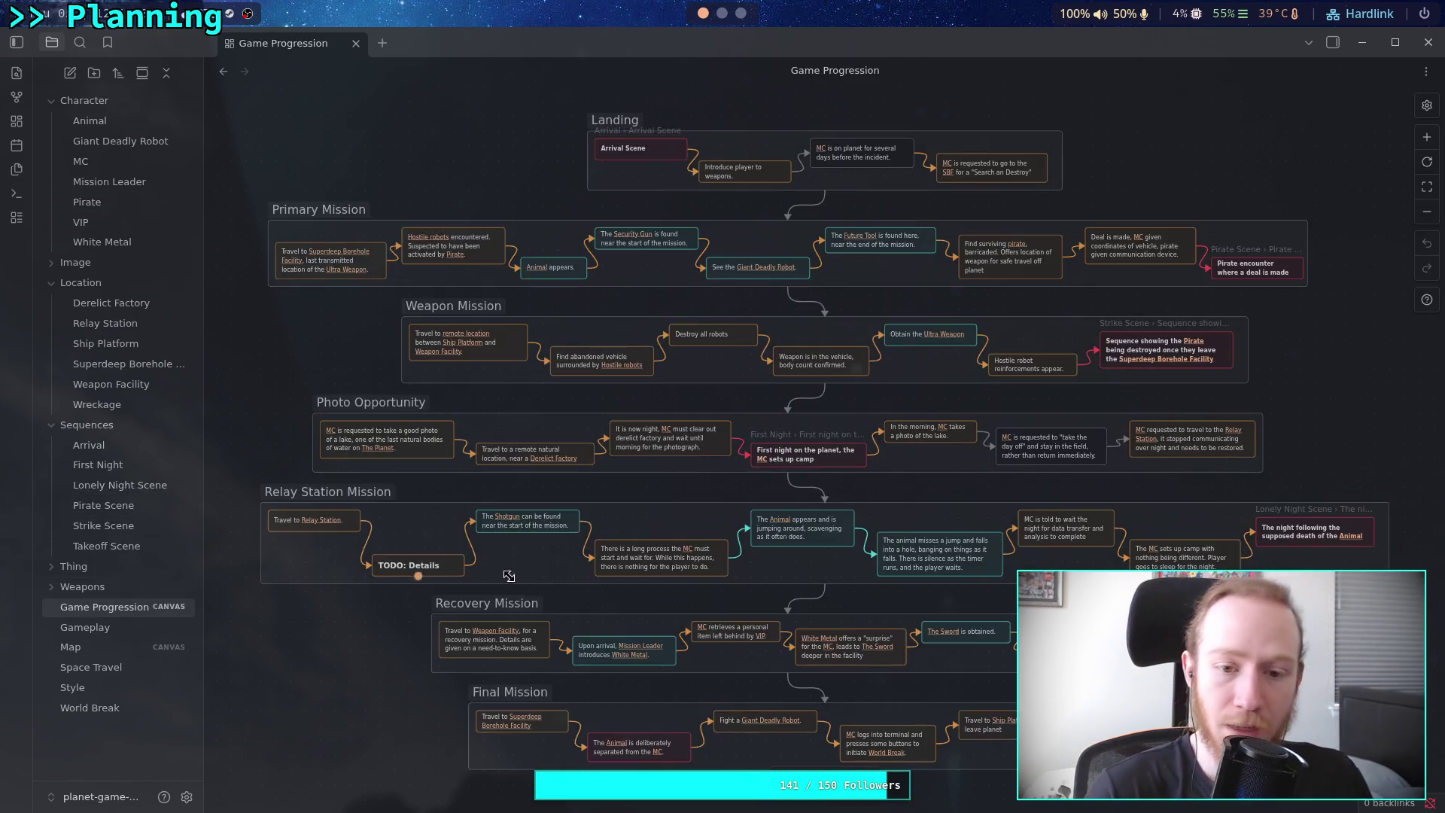
Pan to the Weapon Mission cards and follow the Hostile robots link in 'Find abandoned vehicle'
scroll(643, 494, up, 5)
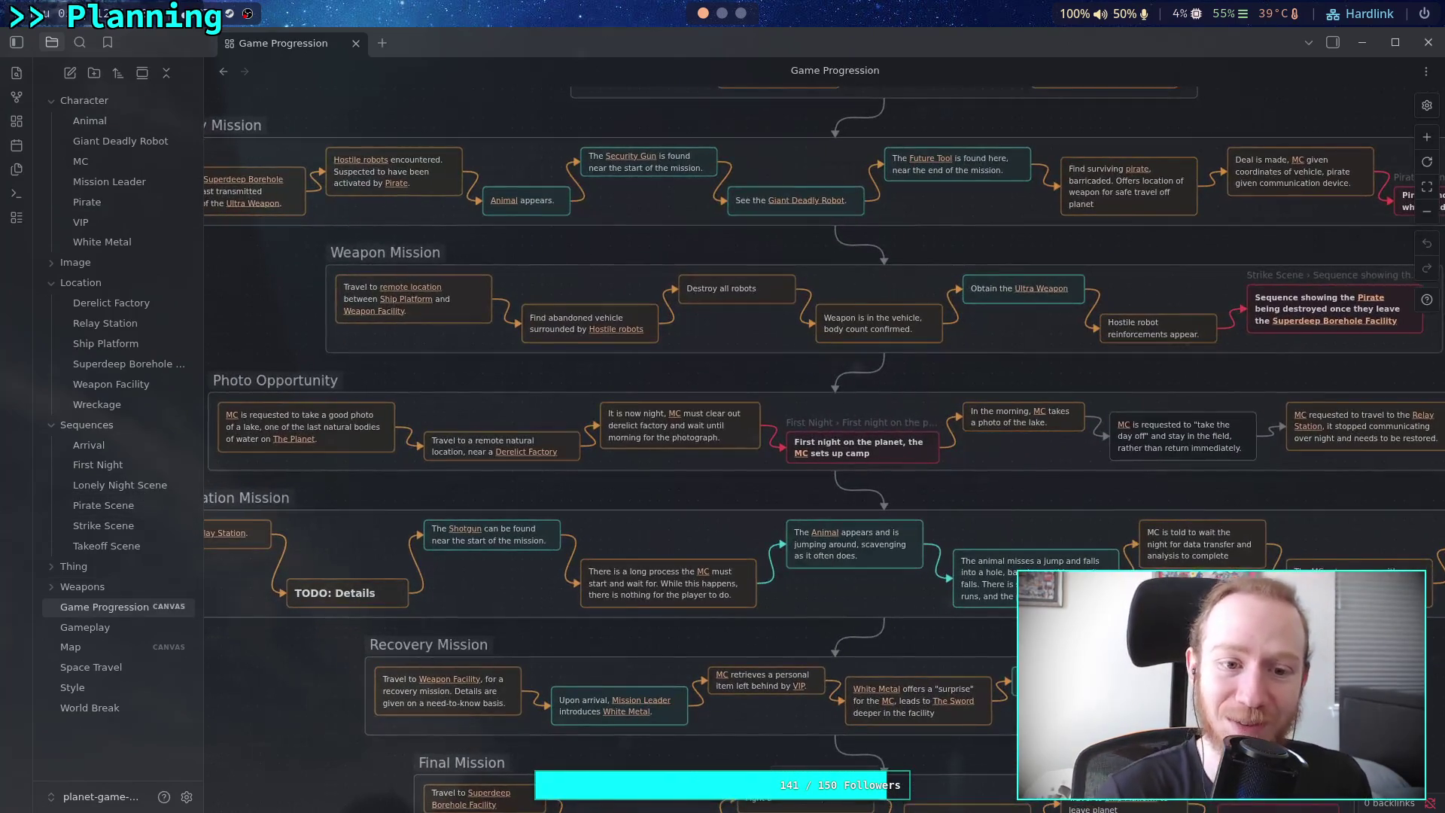
scroll(651, 416, up, 3)
scroll(651, 417, up, 3)
scroll(651, 416, right, 7)
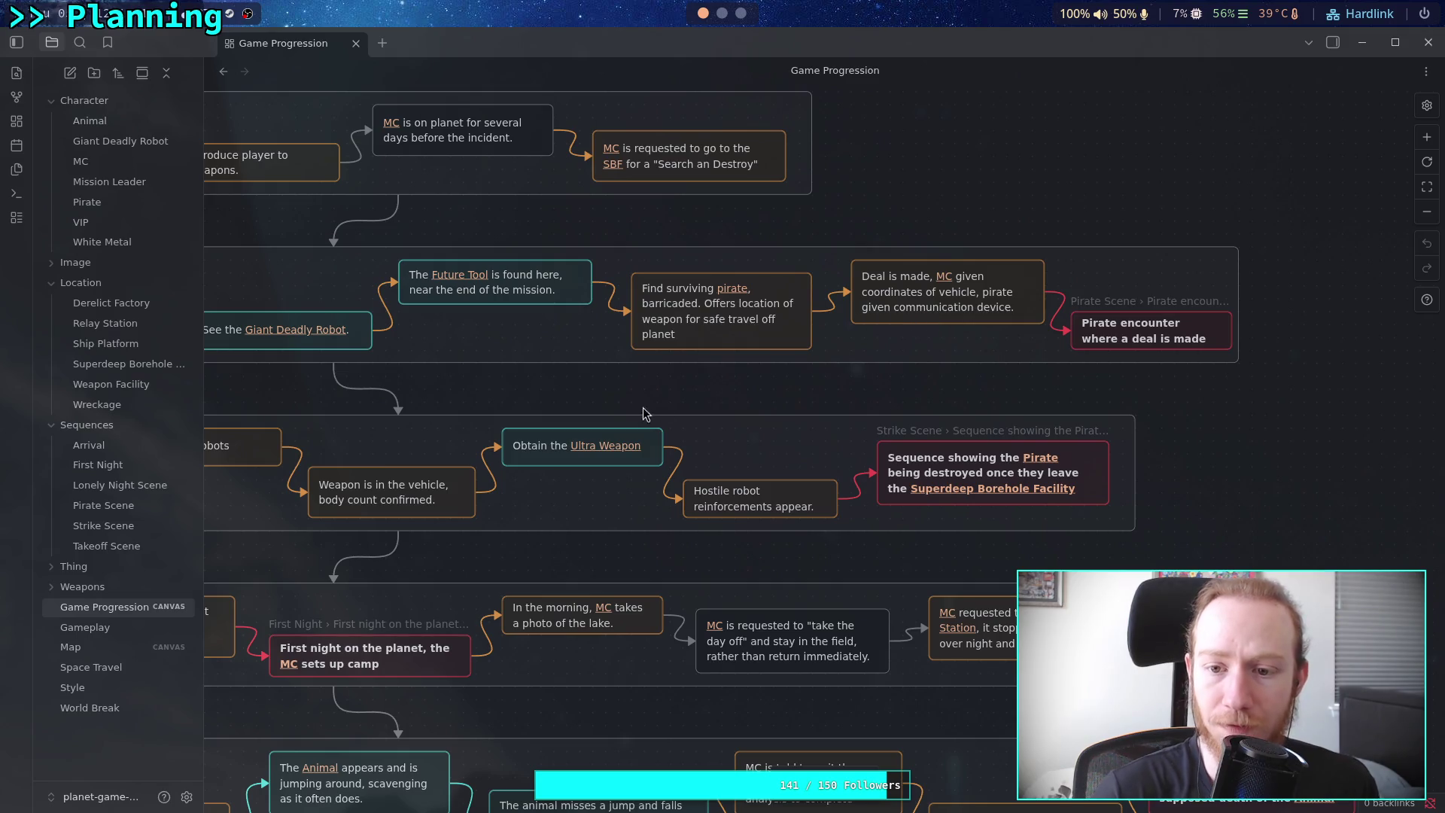
scroll(664, 412, down, 2)
scroll(664, 413, left, 8)
drag(870, 300, 799, 287)
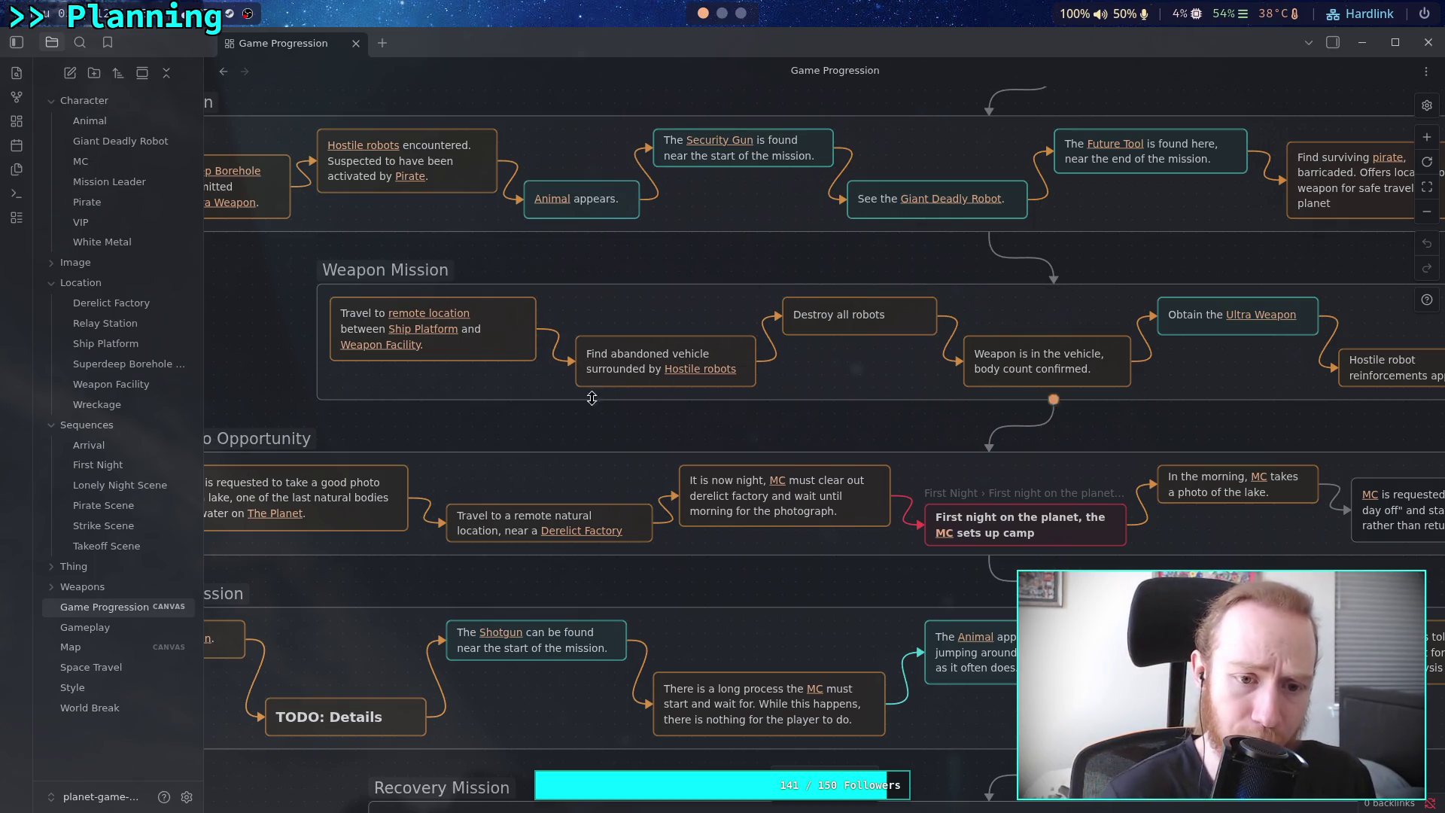
scroll(579, 424, right, 3)
scroll(505, 459, right, 3)
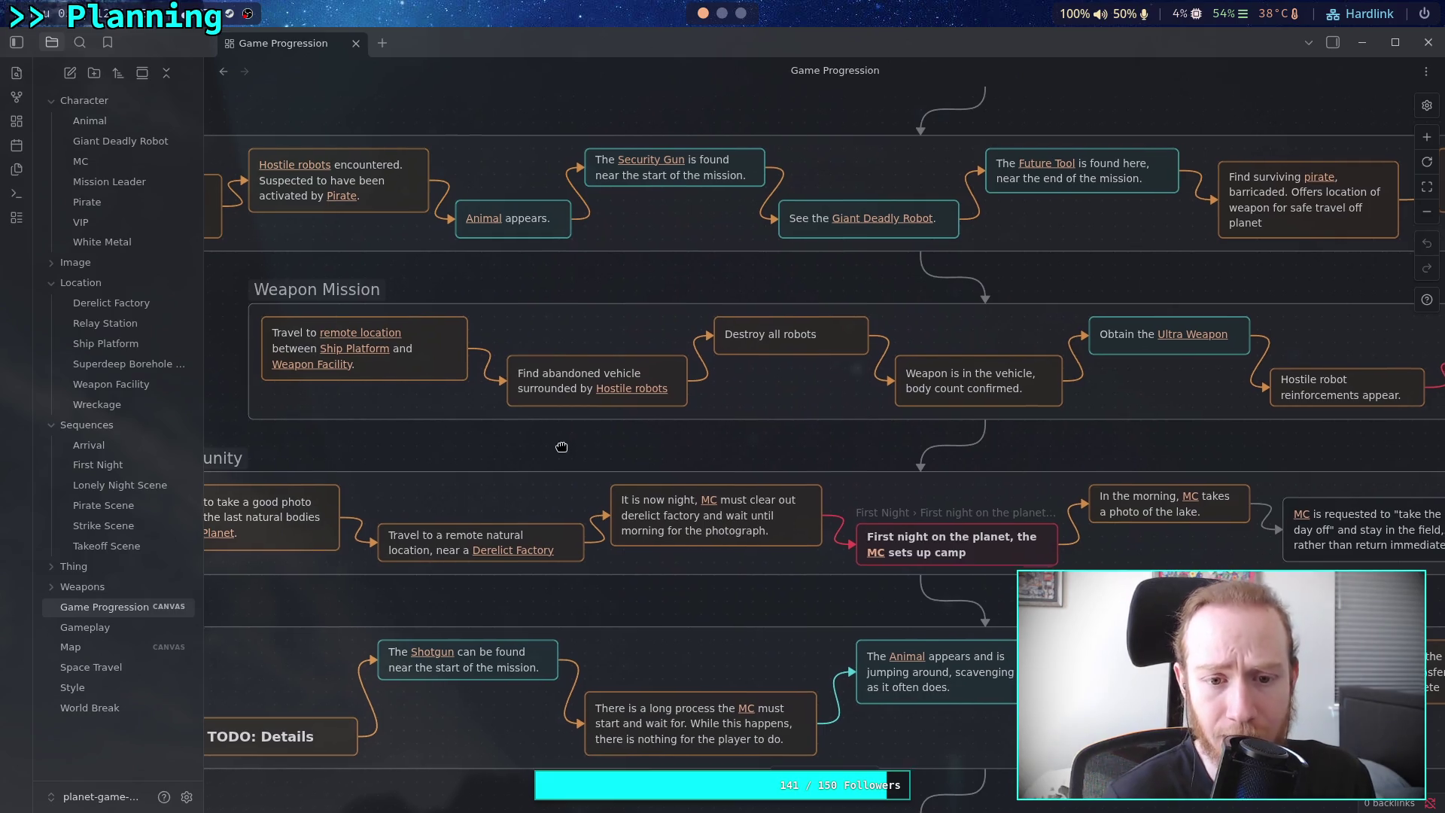
scroll(693, 461, right, 5)
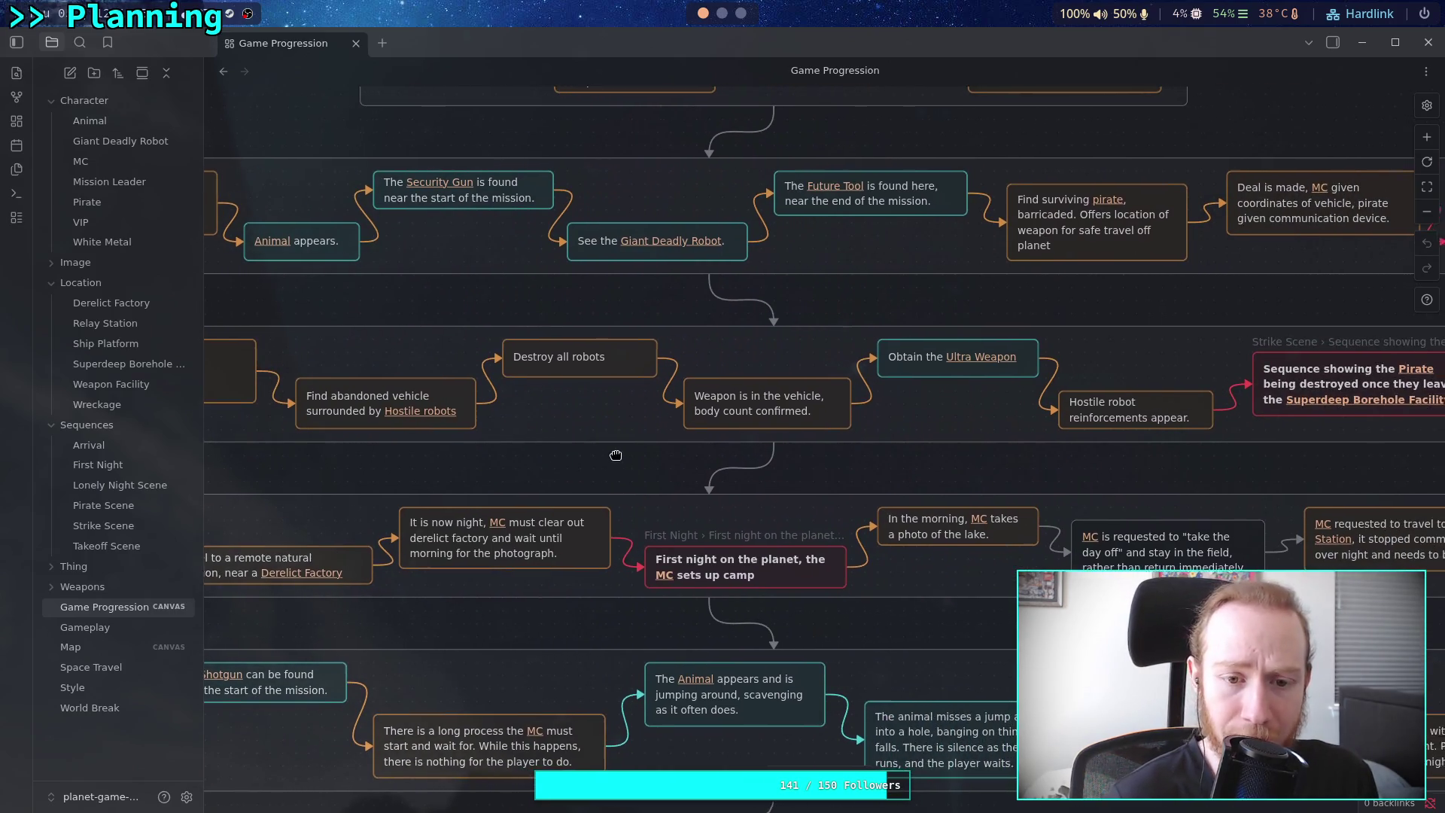
click(366, 401)
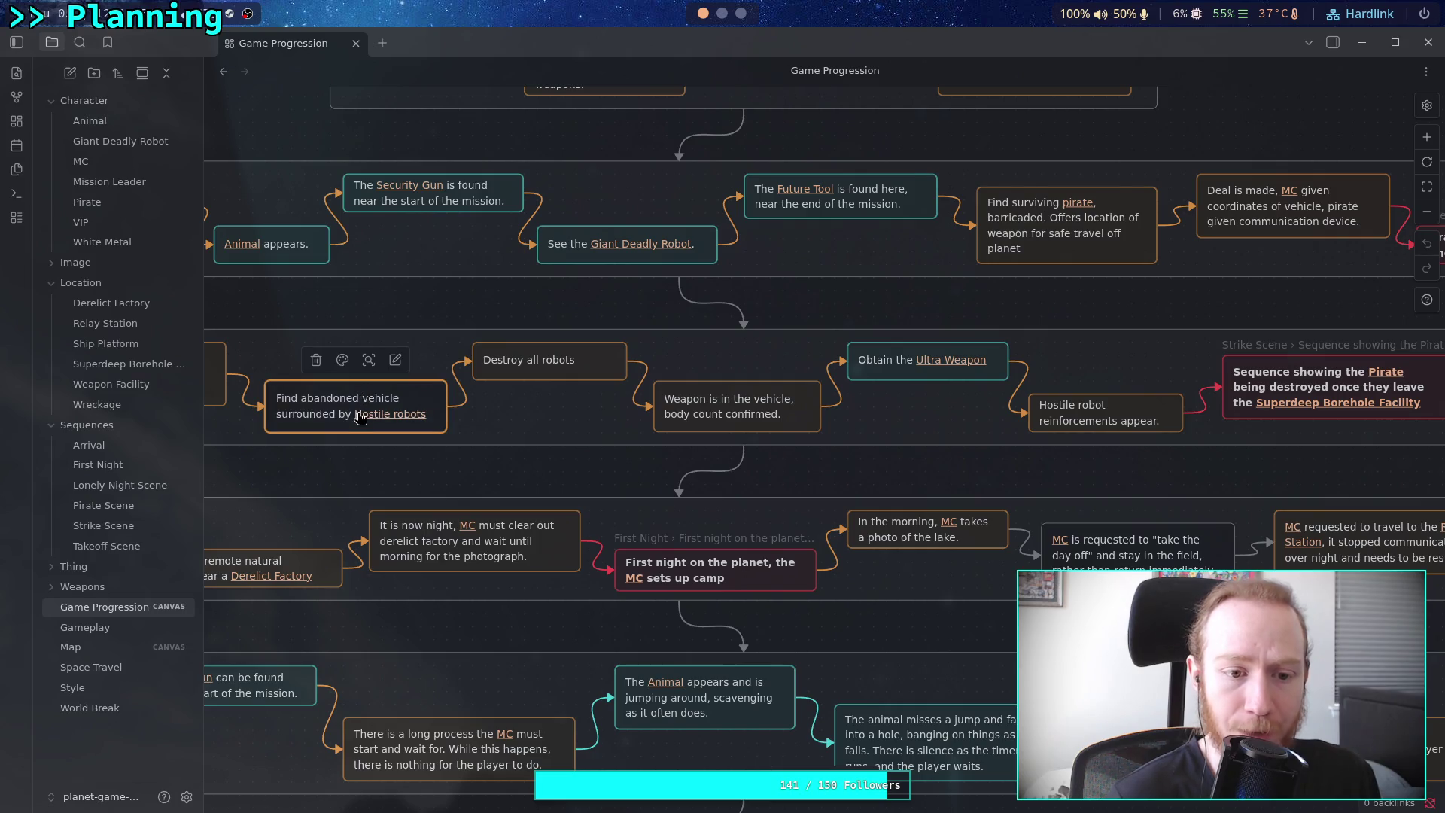
click(388, 414)
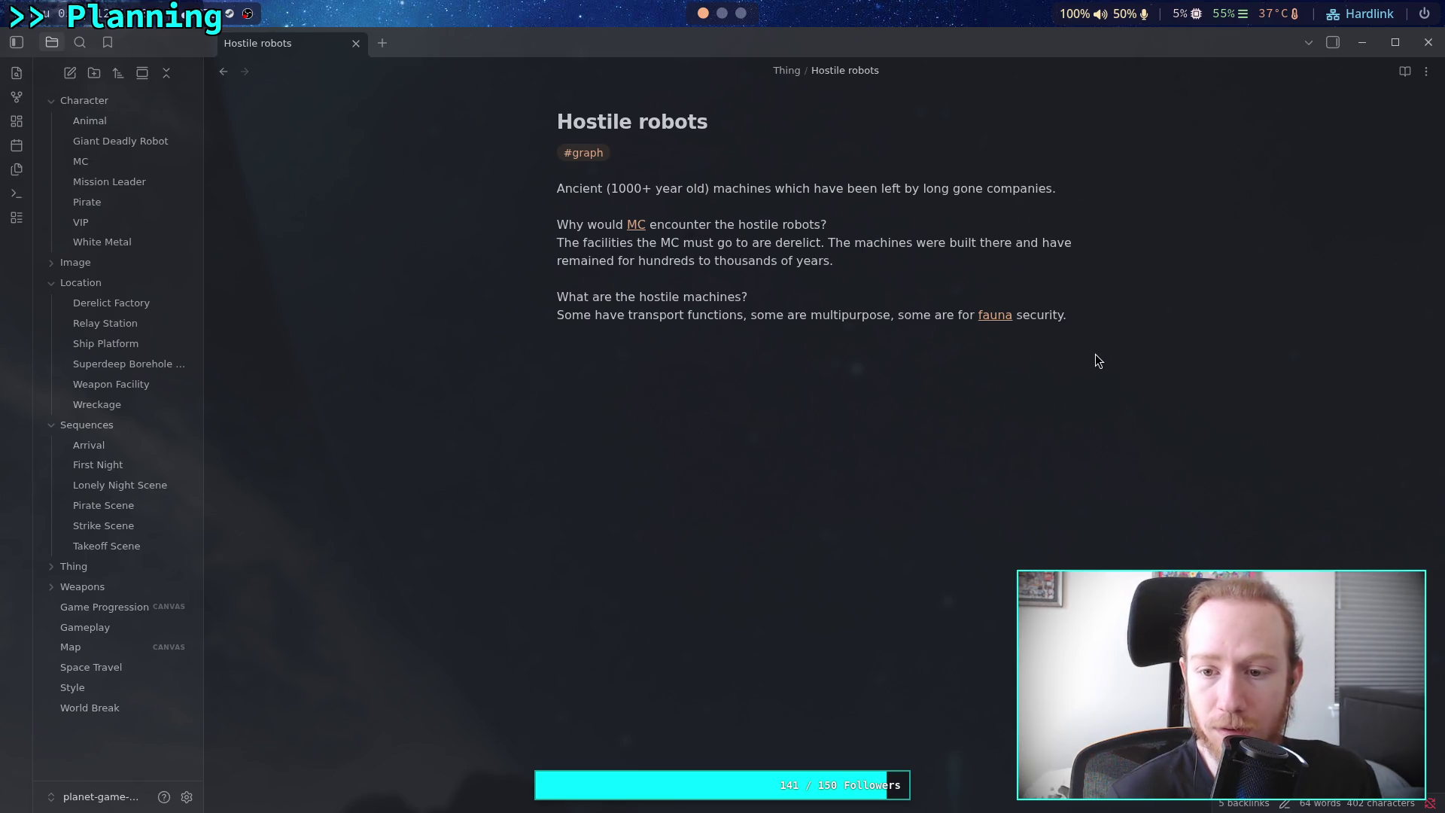
Discard a drafted extra line in Hostile robots and switch to the White Metal note
click(1071, 346)
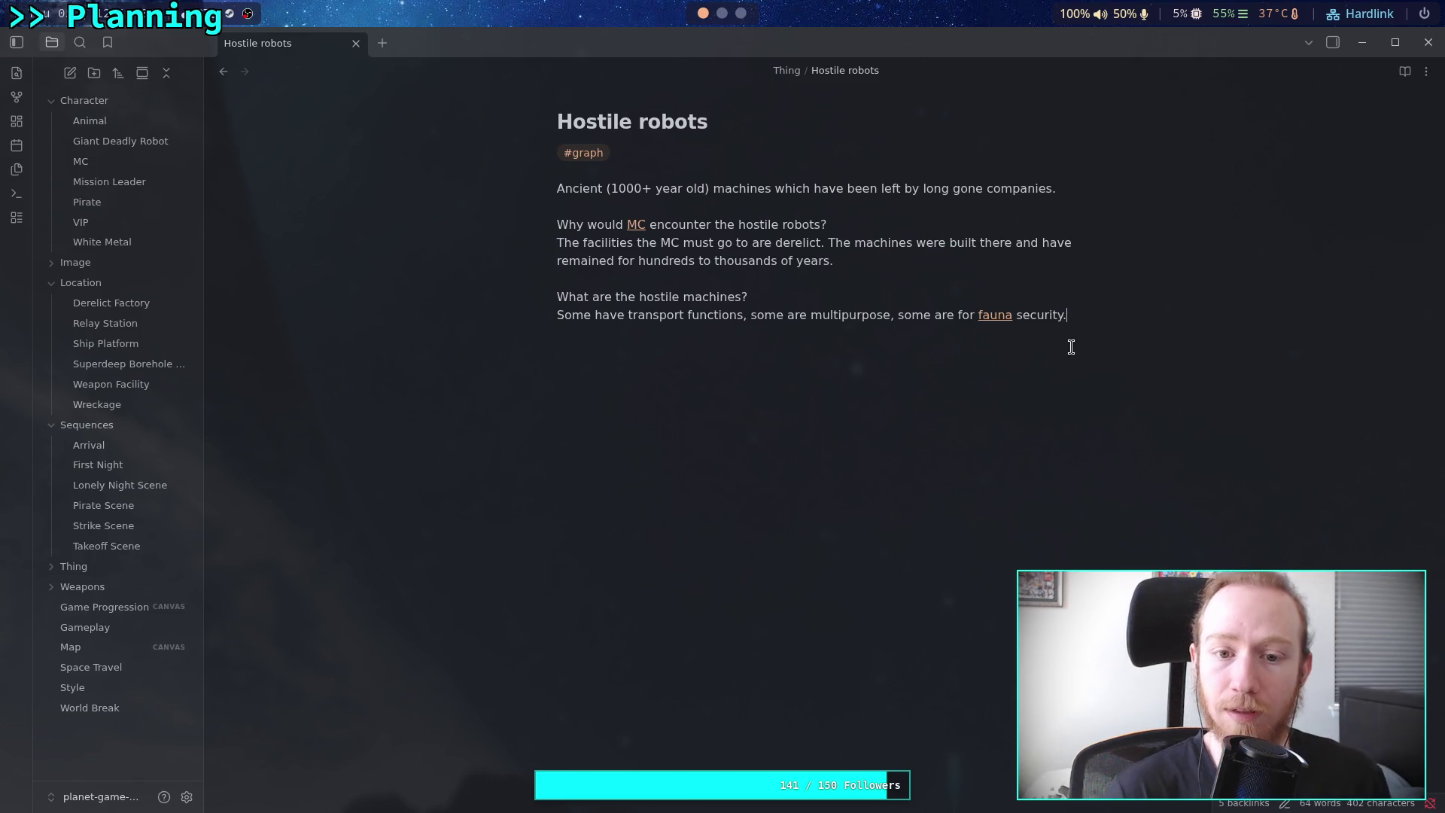
key(Return)
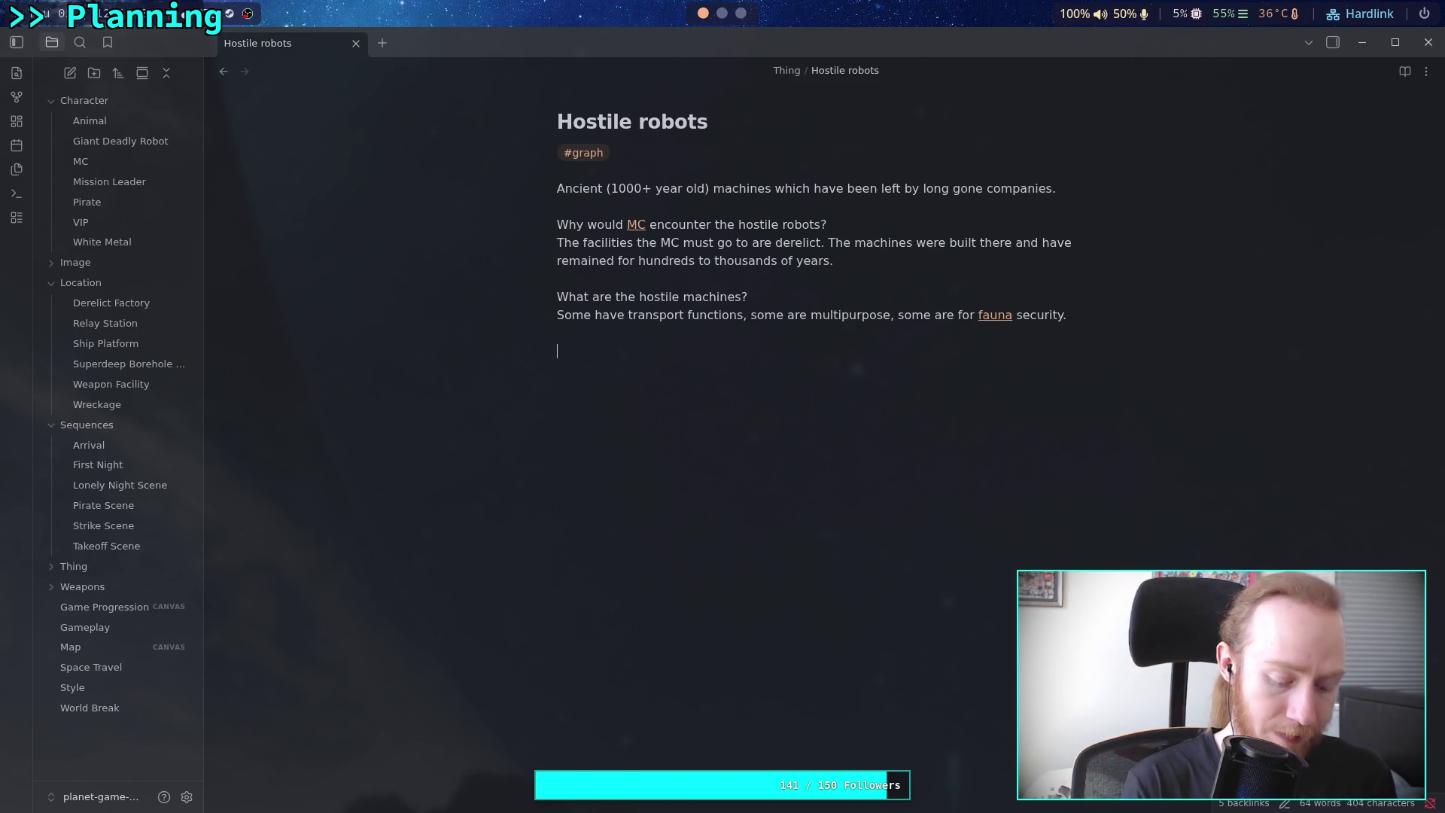
text(Not)
key(BackSpace)
key(BackSpace)
key(BackSpace)
text(M)
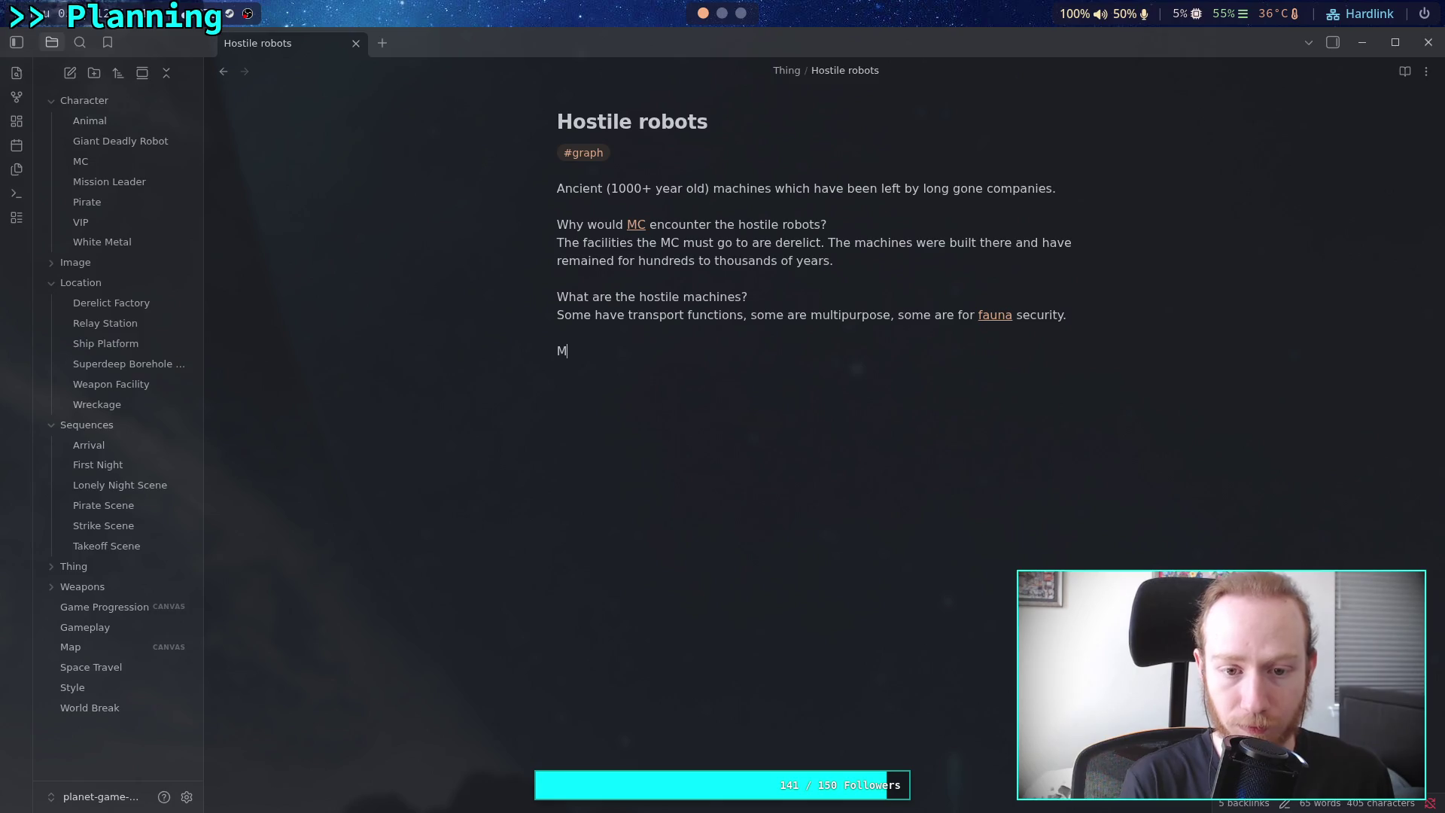
text(ost of the)
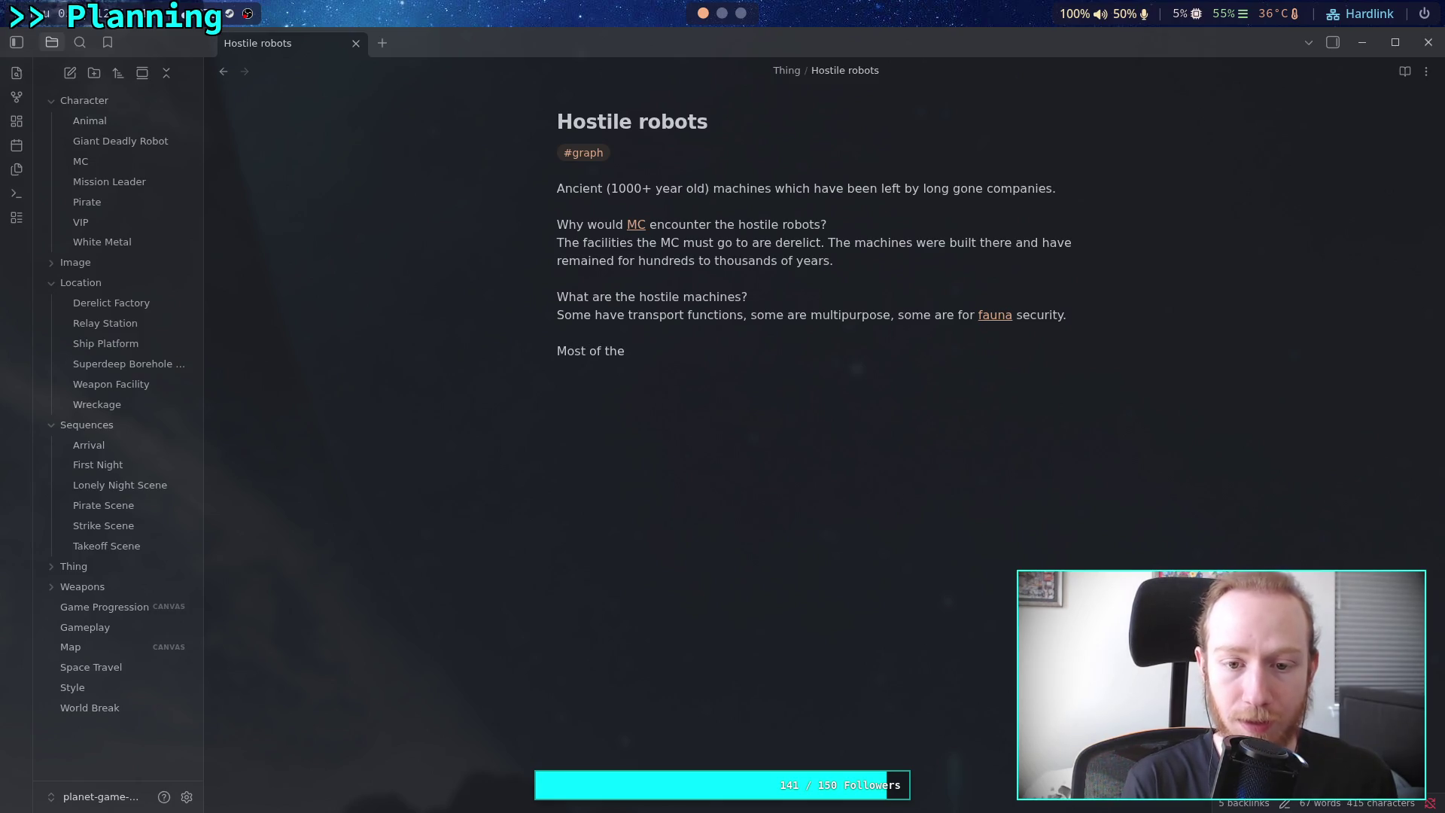
key(BackSpace)
key(BackSpace)
key(BackSpace)
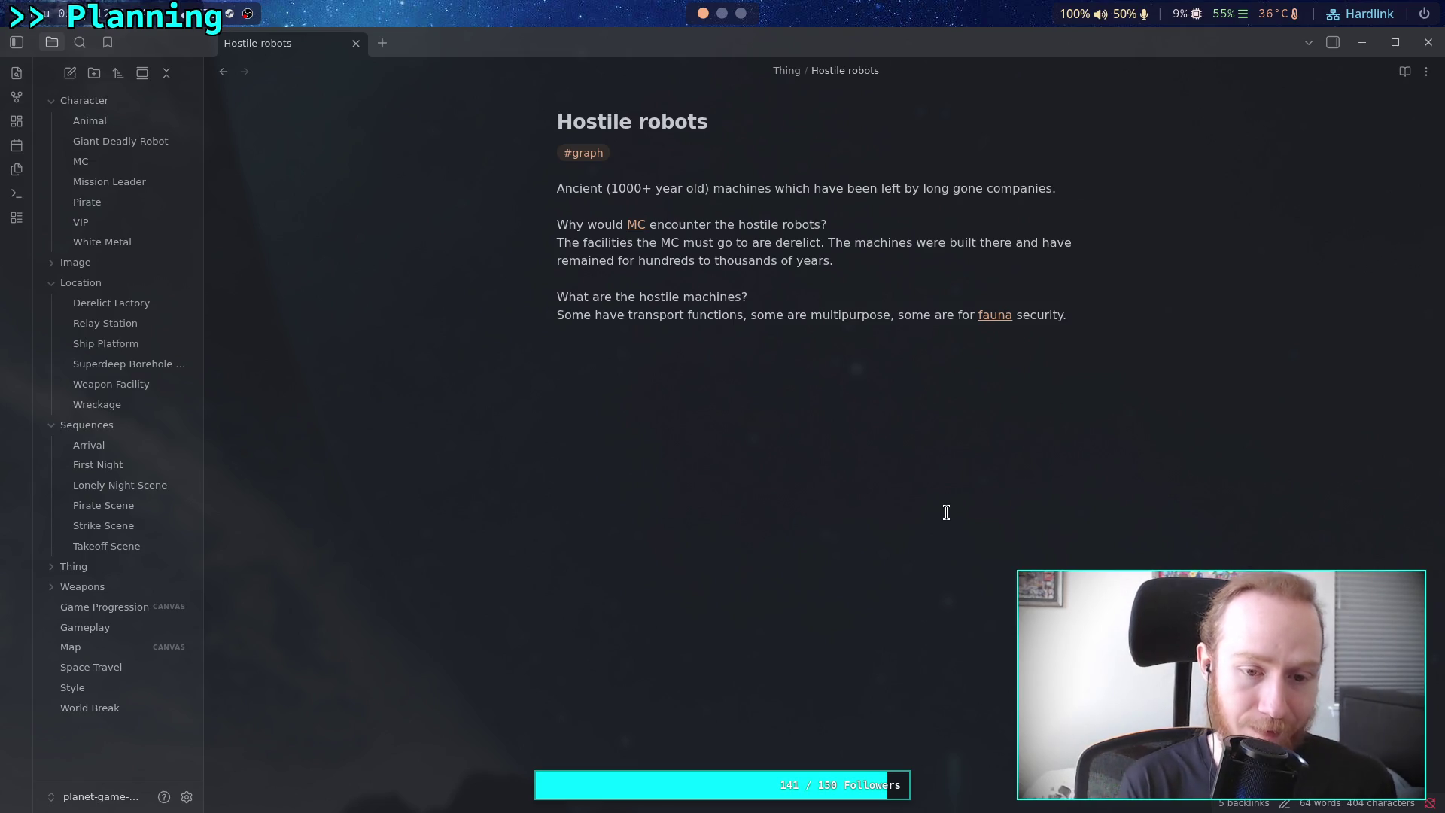
click(102, 242)
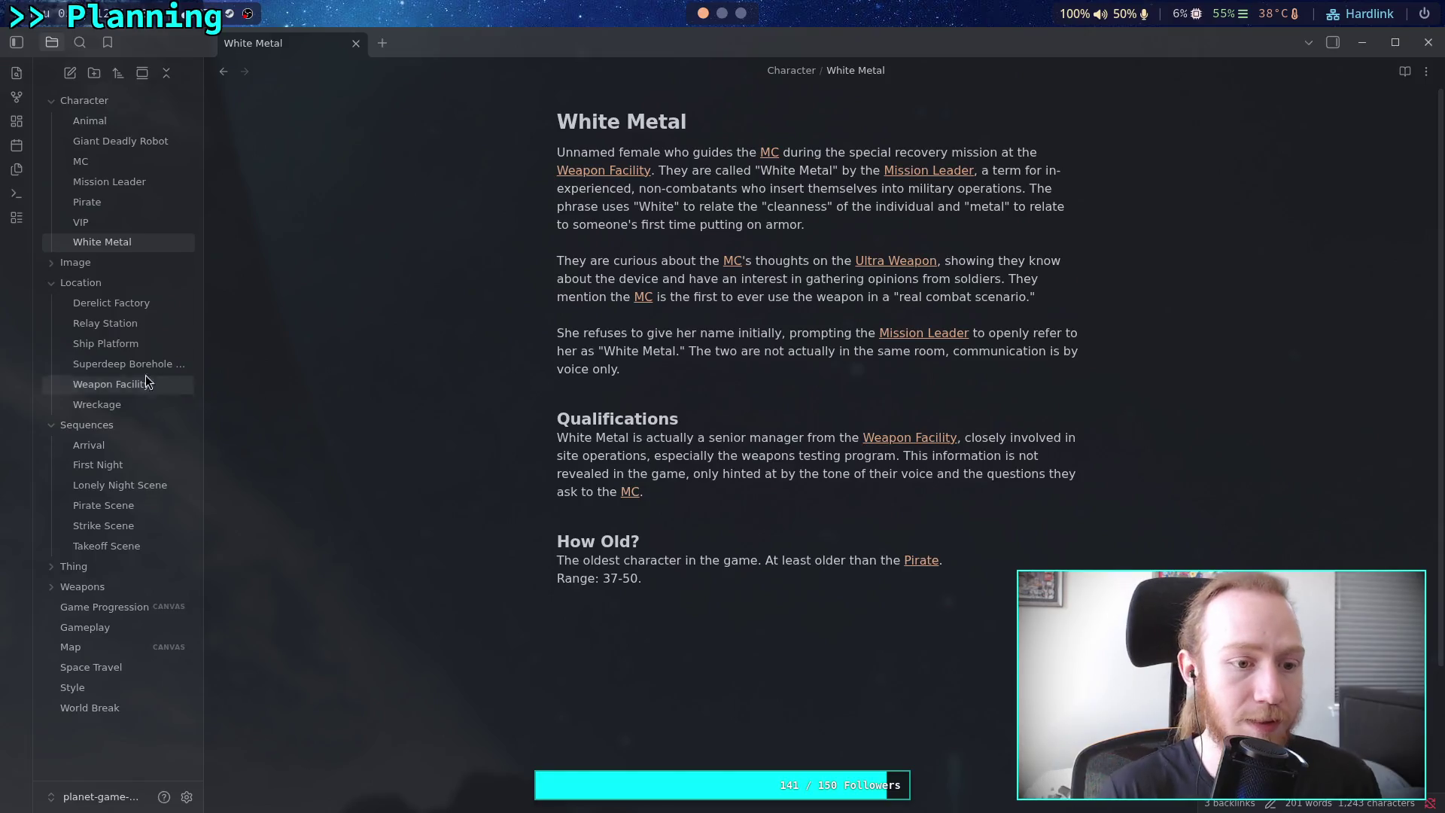
Open the Weapon Facility note and make History a level-3 heading
click(110, 383)
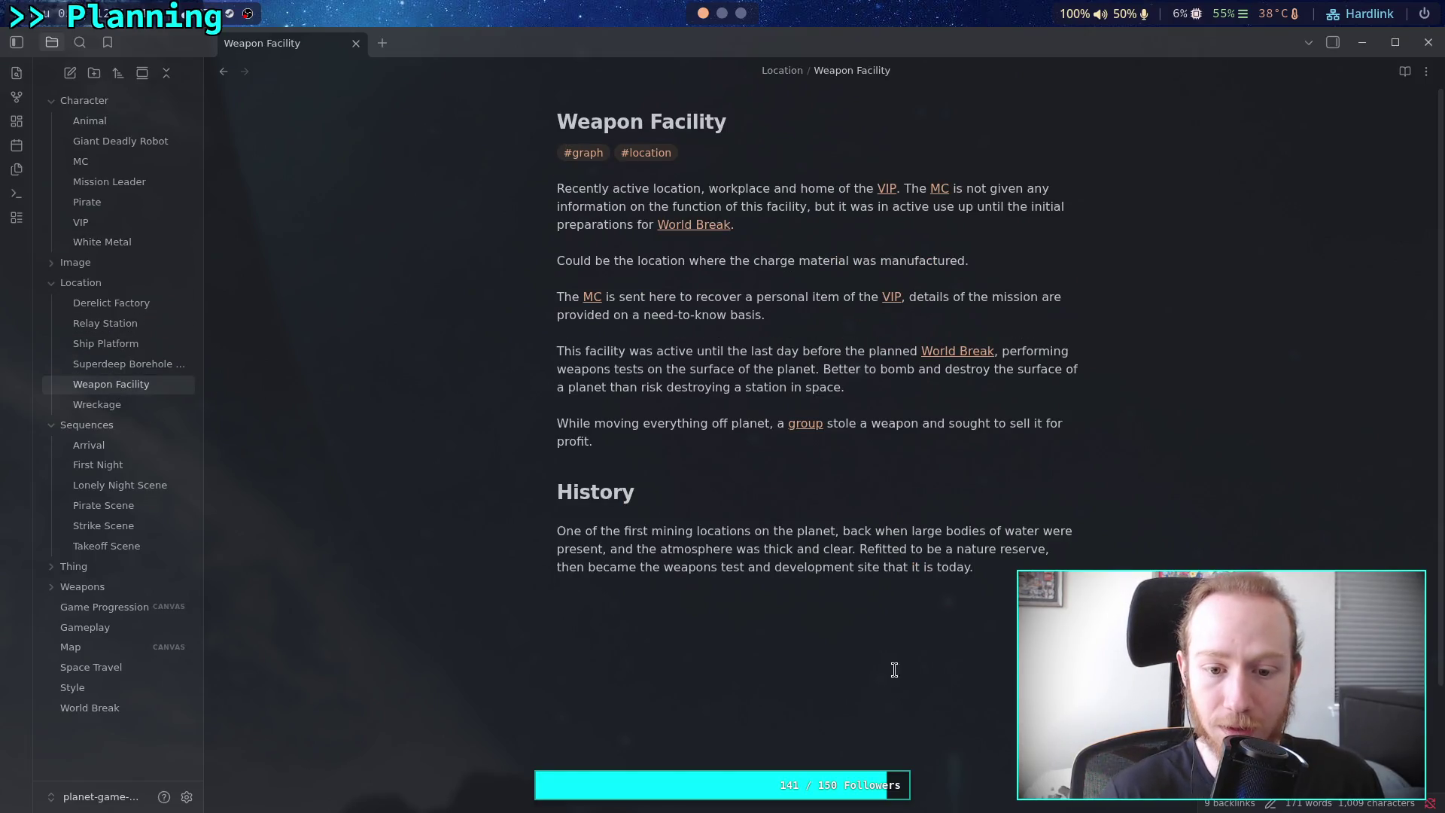
click(604, 500)
text(###)
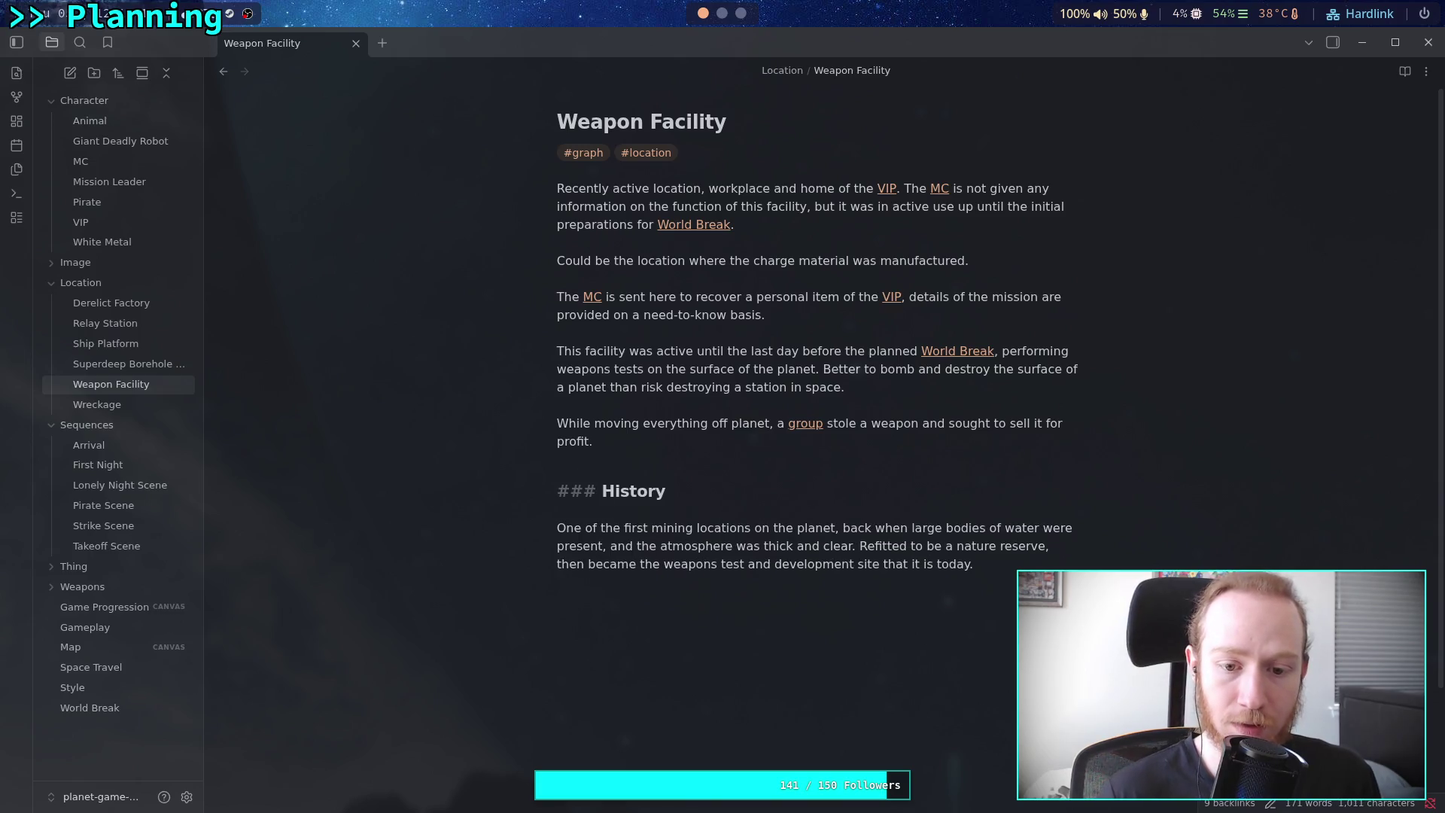
Insert the heading '### Why are there [[Hostile robots]]?' above History, after the 'profit.' paragraph
click(683, 456)
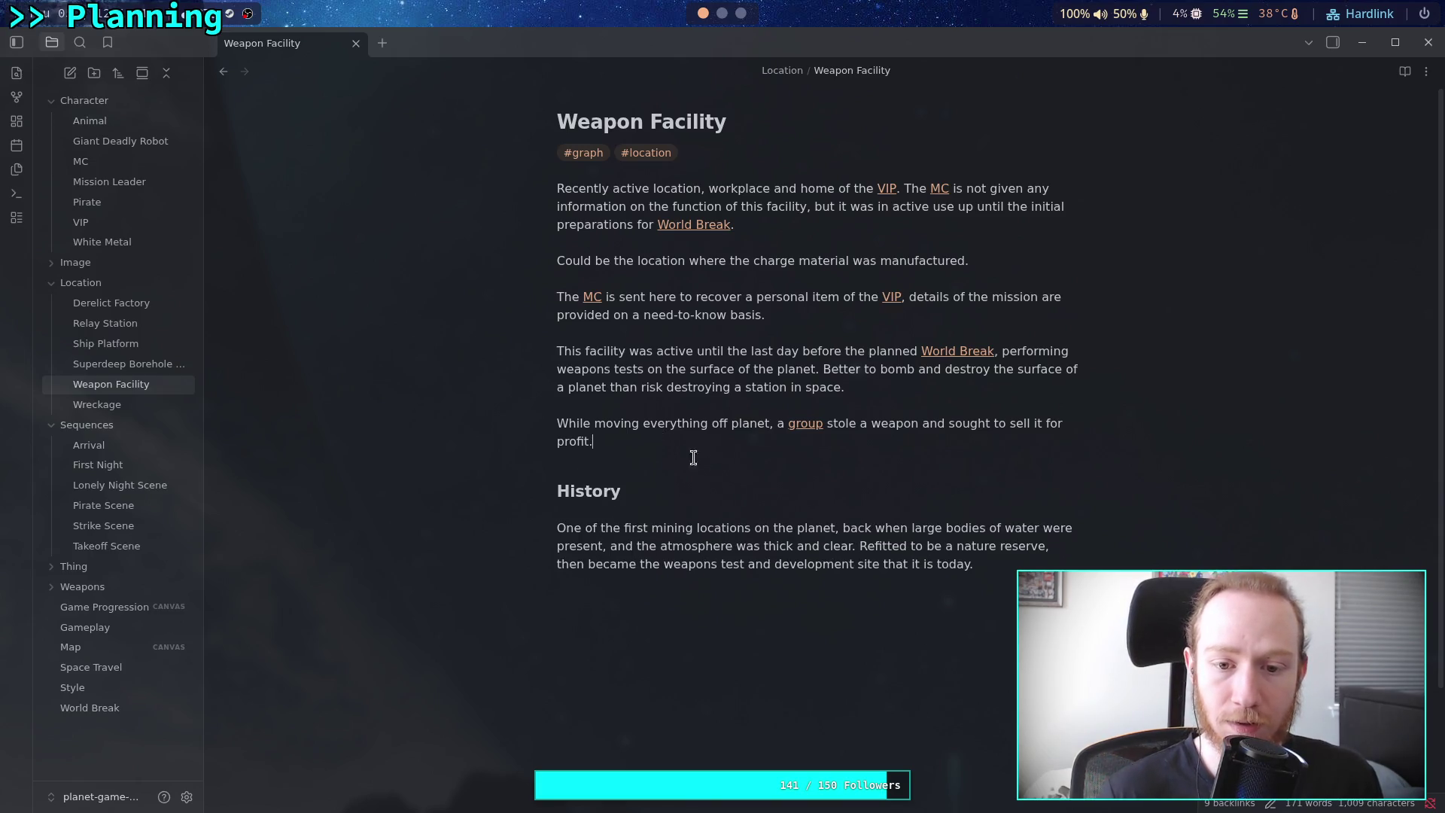
key(Return)
text(### h)
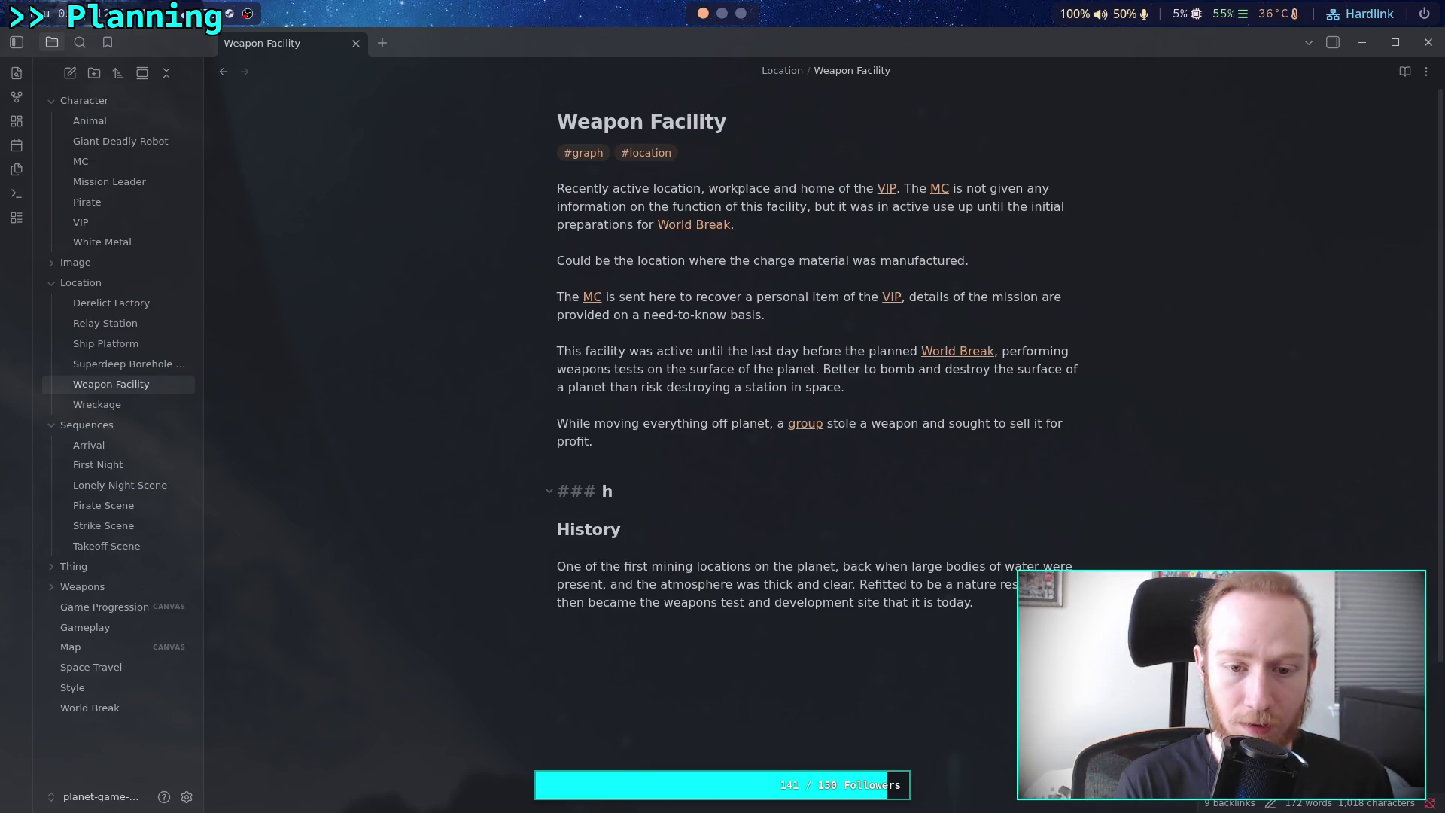
key(BackSpace)
text(Why are their)
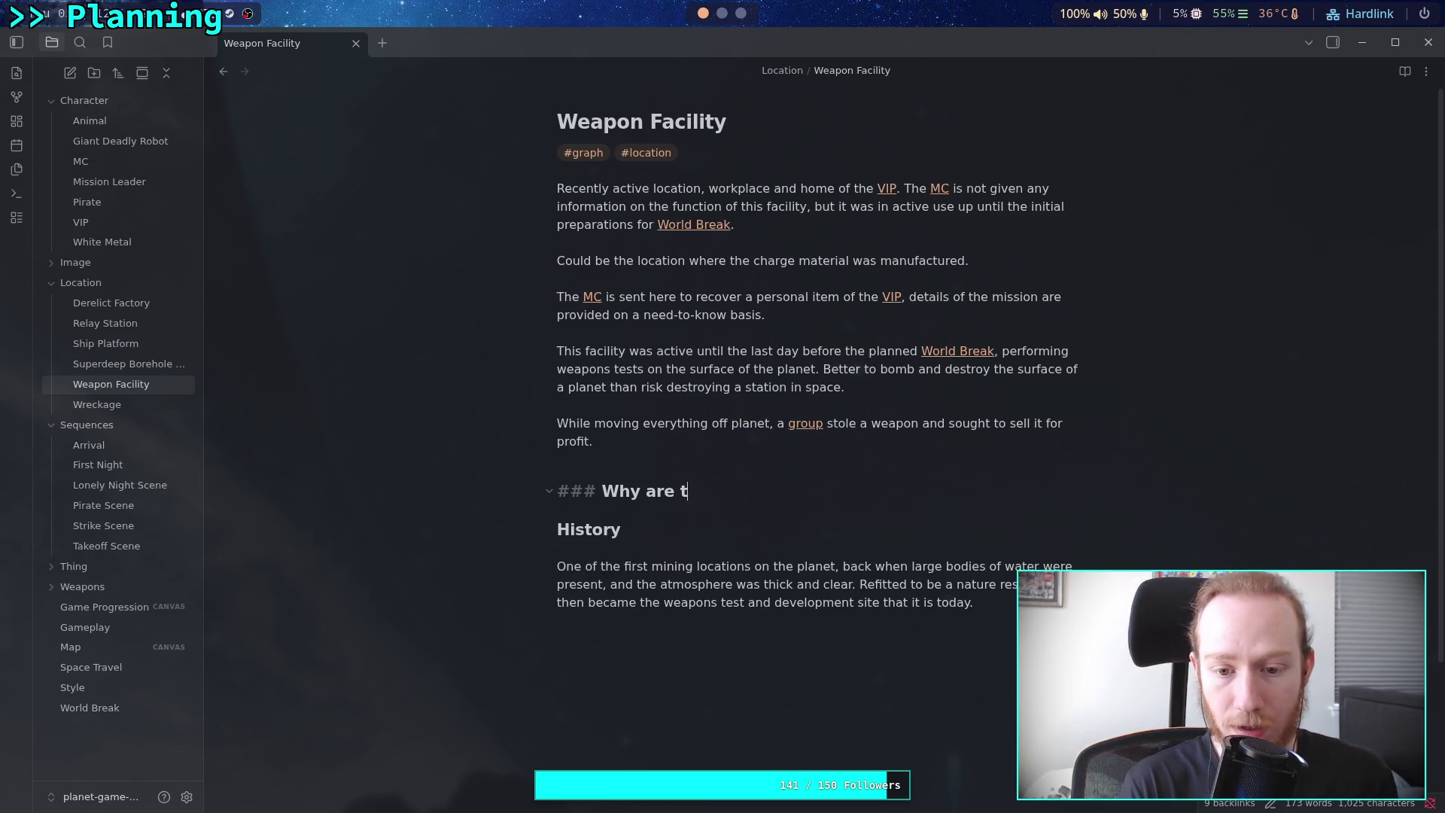
key(BackSpace)
key(BackSpace)
key(BackSpace)
text(re i)
key(BackSpace)
text([[)
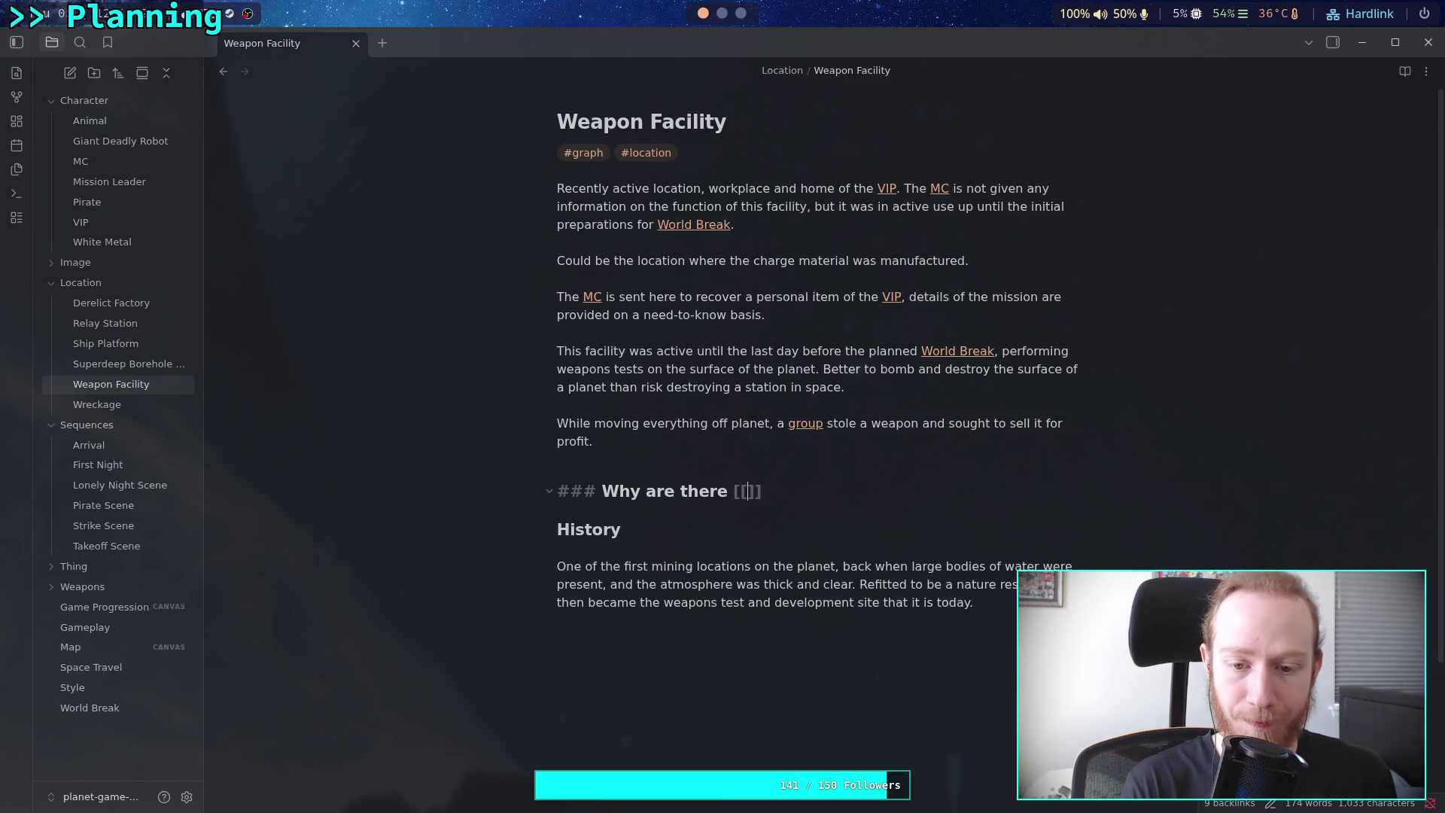
text(Hostile robots)
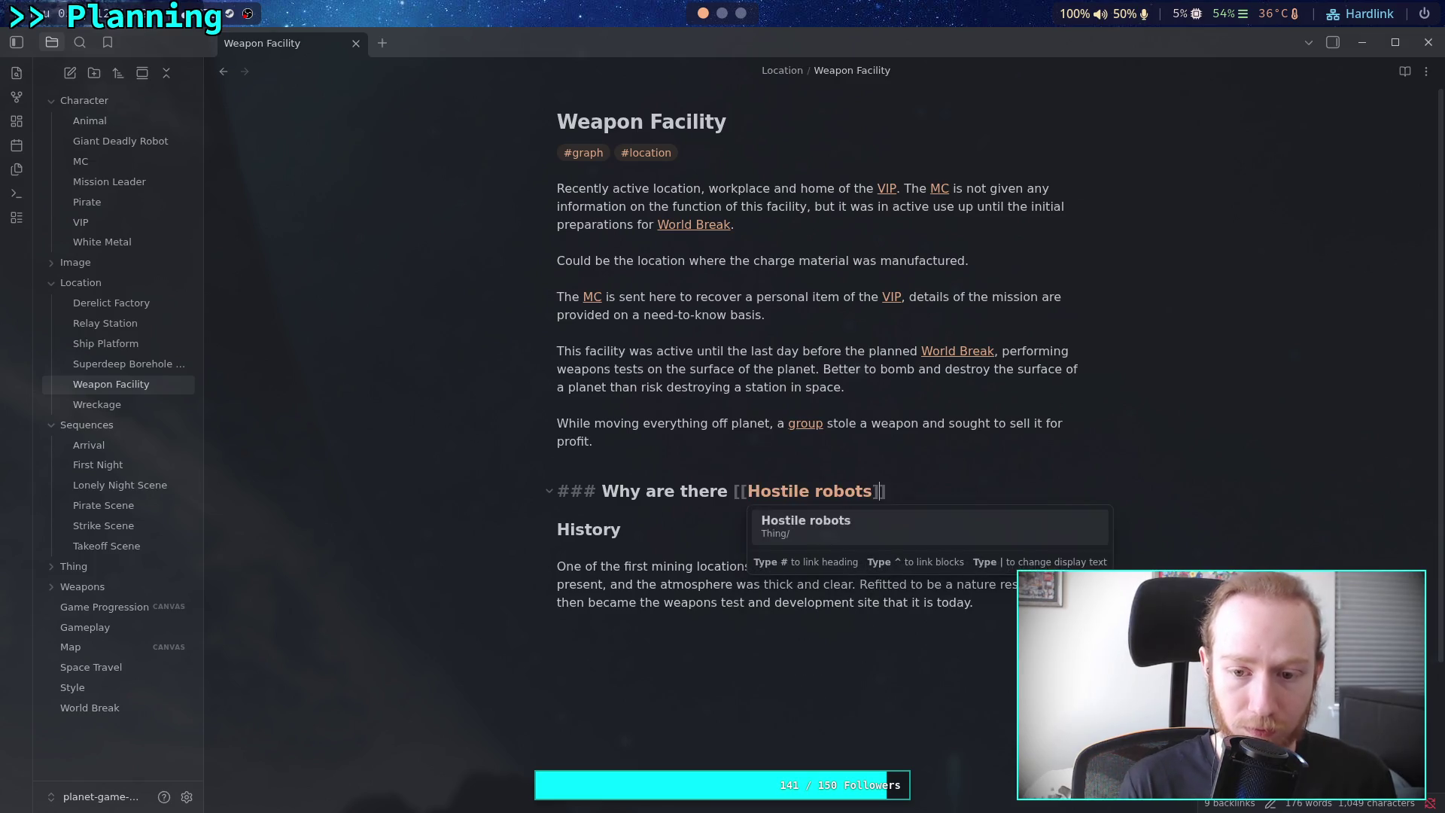
key(Return)
text(?)
key(Return)
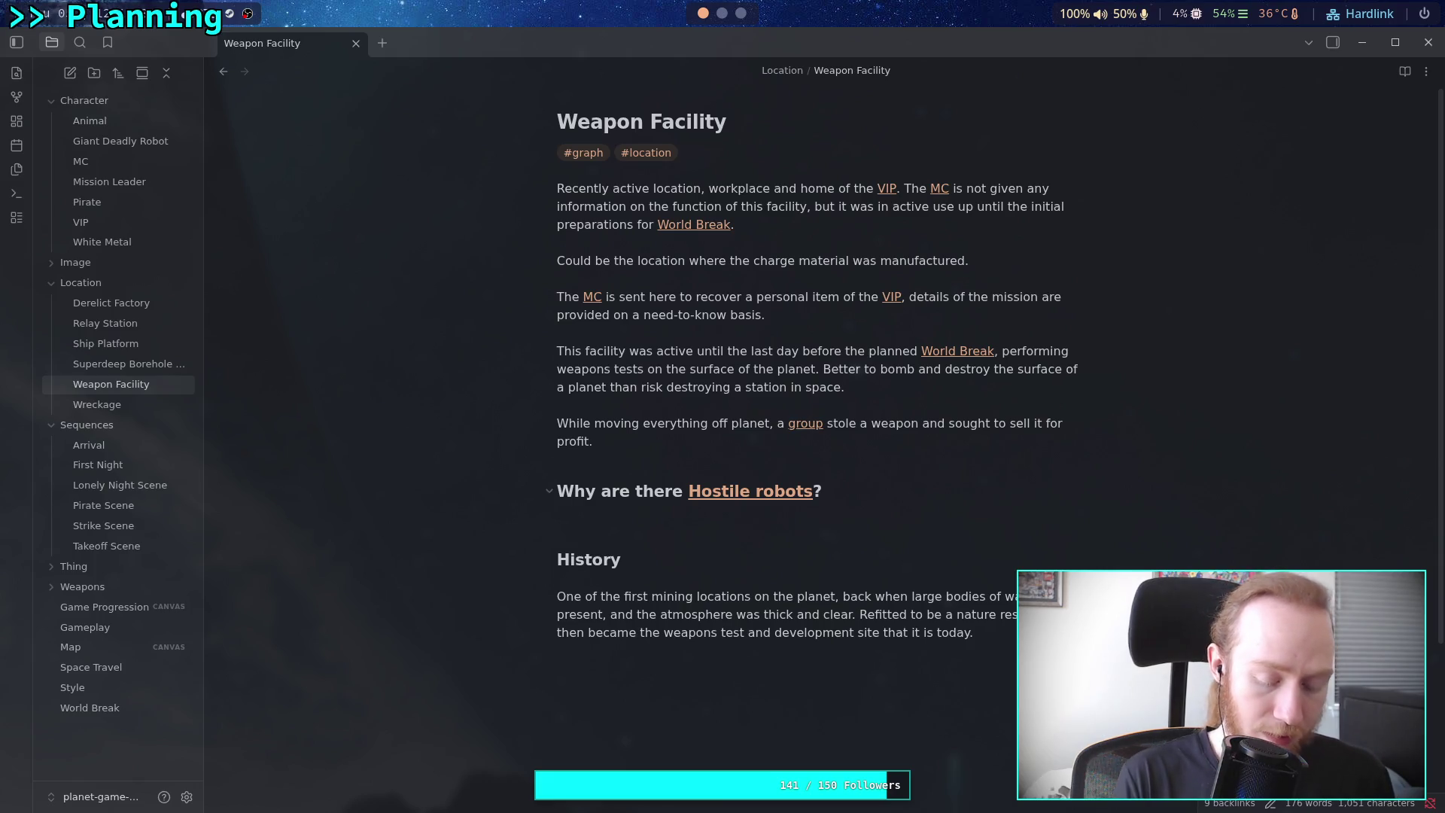
Write that [[White Metal]] left the personal item and autonomous robots to perform a "live exercise"
text([[Whi)
key(Return)
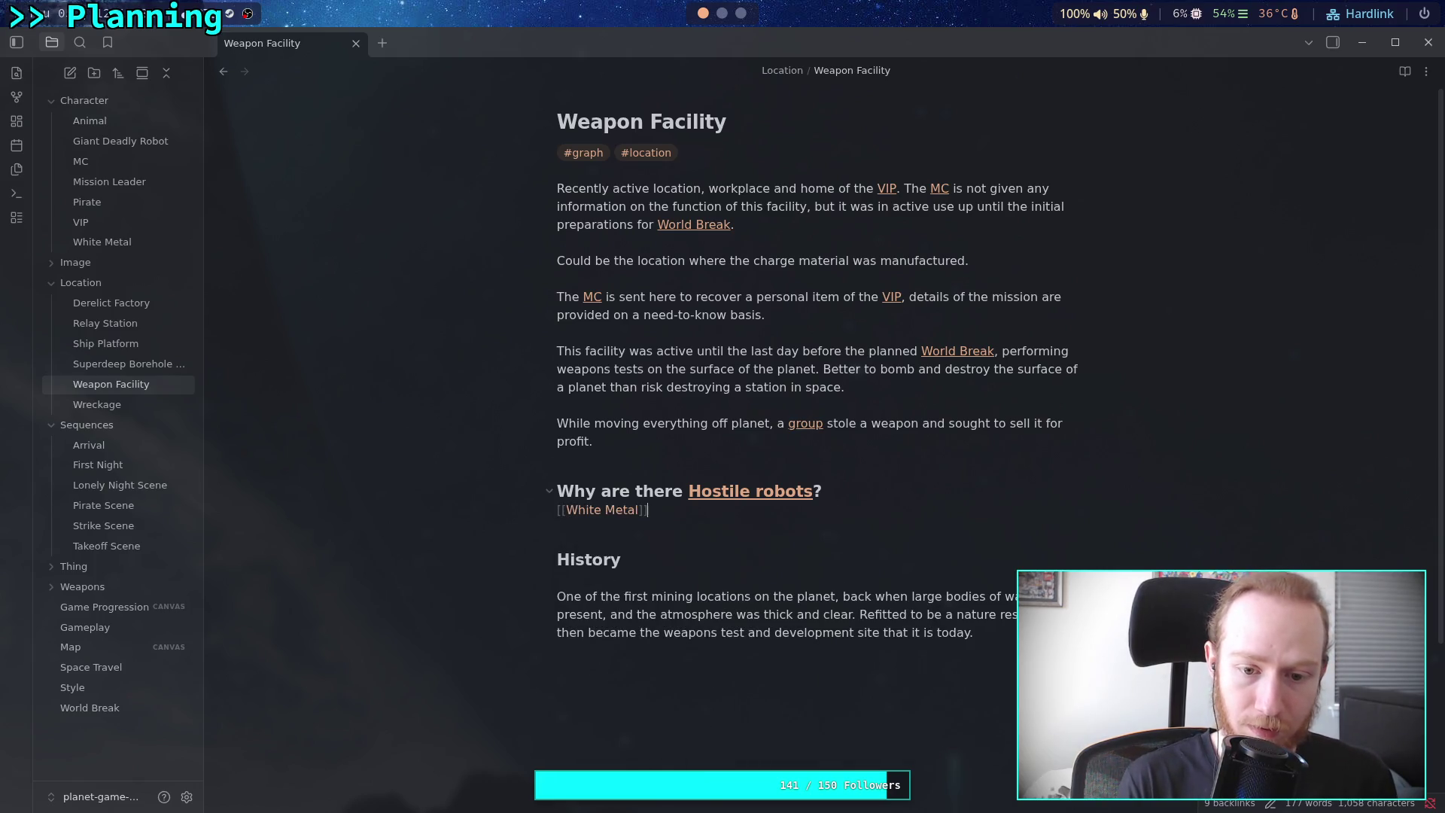
text(ac)
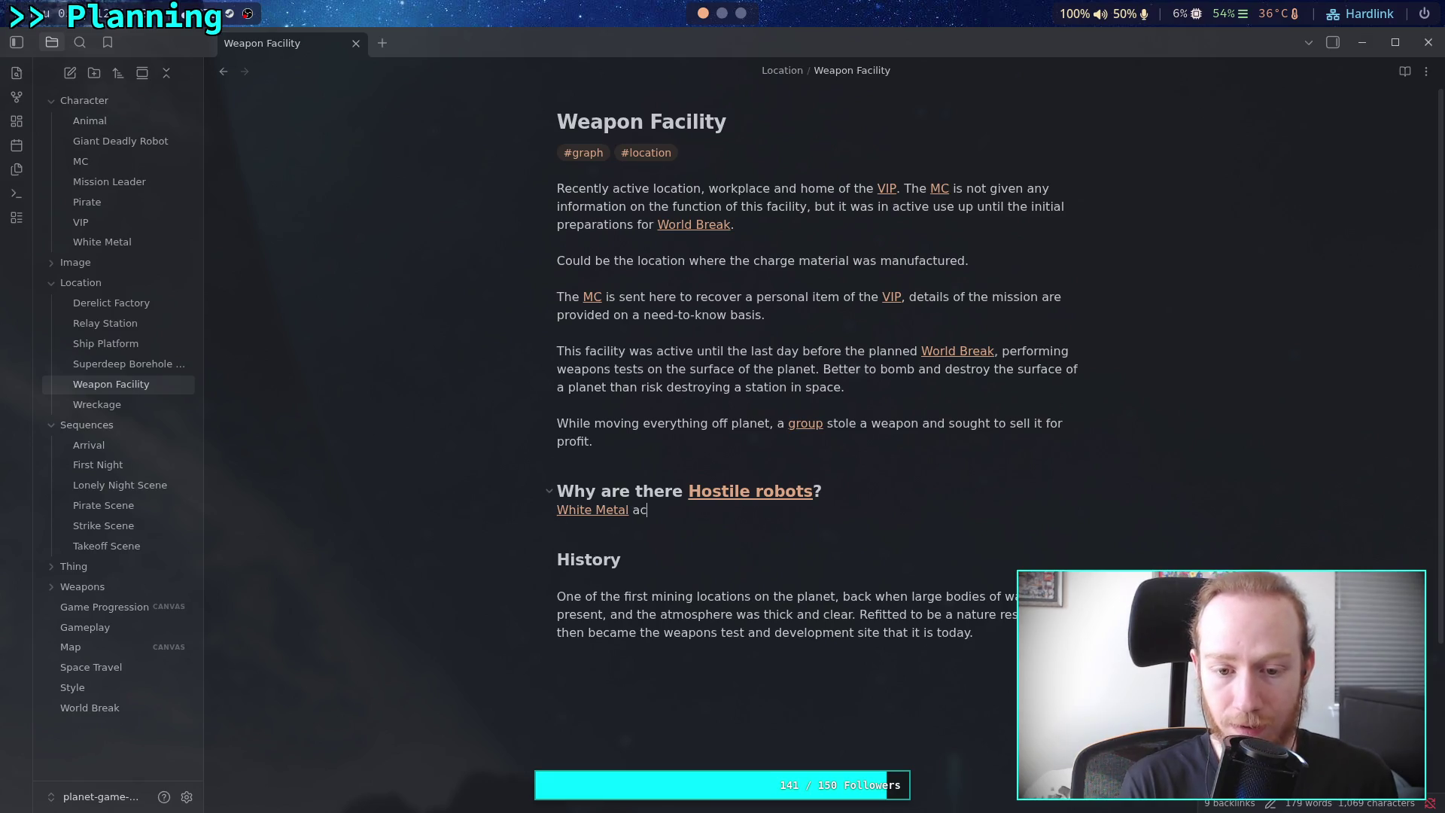
text(tivates the)
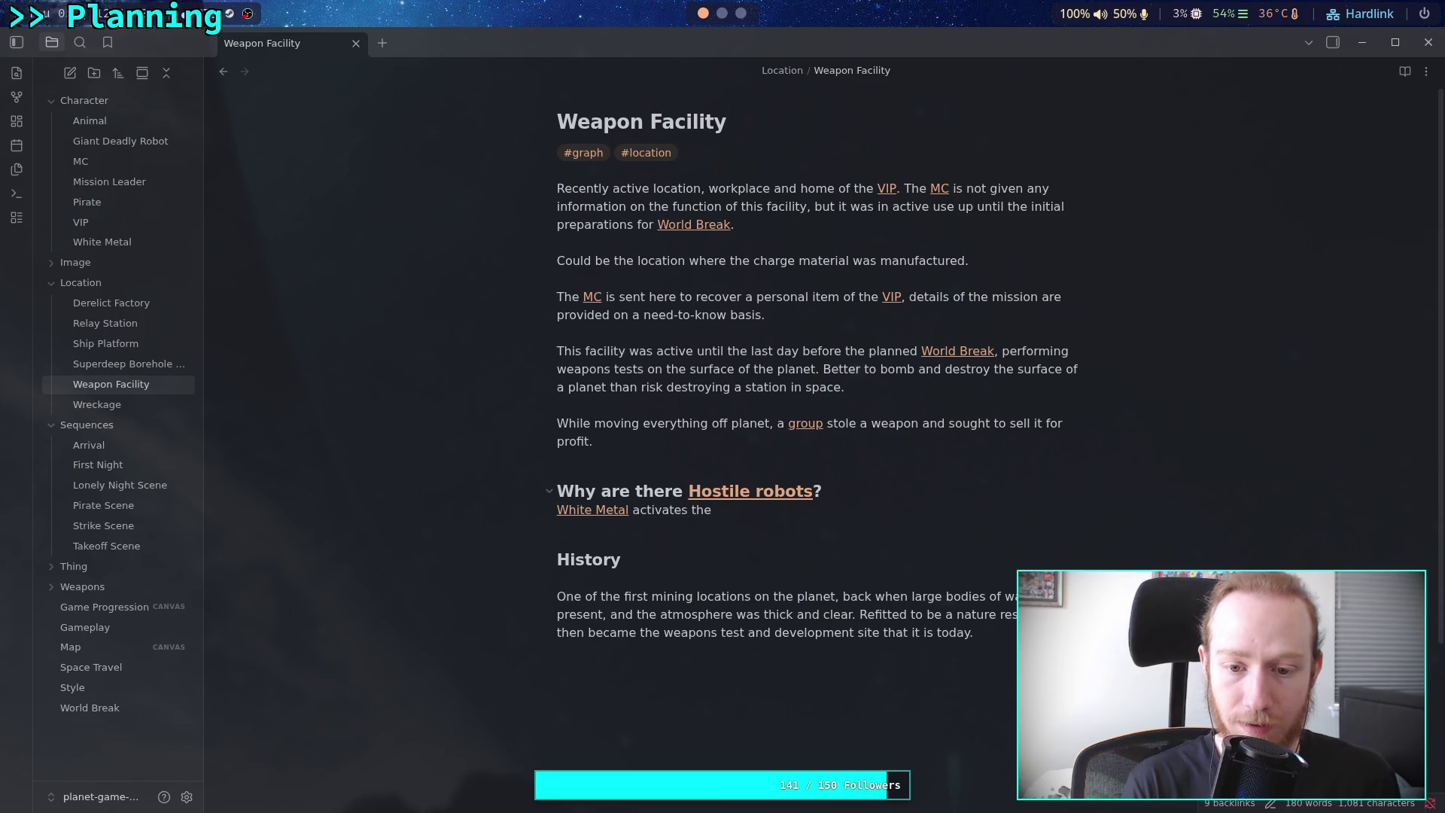
key(BackSpace)
key(BackSpace)
key(BackSpace)
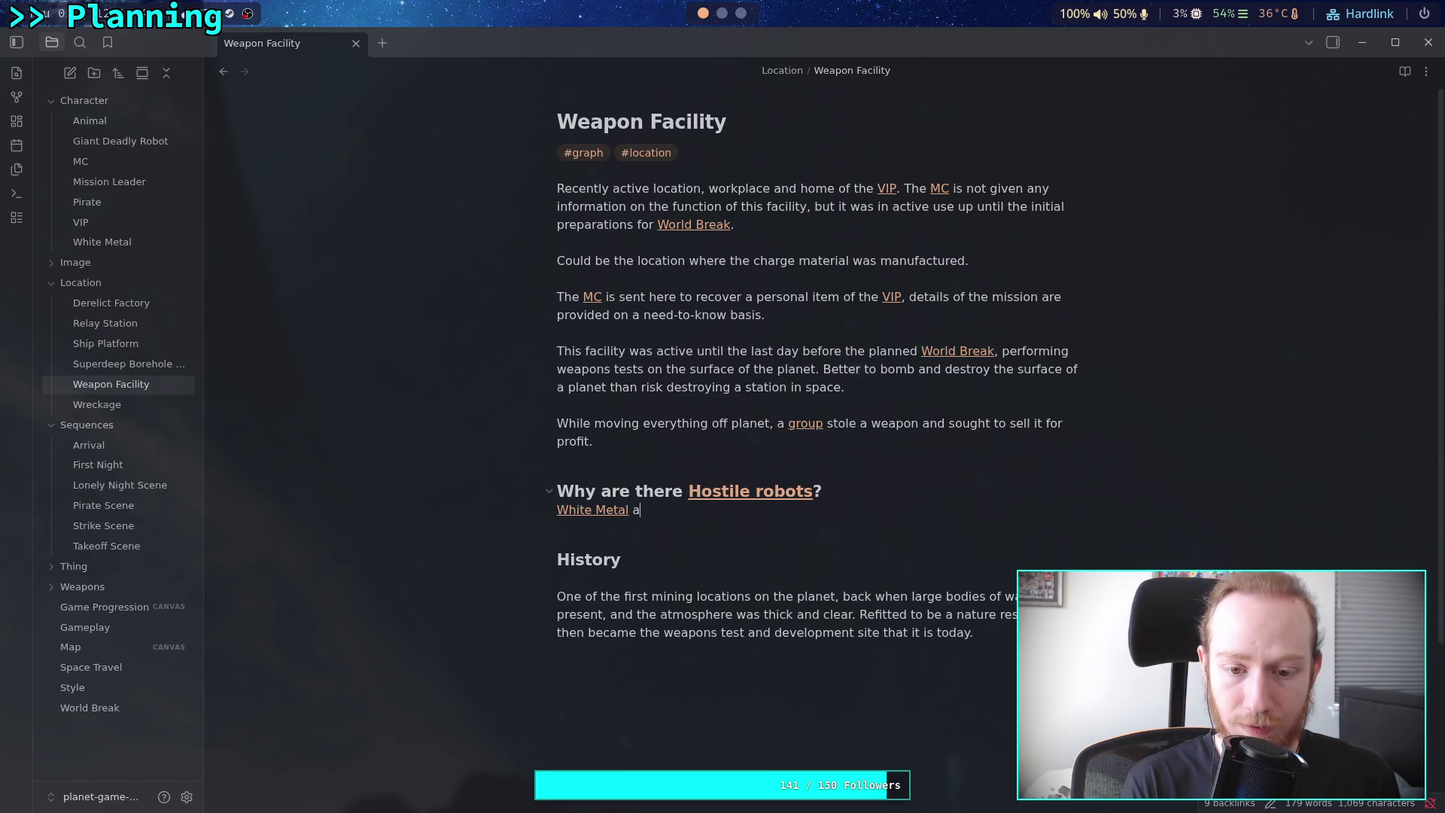
text(left behind)
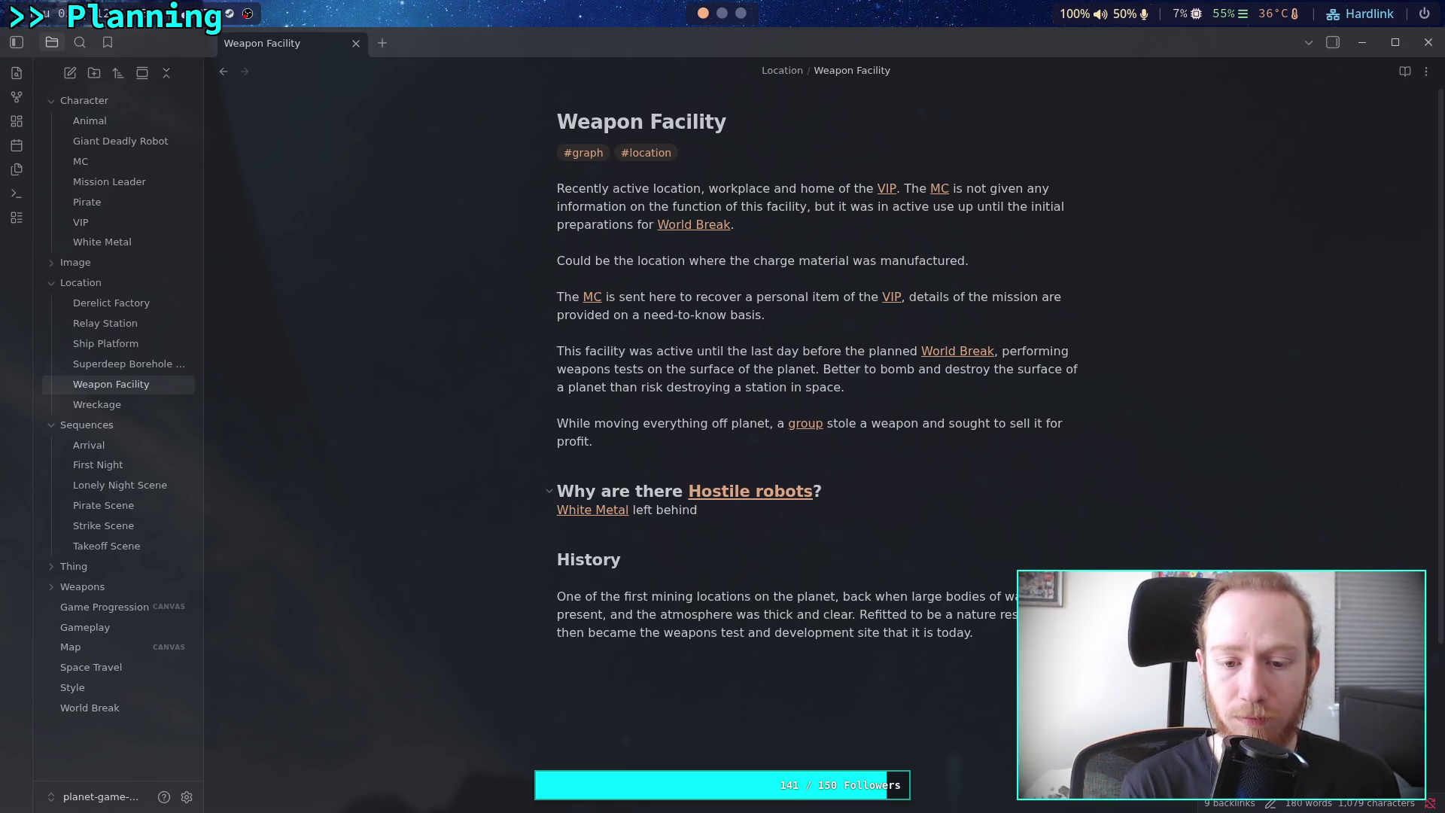
text( the per)
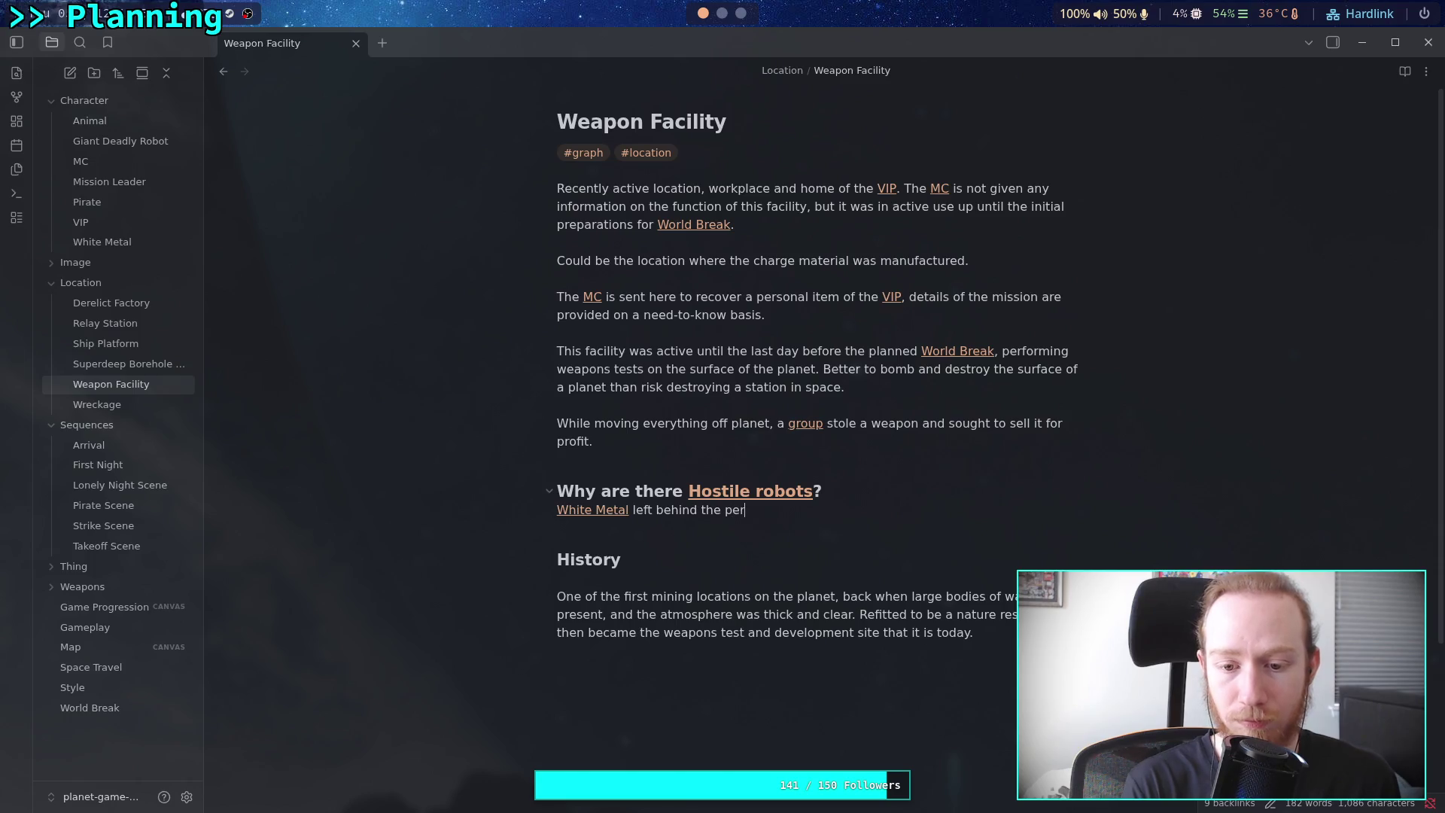
text(sonal item and)
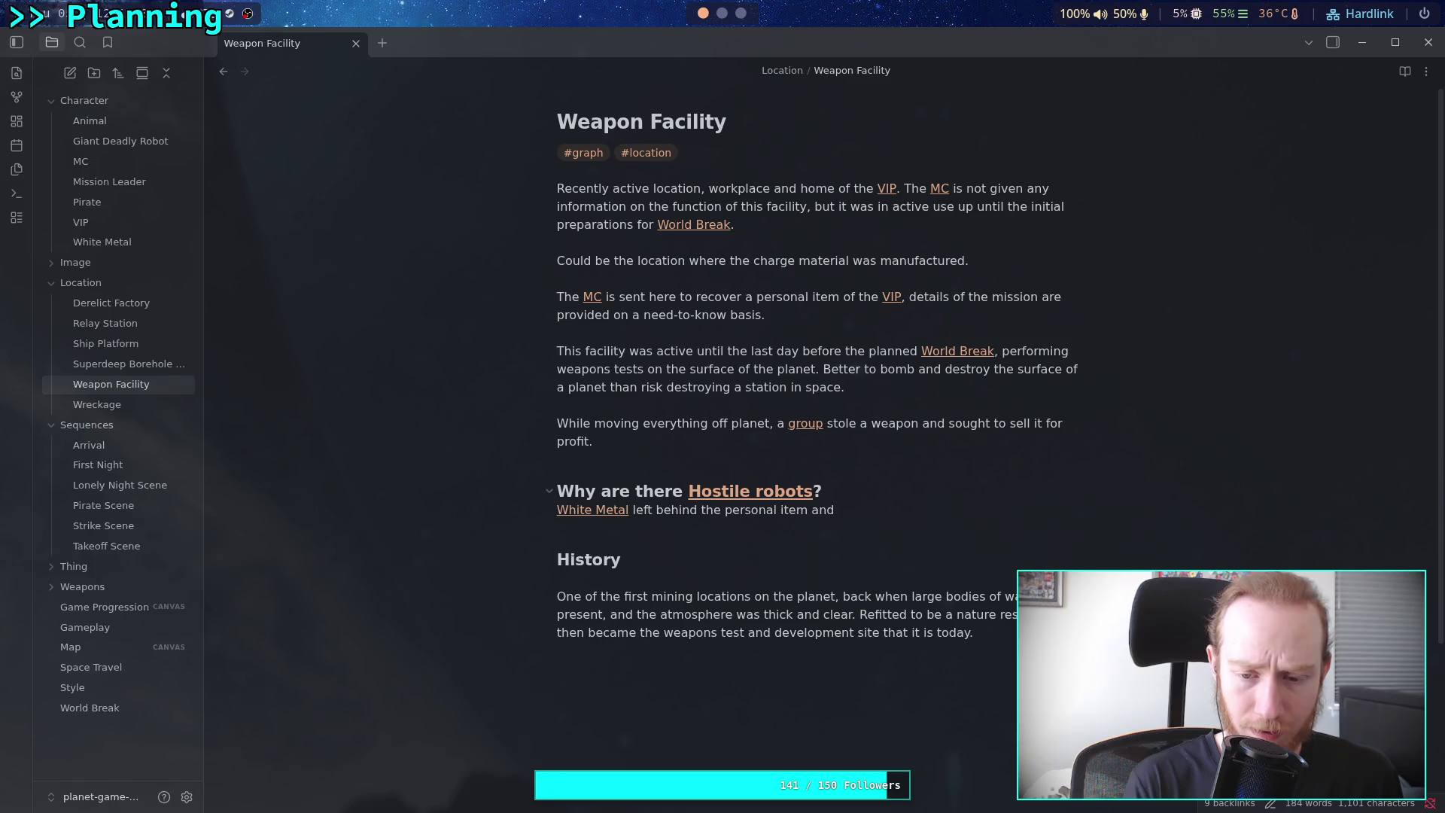
text(auton)
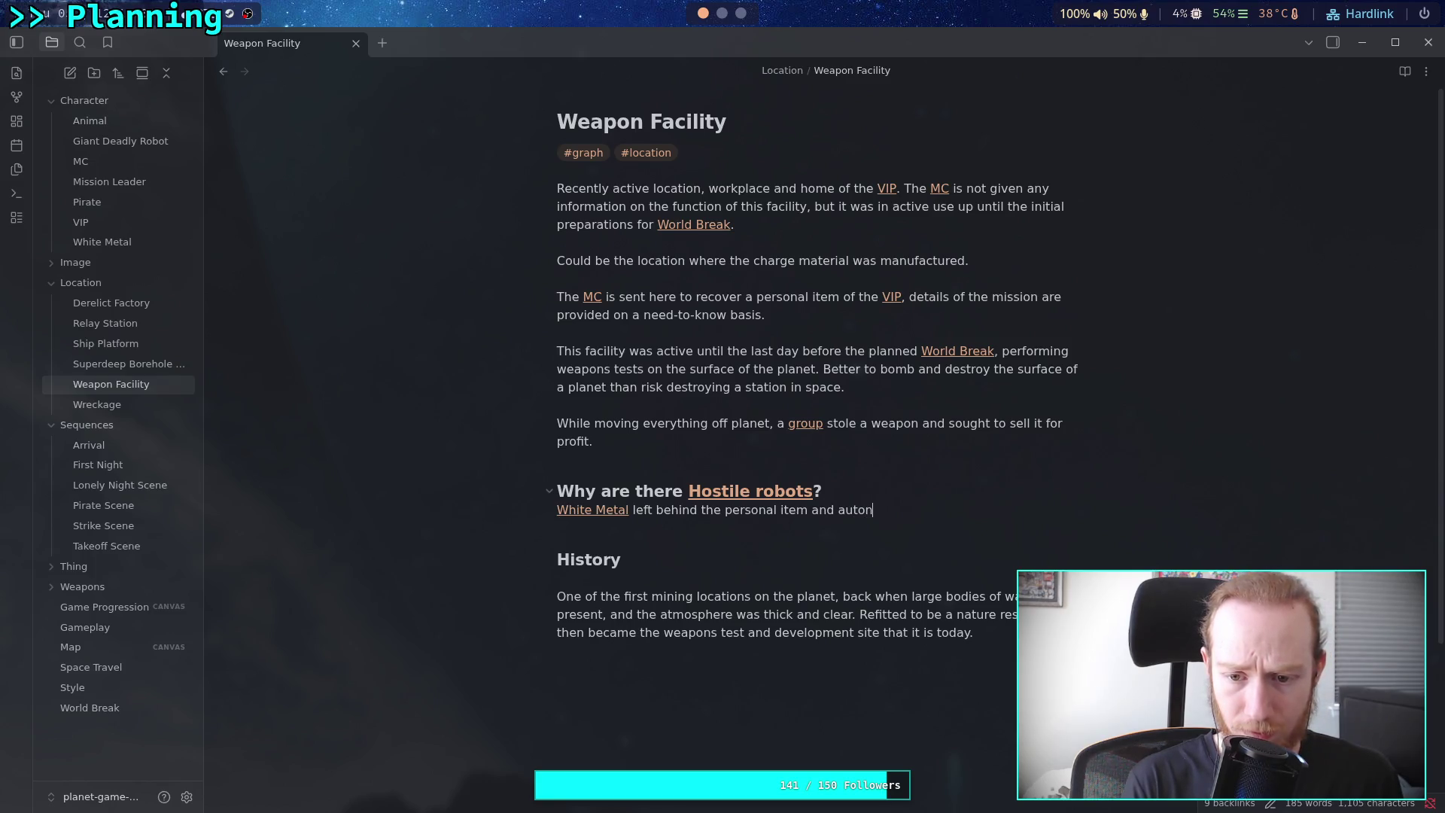
text(omous )
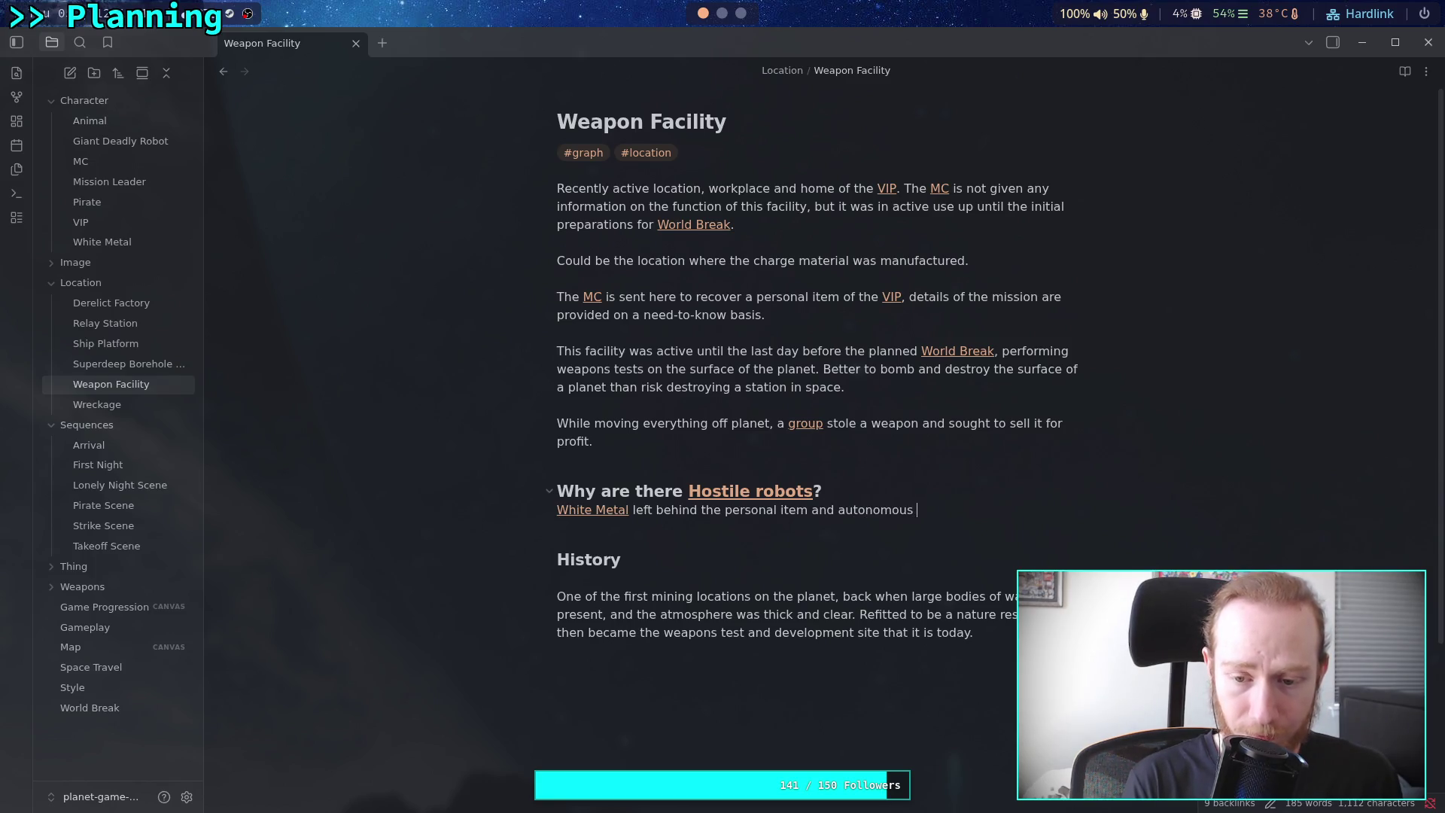
text(robots to f)
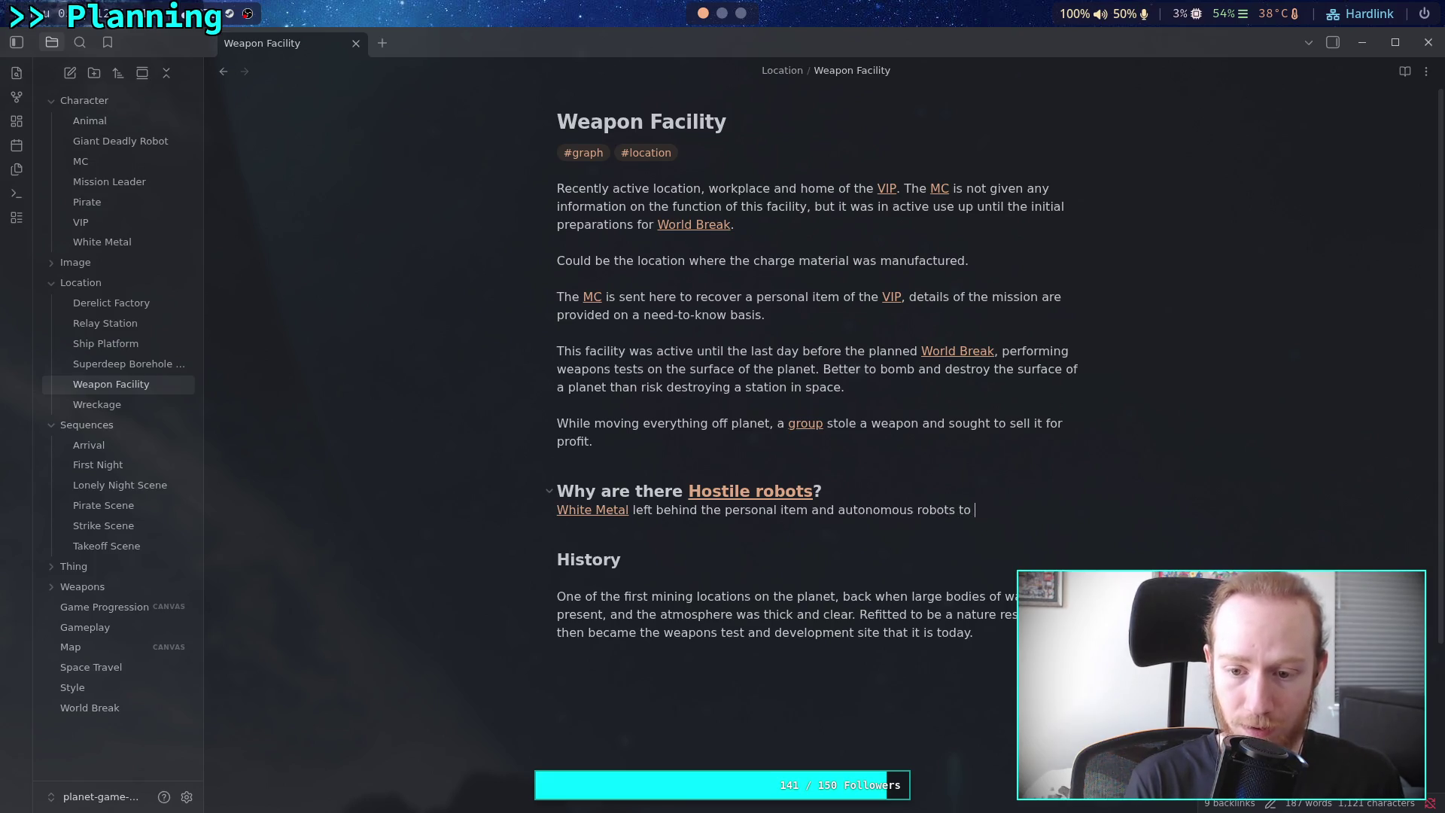
key(BackSpace)
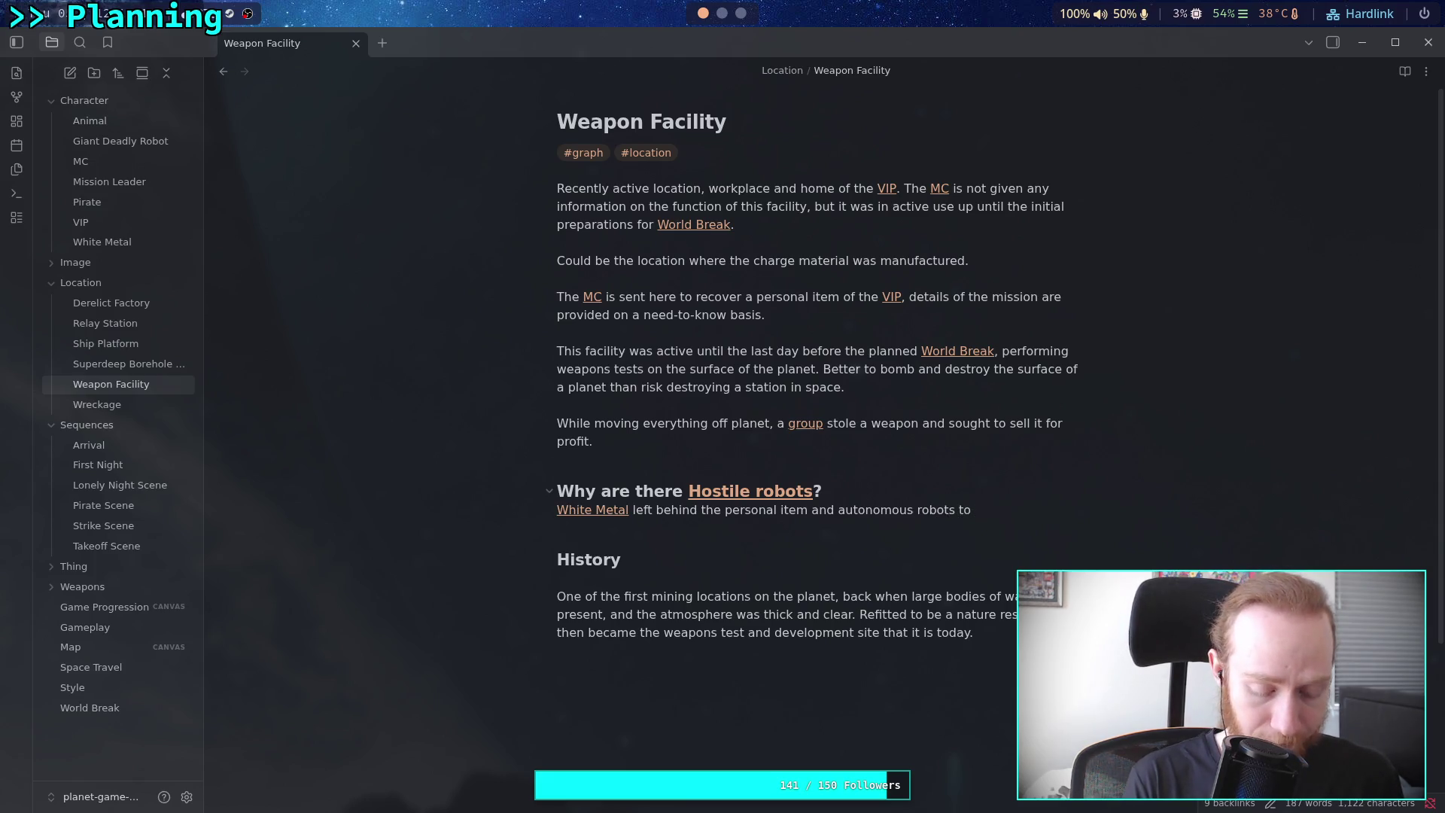
text(per)
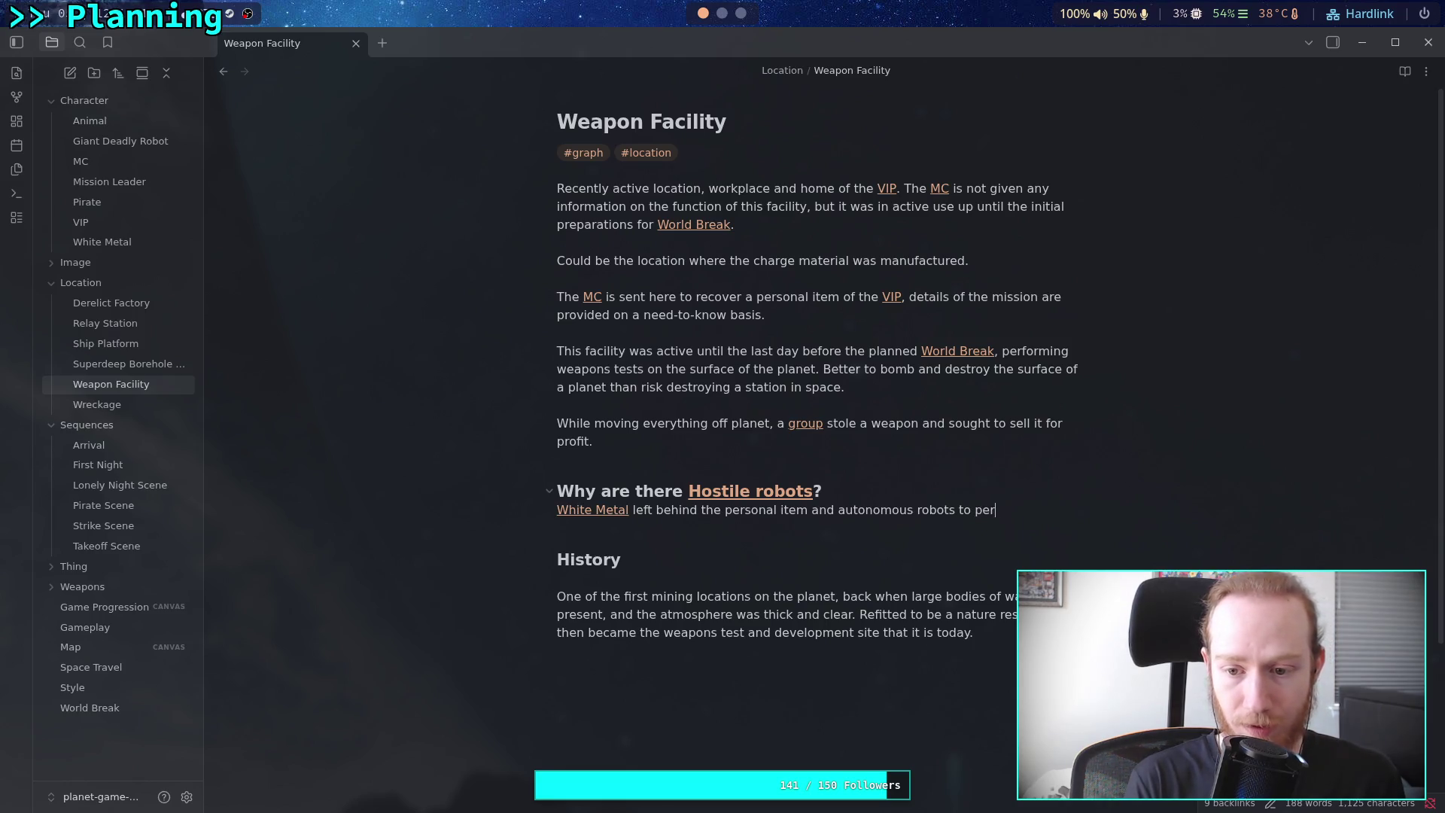
text(form a "li)
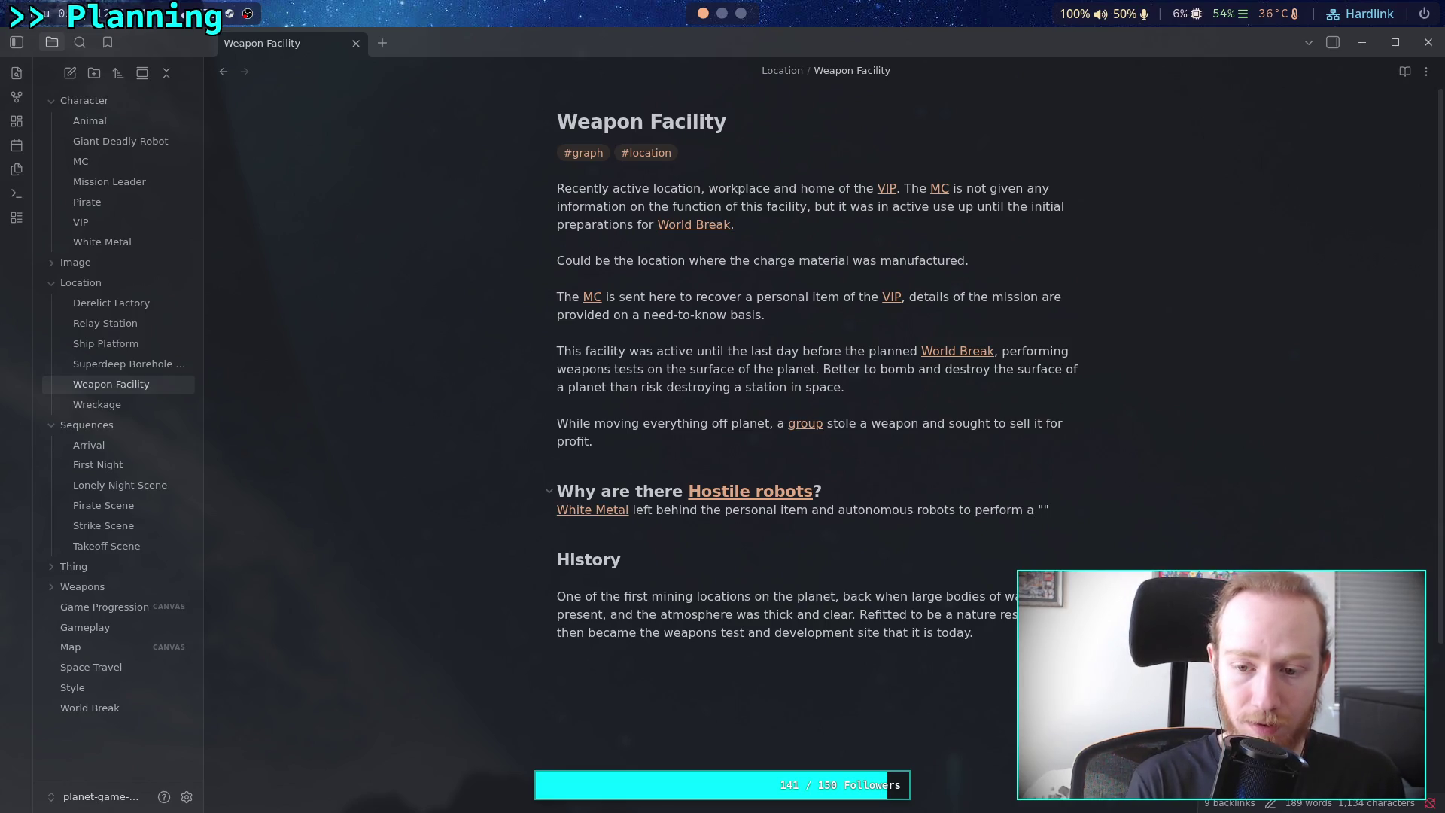
text(ve exc)
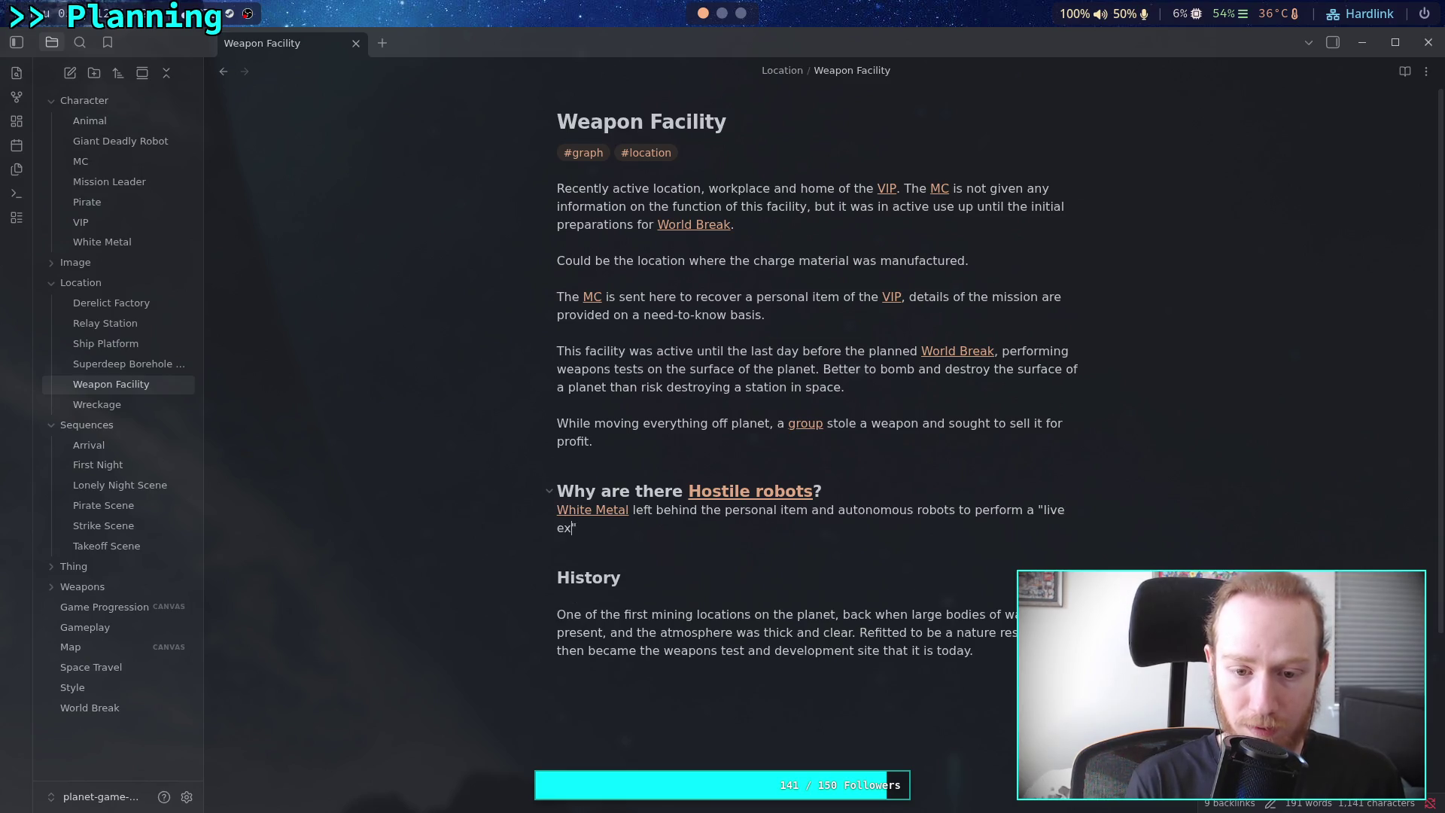
text(er)
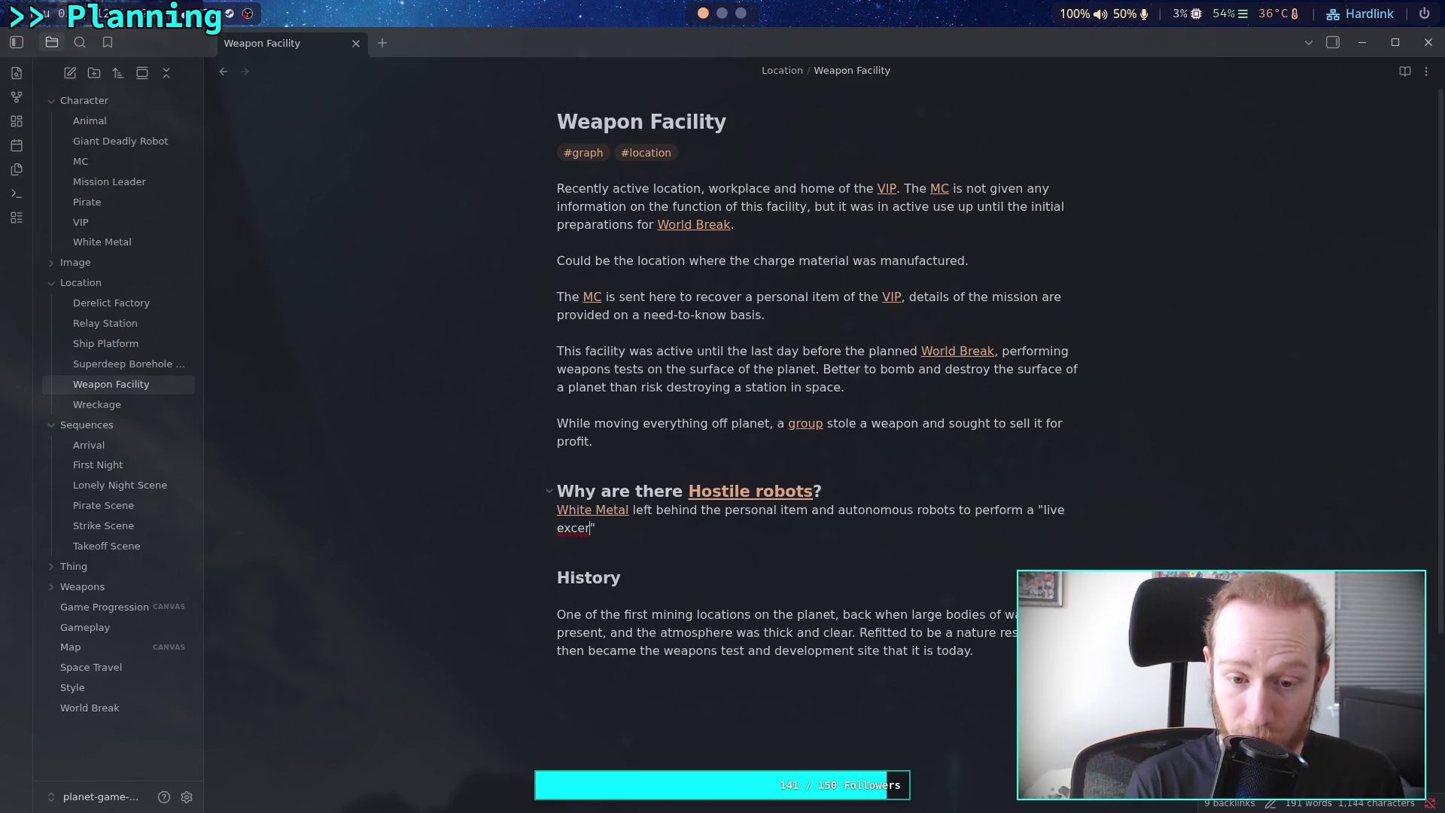
text(cise)
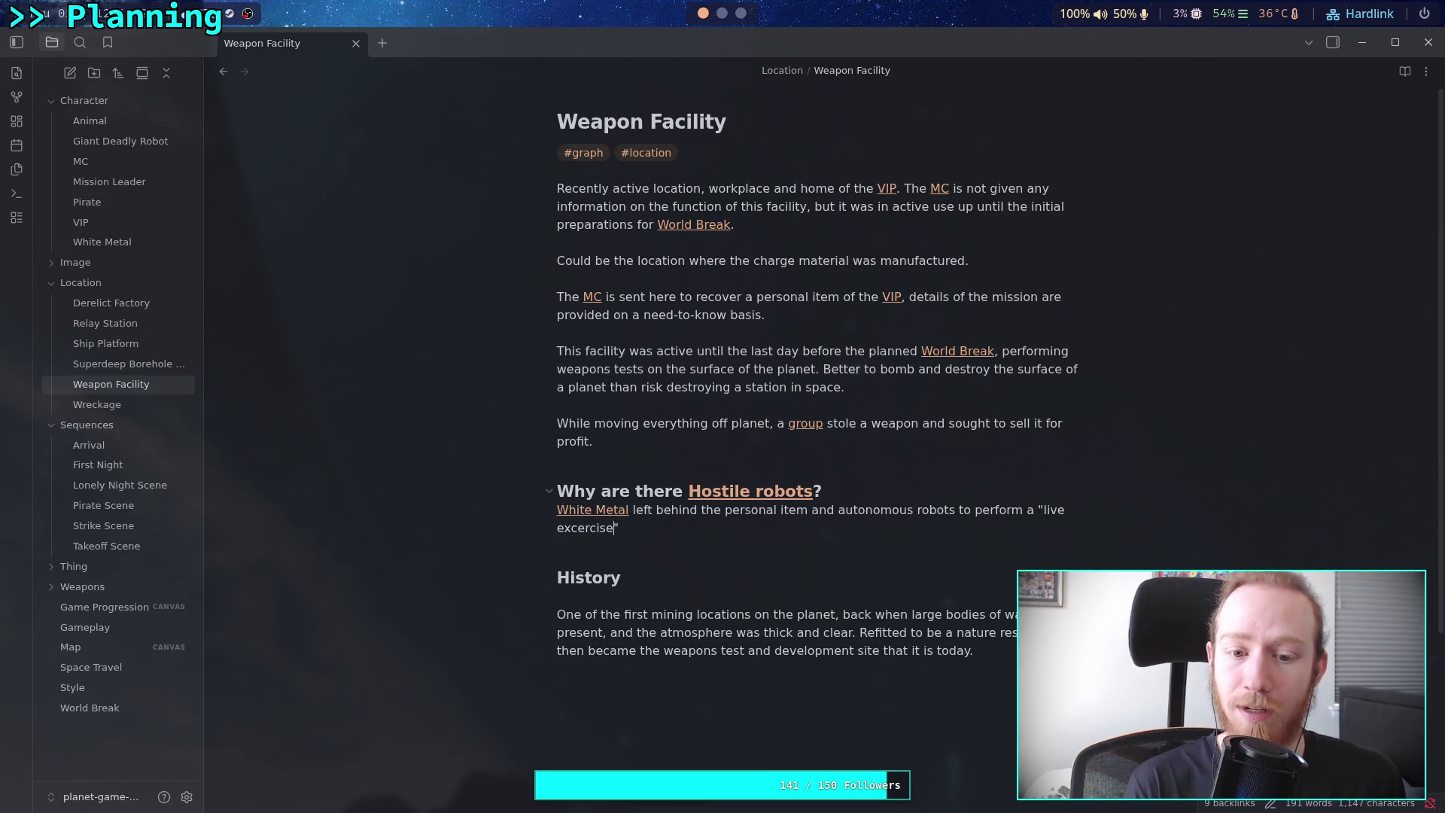
text(")
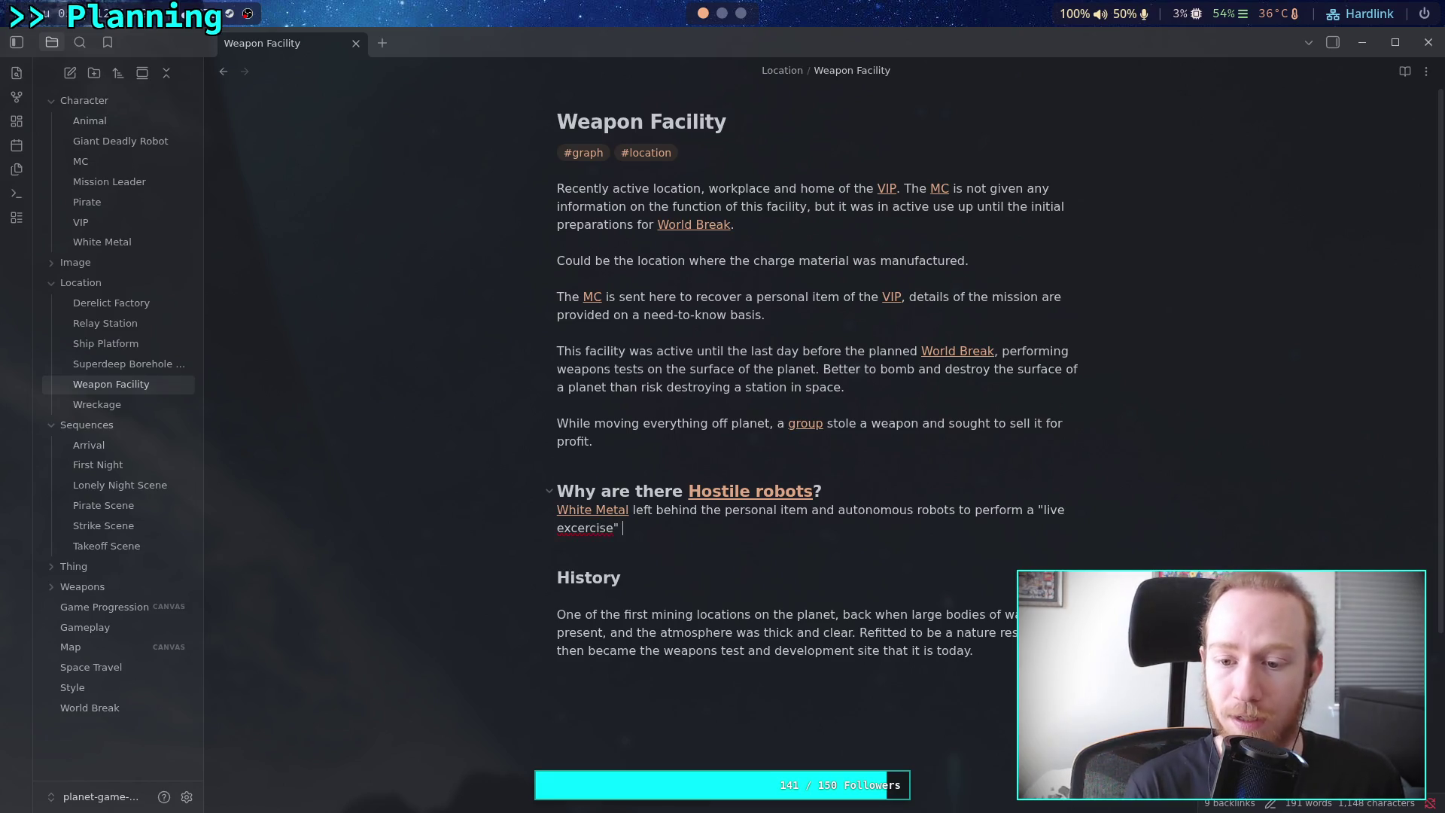
right_click(595, 529)
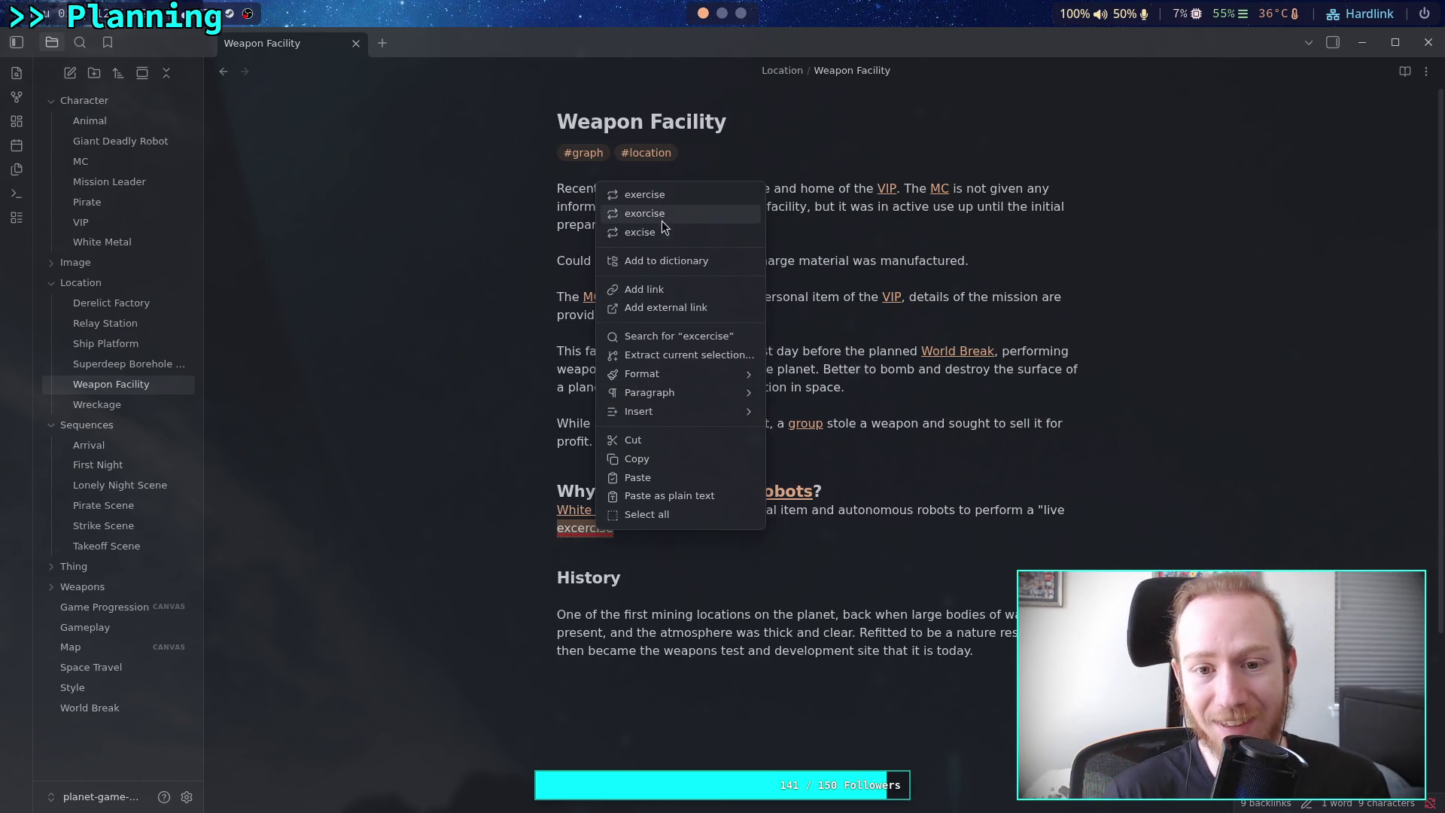
click(689, 195)
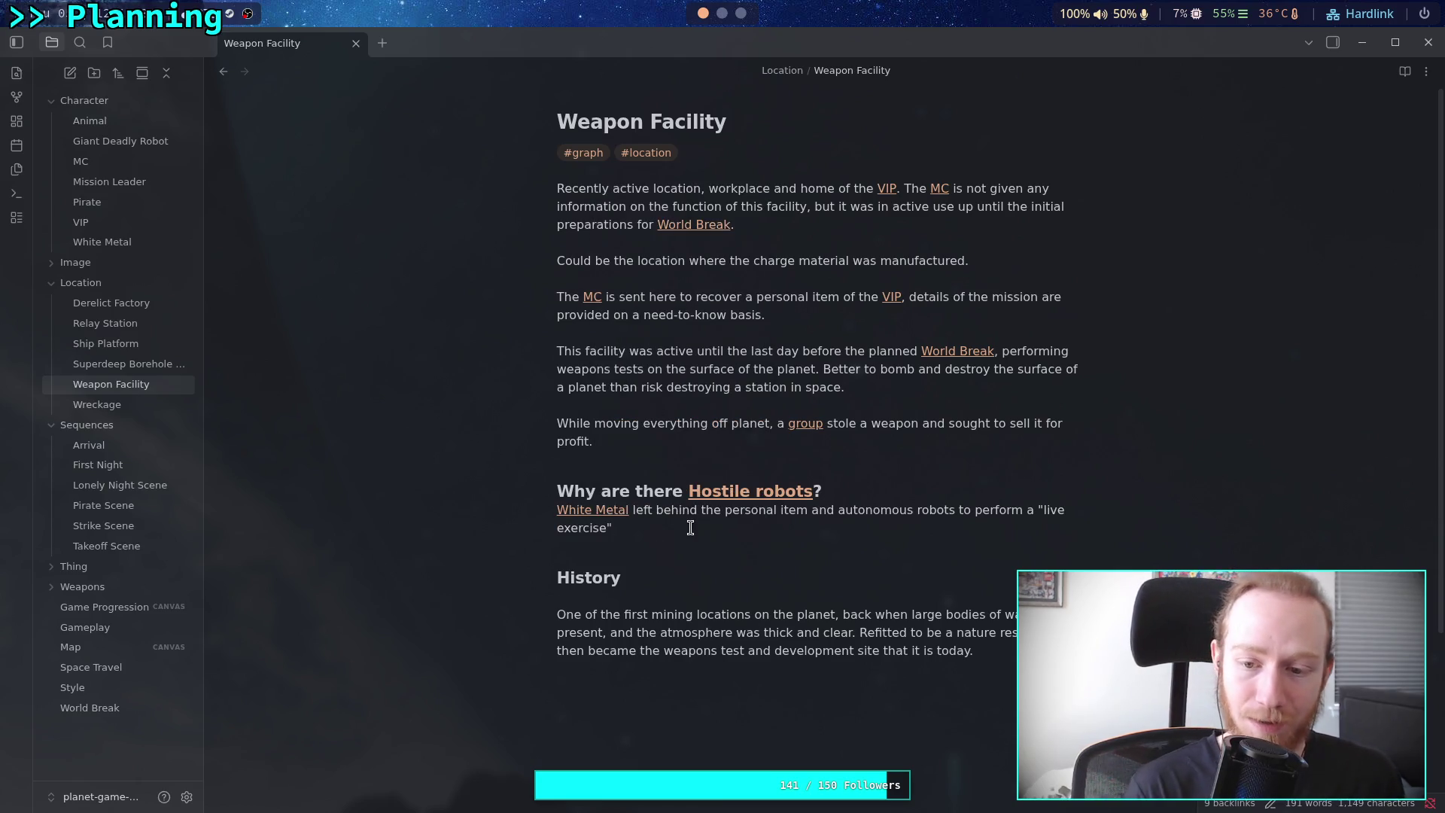
Continue with links to Ultra Weapon and The Sword, calling them soon-to-be commercial prototypes, some completely unique
text( of the )
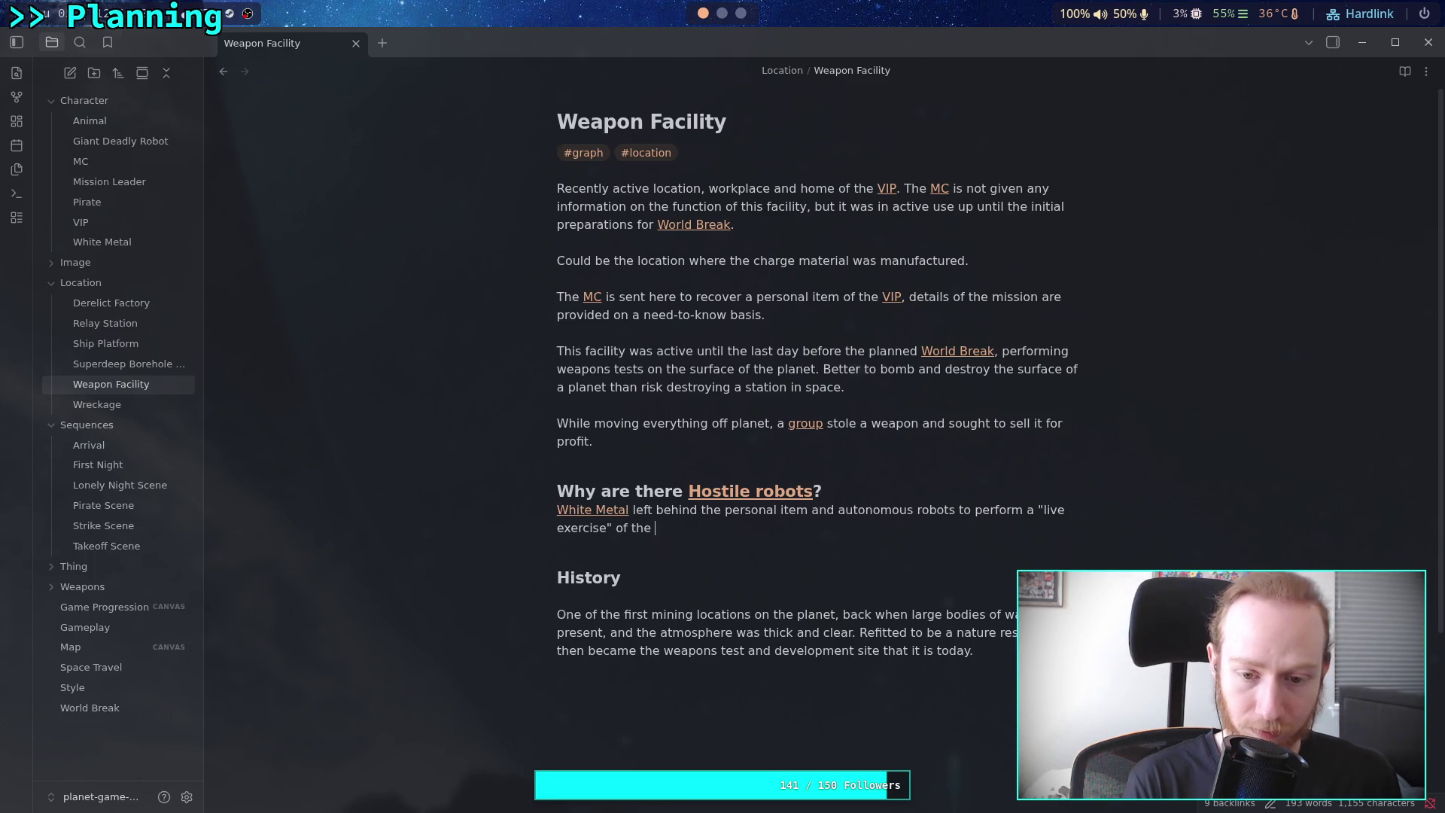
text([[ultra)
key(Return)
text(and )
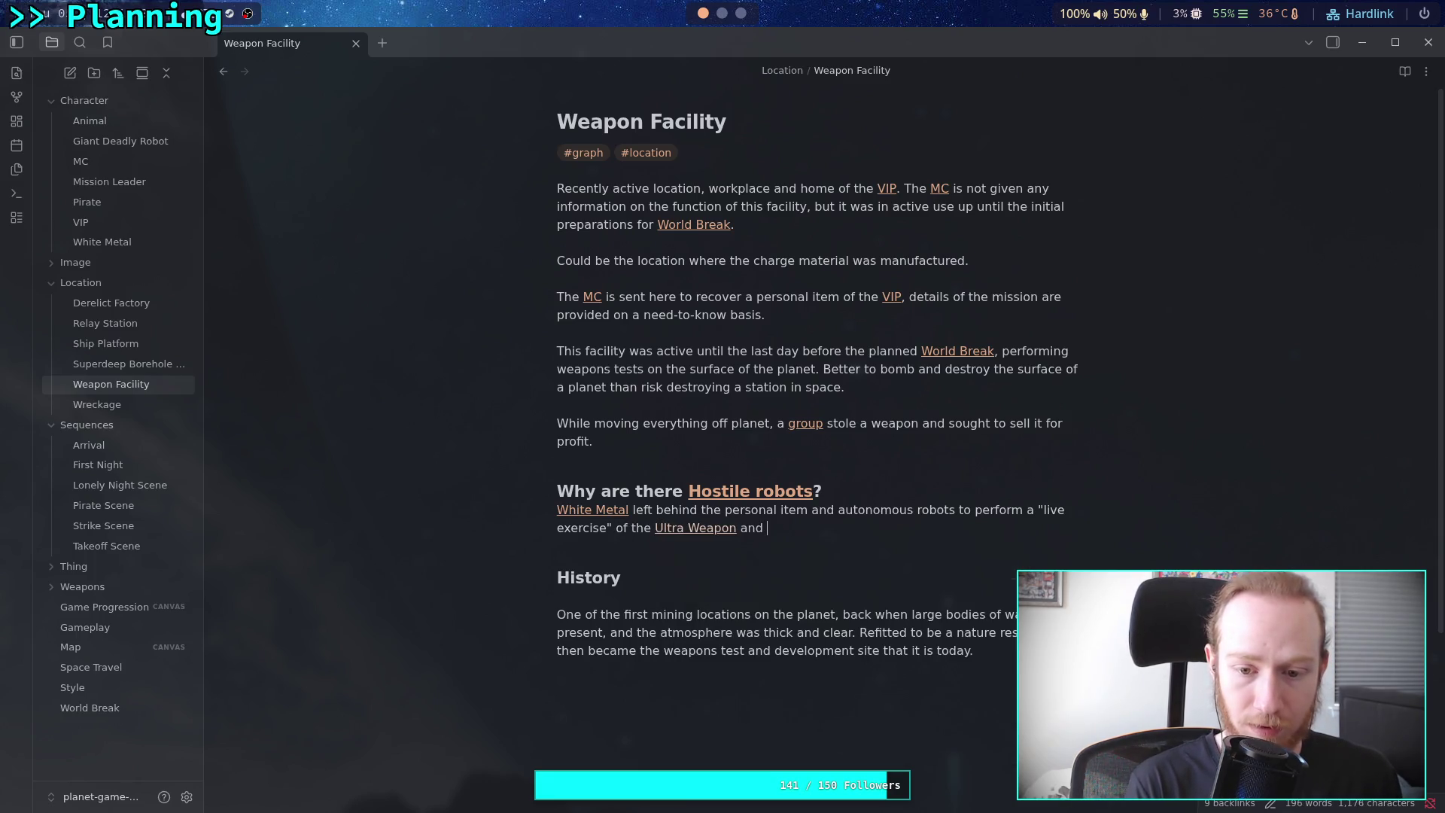
text([[)
text(the sw)
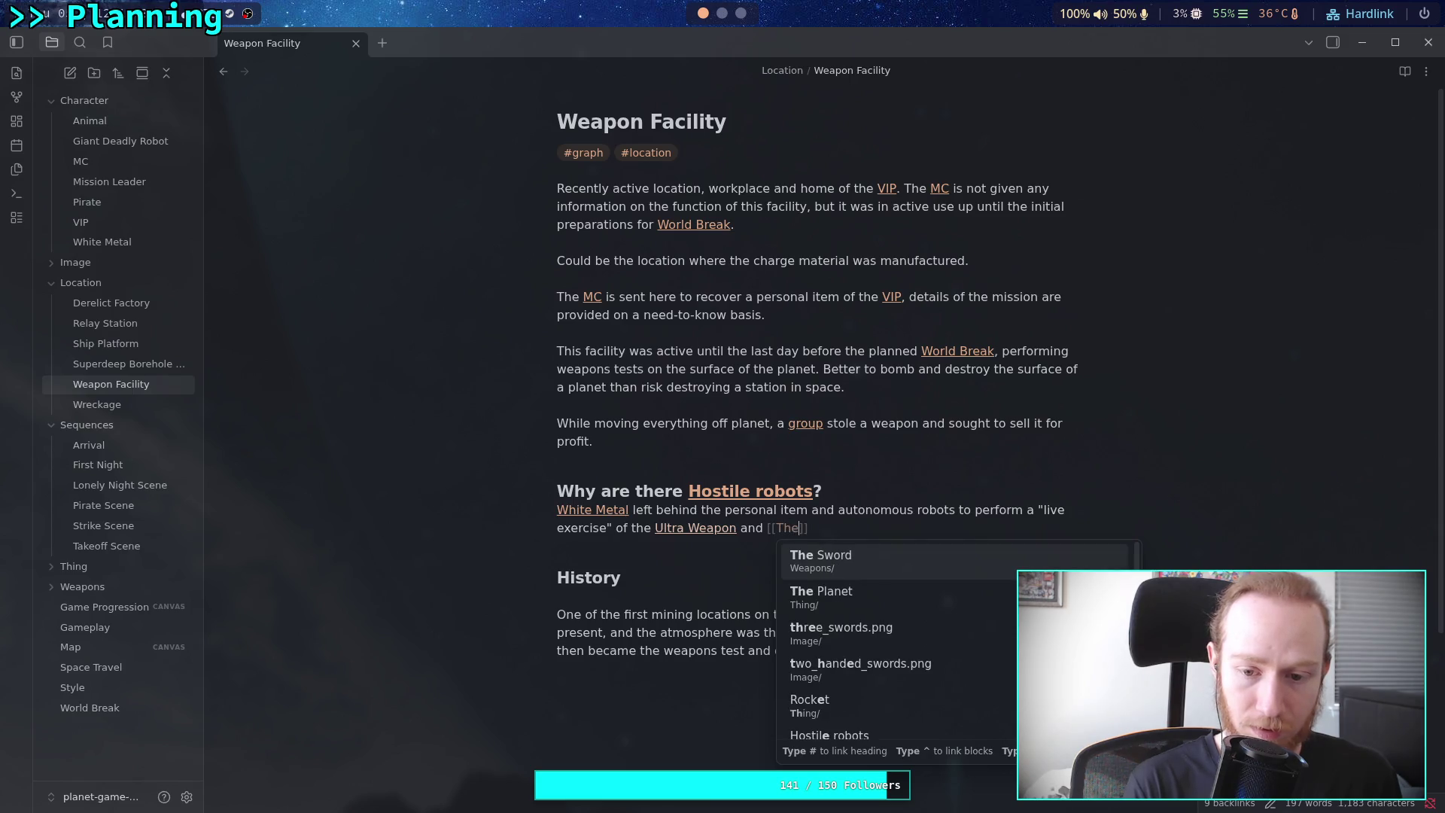
key(Return)
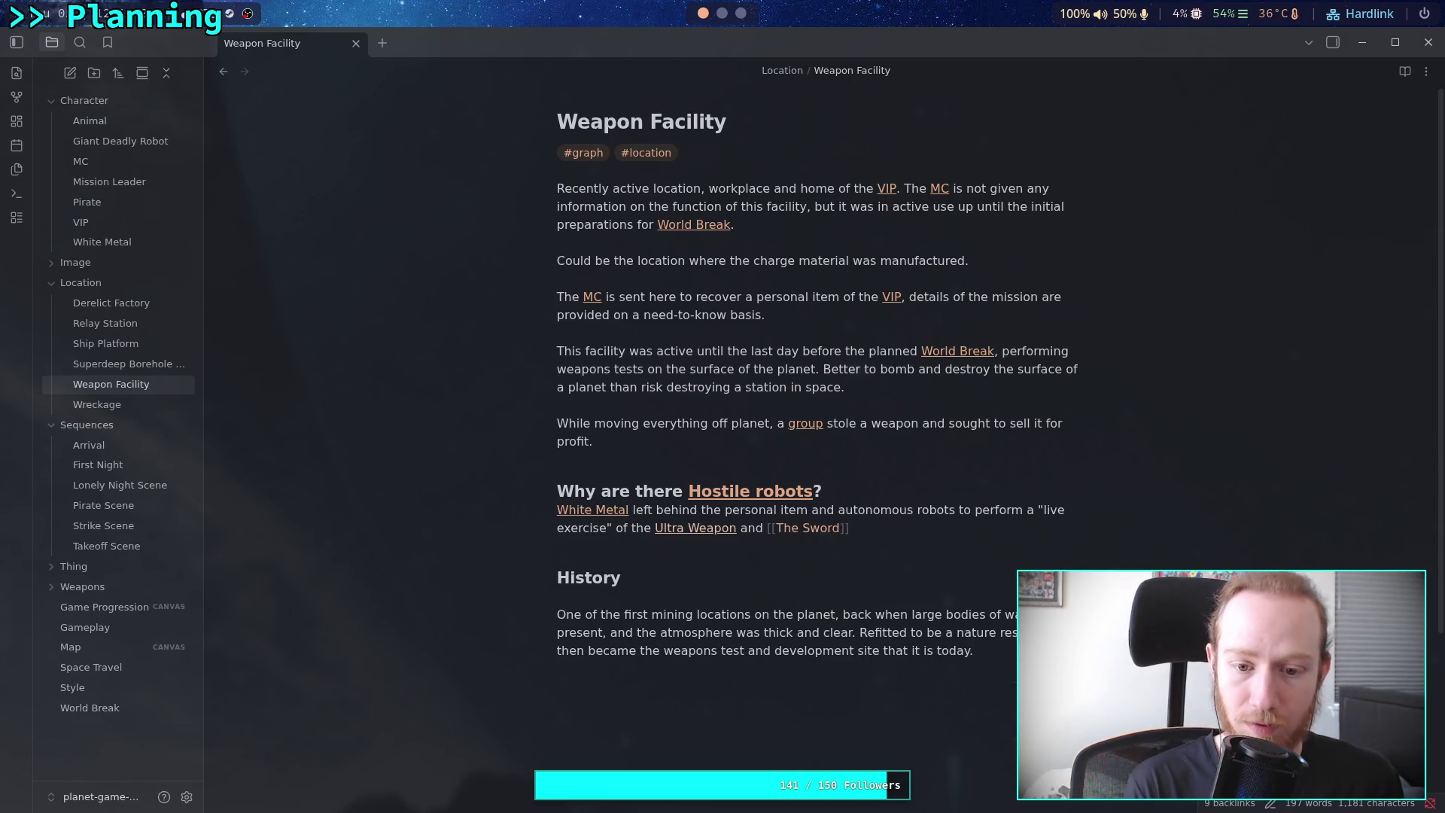
text(.)
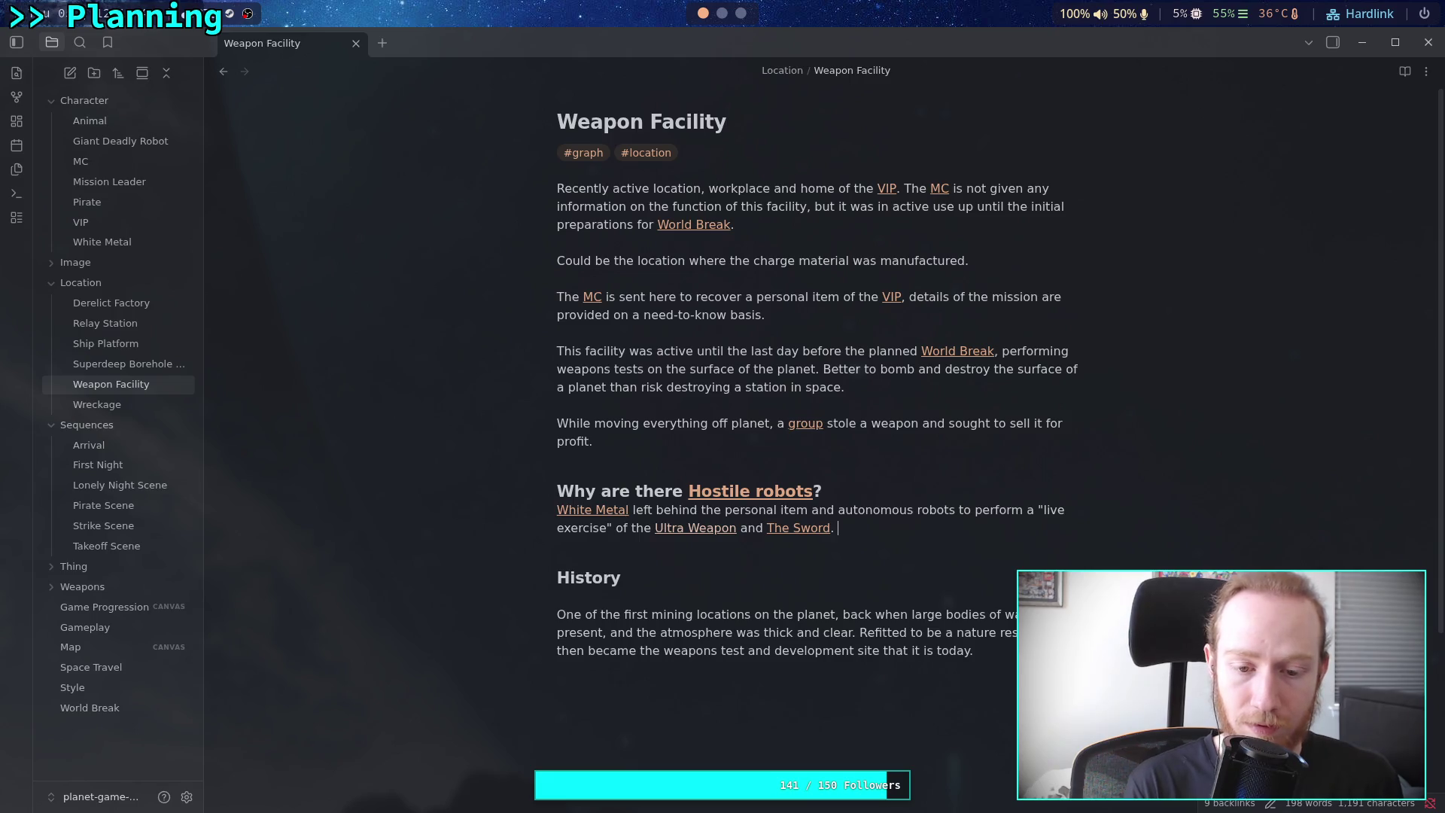
text( These are top)
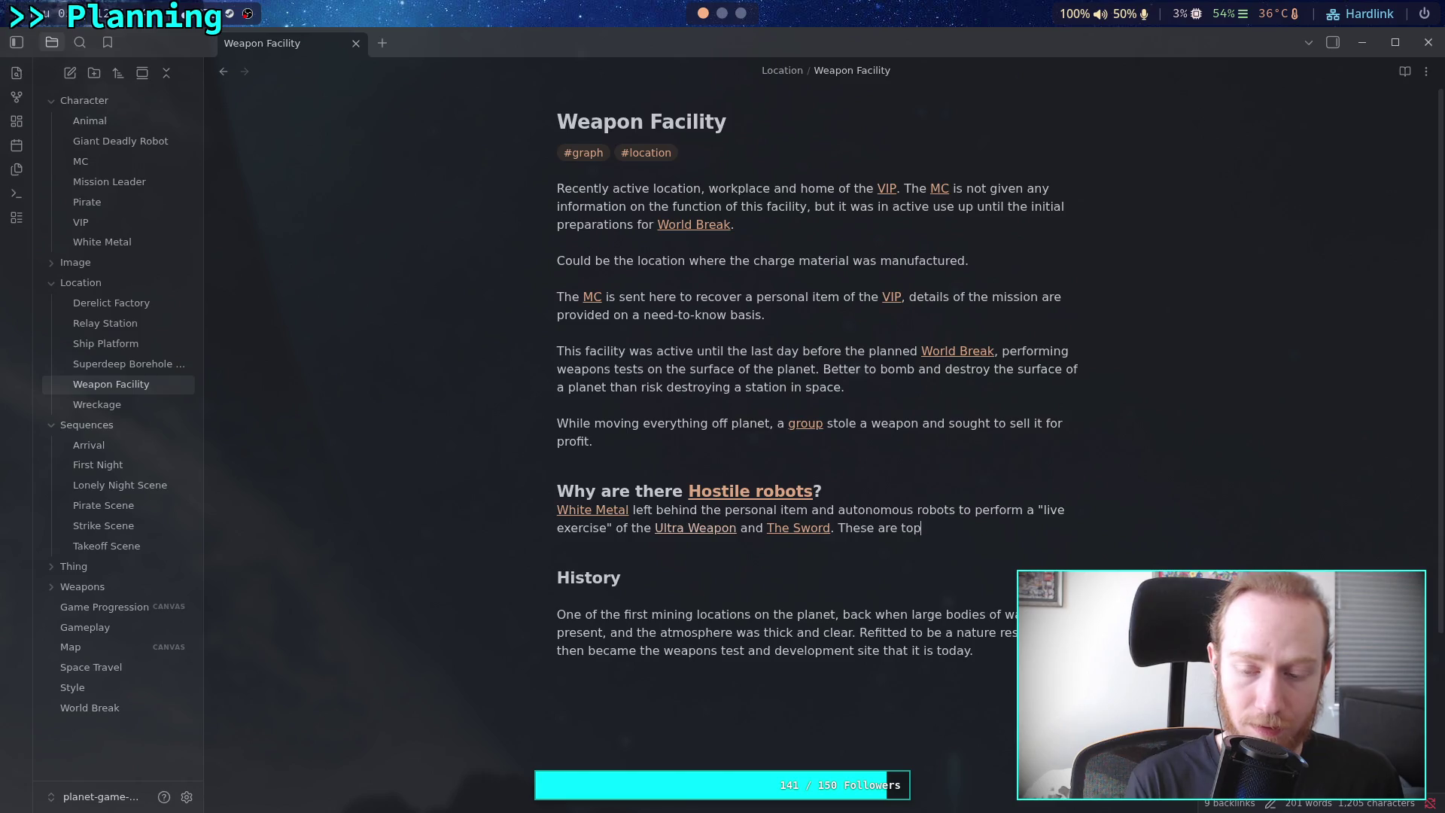
key(BackSpace)
key(BackSpace)
key(BackSpace)
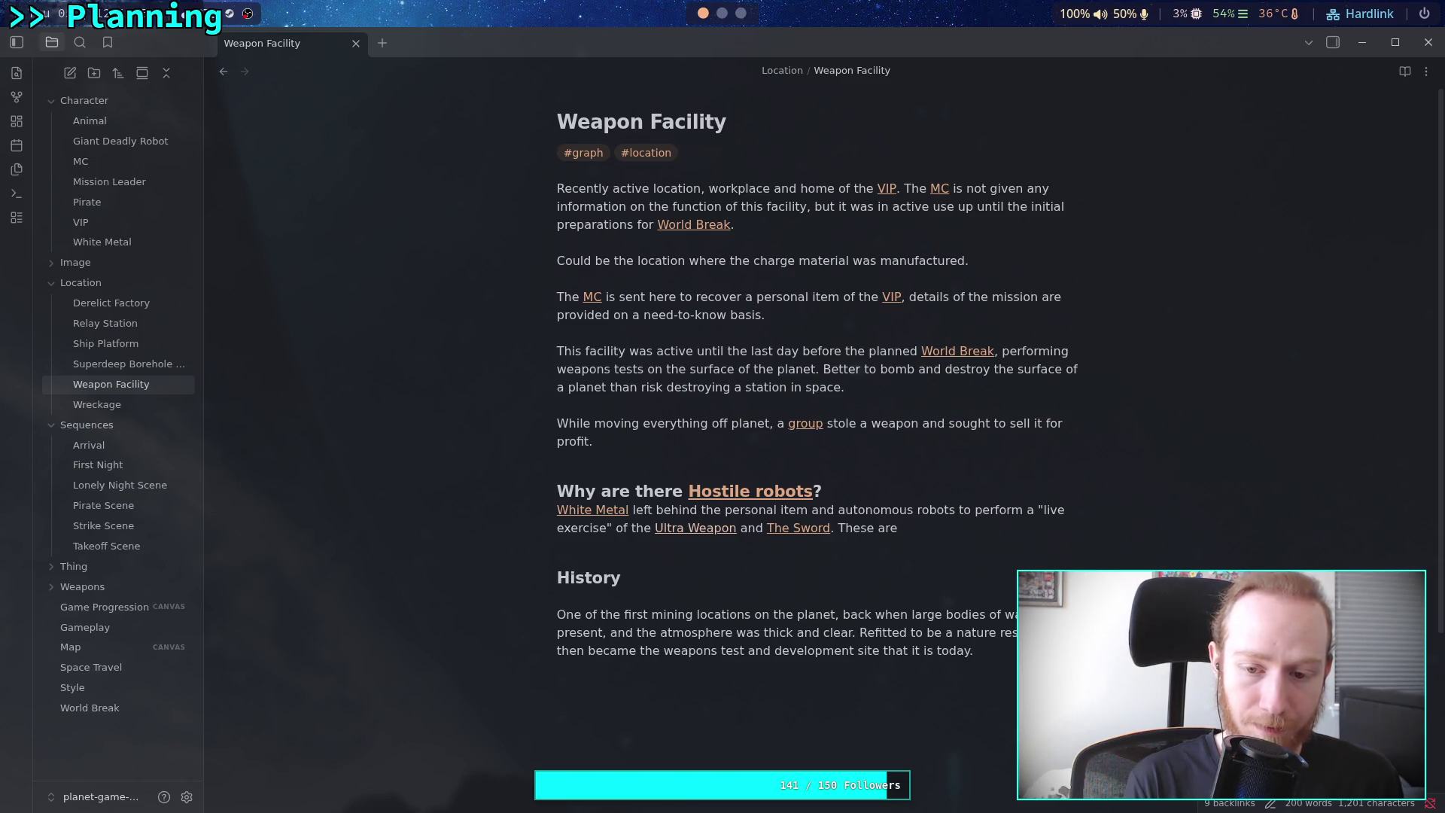
text(prototy)
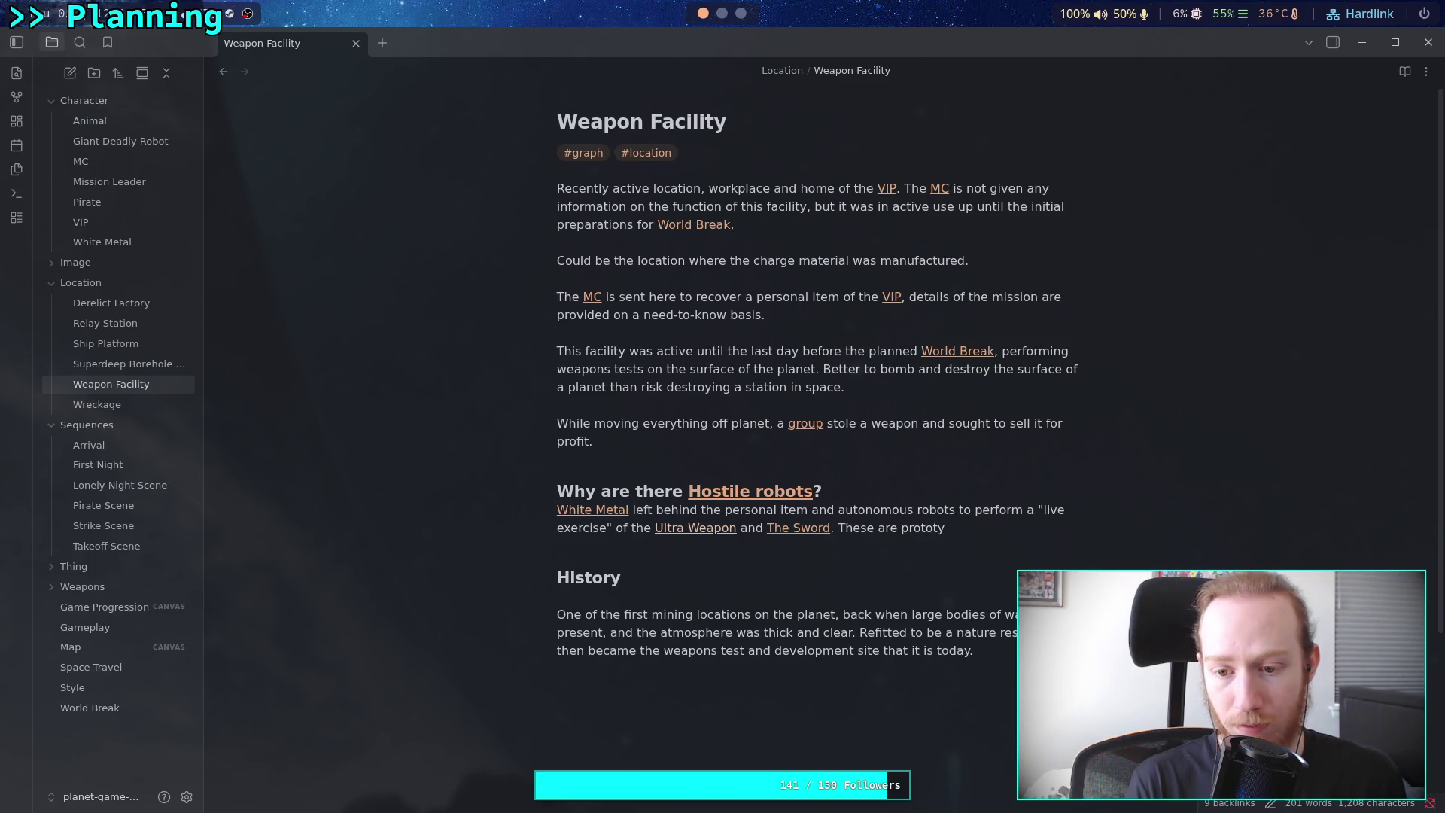
text(pes and)
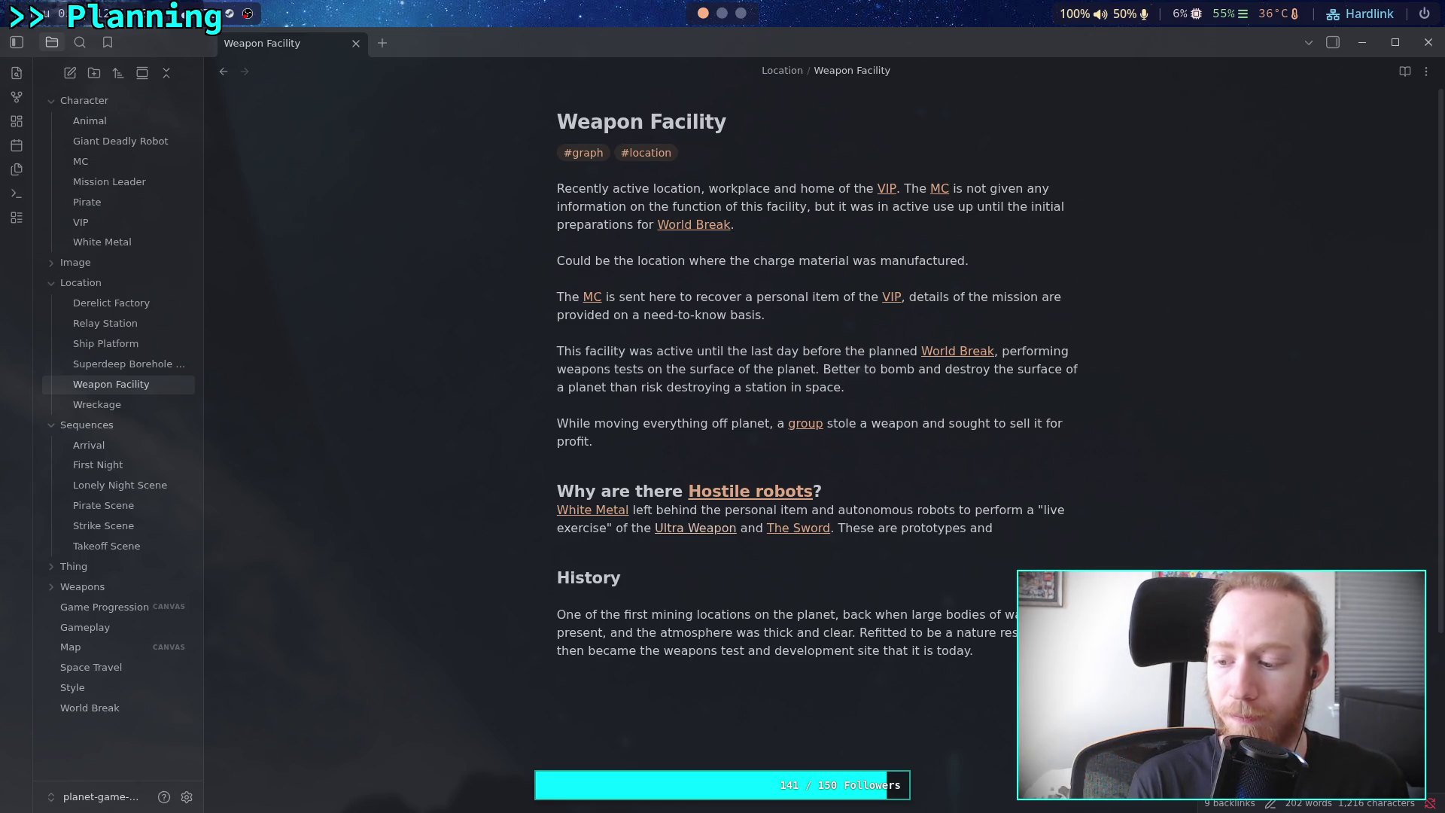
text( soon-te)
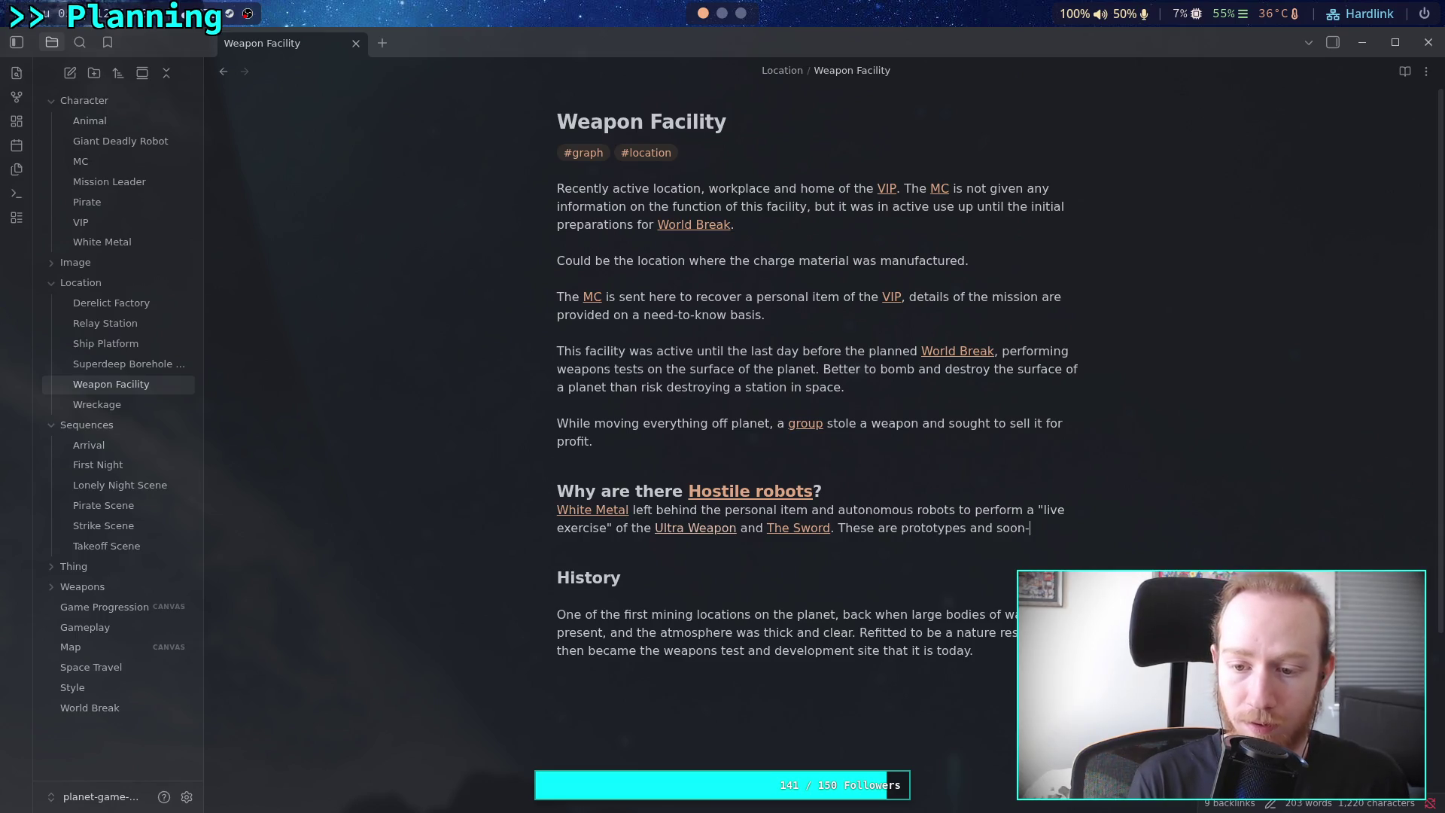
key(BackSpace)
text(o-be-)
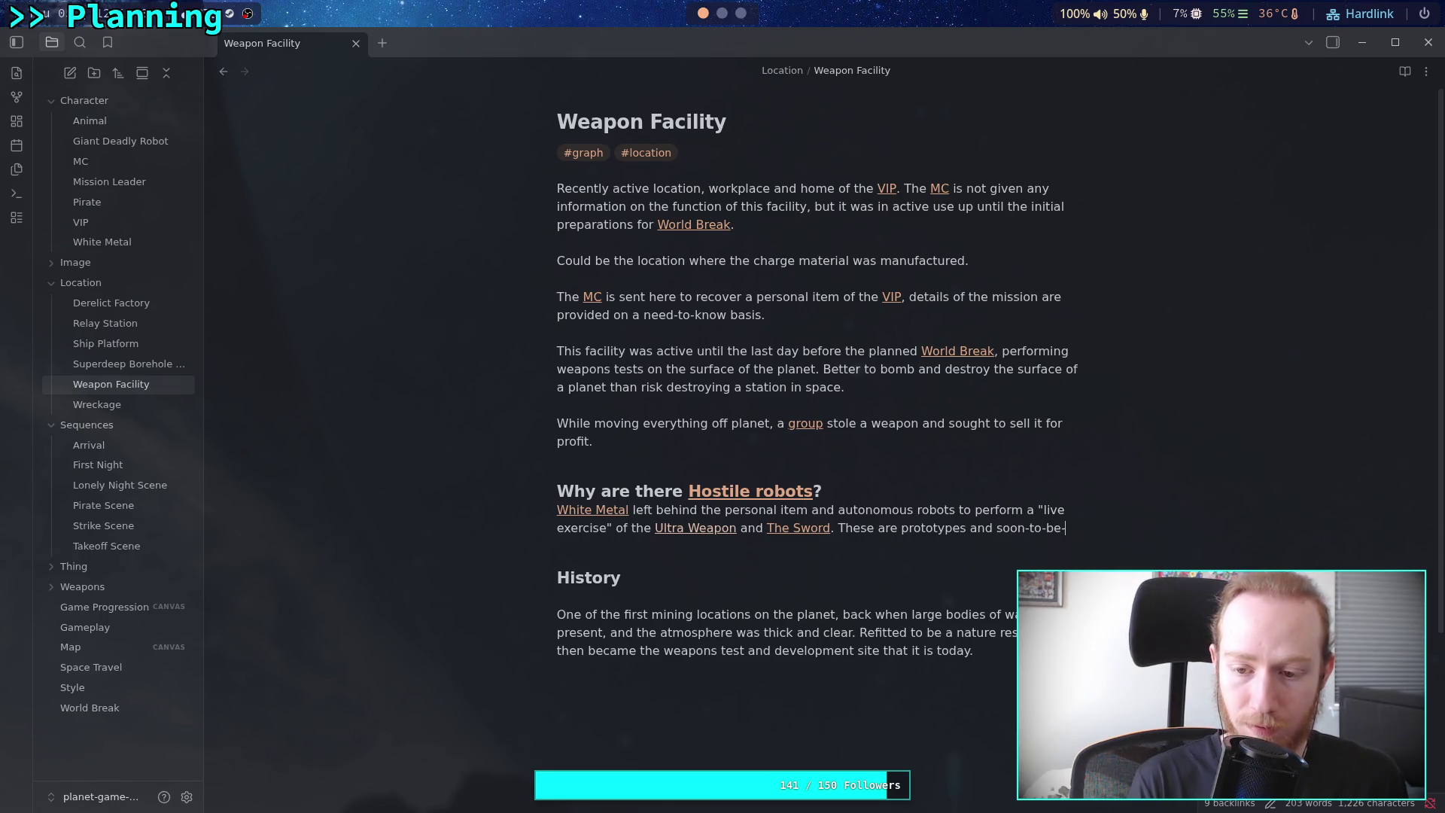
text(commu)
text(ercial)
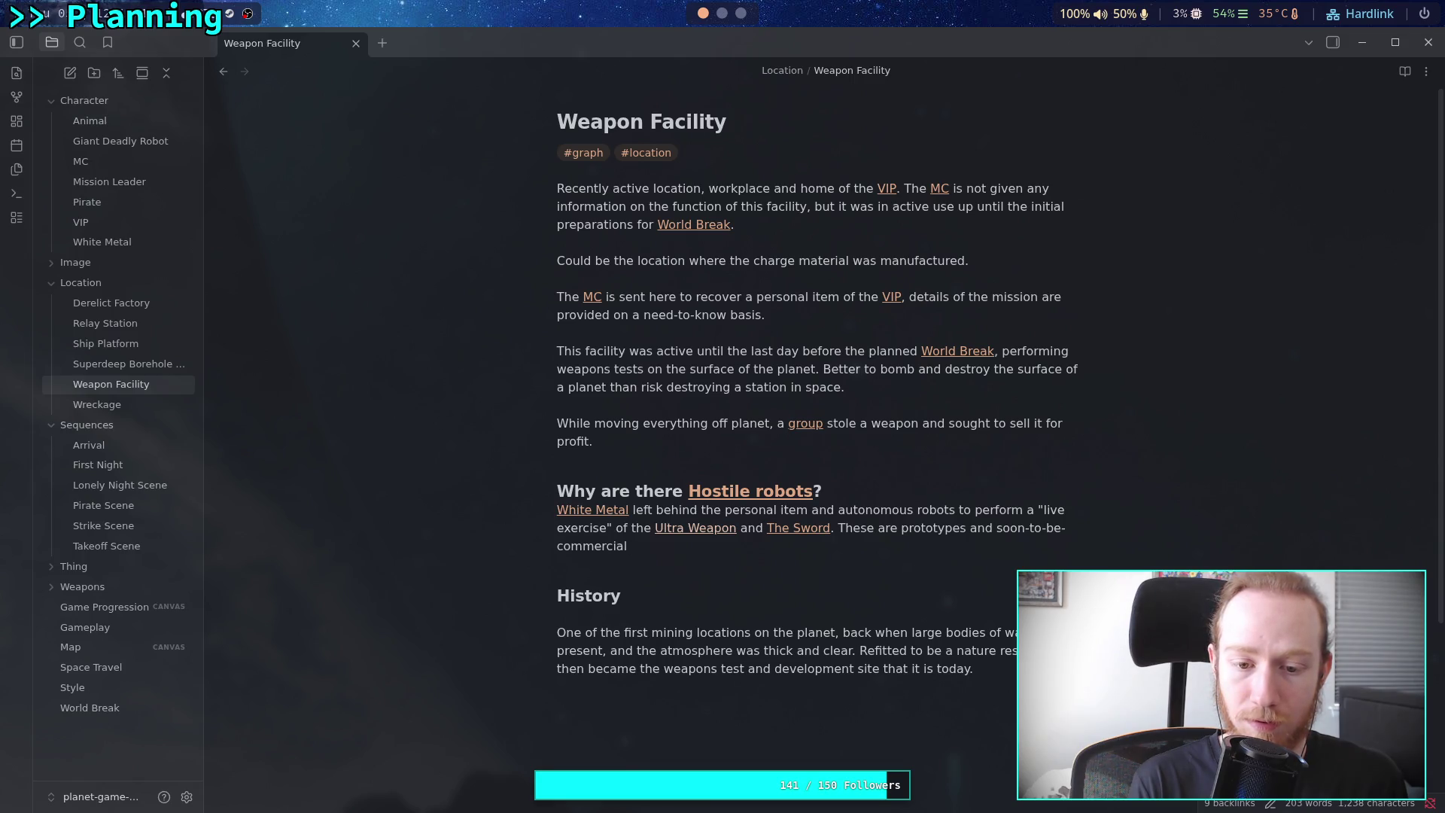
text(machine)
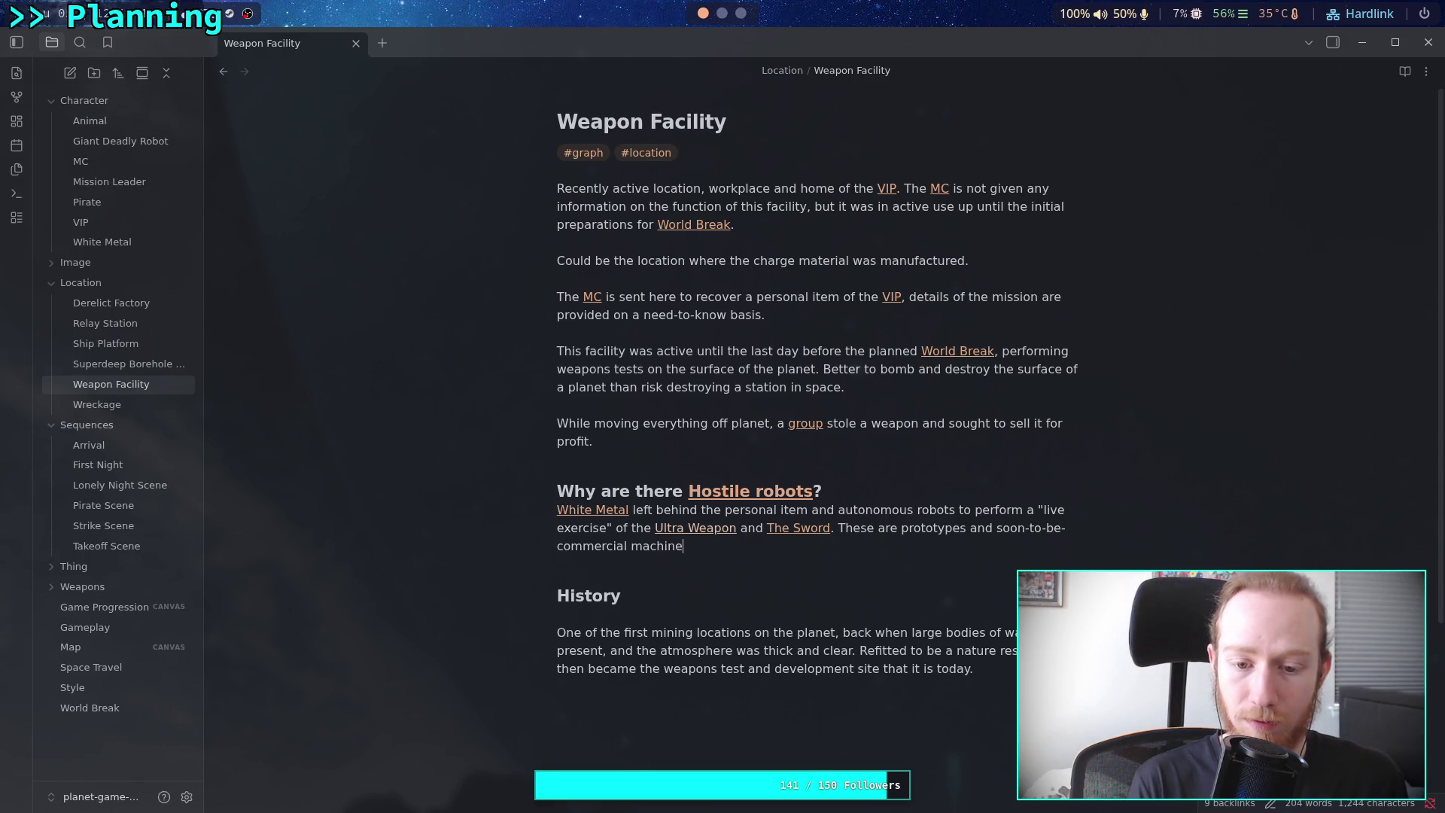
text(s.Som)
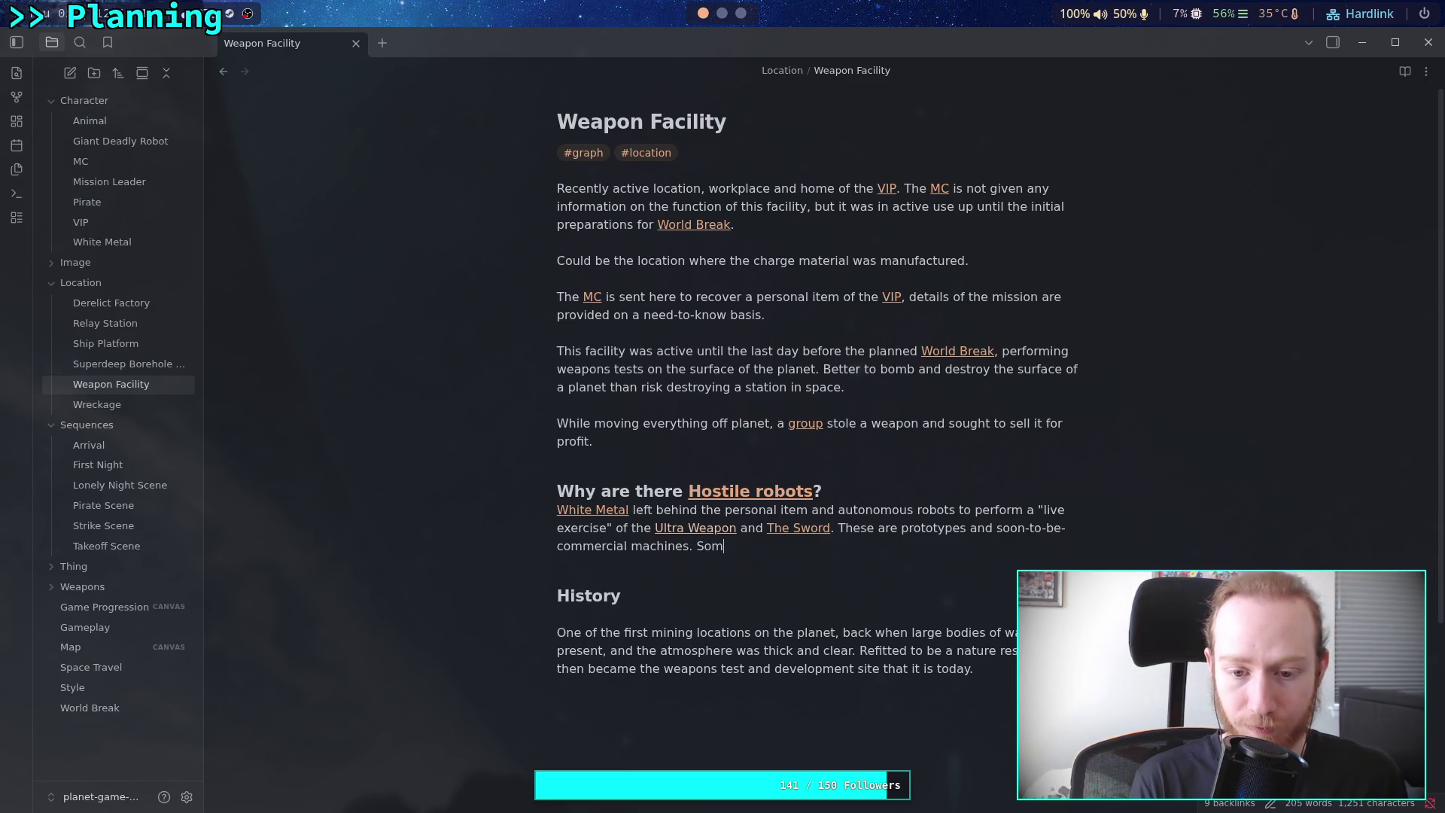
text(e of them are even)
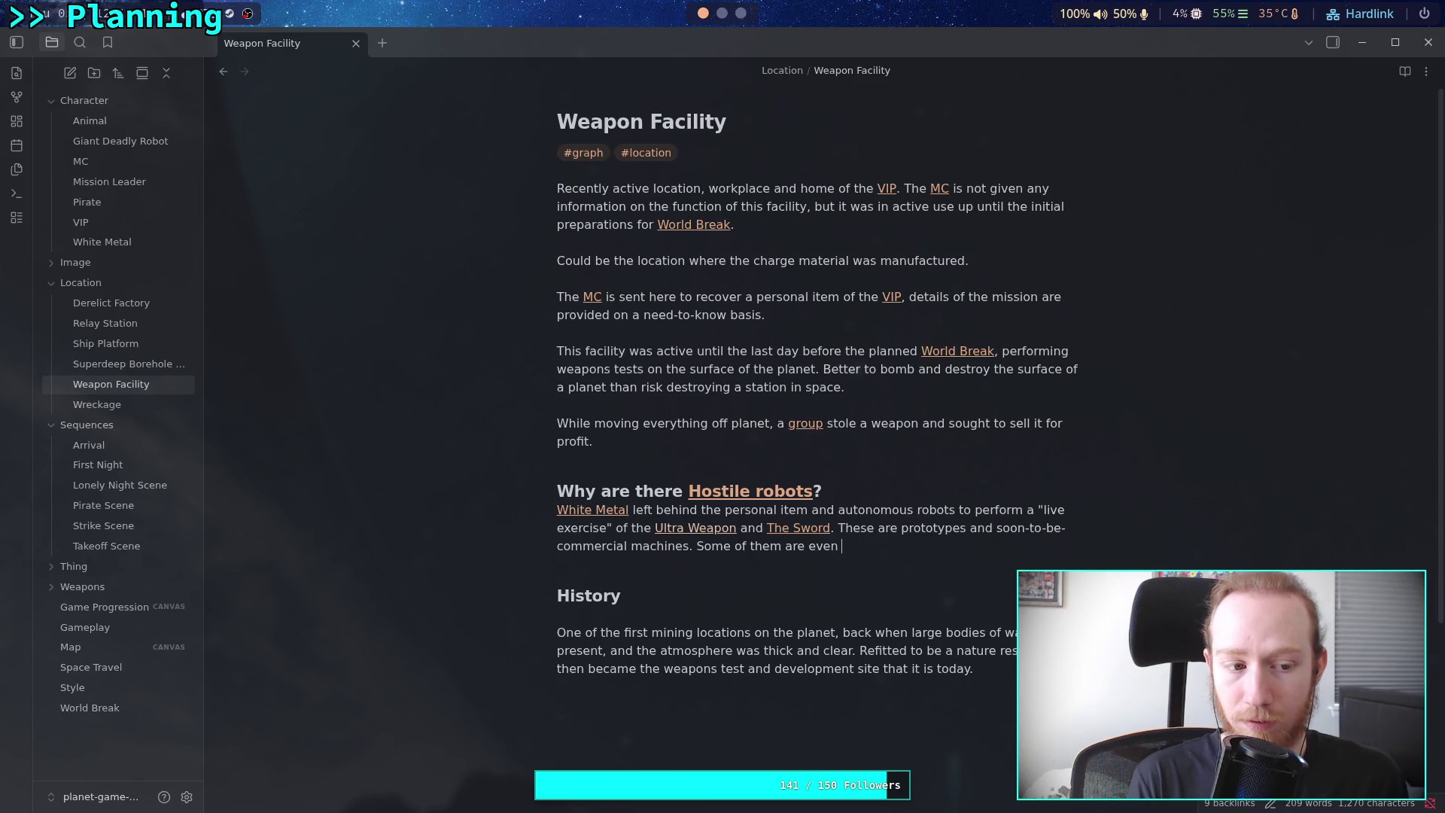
key(ctrl+BackSpace)
key(ctrl+BackSpace)
key(ctrl+BackSpace)
text(are co)
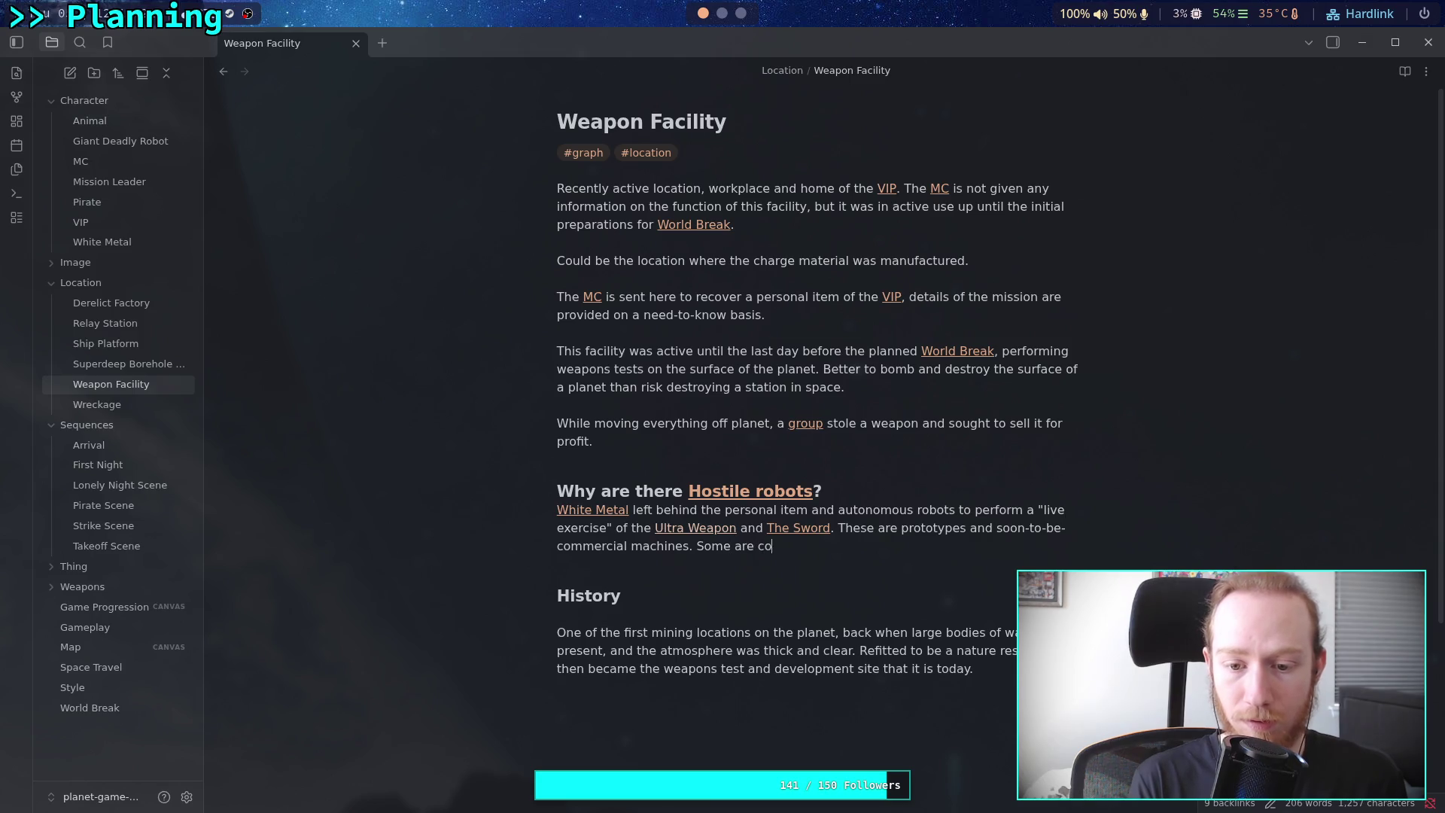
text(mpletely unique )
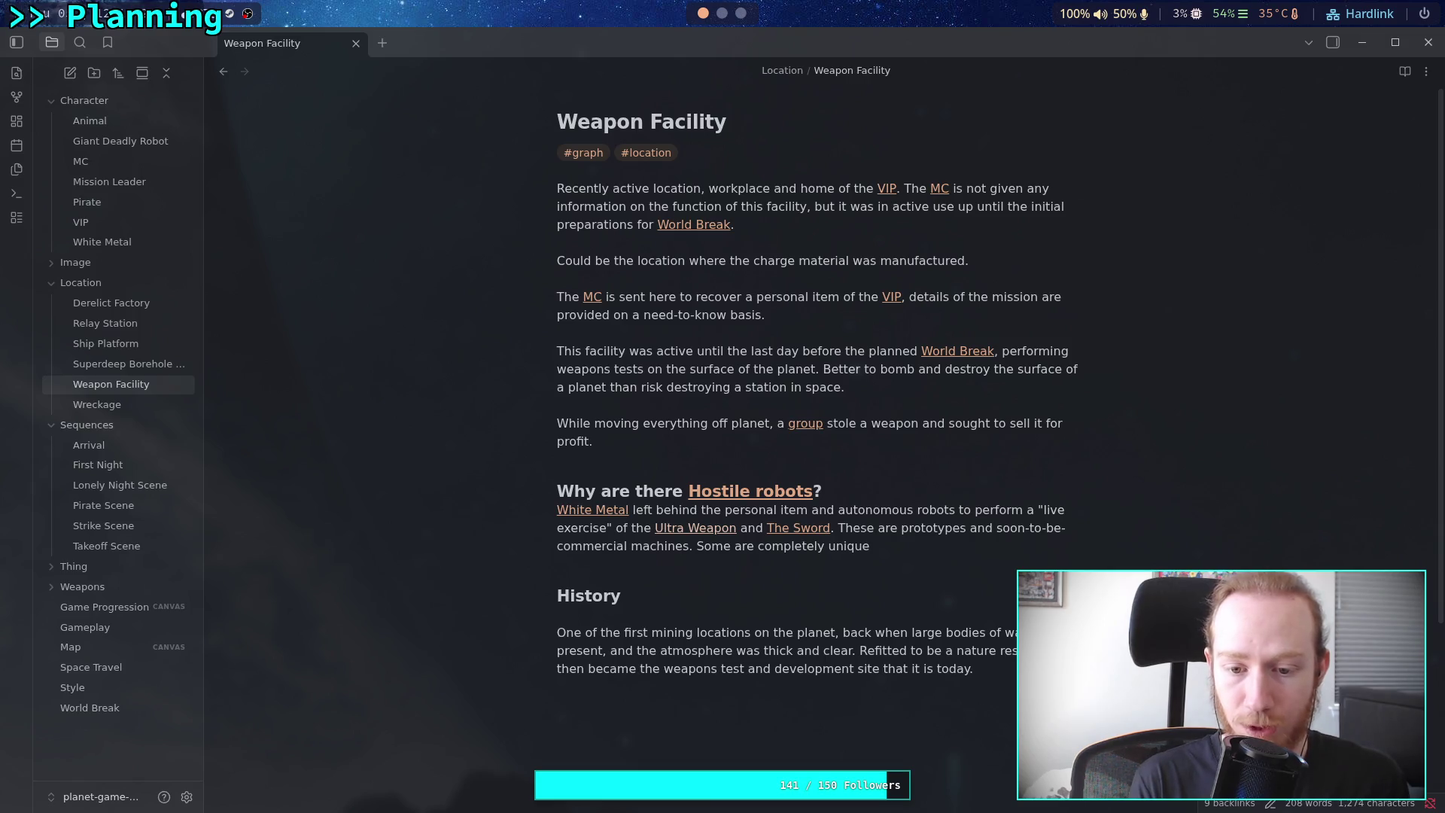
text(encounters.)
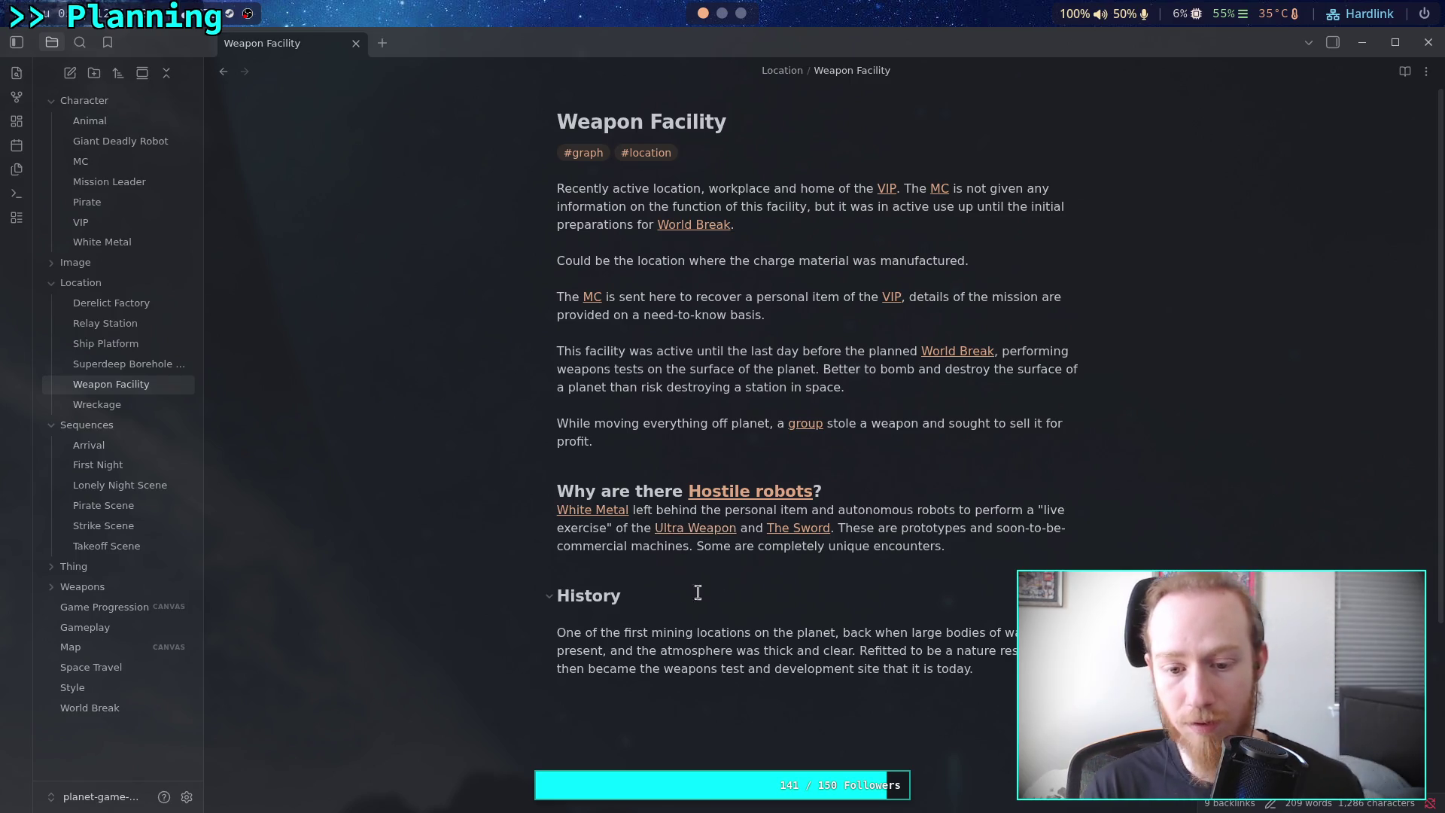
Leave the finished paragraph and open the Derelict Factory note
key(Down)
key(Down)
click(898, 665)
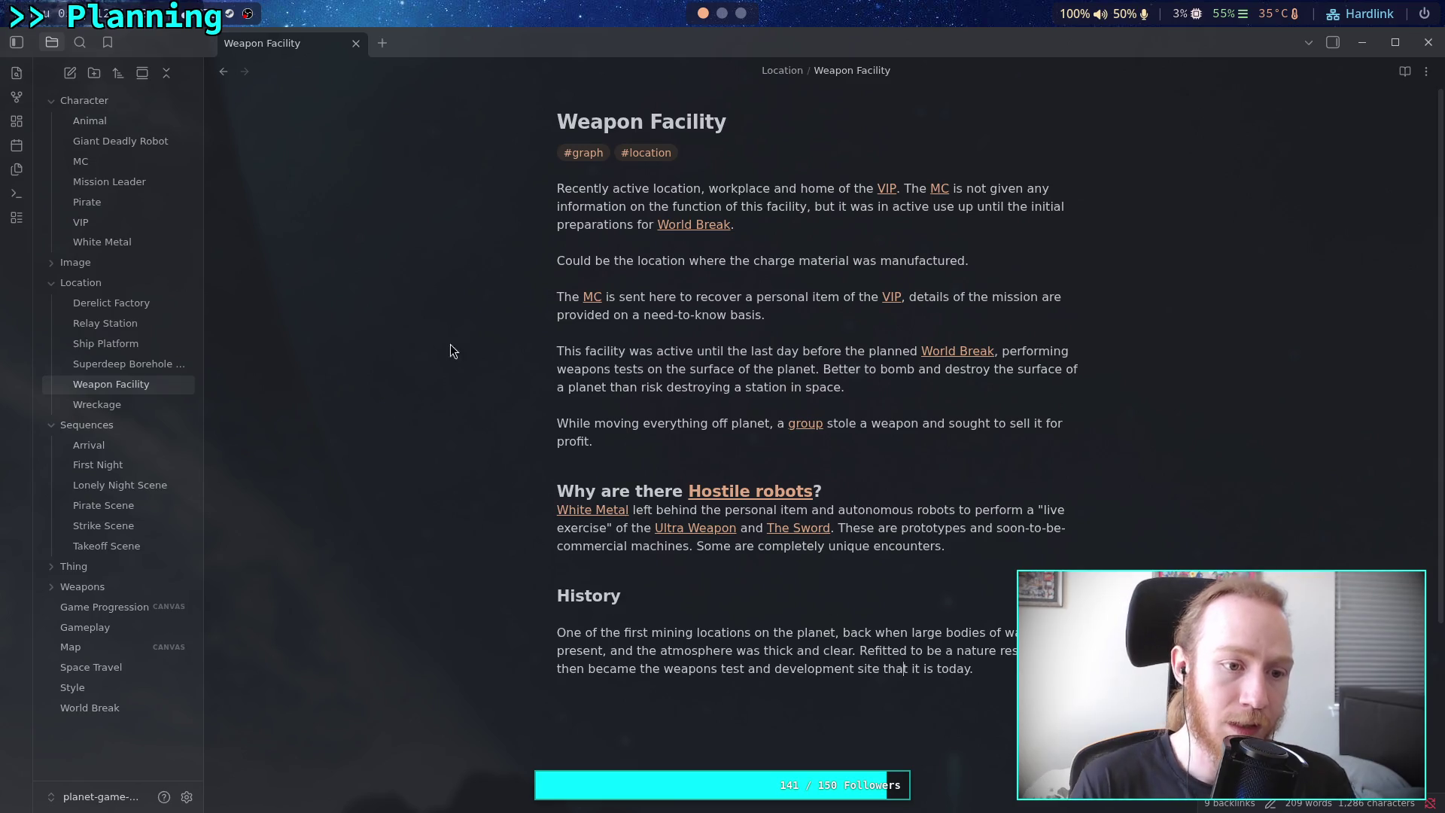
click(140, 304)
Add a '### Why are there [[Hostile robots]]?' heading below the Derelict Factory description
click(834, 471)
key(Return)
text(### Why are there [[H)
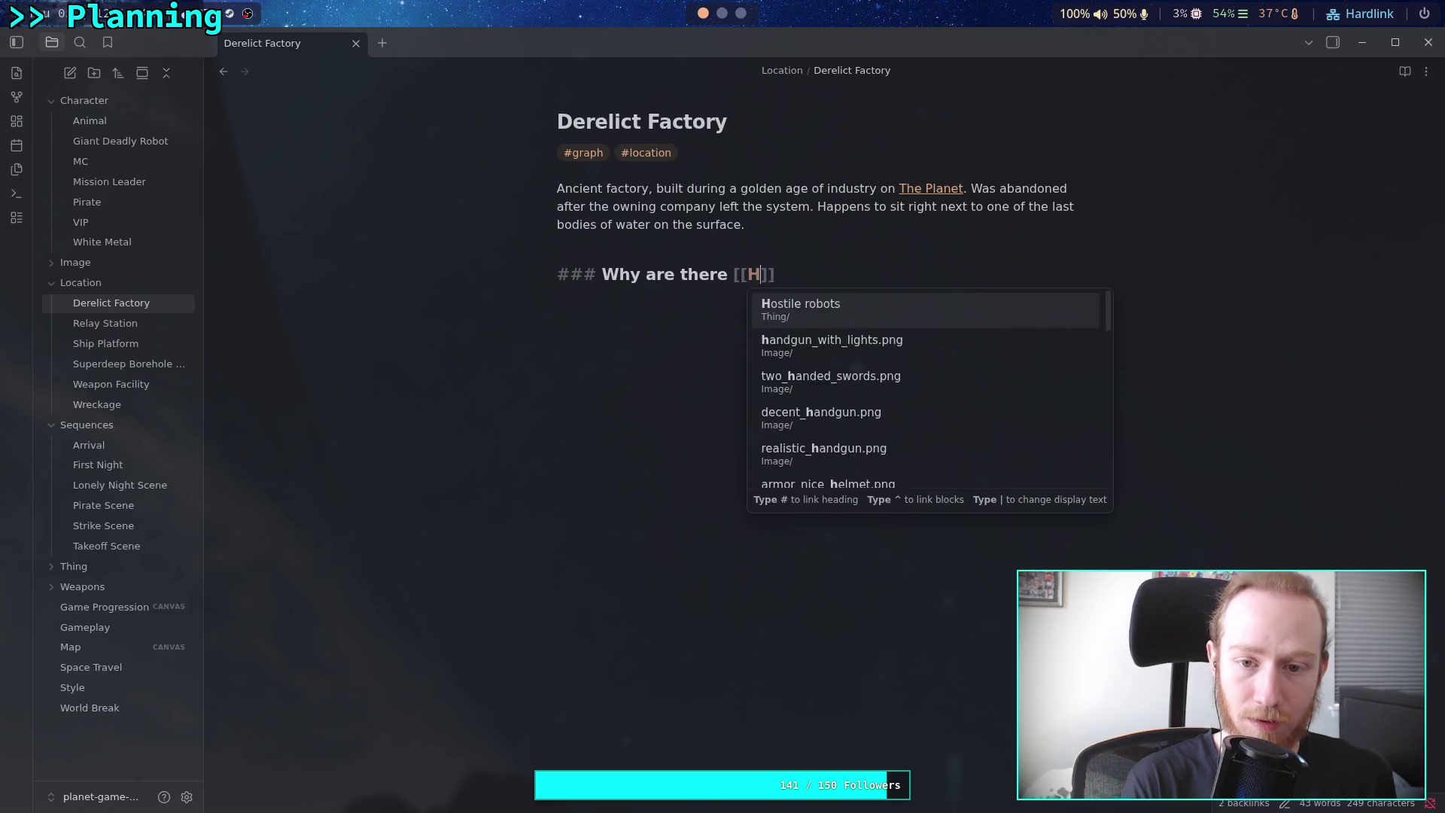
text(e)
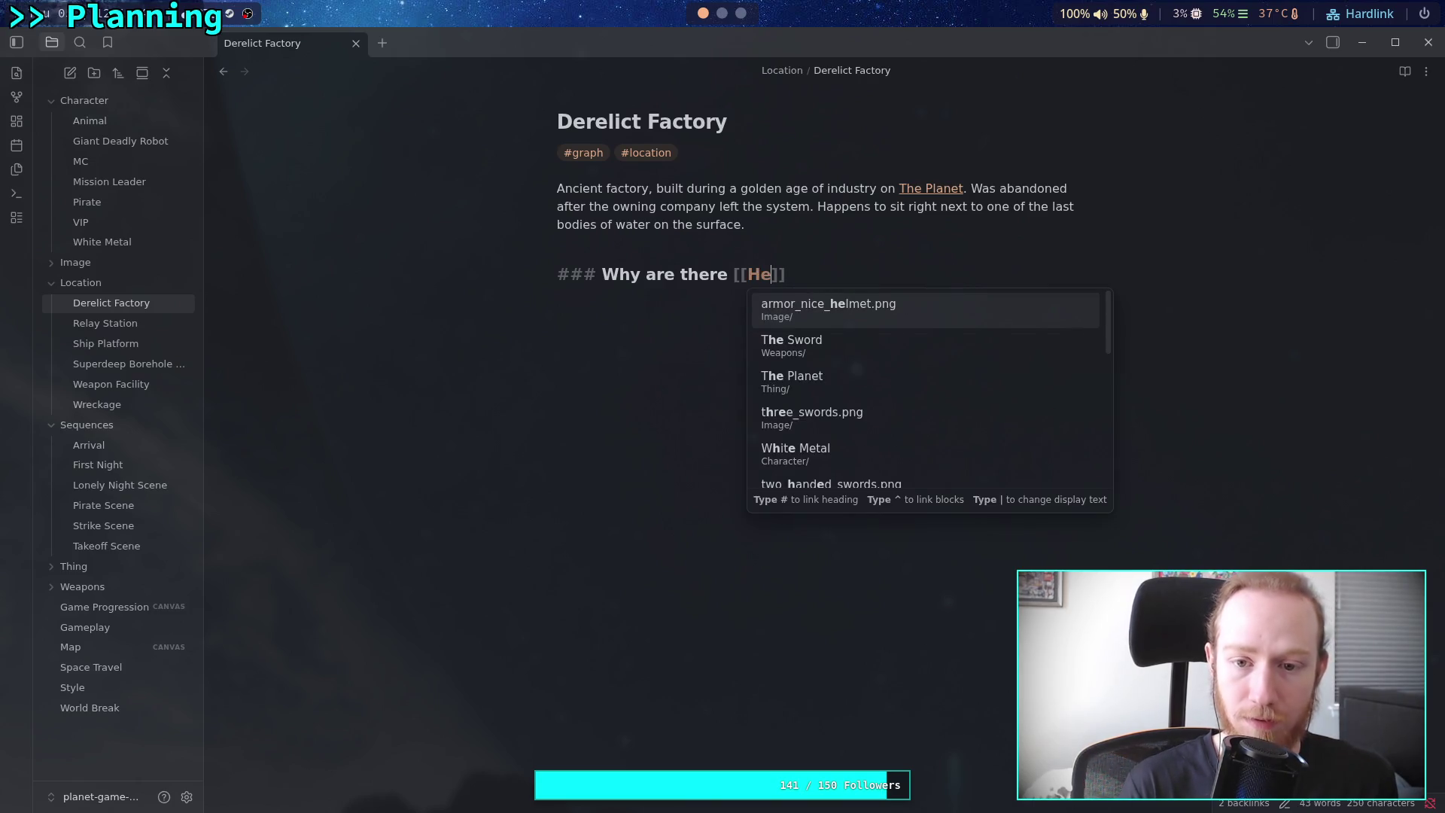
key(BackSpace)
text(ostile robots)
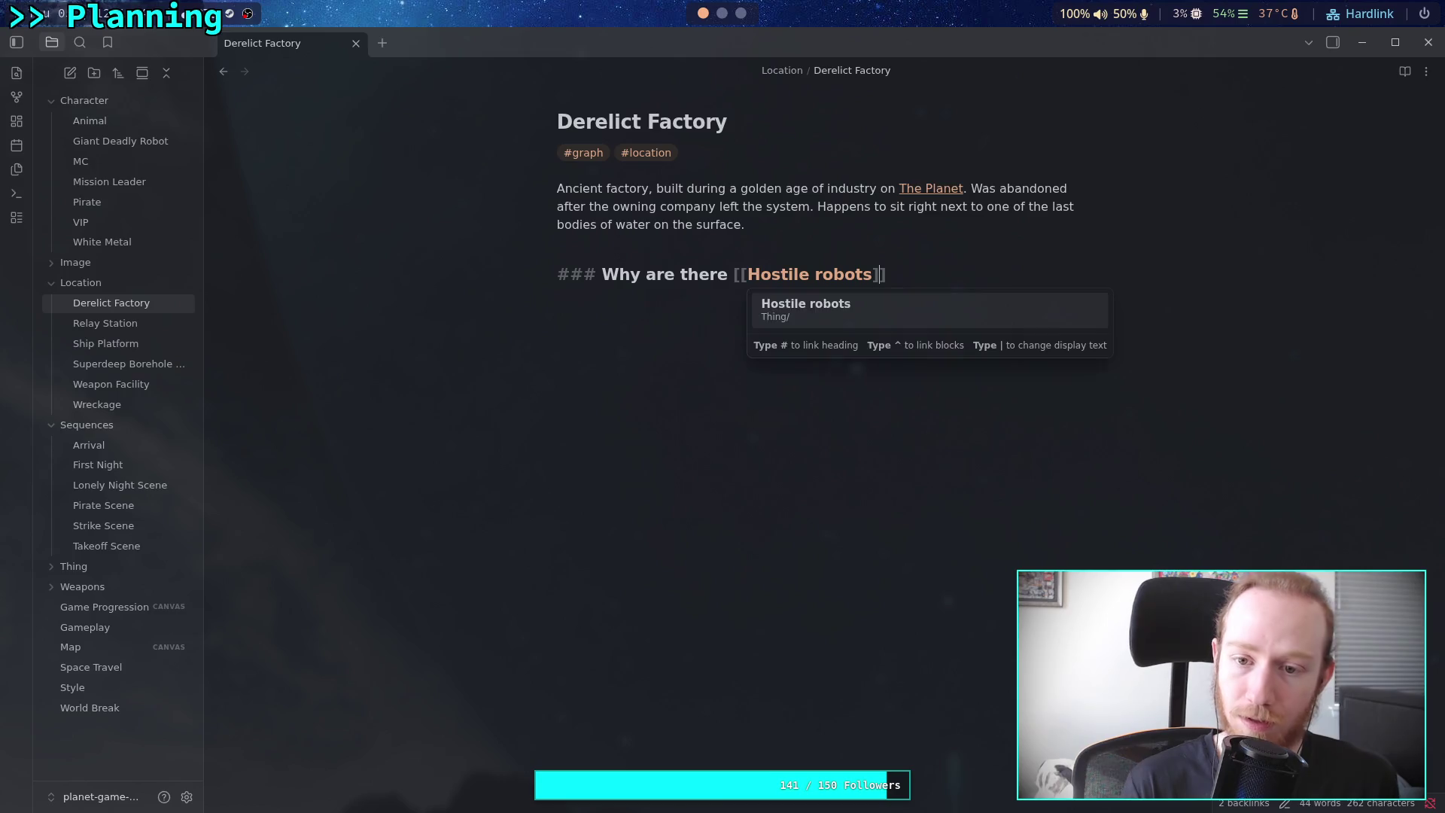
key(Return)
text(?)
key(Return)
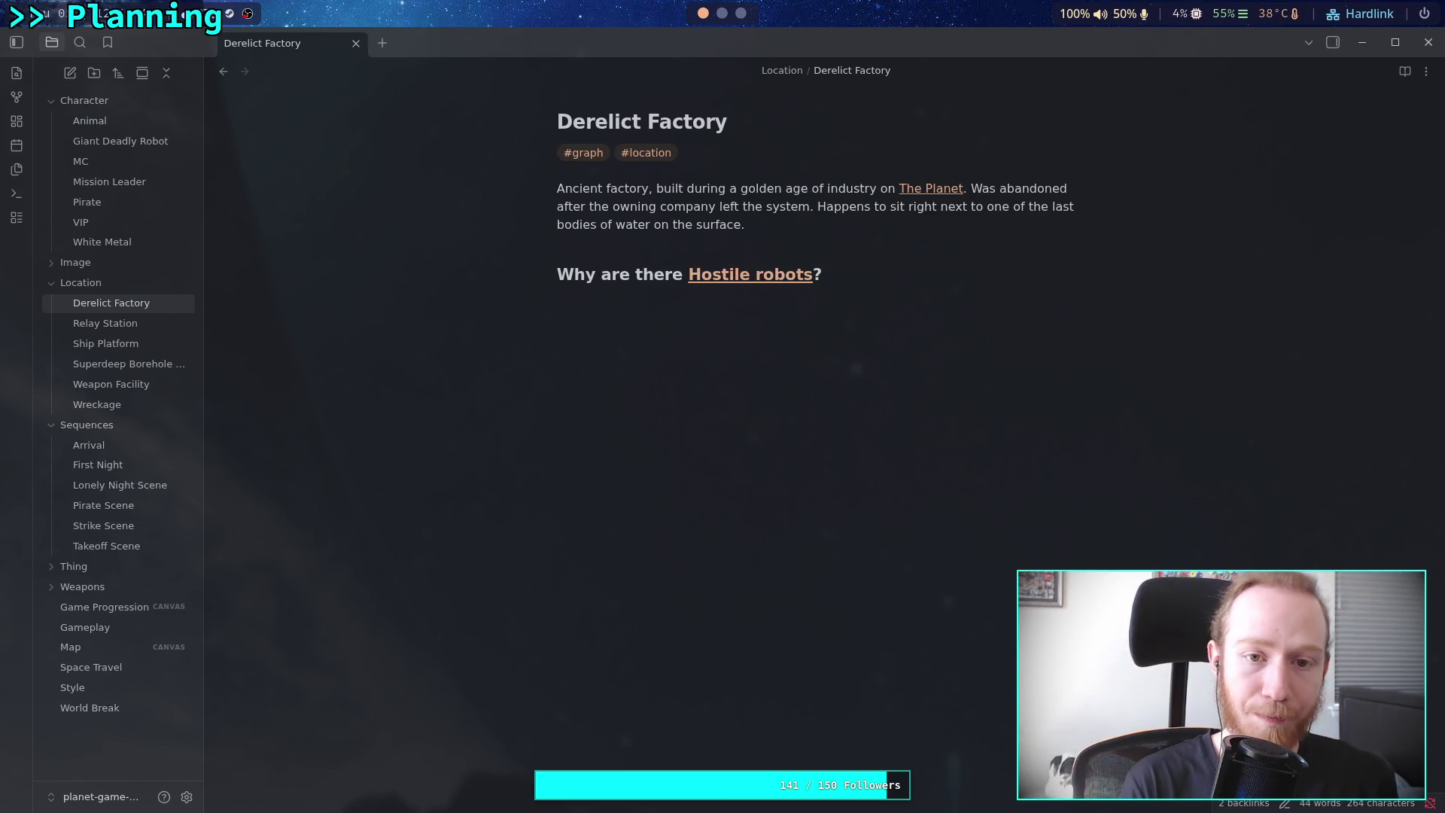
Explain they are ancient machines left behind, controlled by no one, then open Relay Station
text(There are sim)
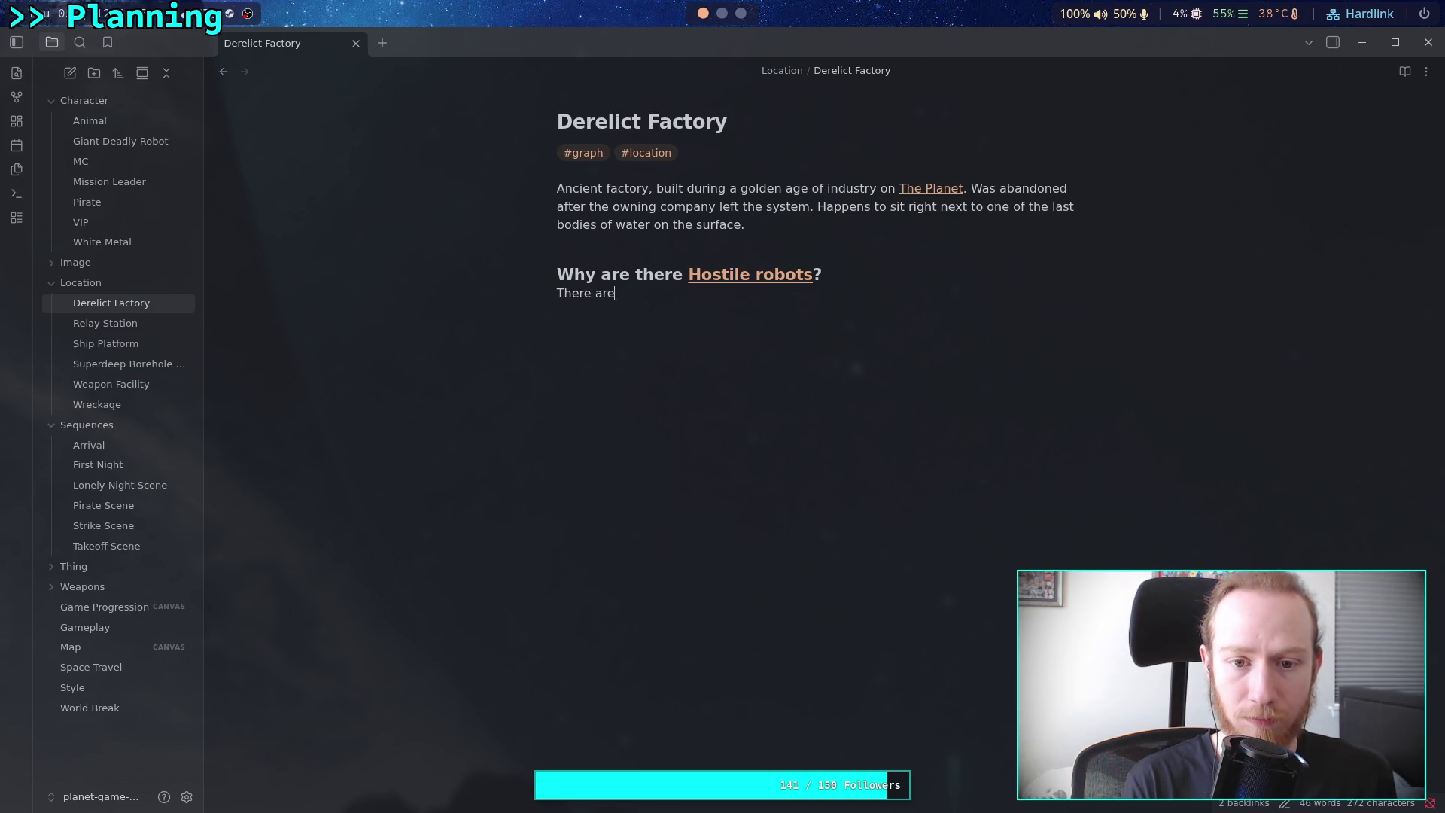
text(ply)
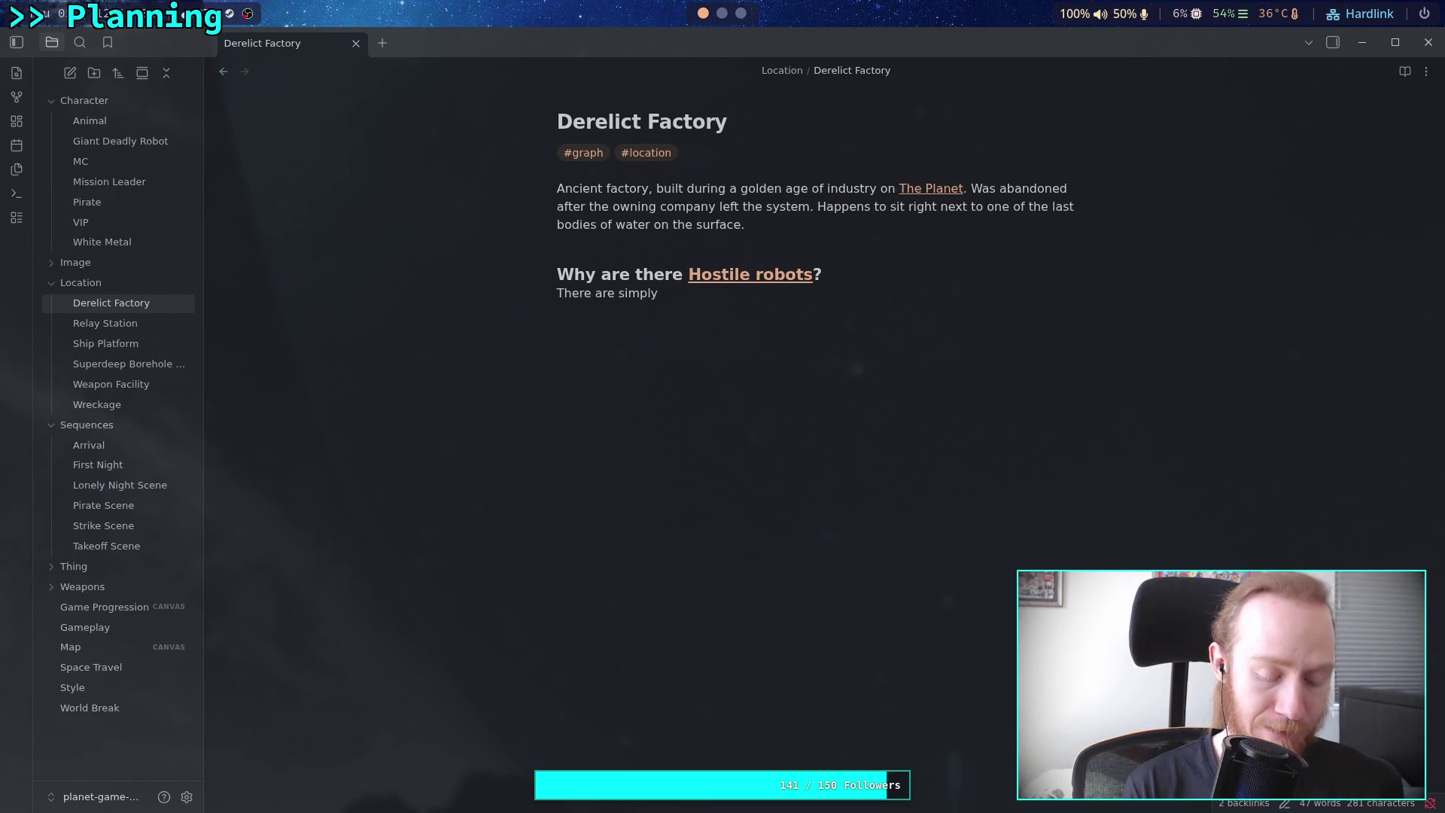
text(ancient machines l)
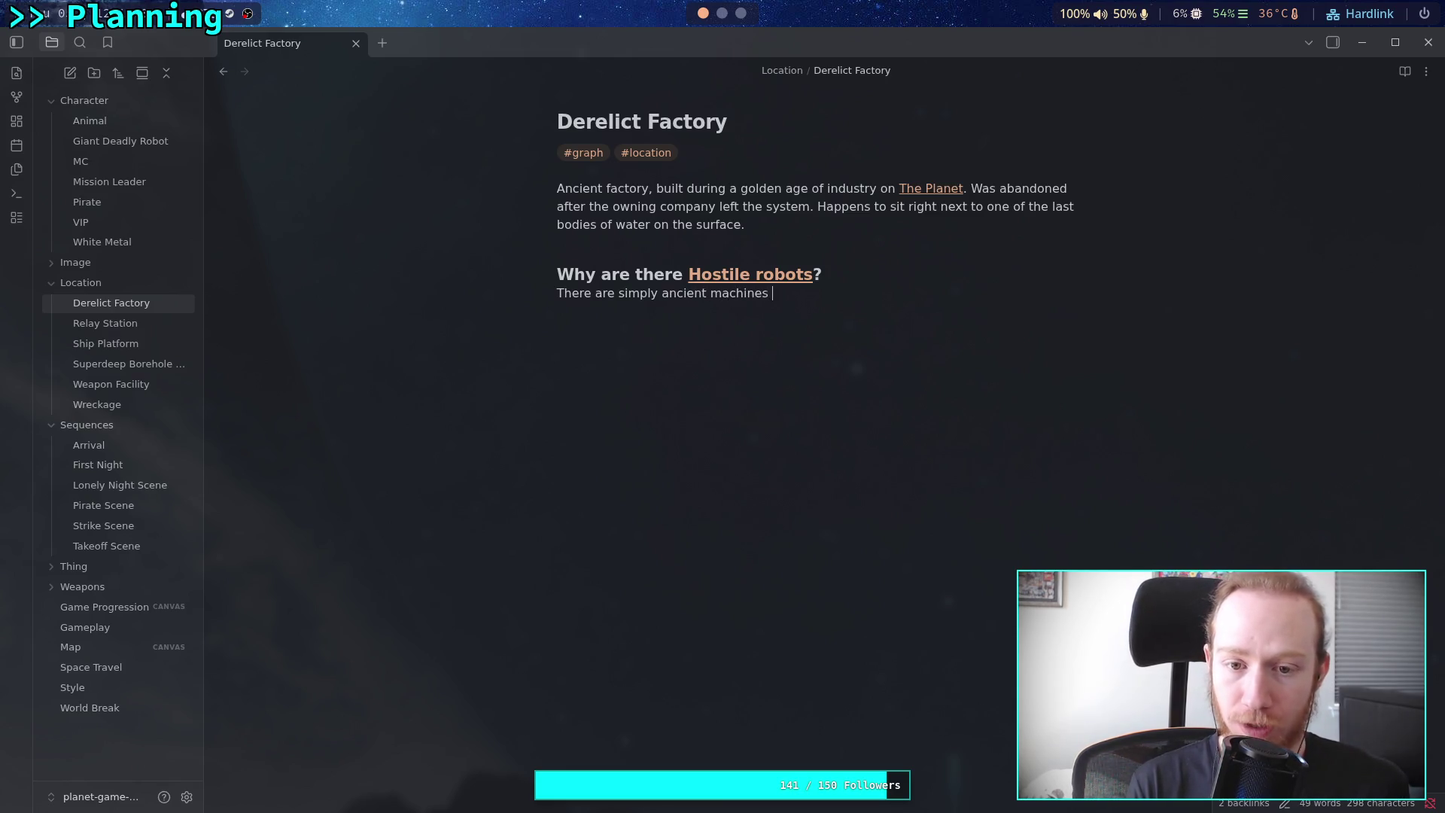
text(eft behind)
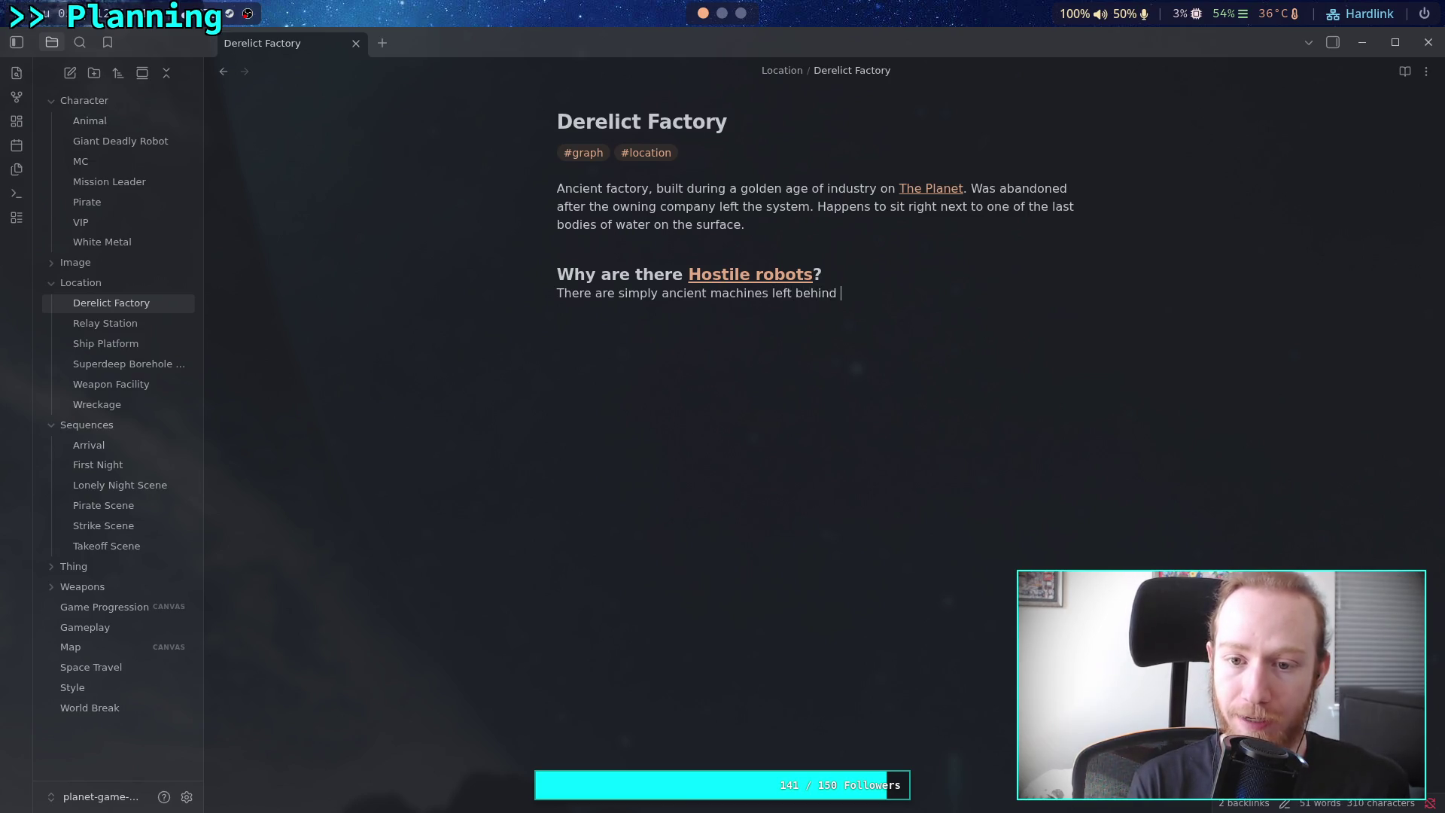
text( in the area)
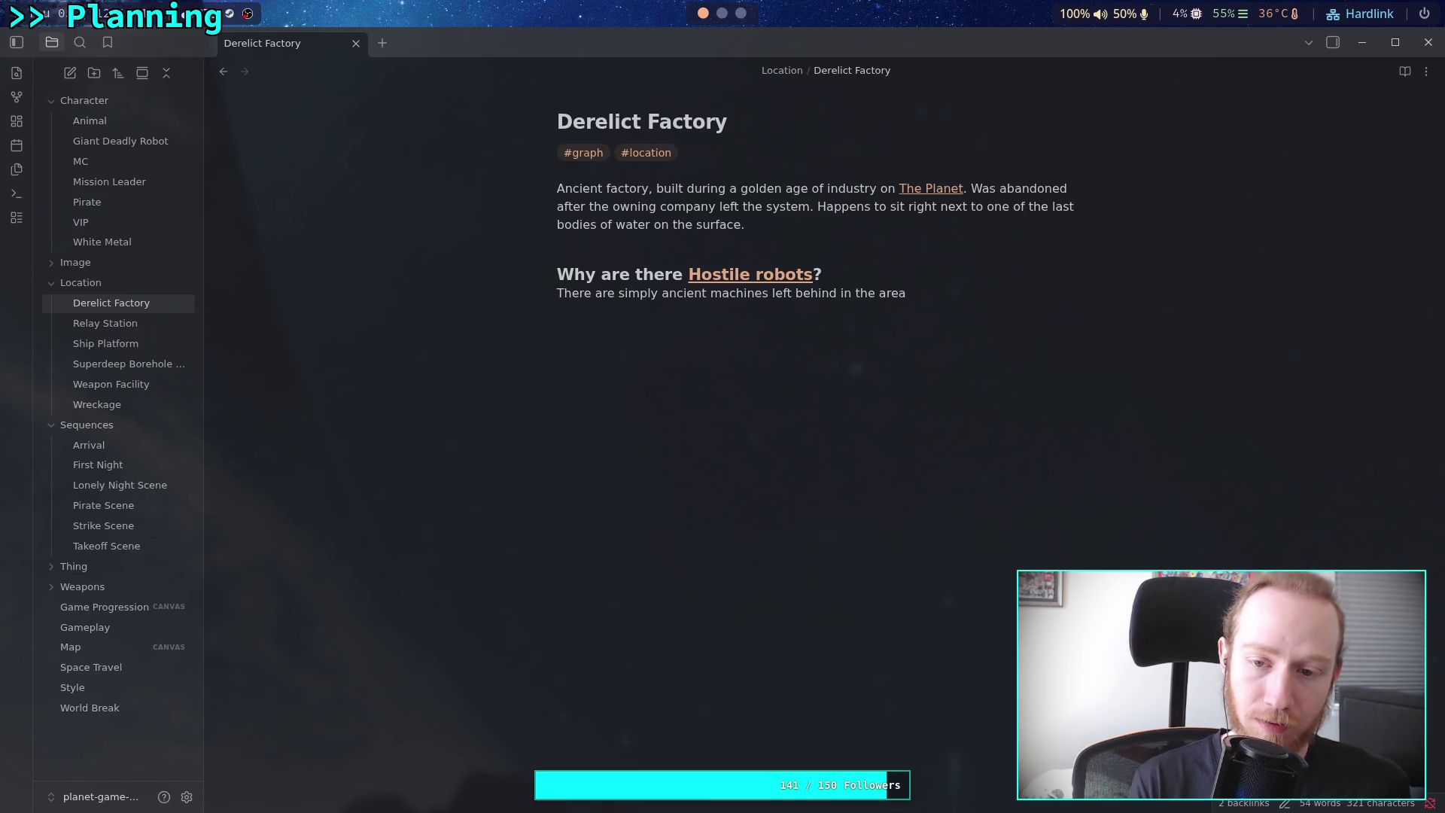
text(. They are no)
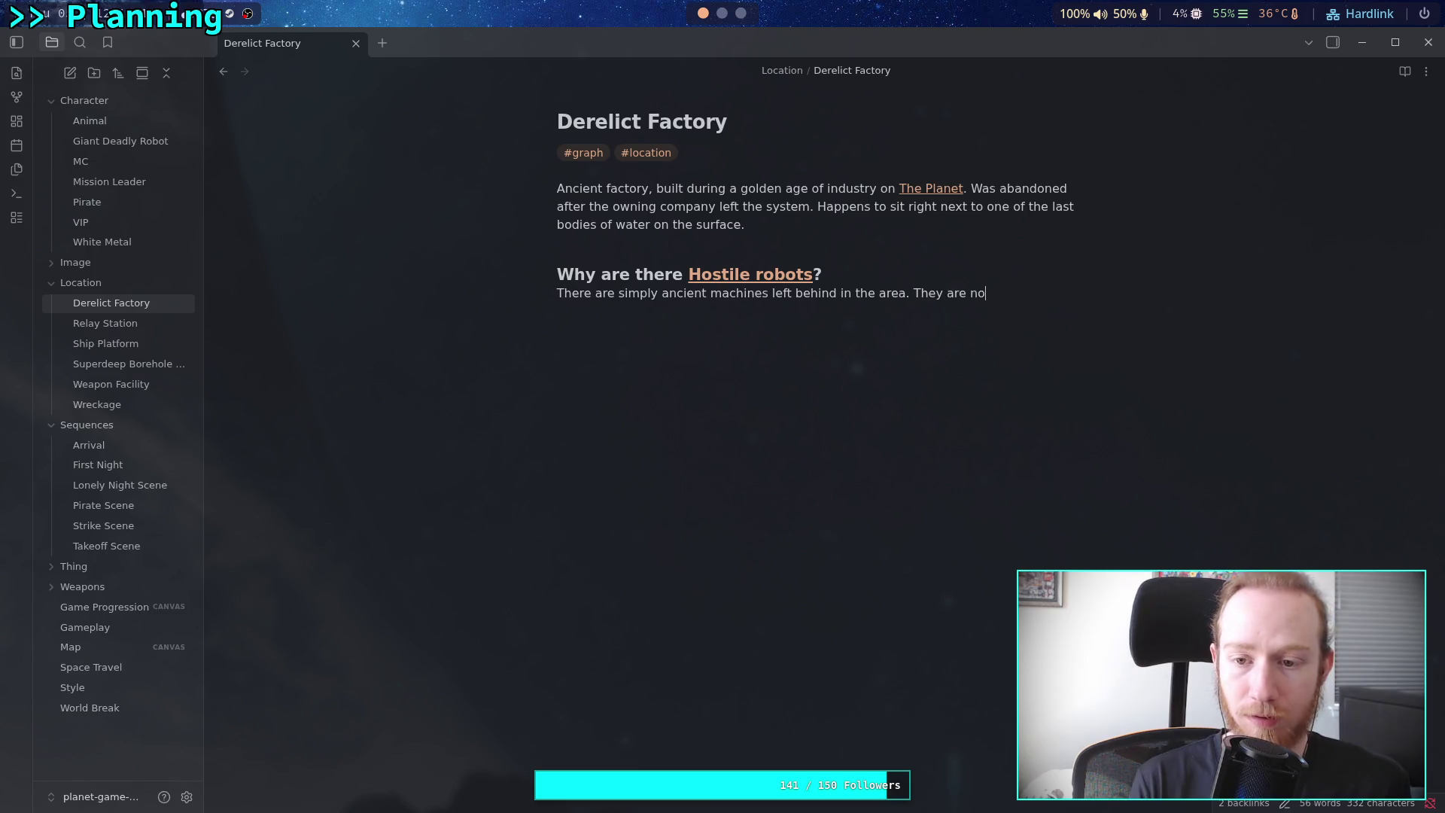
text(t controlled )
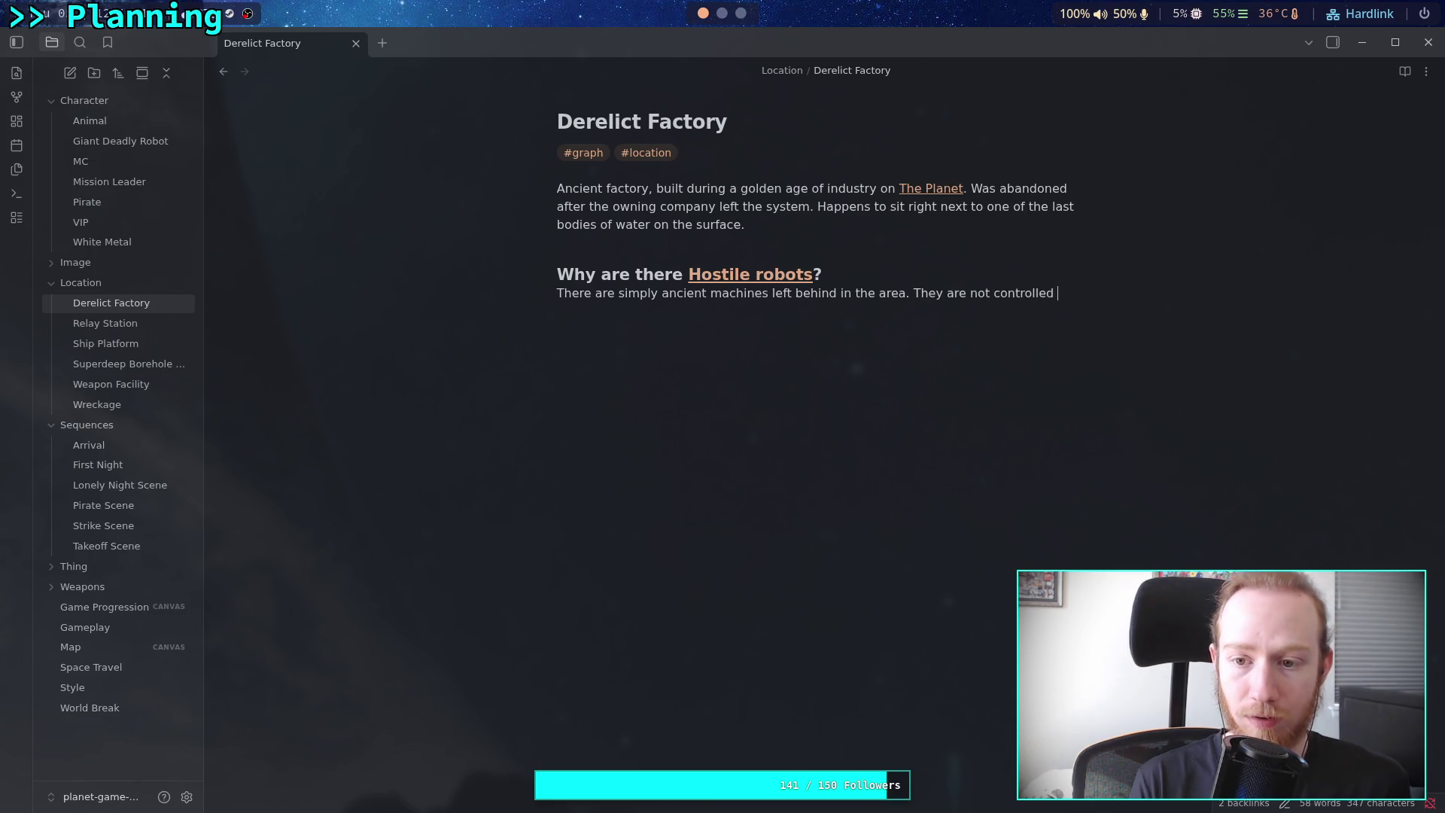
text(by anyone and)
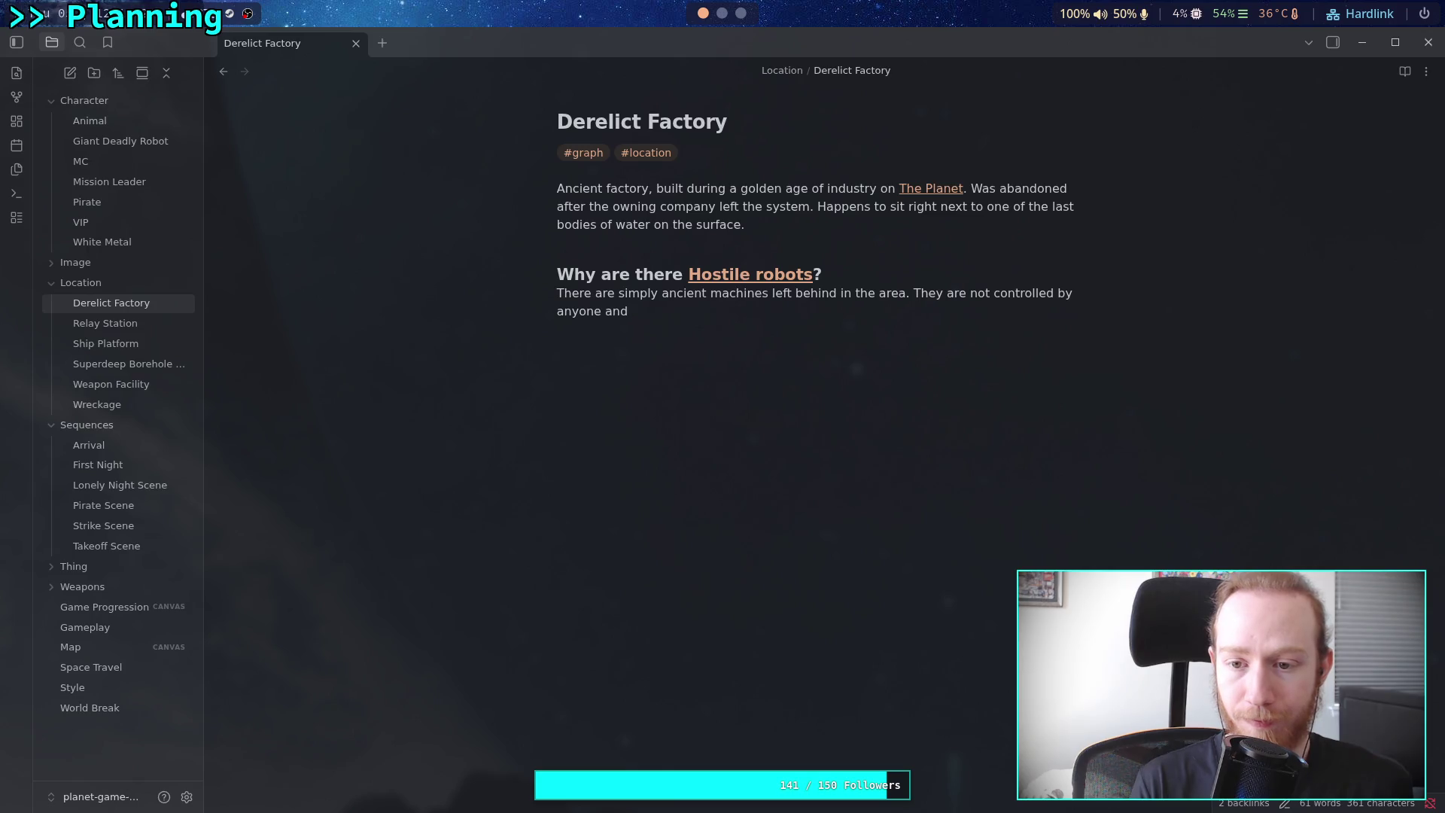
key(BackSpace)
key(BackSpace)
key(BackSpace)
text(.)
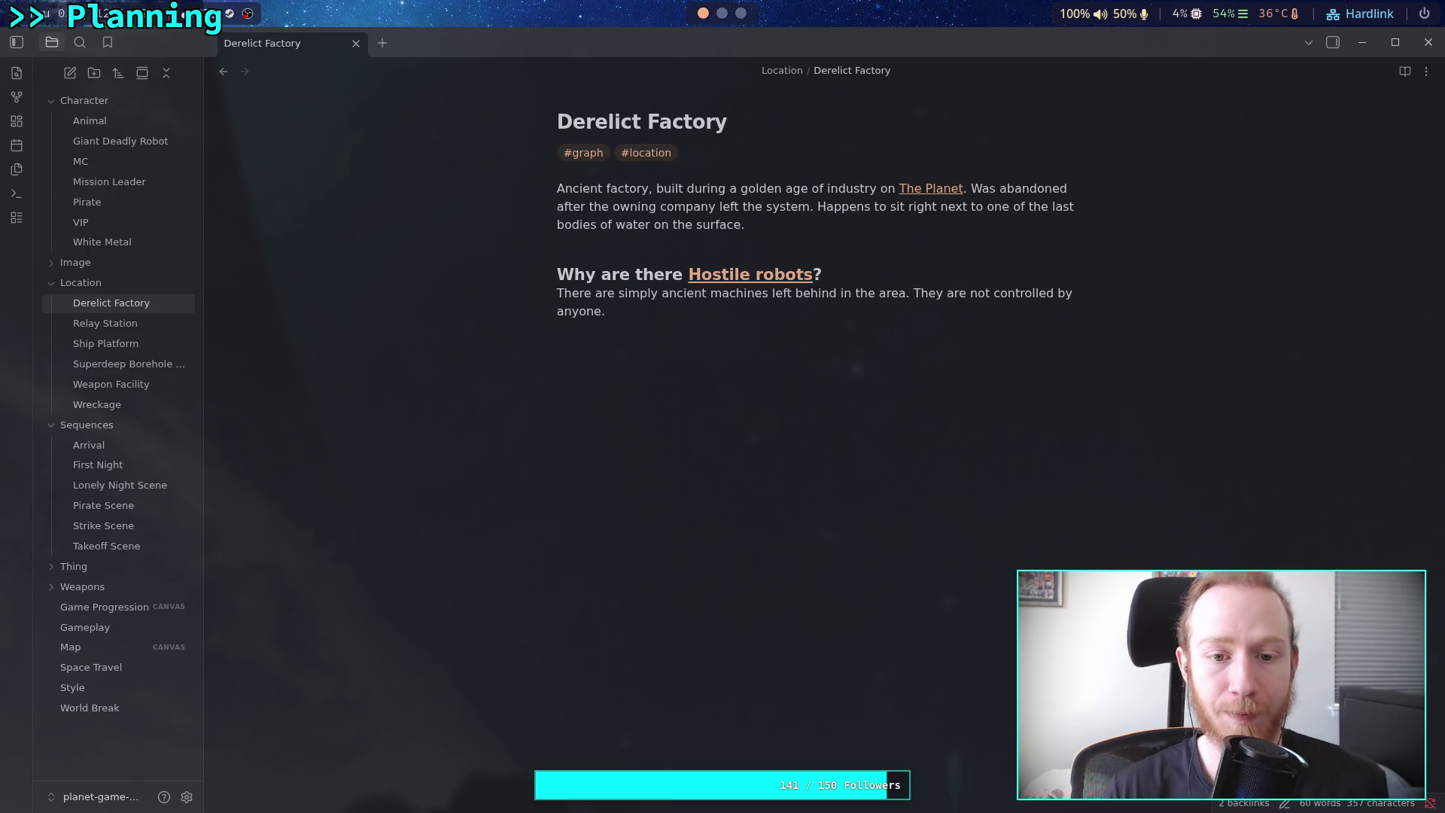
click(111, 324)
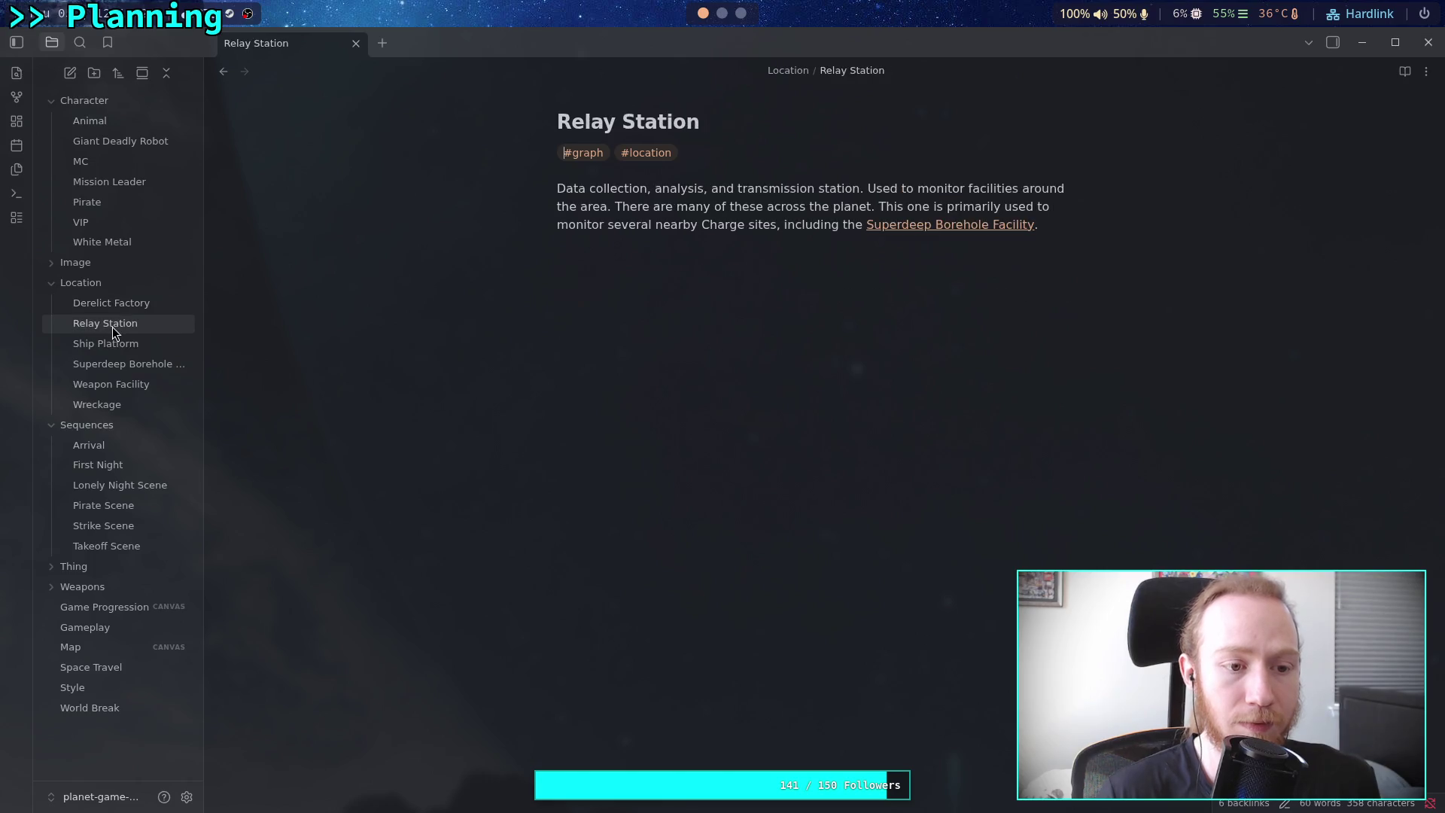
Open the Wreckage note and add a '### Why are there [[Hostile robots]]?' heading
click(150, 401)
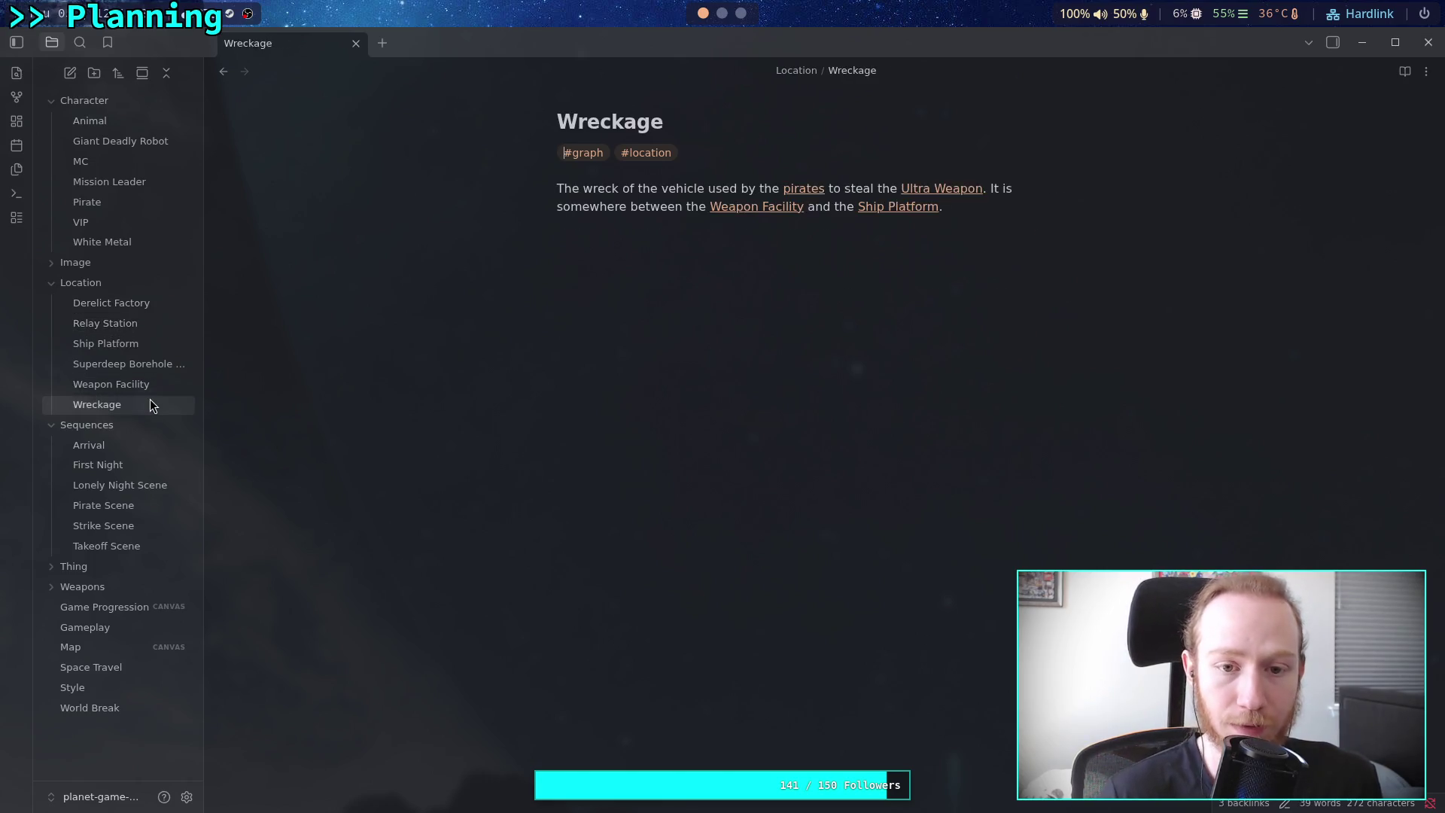
key(Return)
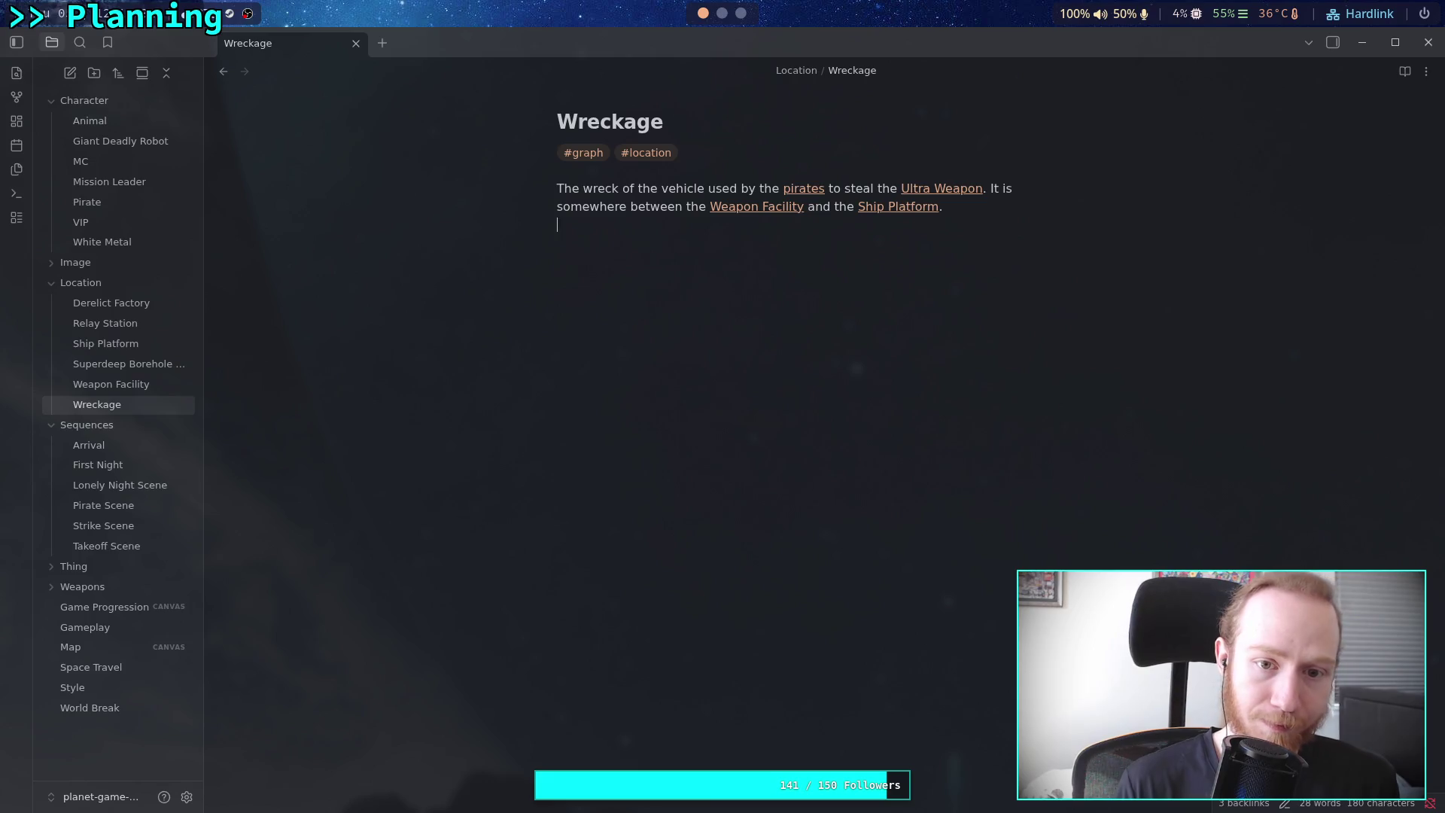
text(###)
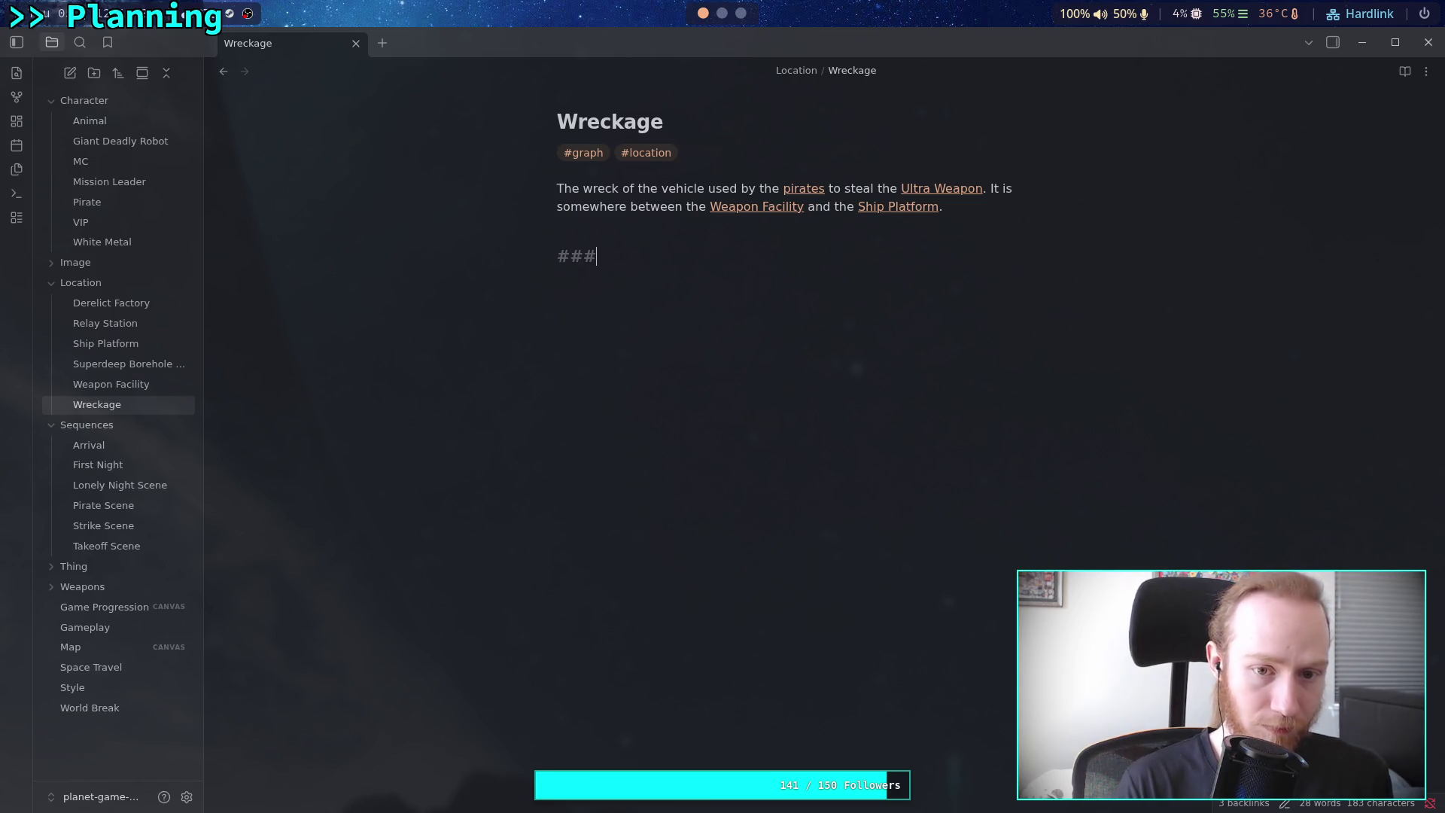
text( Why are t)
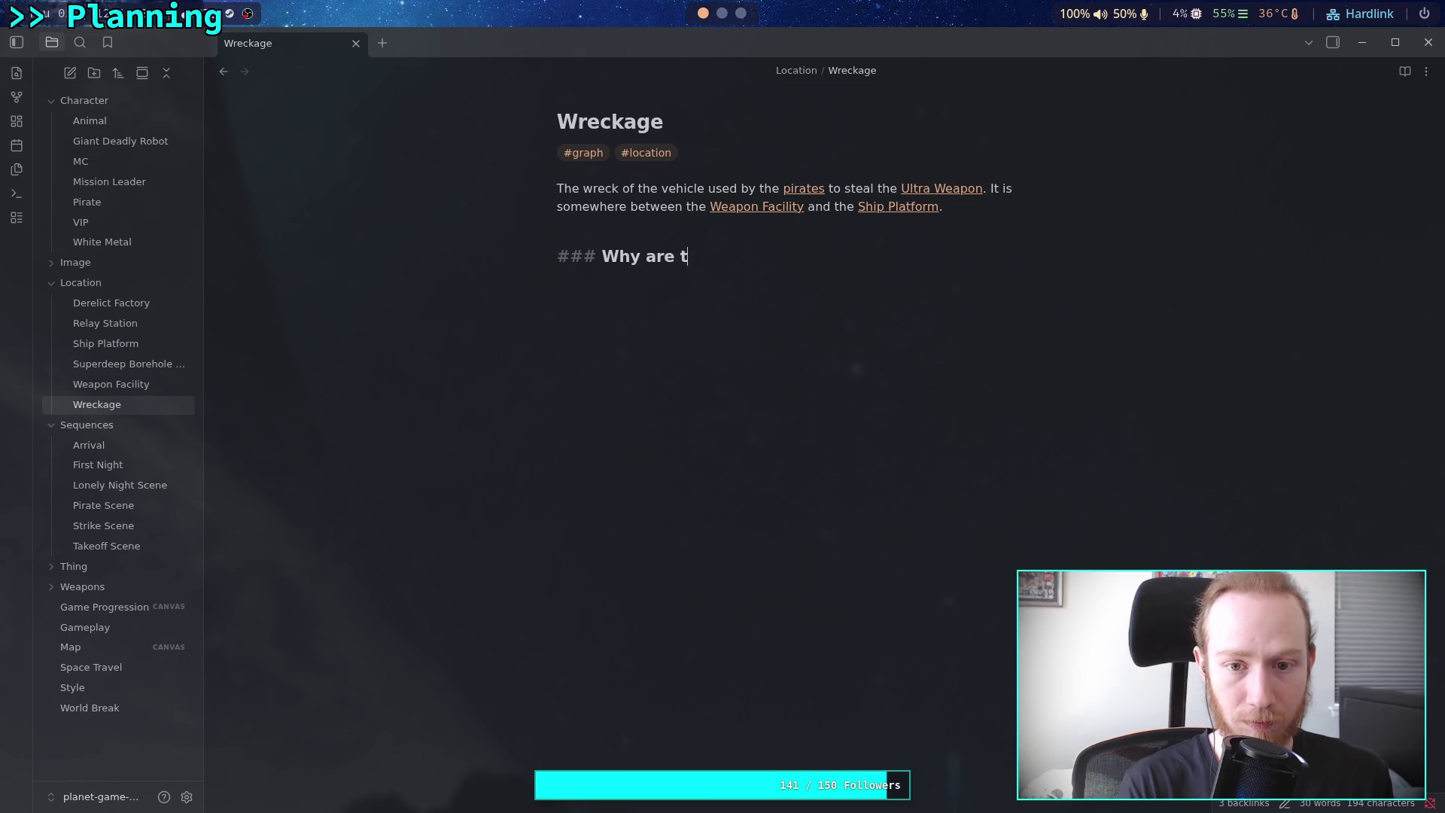
text(here [[H)
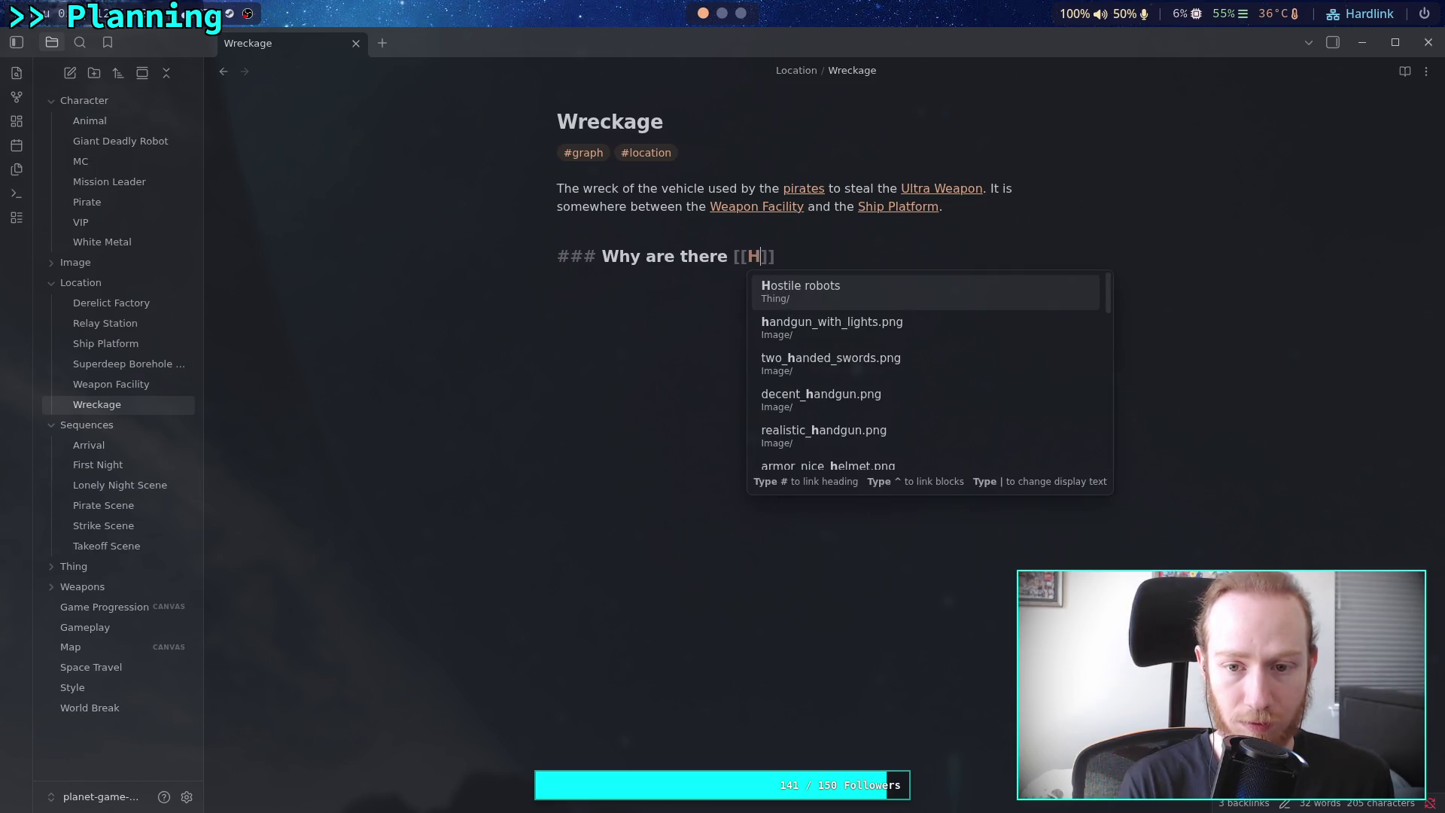
key(Return)
text(?)
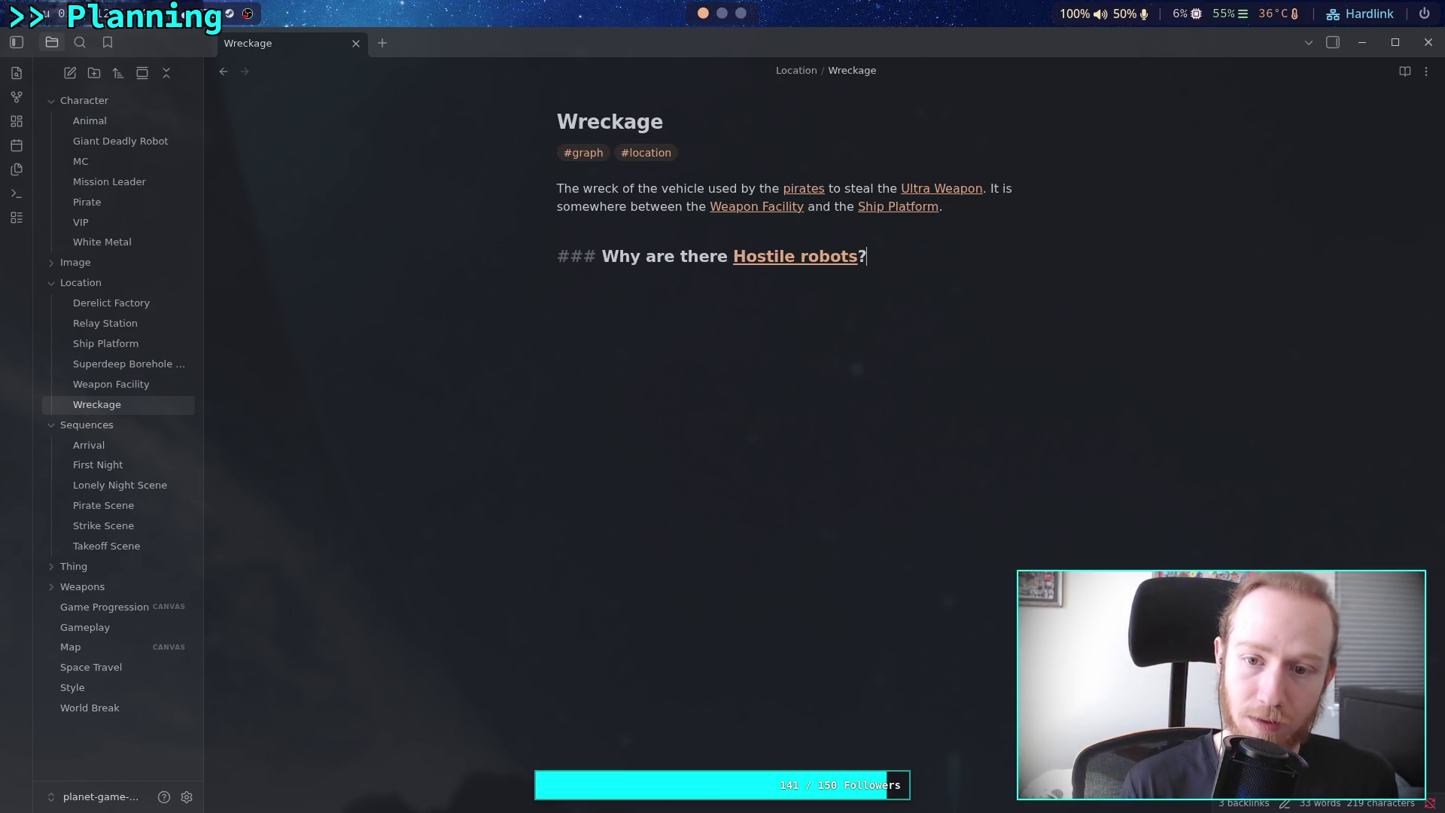
key(Return)
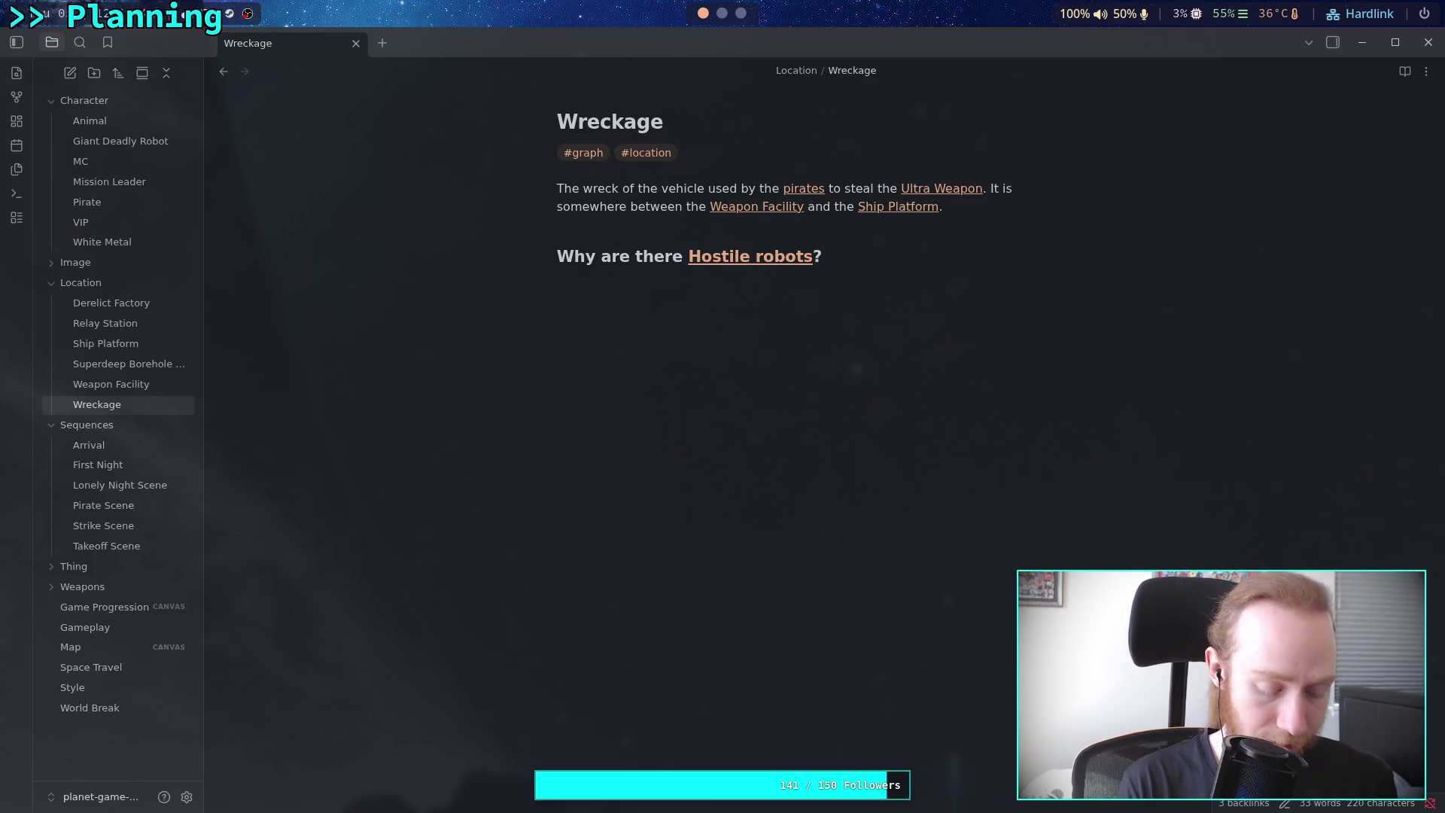
Write that the group met rogue bots, noise drew more, and once the weapon is recovered [[White Metal]]…
text(T)
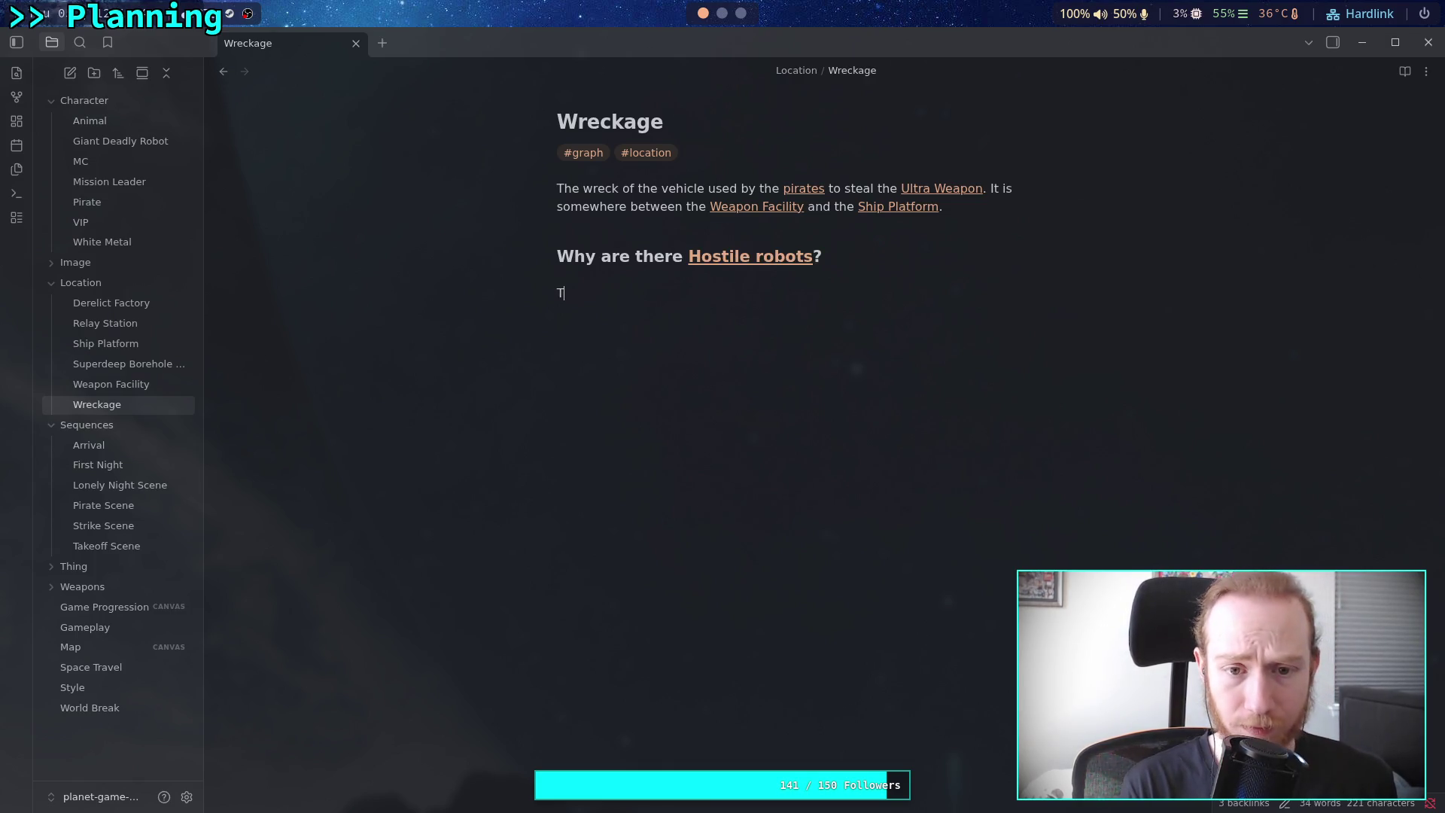
text(he group en)
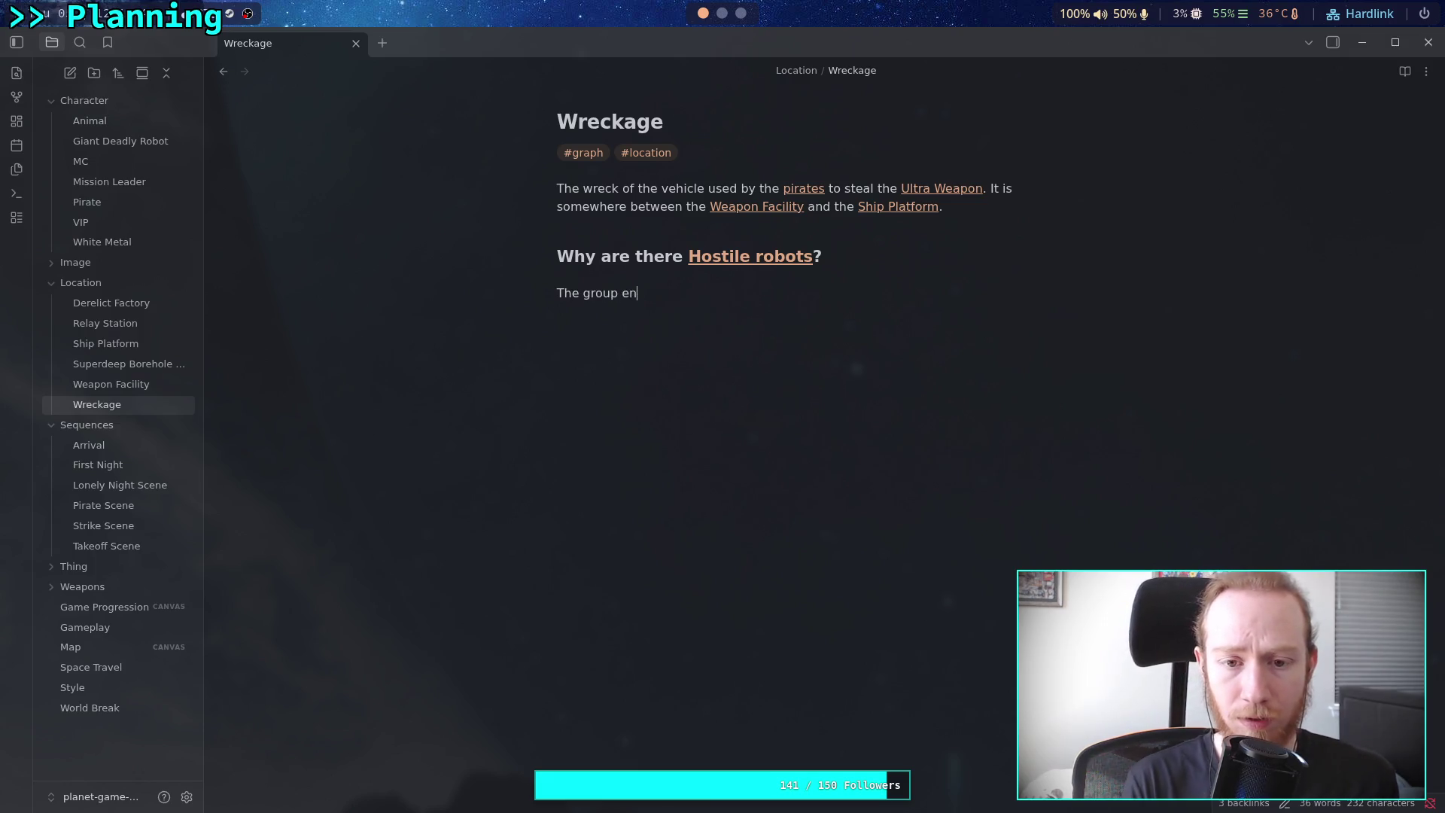
text(countered ro)
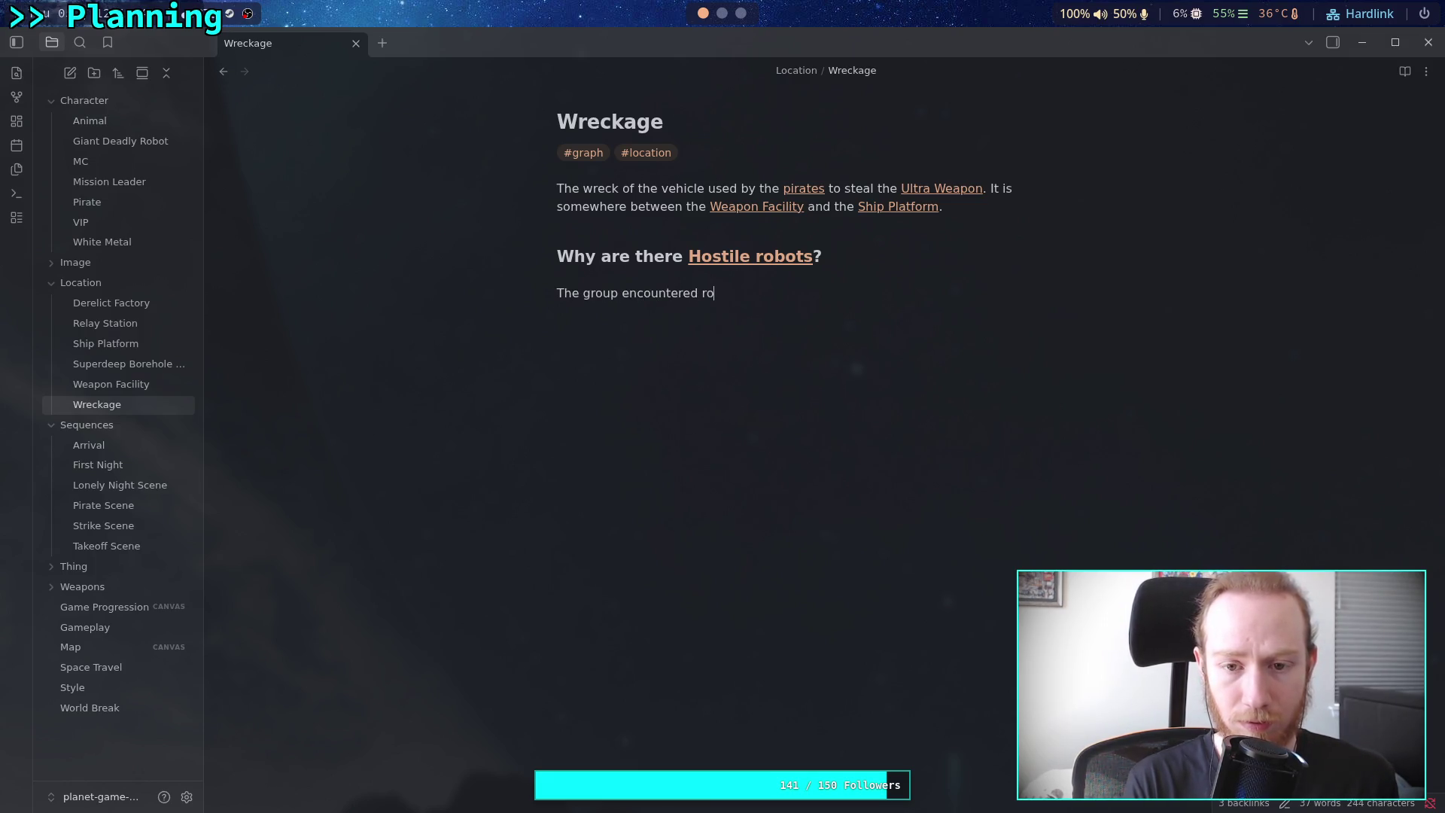
text(guebots)
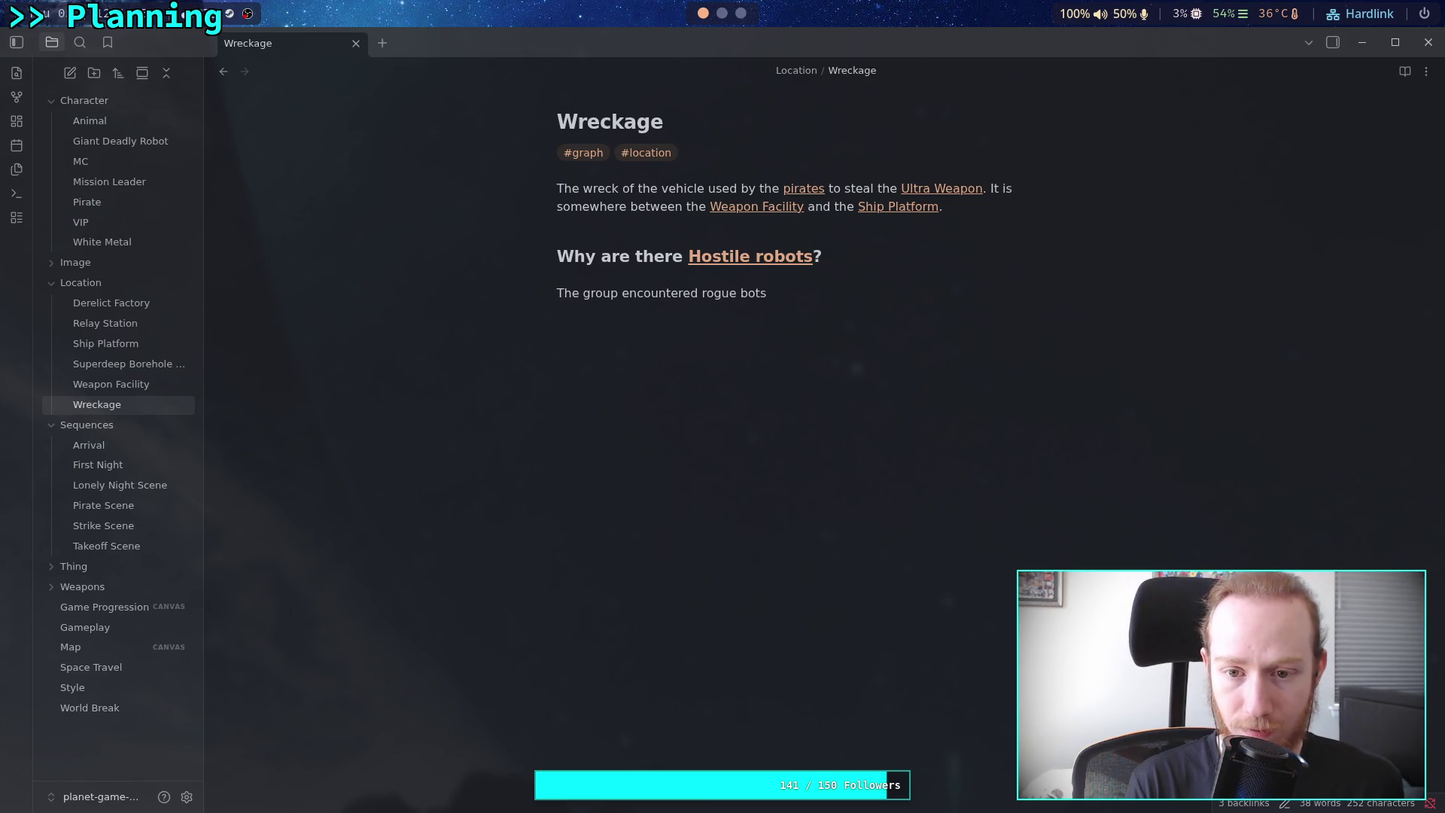
text( The)
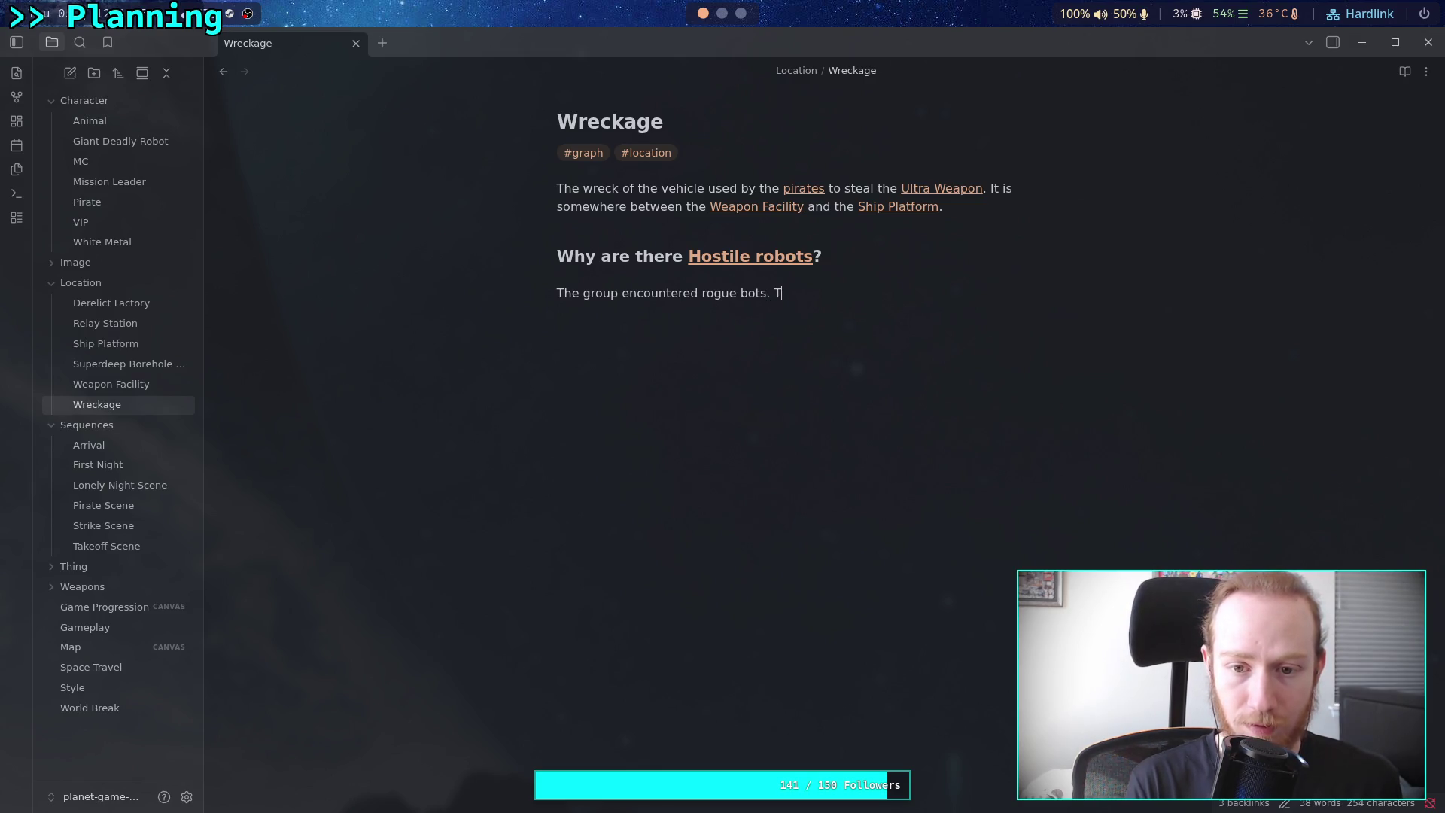
text( nou)
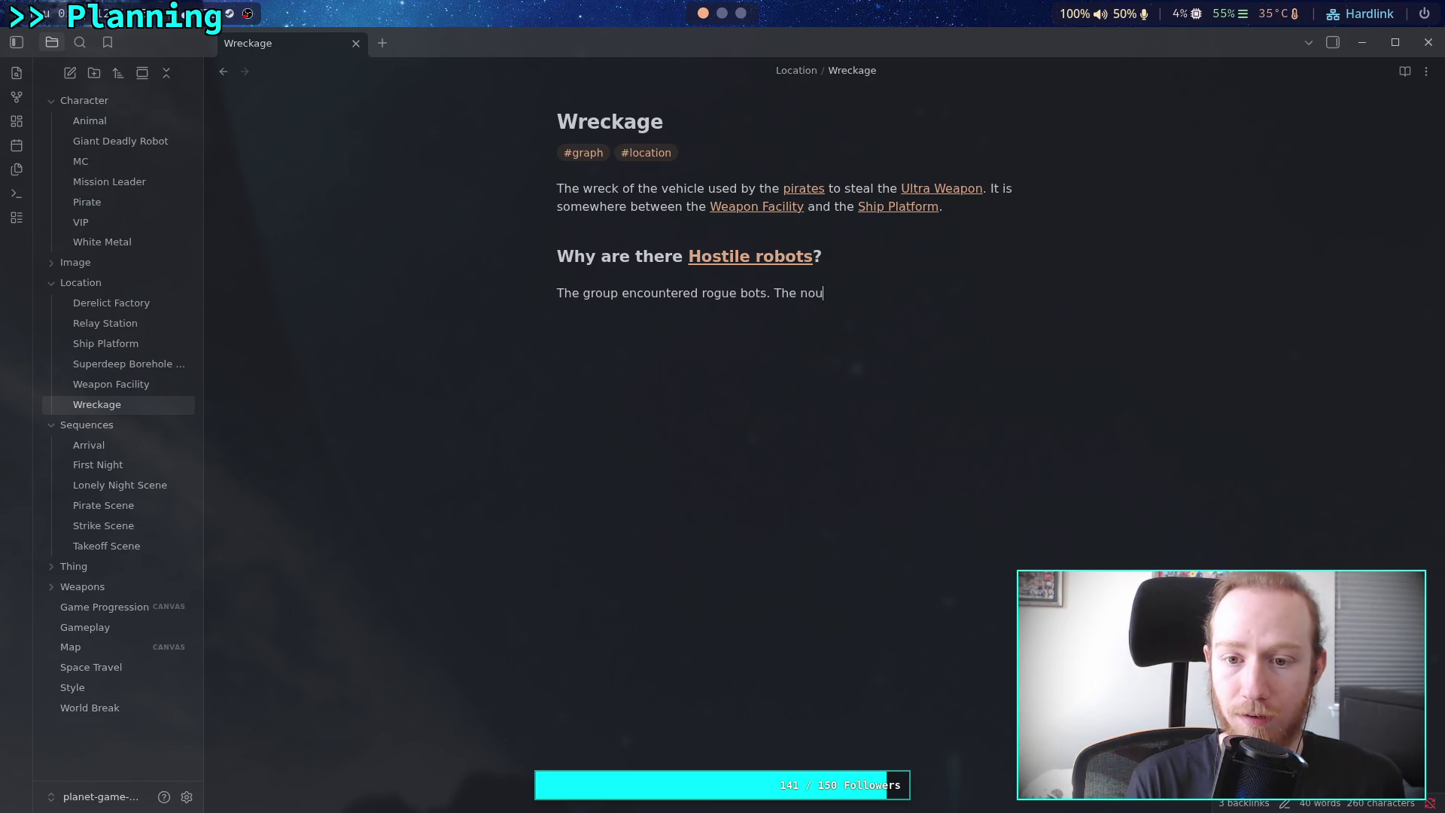
key(BackSpace)
text(ise attr)
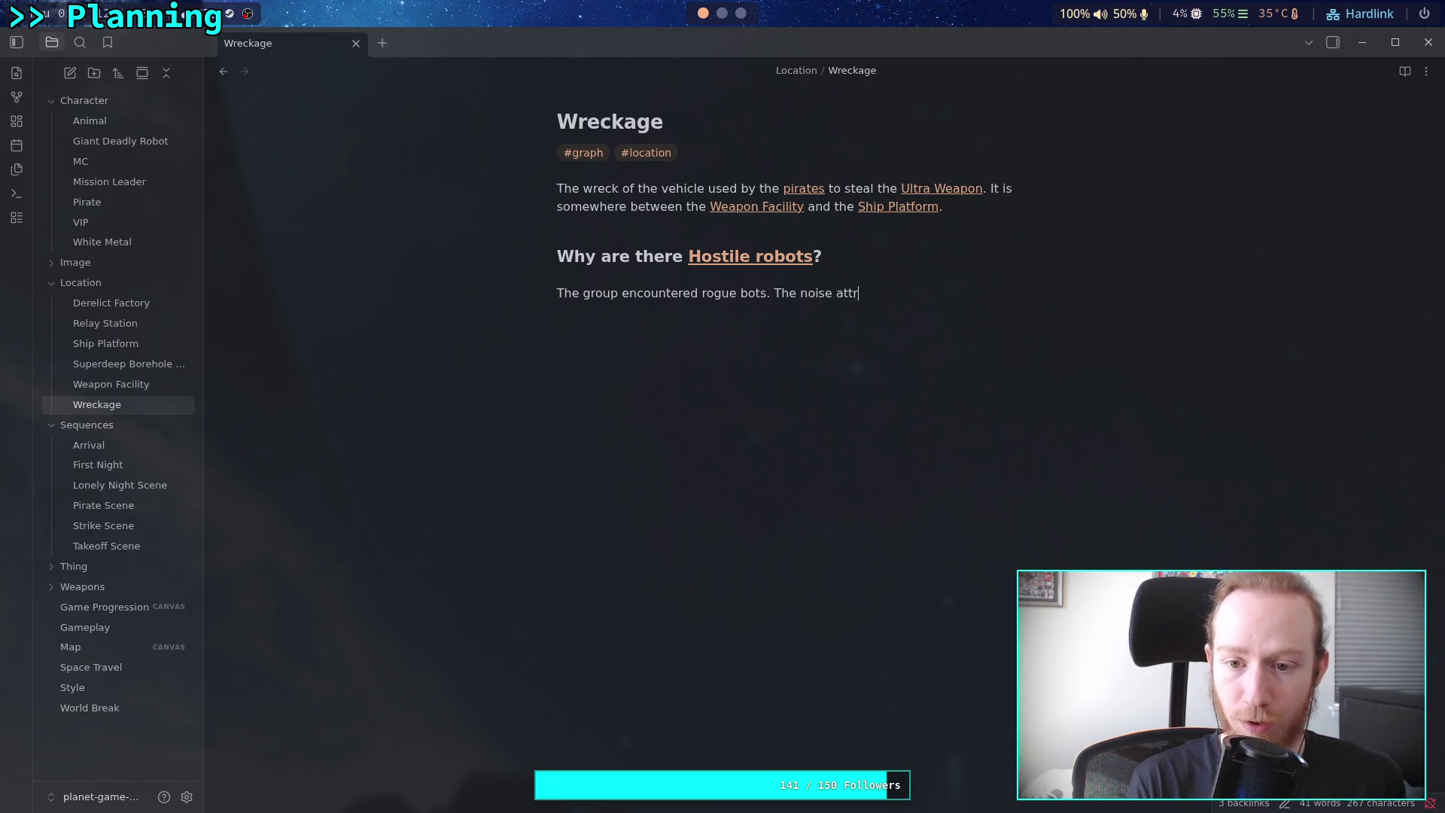
text(acted some )
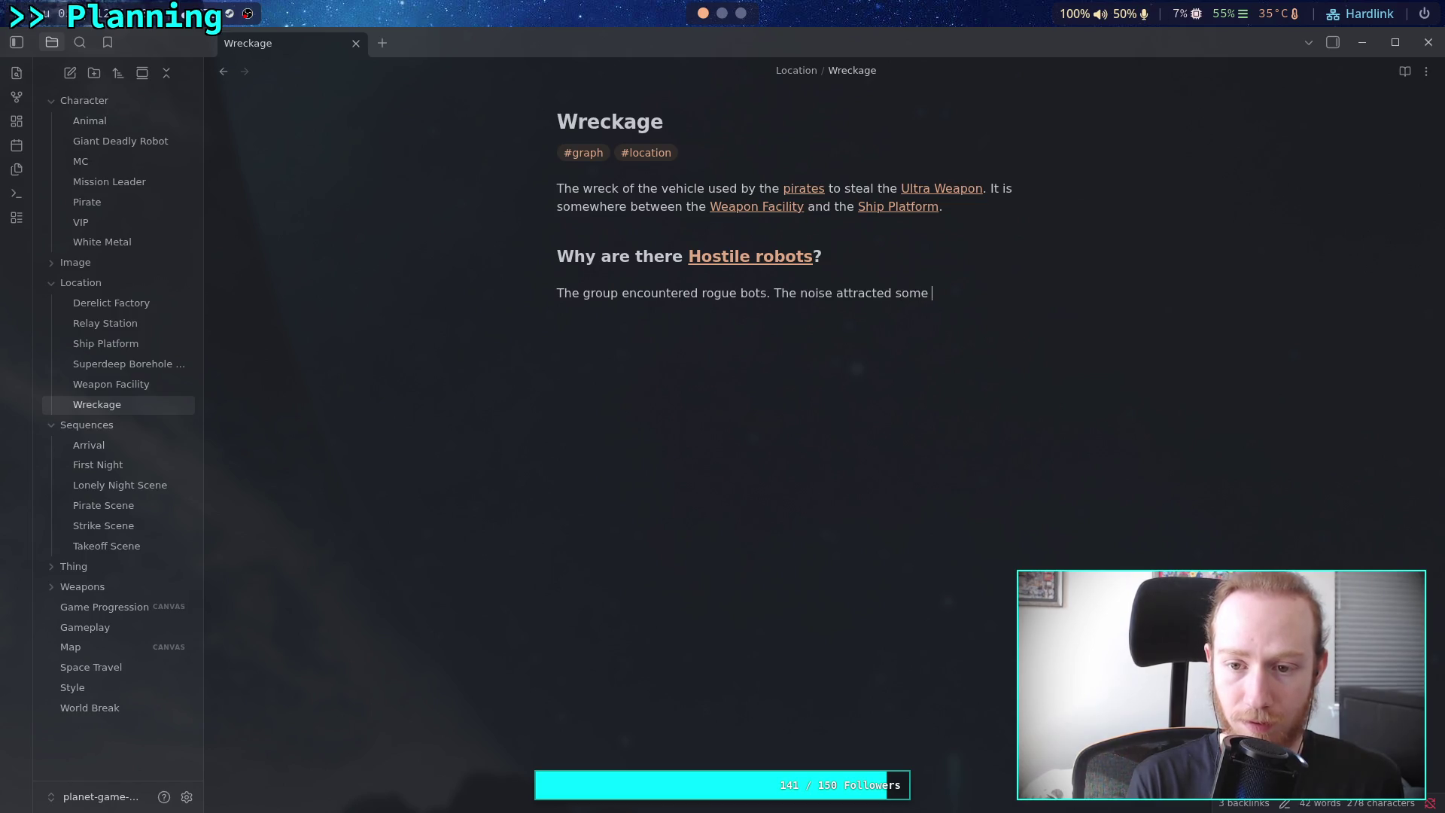
text(from nearby. )
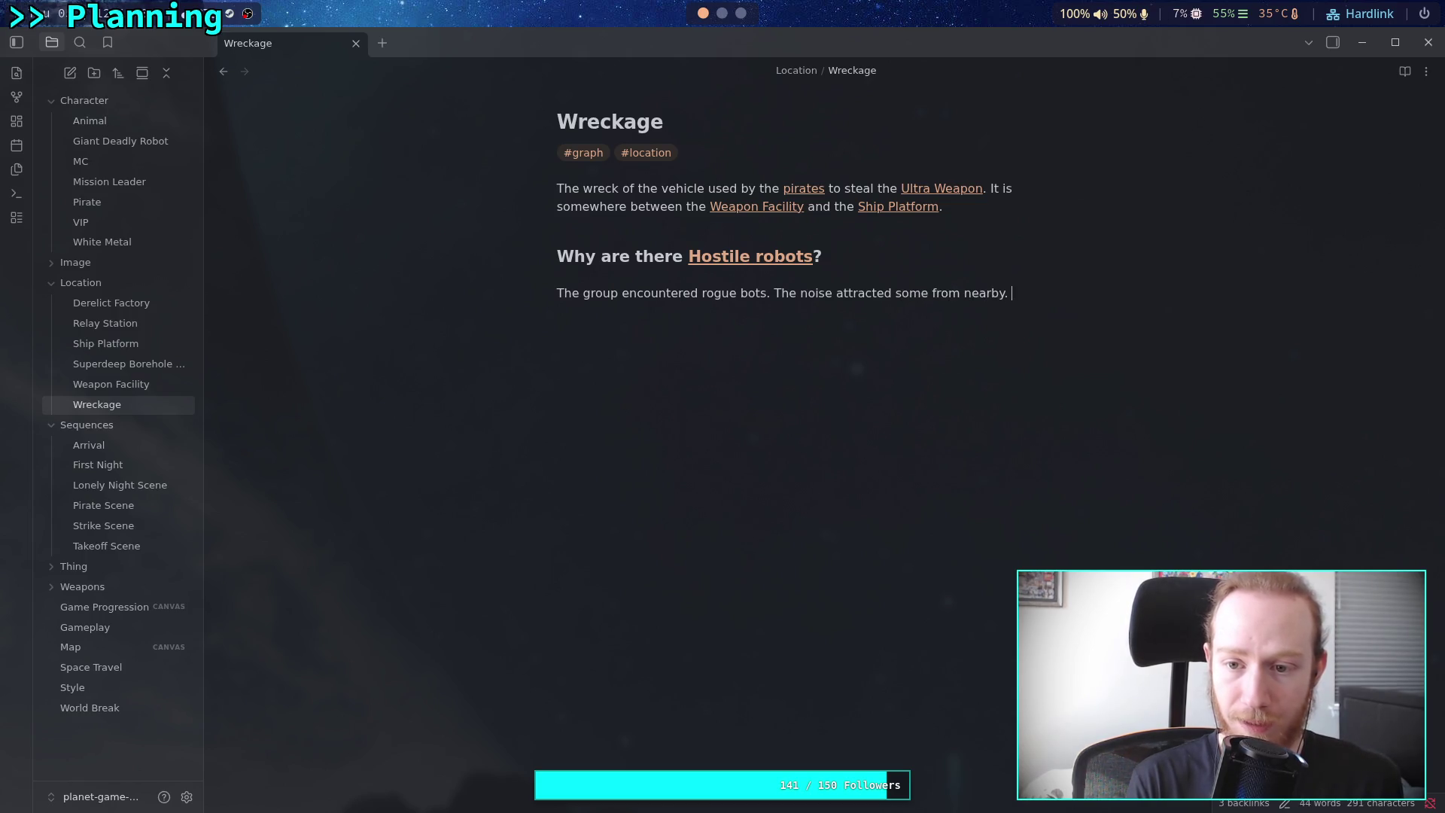
text(When )
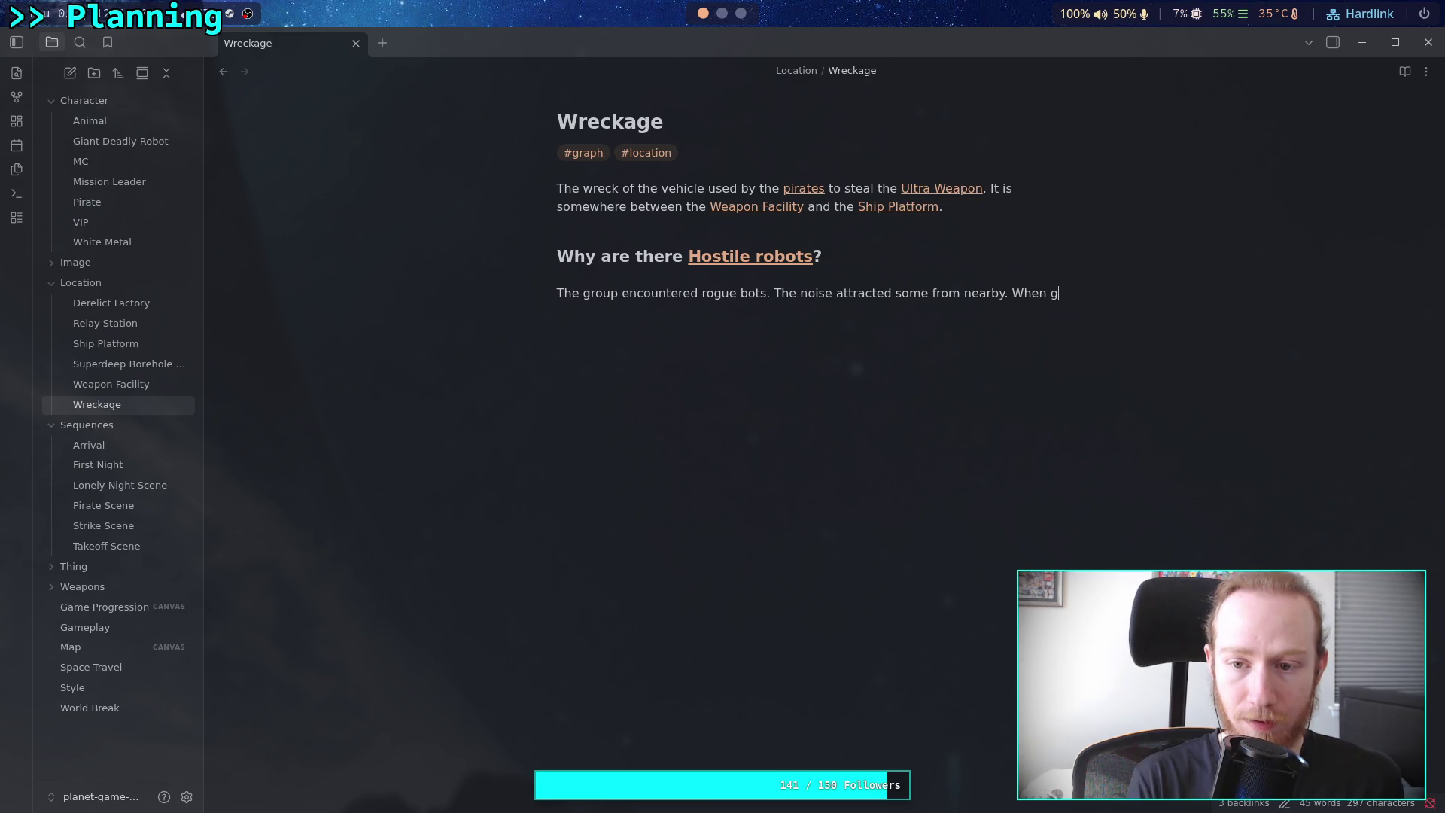
text(ghting,)
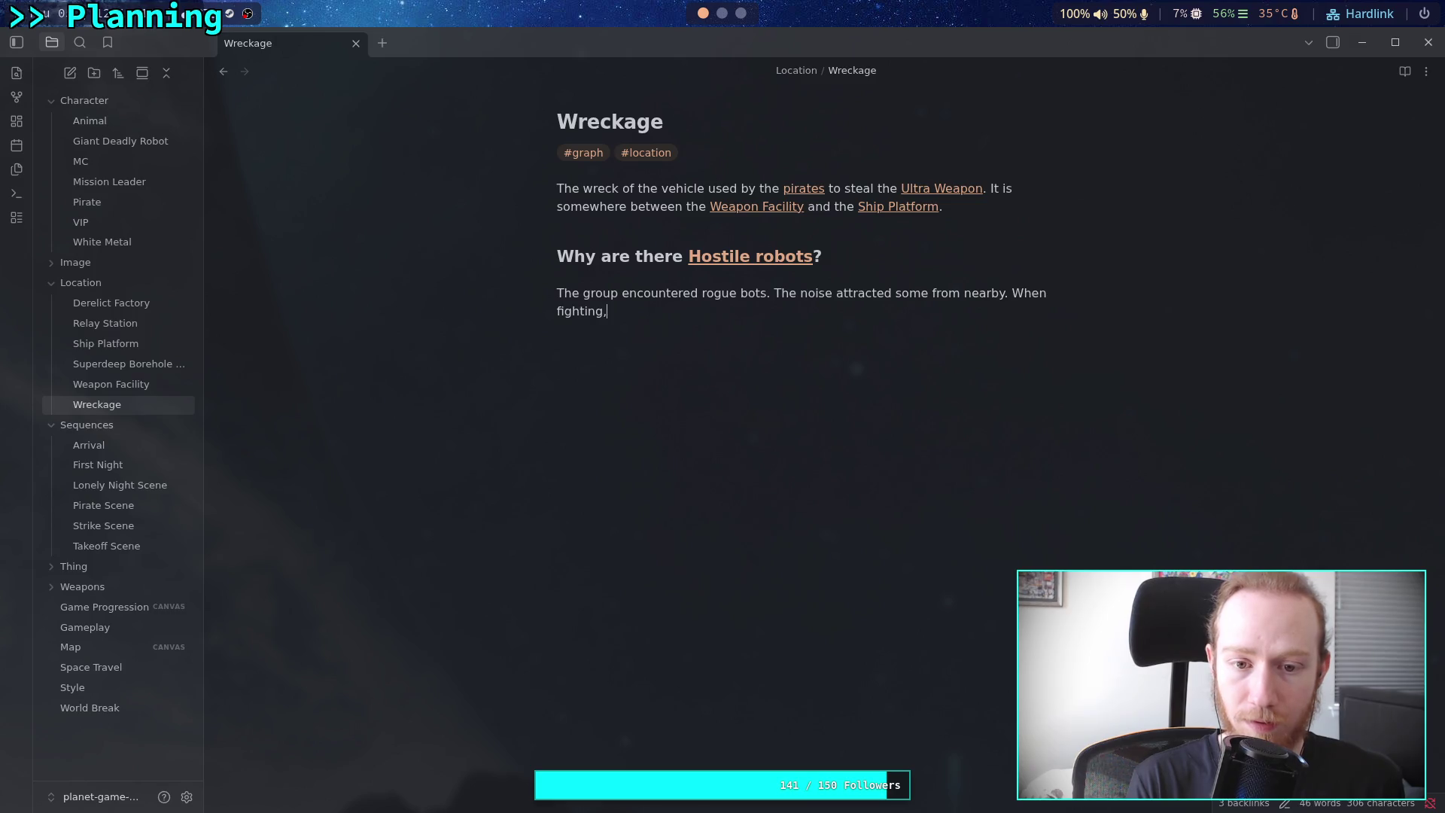
text(the)
key(BackSpace)
key(BackSpace)
key(BackSpace)
text(0[[)
key(BackSpace)
key(BackSpace)
key(BackSpace)
text([[m)
key(BackSpace)
text(wh)
key(Return)
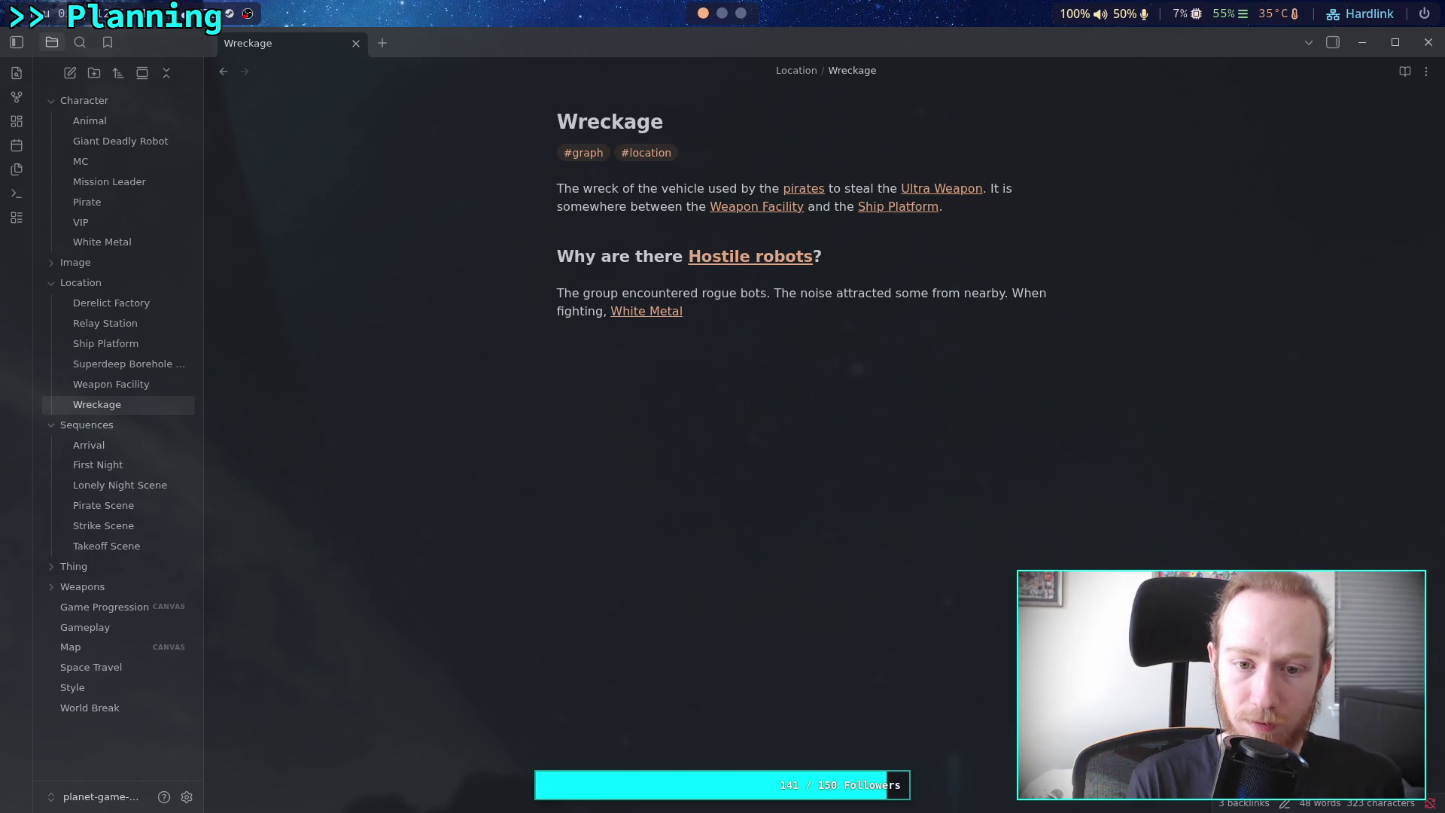
double_click(584, 311)
drag(584, 311, 1058, 294)
text(he weapon is ro)
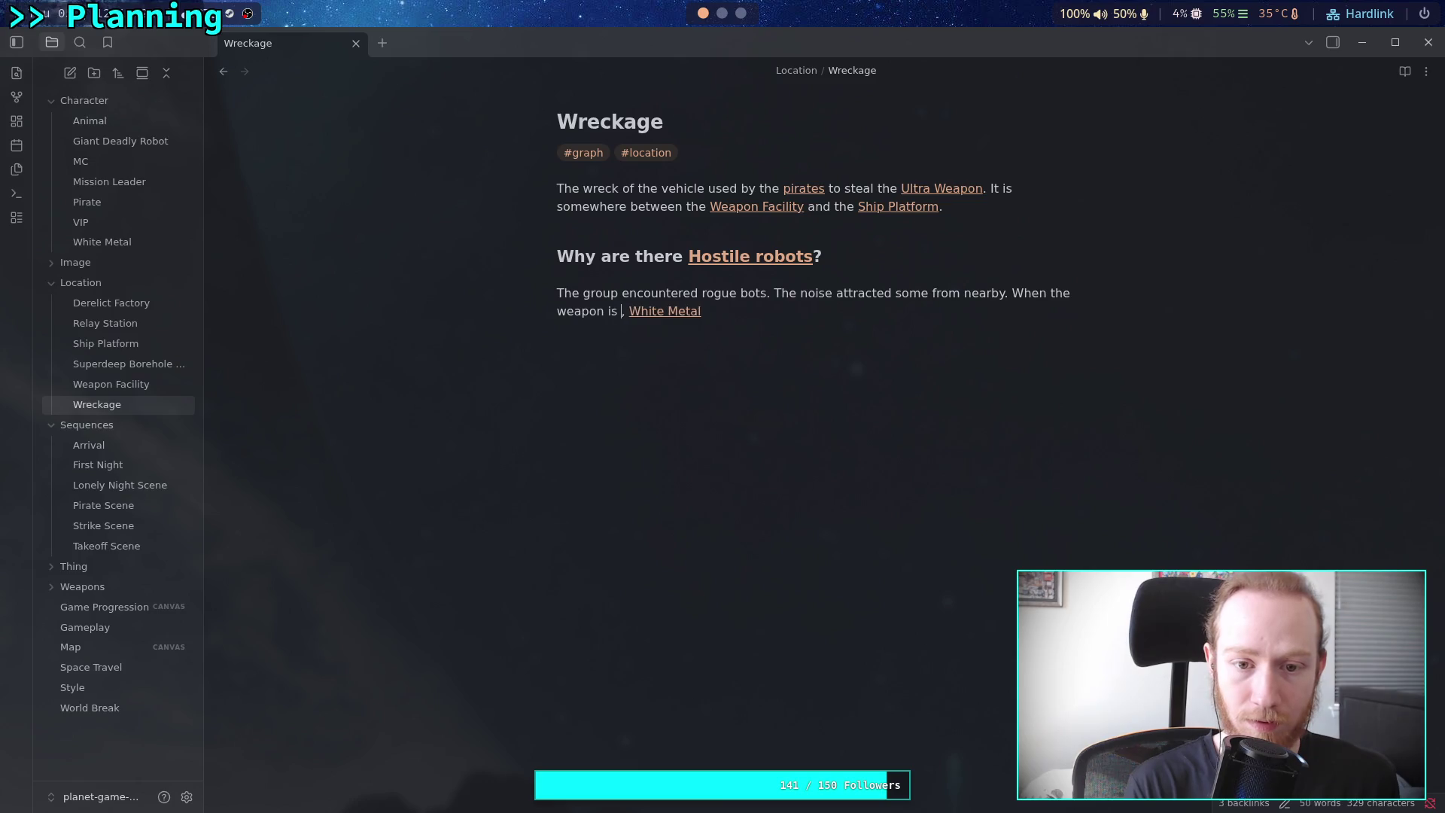
text(covered)
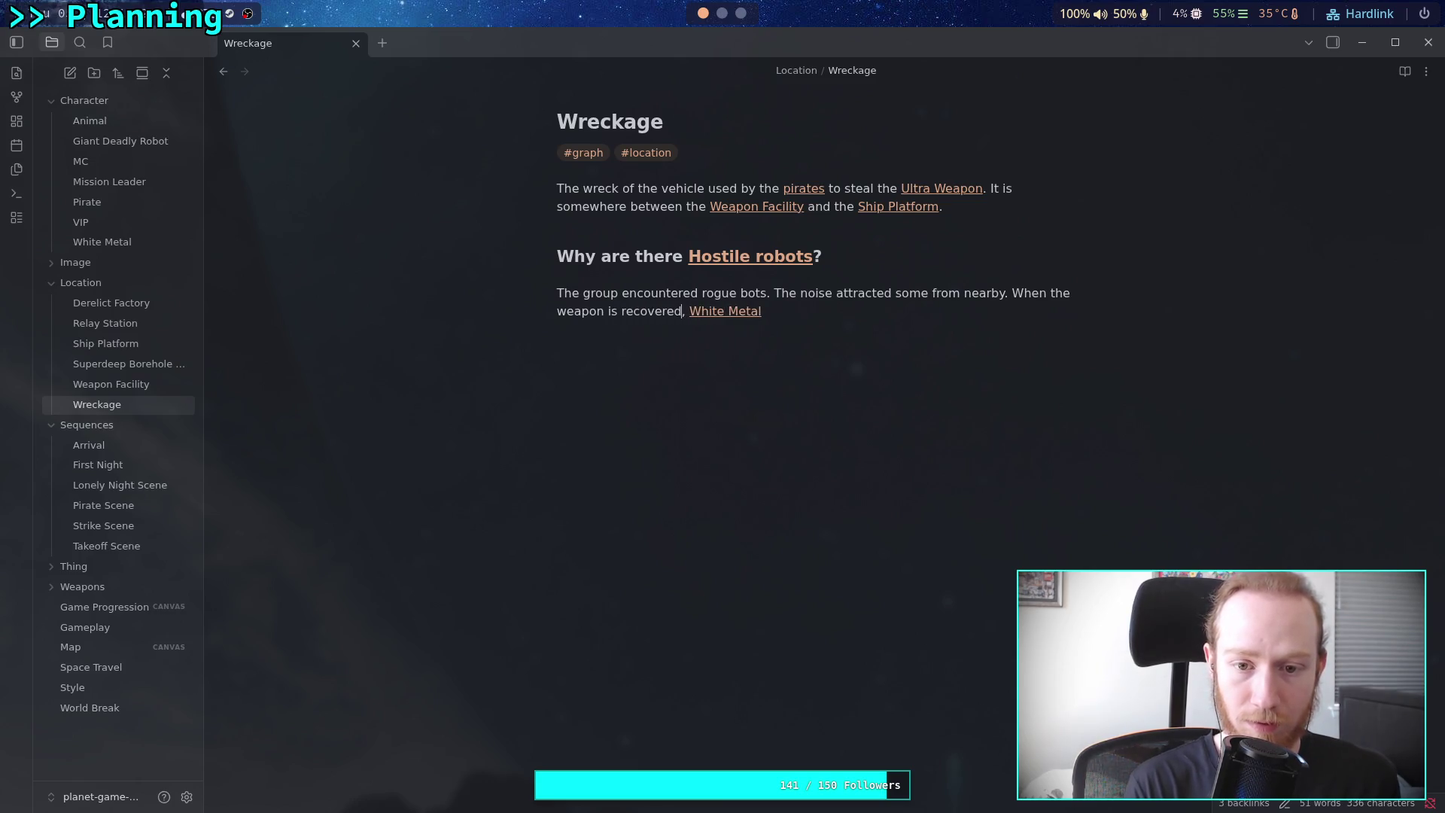
Finish: White Metal sends special defense robots to prompt [[MC]] to use the [[Ultra Weapon]]
click(849, 310)
text(sends )
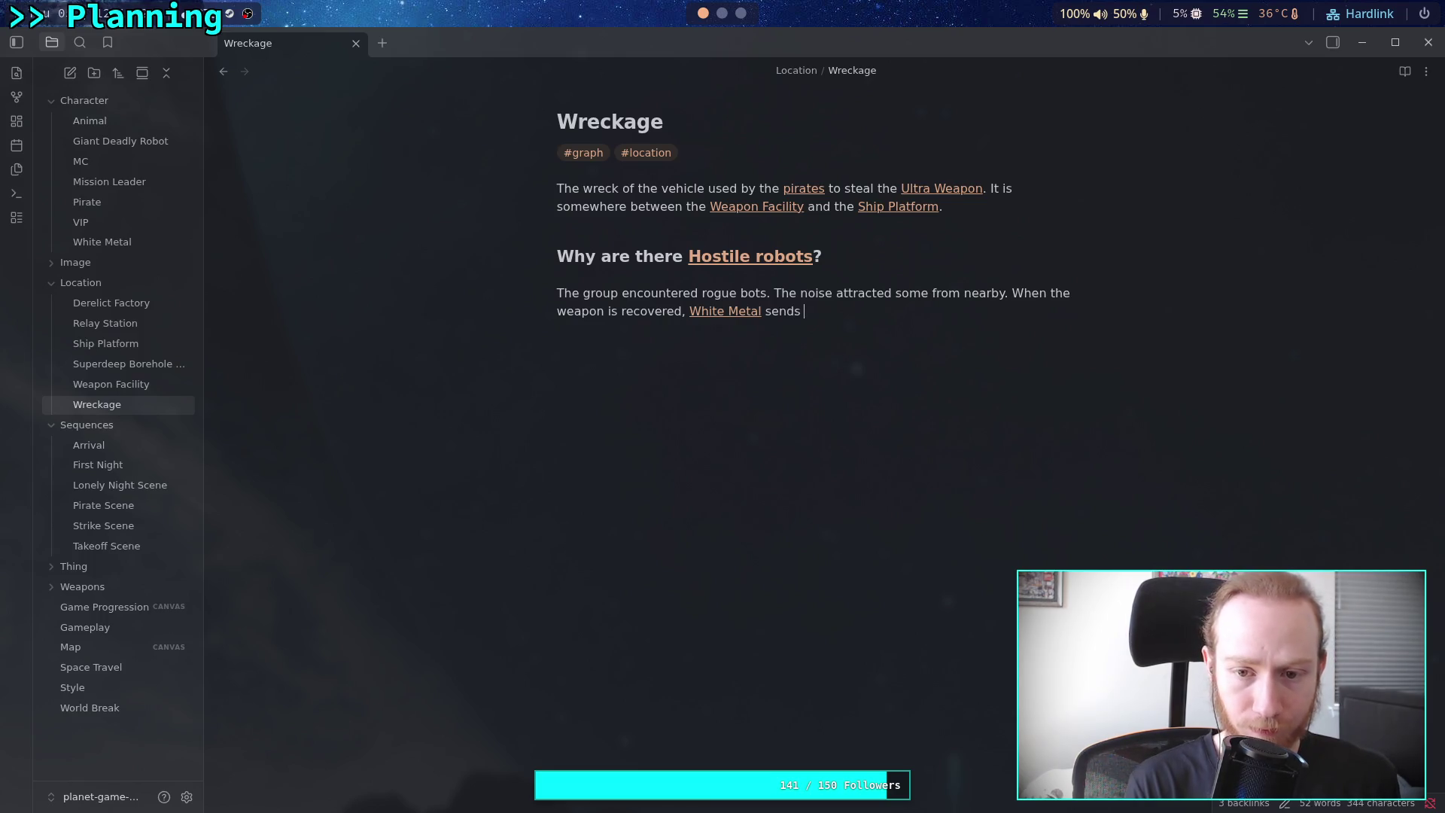
text(special )
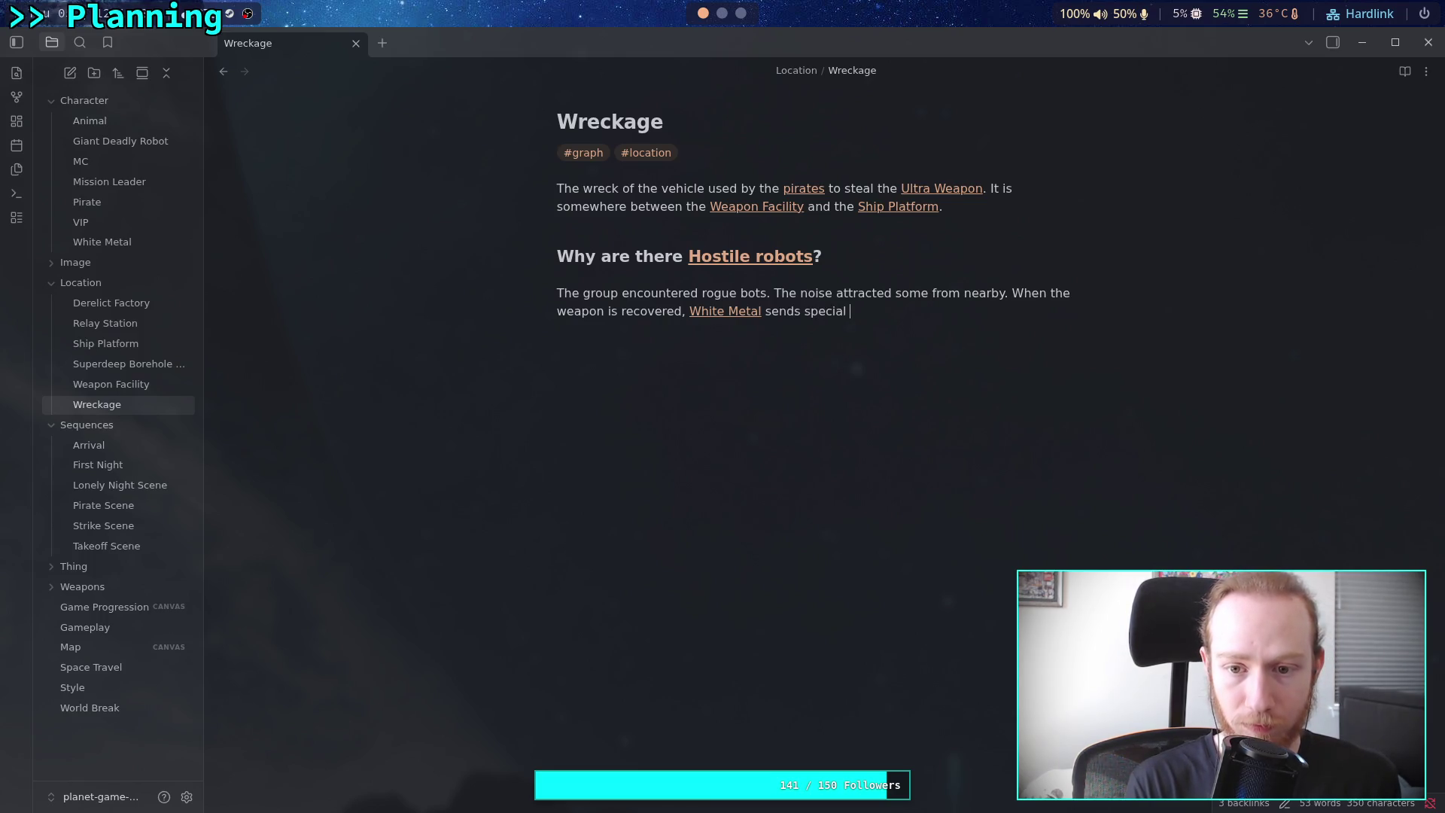
text(defenc)
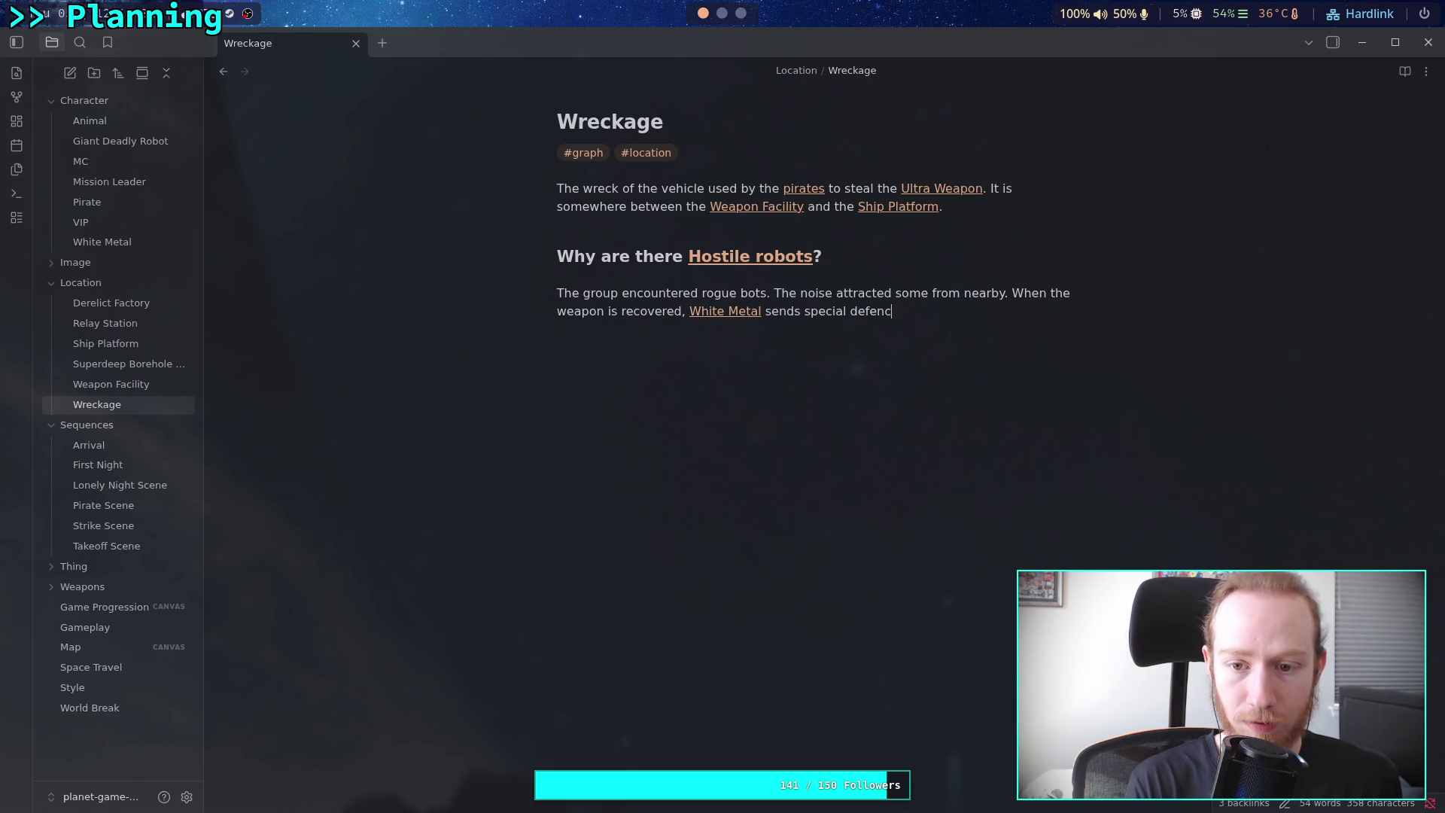
key(BackSpace)
text(se robots to prompt the)
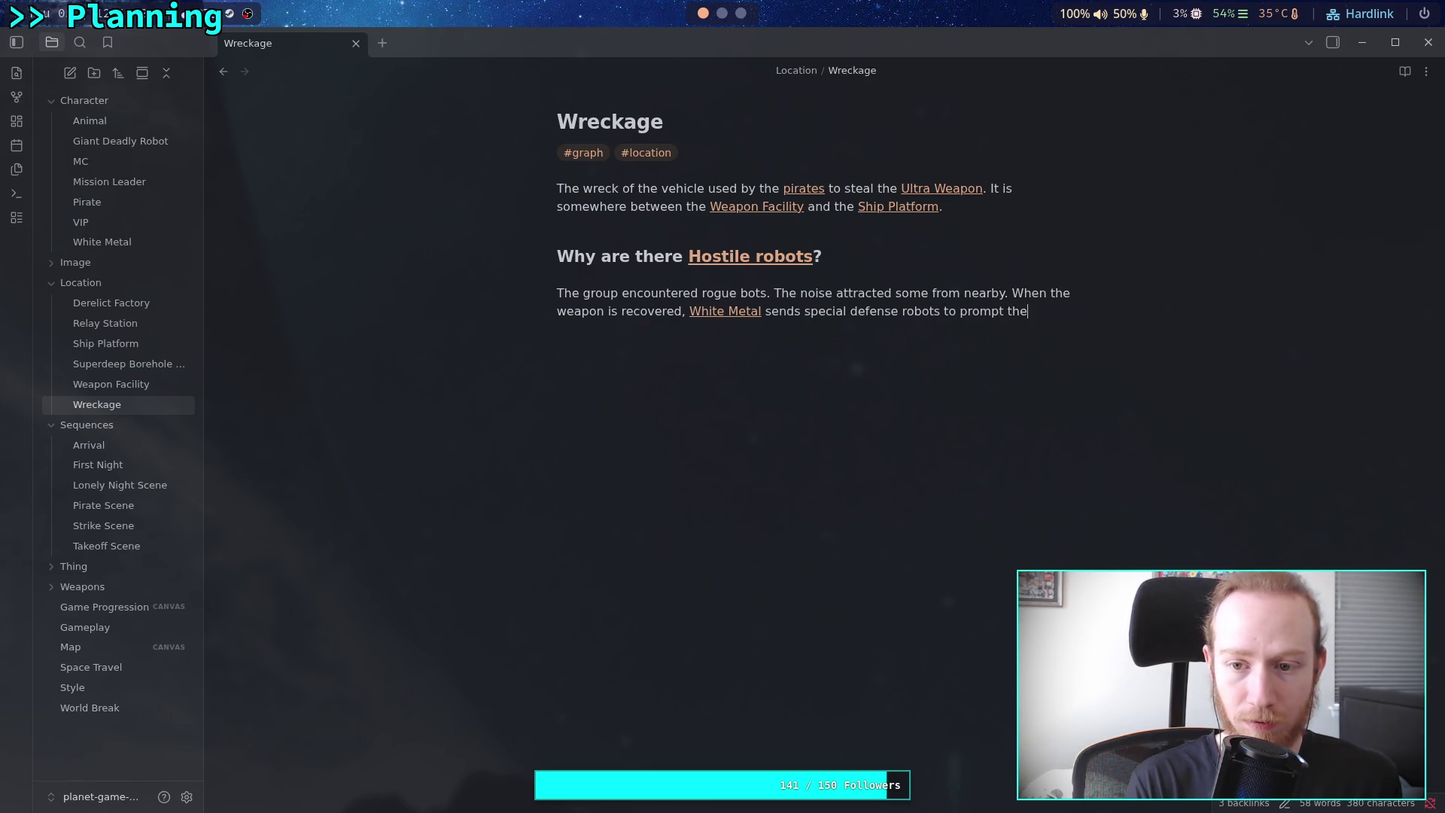
key(BackSpace)
key(BackSpace)
key(BackSpace)
text([[MC)
key(Return)
text(to use the )
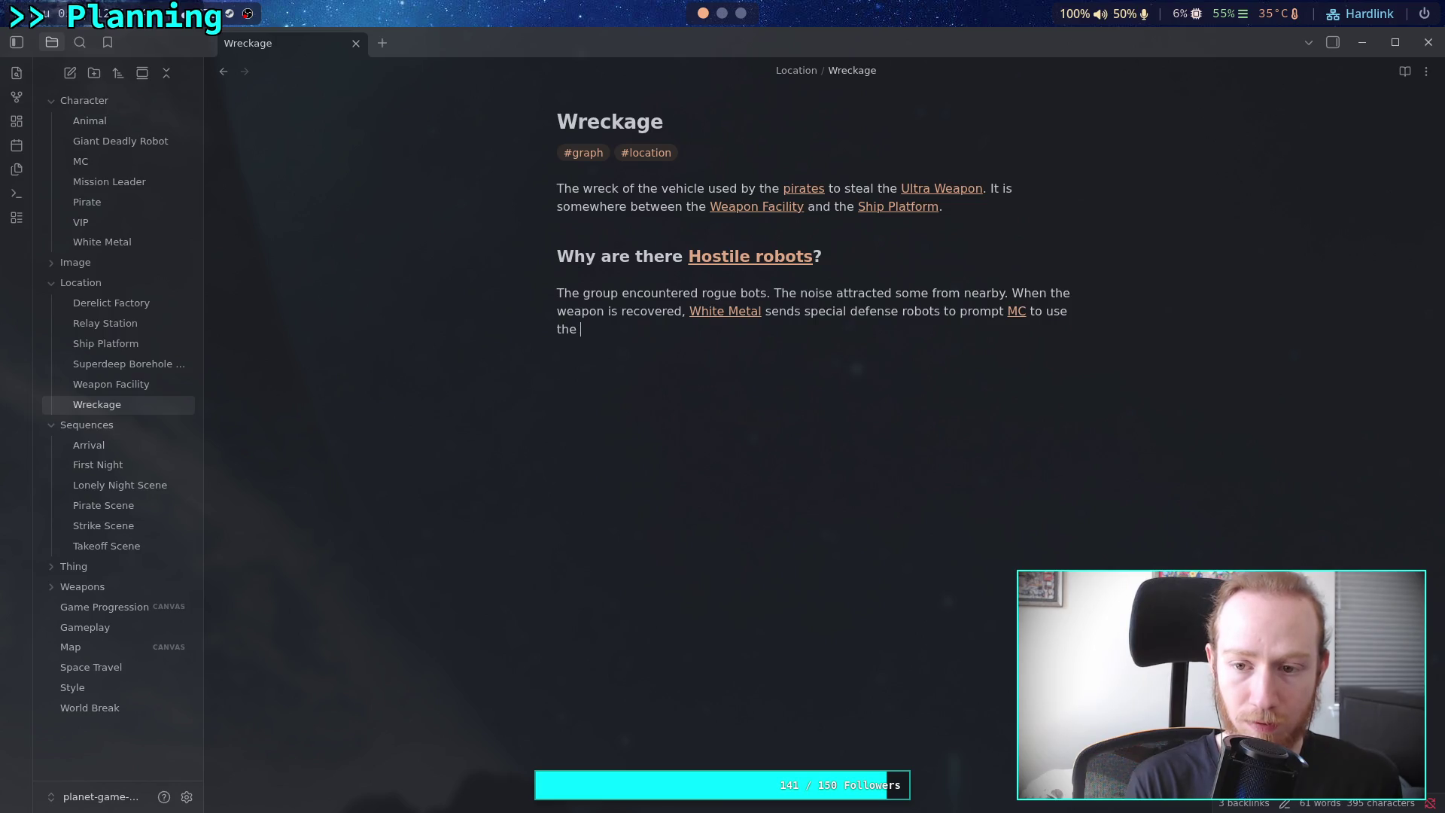
text(weapon.)
double_click(584, 313)
text([[U)
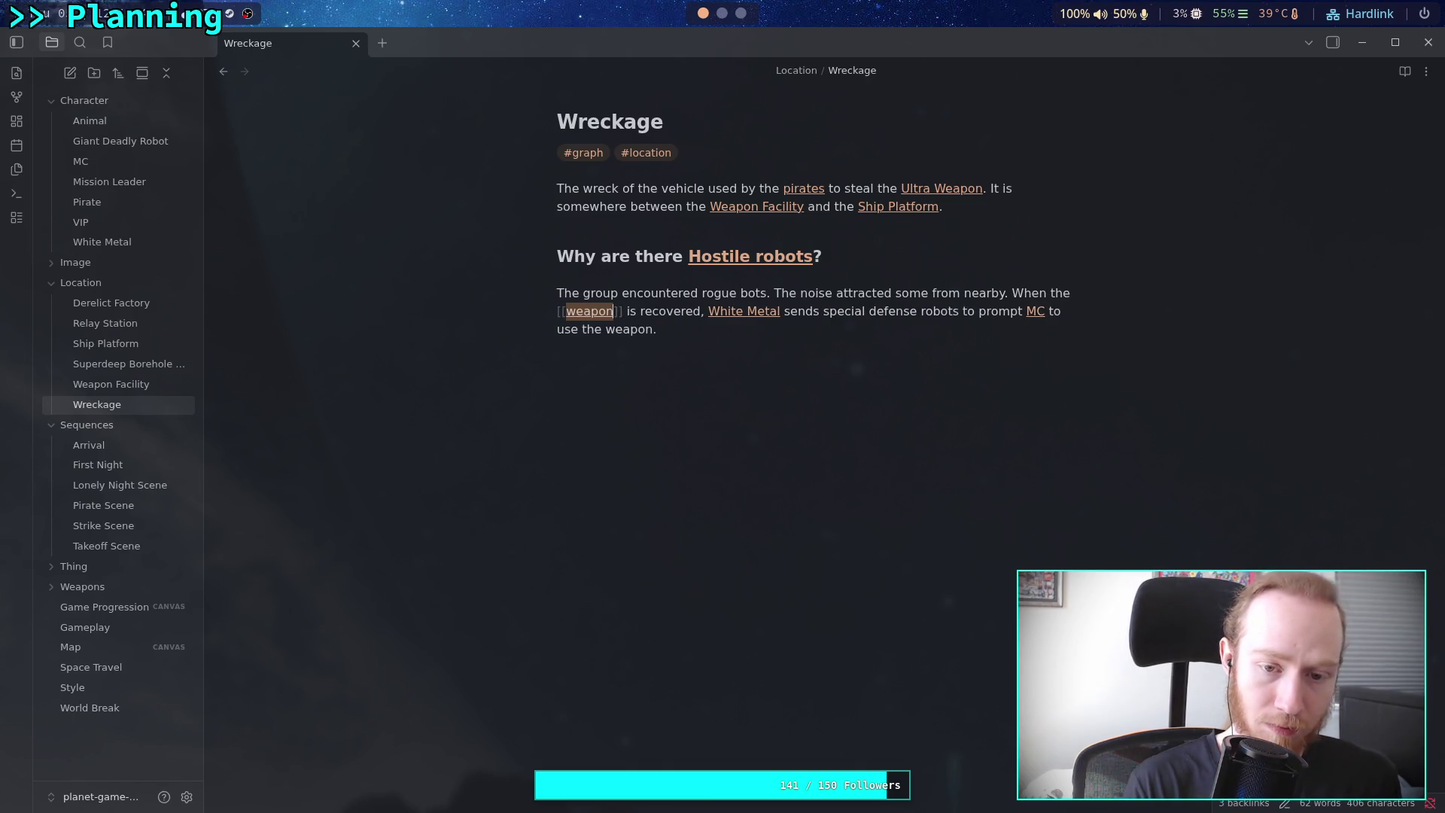
key(Return)
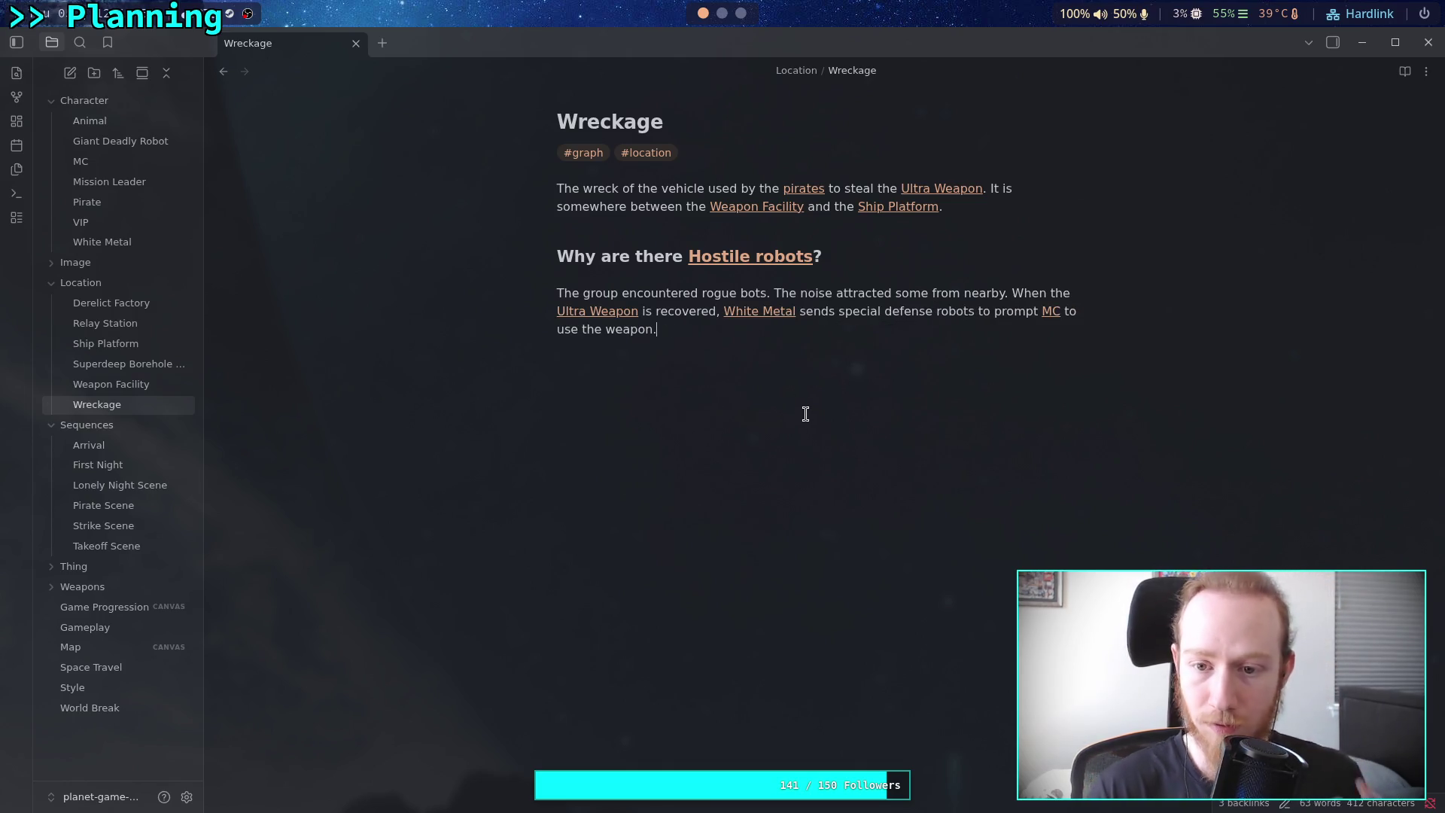
key(Return)
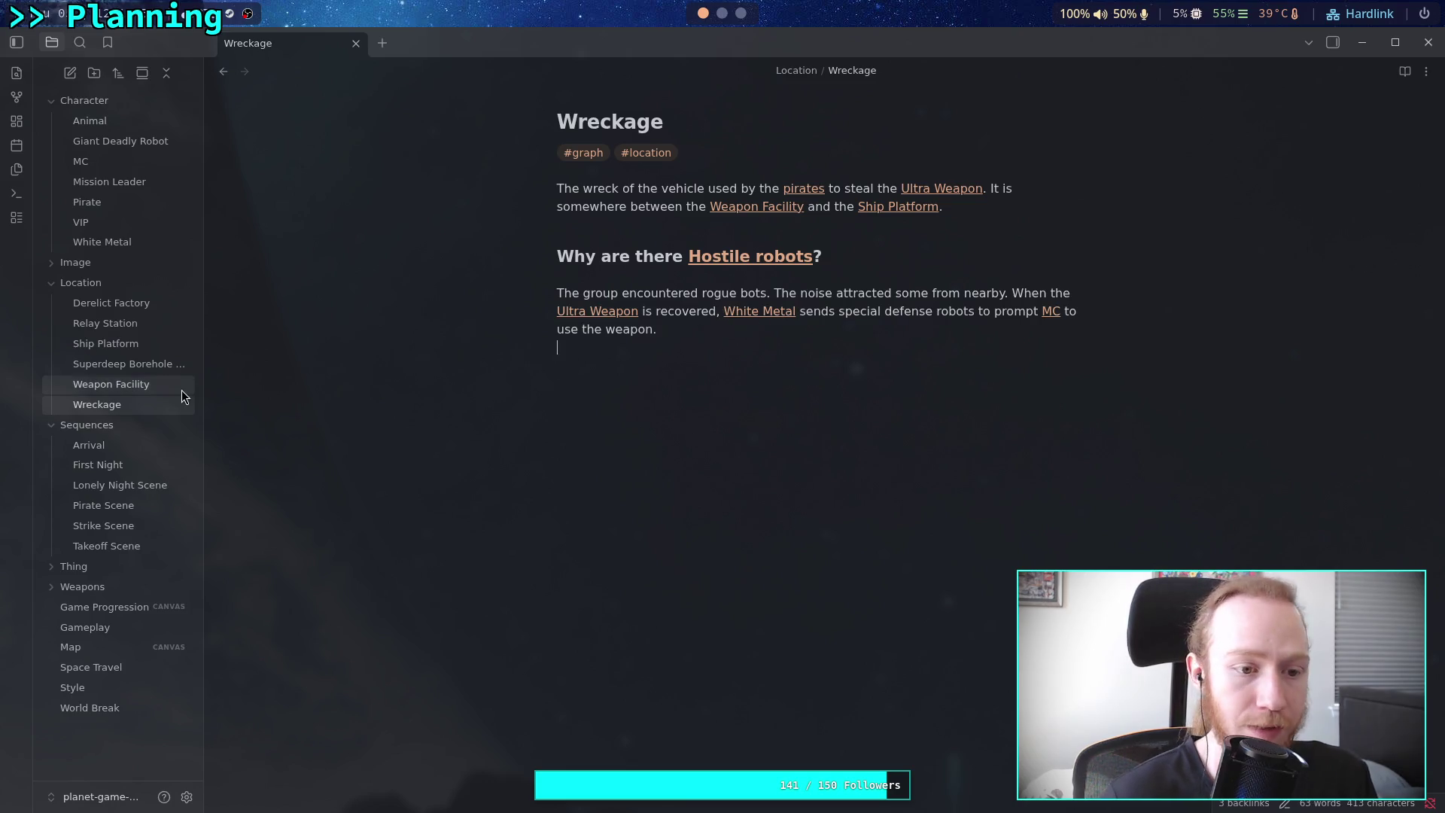
click(132, 390)
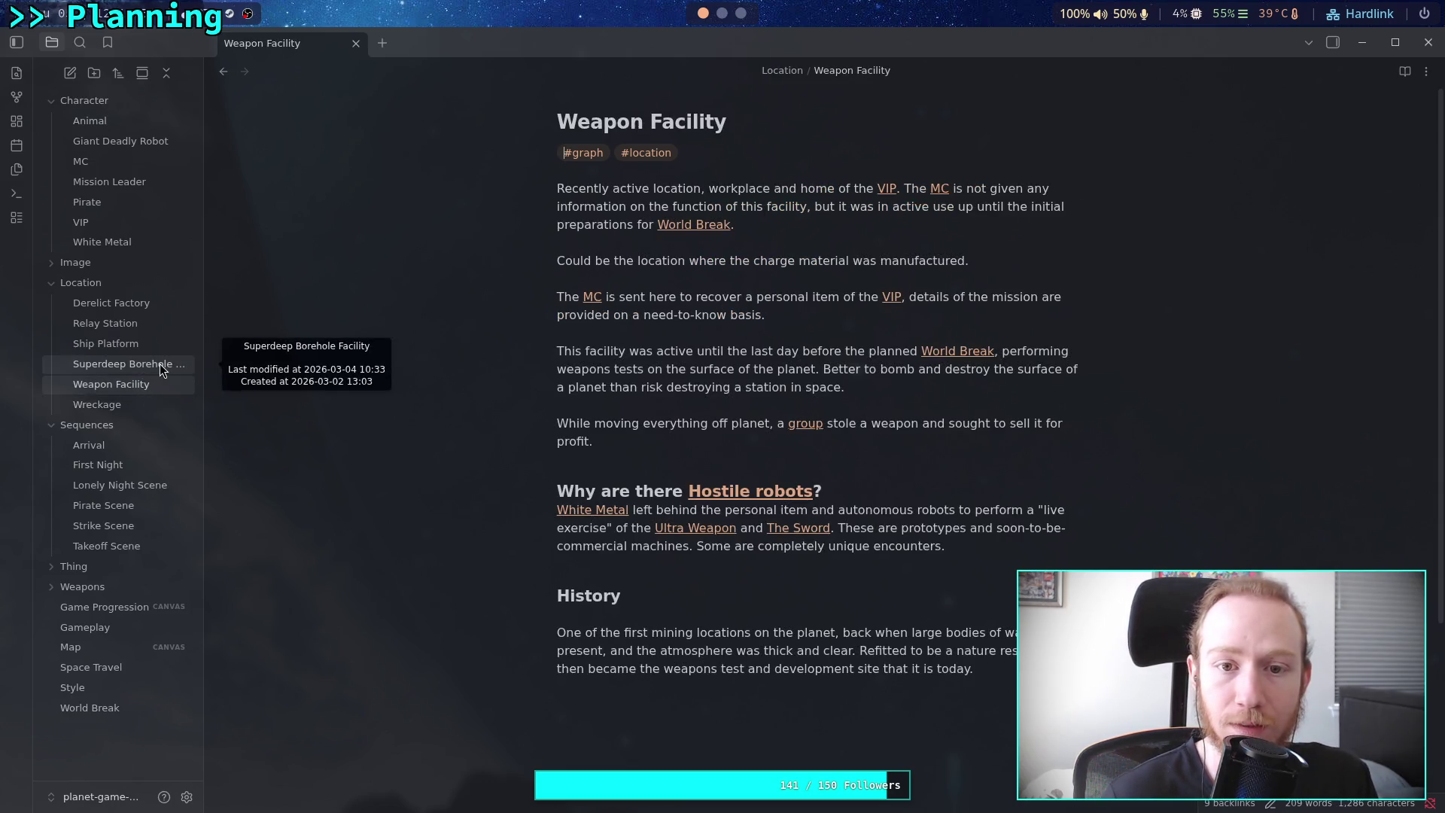
In Superdeep Borehole Facility, put '### Why are there [[Hostile robots]]?' directly above 'Overrun by security robots.'
click(159, 369)
click(863, 474)
click(785, 269)
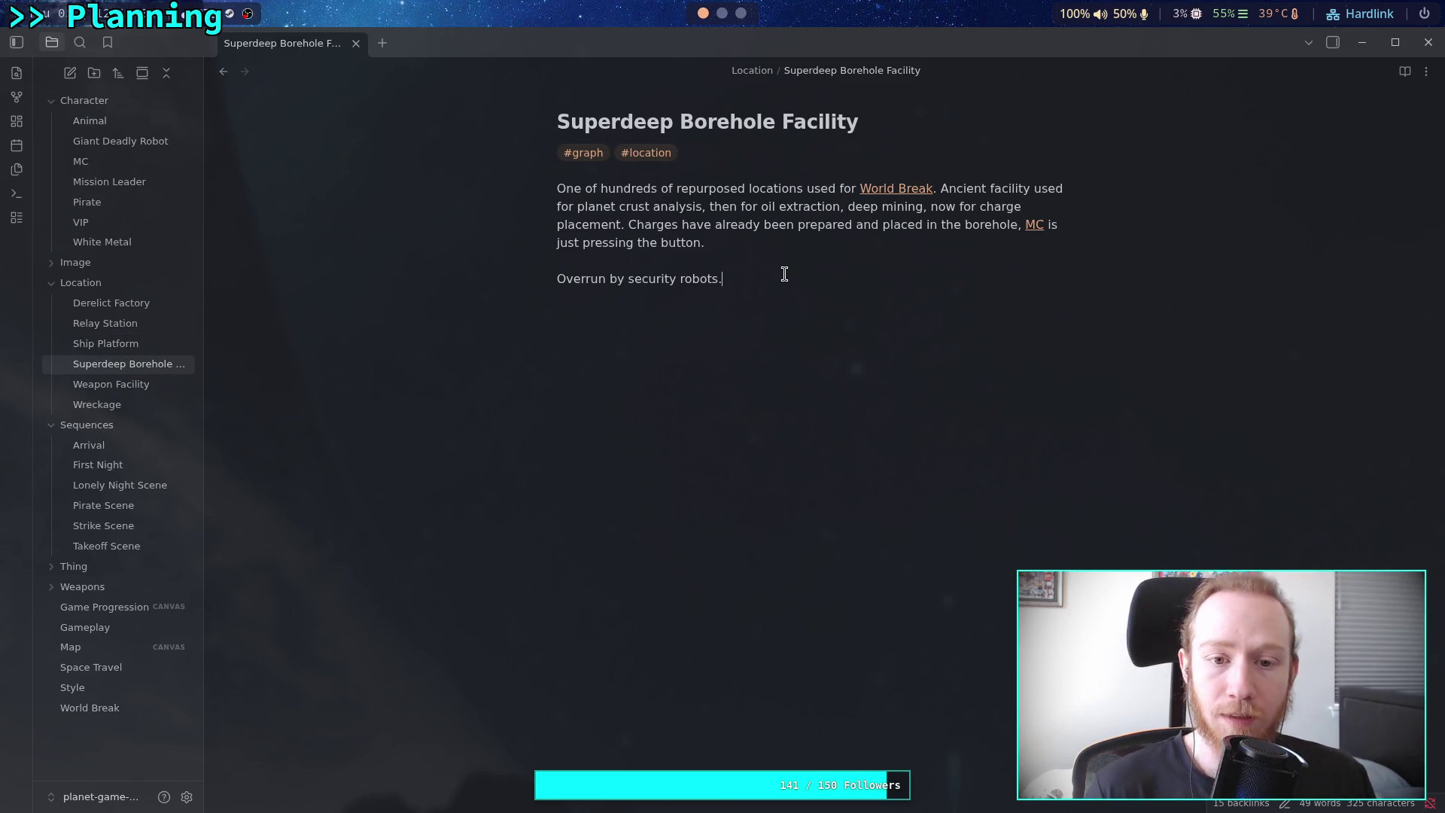
key(Return)
key(Return)
text(### h)
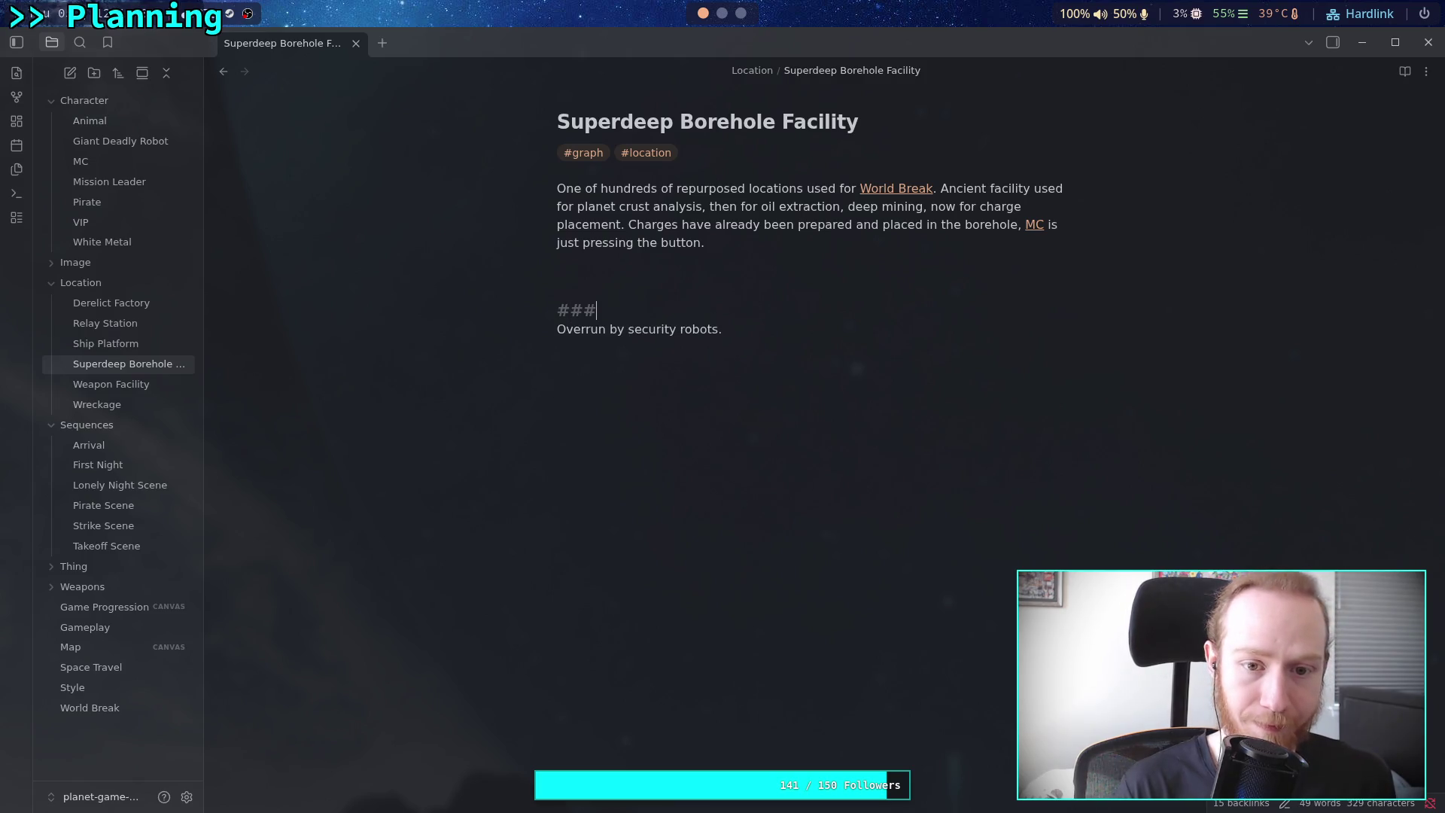
key(BackSpace)
text(Why a)
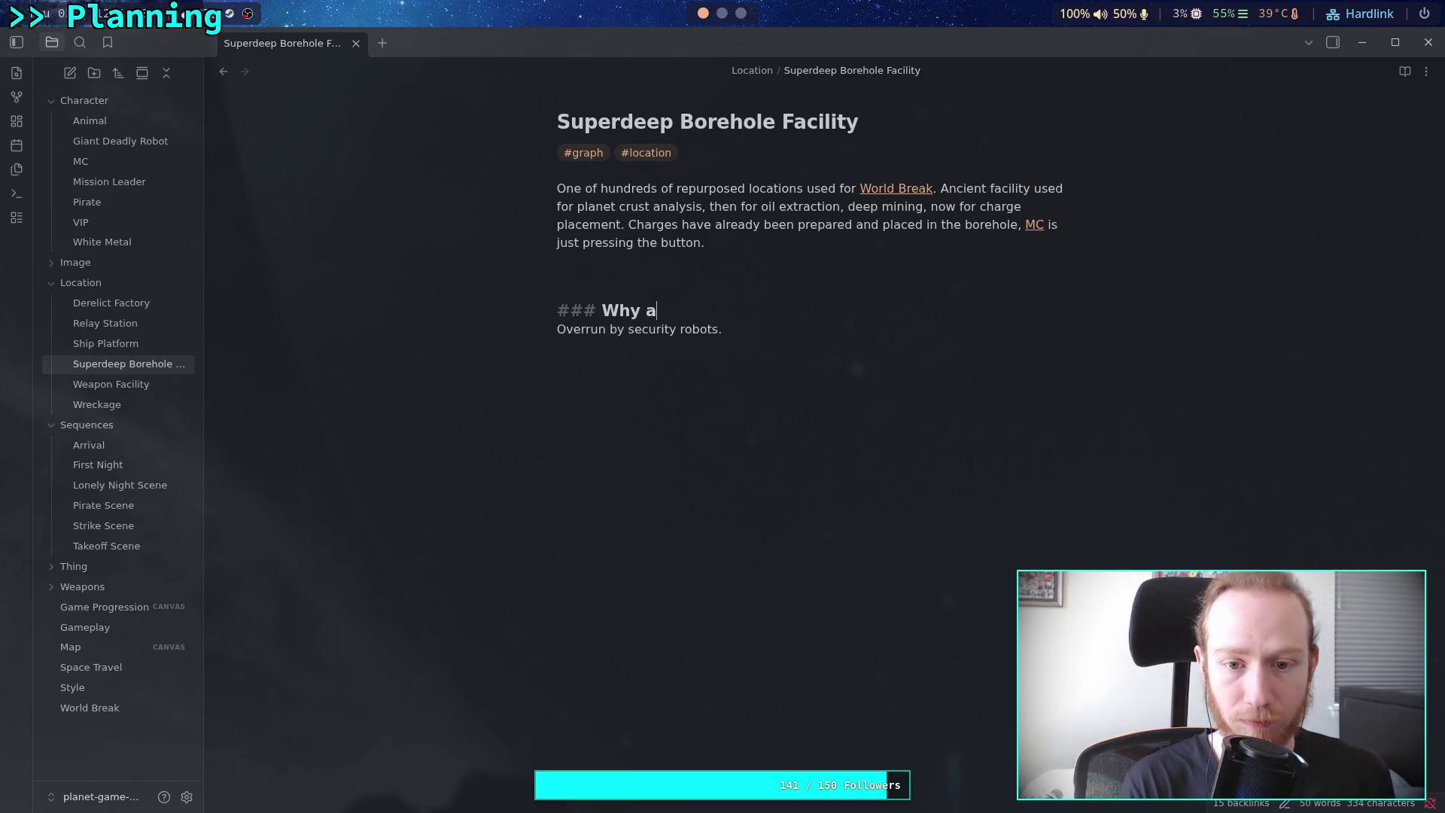
text(re there [[Hostile robots)
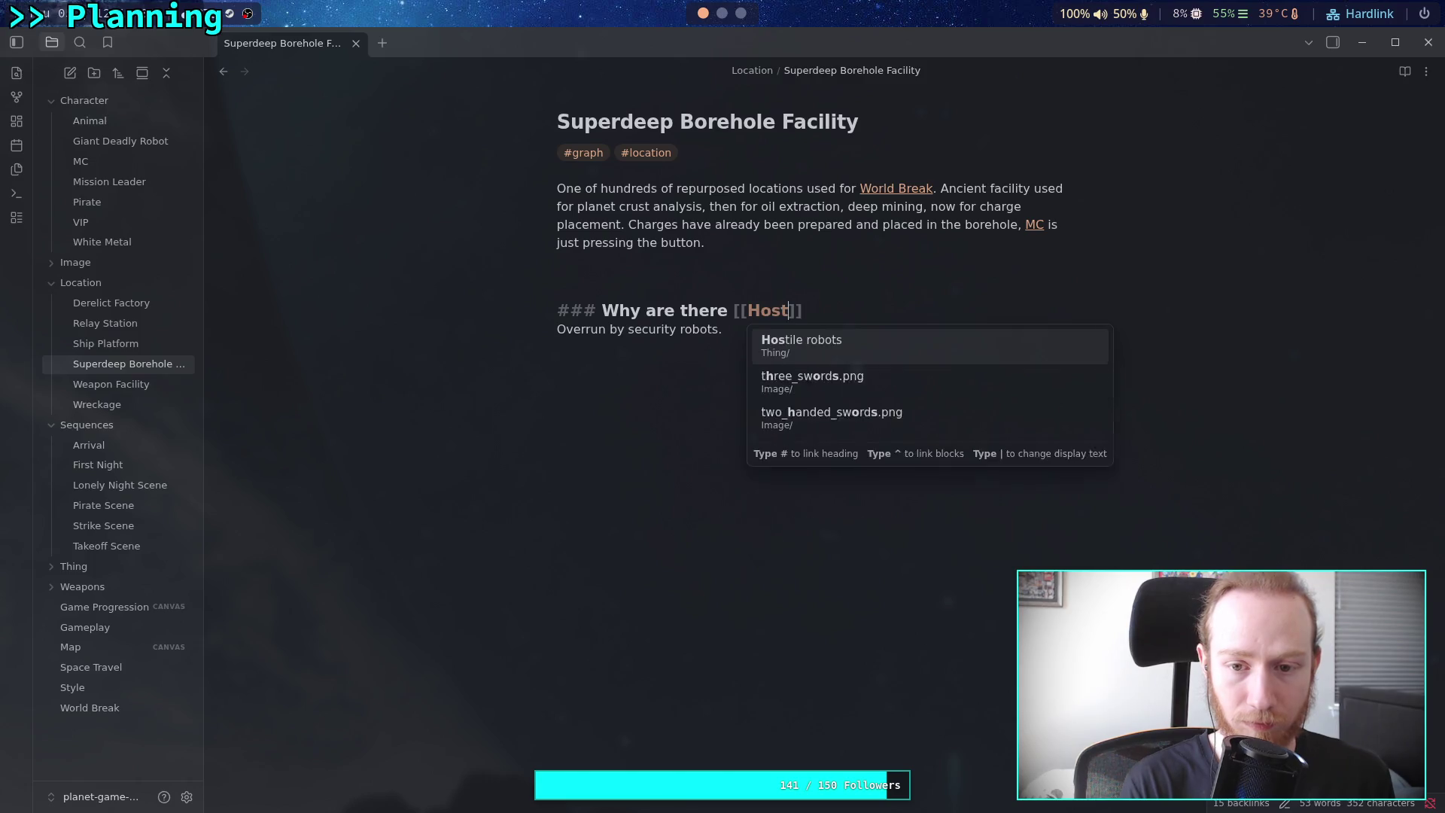
key(Return)
text(?)
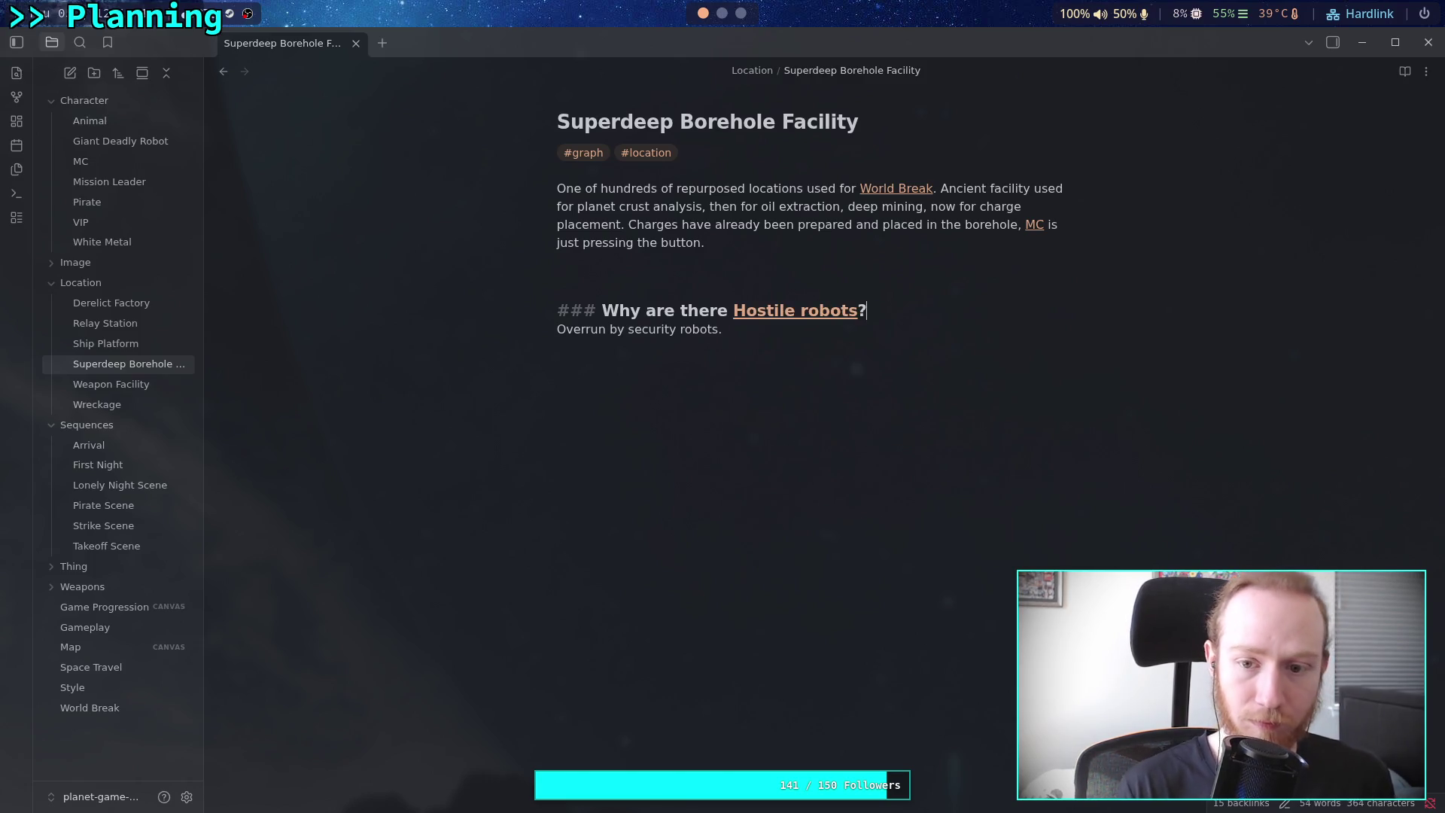
click(761, 272)
key(BackSpace)
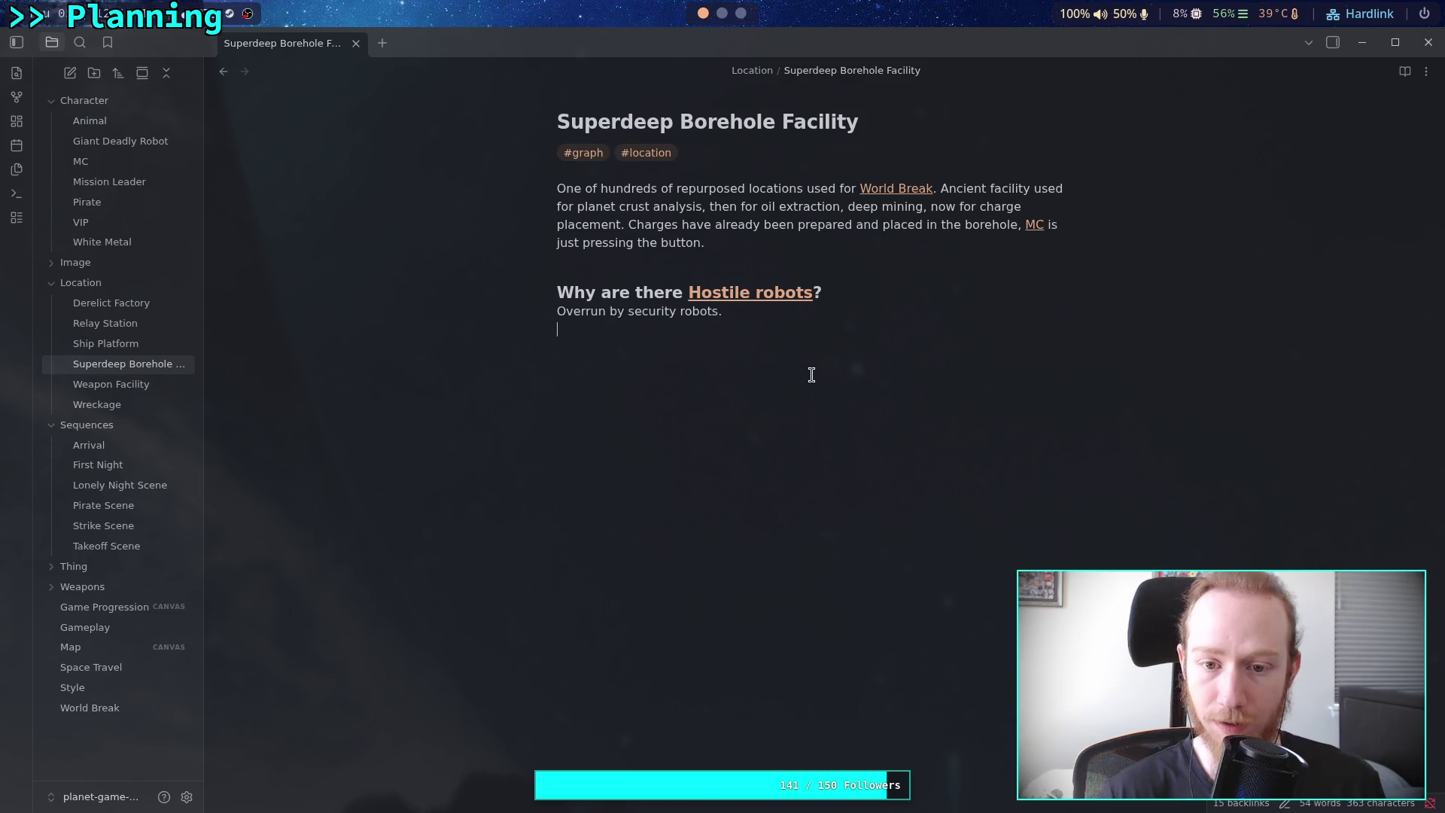
triple_click(549, 315)
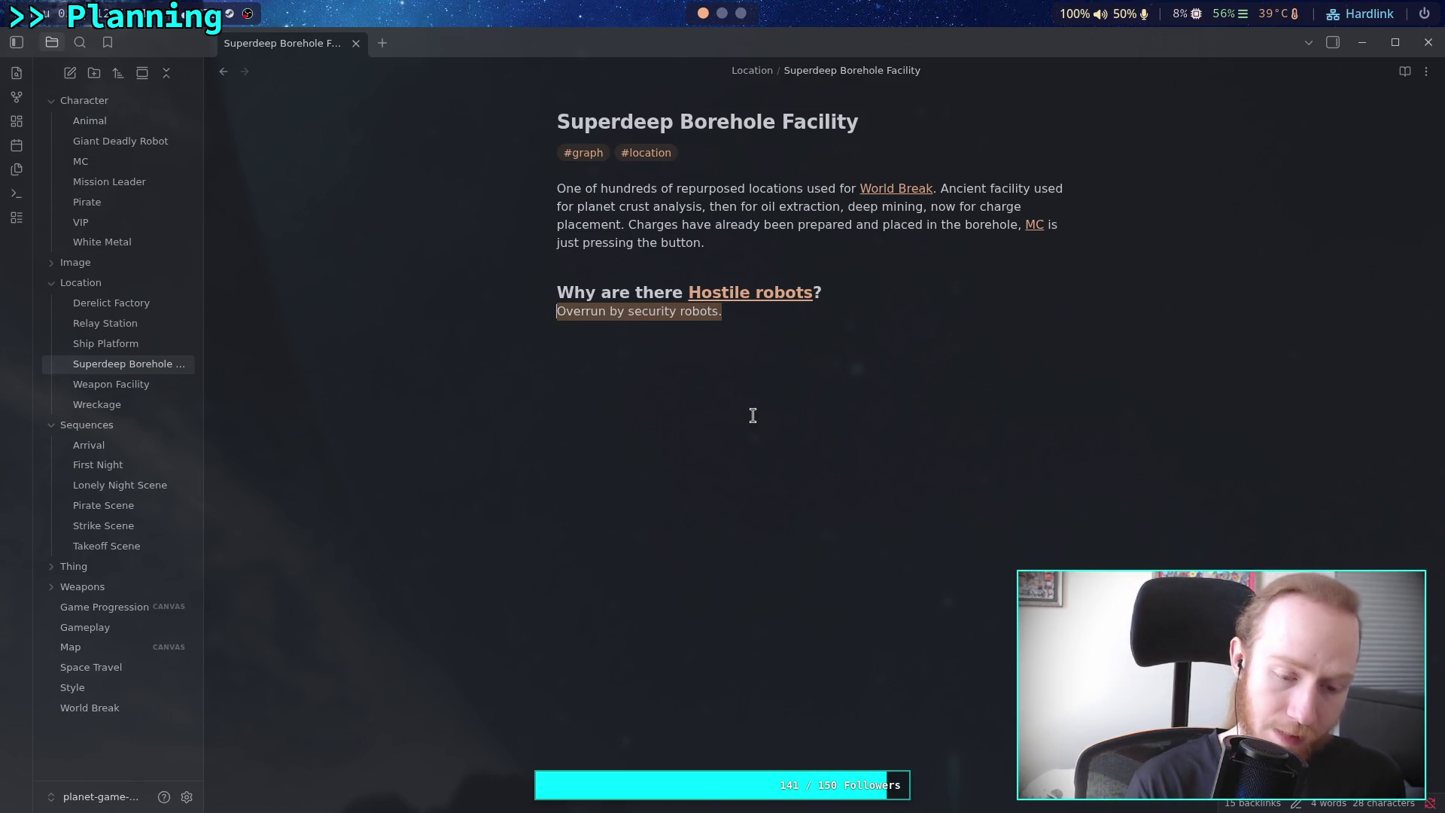
Write that the [[Pirate]], "inspired" by the rogue bots, enables defensive bots and hacks simpler machines against [[MC]]
text(The [[)
text(Pirate)
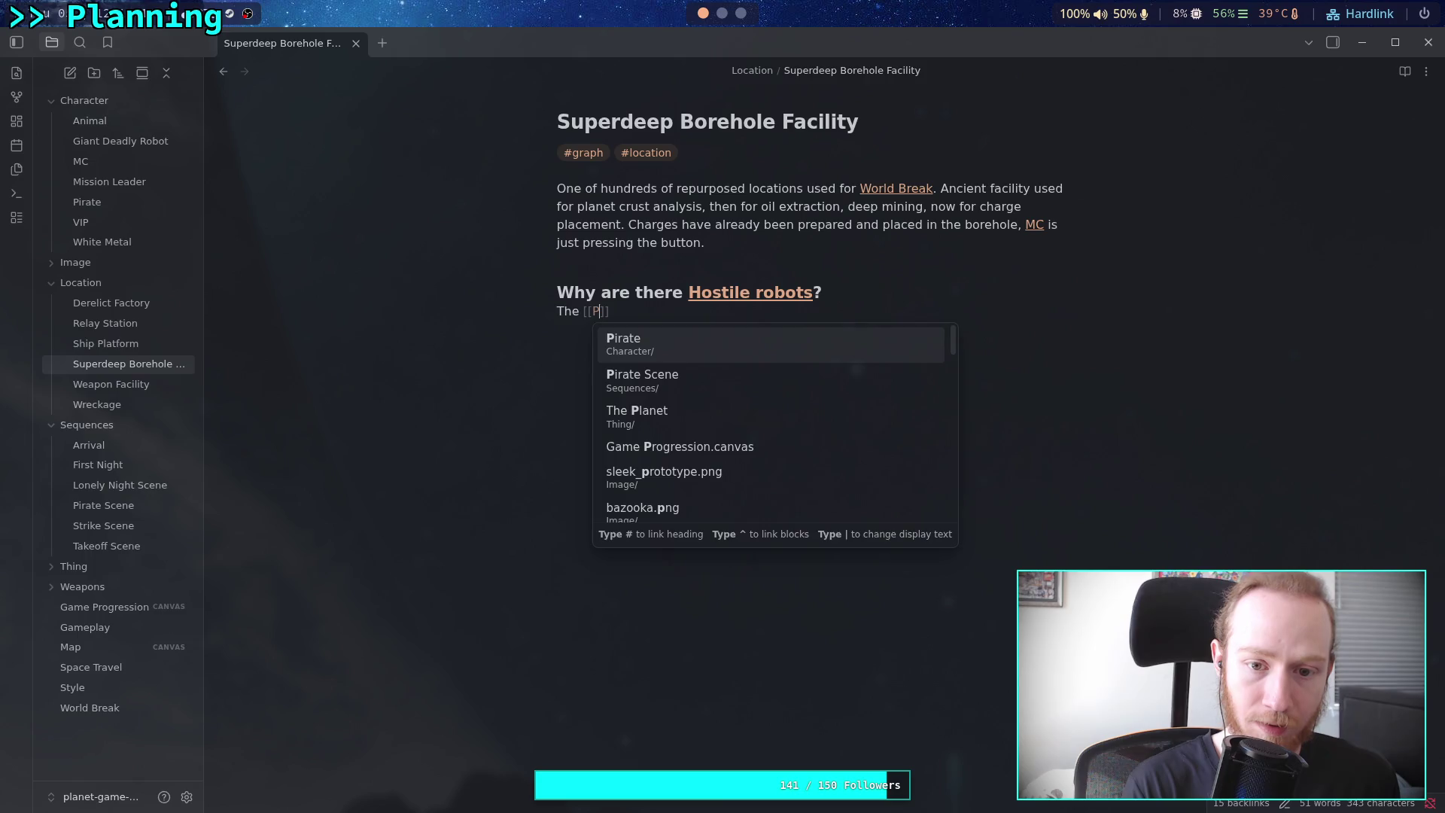
key(Return)
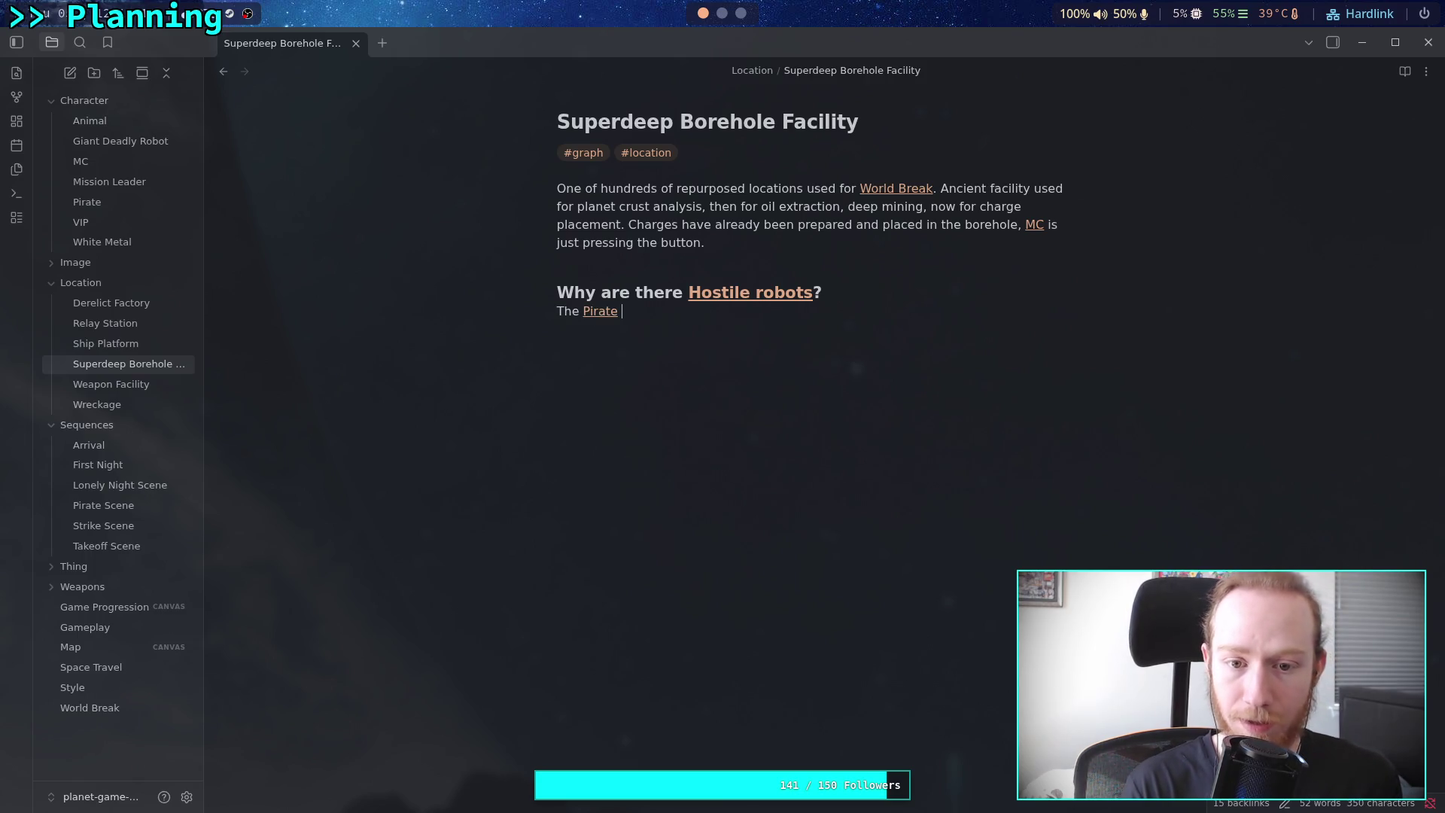
text(has)
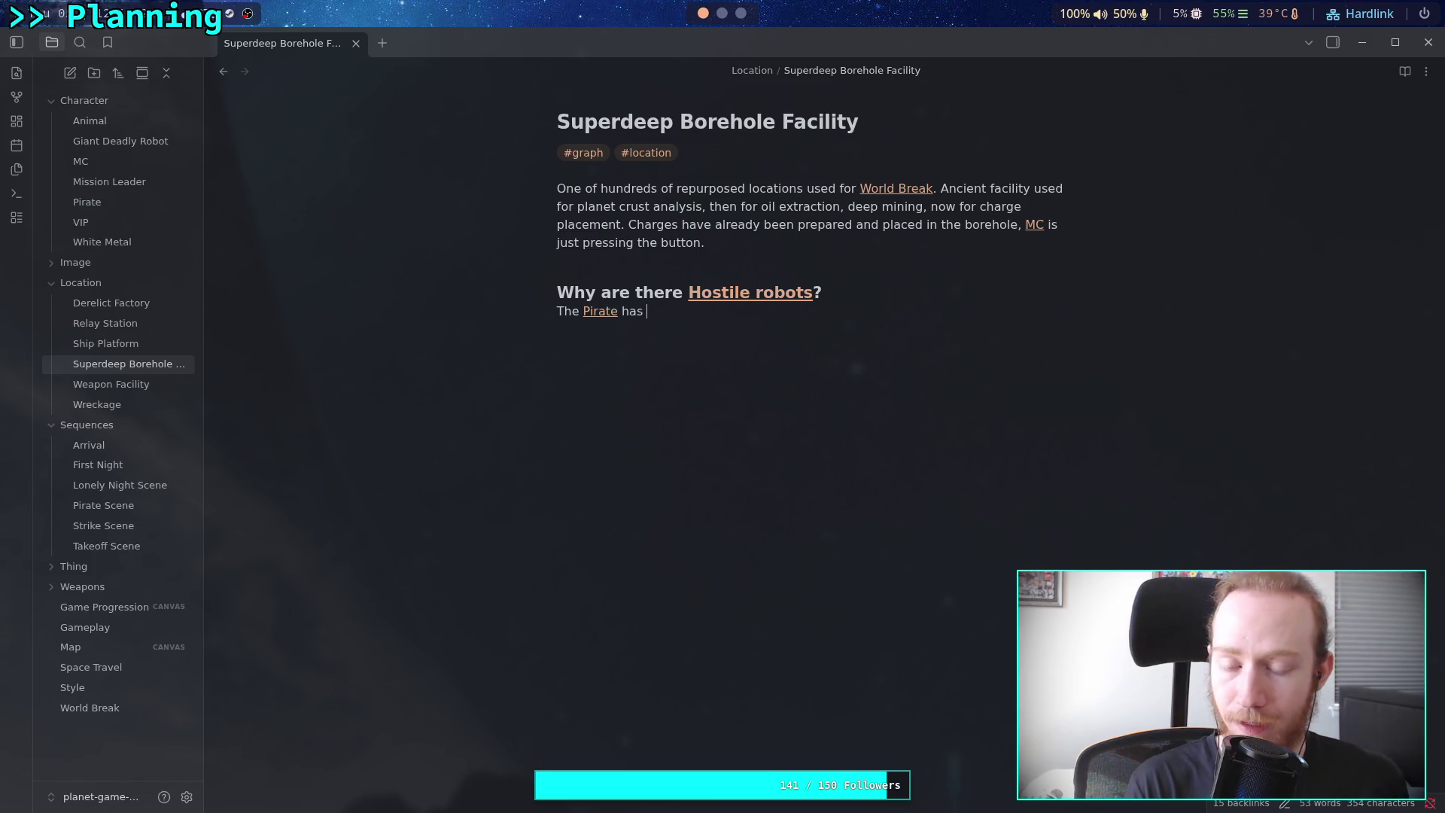
key(BackSpace)
key(BackSpace)
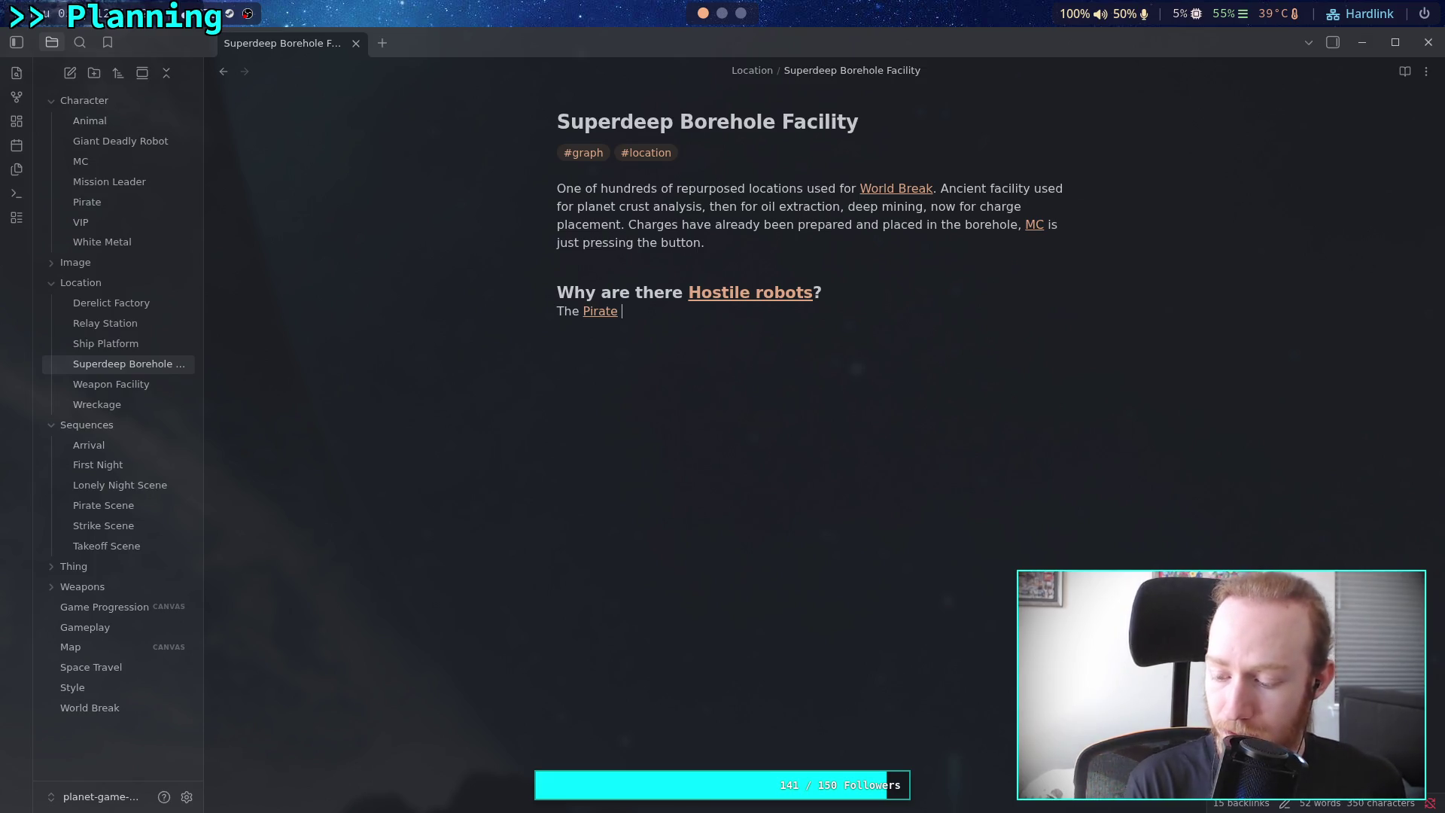
text(was)
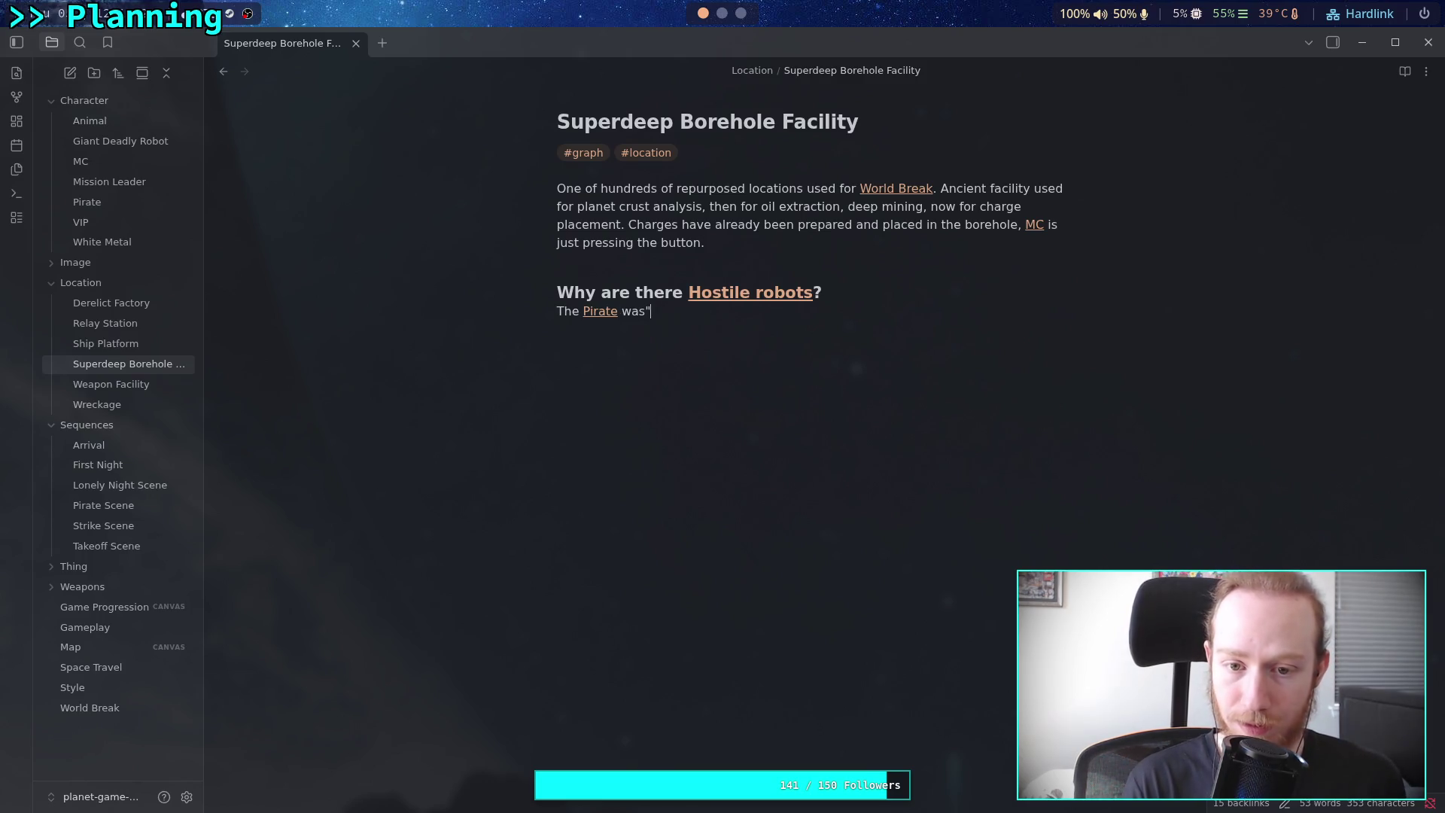
text(inspired")
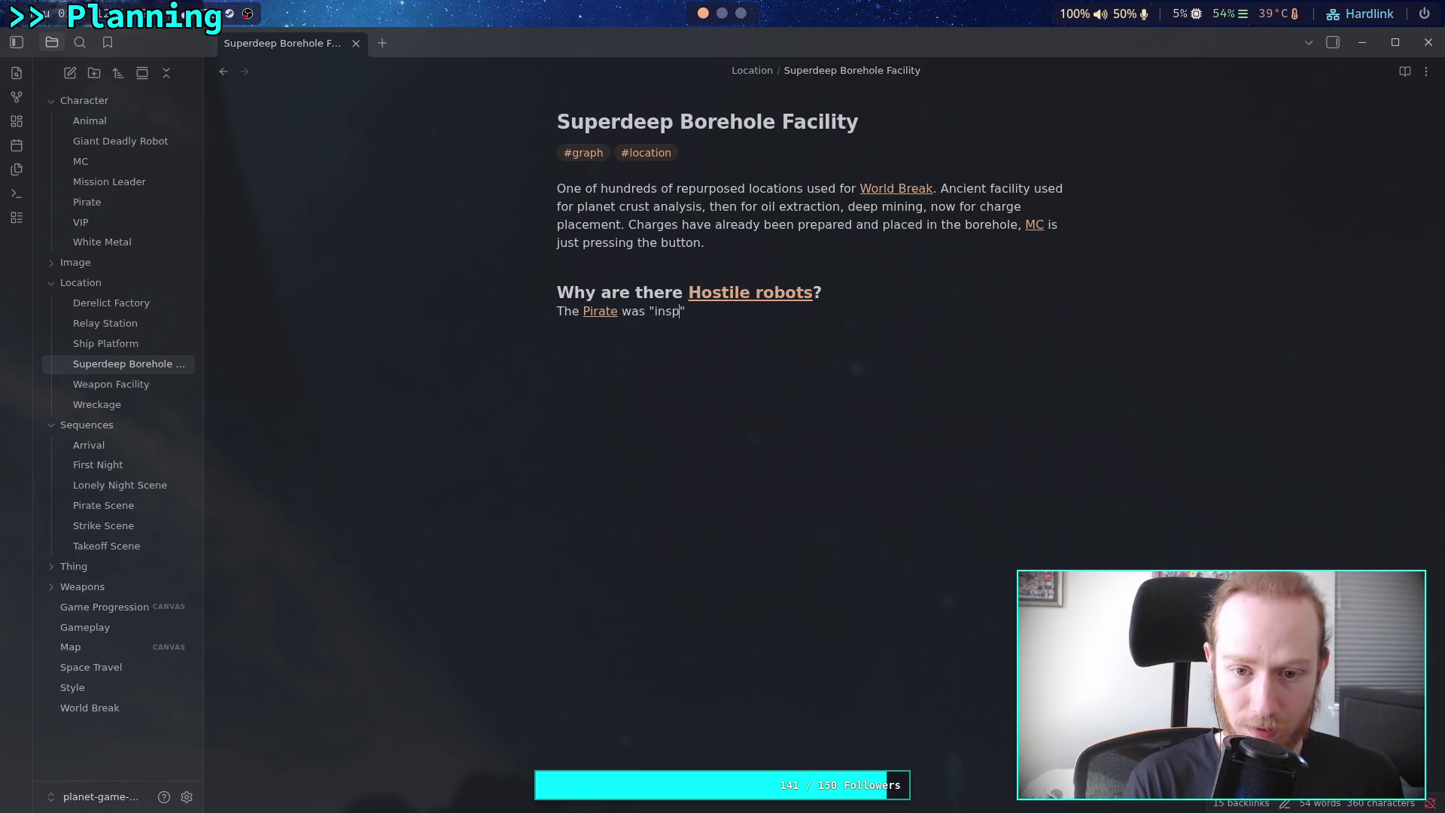
text( by the)
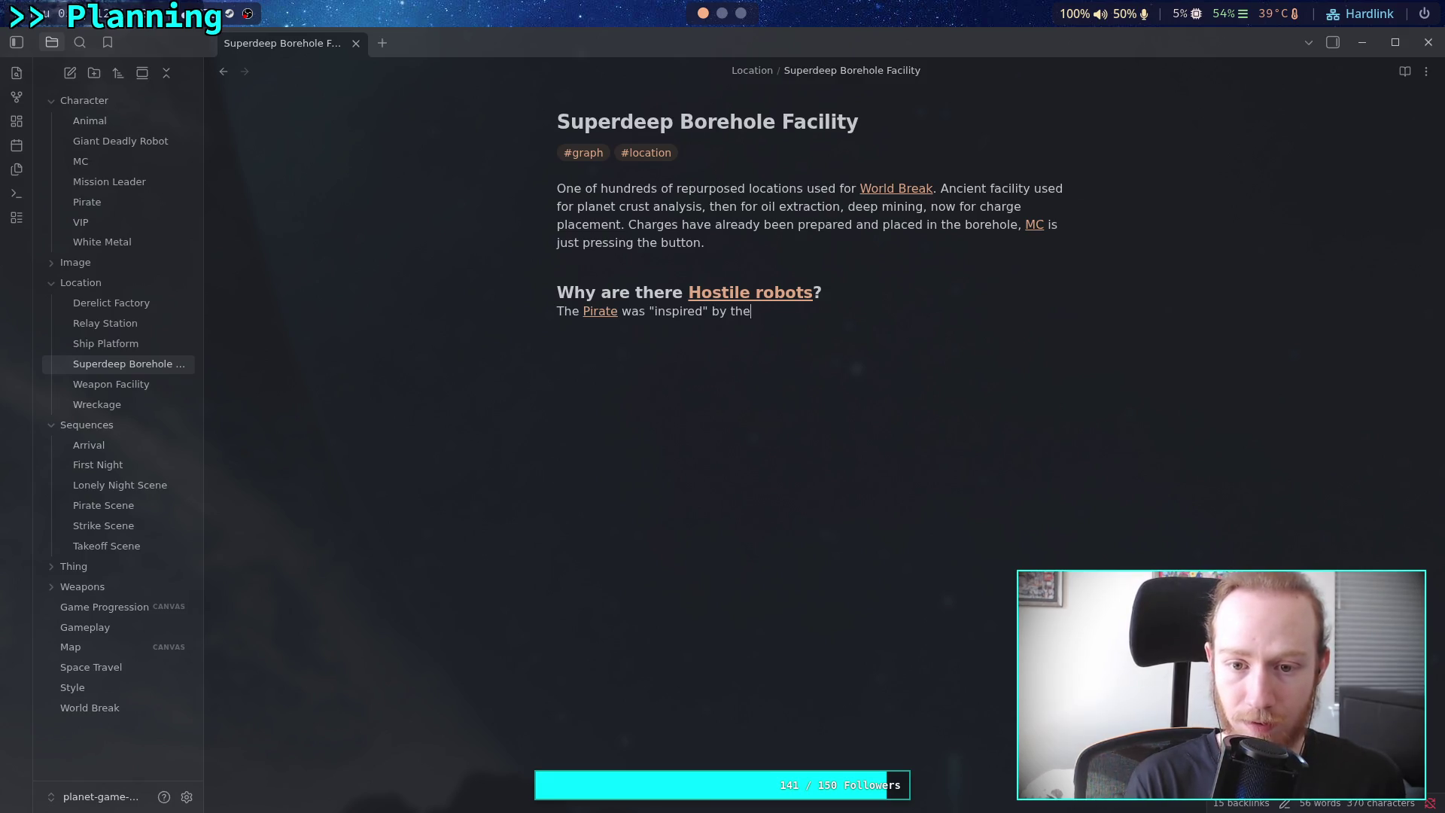
text( encou)
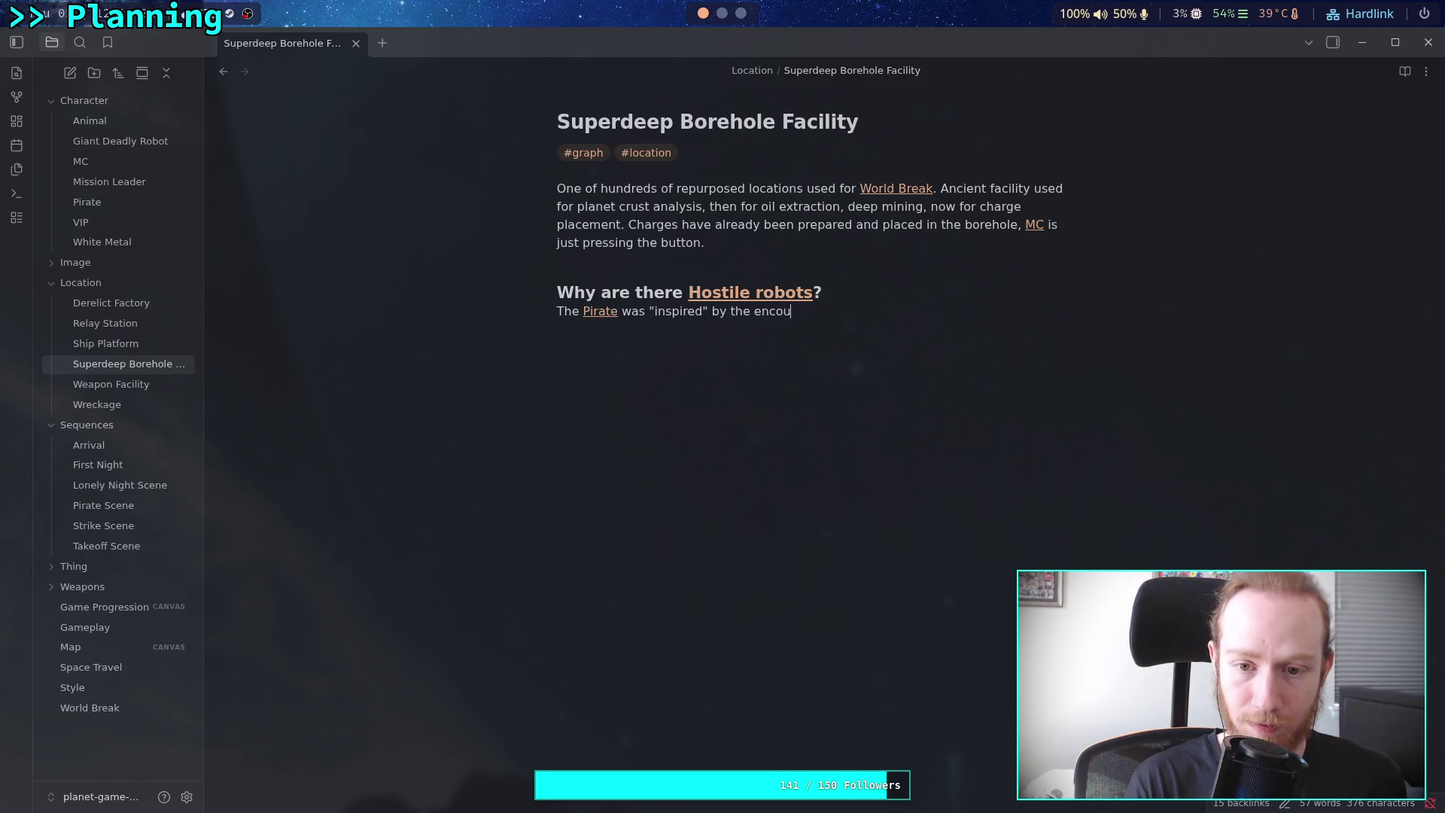
text(nter ter w)
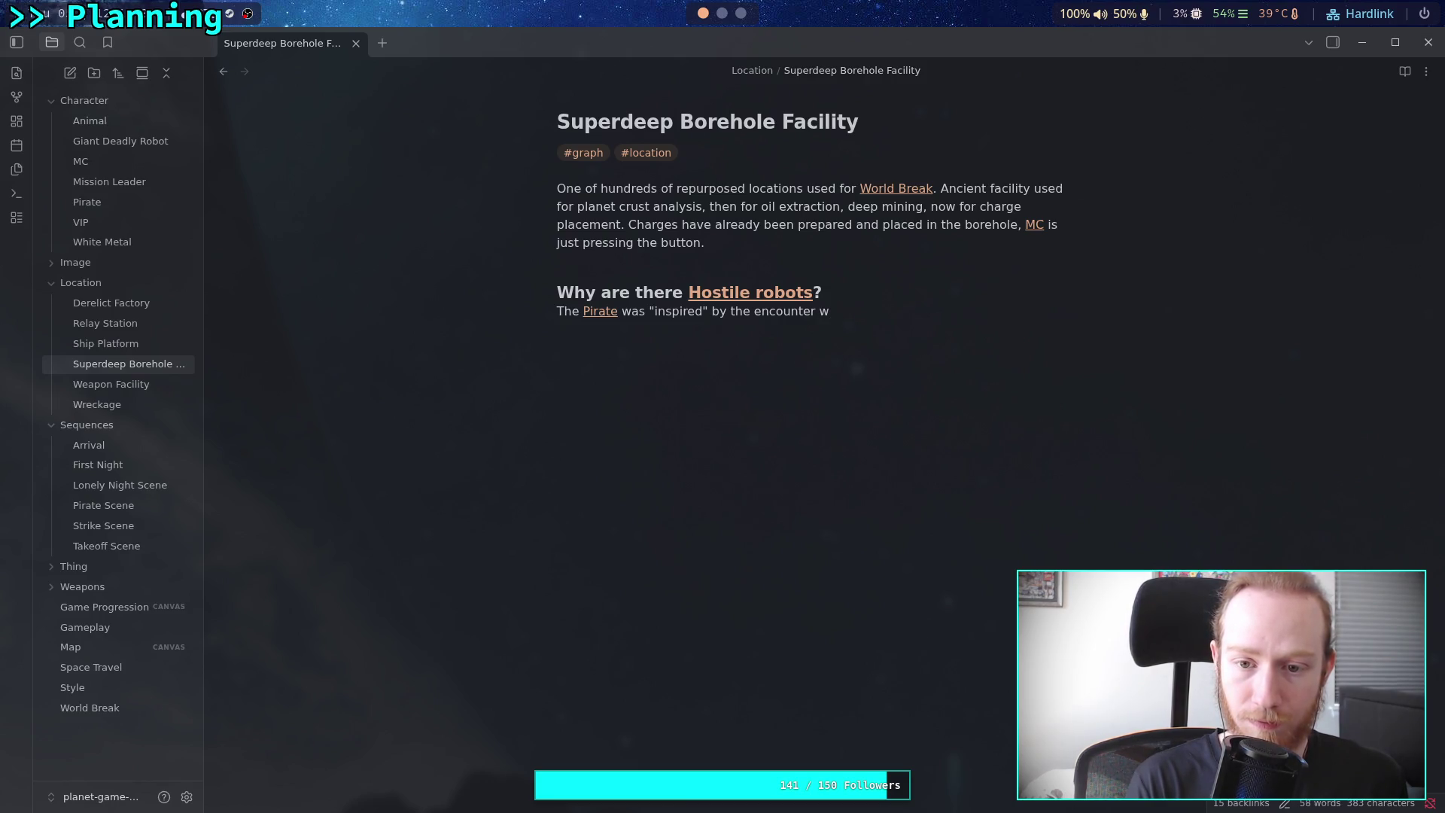
text(the rogue)
key(BackSpace)
key(BackSpace)
key(BackSpace)
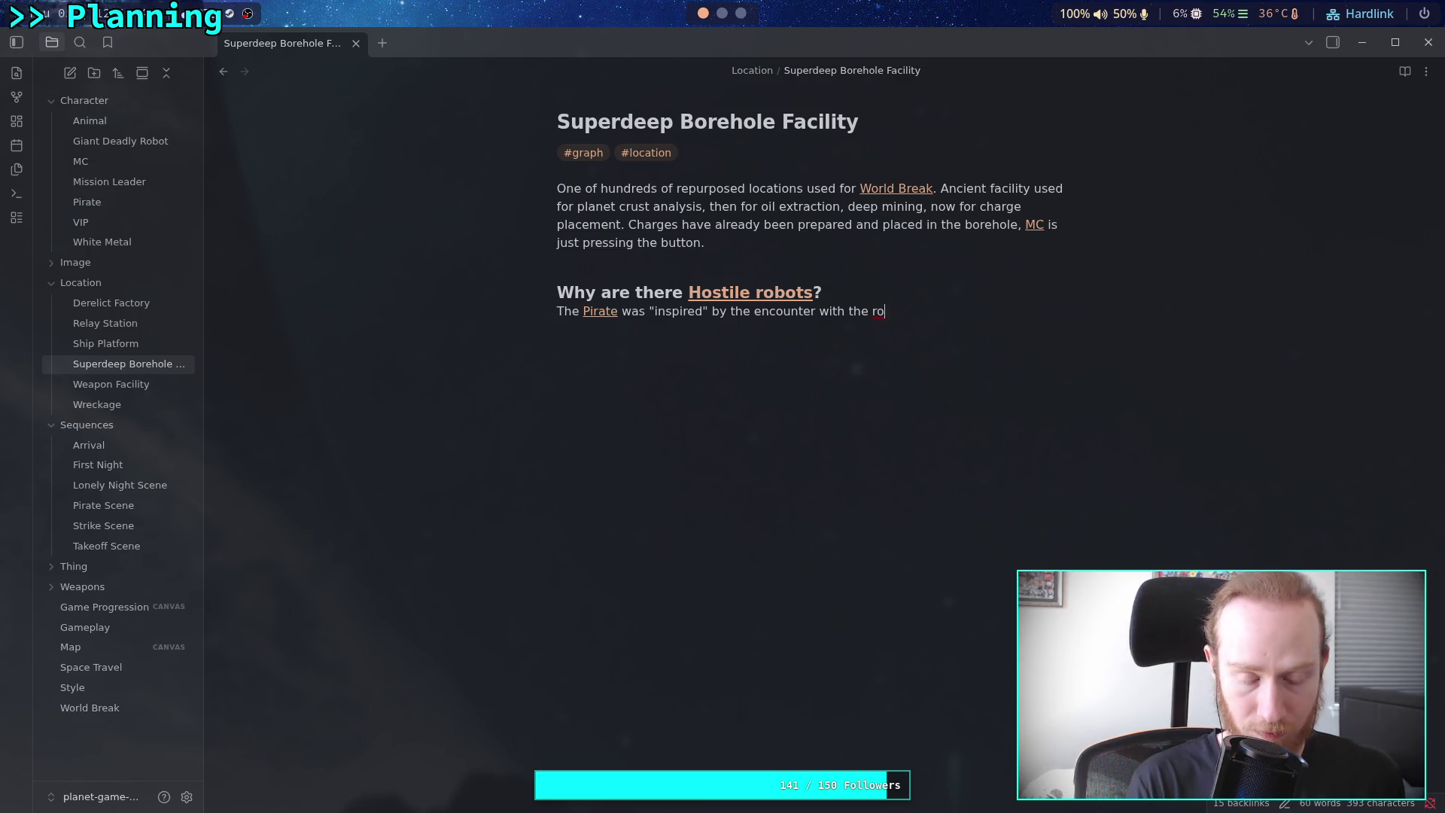
text(g)
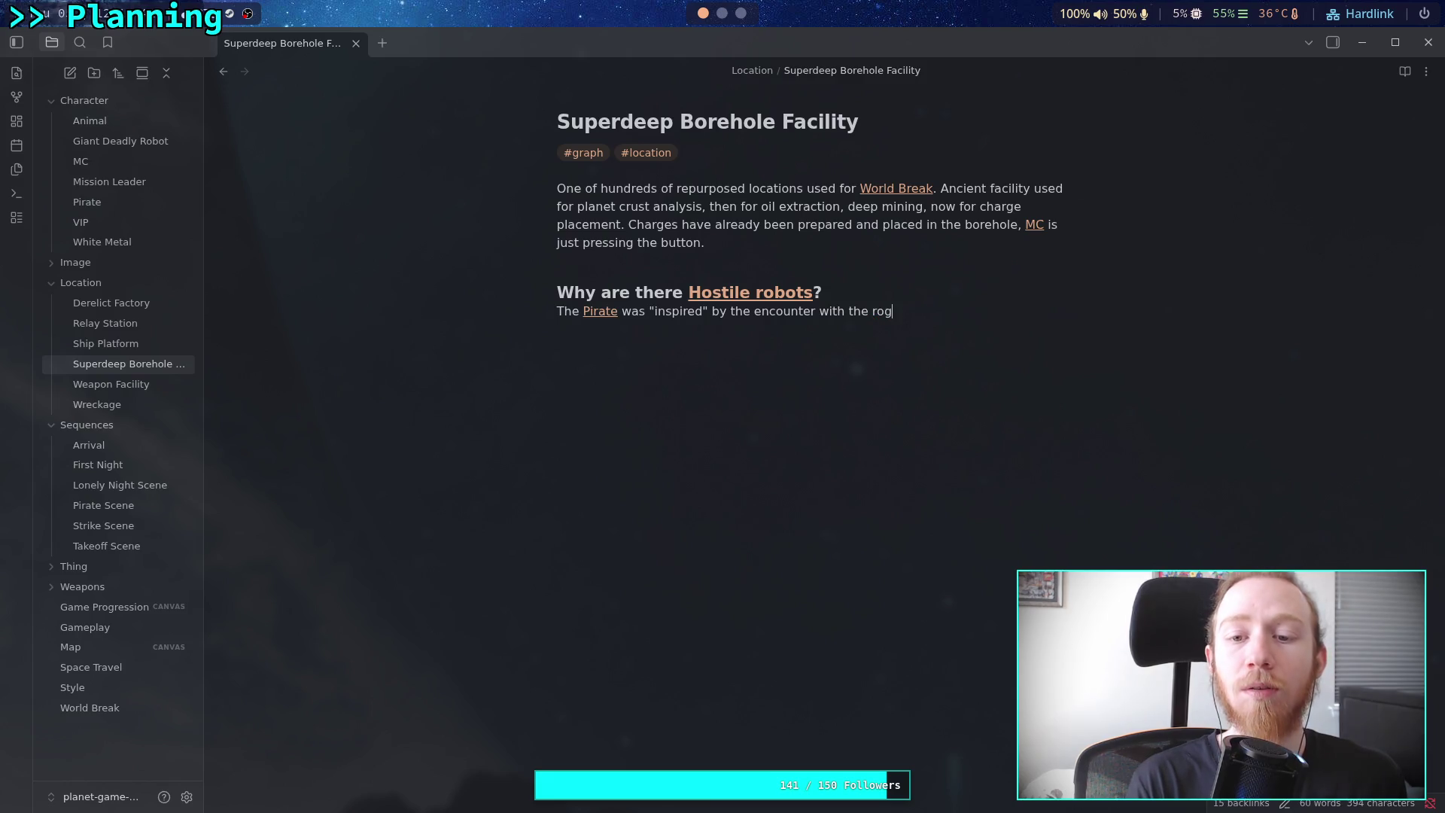
text(ue bots and u)
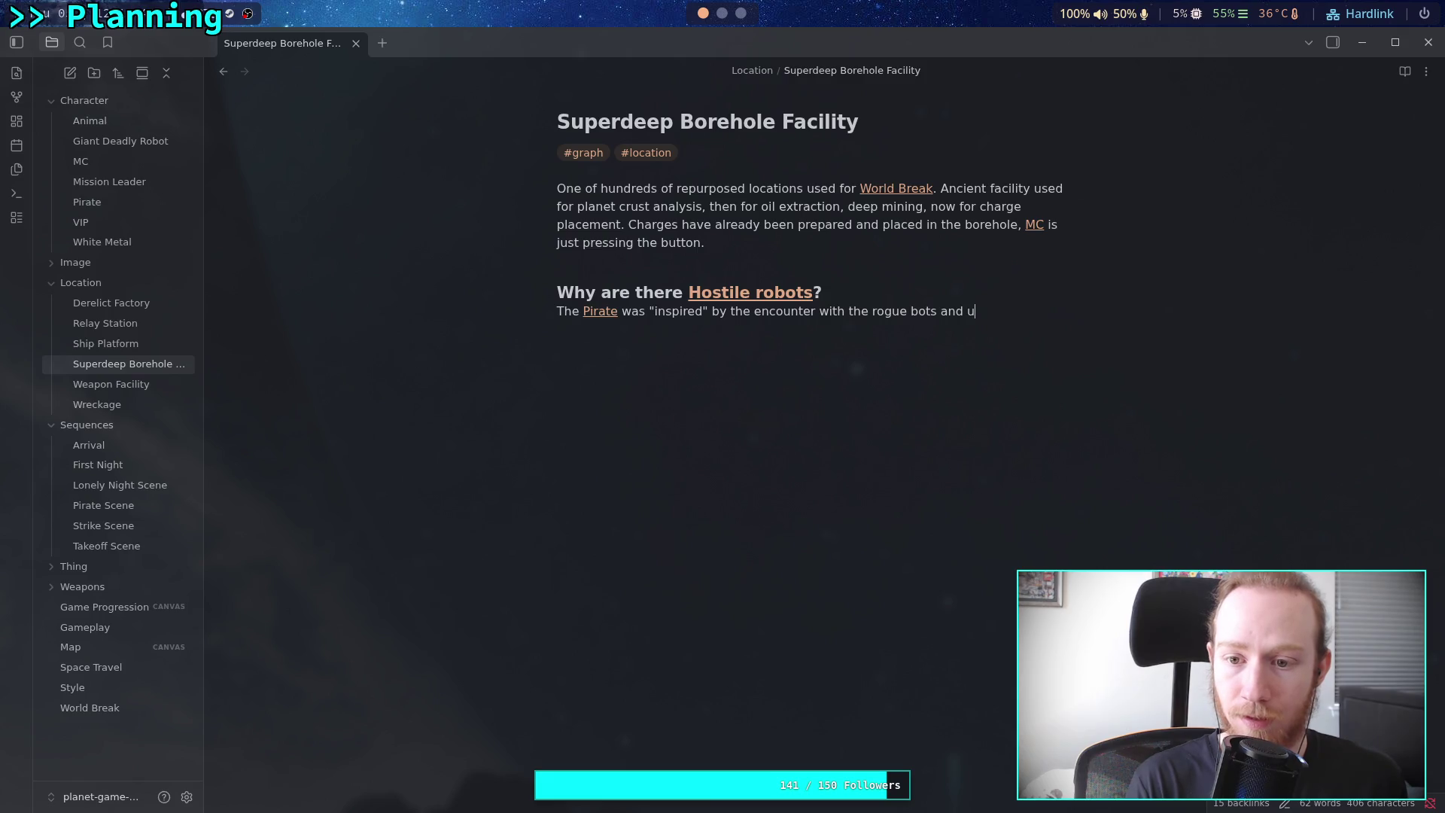
key(BackSpace)
text(enables loca)
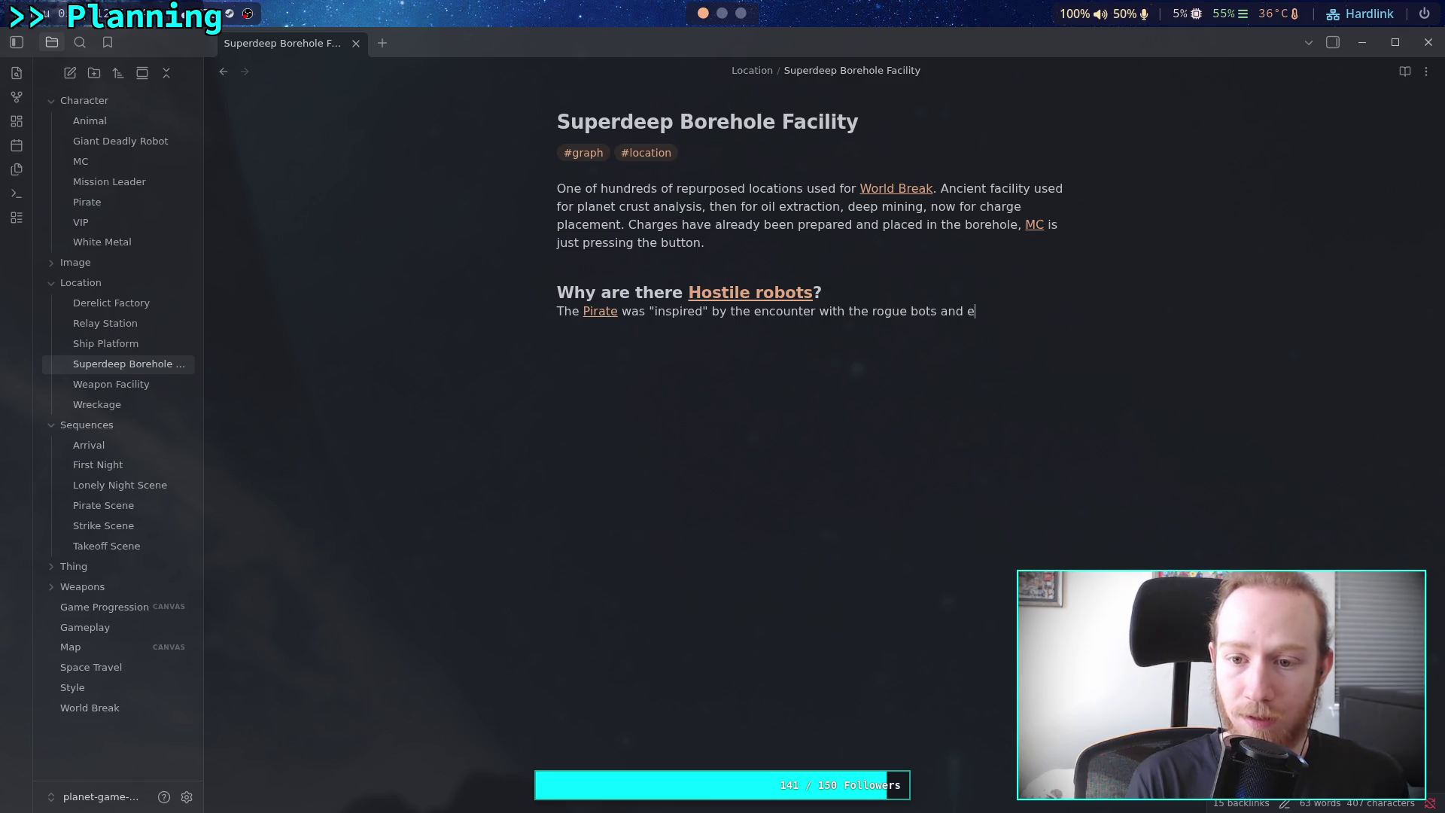
text(l)
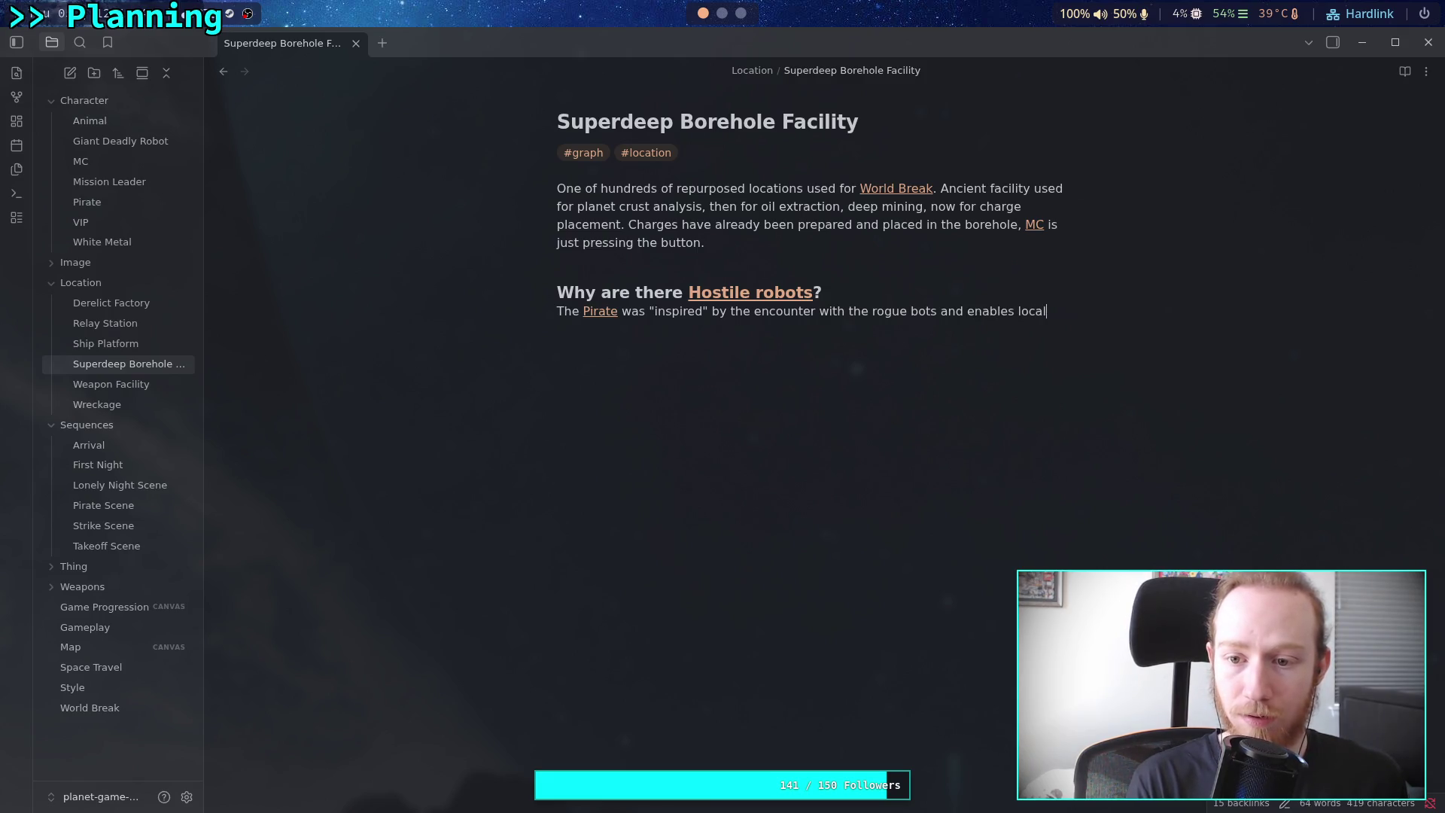
text( defensiv)
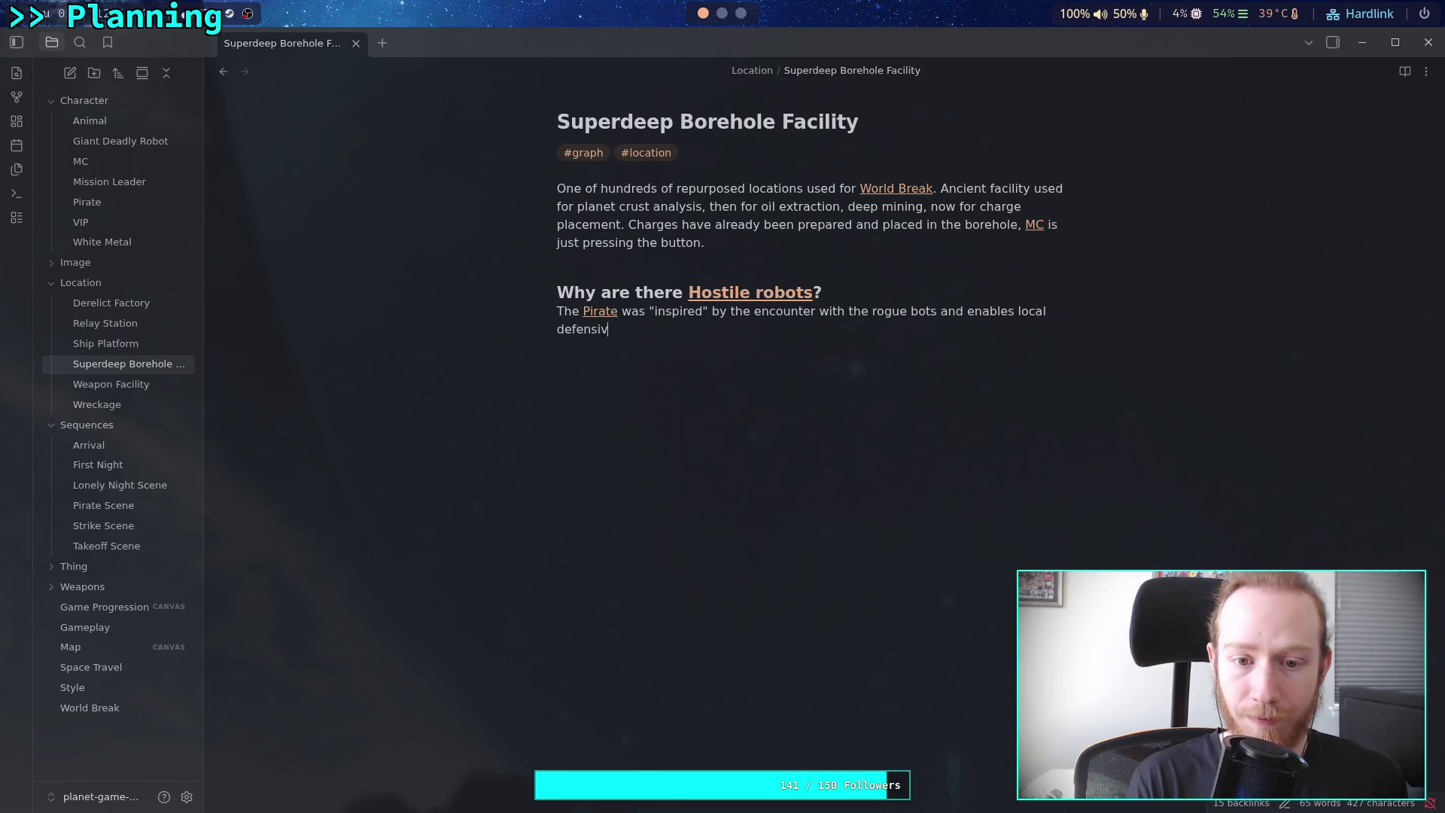
text(e bots a)
key(BackSpace)
key(BackSpace)
text(, and ho)
key(BackSpace)
text(acks some )
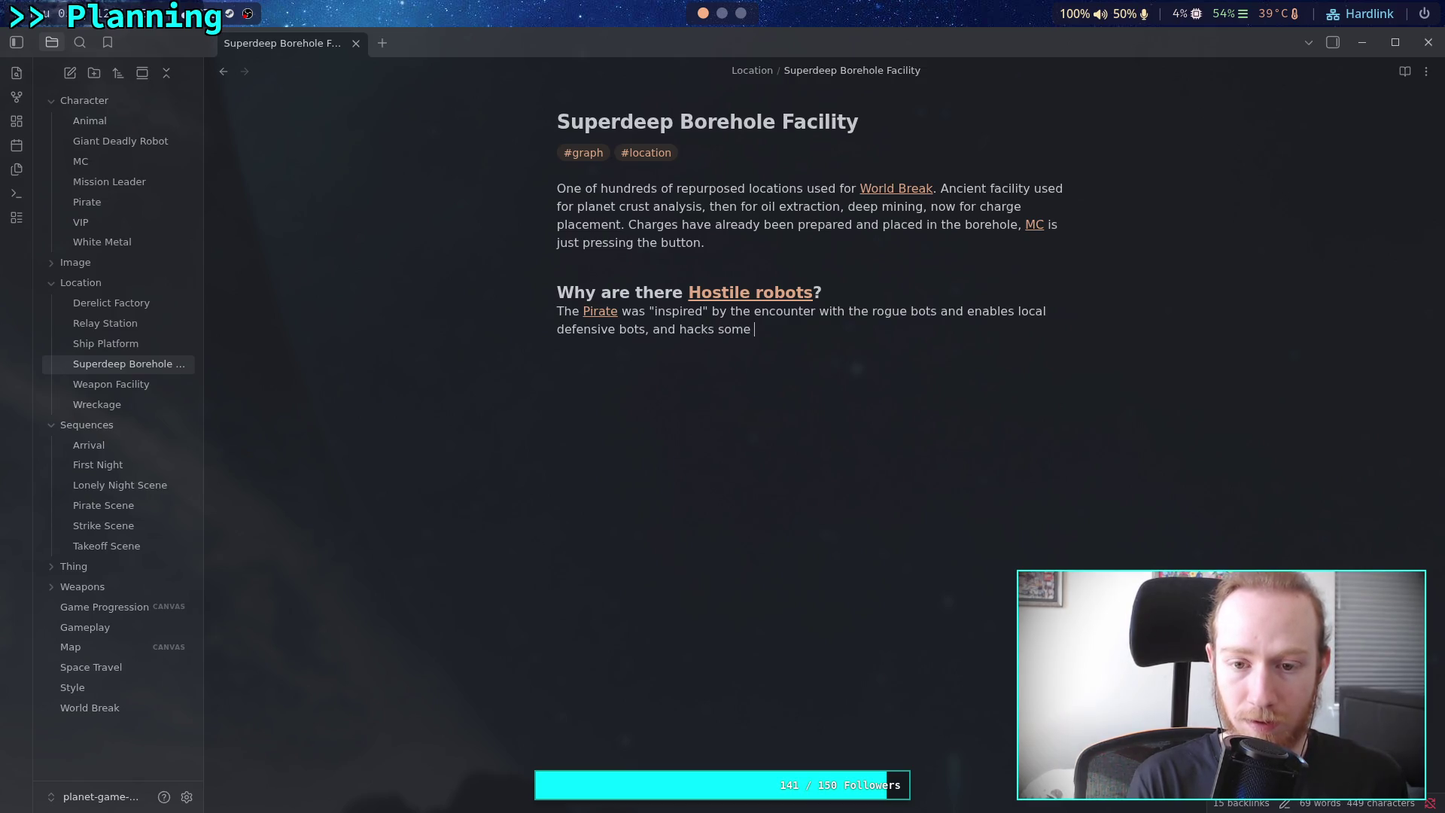
text(m)
key(BackSpace)
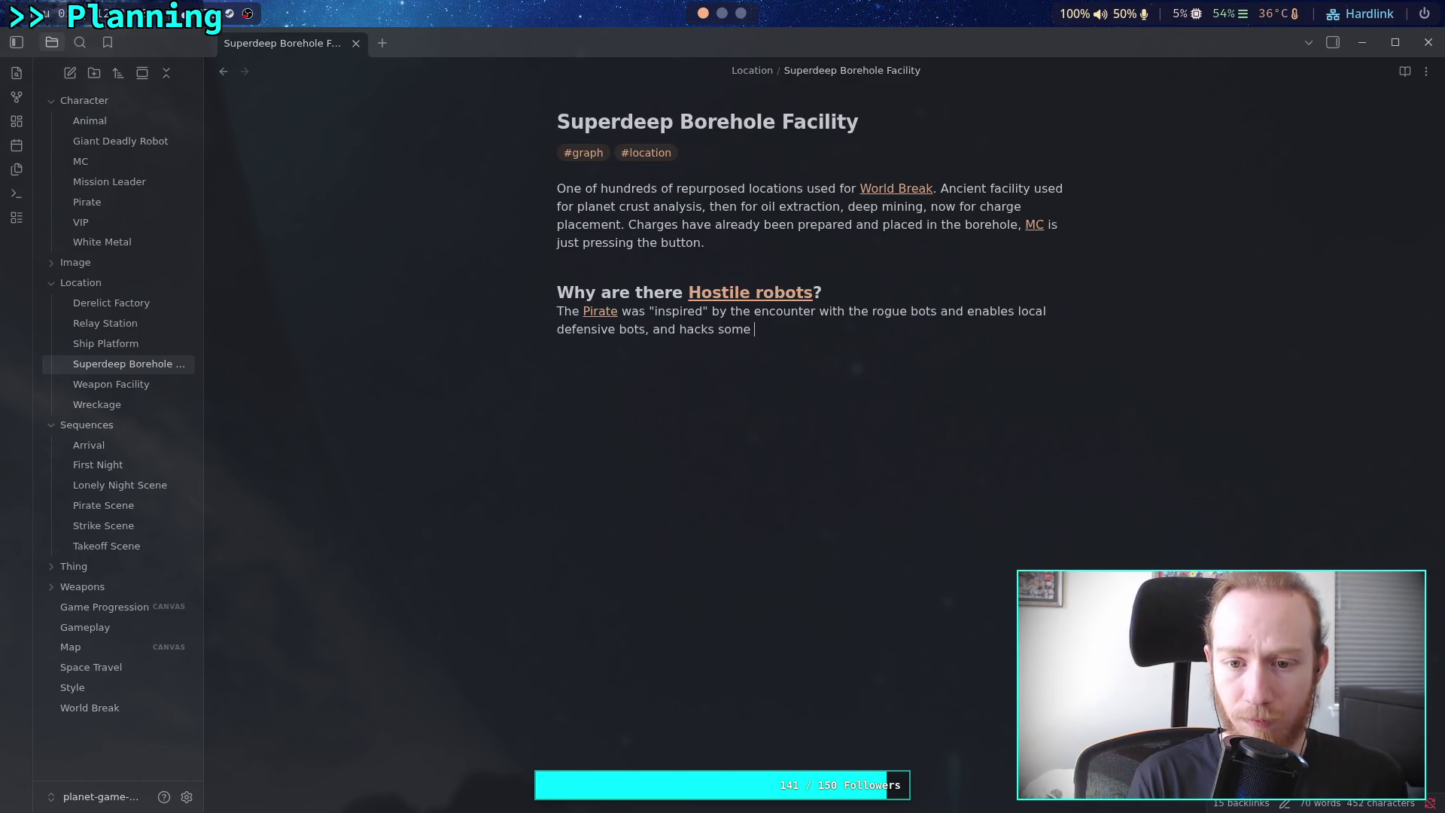
key(BackSpace)
key(BackSpace)
key(BackSpace)
text(som)
key(BackSpace)
key(BackSpace)
text(impler machines )
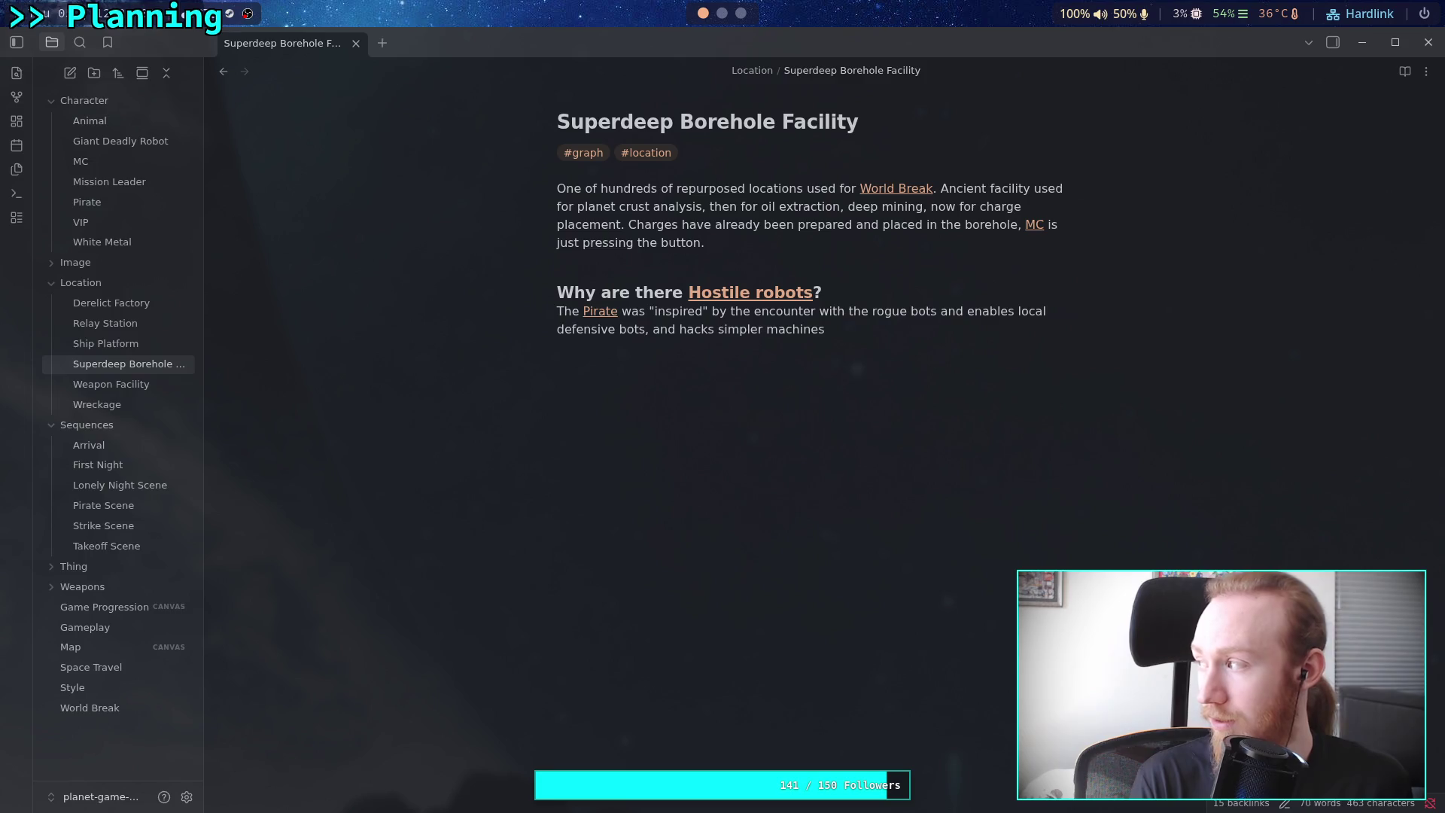
text(to at)
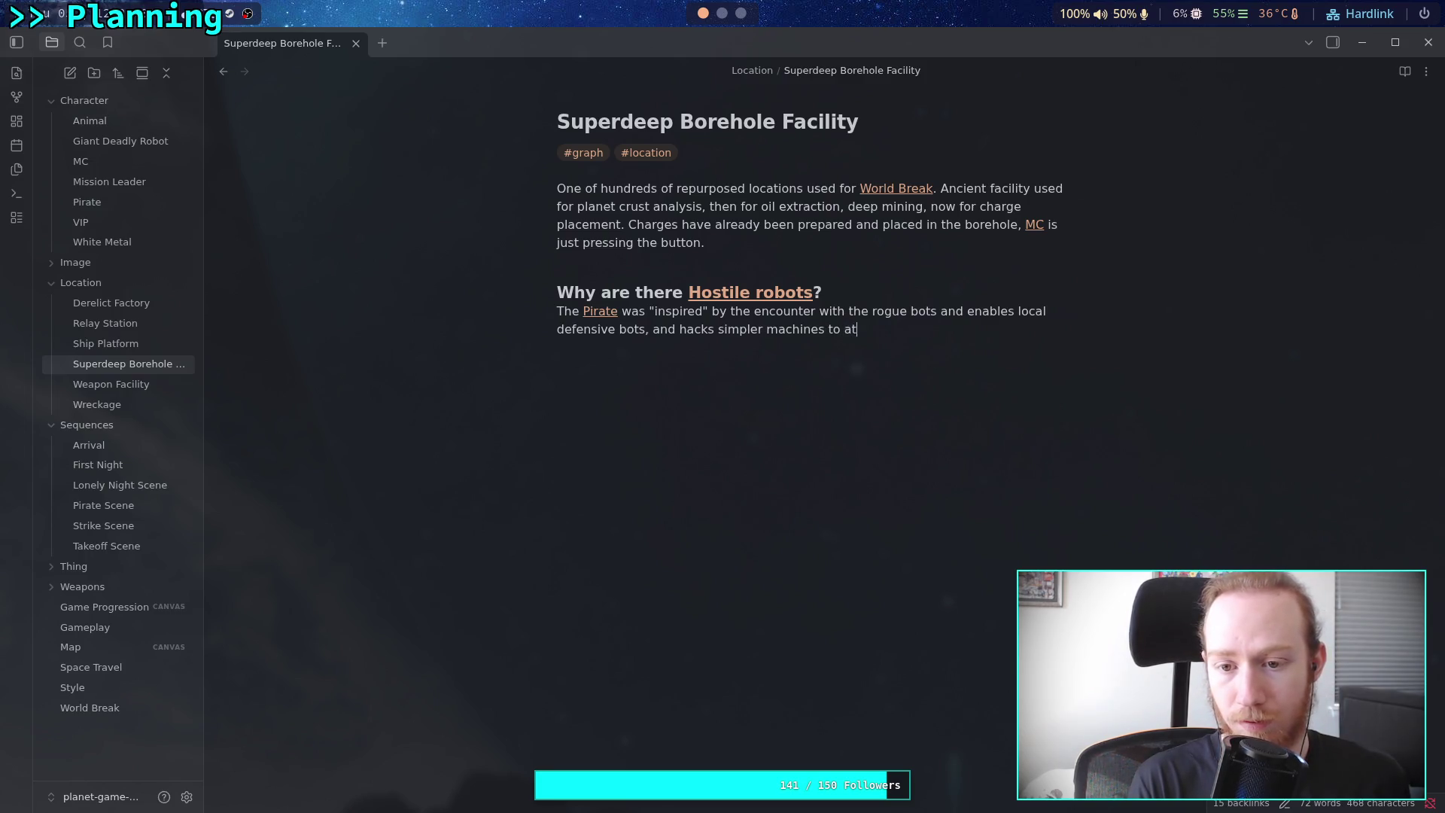
text(tack the [[MC)
key(Return)
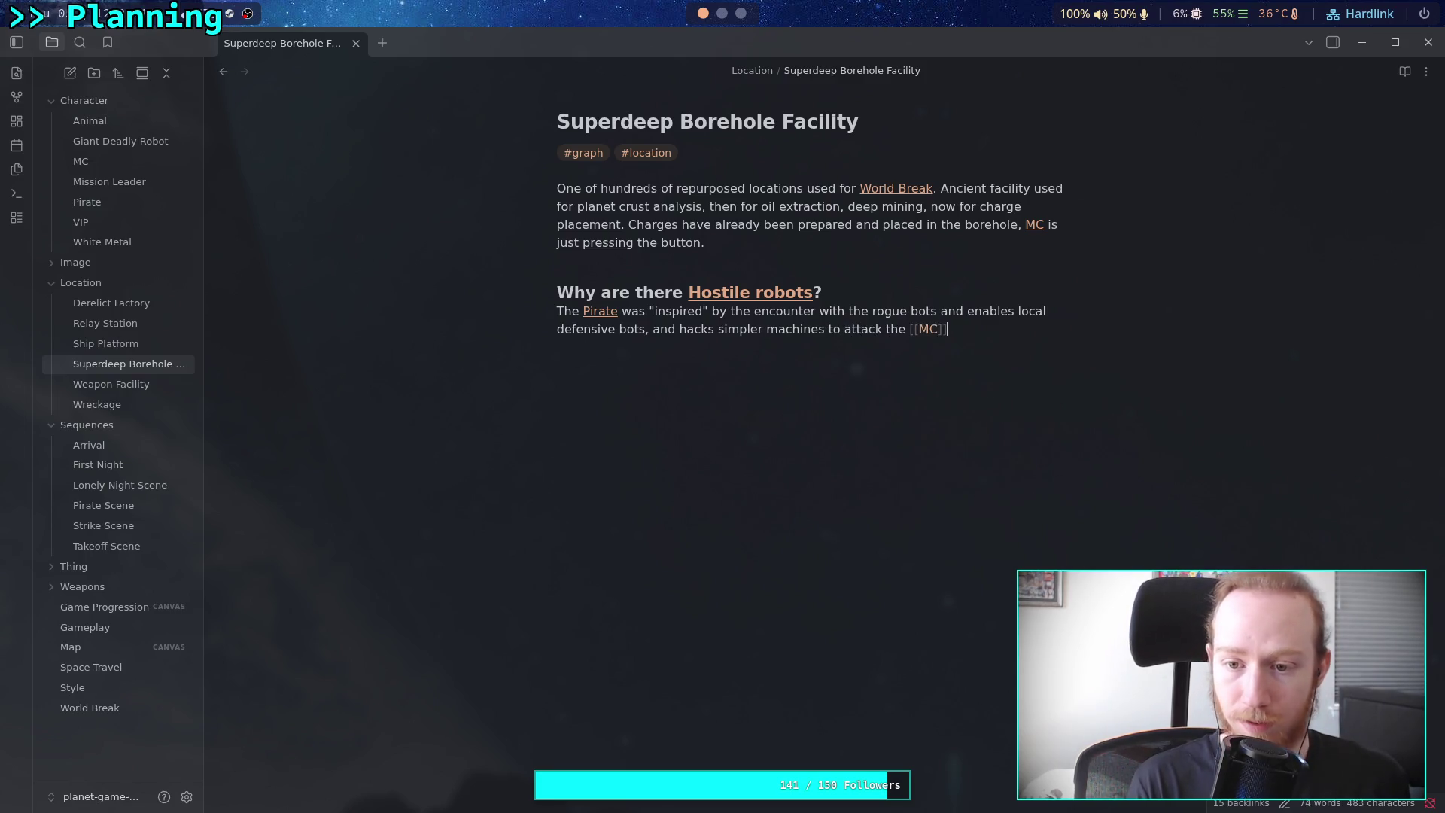
Add that he did this to initially capture hostages, anticipating a lighter response
text(.)
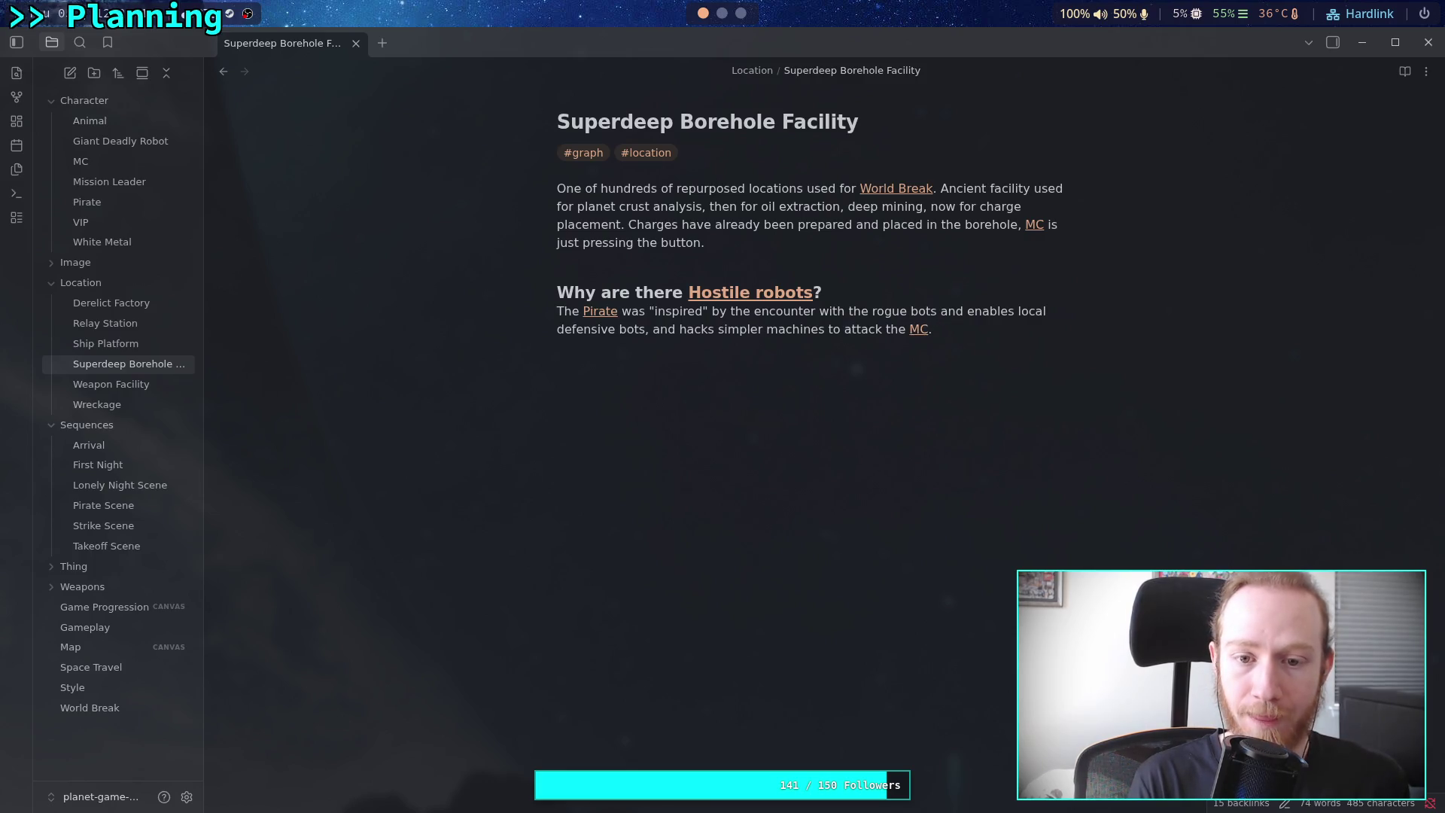
text( He is us)
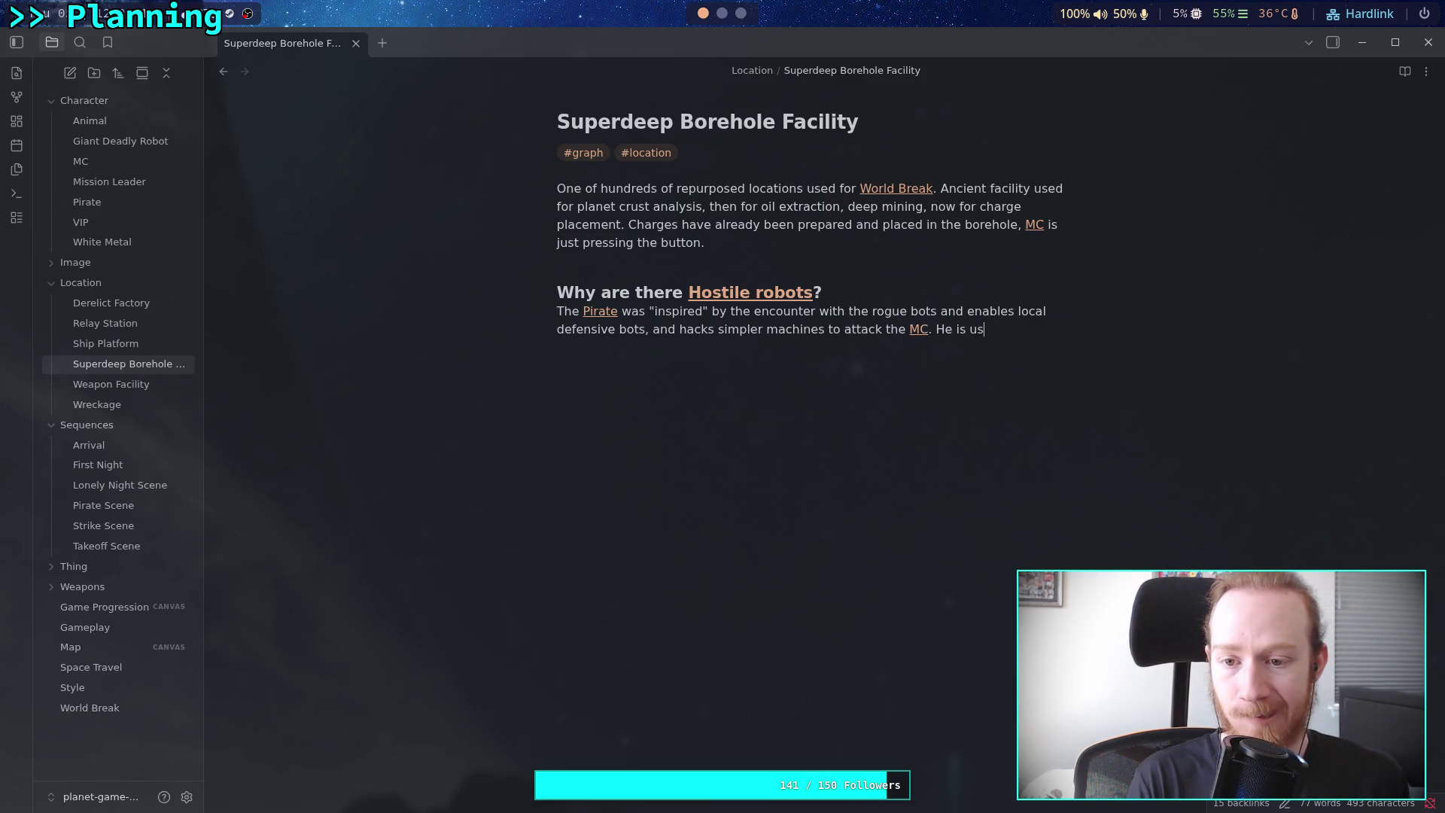
text(ing the)
key(ctrl+BackSpace)
key(ctrl+BackSpace)
key(BackSpace)
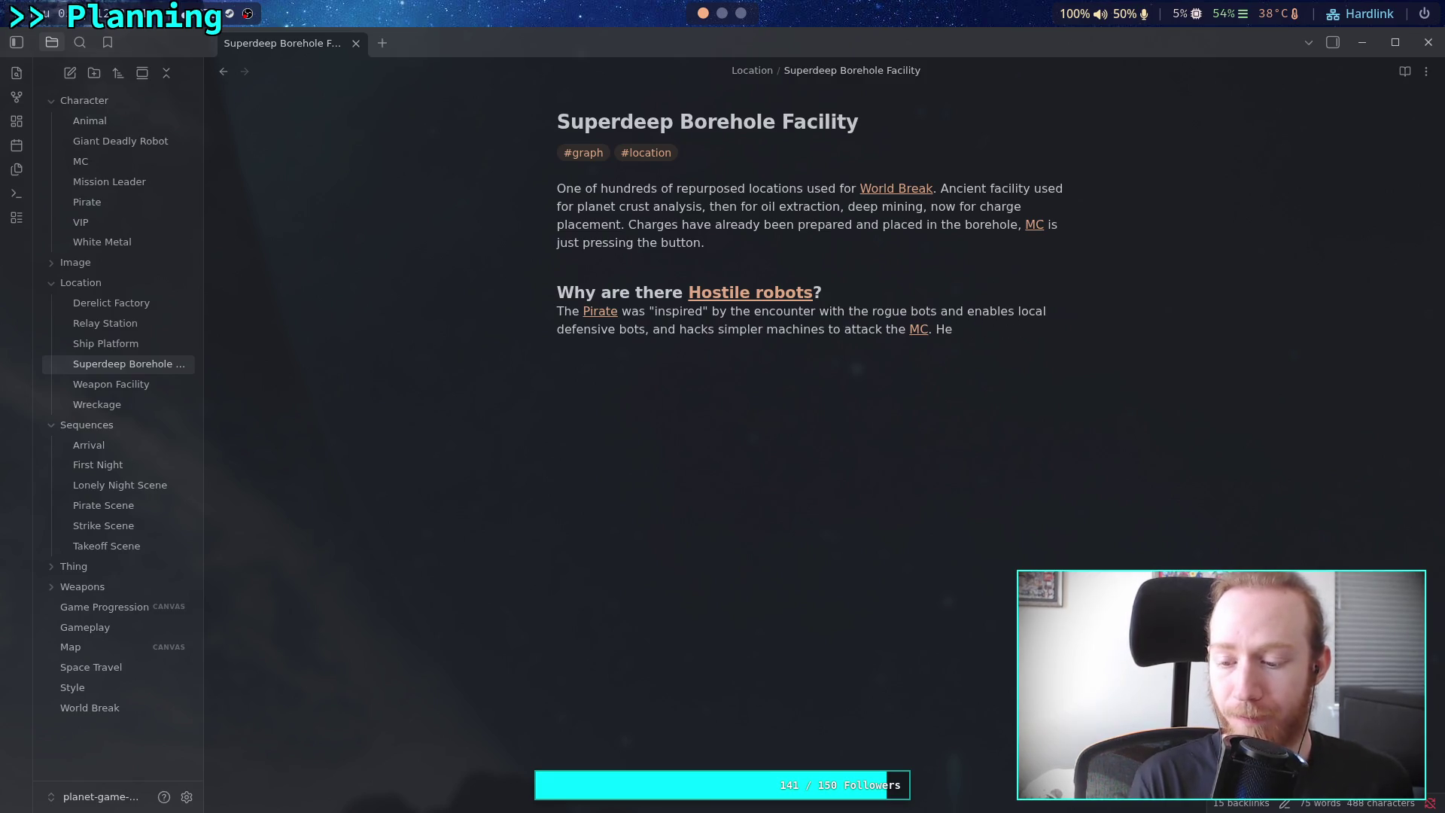
text(used)
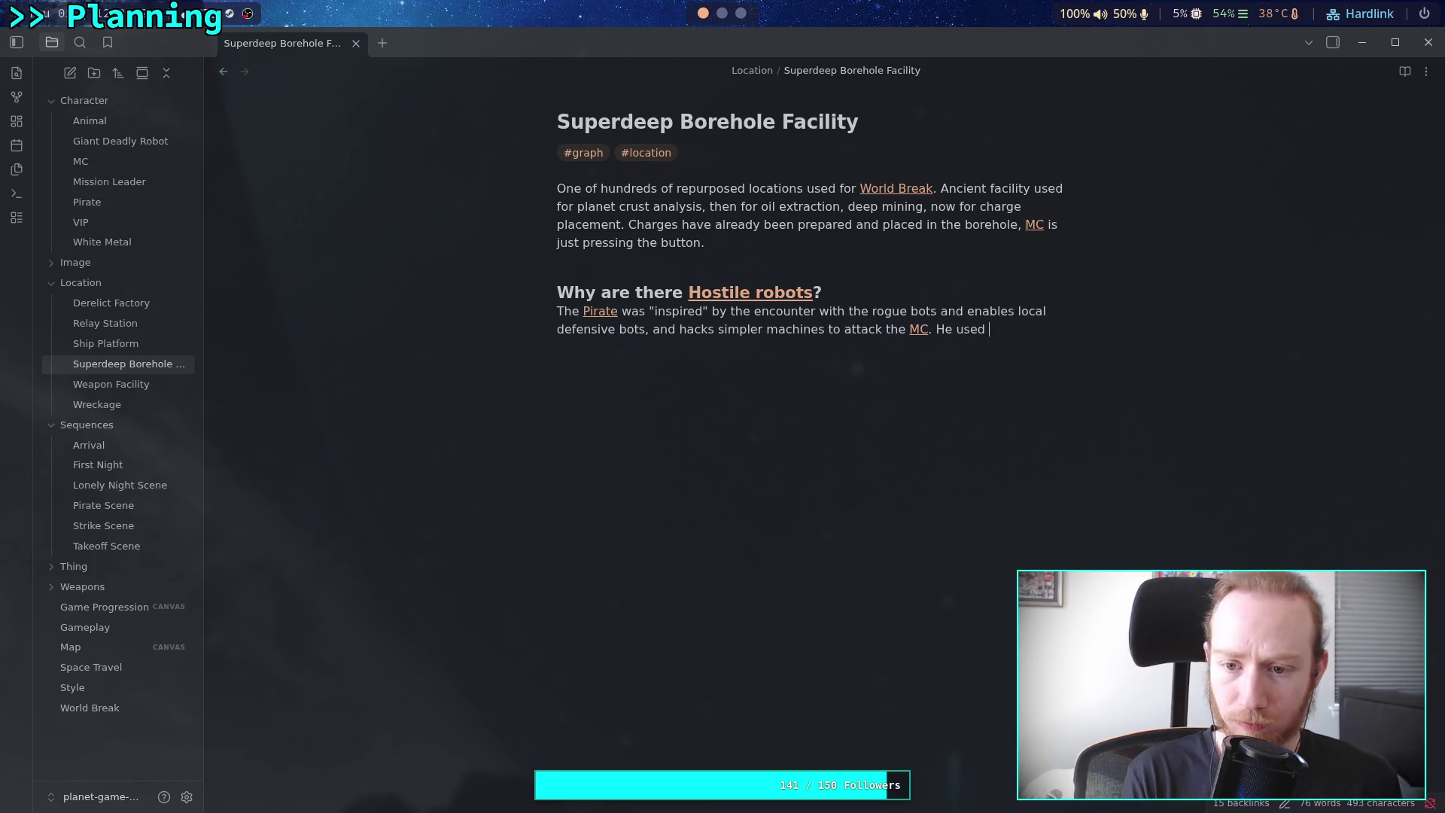
key(ctrl+BackSpace)
text(did)
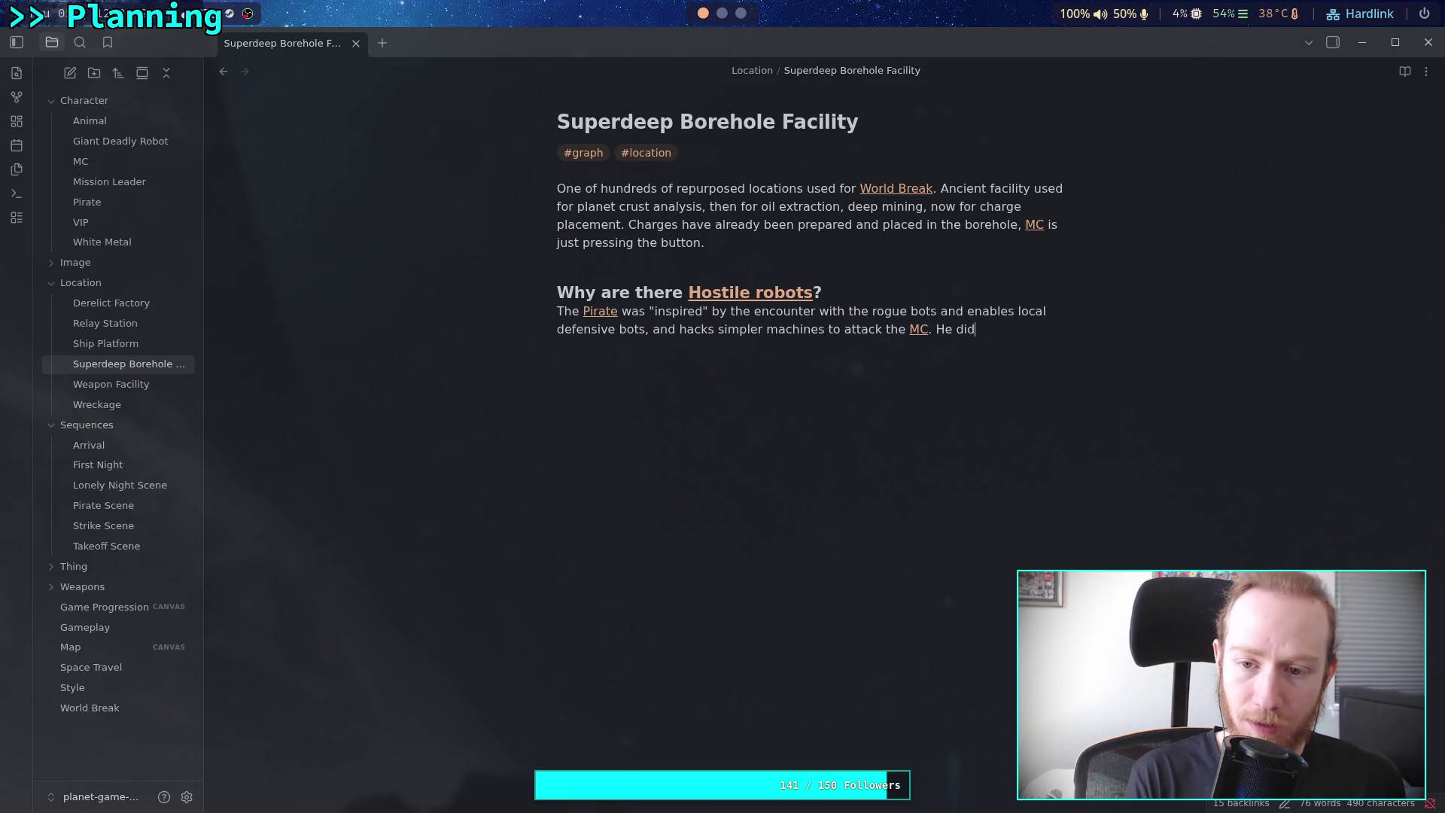
text( this to)
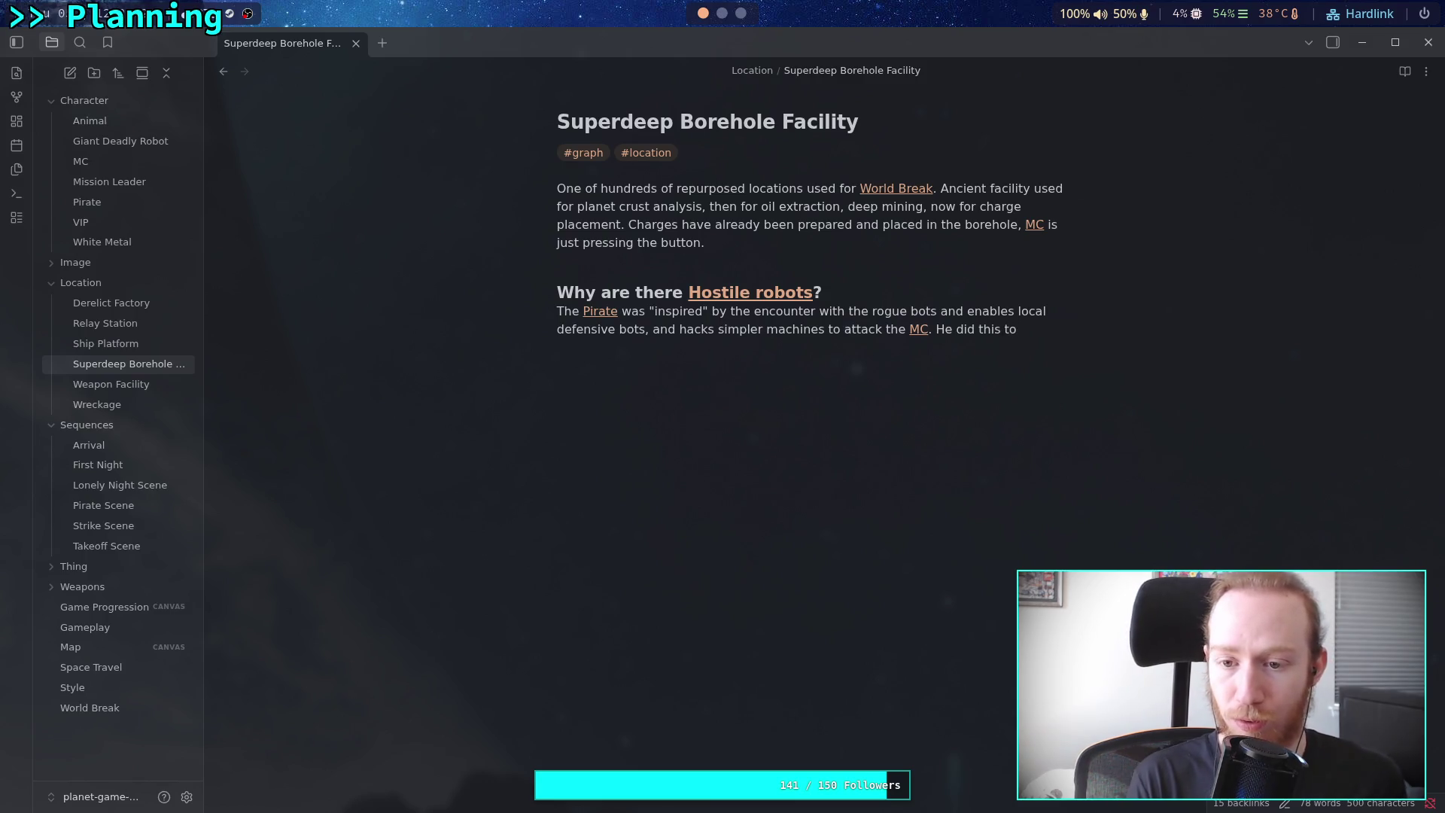
text( initially )
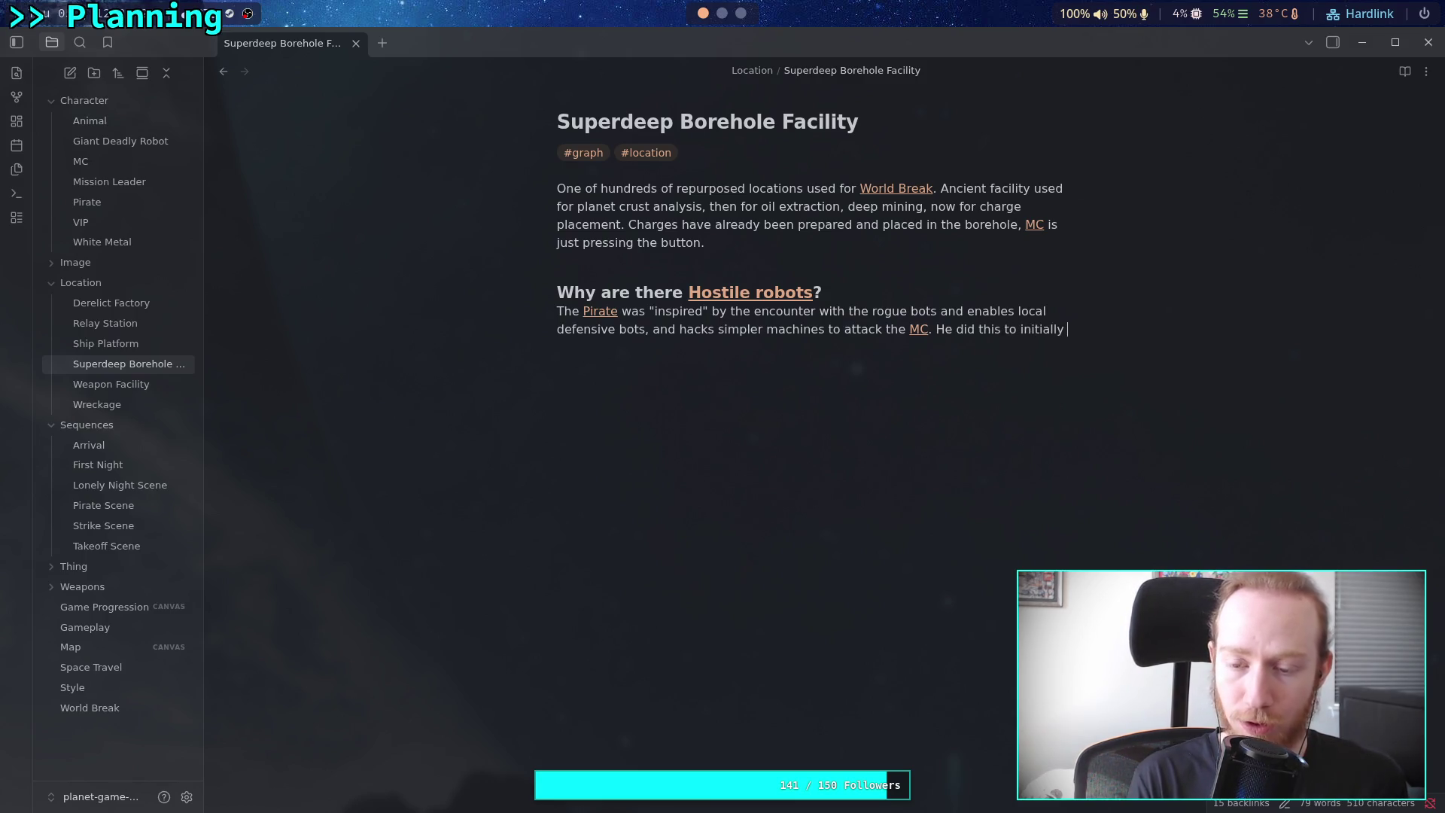
text(capture hosta)
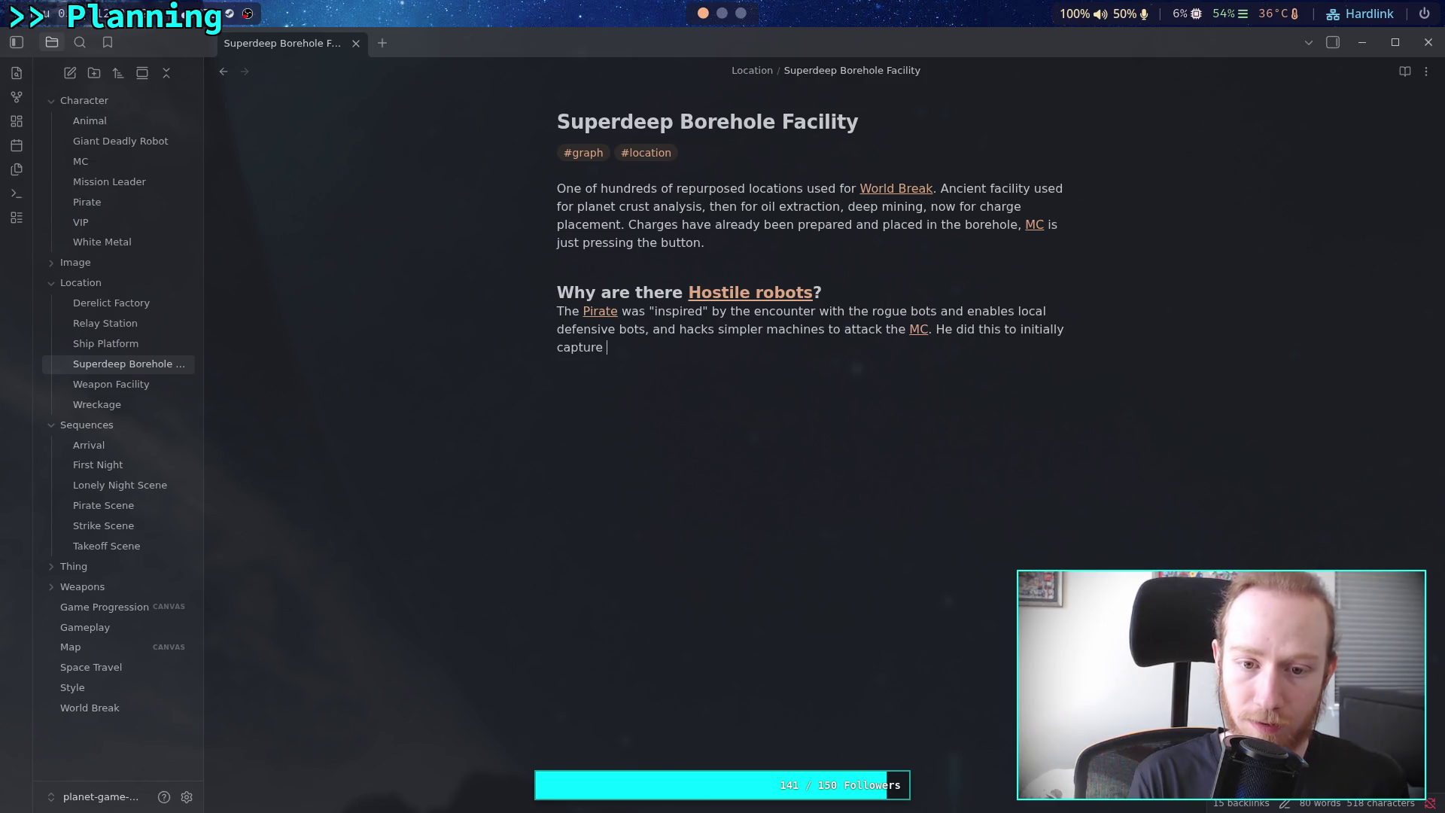
text(ges)
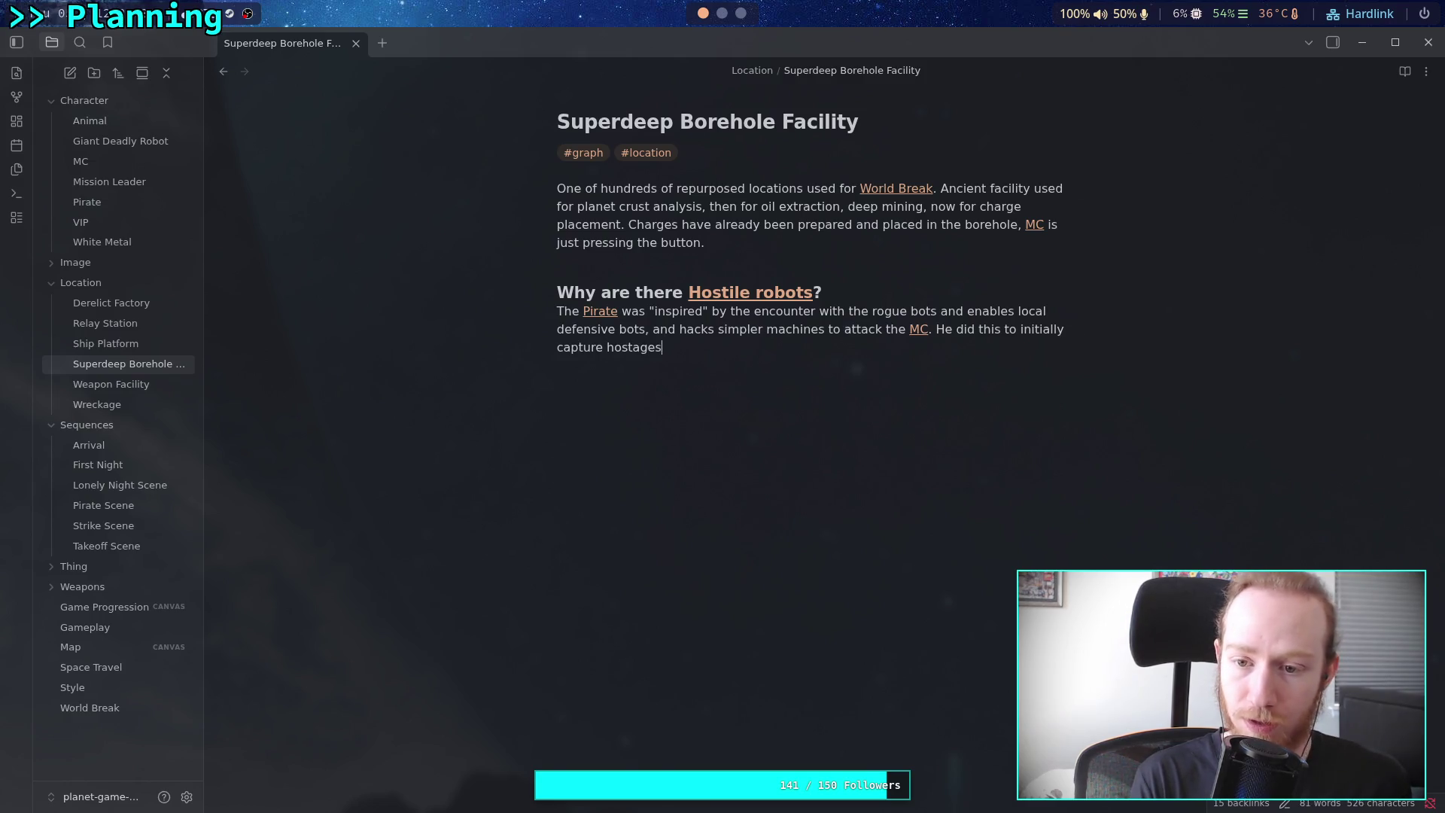
key(BackSpace)
key(BackSpace)
text(an)
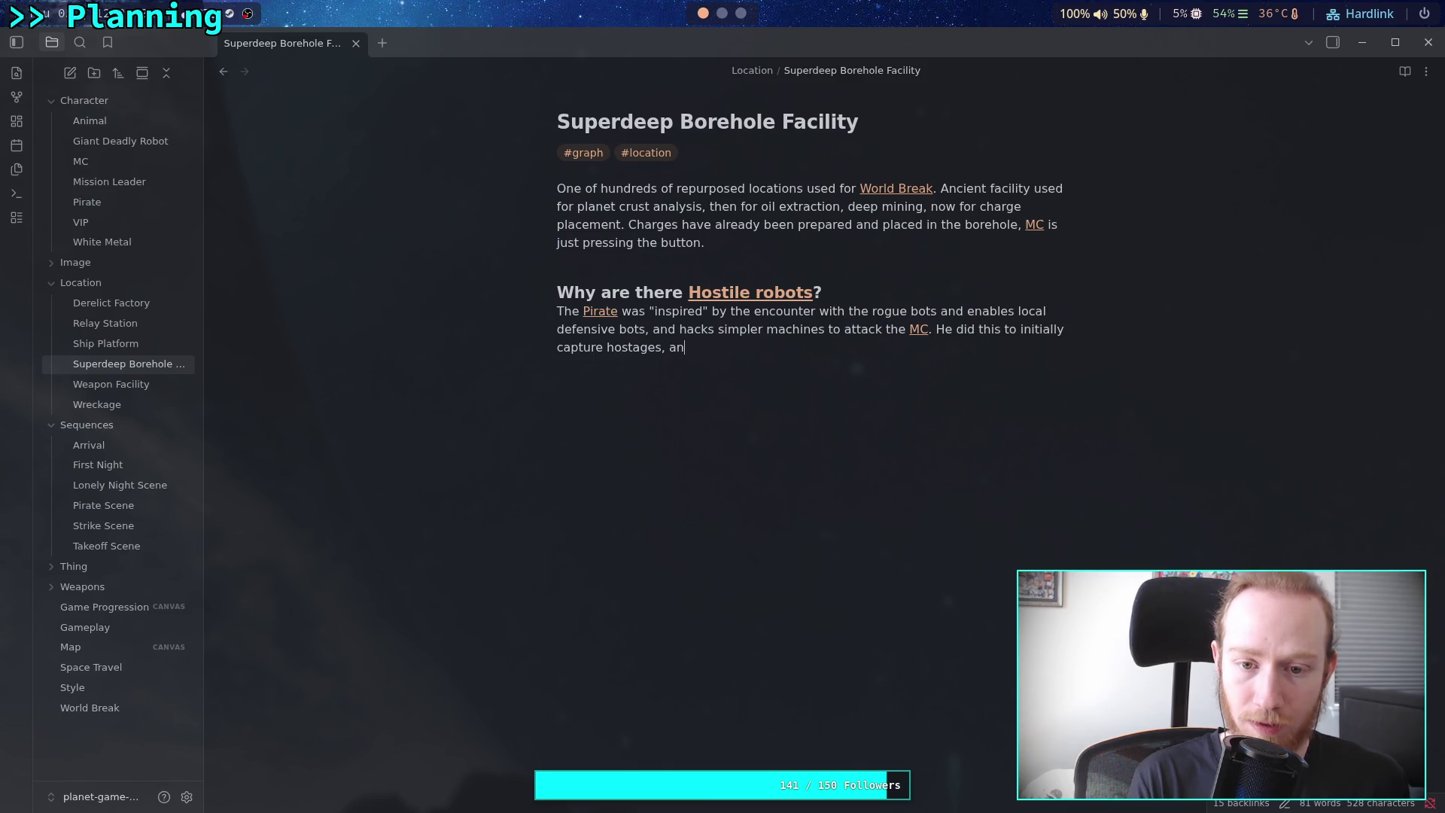
text(ticipatin)
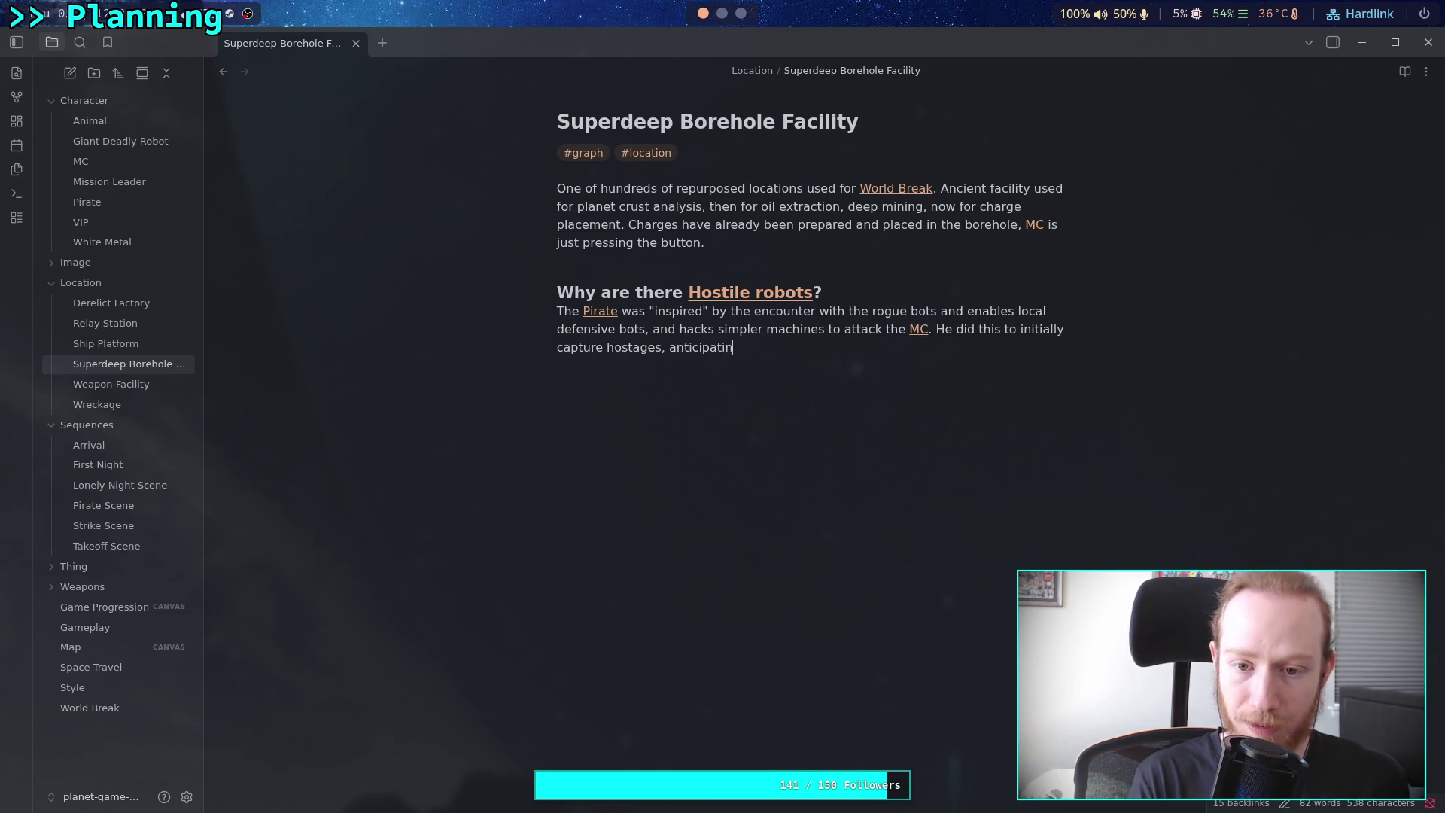
text(g a lighter)
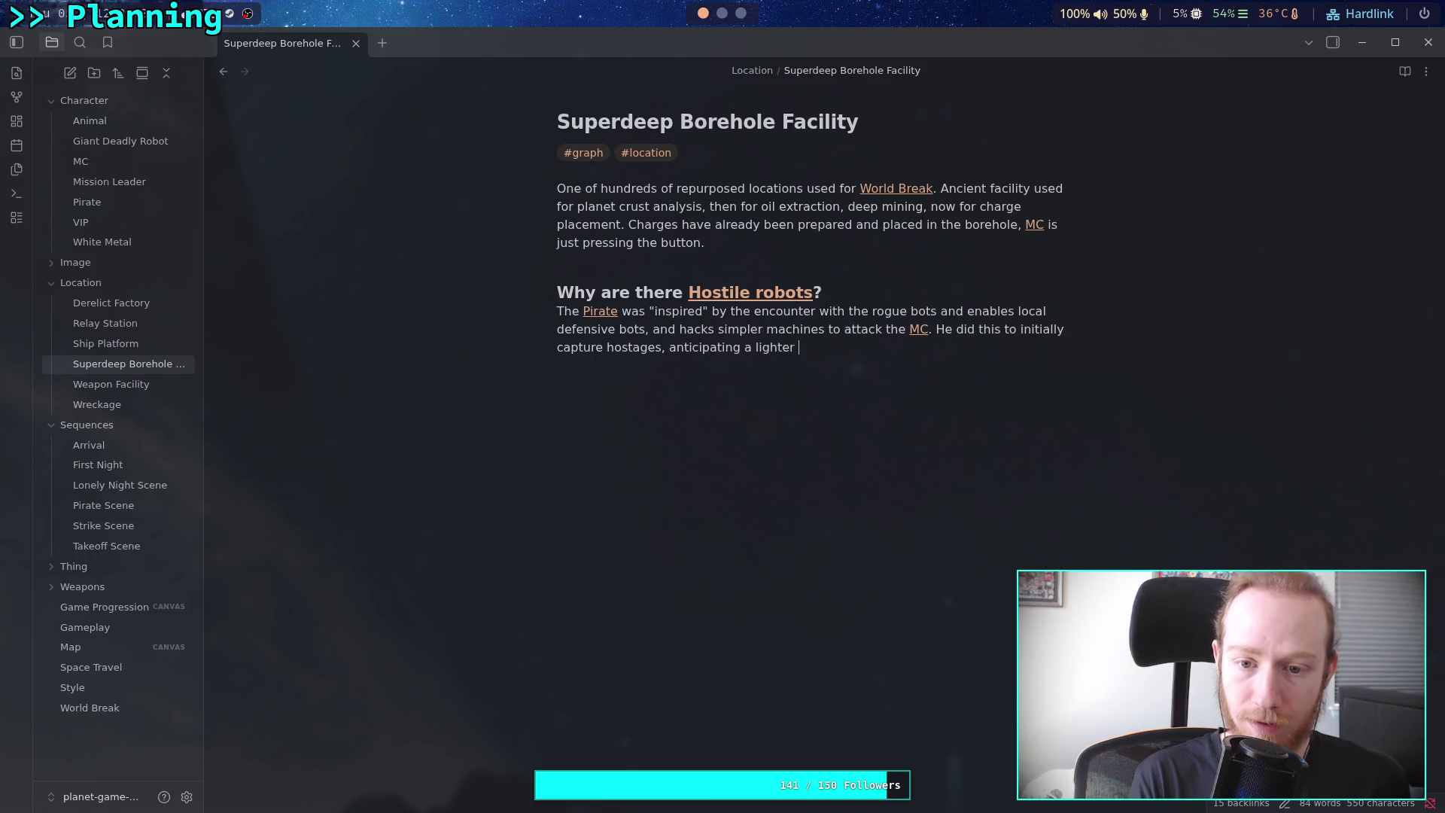
key(BackSpace)
Quote "lighter", add the plan changing to activating [[Giant Deadly Robot]] when [[MC]] arrives, then open Ship Platform
click(757, 347)
text("lighter" respo)
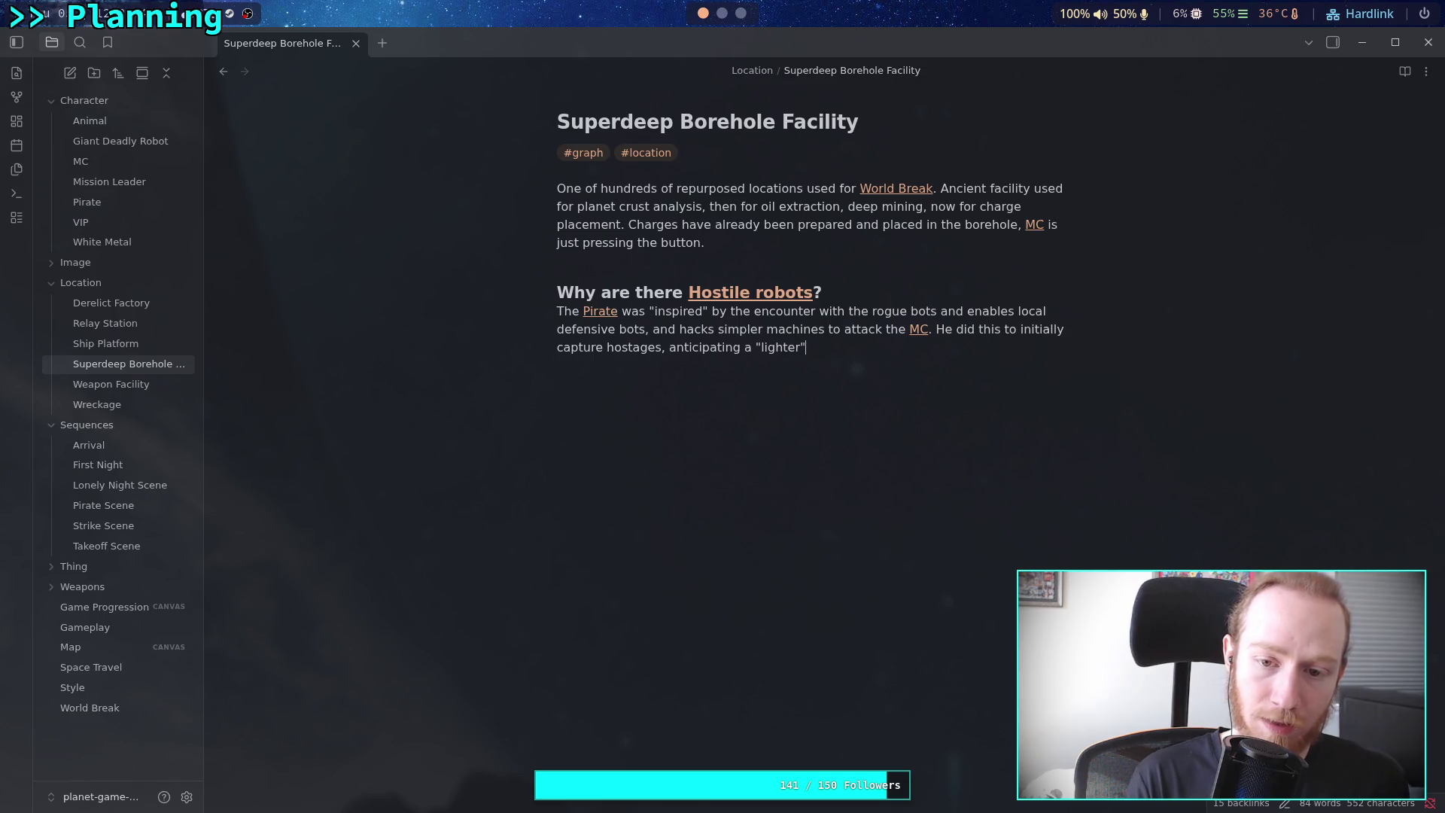
text(nse. )
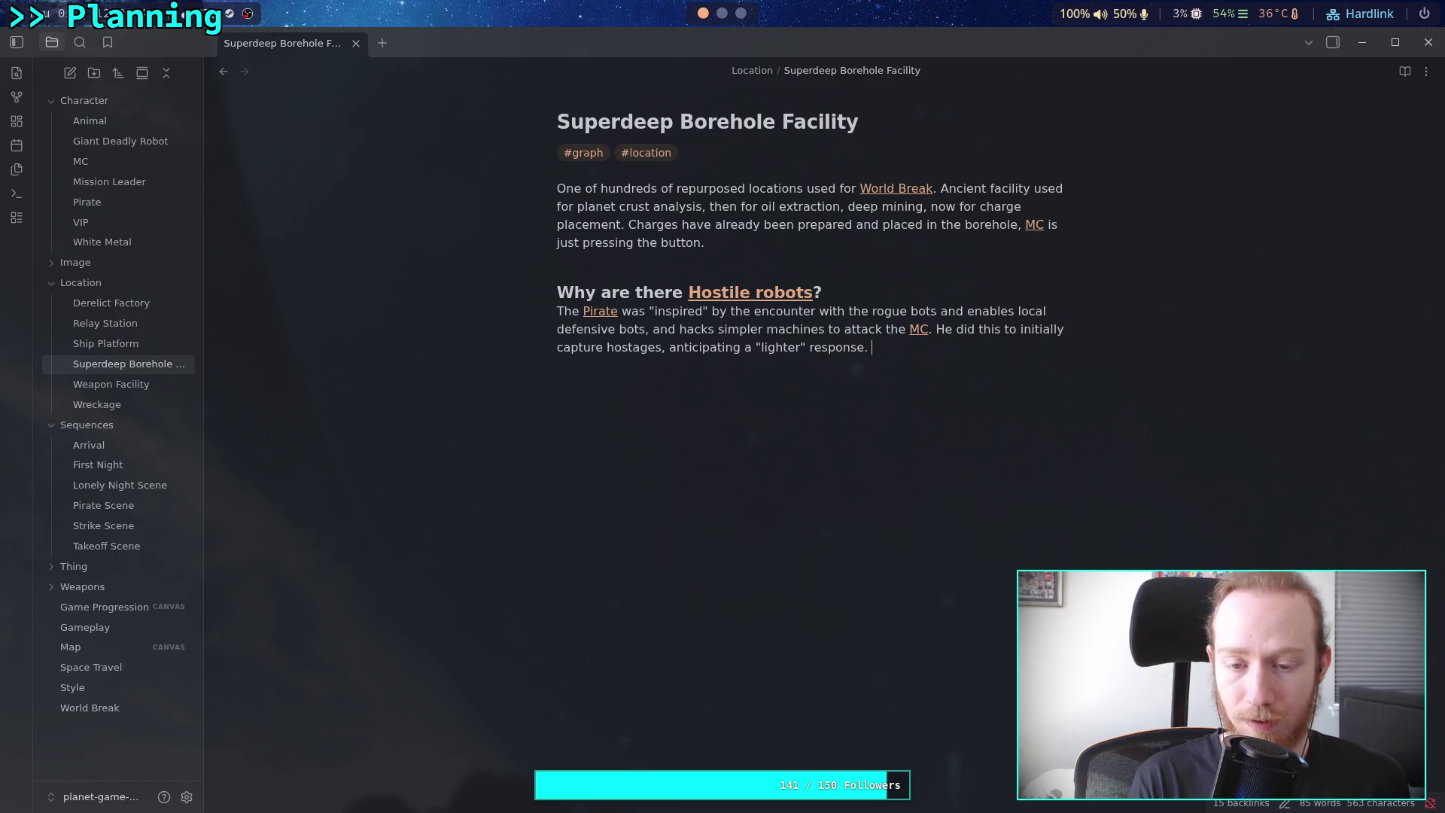
text(The pla)
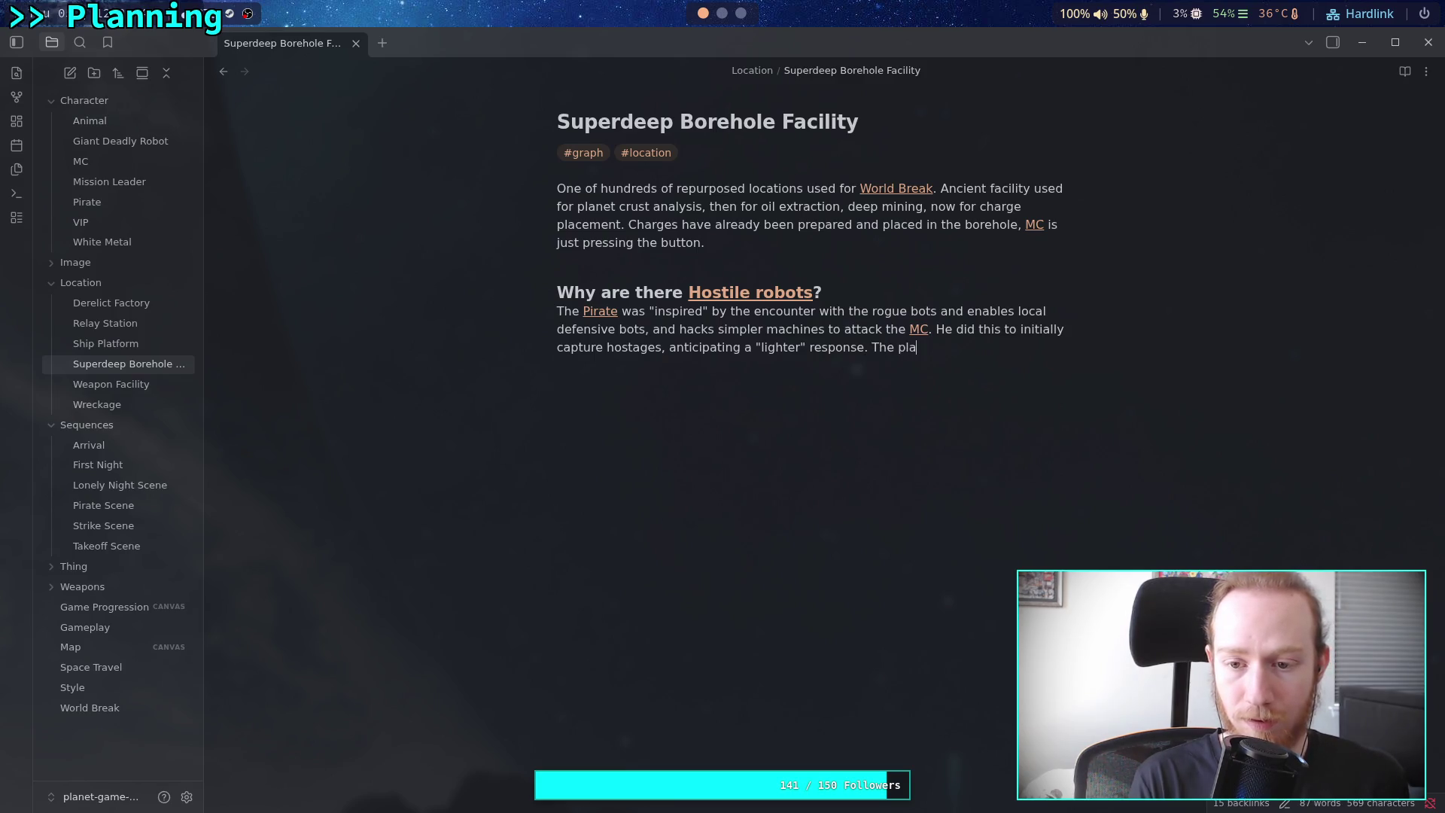
text(n changes to )
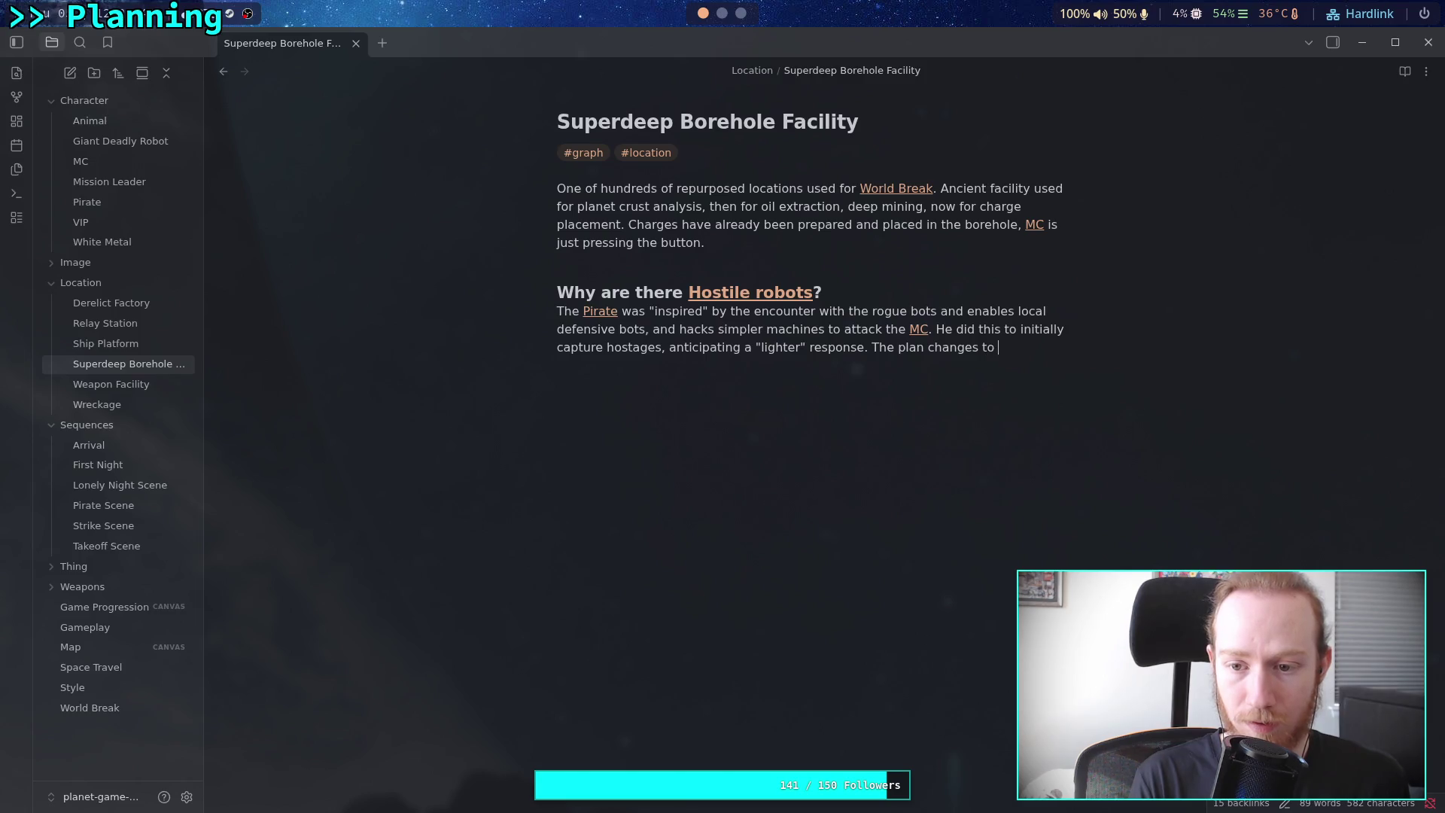
text(activating the [[)
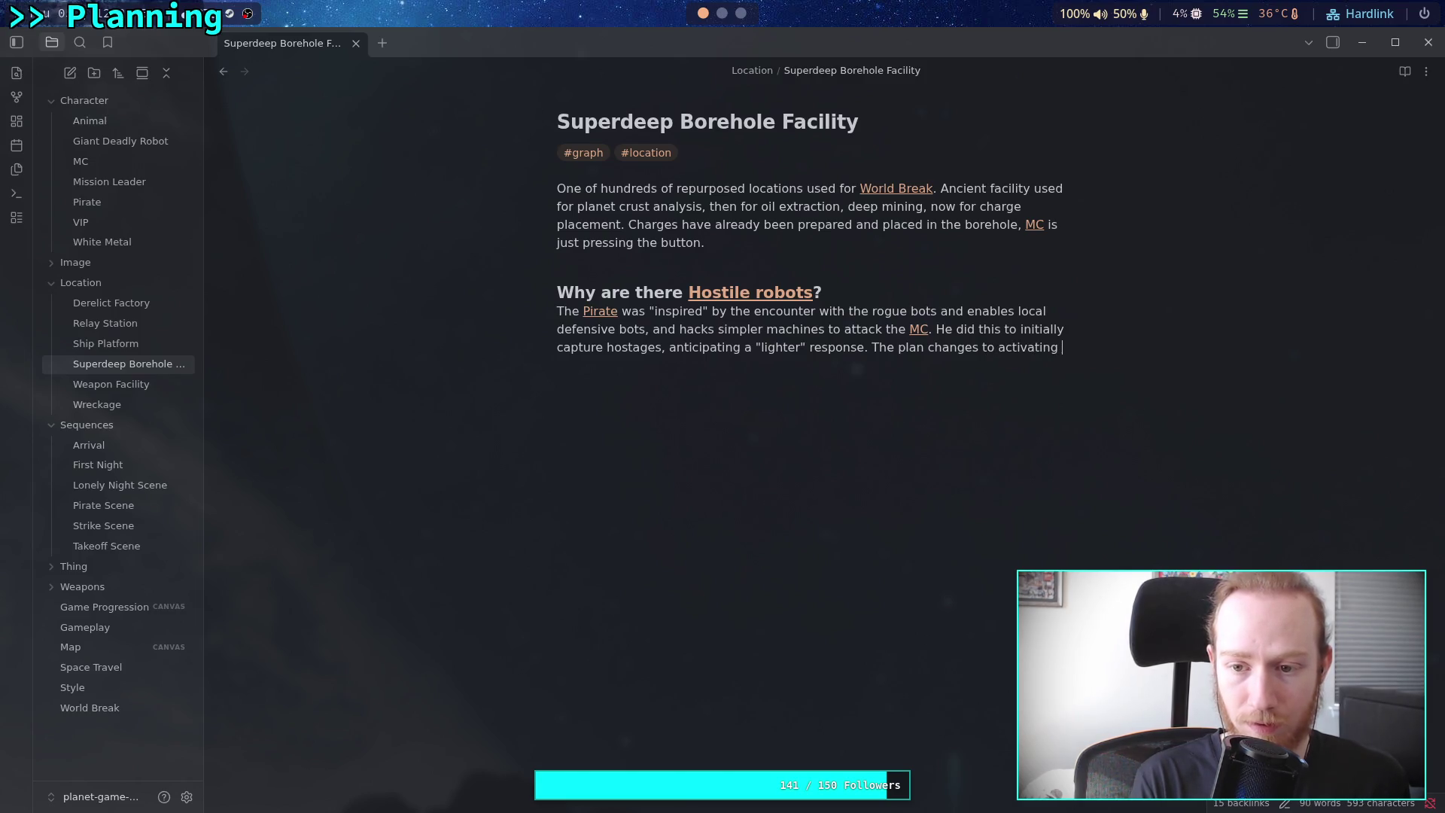
text(Gi)
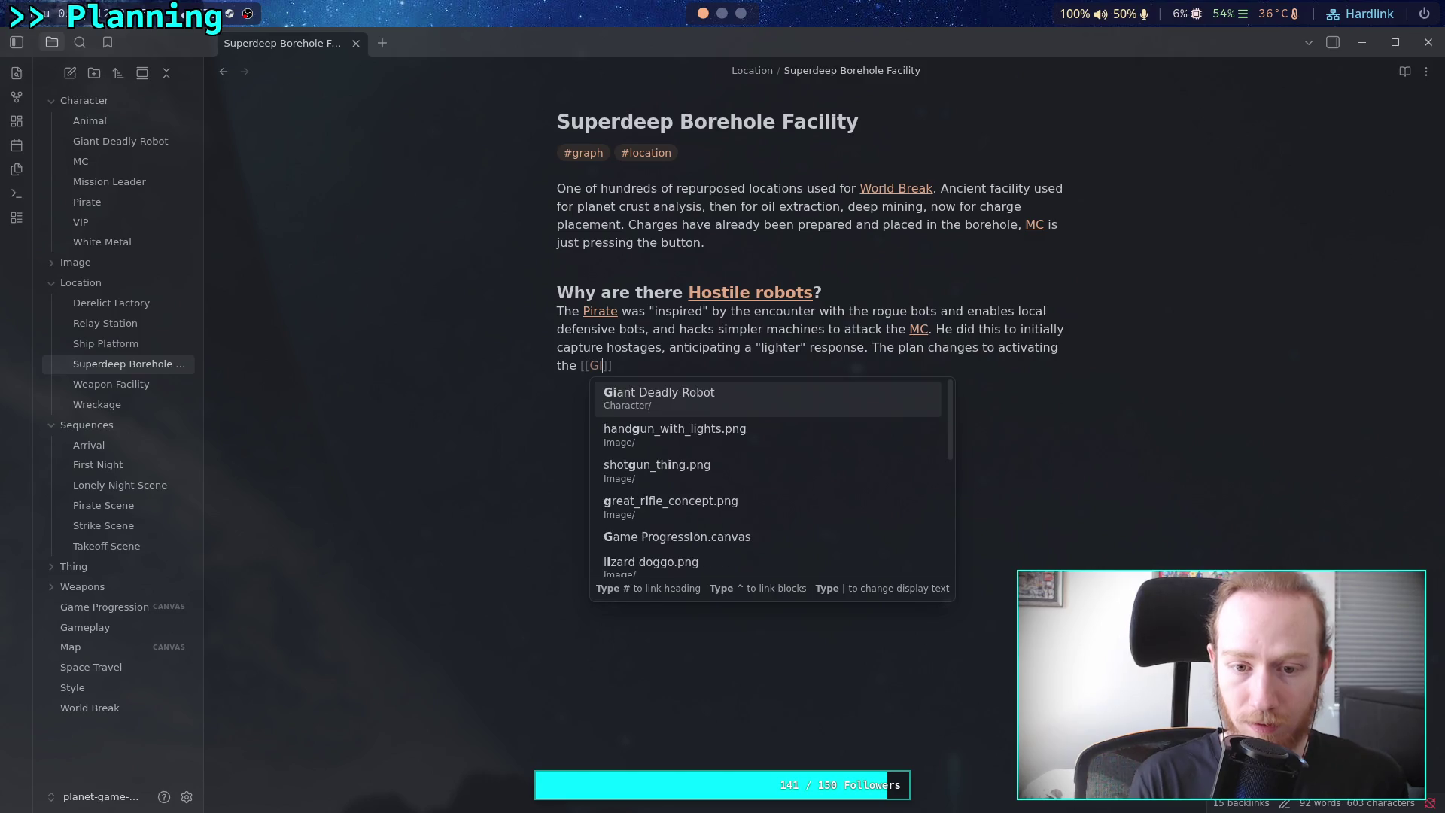
key(Return)
text(up)
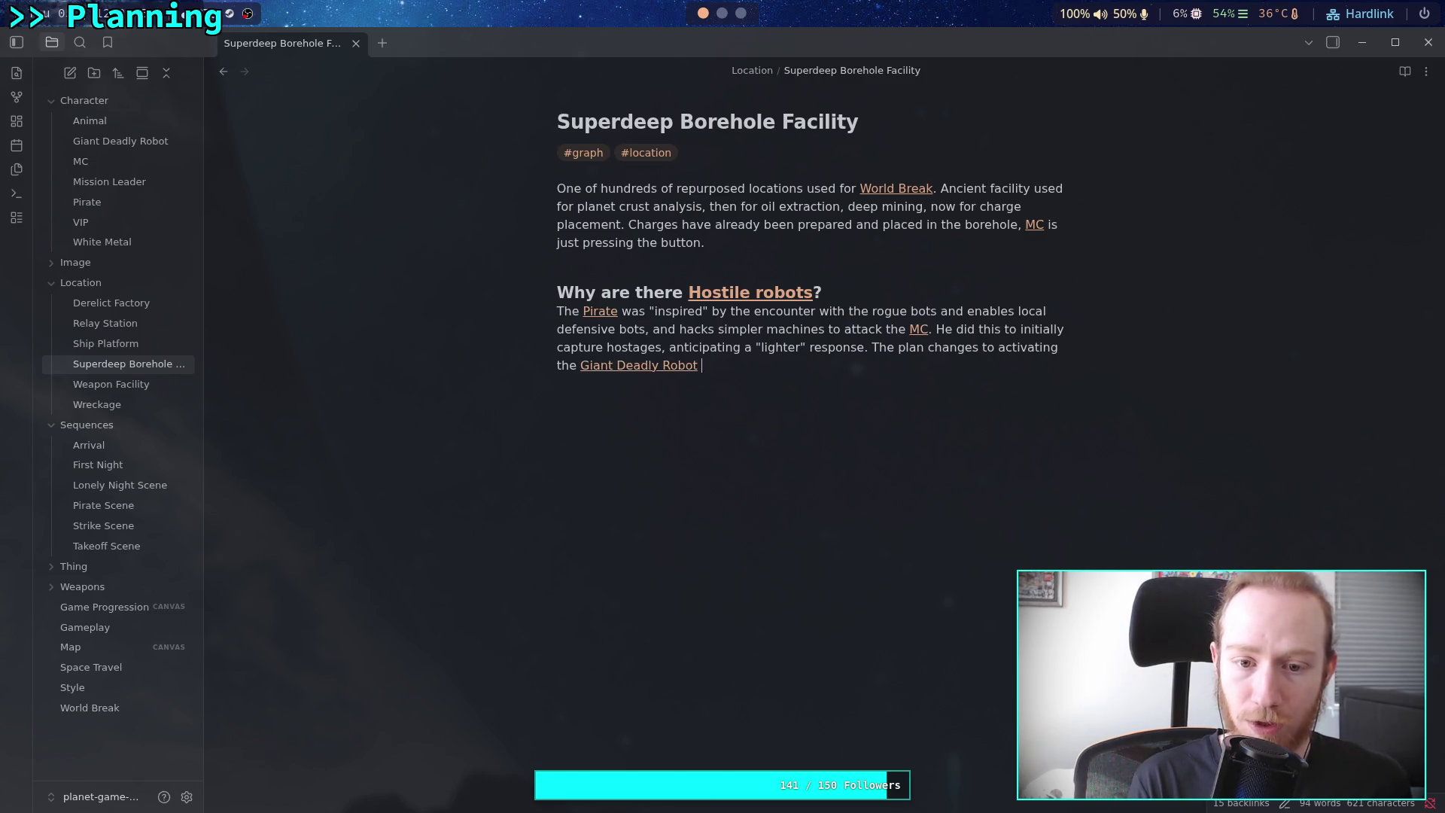
text(on seeing the [[MC)
key(Return)
text(arrive.)
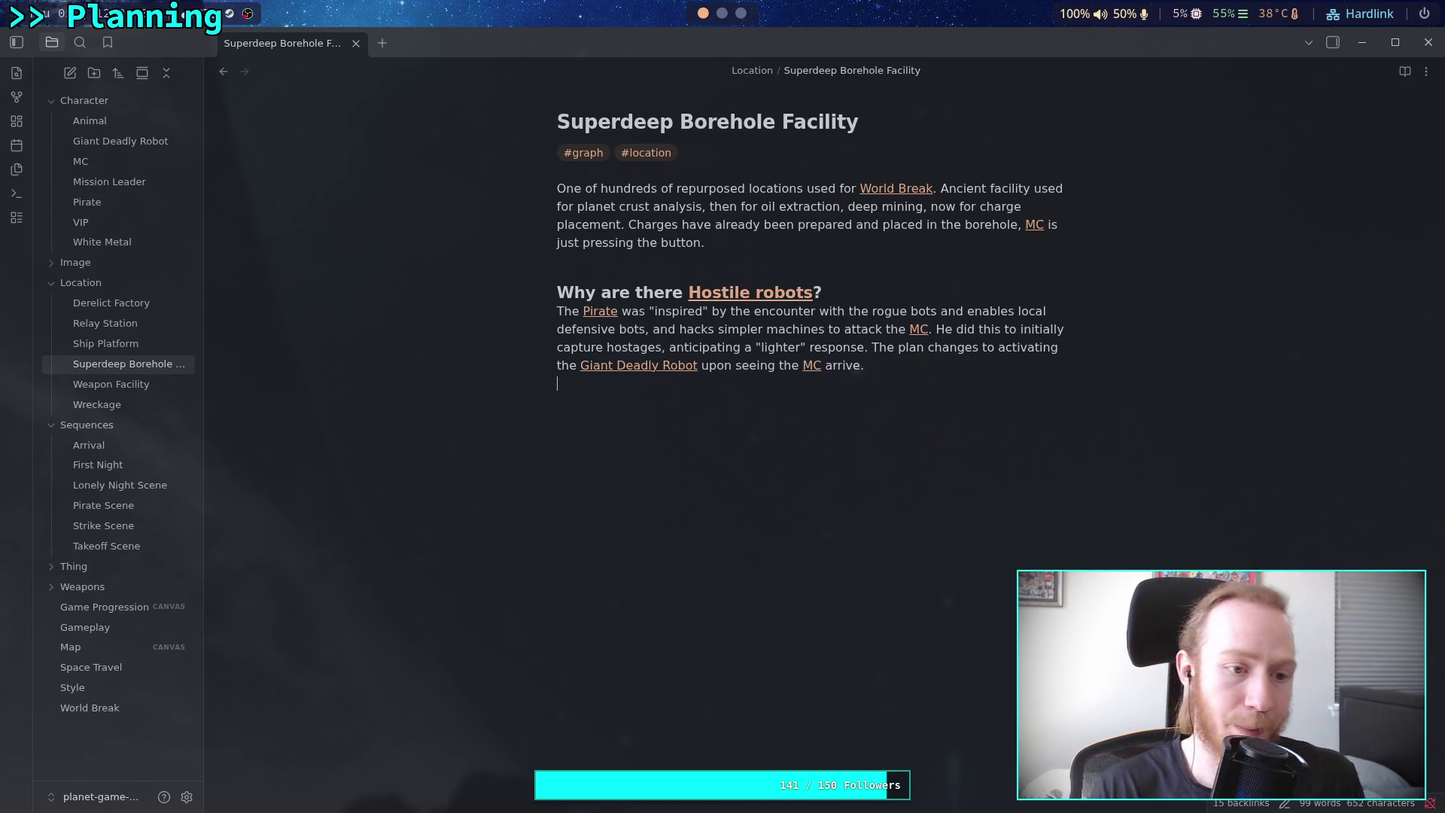
click(167, 350)
On the Ship Platform note's empty last line, start 'There are no [[Hostile robots' with the link accepted
click(733, 366)
text(TH)
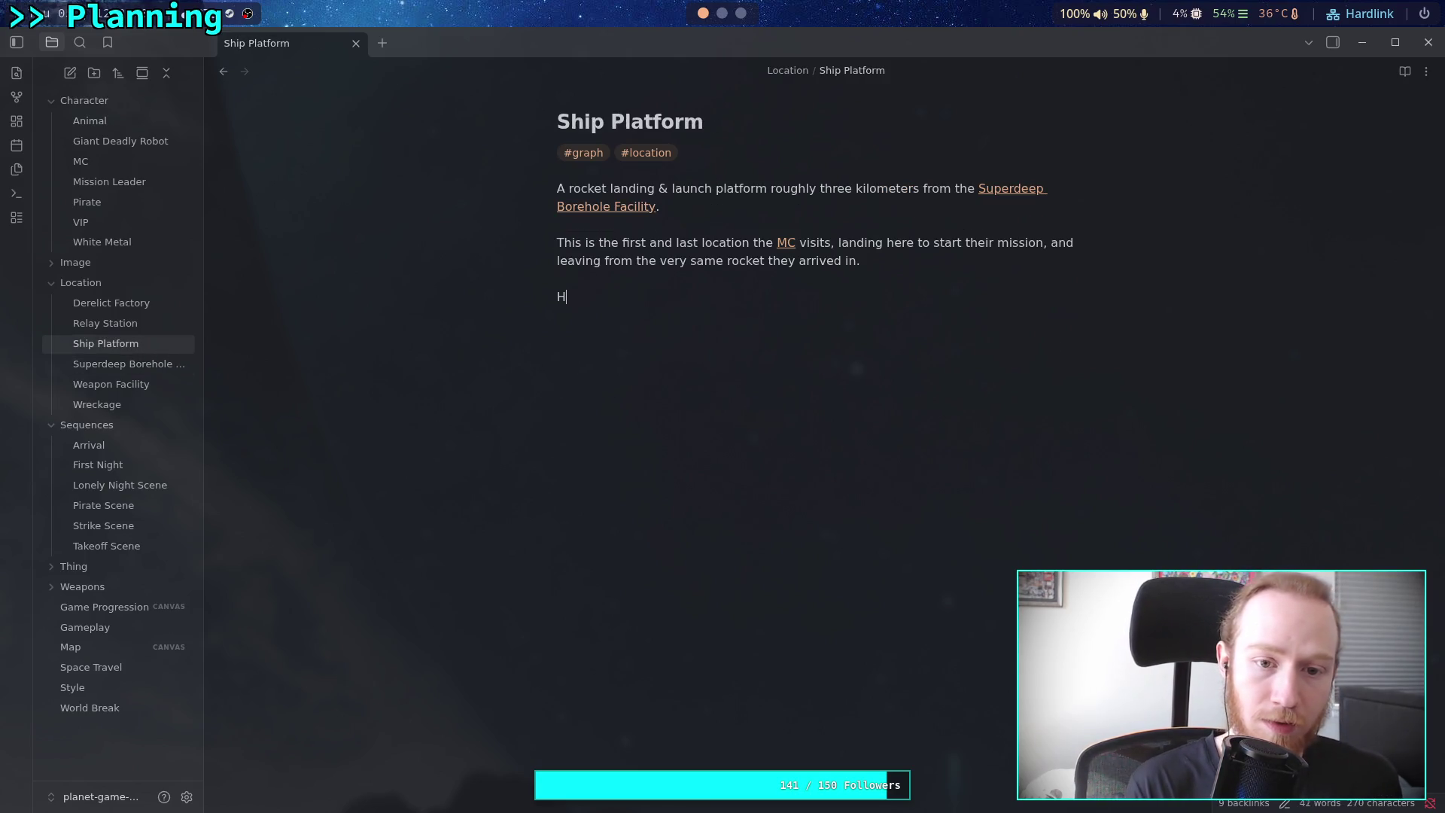
key(BackSpace)
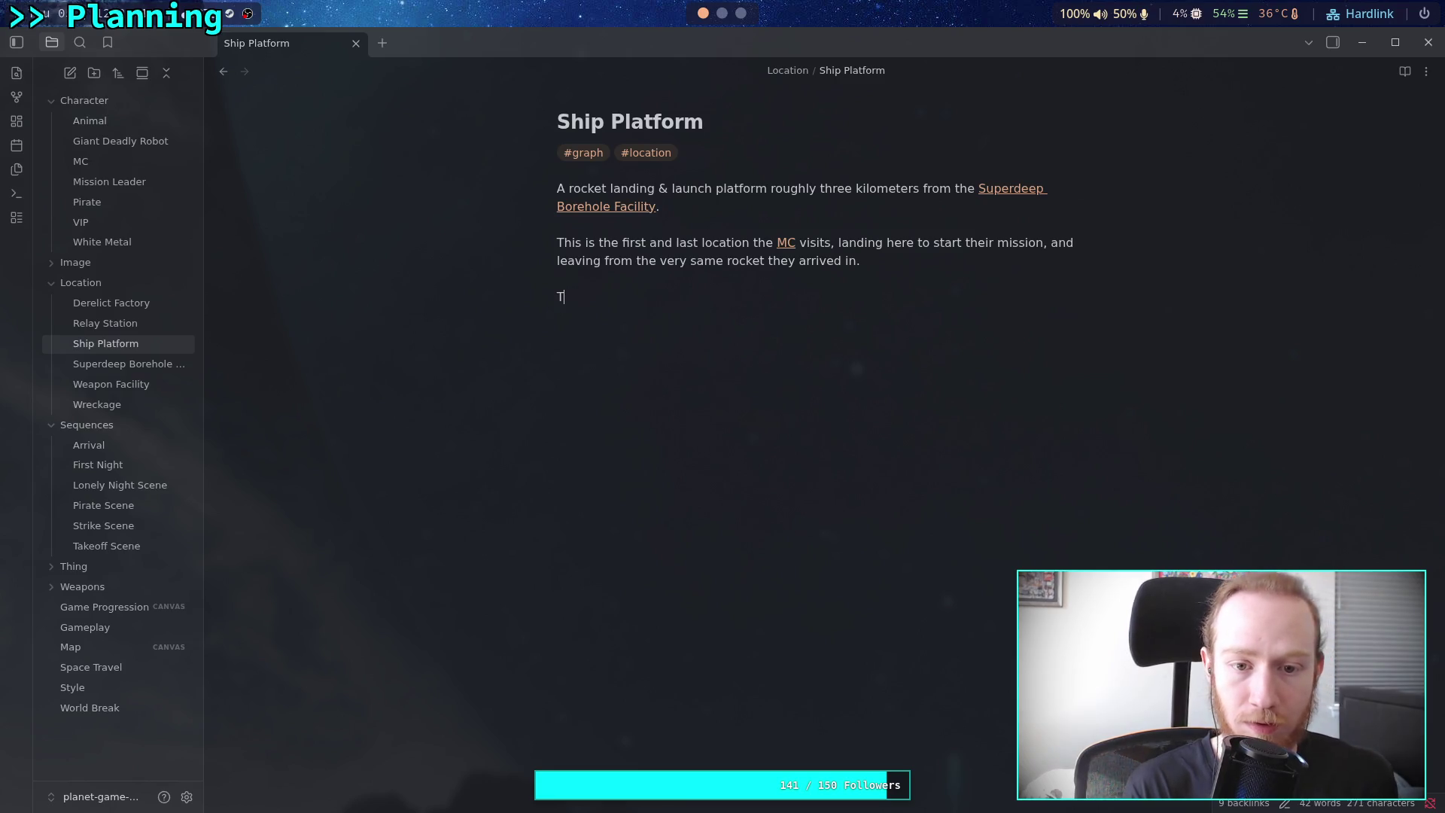
text(h)
text(are )
text([[Hostile robots)
key(Return)
Finish the sentence as 'There are no Hostile robots here.' after discarding the draft wording
text(here)
key(BackSpace)
key(BackSpace)
key(BackSpace)
text(ere)
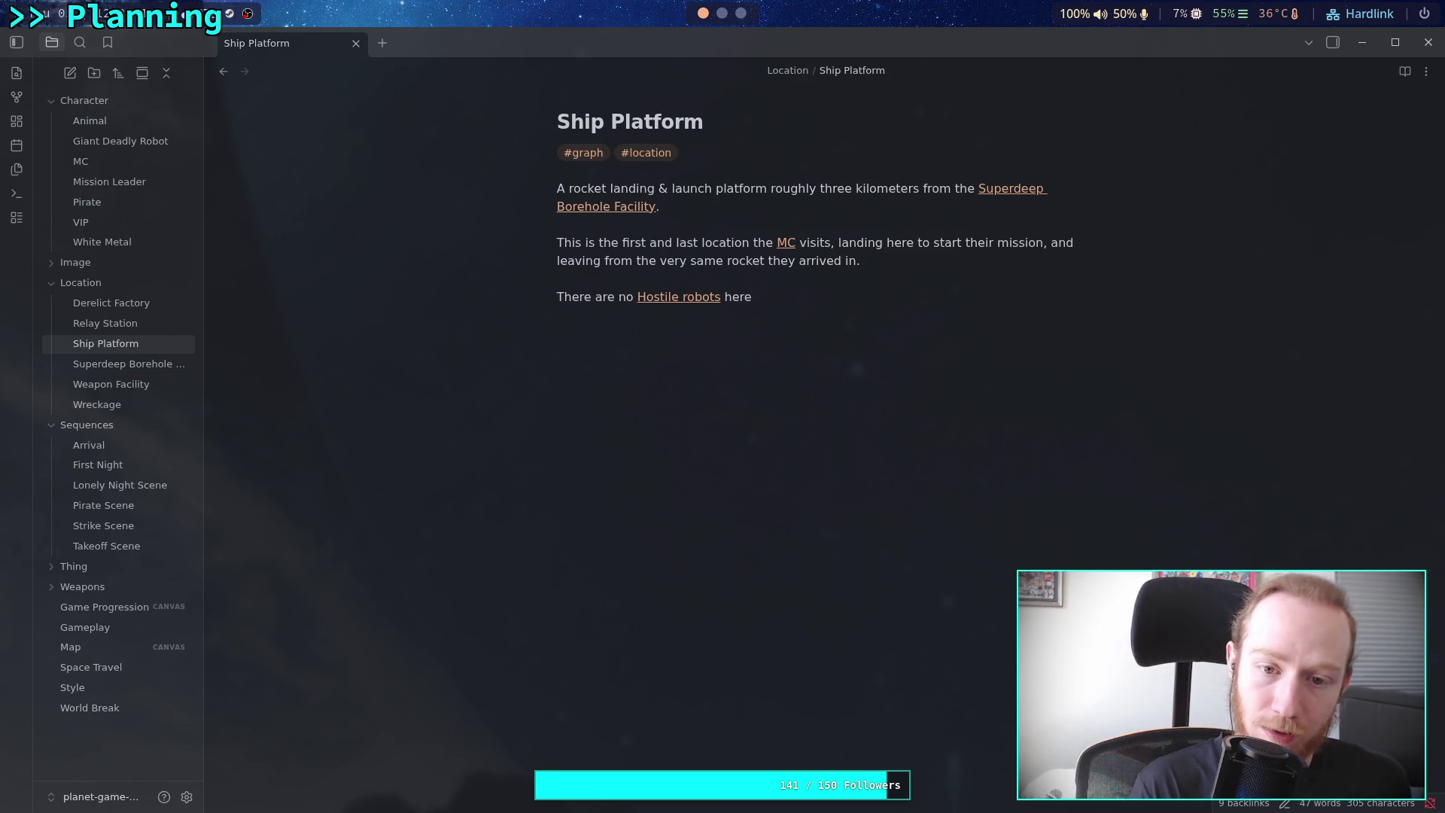
text(, it is well )
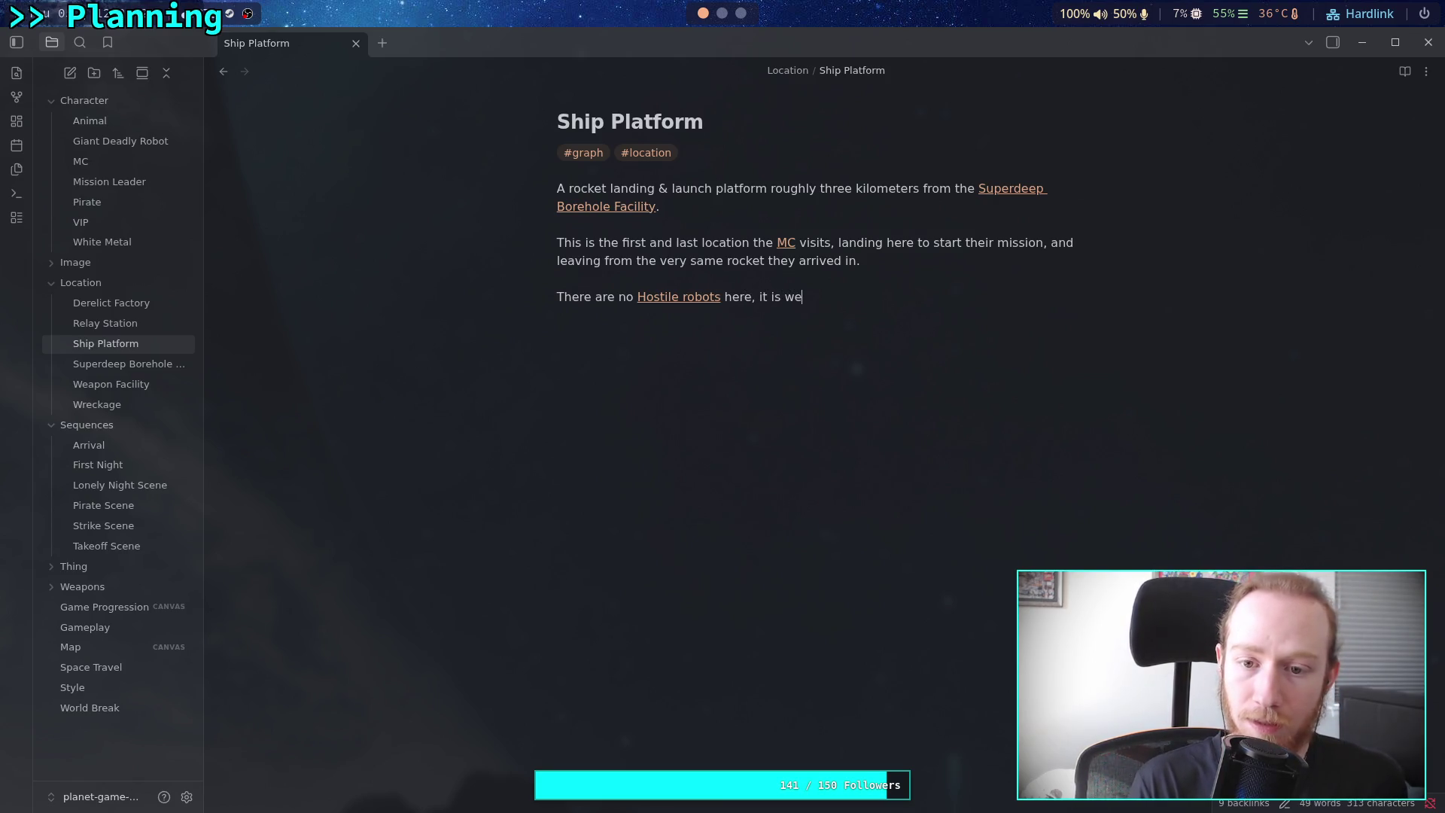
text(secur)
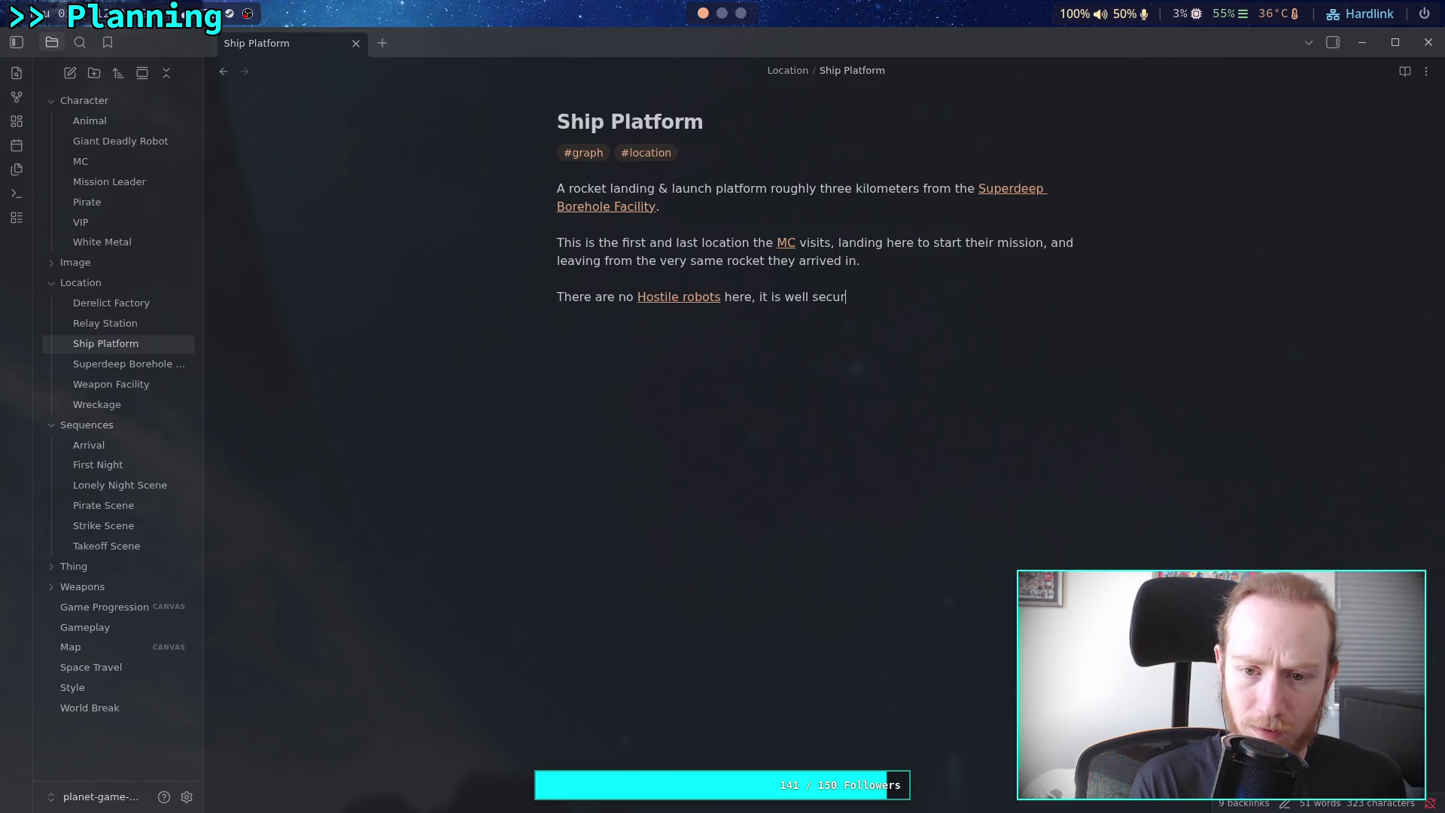
key(BackSpace)
key(BackSpace)
key(BackSpace)
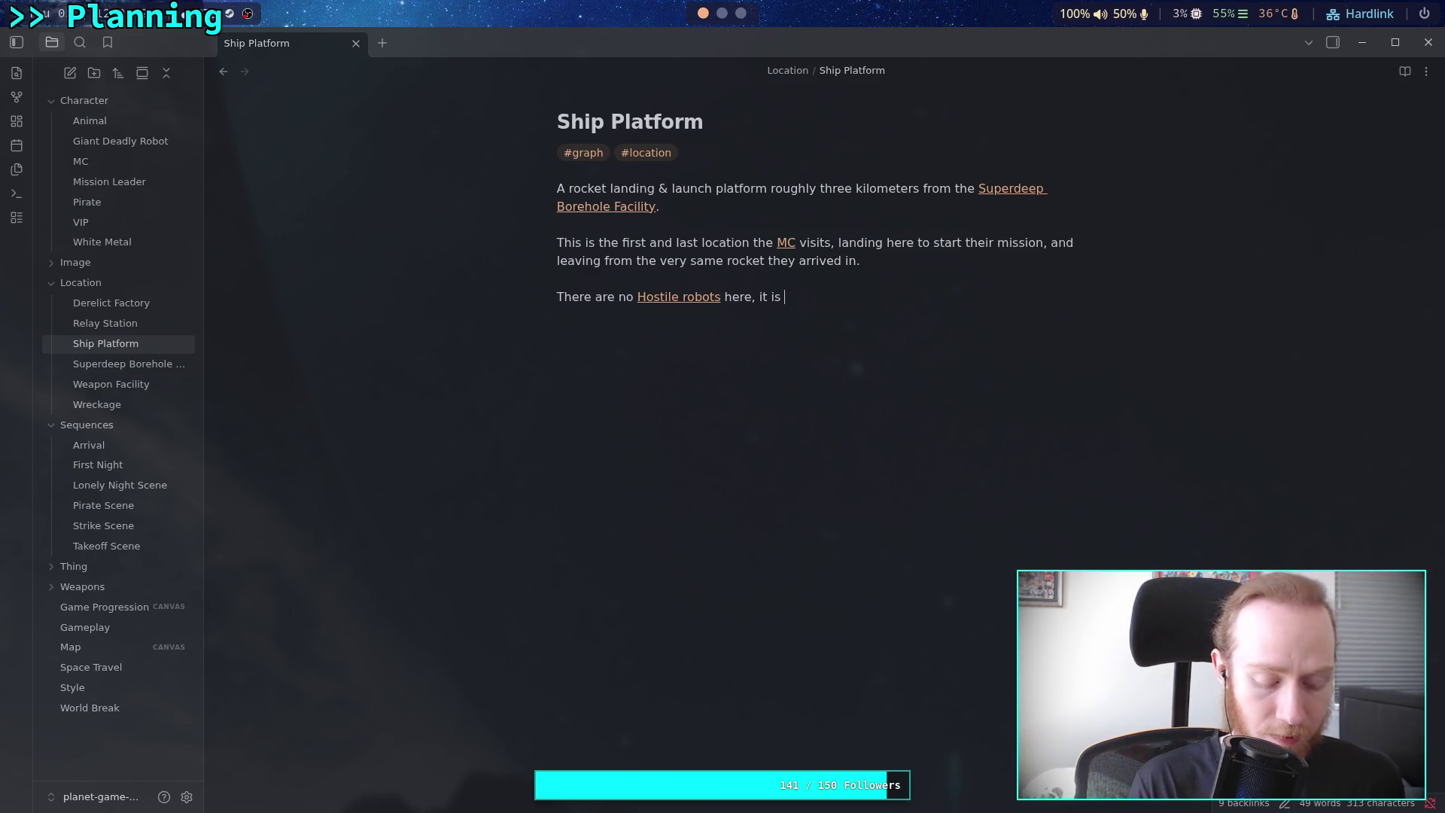
text(left mostly empty)
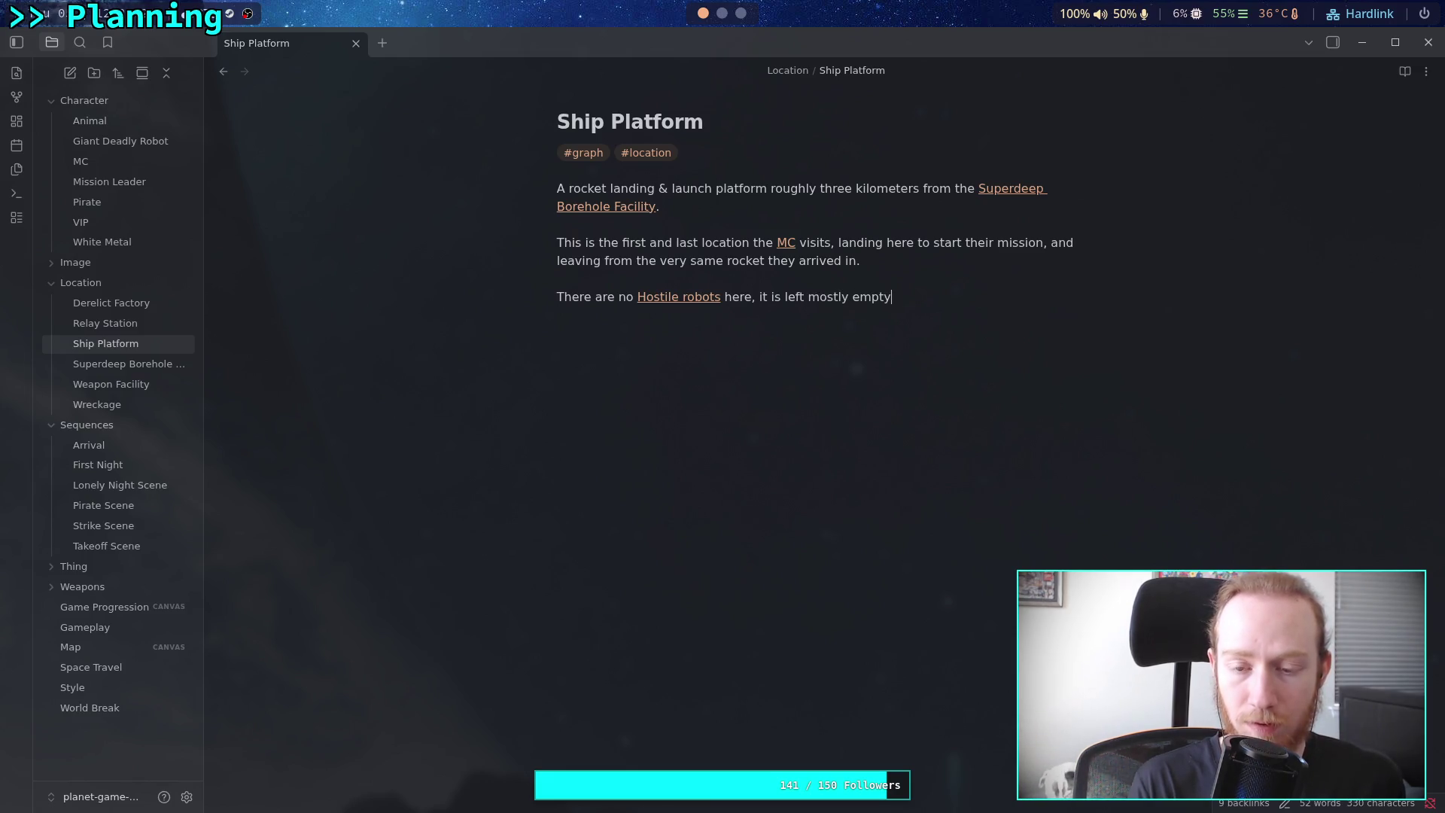
key(BackSpace)
key(BackSpace)
key(BackSpace)
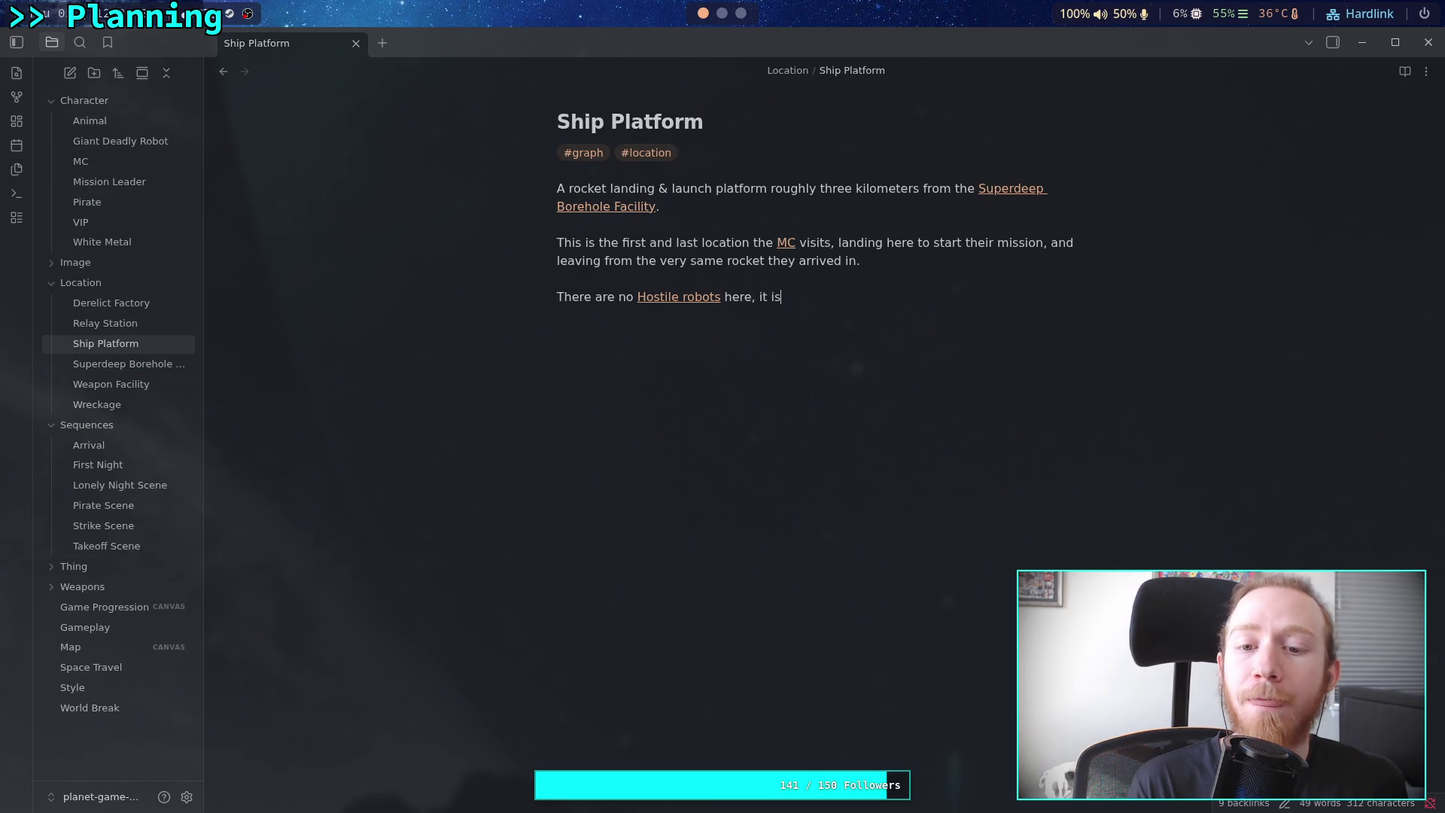
key(BackSpace)
key(BackSpace)
key(BackSpace)
text(.)
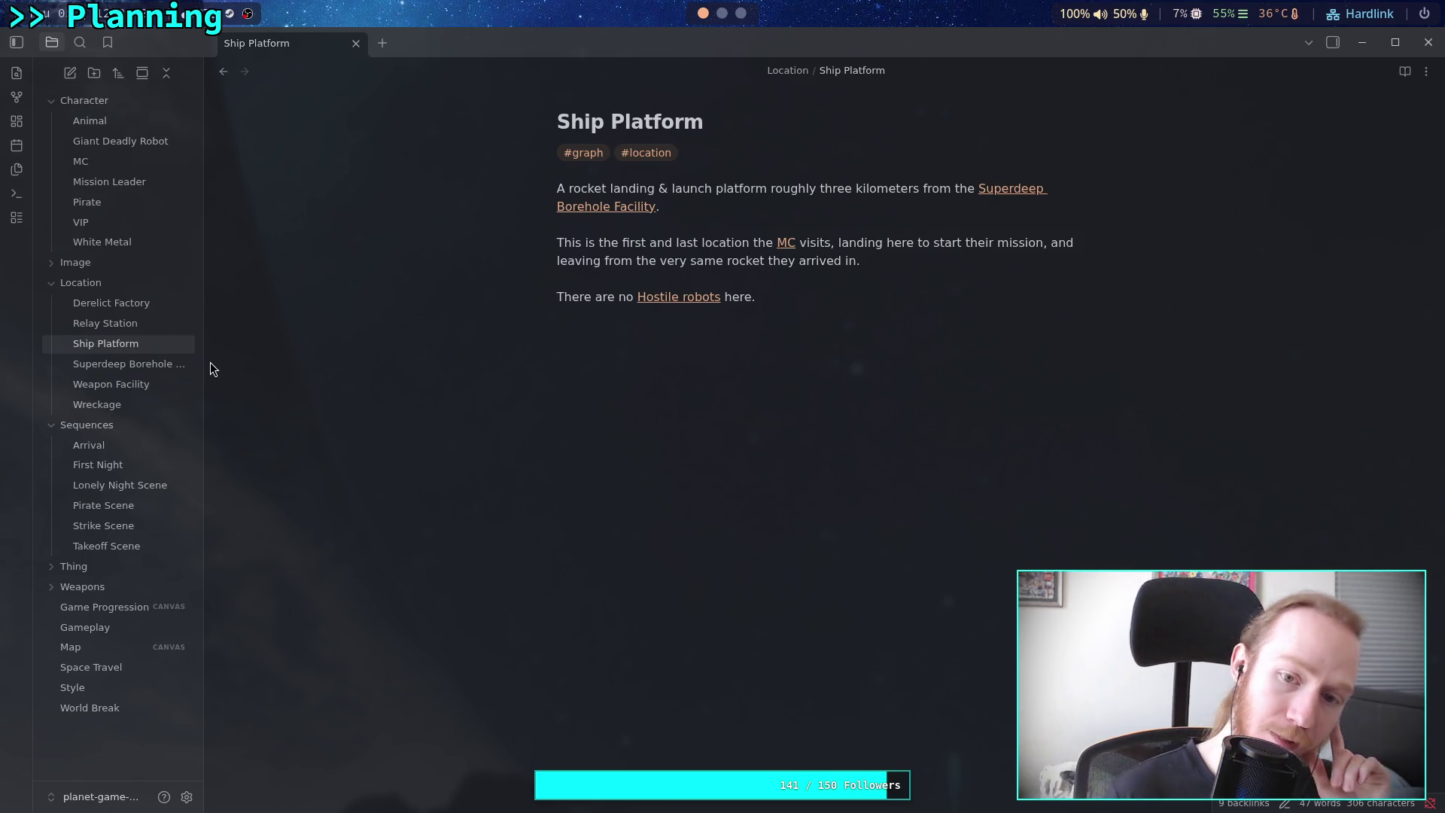
click(172, 364)
Browse the Wreckage, Weapon Facility, Superdeep Borehole Facility and Ship Platform notes, ending on Relay Station
click(159, 384)
click(148, 399)
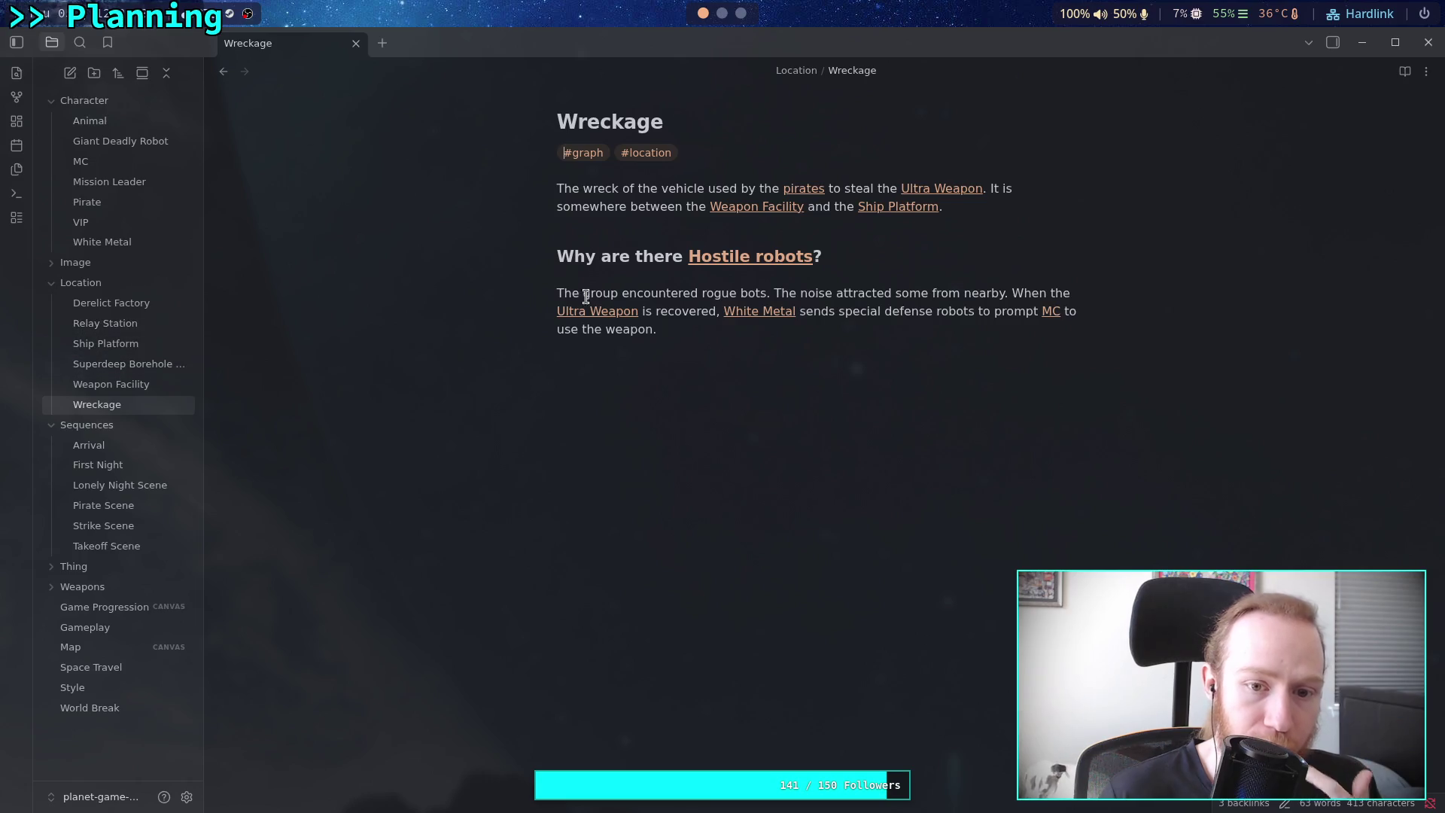
click(124, 383)
click(128, 419)
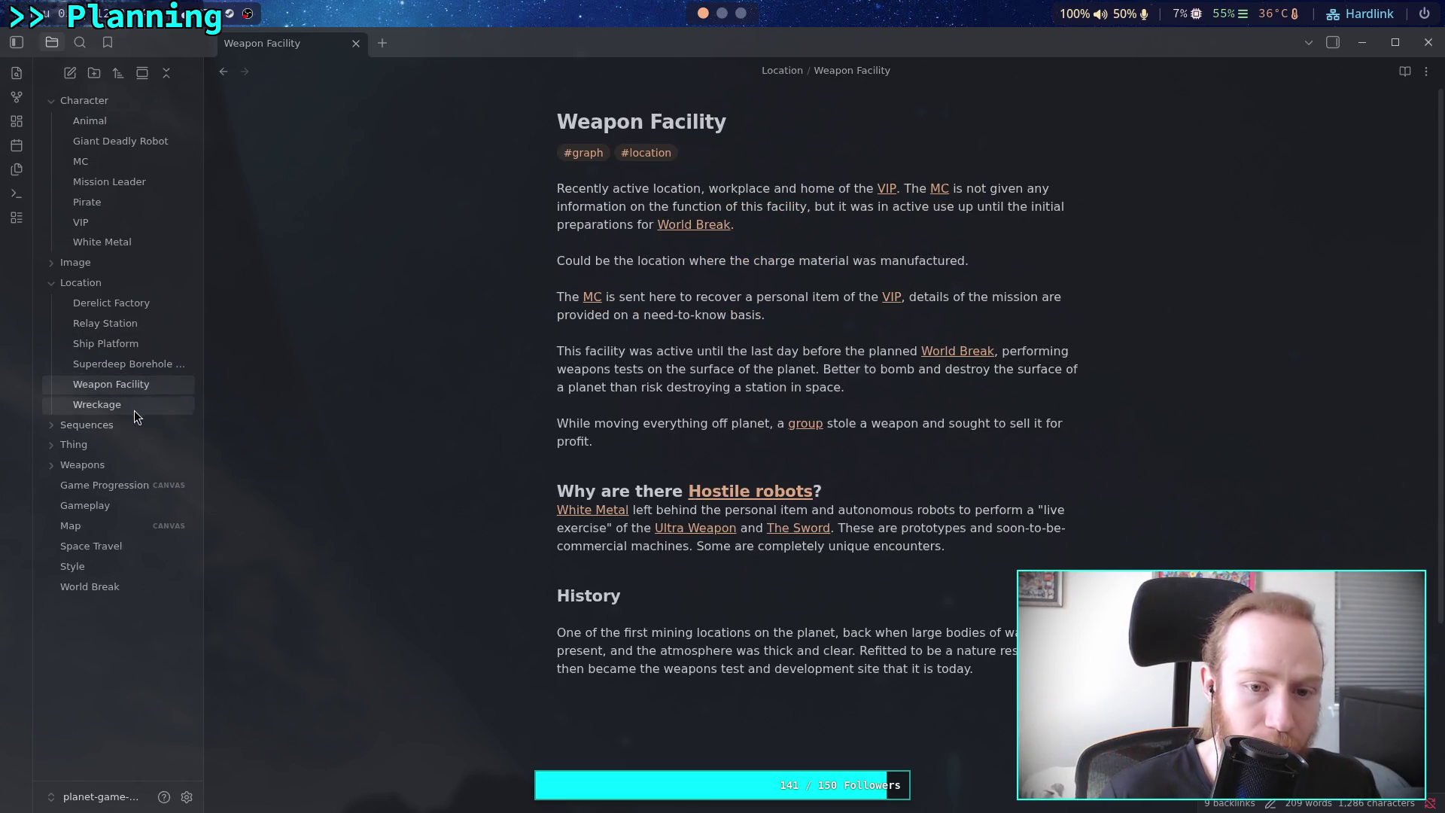
click(133, 405)
click(571, 265)
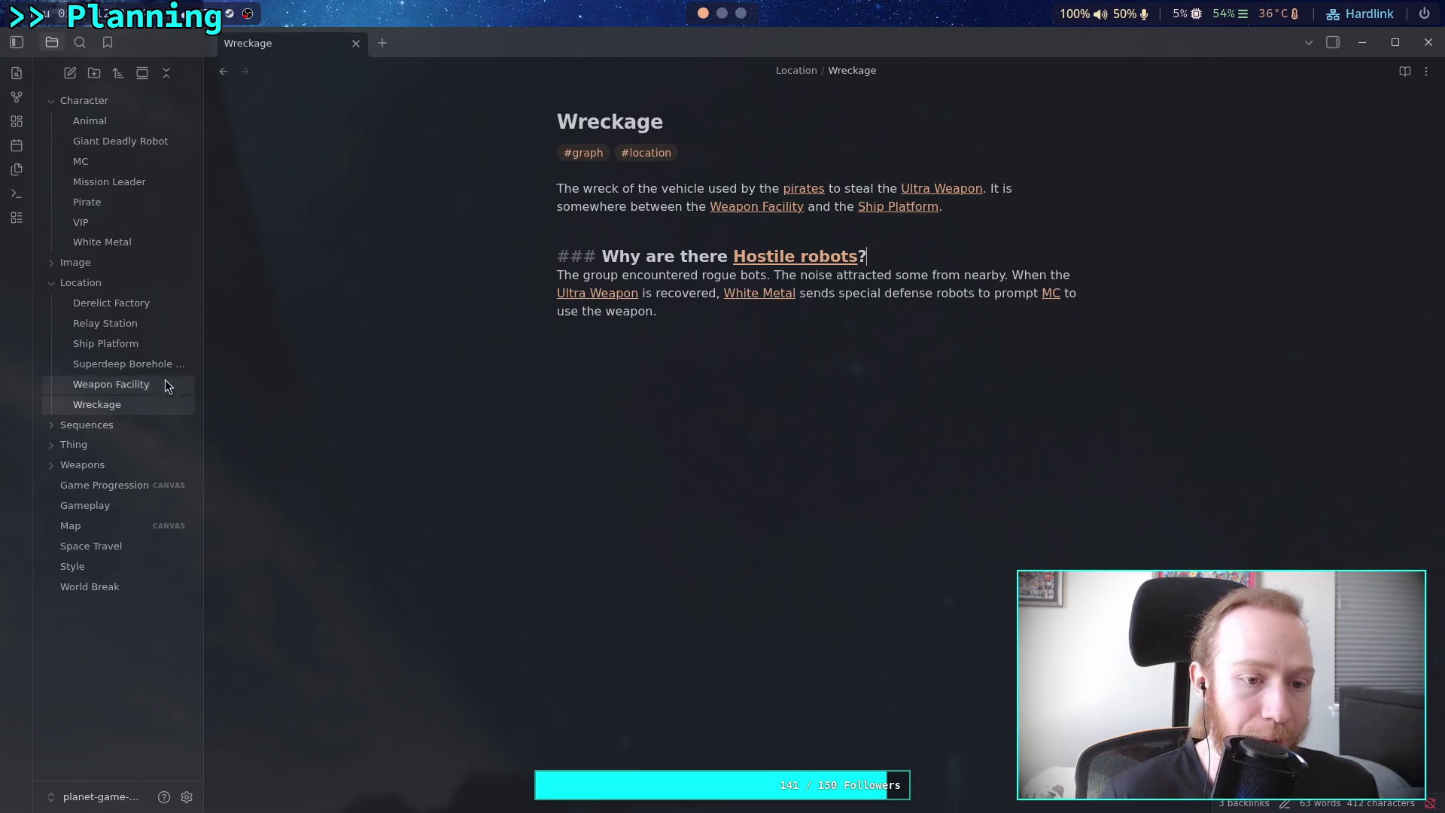
click(158, 384)
click(87, 425)
click(119, 365)
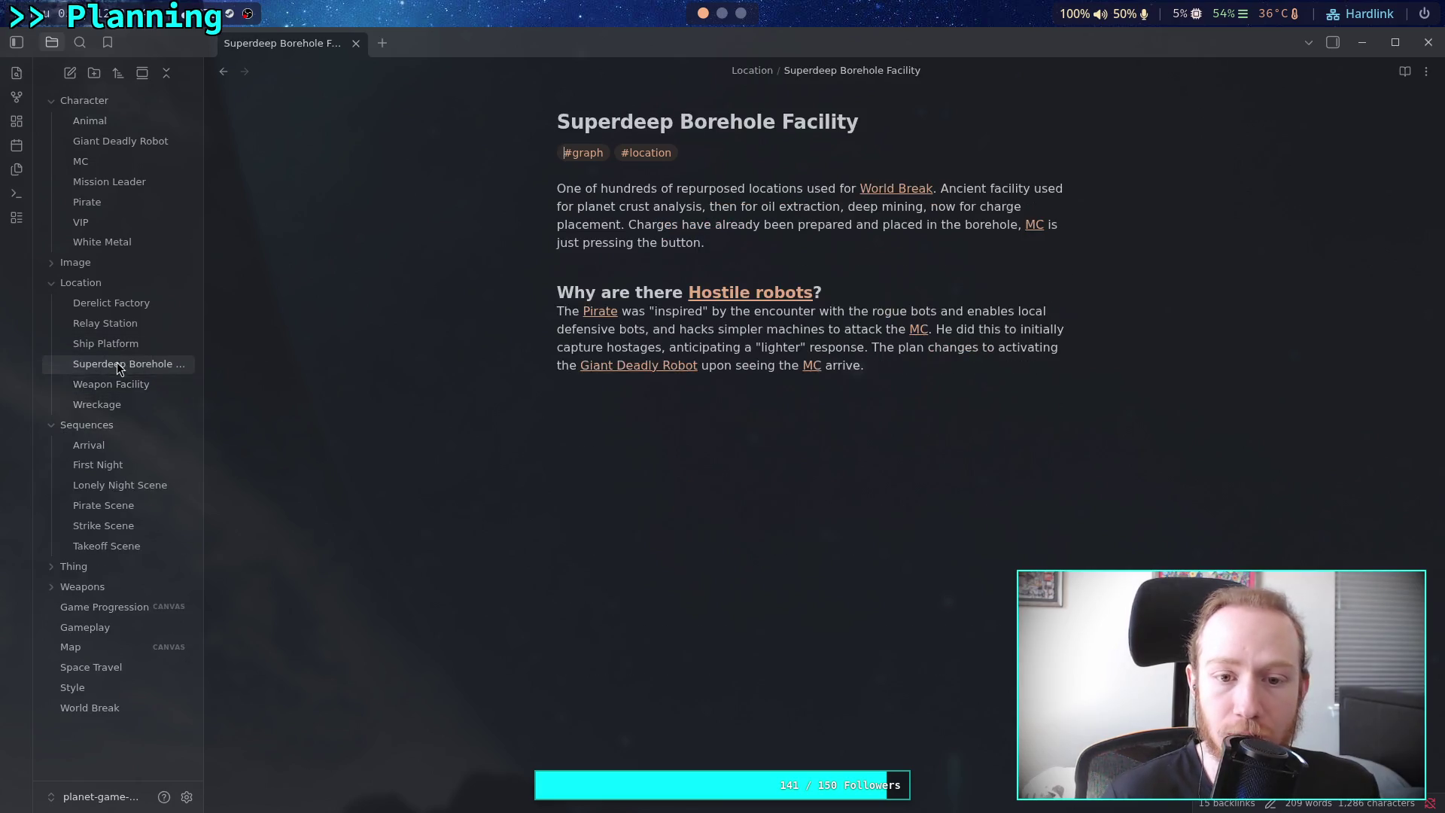
click(135, 345)
click(146, 325)
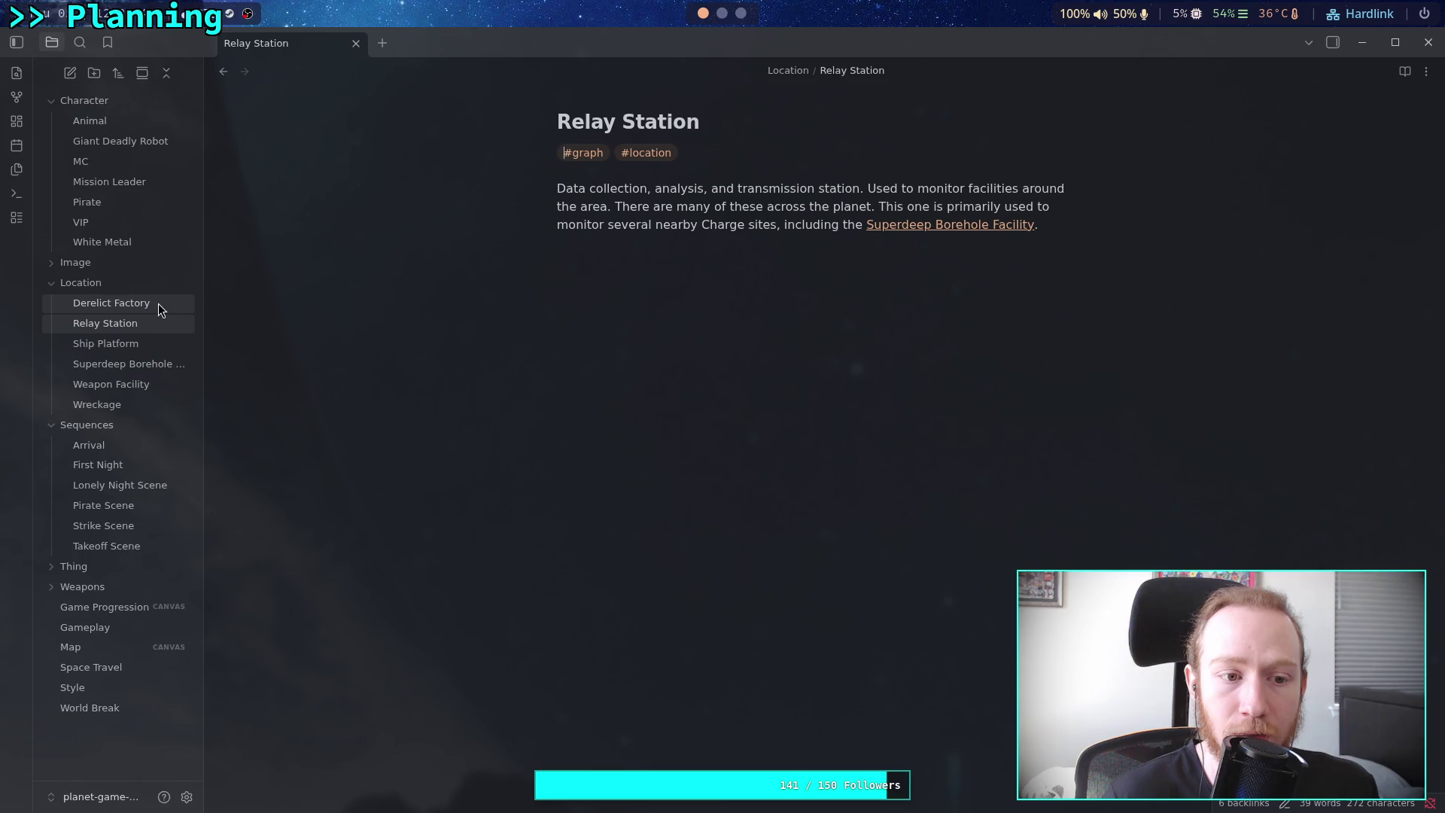
click(1055, 226)
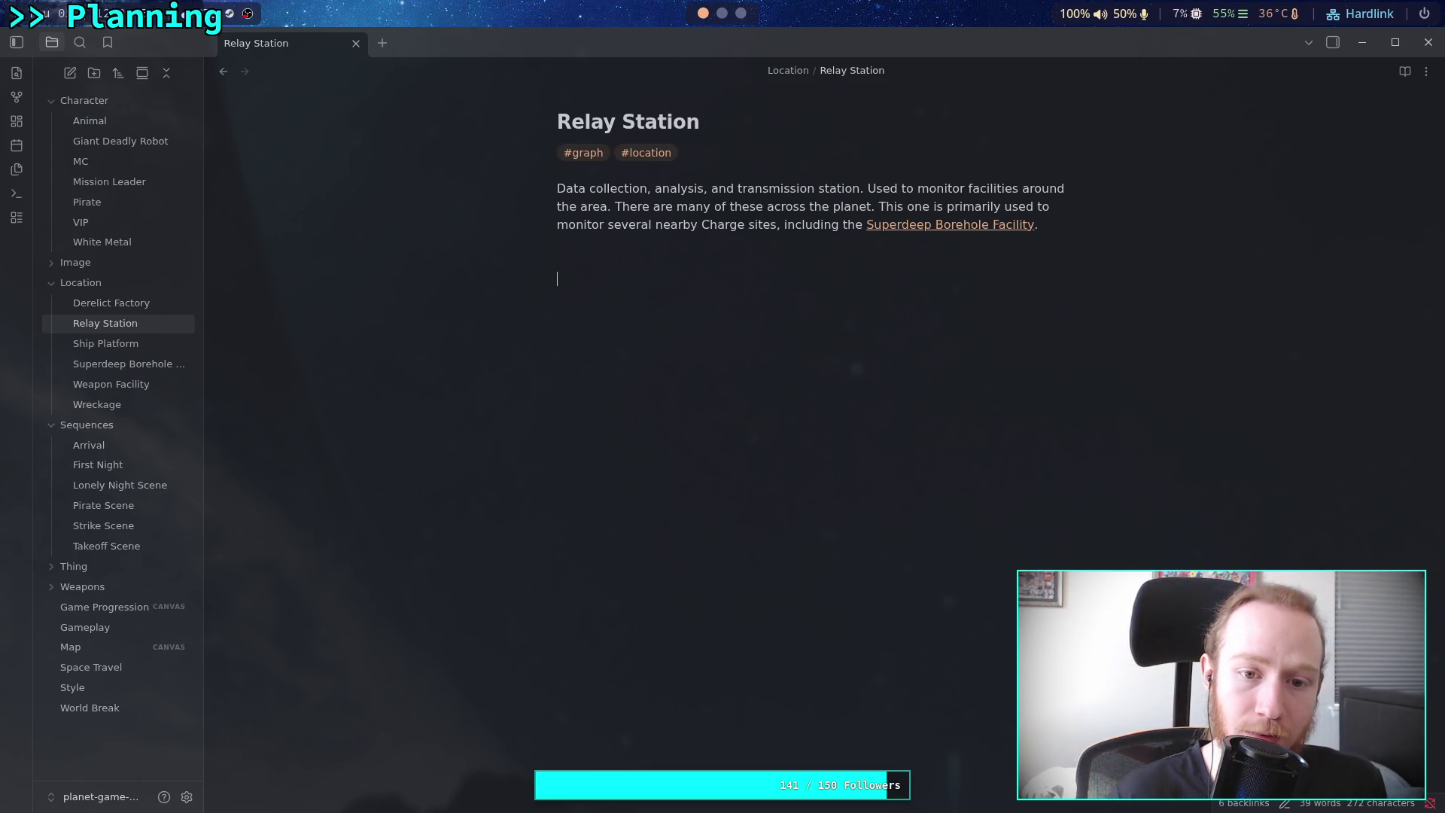
Add the heading '### Why are there Hostile robots here?' with Hostile robots linked, below the description
key(Return)
key(Return)
text(###)
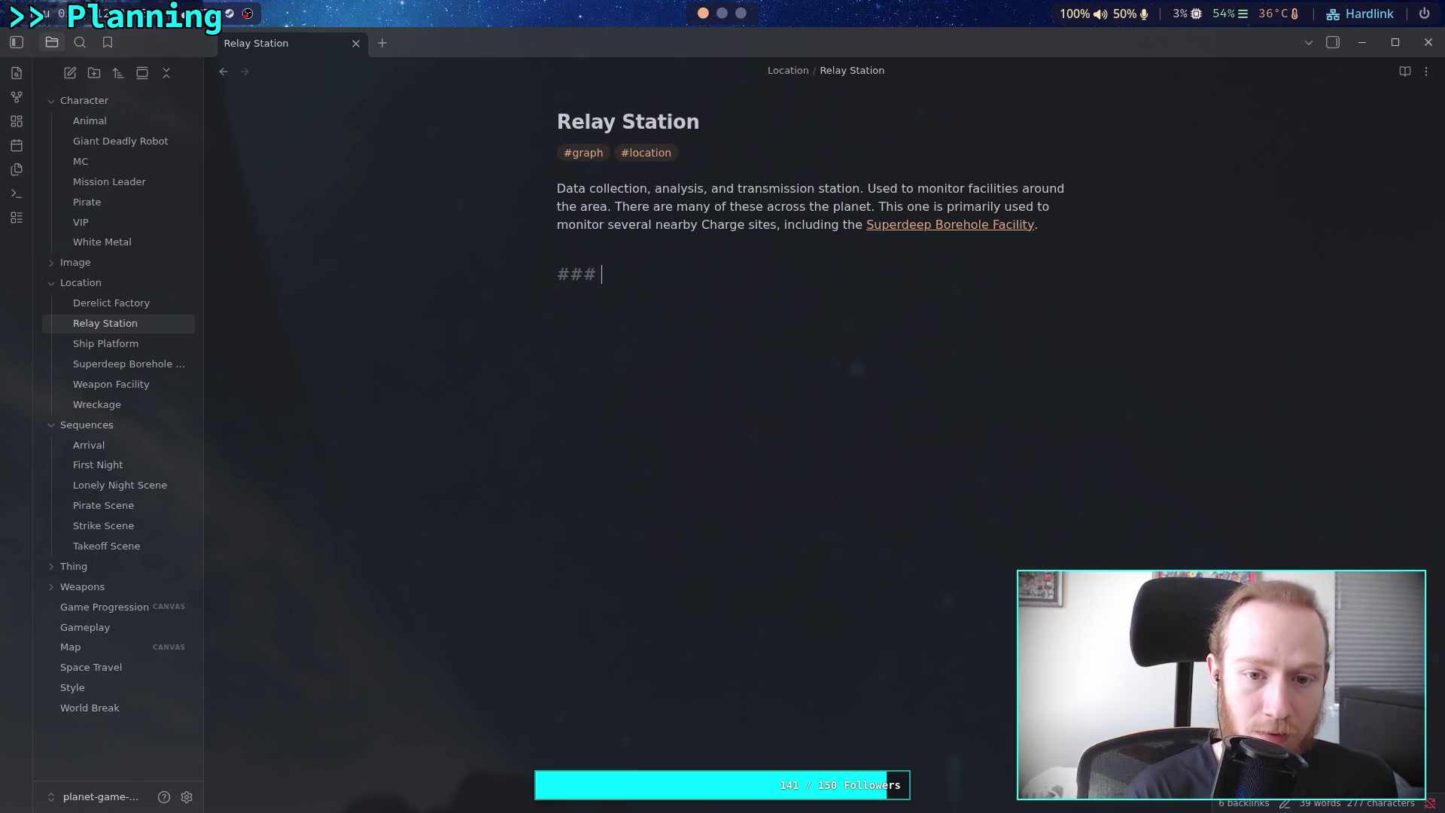
text(Why are )
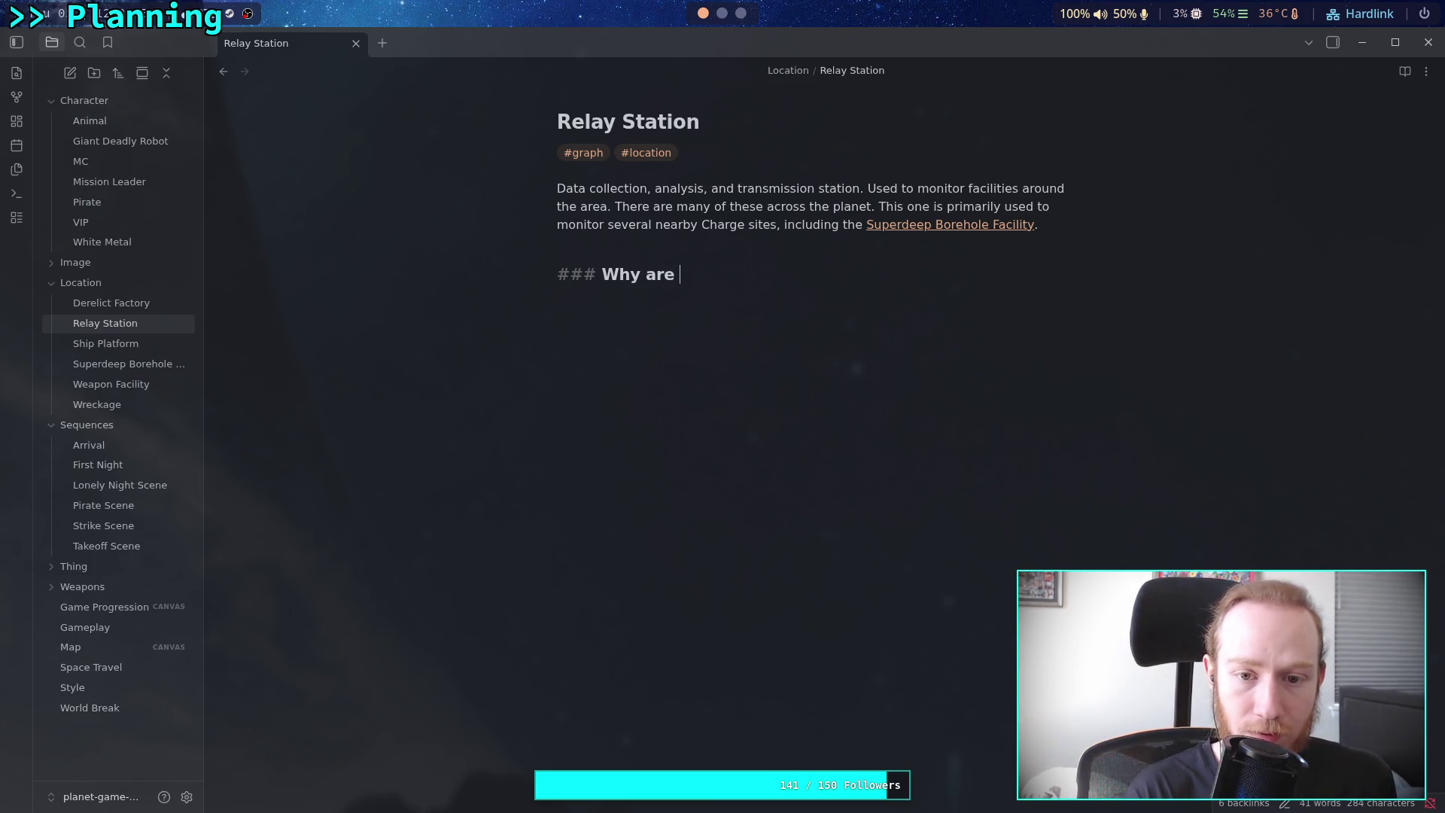
text(there [[Hio)
key(Return)
text(here?)
key(Return)
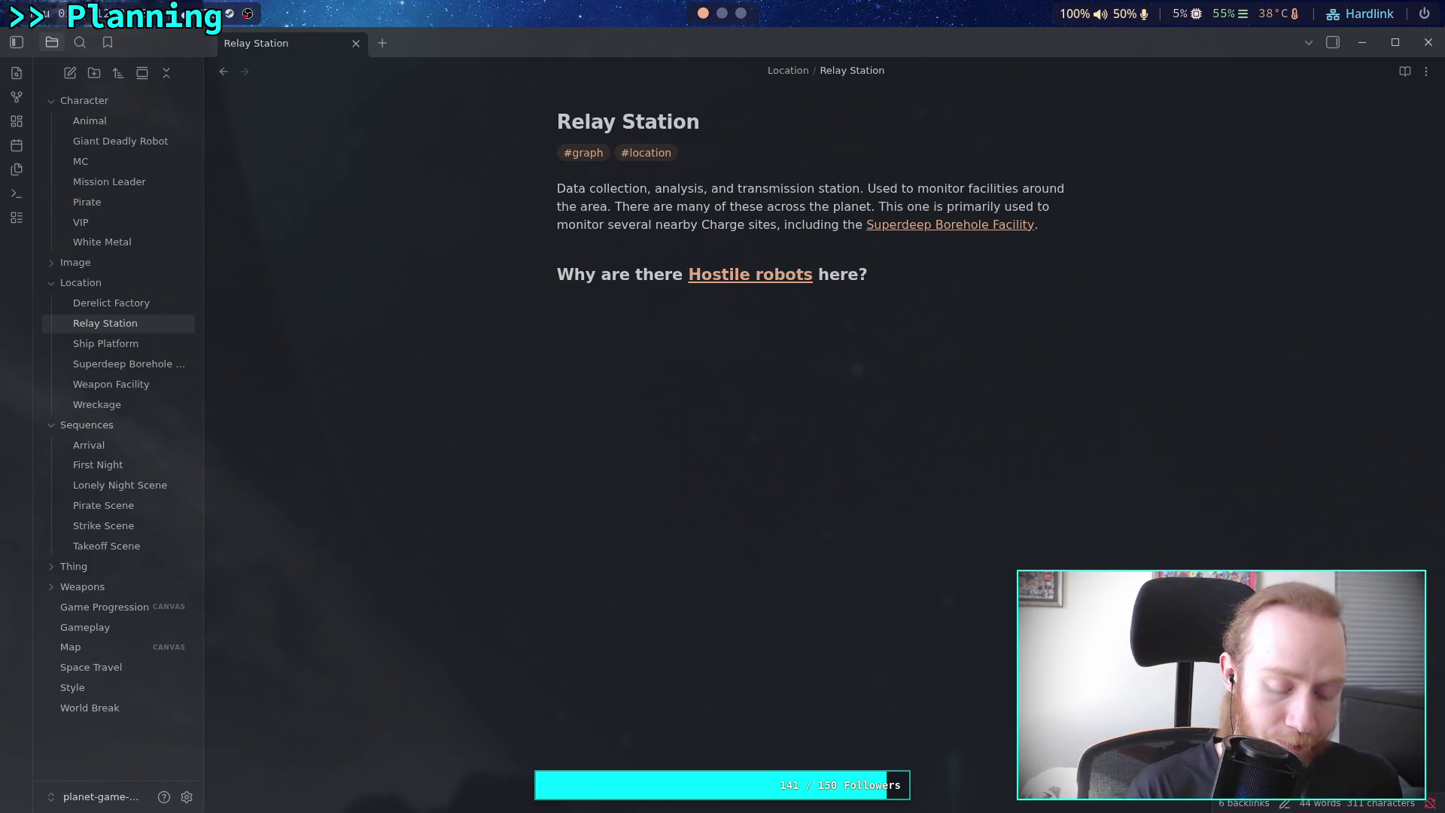
Begin the explanation: the linked Pirate remotely connected to the facility, hacking local defense and random machines
text(The [[P)
key(Return)
text(remote)
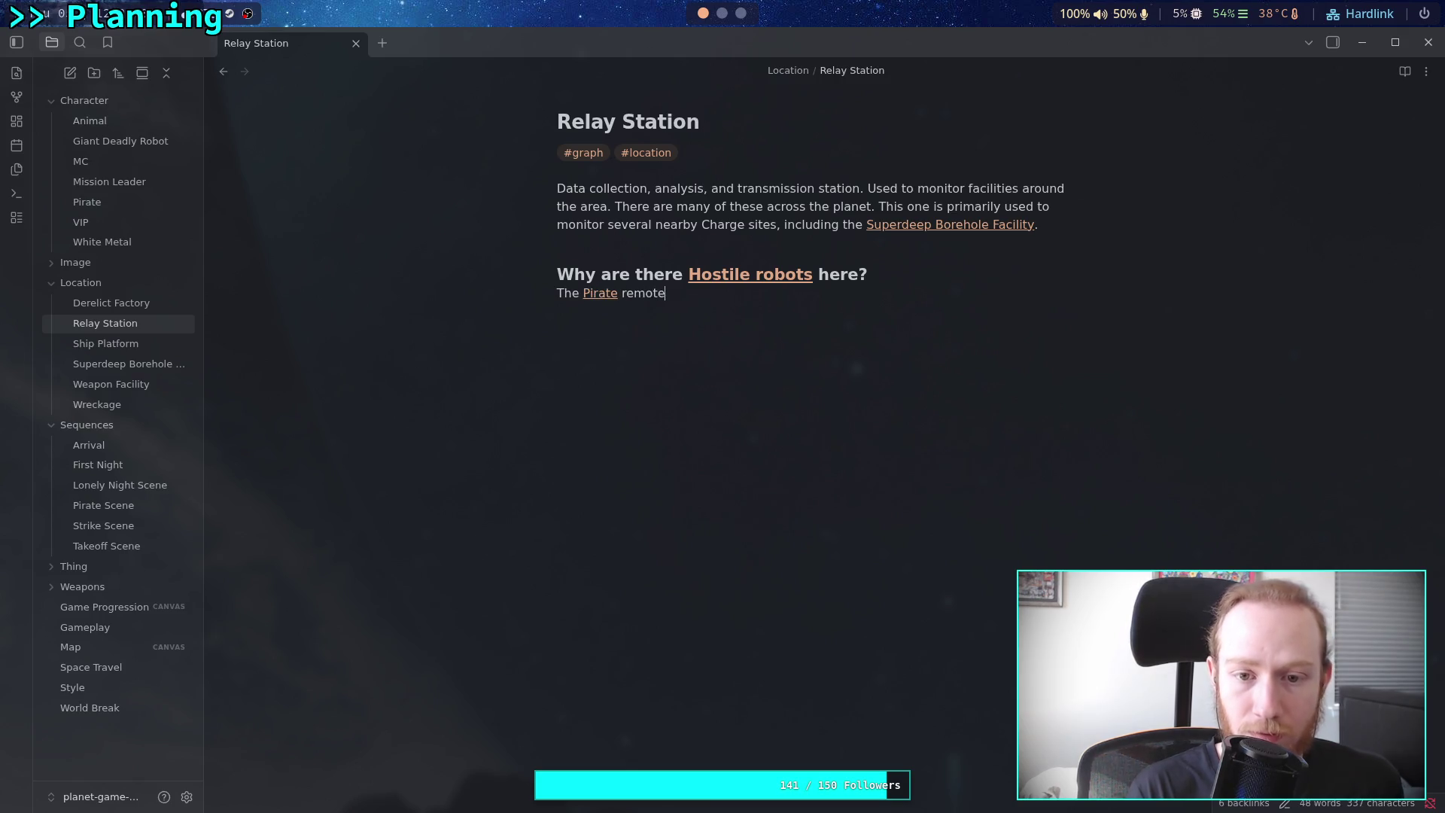
text(ly connecti)
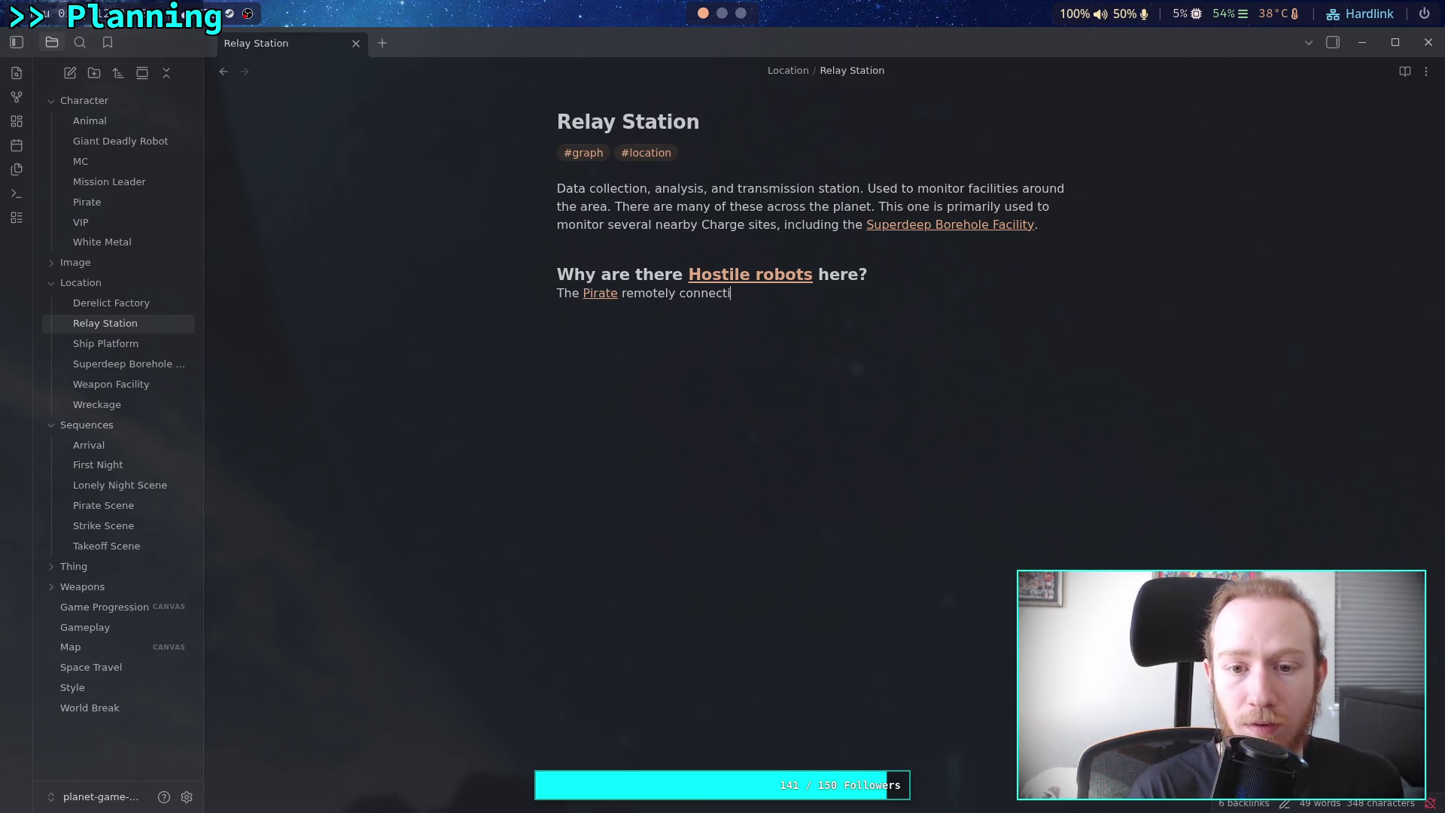
key(BackSpace)
text(ed to the f)
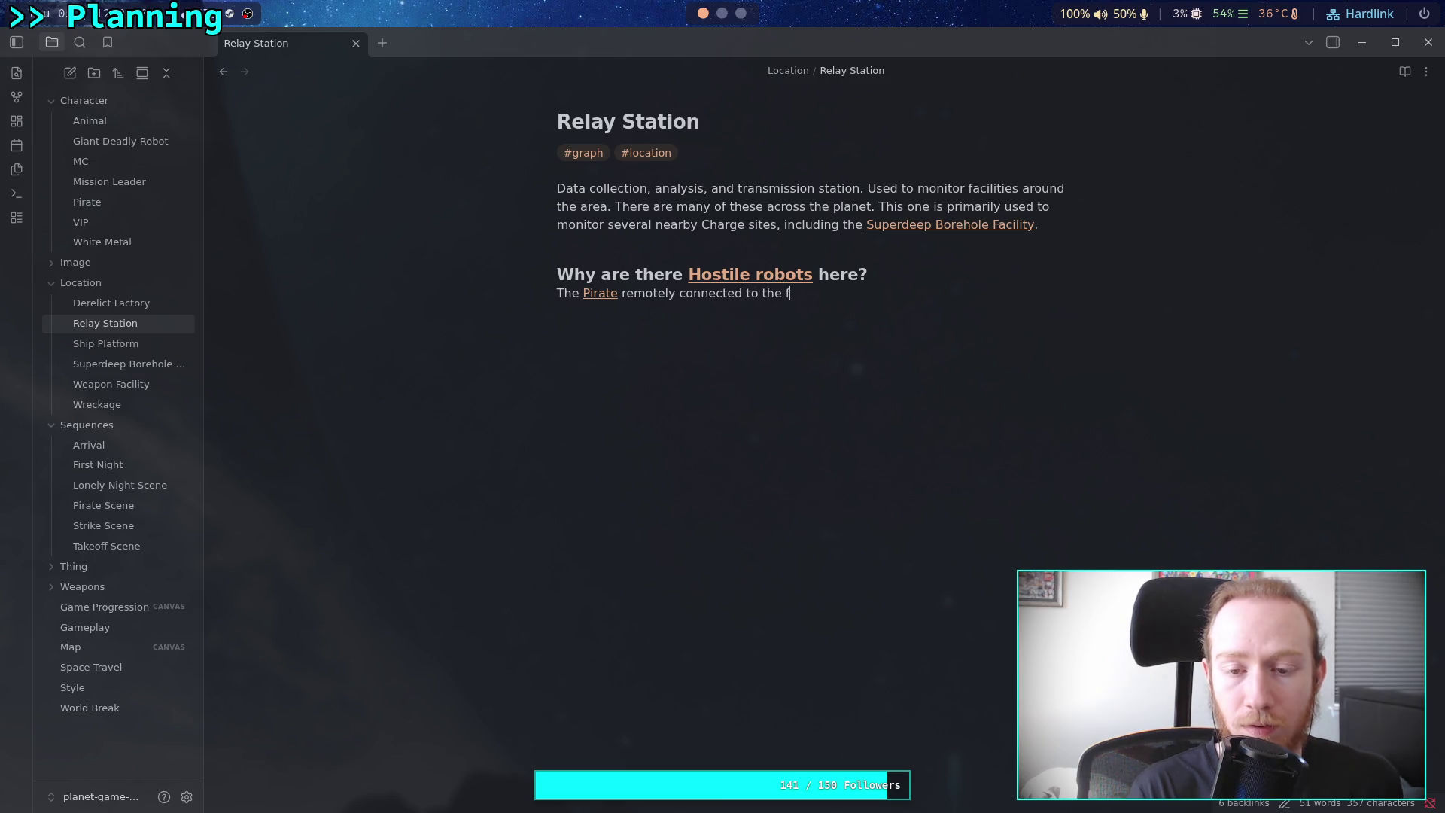
text(acility and )
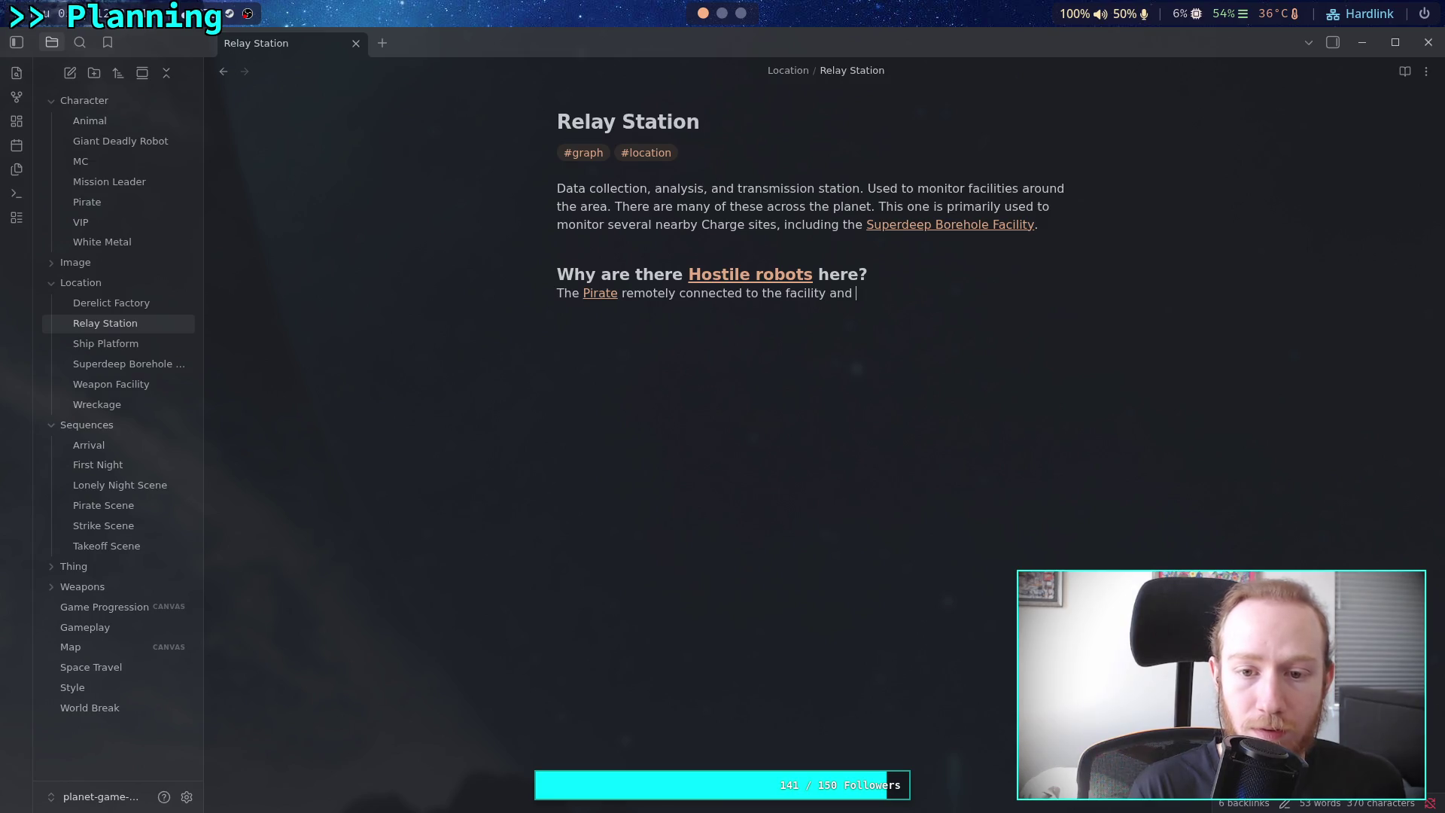
text(hacke)
text(d local )
text(fenc)
text(se )
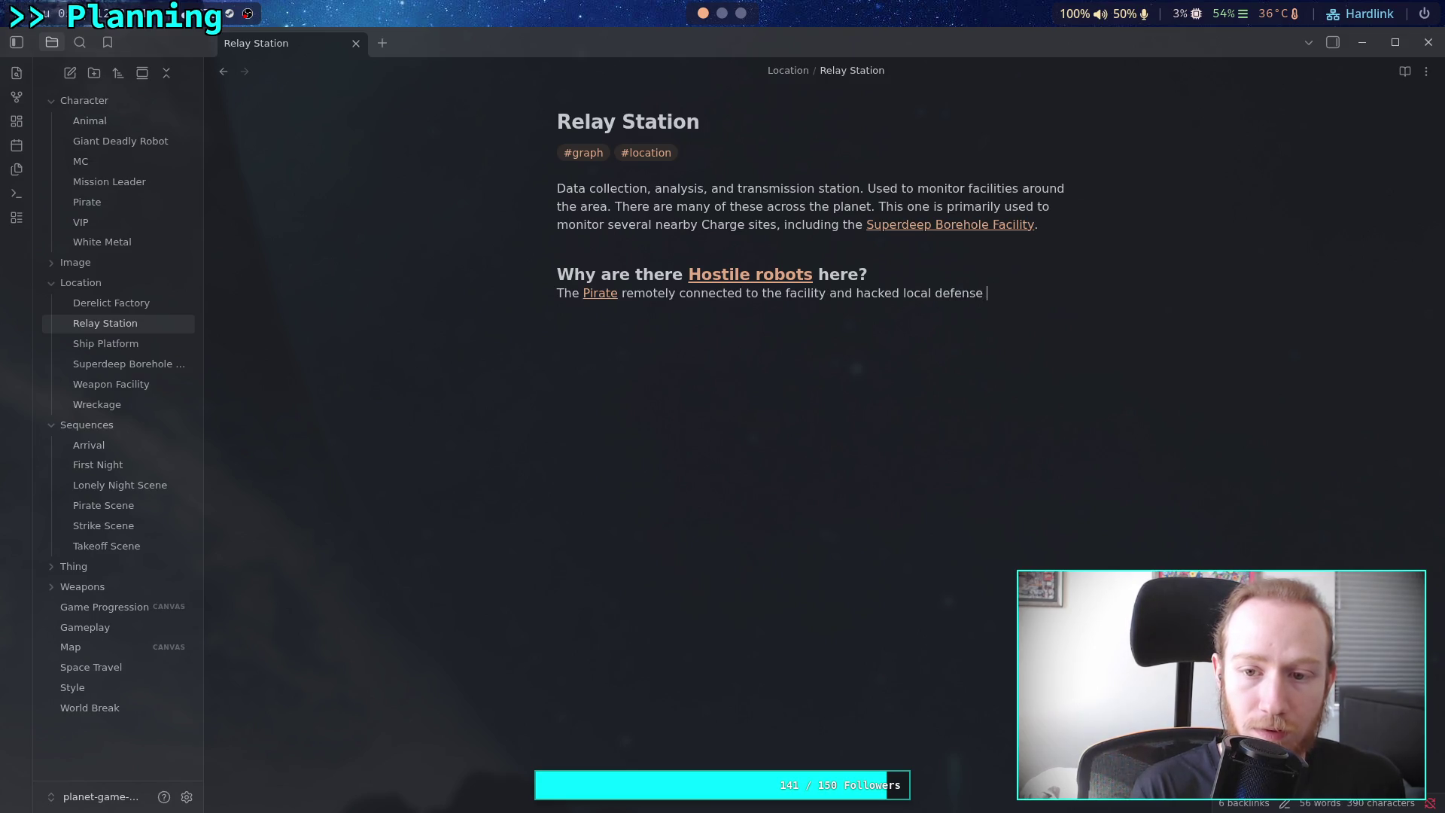
text(and)
key(BackSpace)
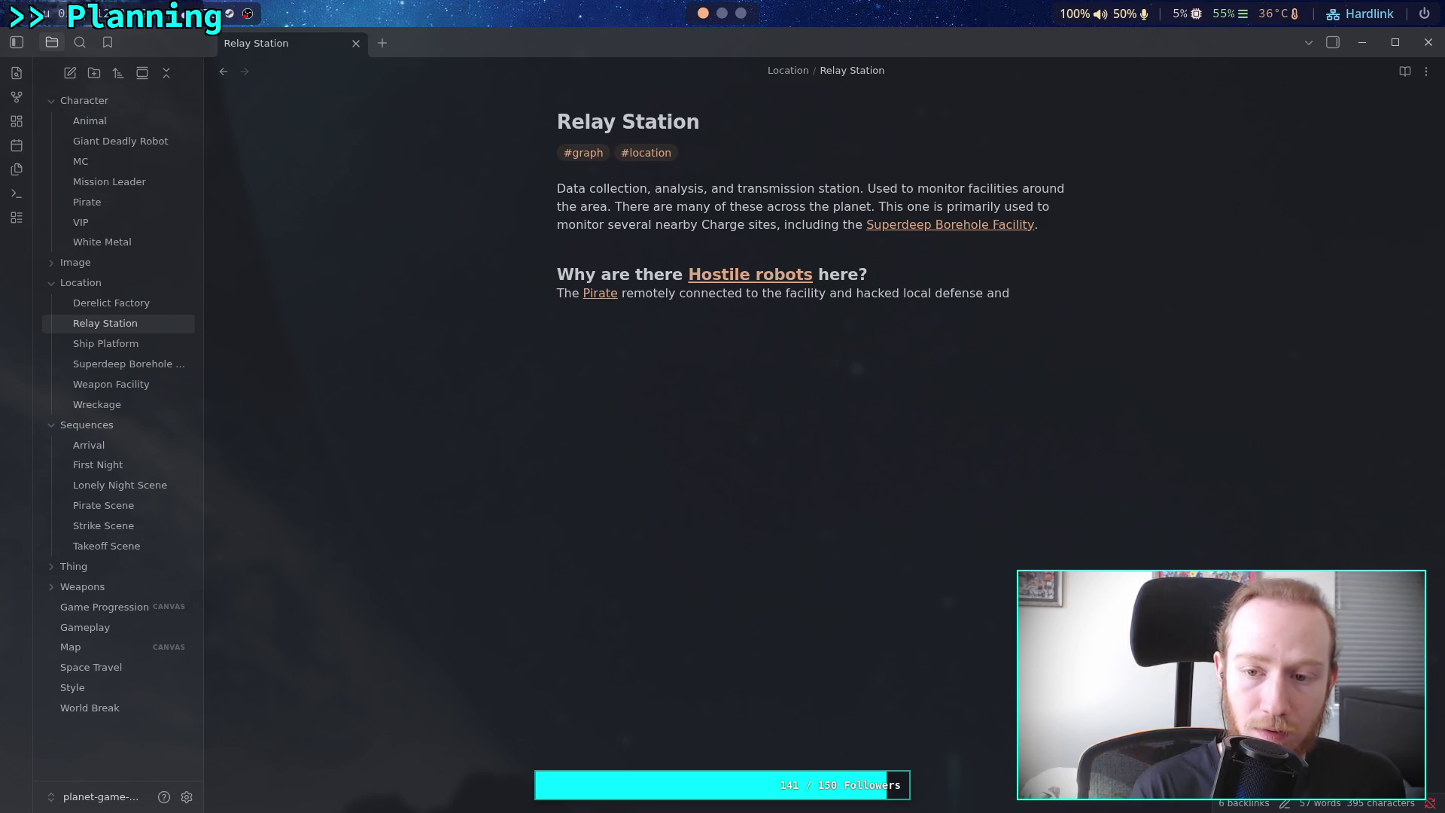
text(andom machines)
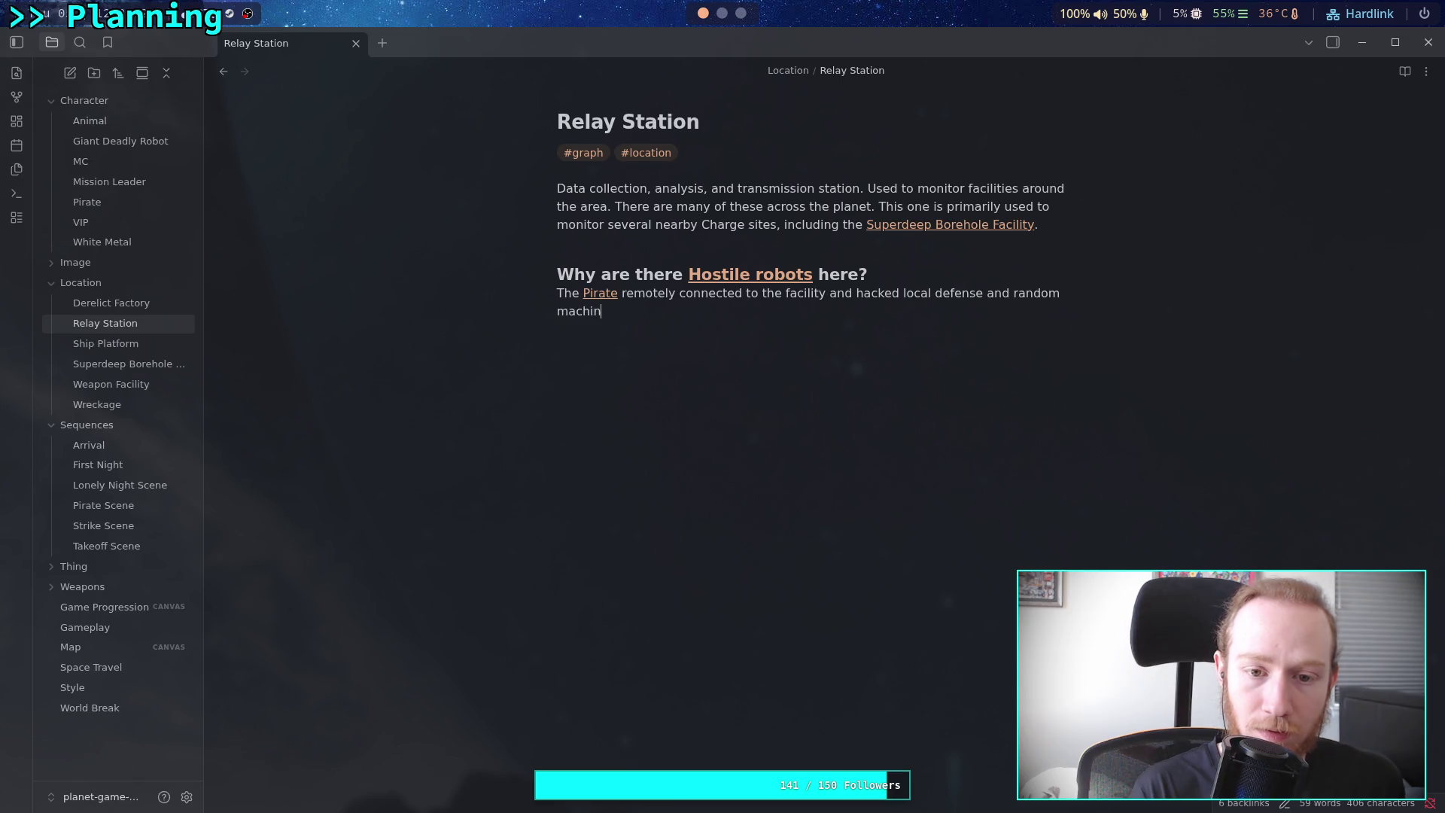
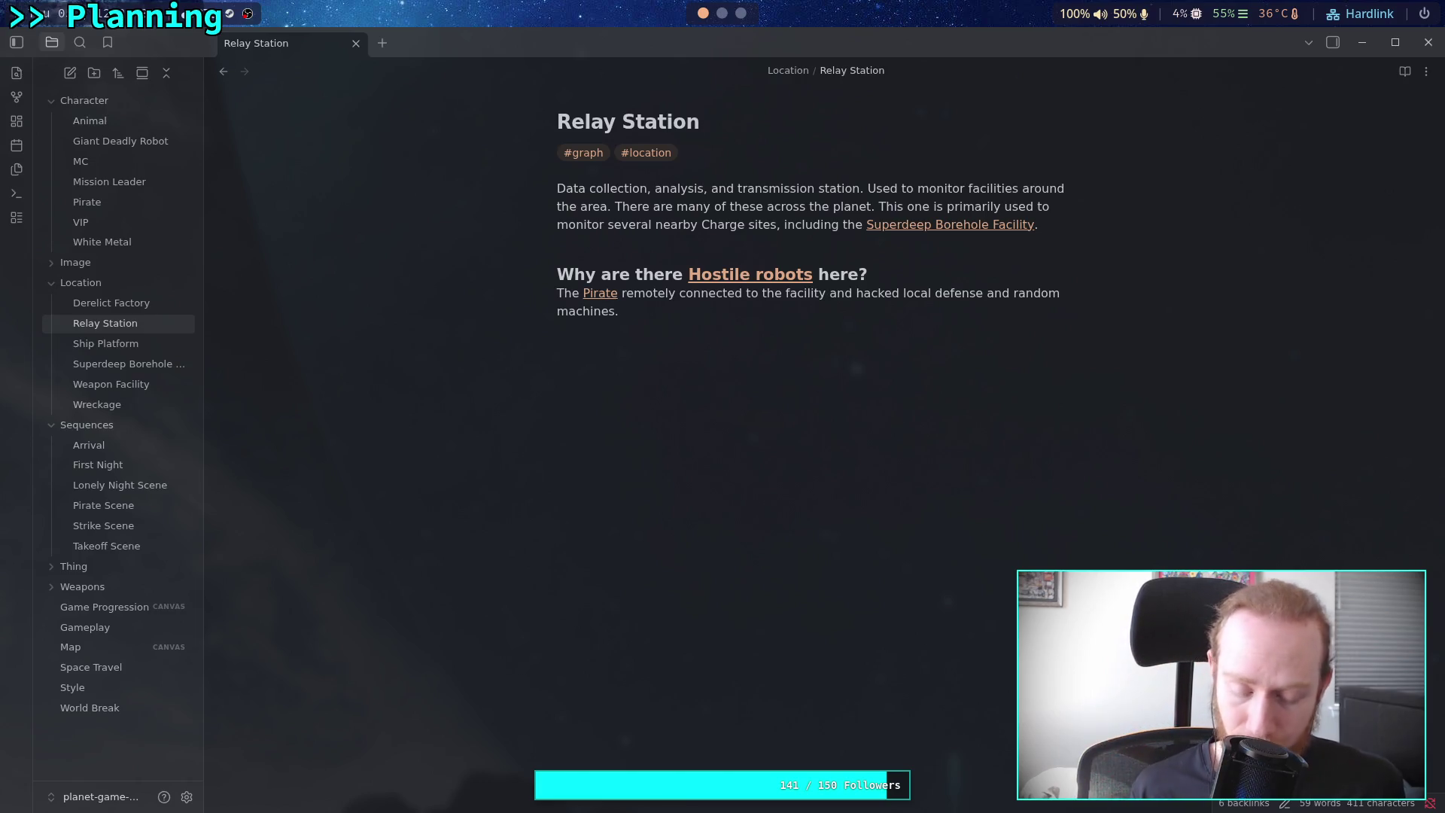
In Relay Station, add 'These are particularly aggressive, as they were intended to be disabled by the [[Pirate]].'
text(The)
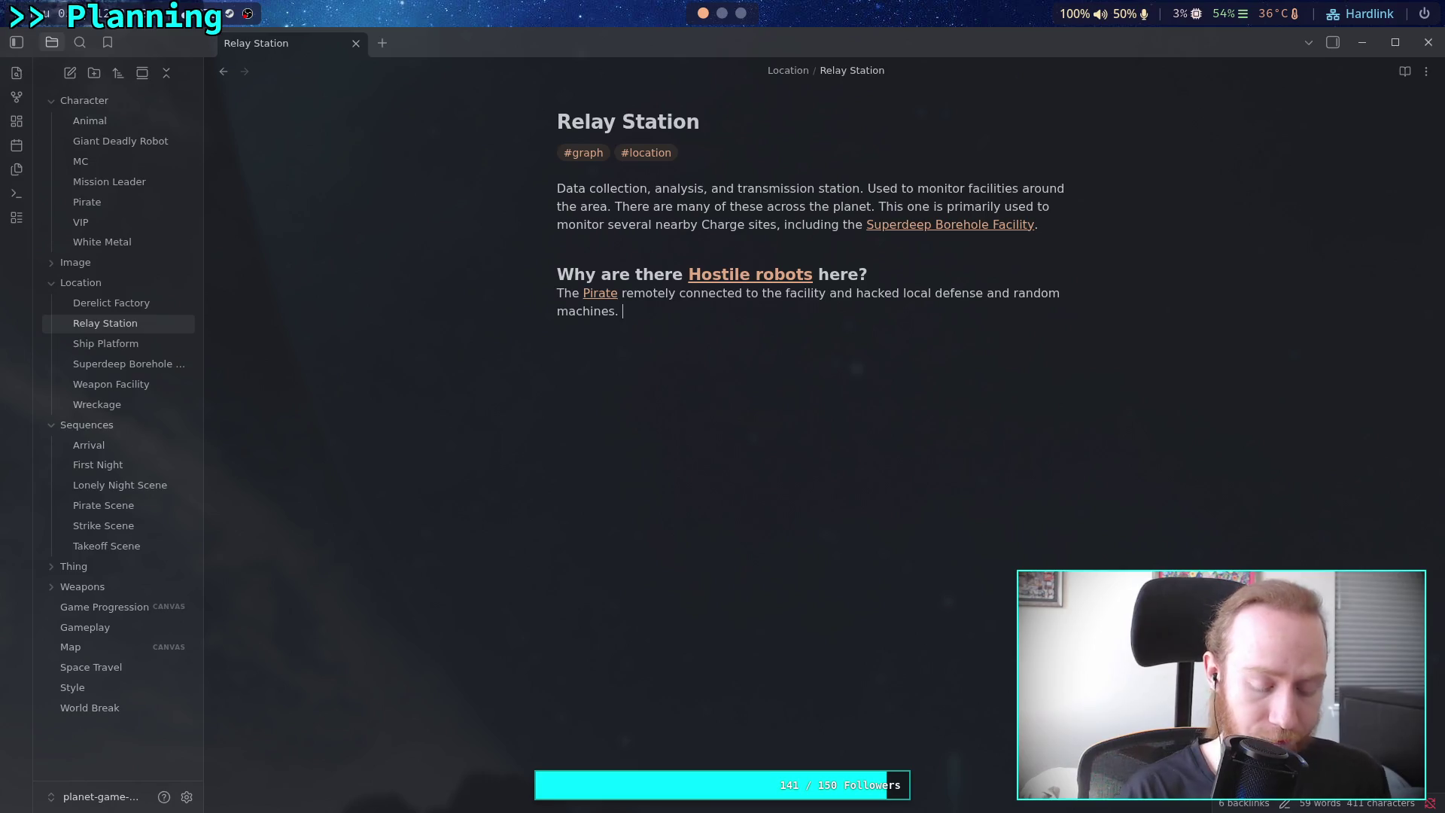
text(se are parti)
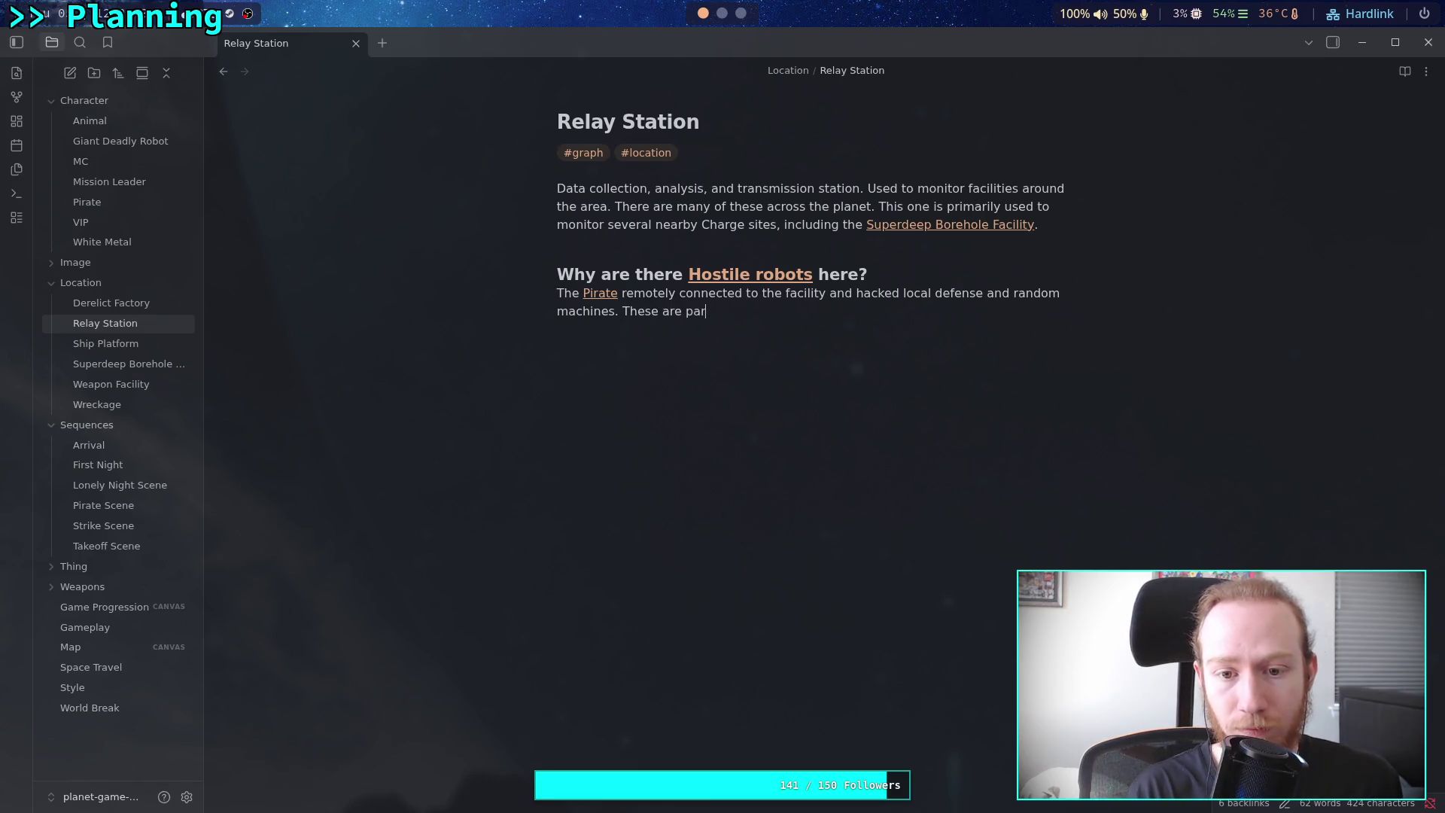
text(cular)
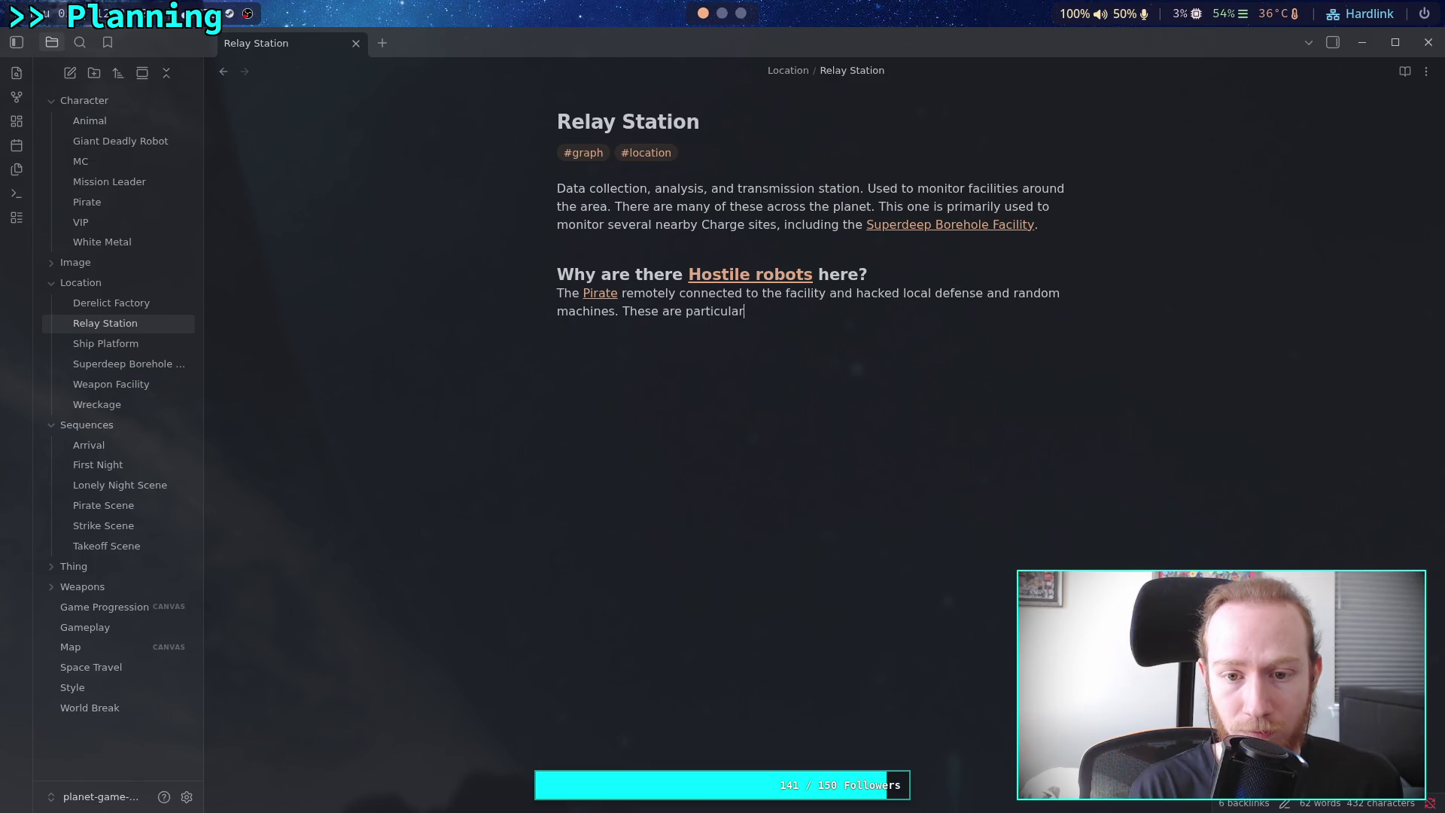
text(ly aggressive)
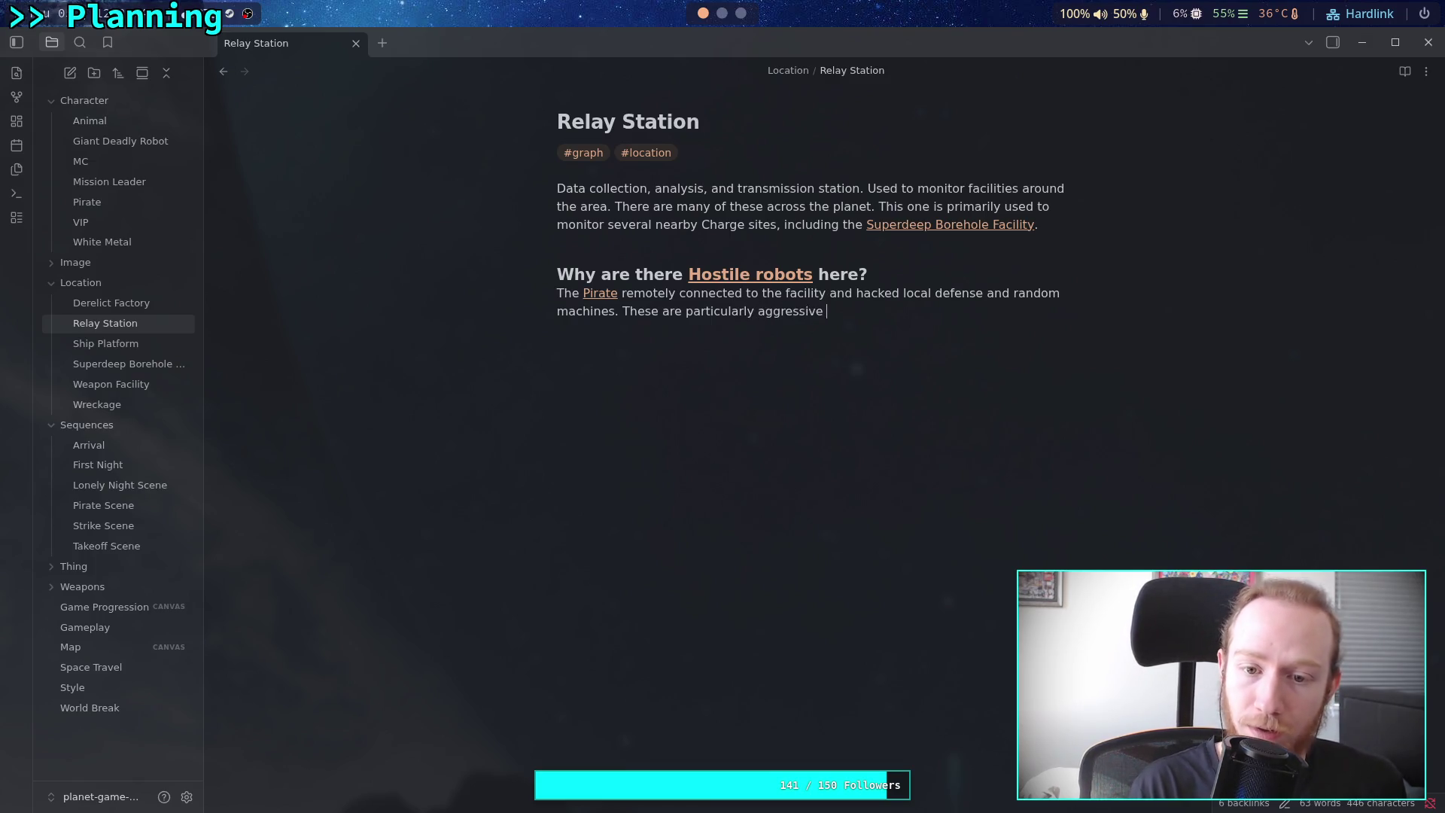
text(, as they)
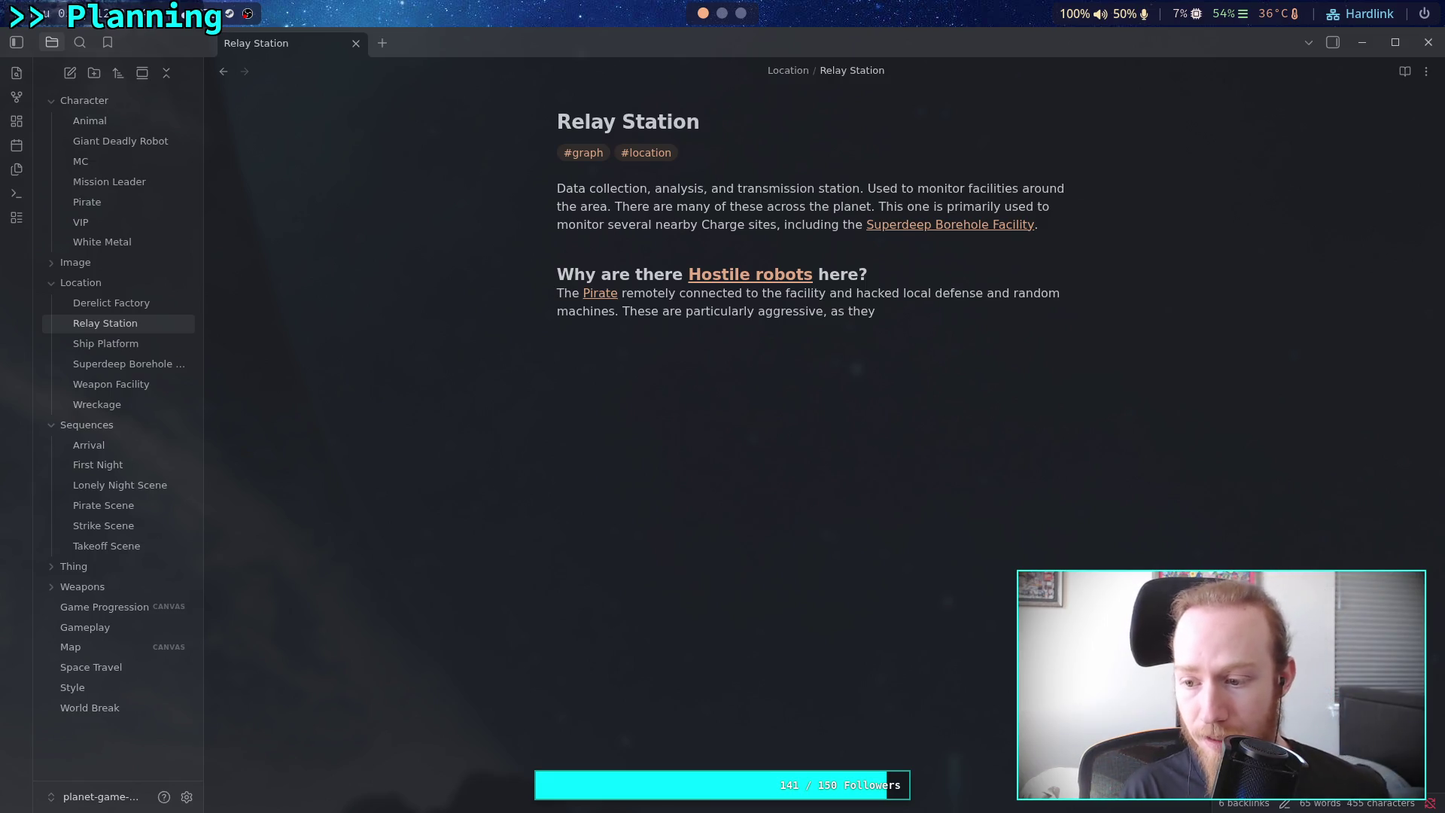
text( were in)
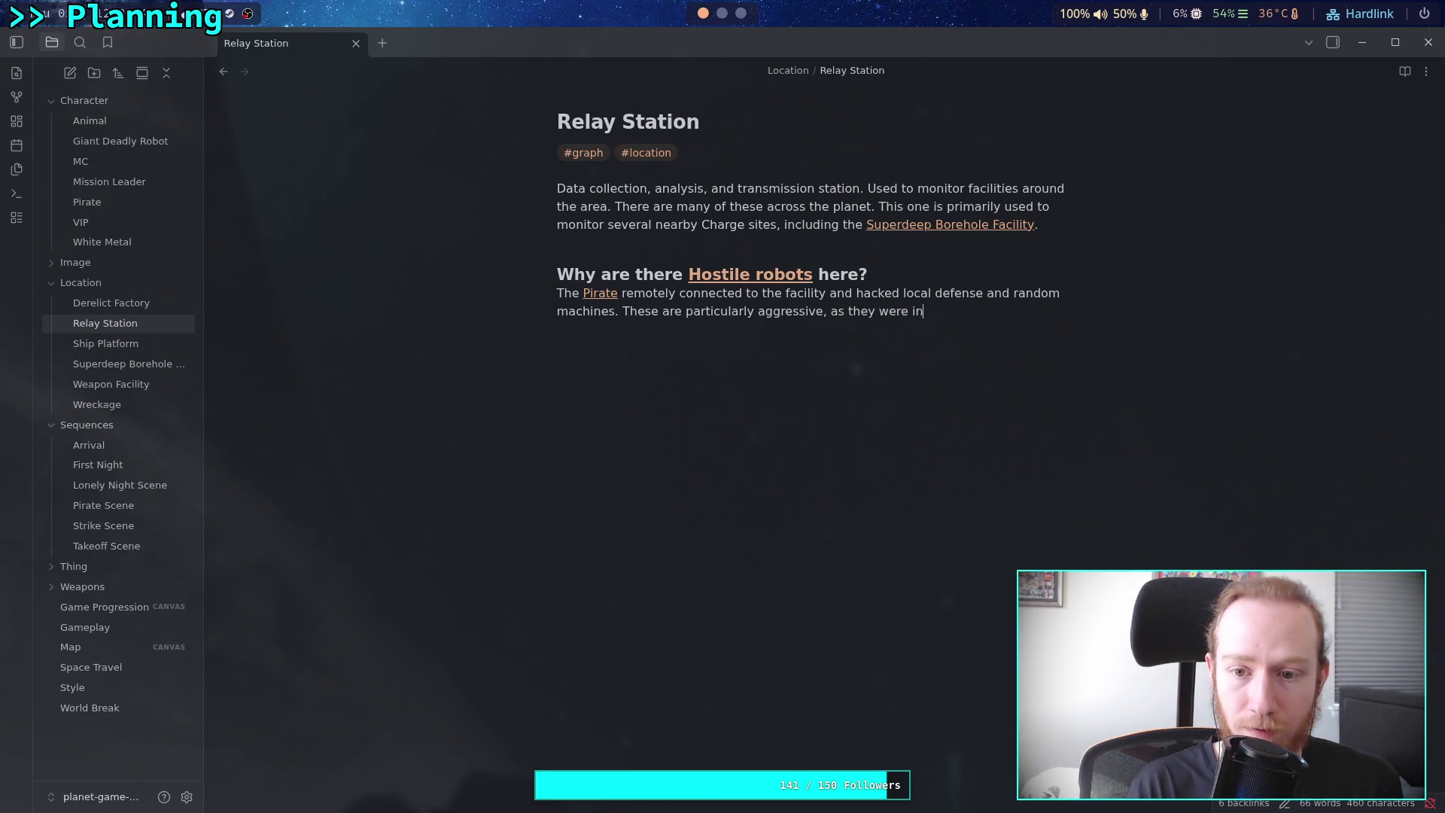
text(tended to be )
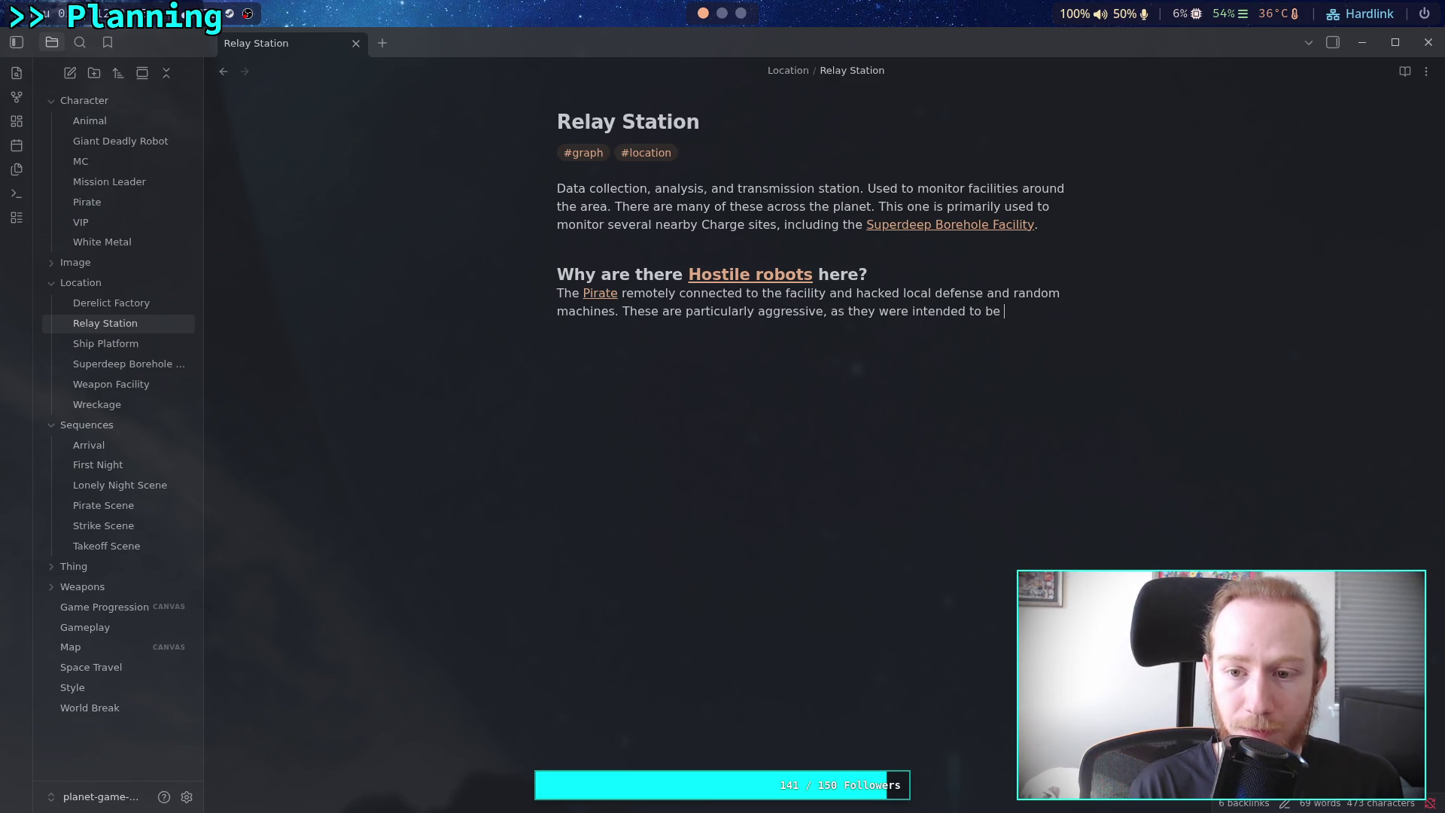
text(disabled )
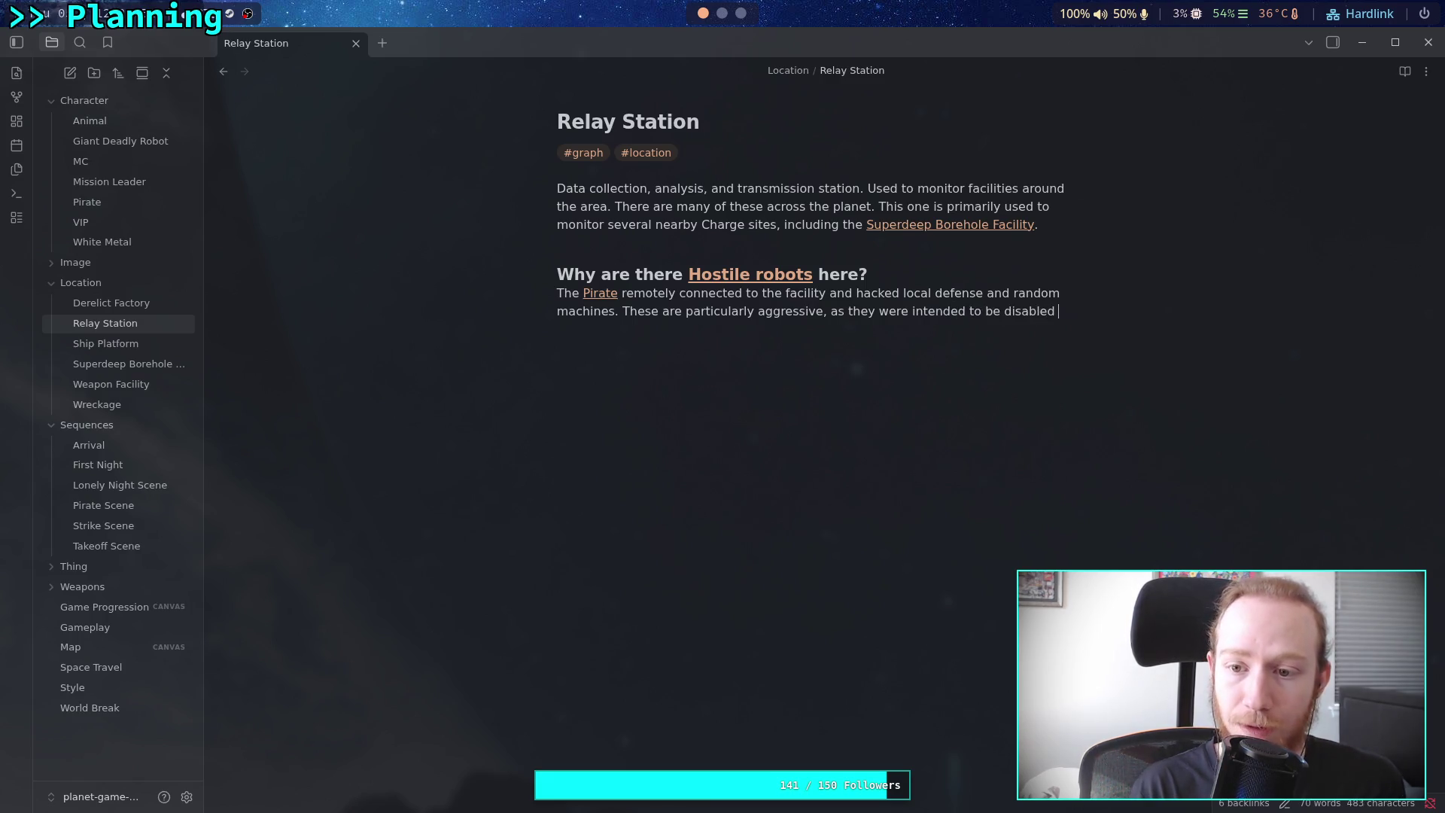
text(by the [[Pirate)
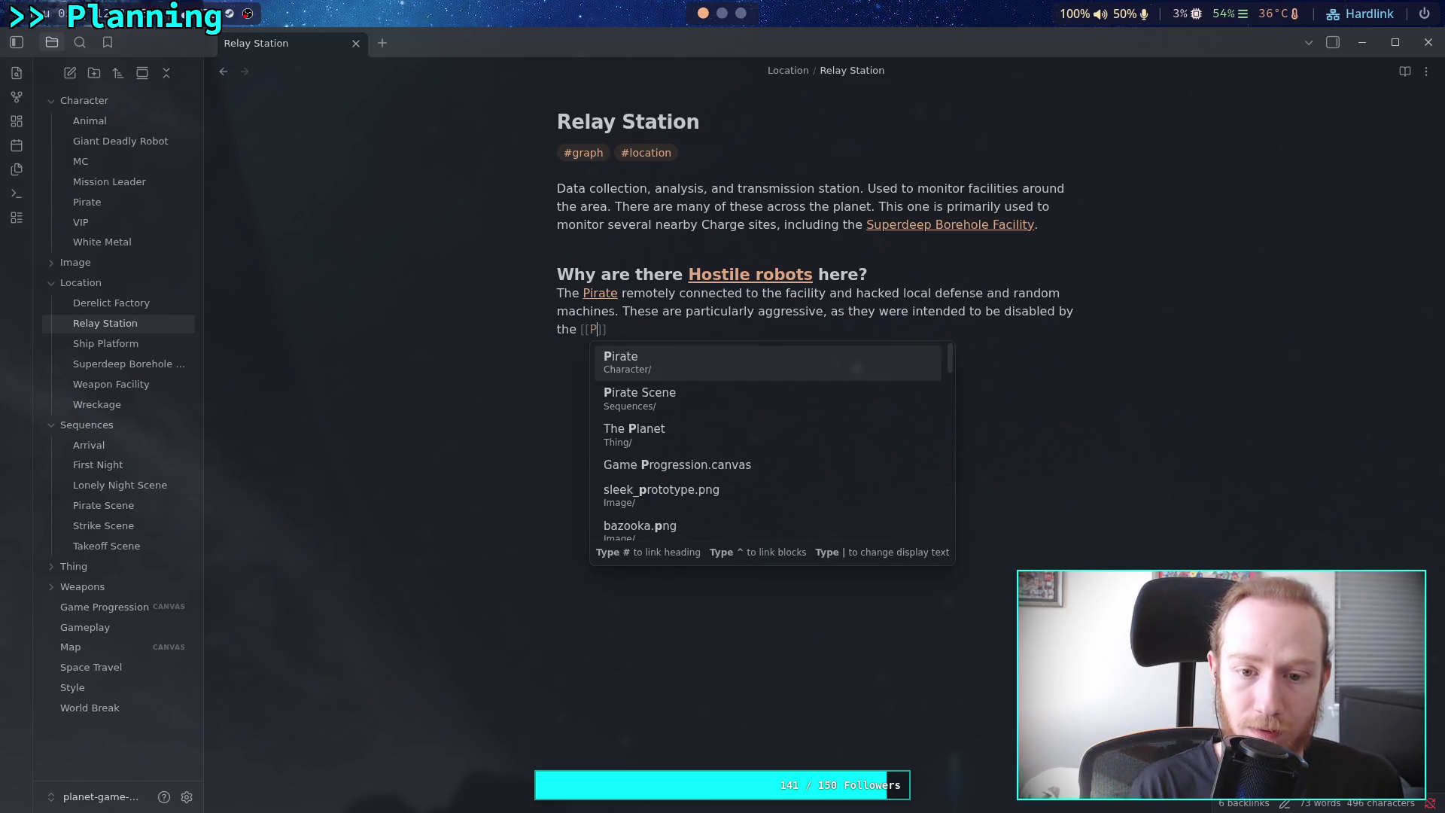
key(Return)
text(.)
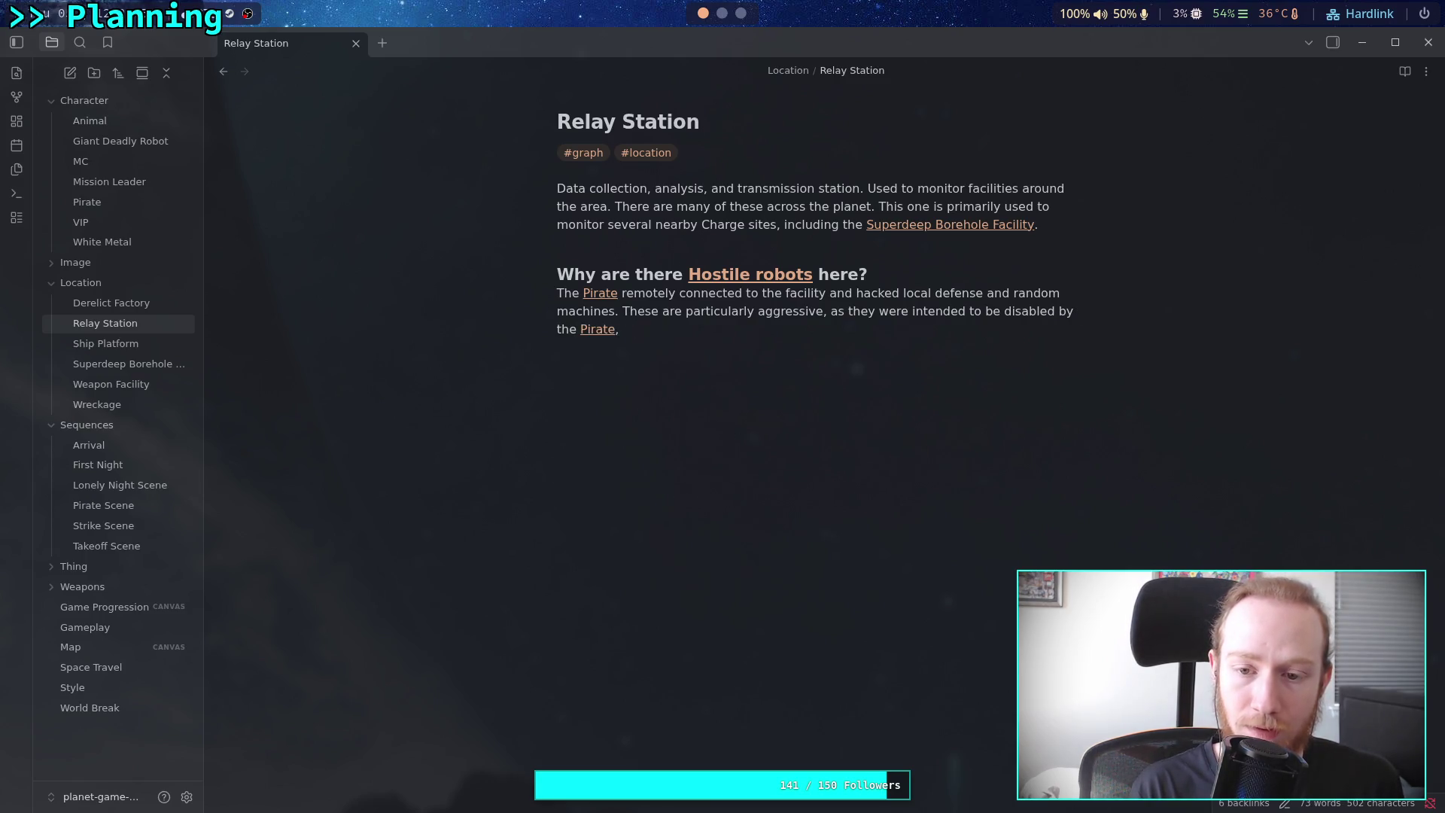
Reword the sentence to end 'not intended for protection of the [[Pirate]].'
key(BackSpace)
key(BackSpace)
key(BackSpace)
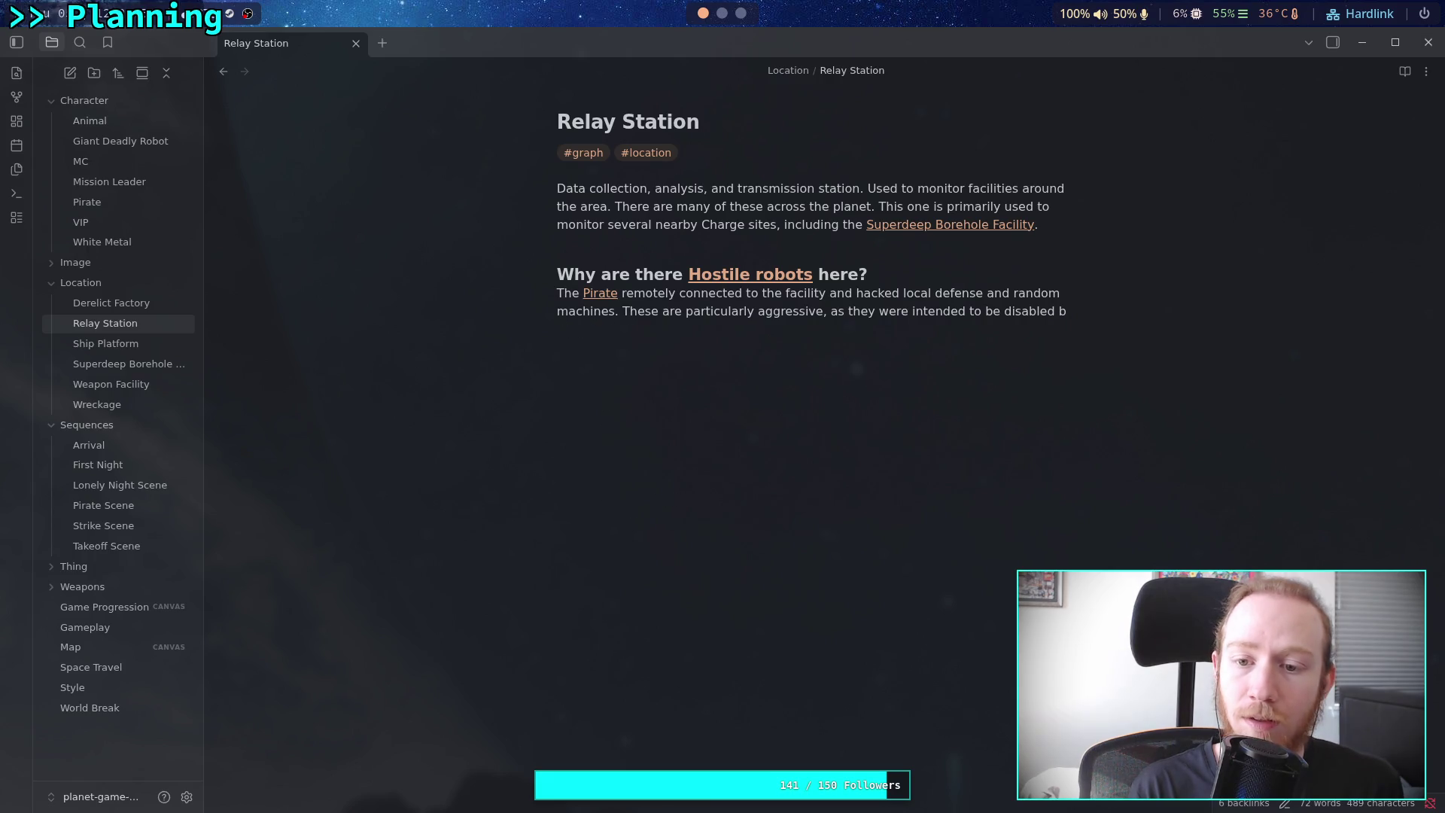
key(BackSpace)
key(BackSpace)
key(BackSpace)
text(ot int)
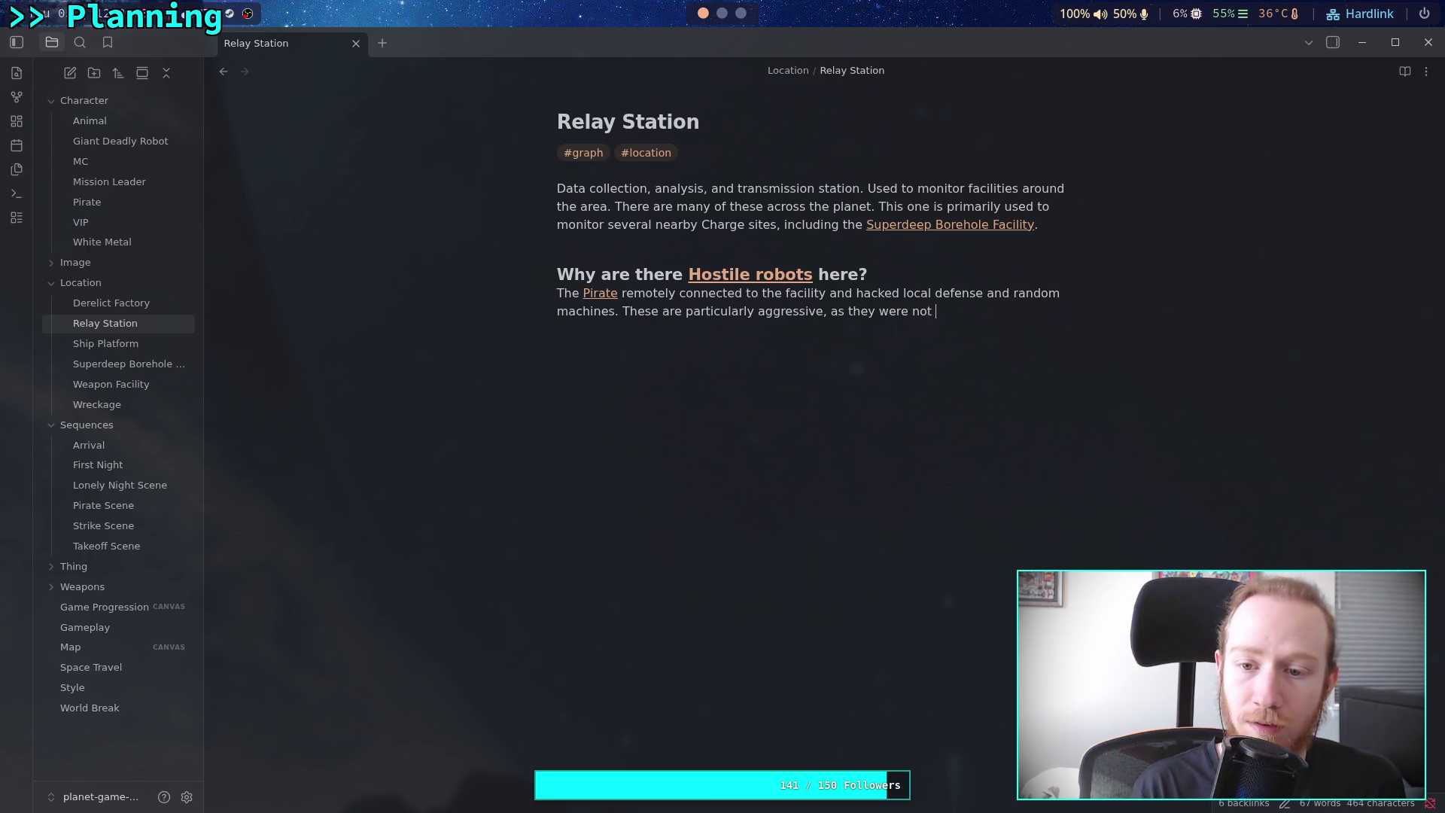
key(BackSpace)
text(ended)
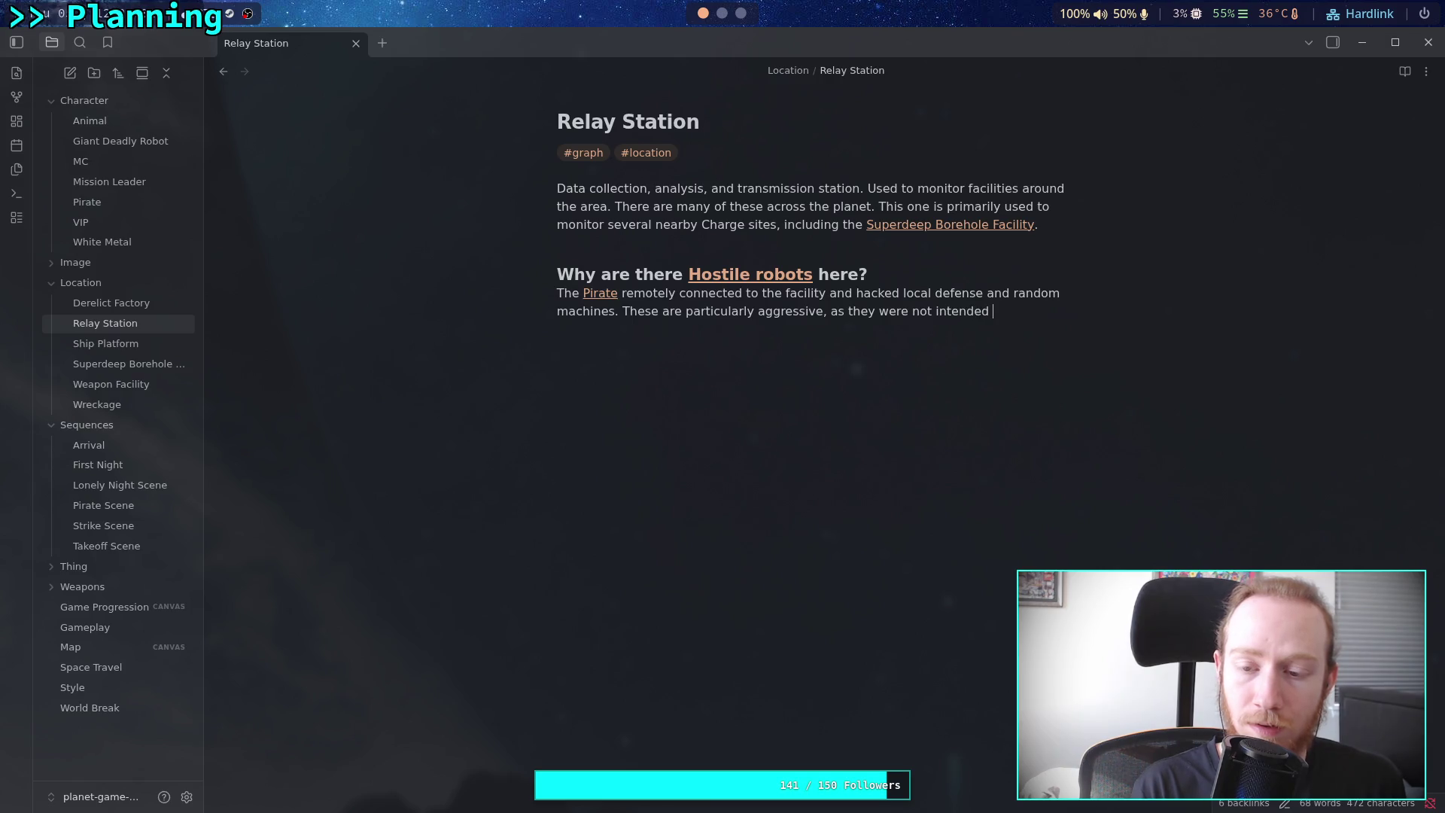
text(or protect)
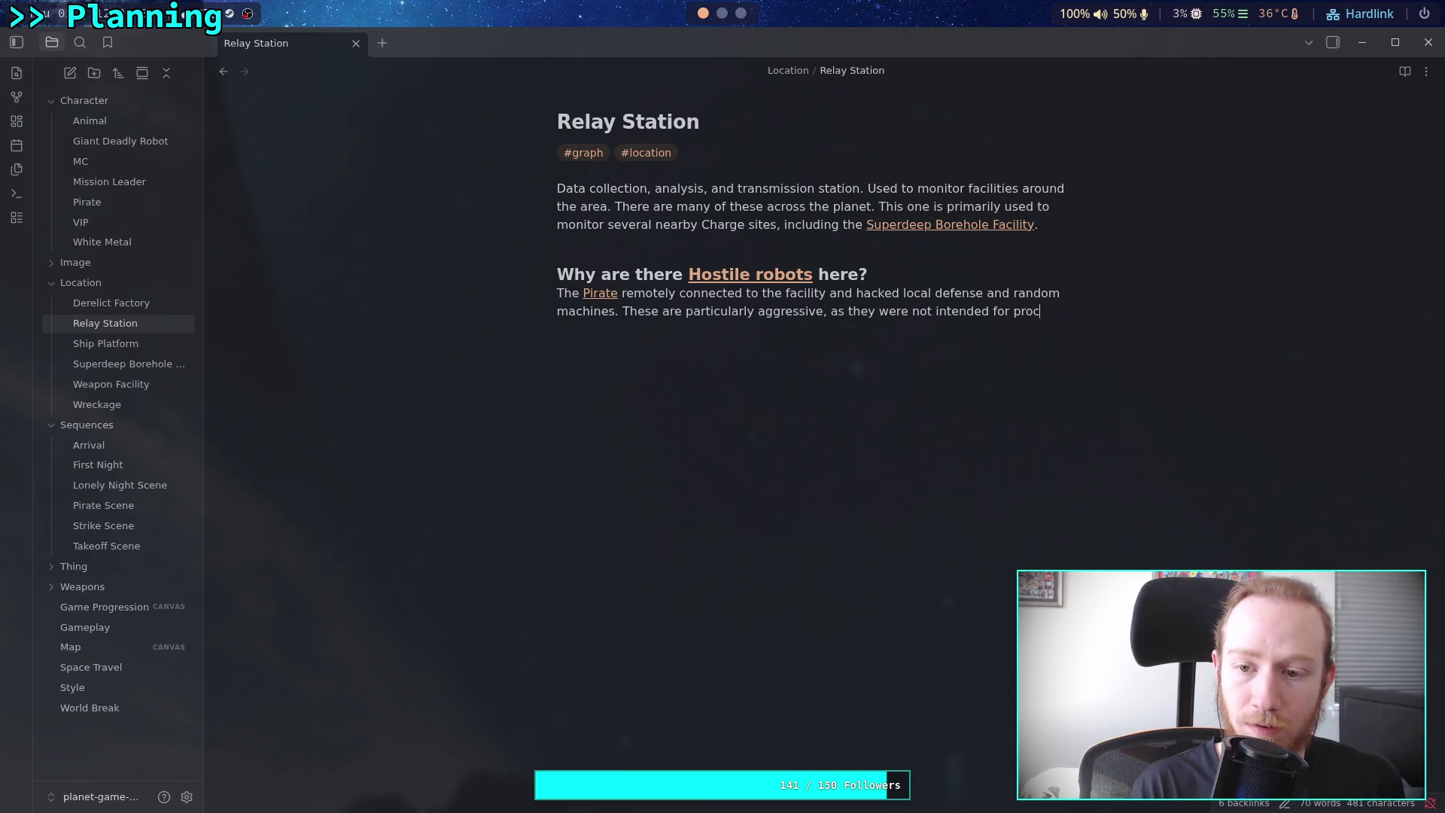
text(ion )
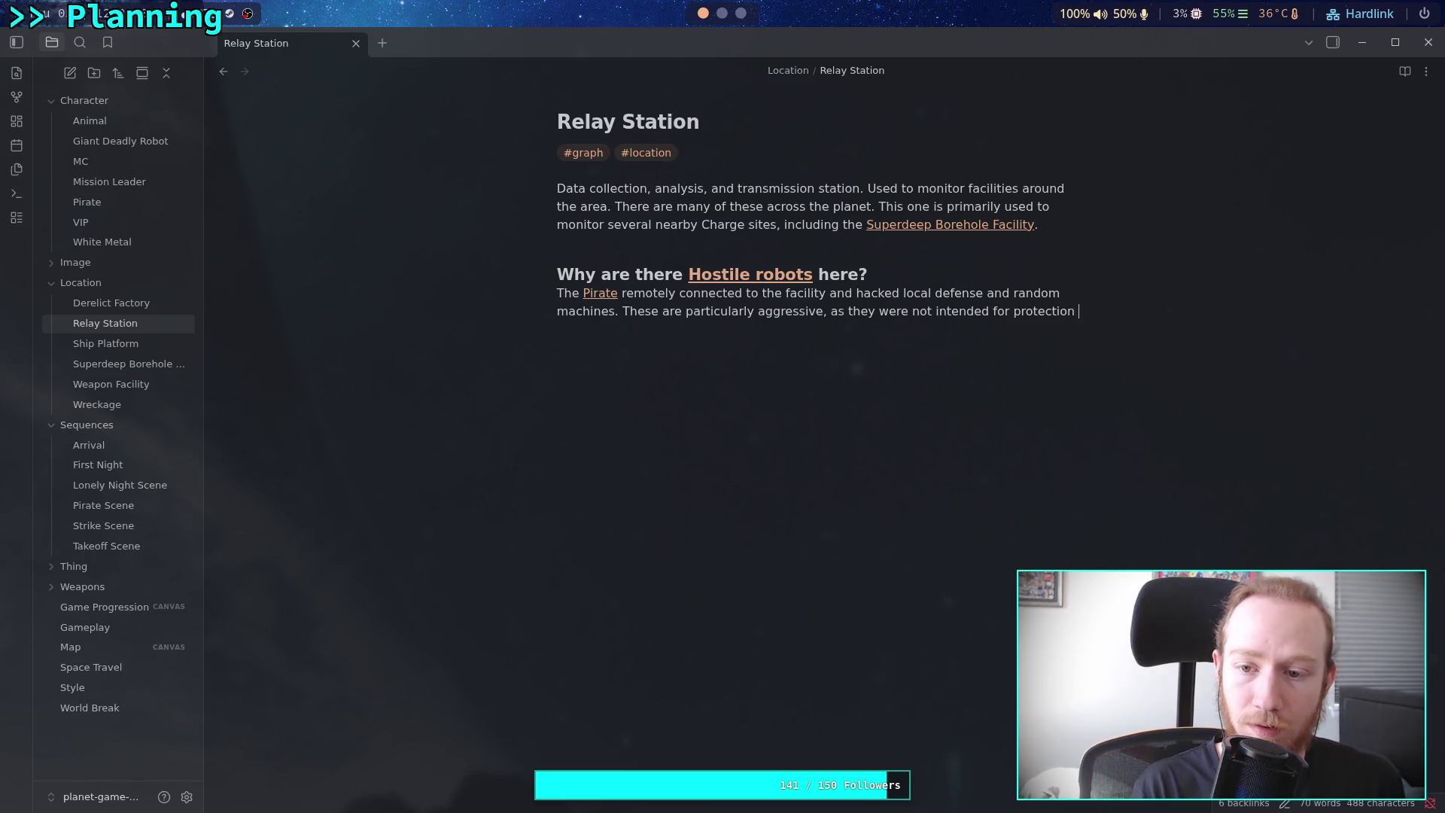
text(of the [[)
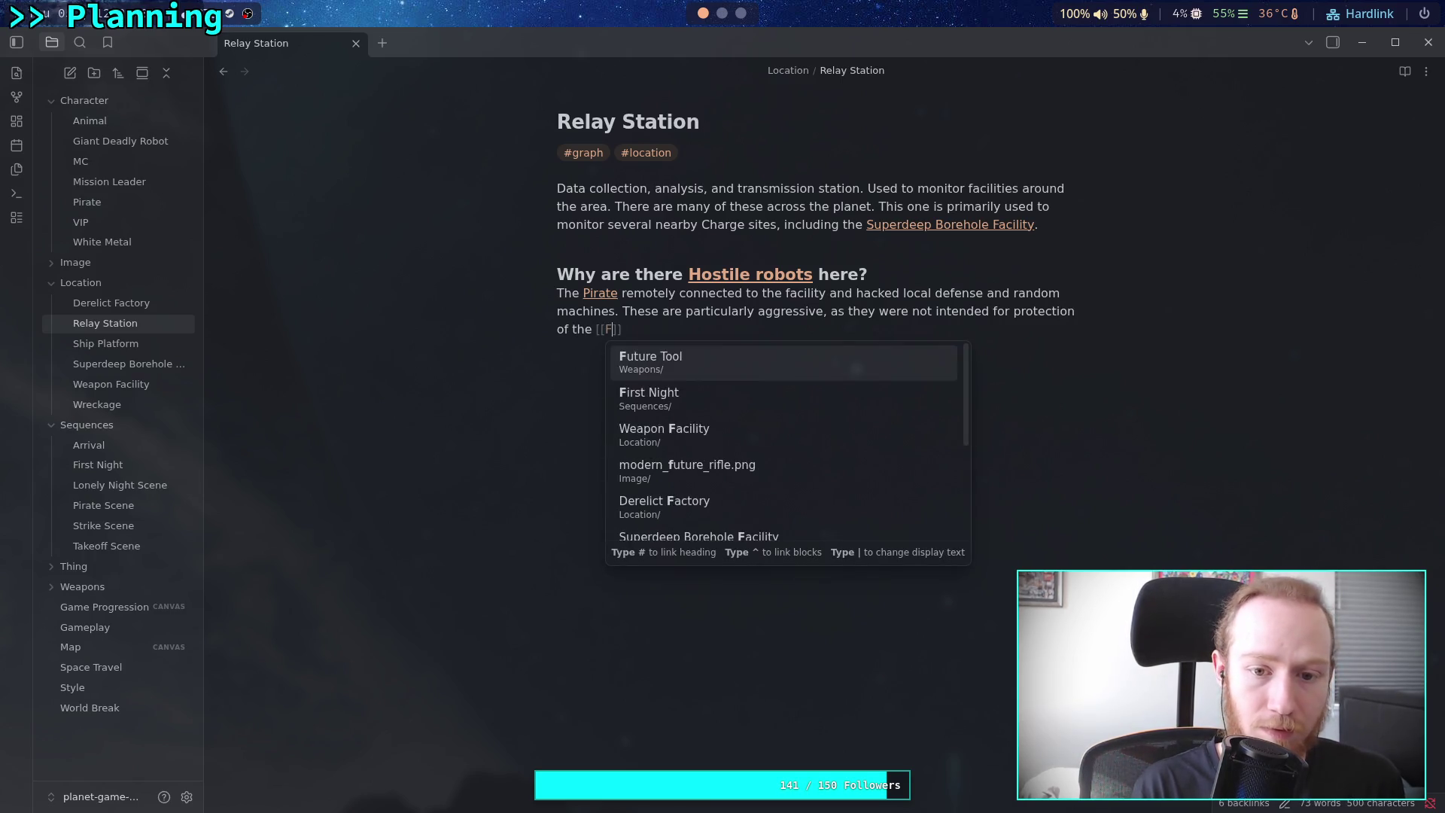
text(Pirate)
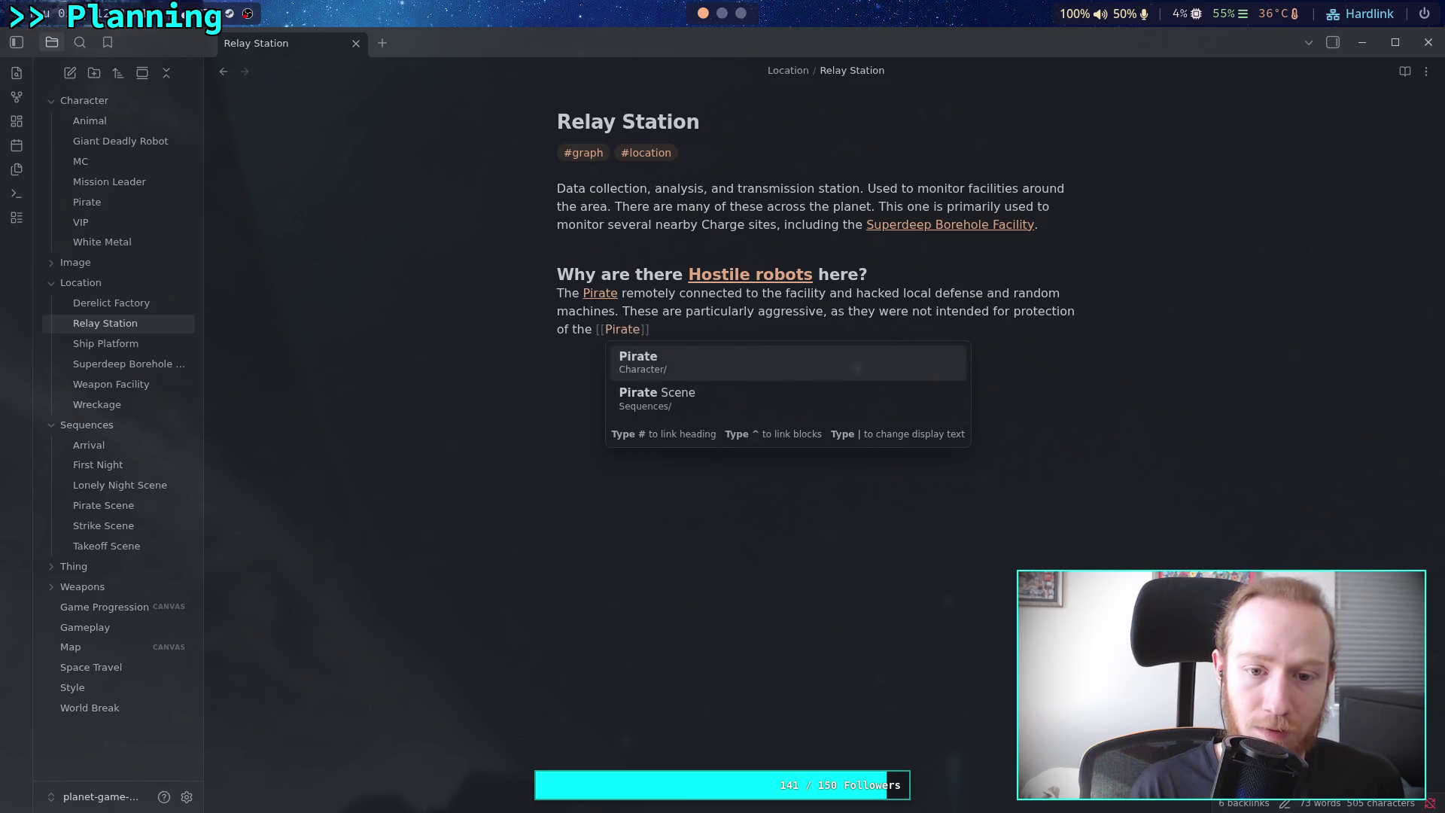
key(Return)
text(.)
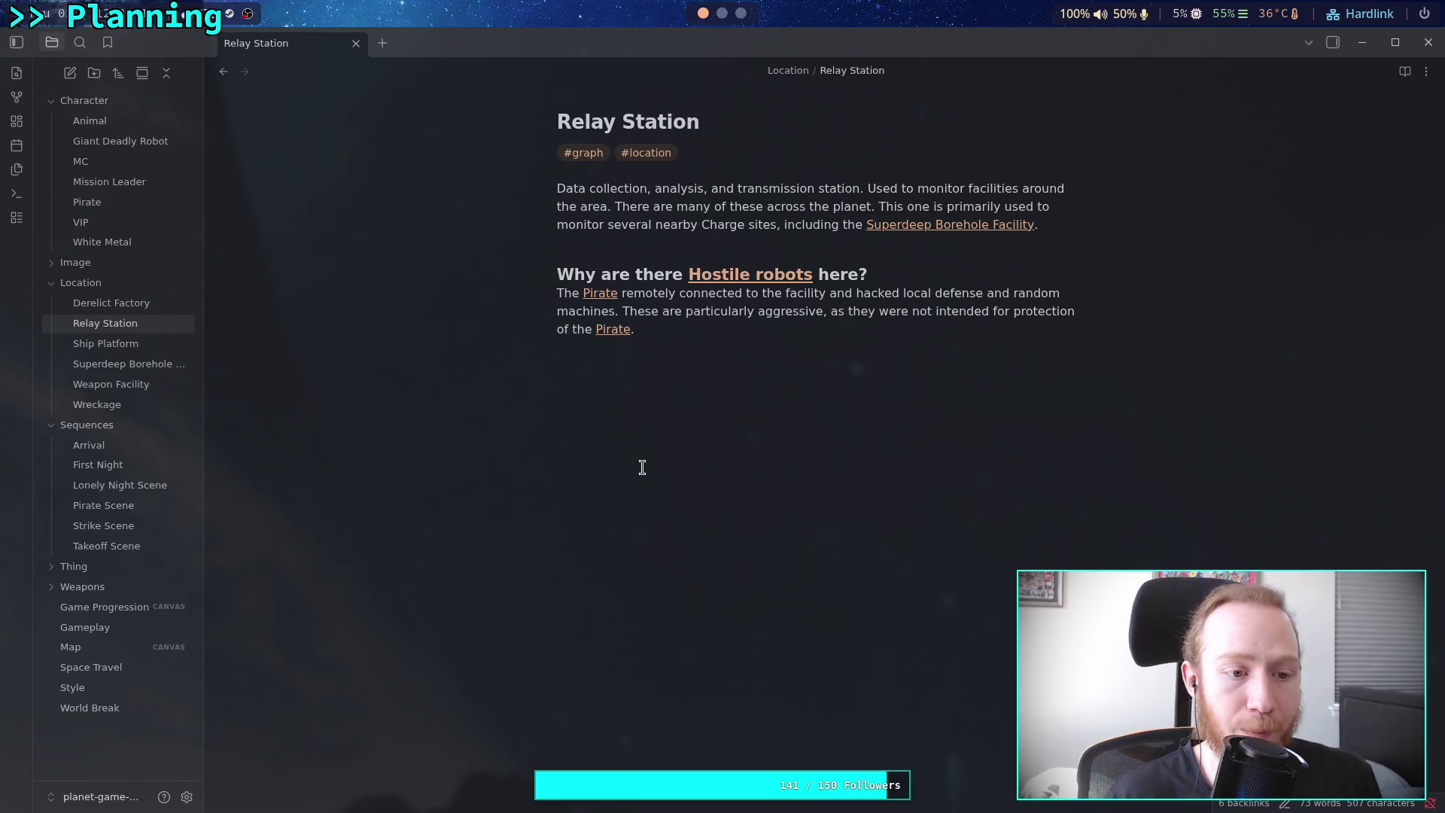
click(163, 310)
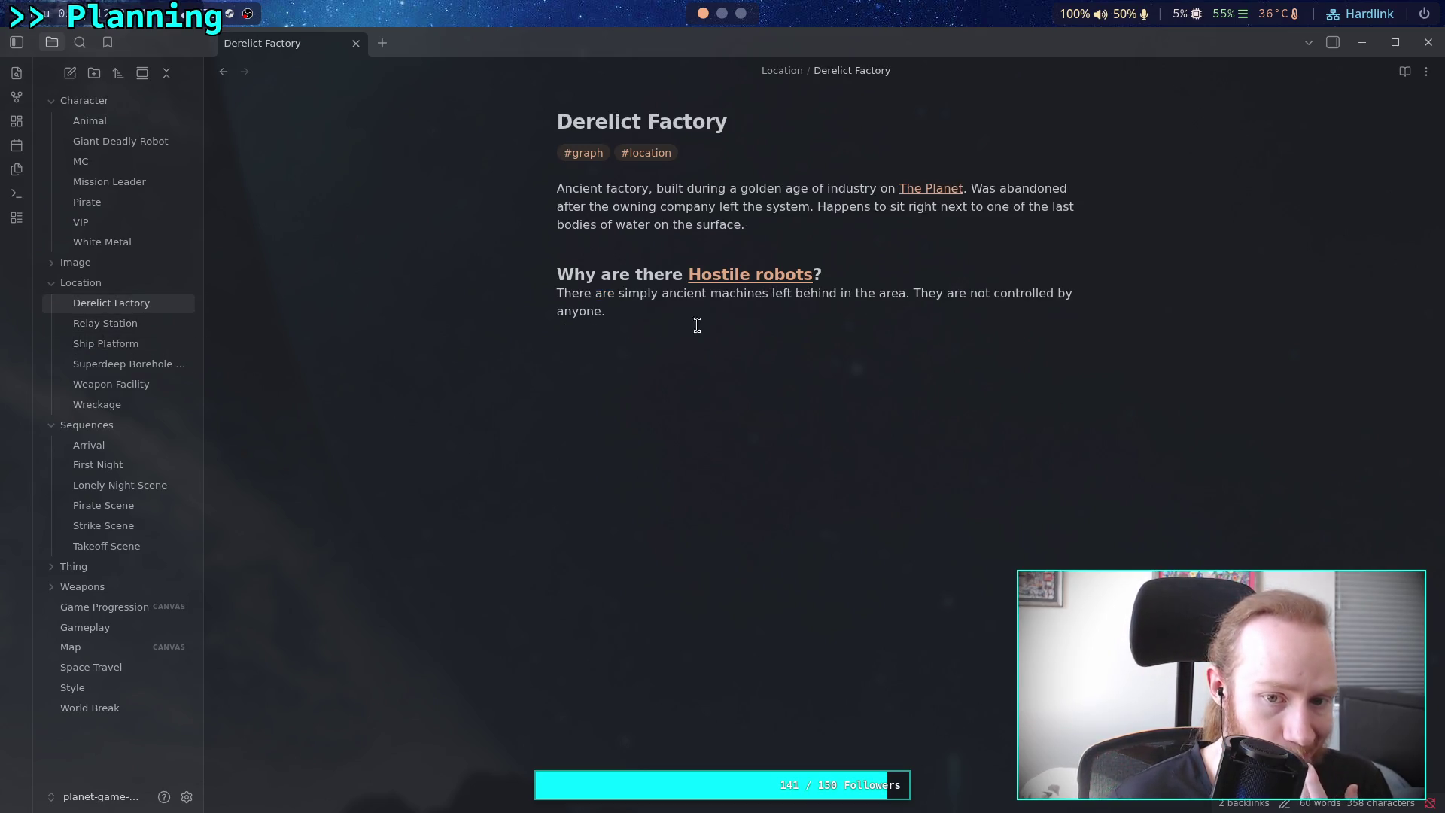
After 'anyone.' in Derelict Factory, add 'These are decrepit but very robust and tough robots.'
click(774, 316)
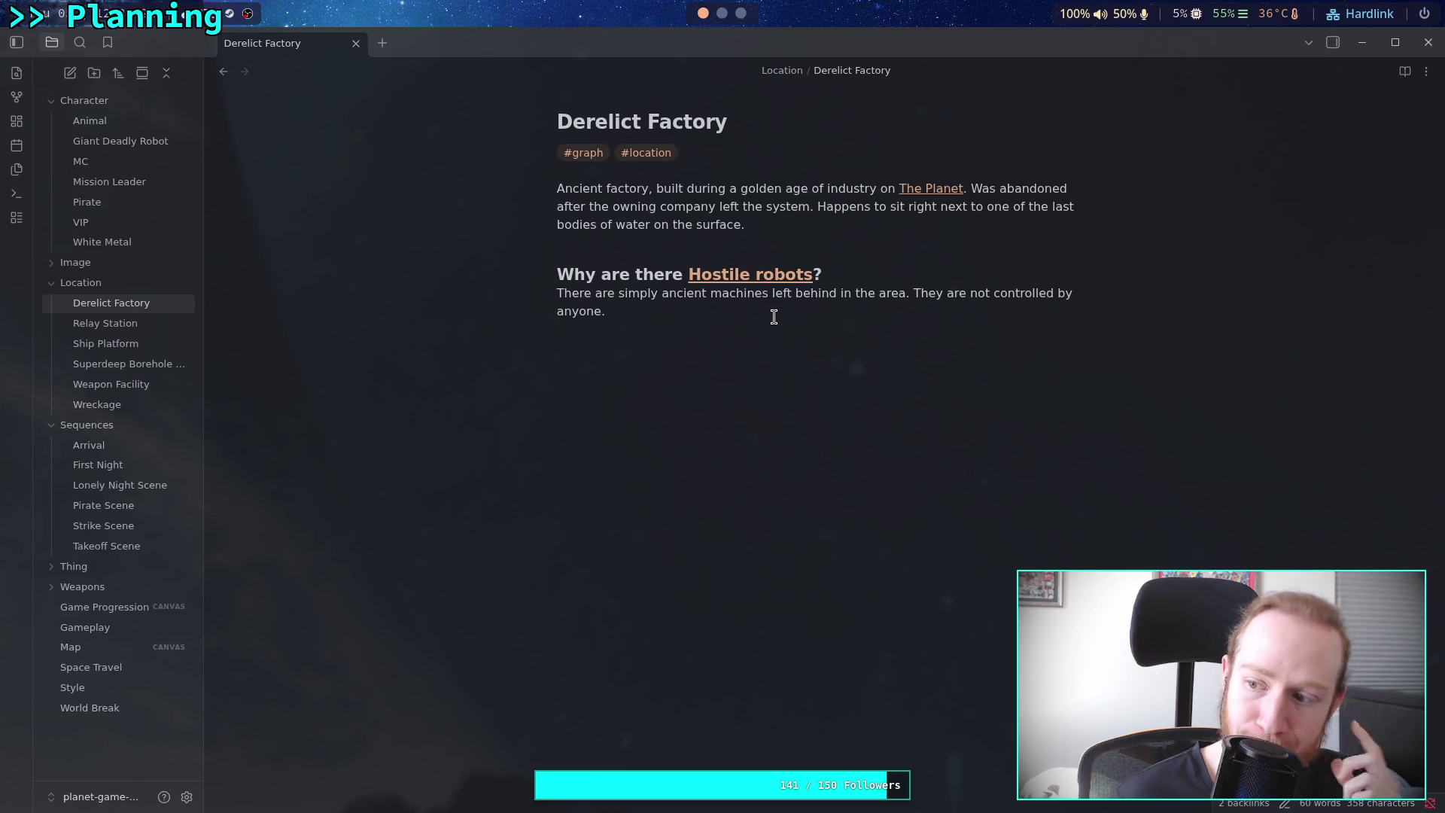
text(T)
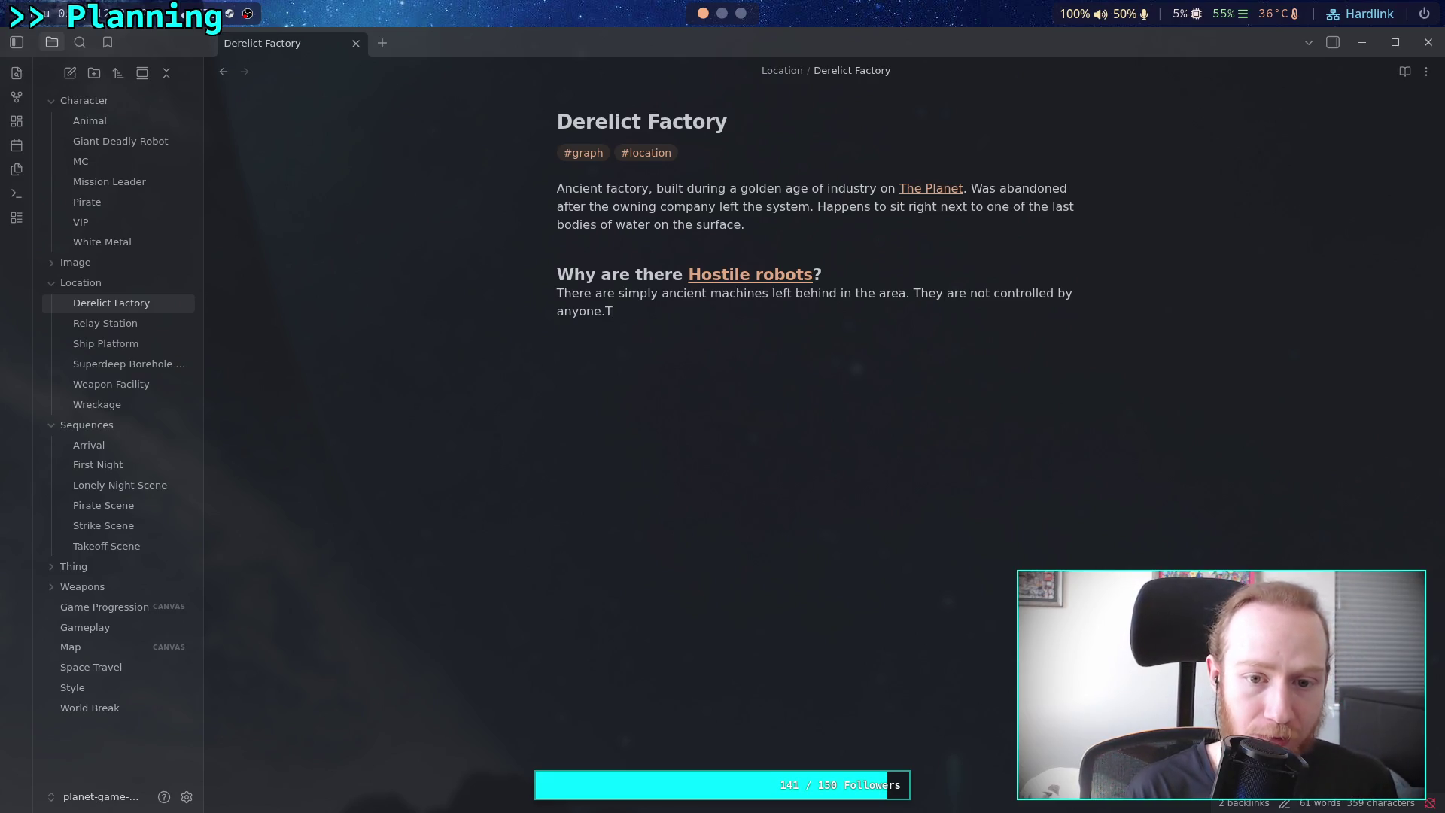
text( These are )
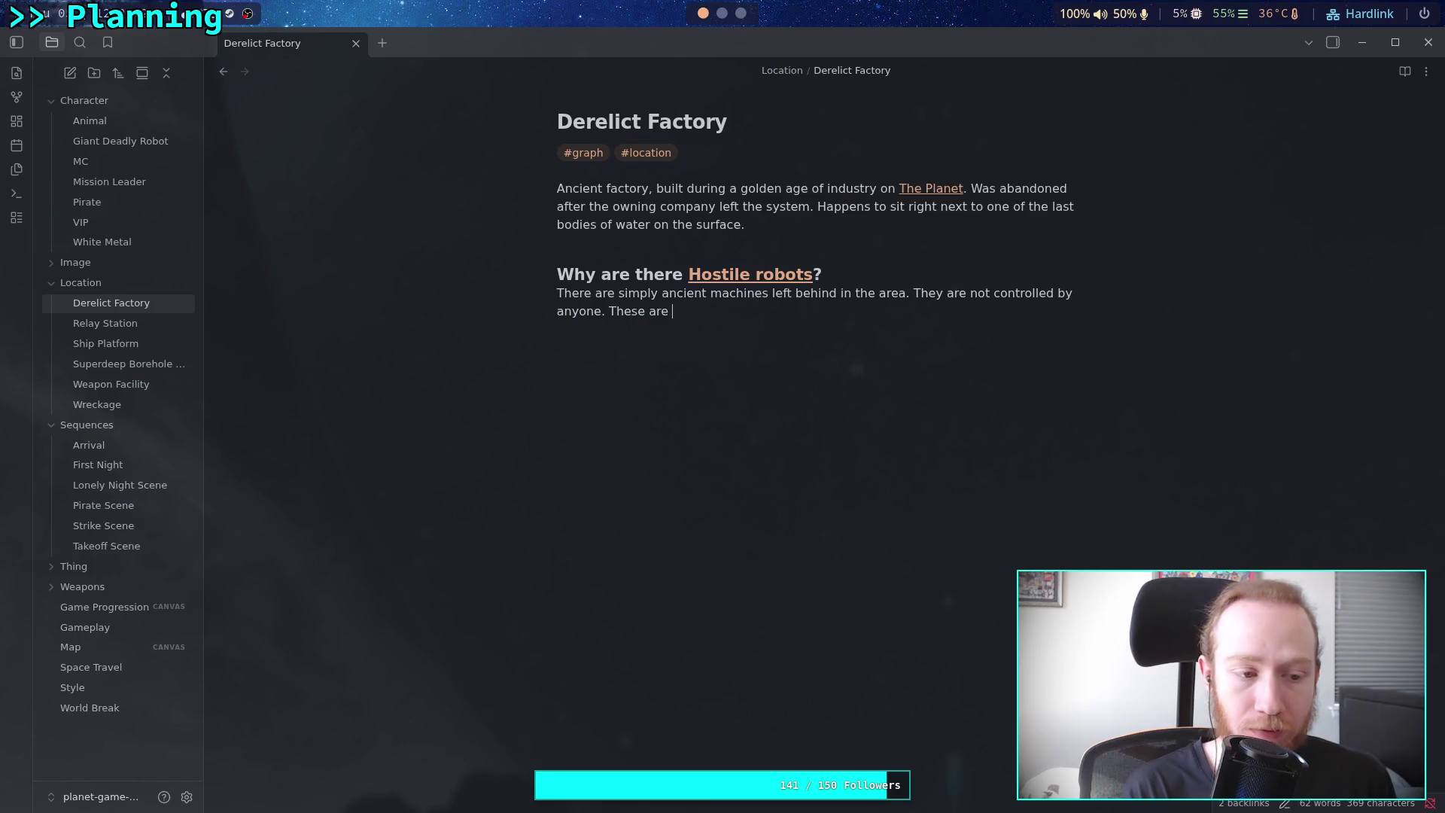
text(de)
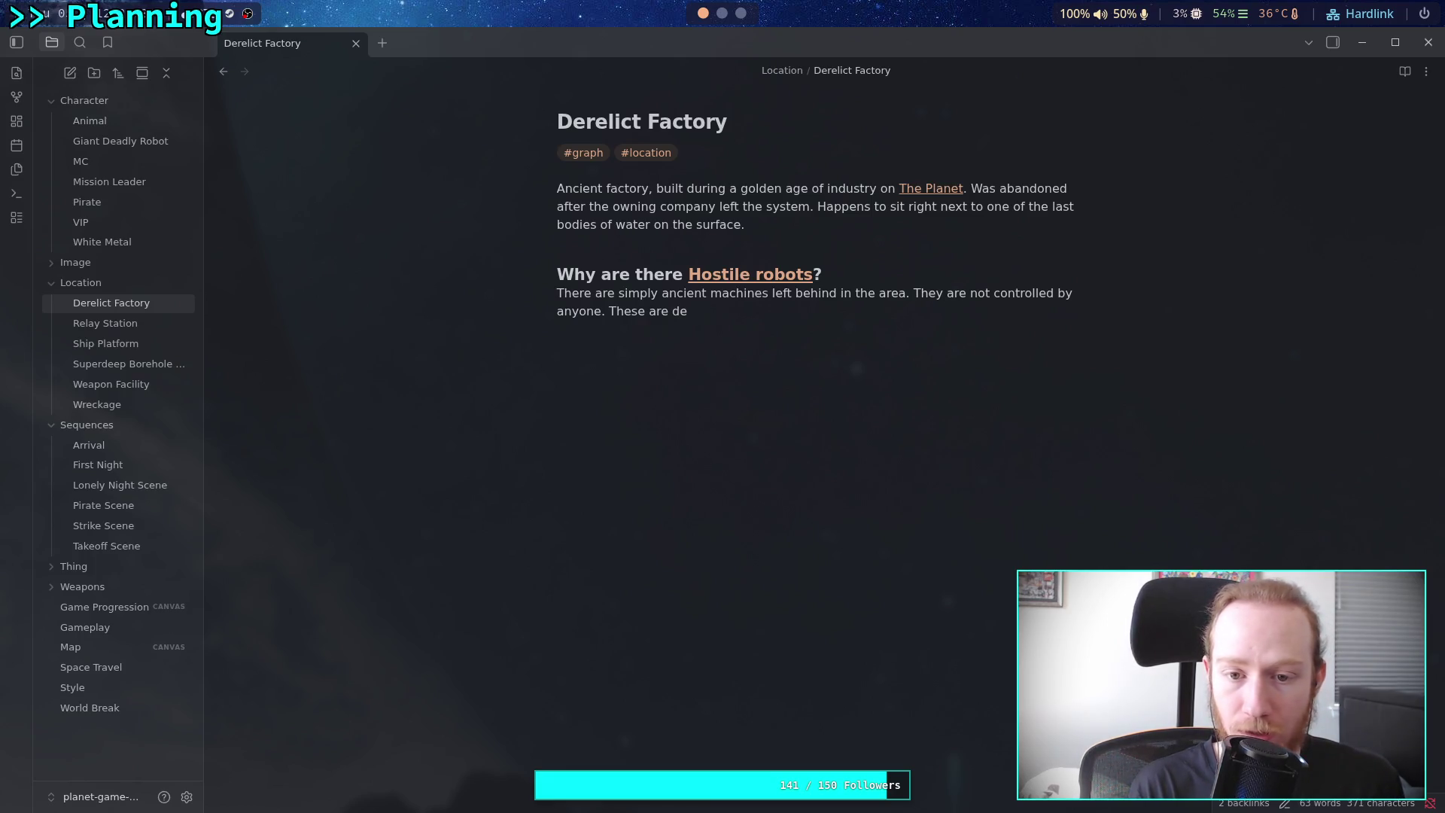
text(crp)
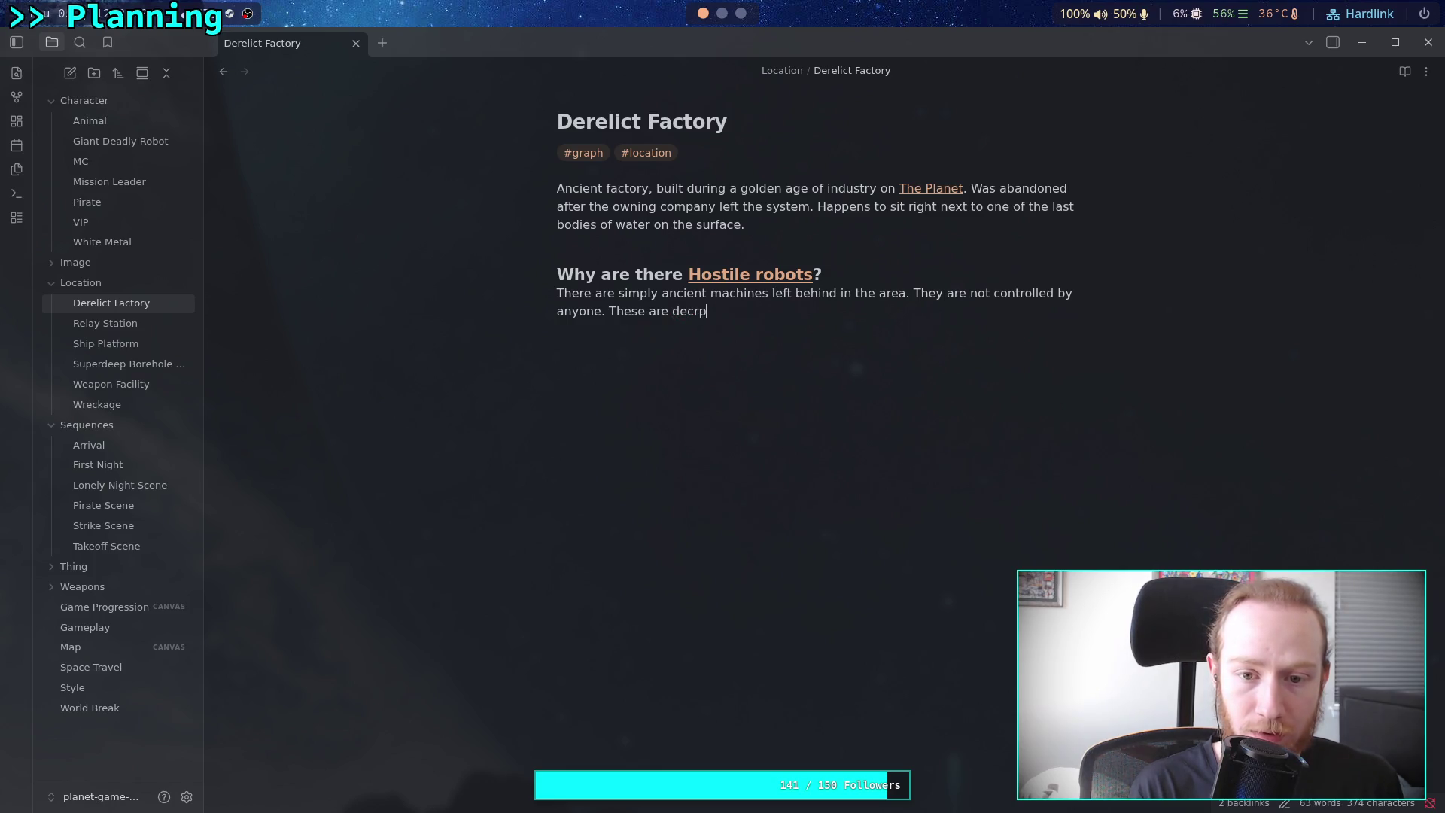
key(BackSpace)
text(epit a)
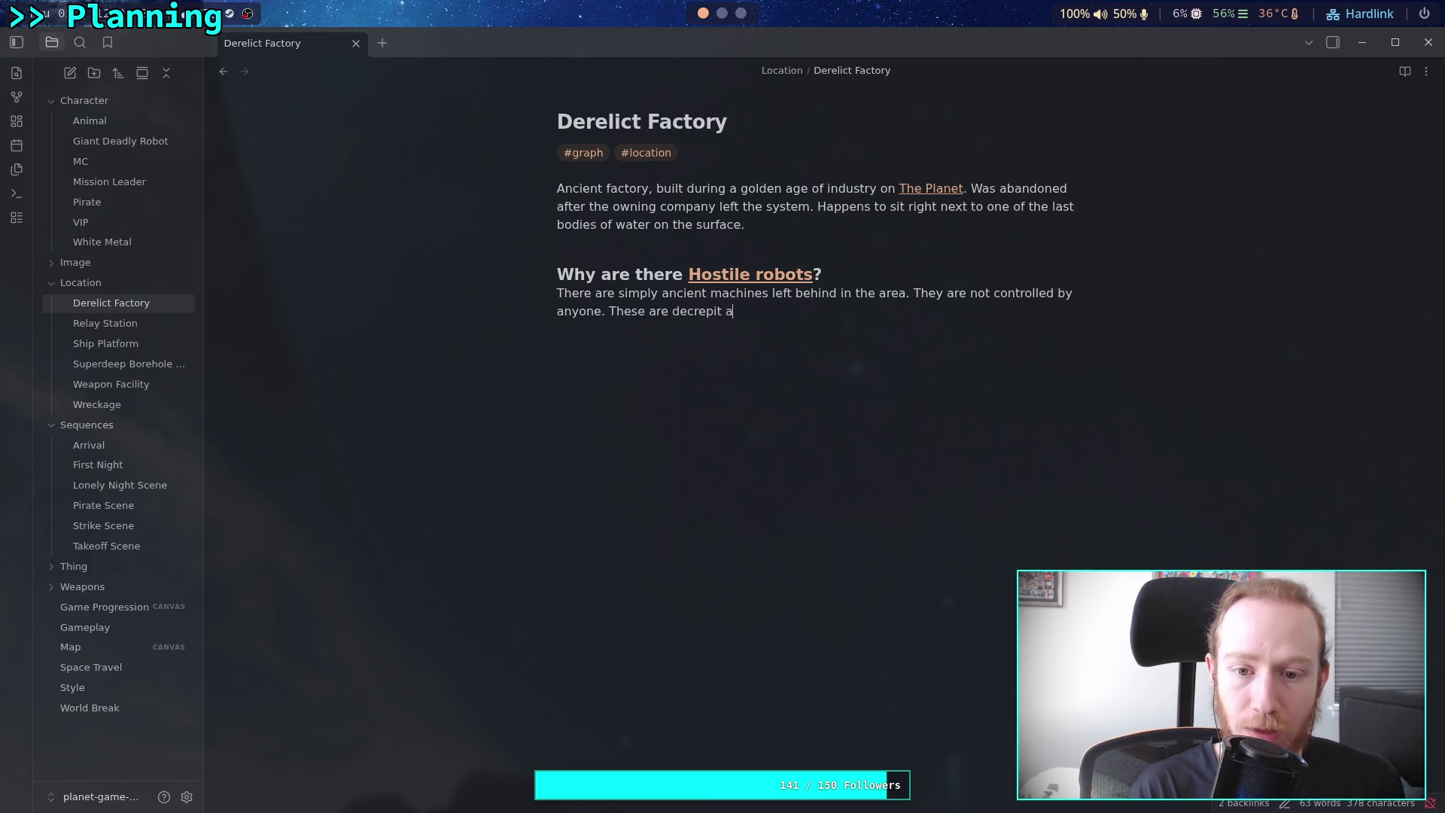
text(but )
text(ery)
key(BackSpace)
key(BackSpace)
text(ve)
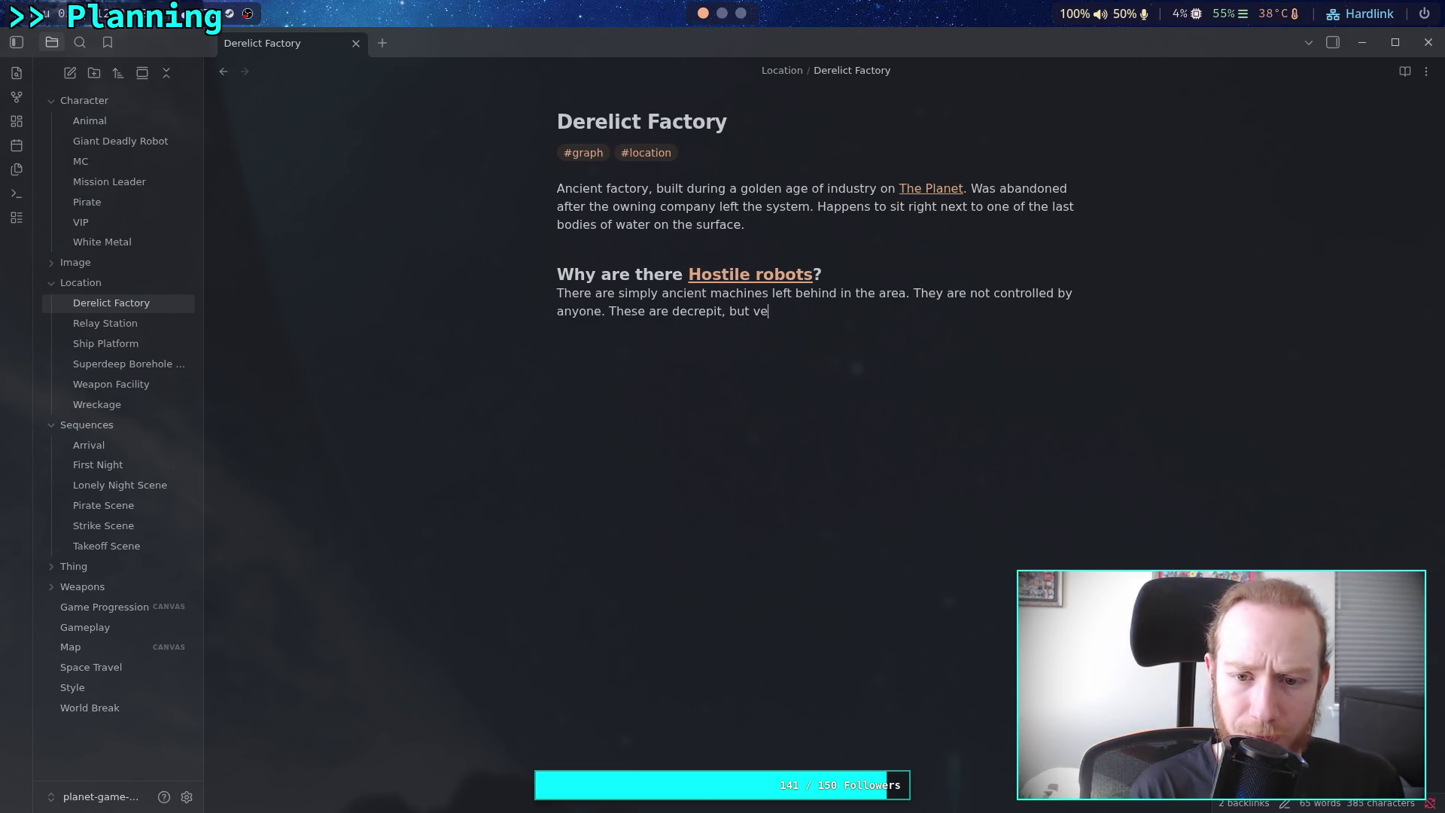
text(ry robust an)
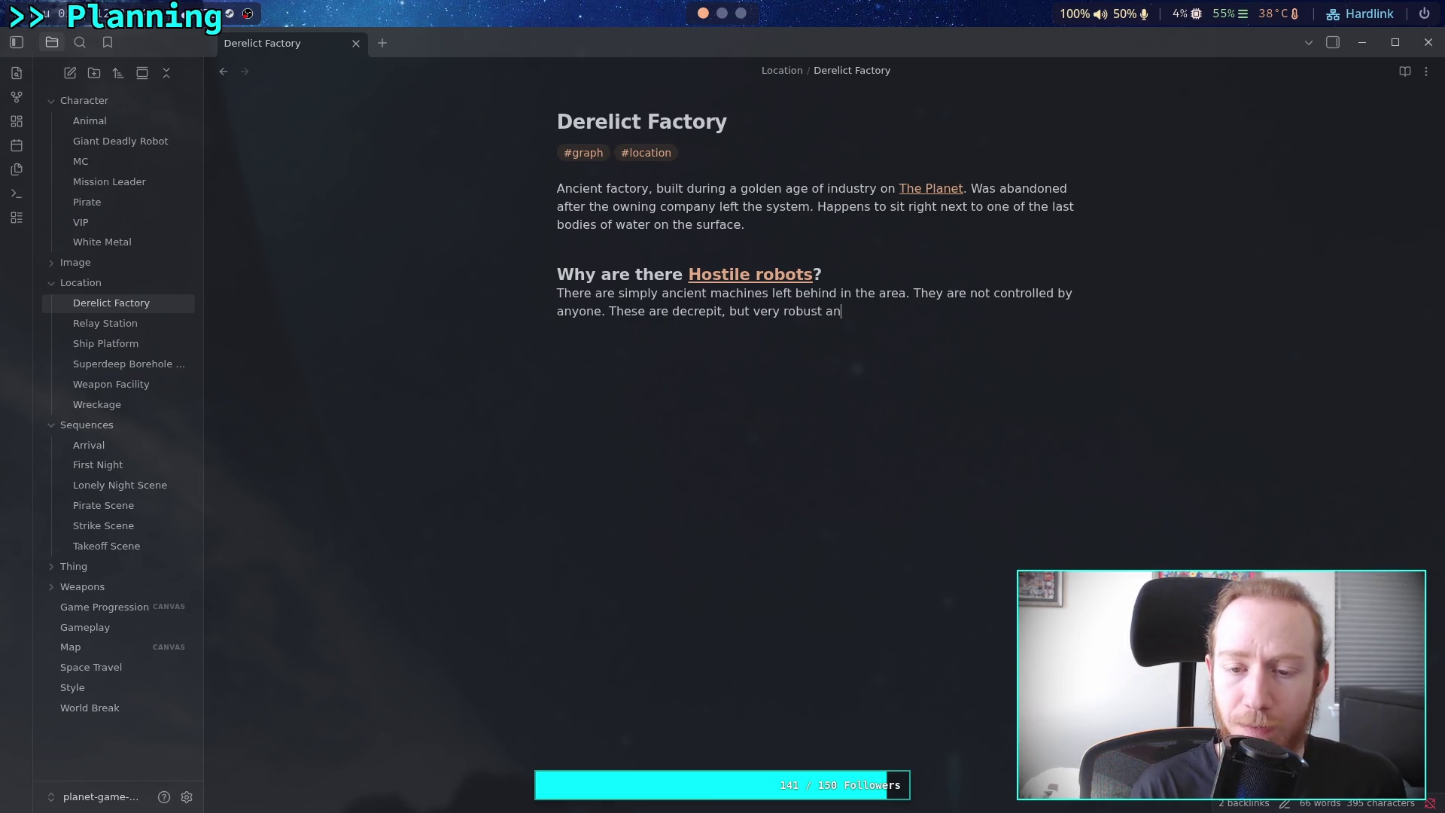
text(d tough )
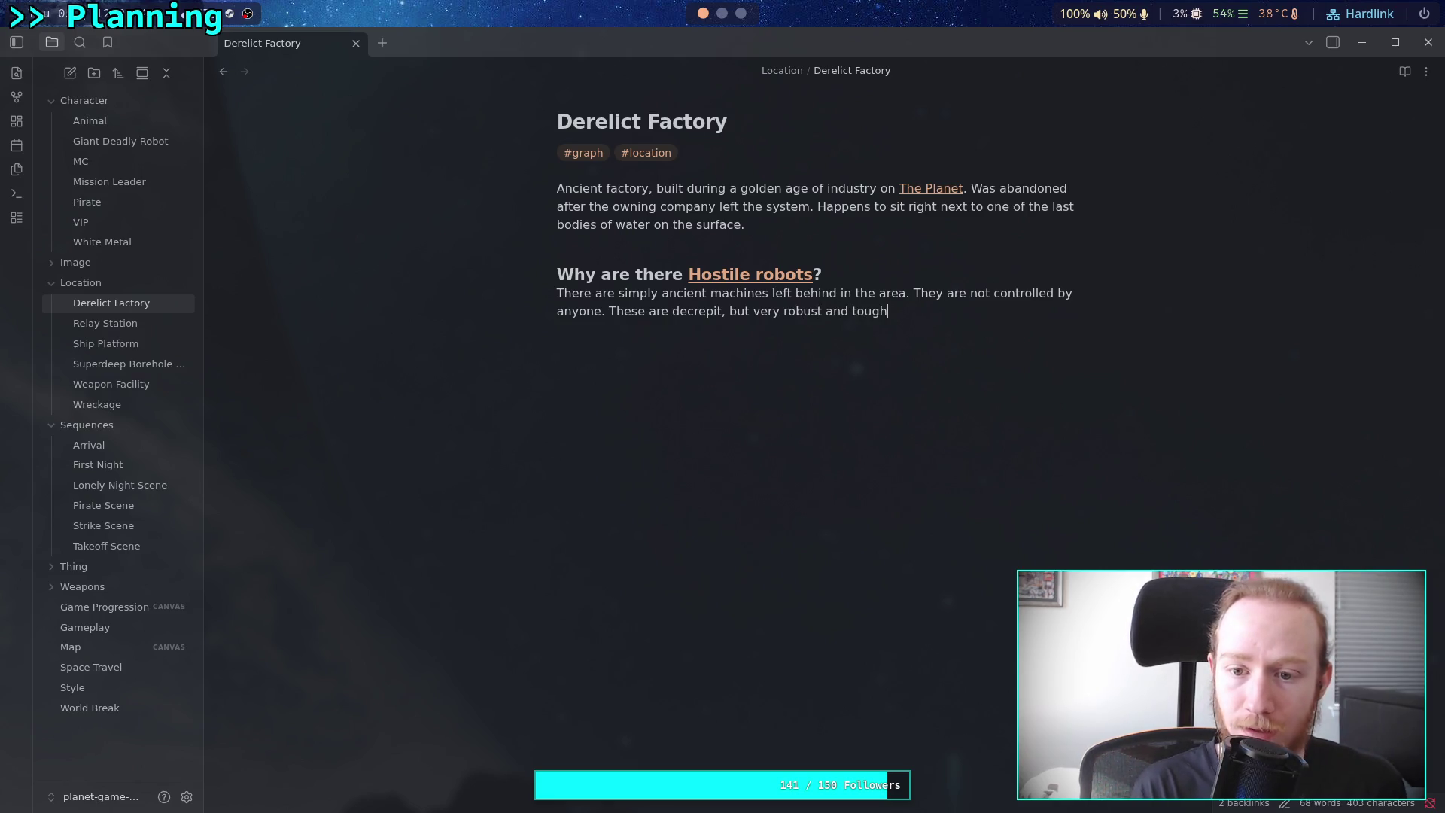
text(robots.)
key(Return)
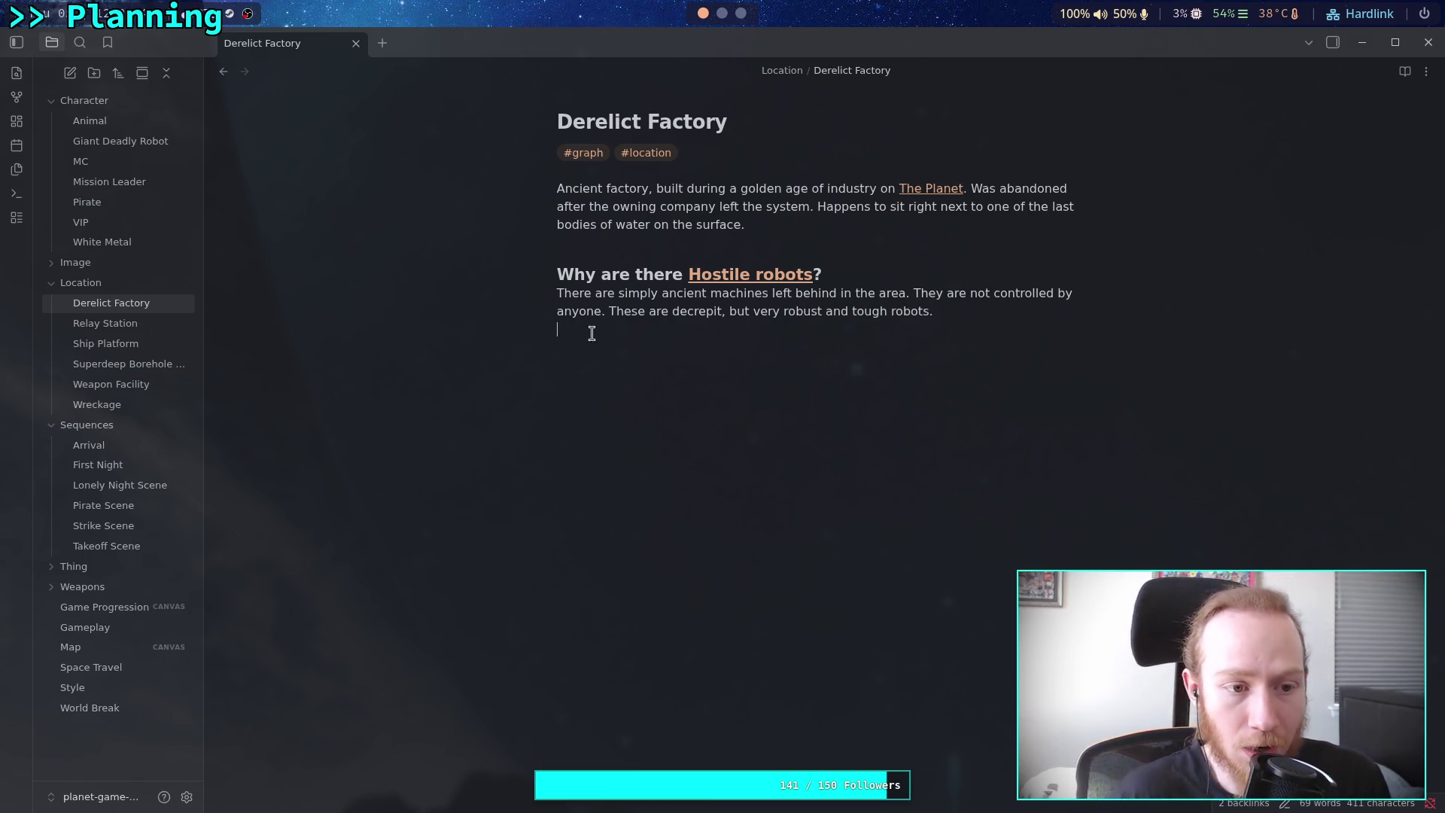
click(133, 329)
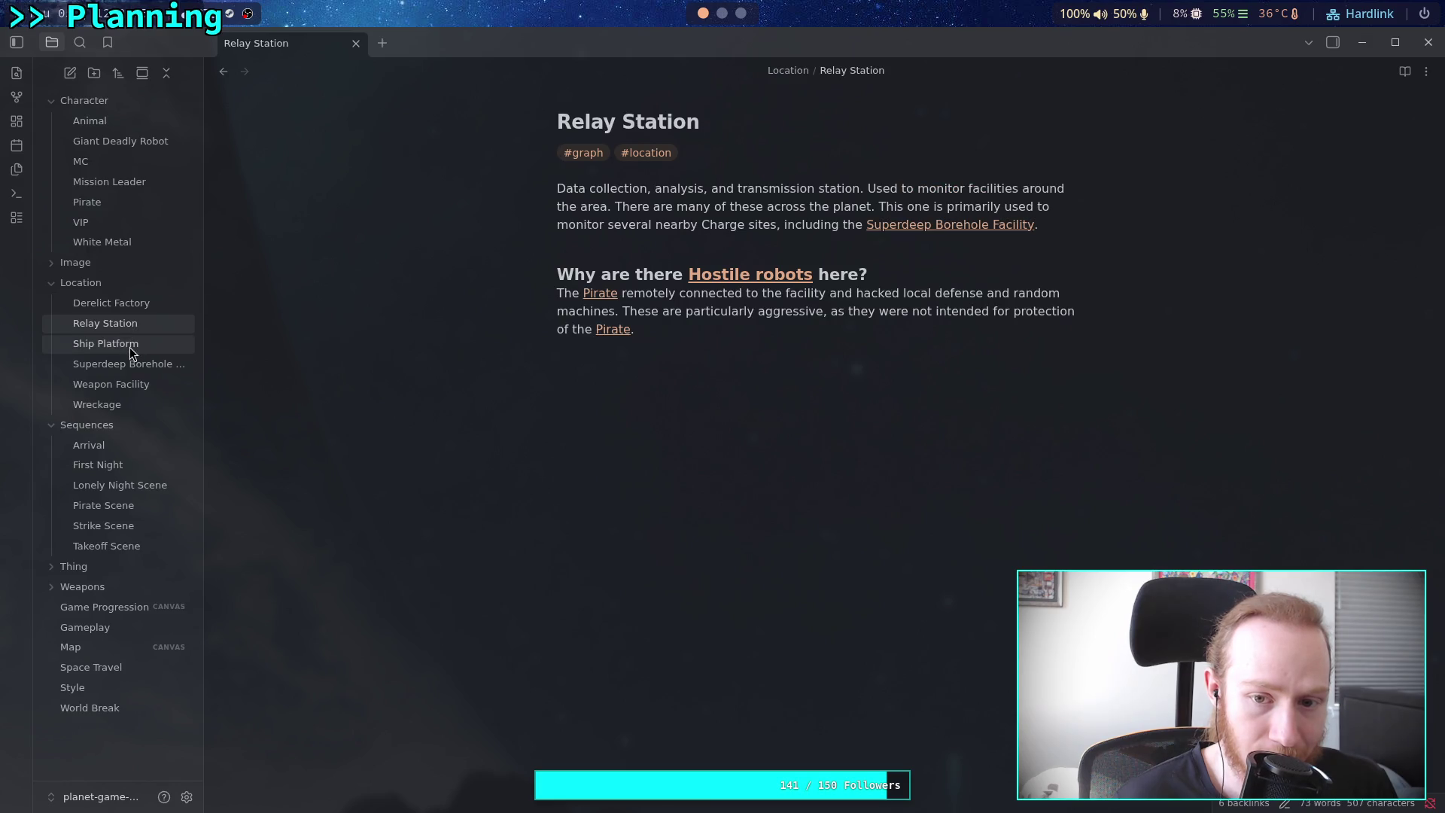
Browse Ship Platform, Superdeep Borehole Facility and Weapon Facility, then begin 'These were old military bots' in Wreckage
click(131, 348)
click(120, 362)
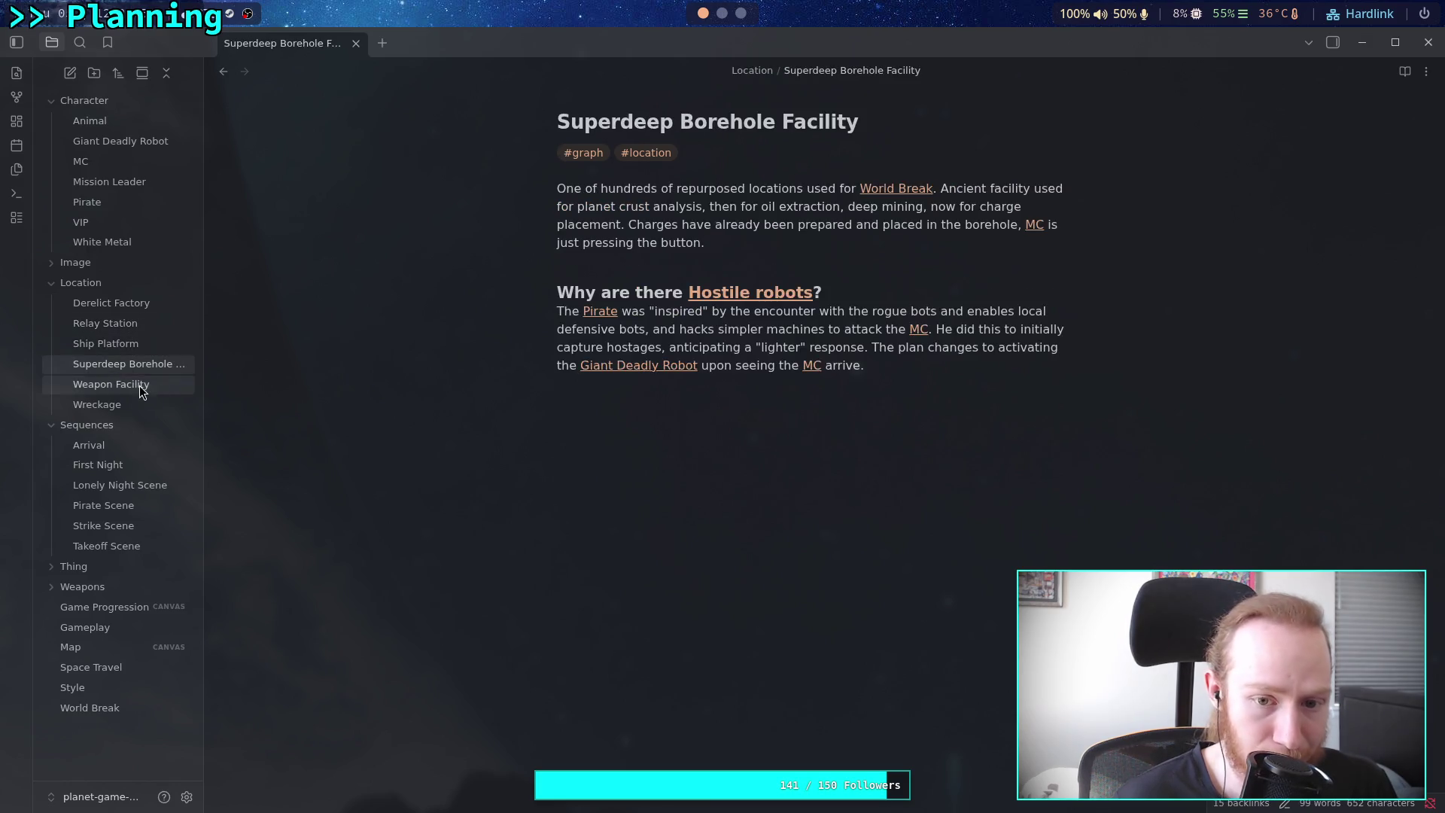
click(115, 384)
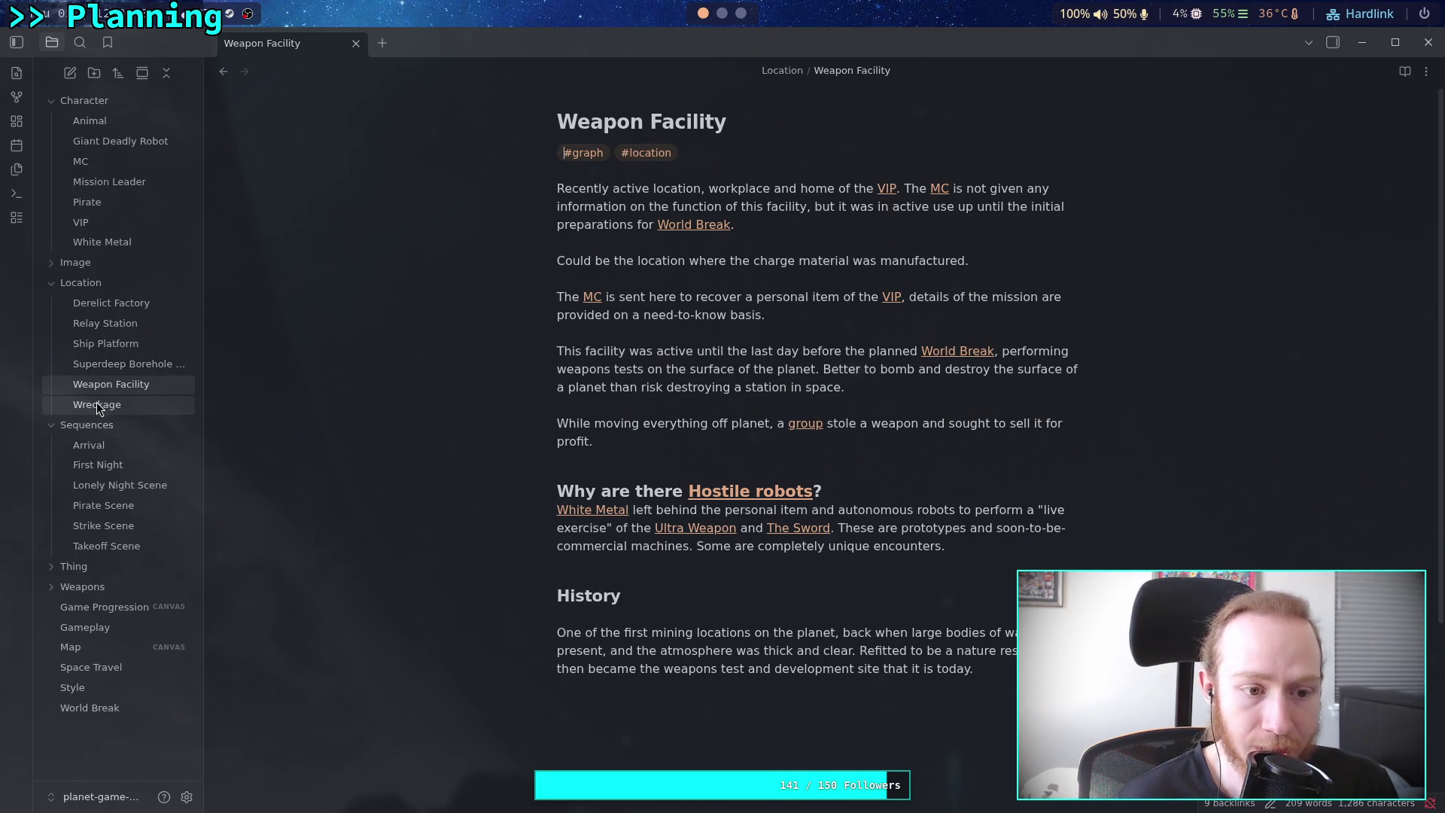
click(130, 408)
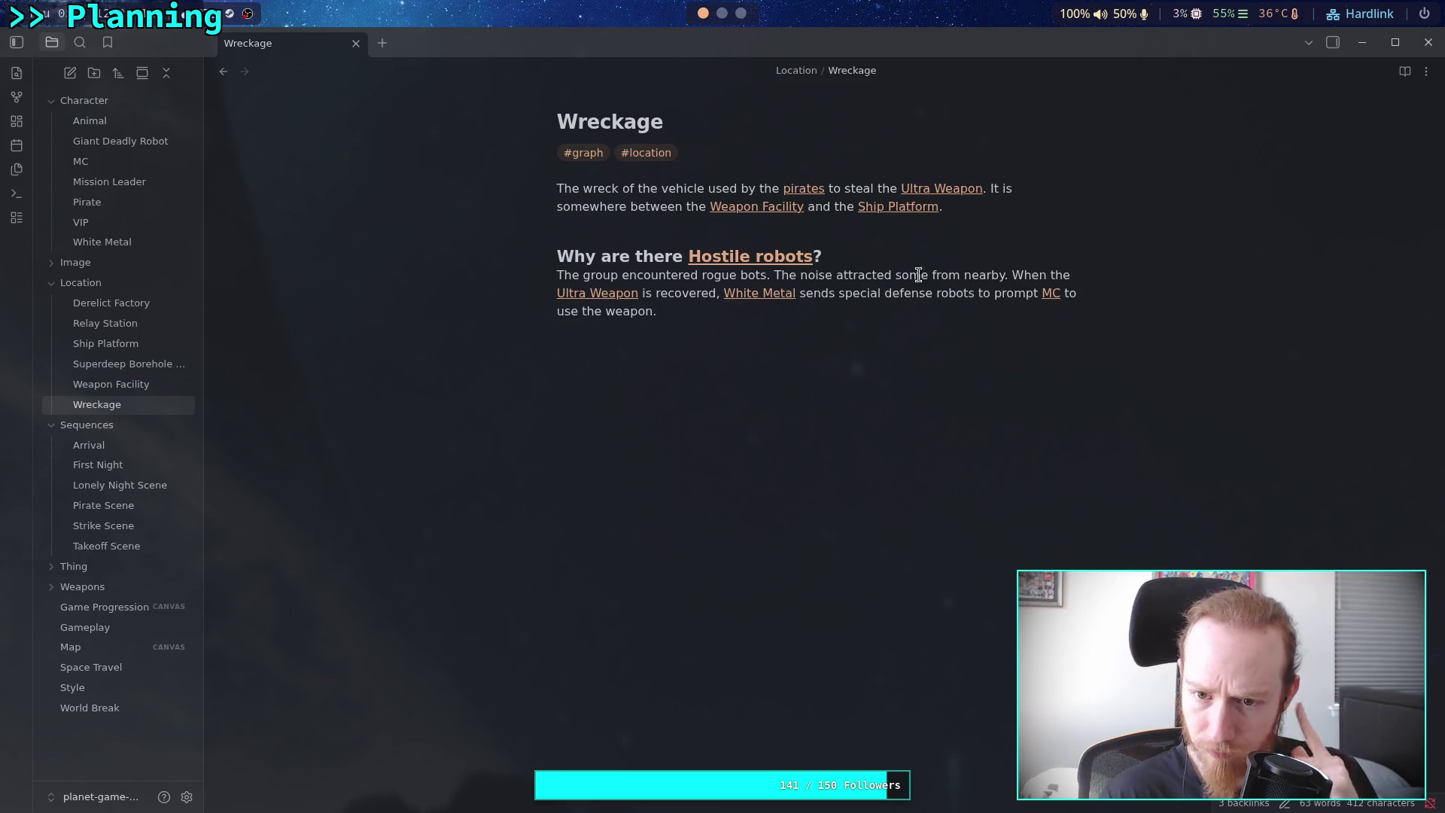
click(774, 278)
text(Thes)
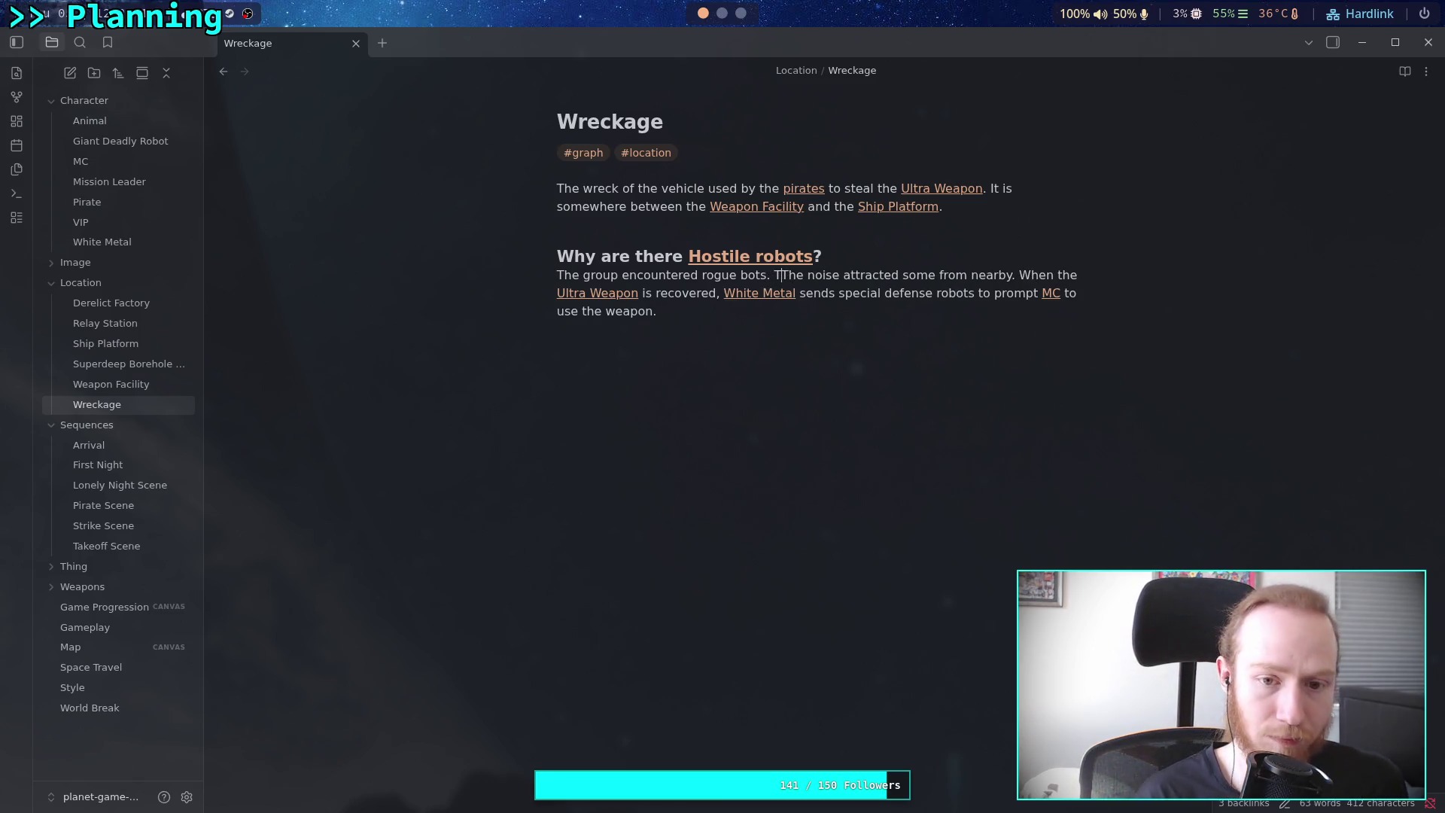
text(e were )
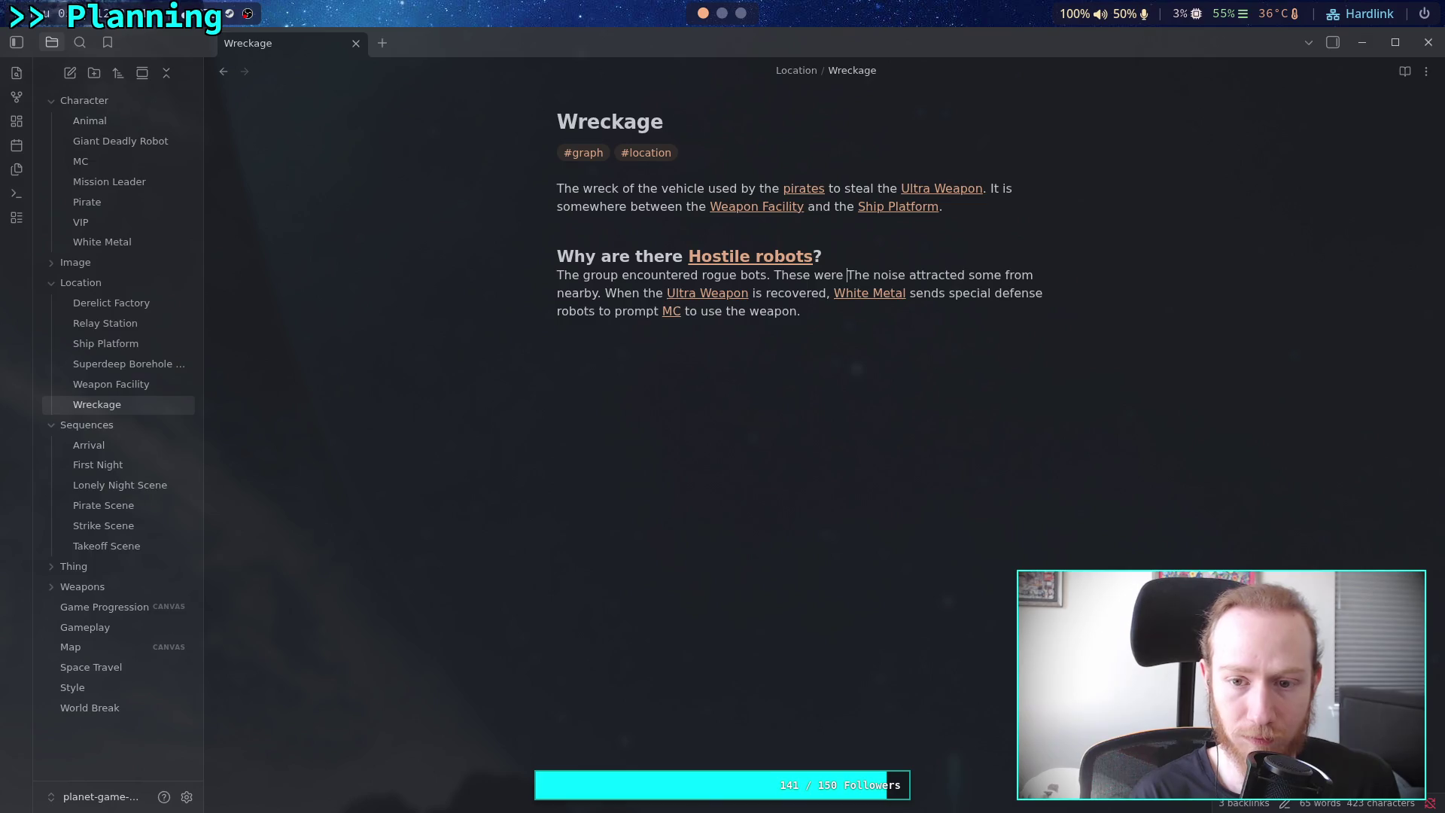
text(old military)
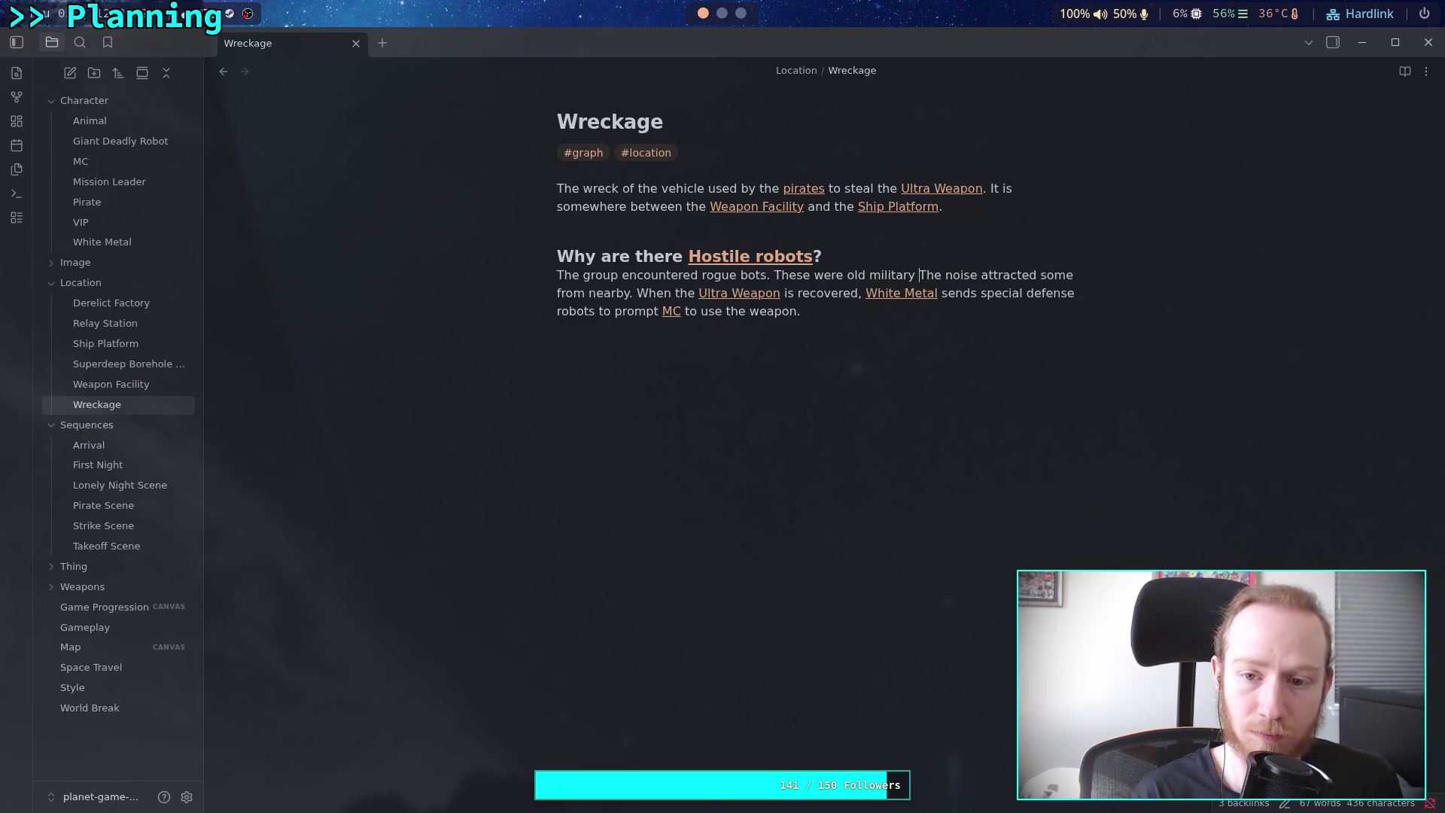
text( bots lo)
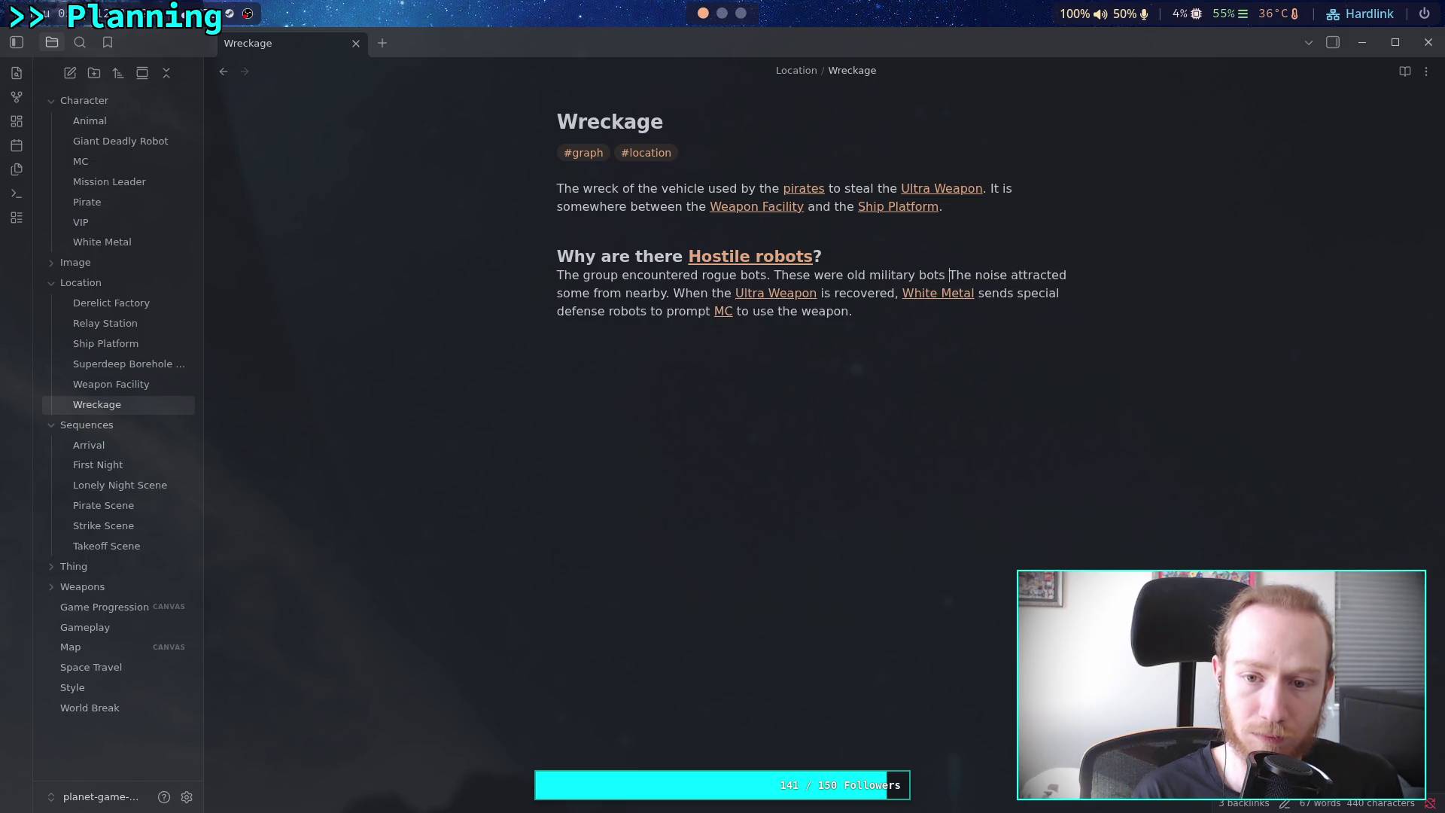
Write 'These were old, defective military bots made by another organization.' before 'The noise'
key(BackSpace)
key(BackSpace)
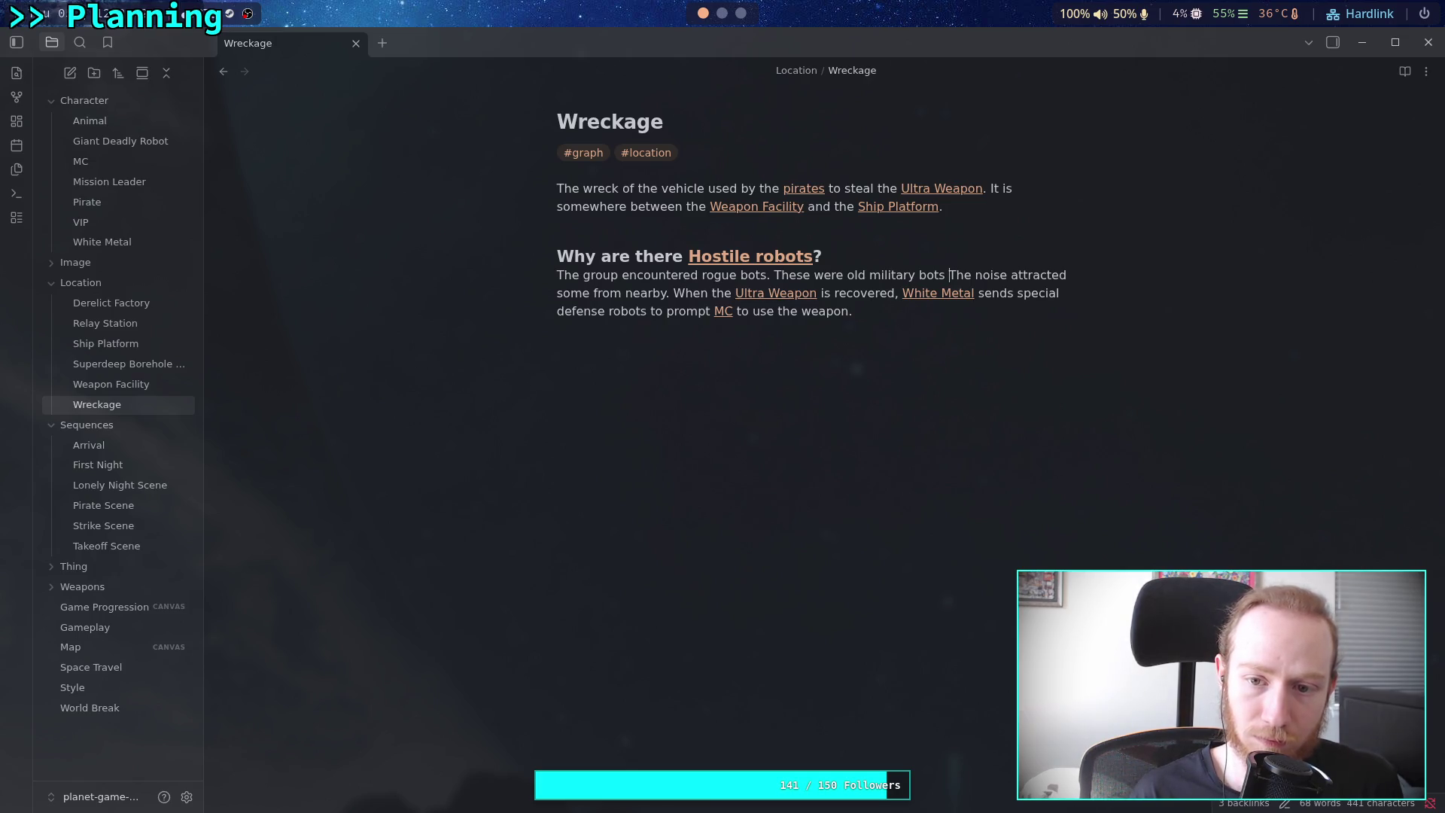
click(864, 275)
text(, defective milit)
key(BackSpace)
text(made by a)
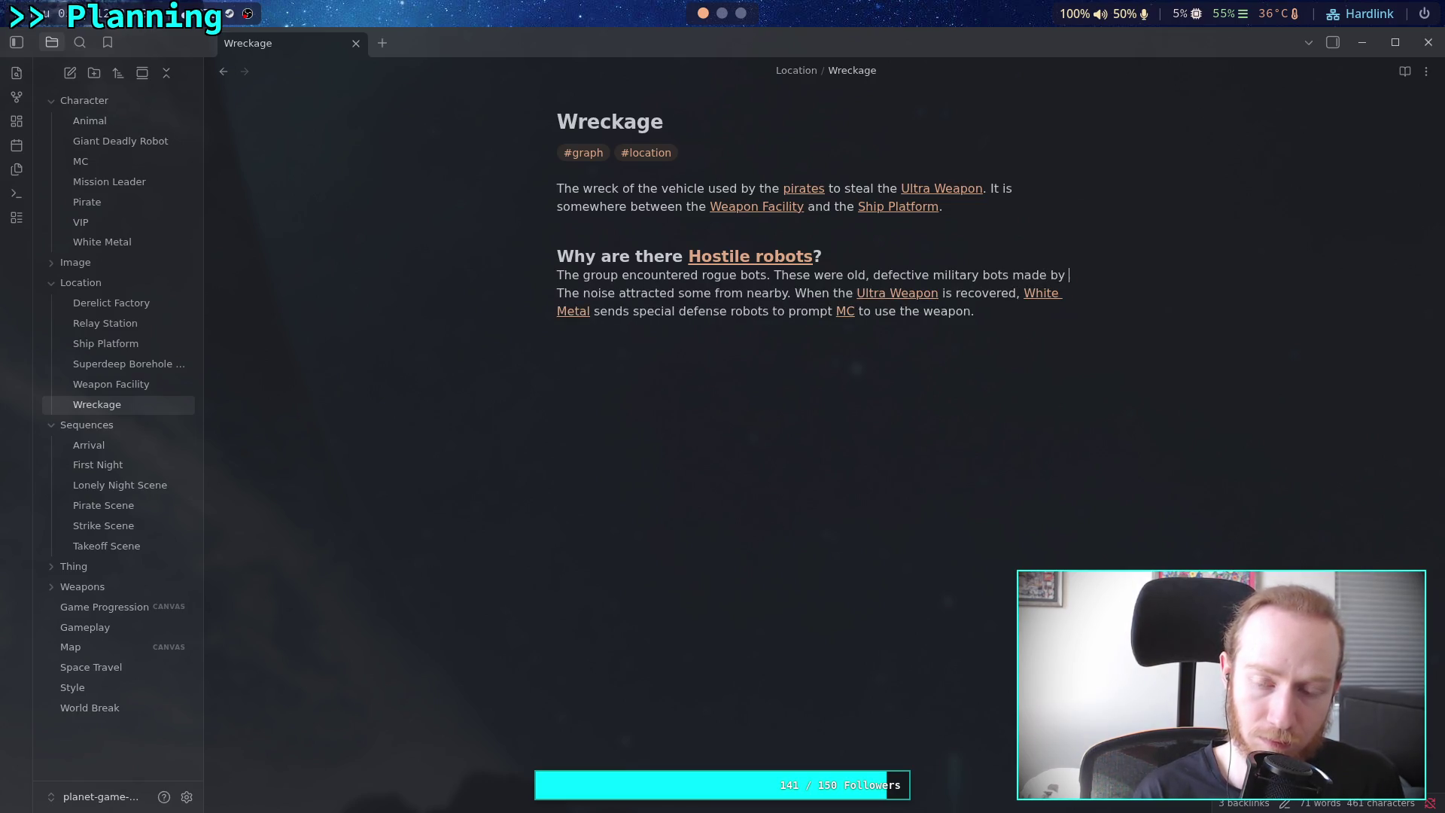
text(nother orga)
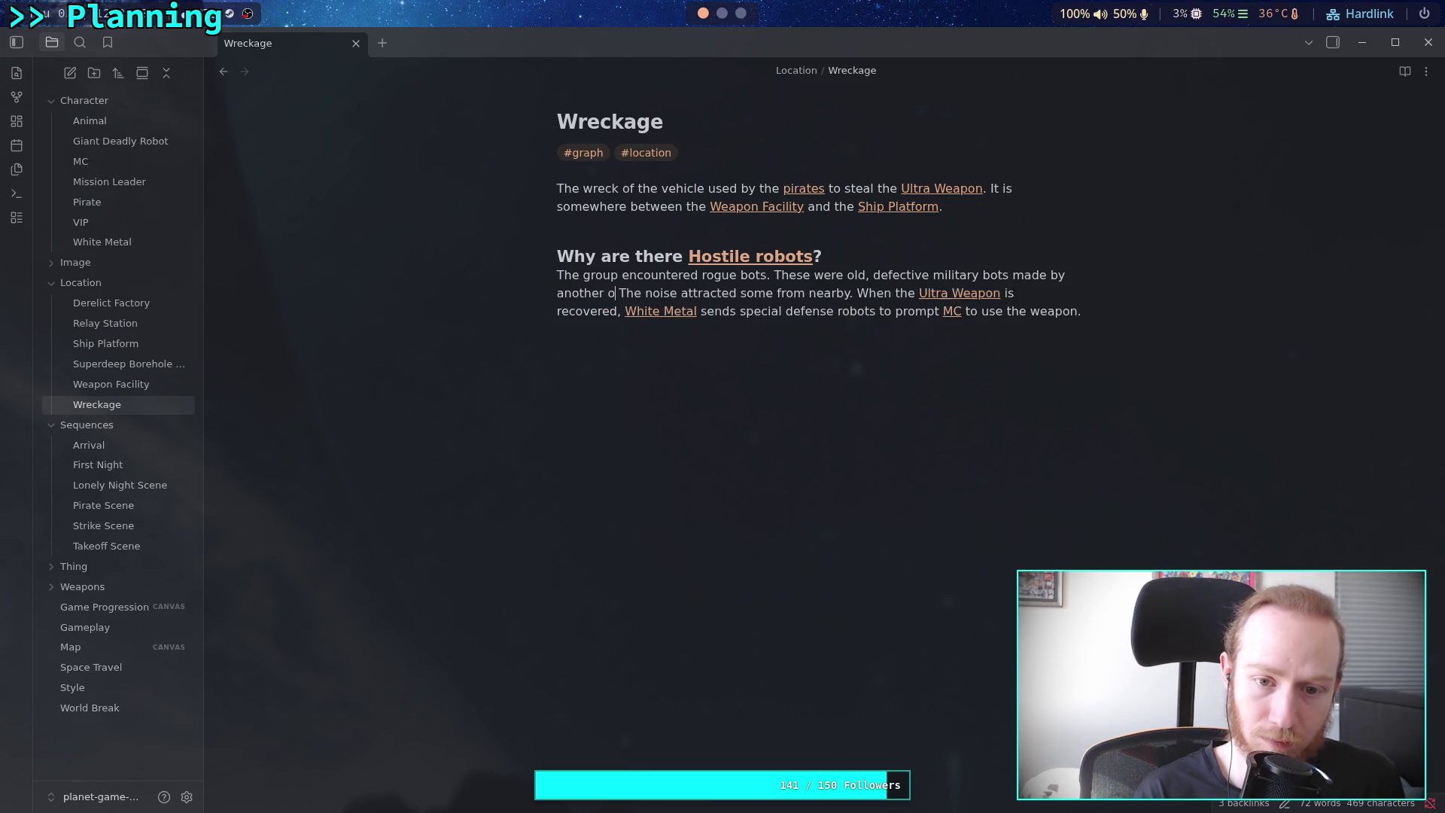
text(nization.)
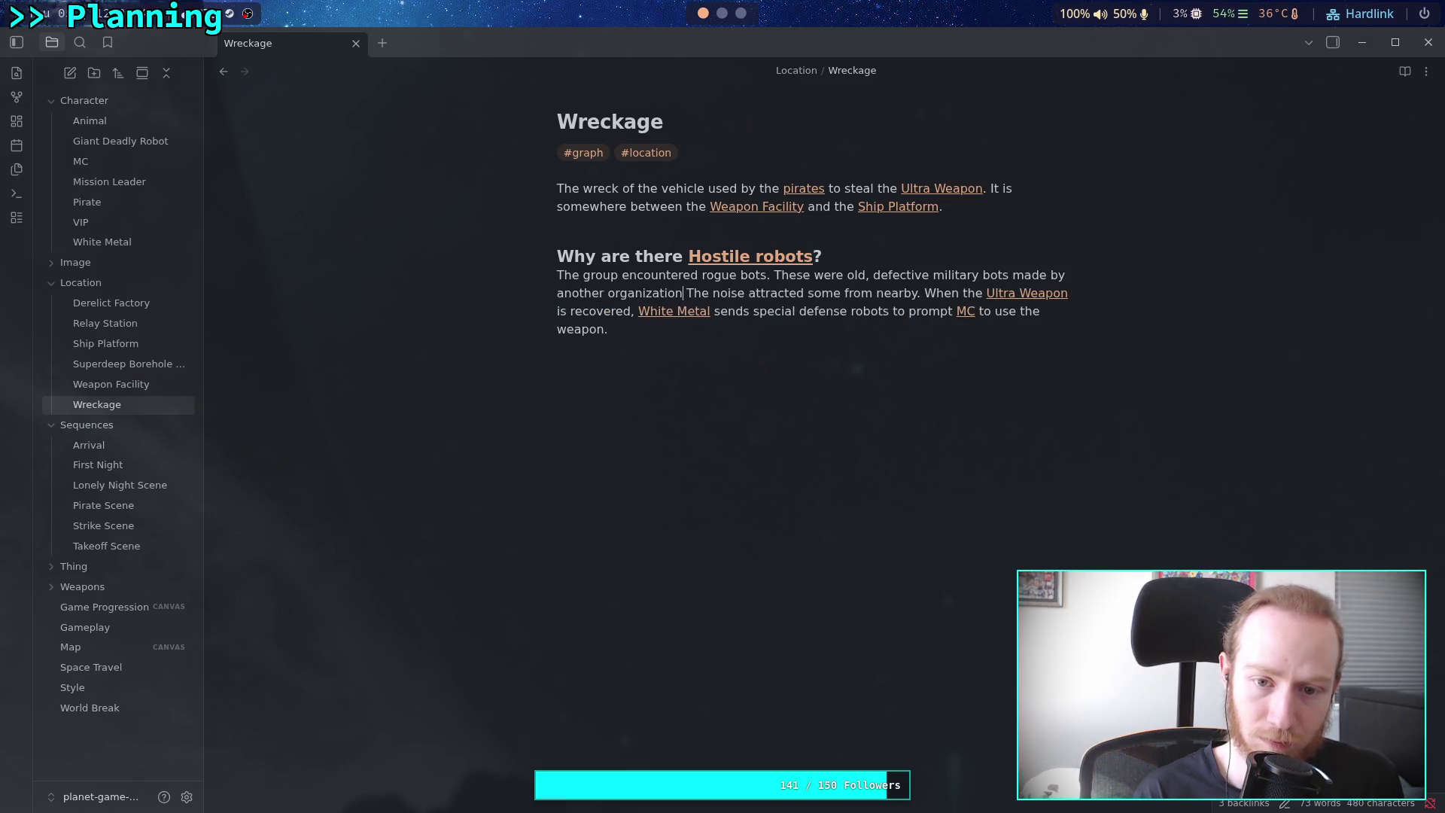
click(893, 330)
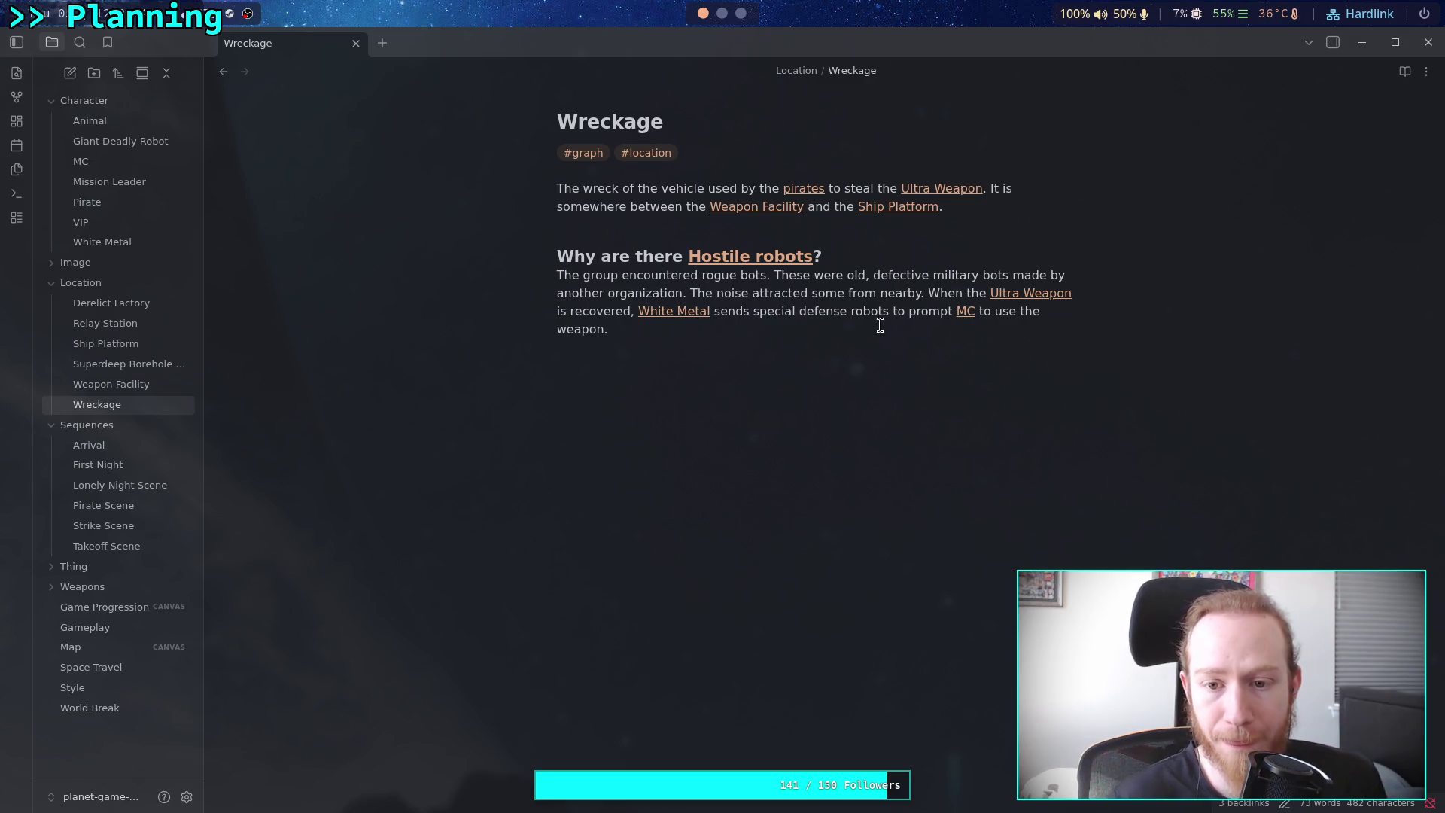
Replace 'some' with 'more from nearby after the initial fight' and add 'a few' after 'sends'
click(845, 294)
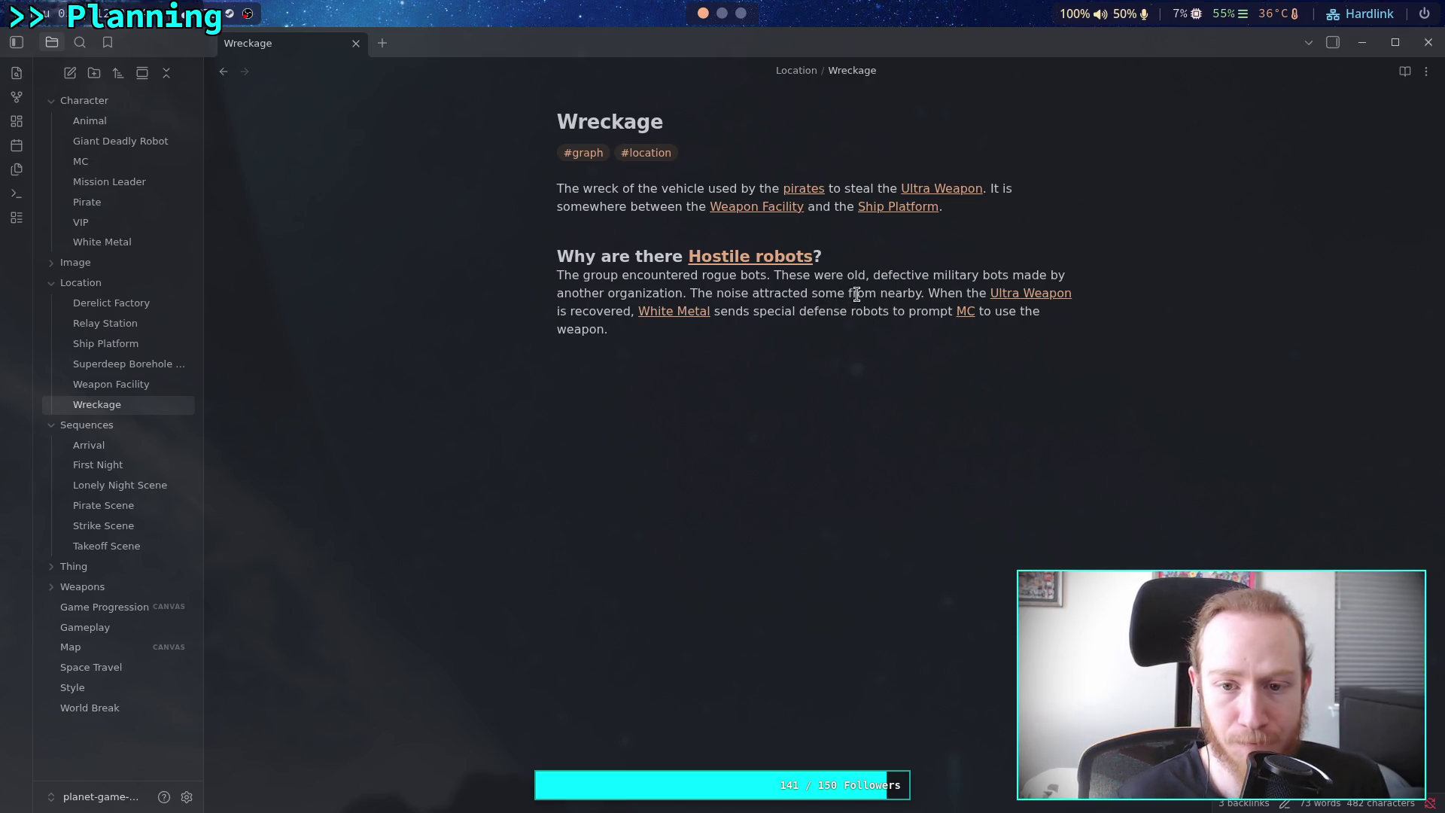
drag(813, 293, 845, 294)
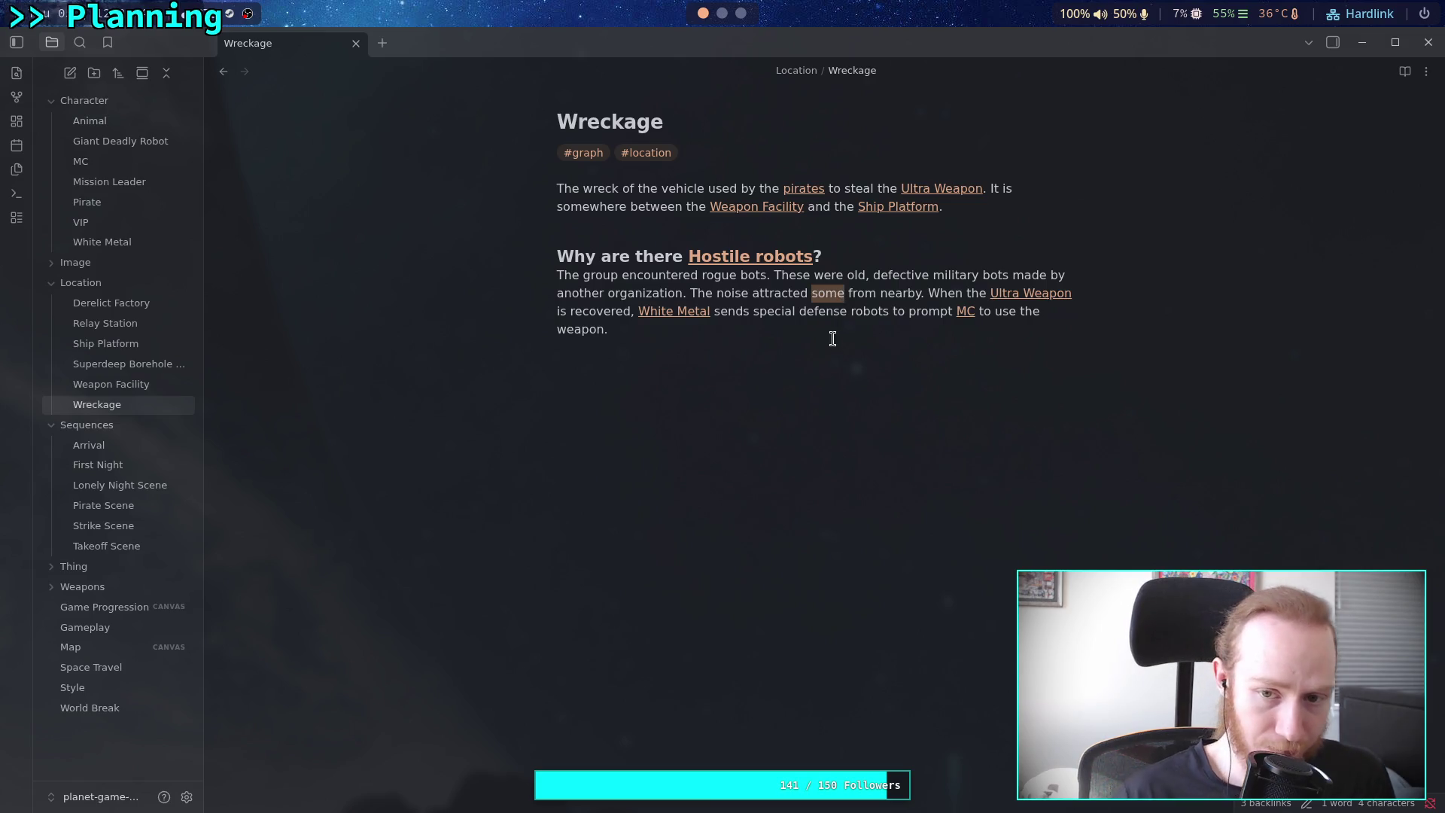
text(more)
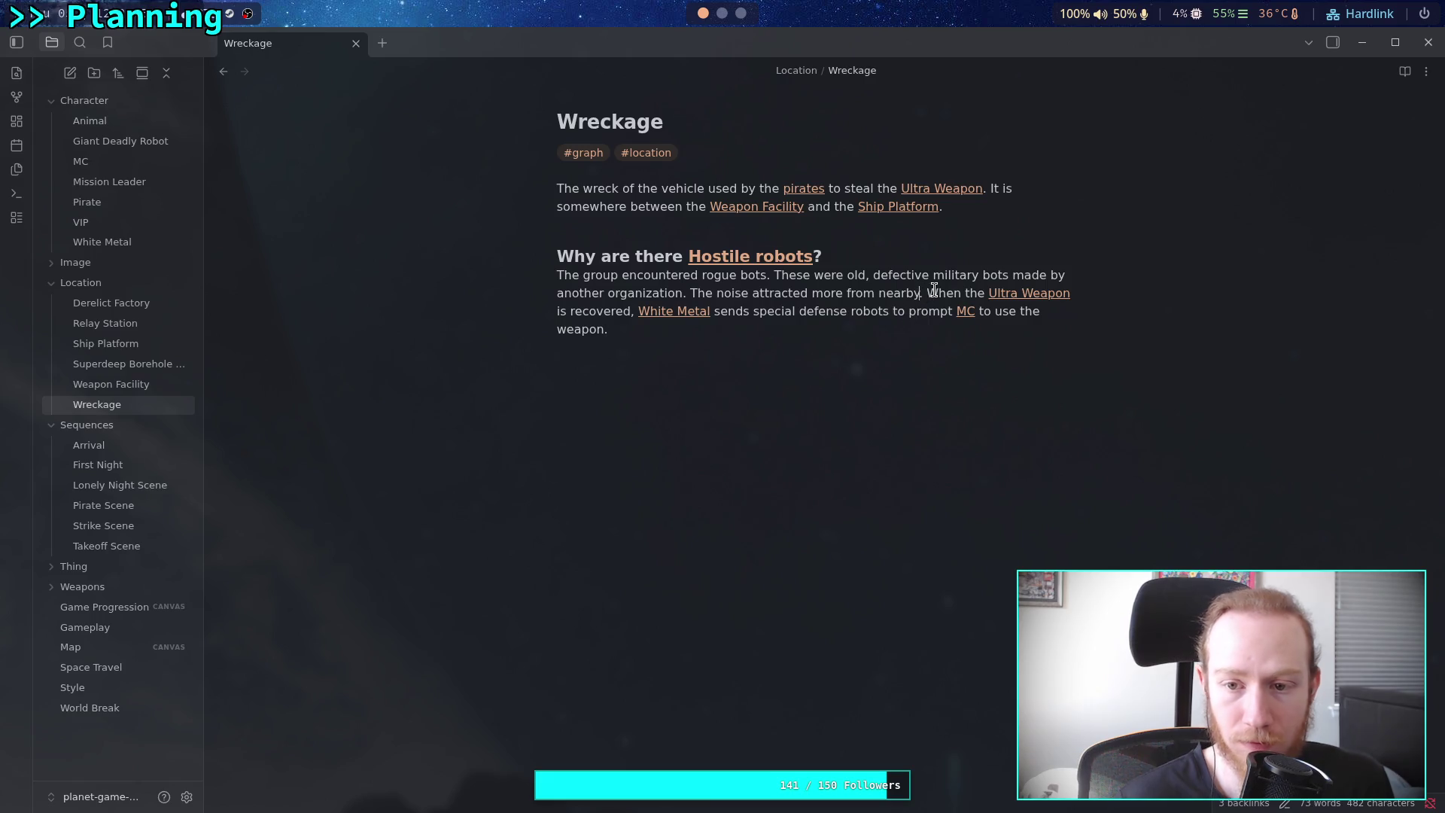
text( from nearby after the ini)
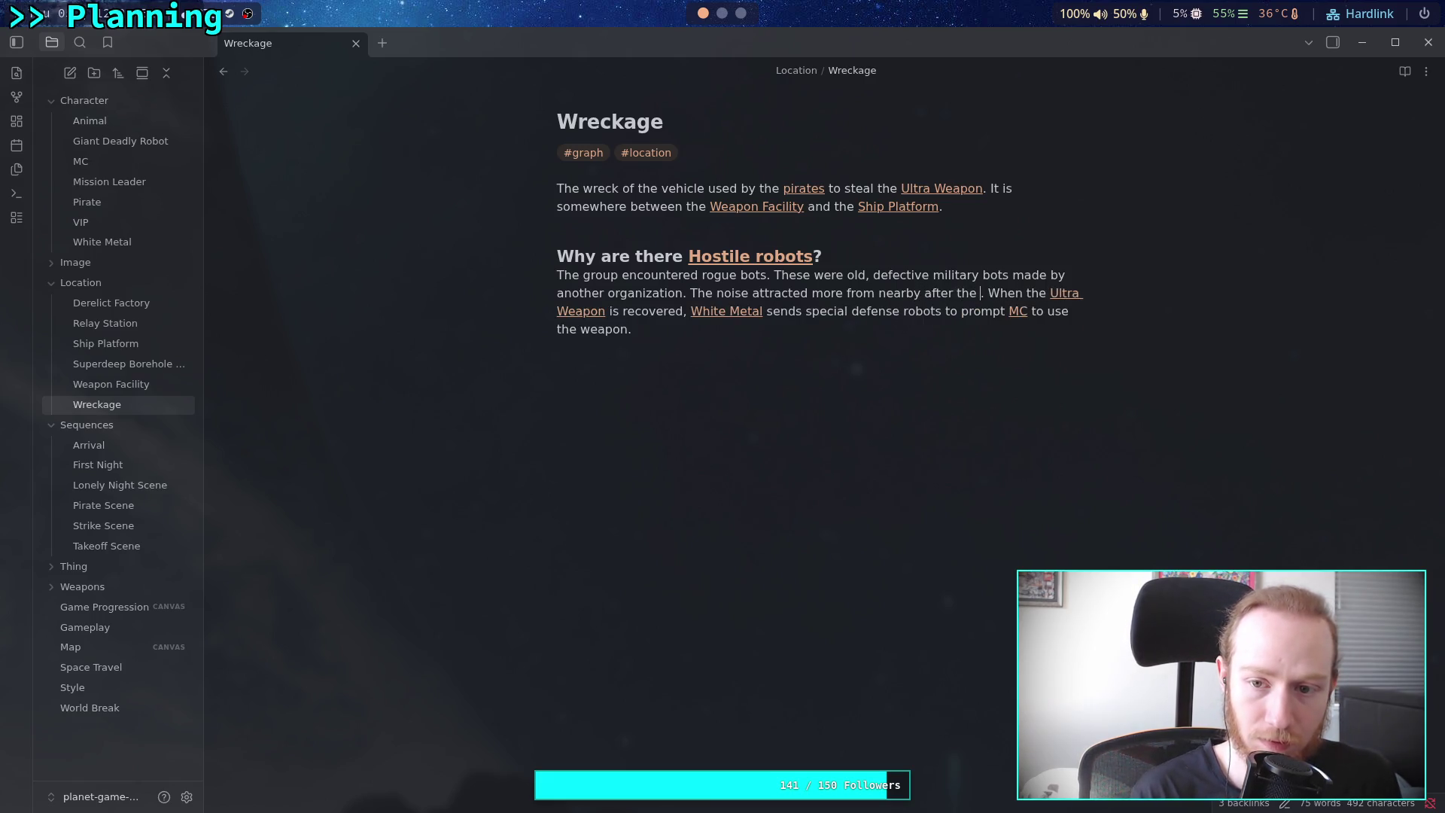
text(tial encounter)
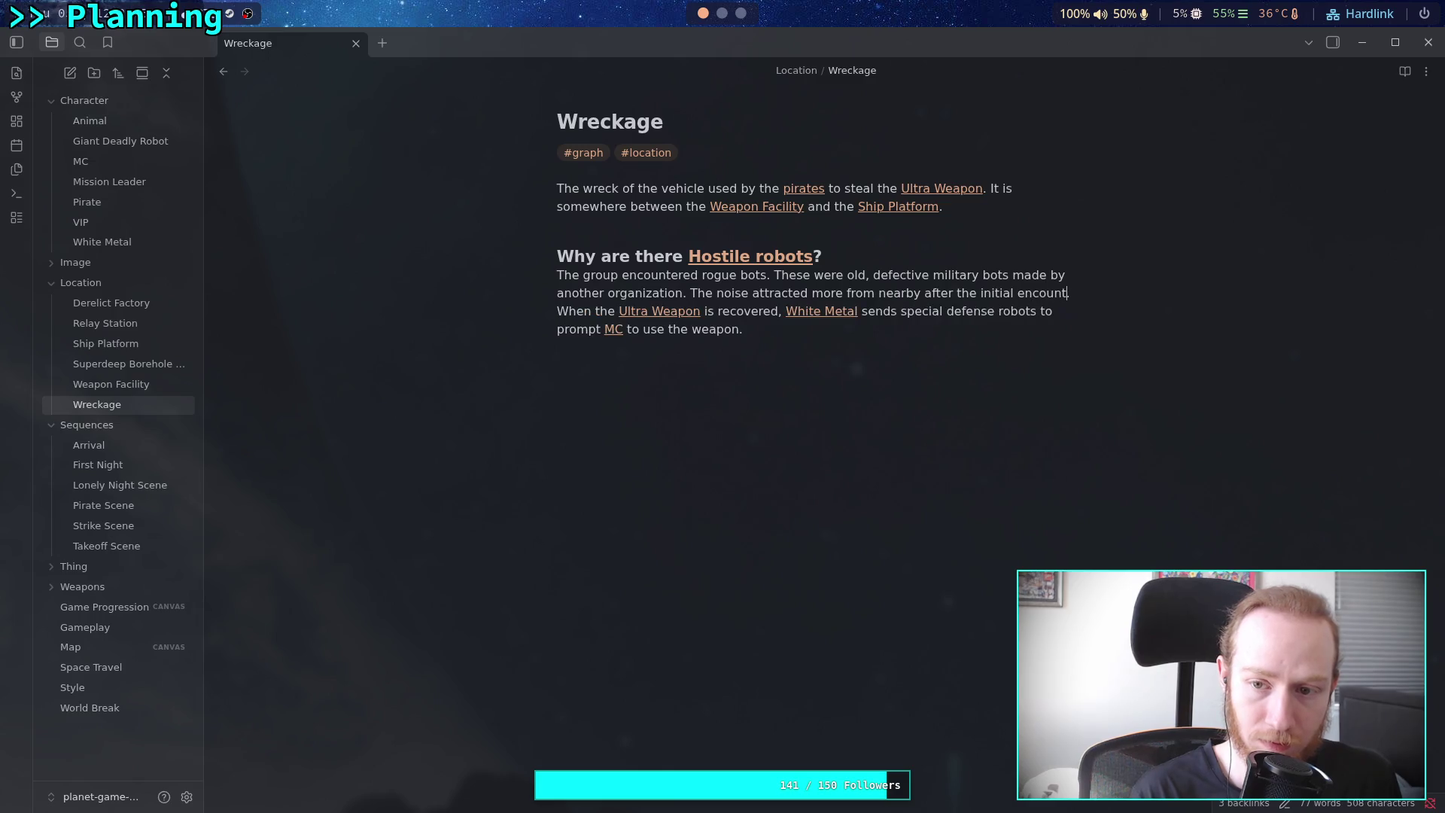
double_click(592, 309)
key(BackSpace)
key(BackSpace)
key(BackSpace)
key(BackSpace)
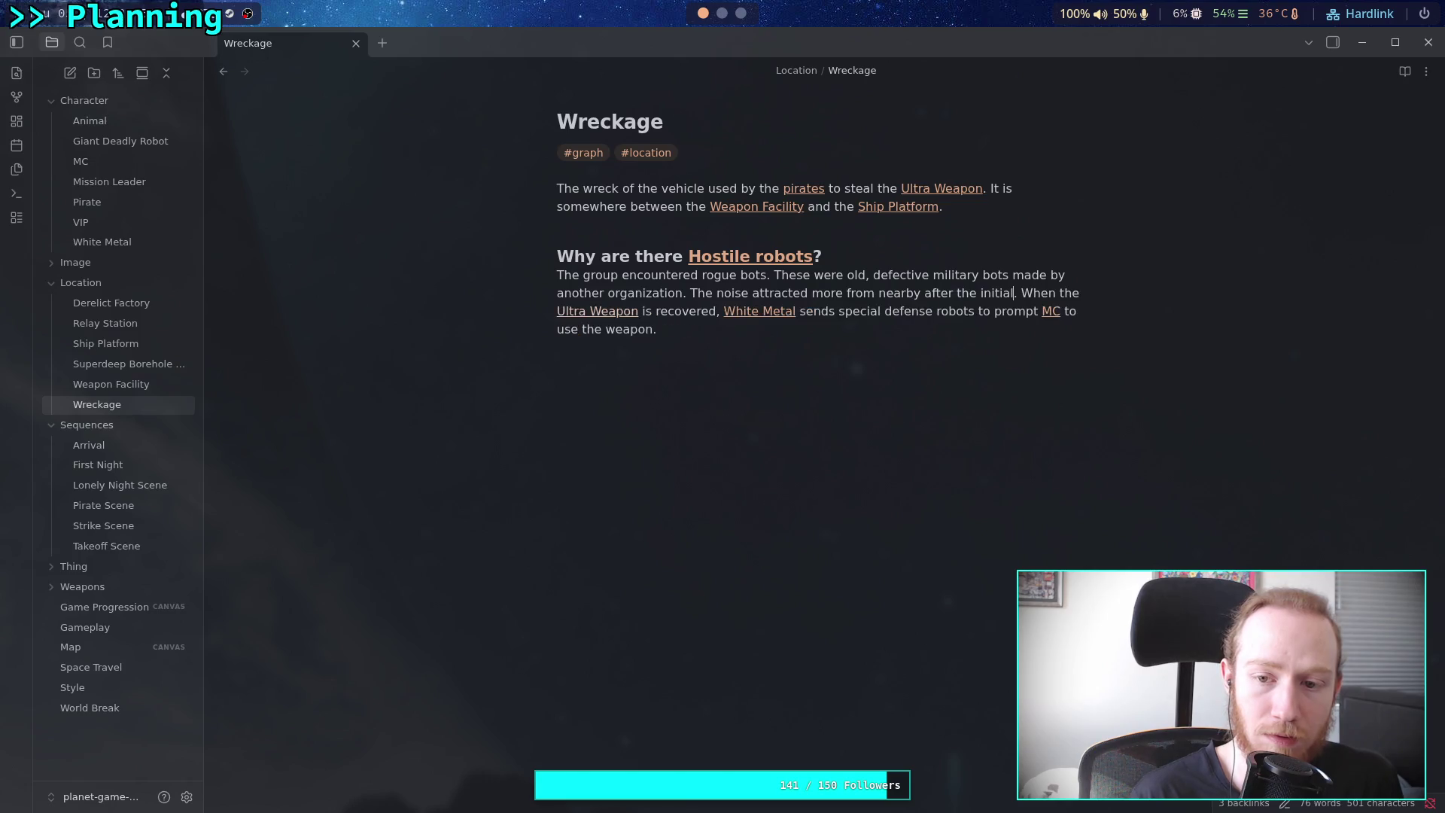
text(ial )
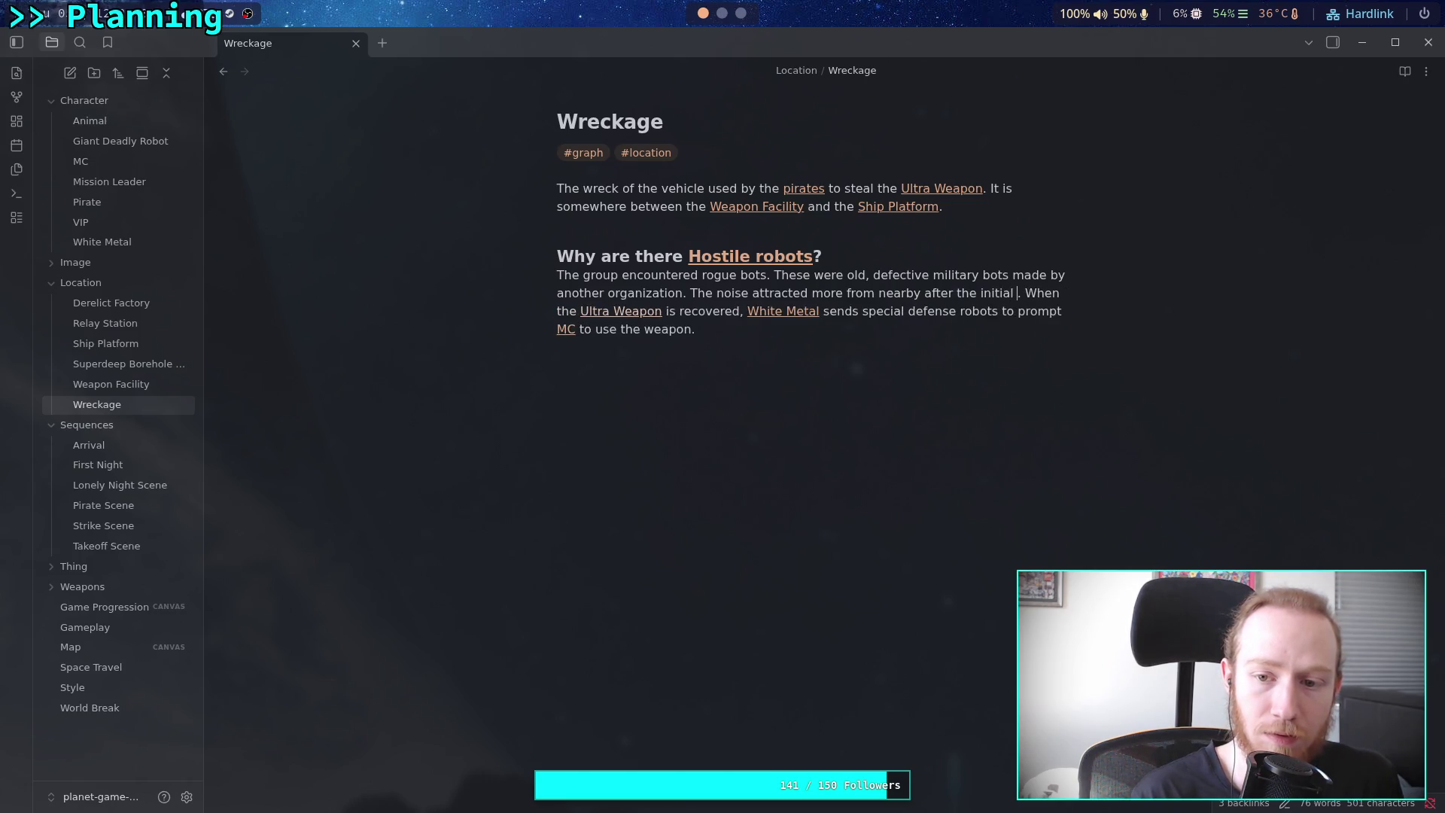
text(fight)
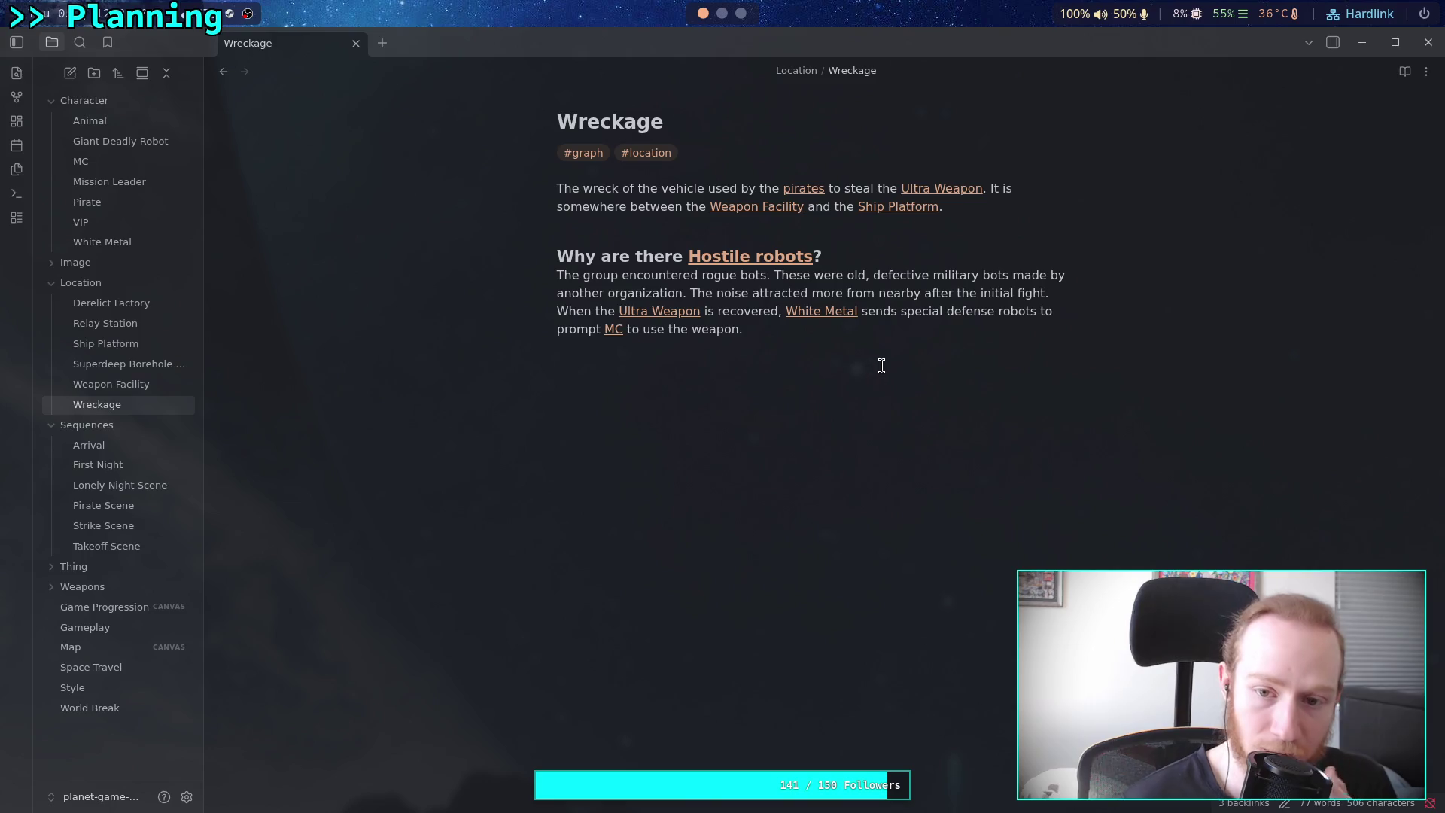
click(898, 311)
text(a few)
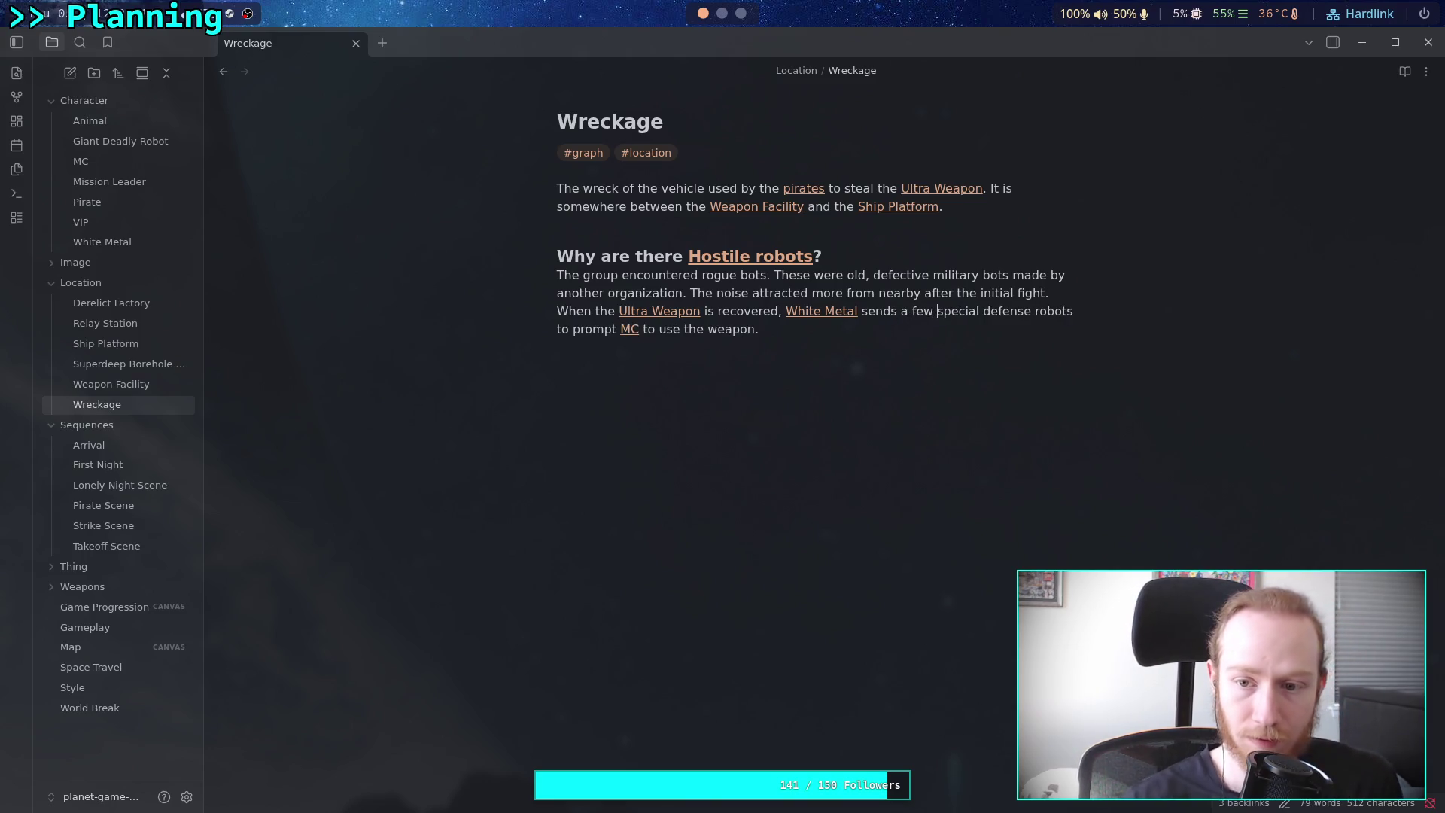
click(928, 329)
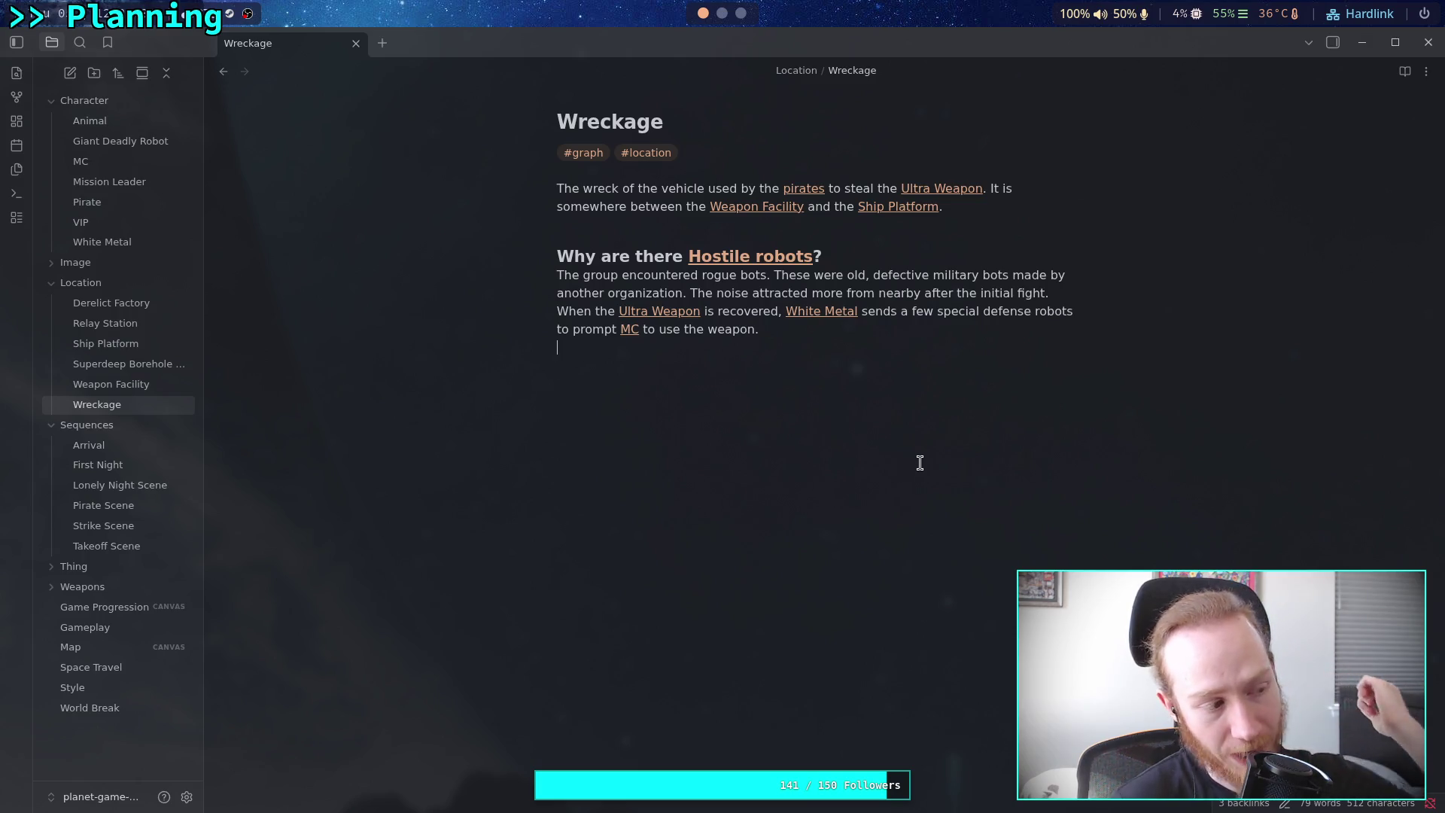
Check the raw [[White Metal]] link in the Wreckage hostile robots paragraph
click(920, 462)
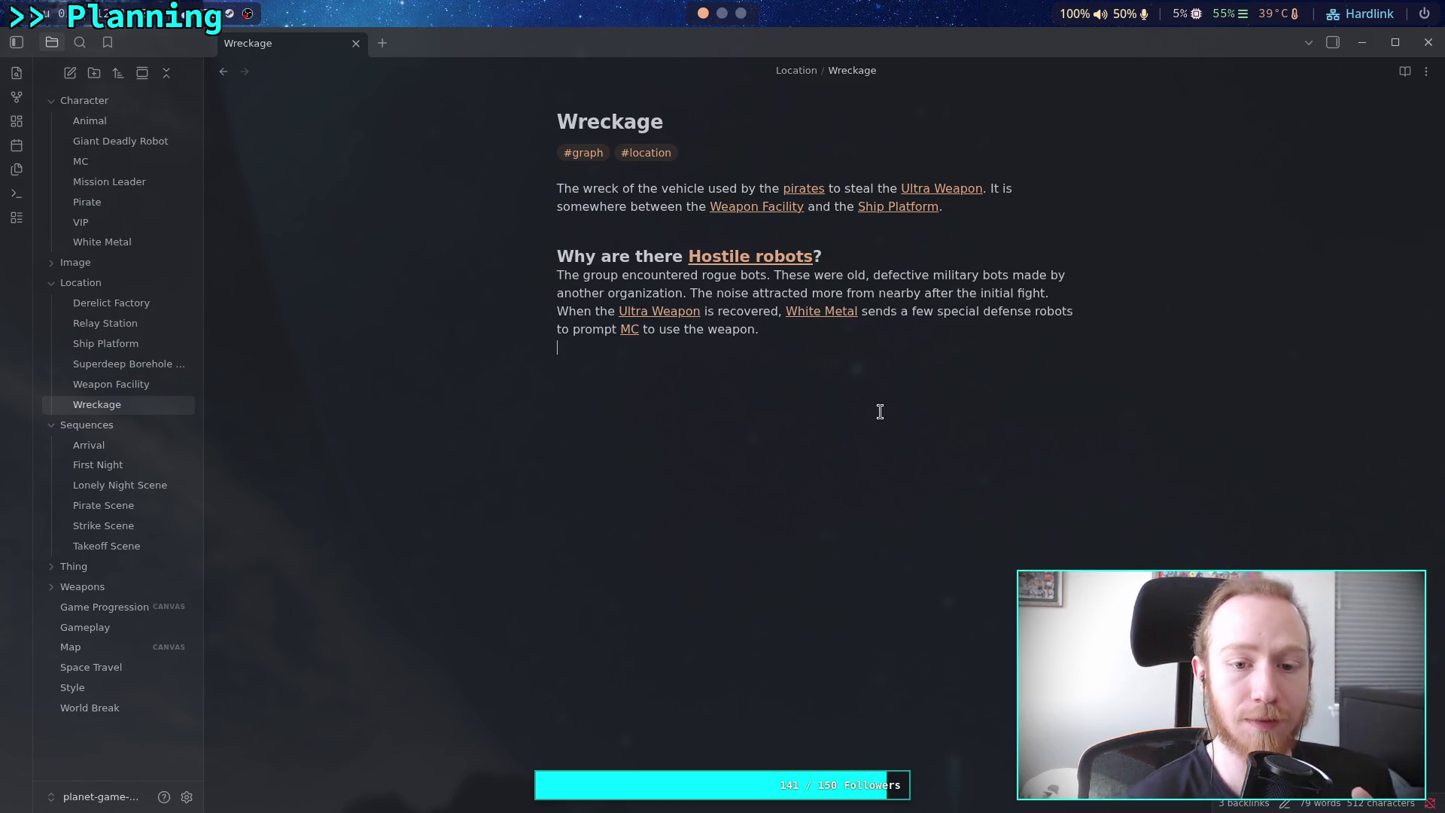
drag(786, 311, 860, 311)
click(803, 332)
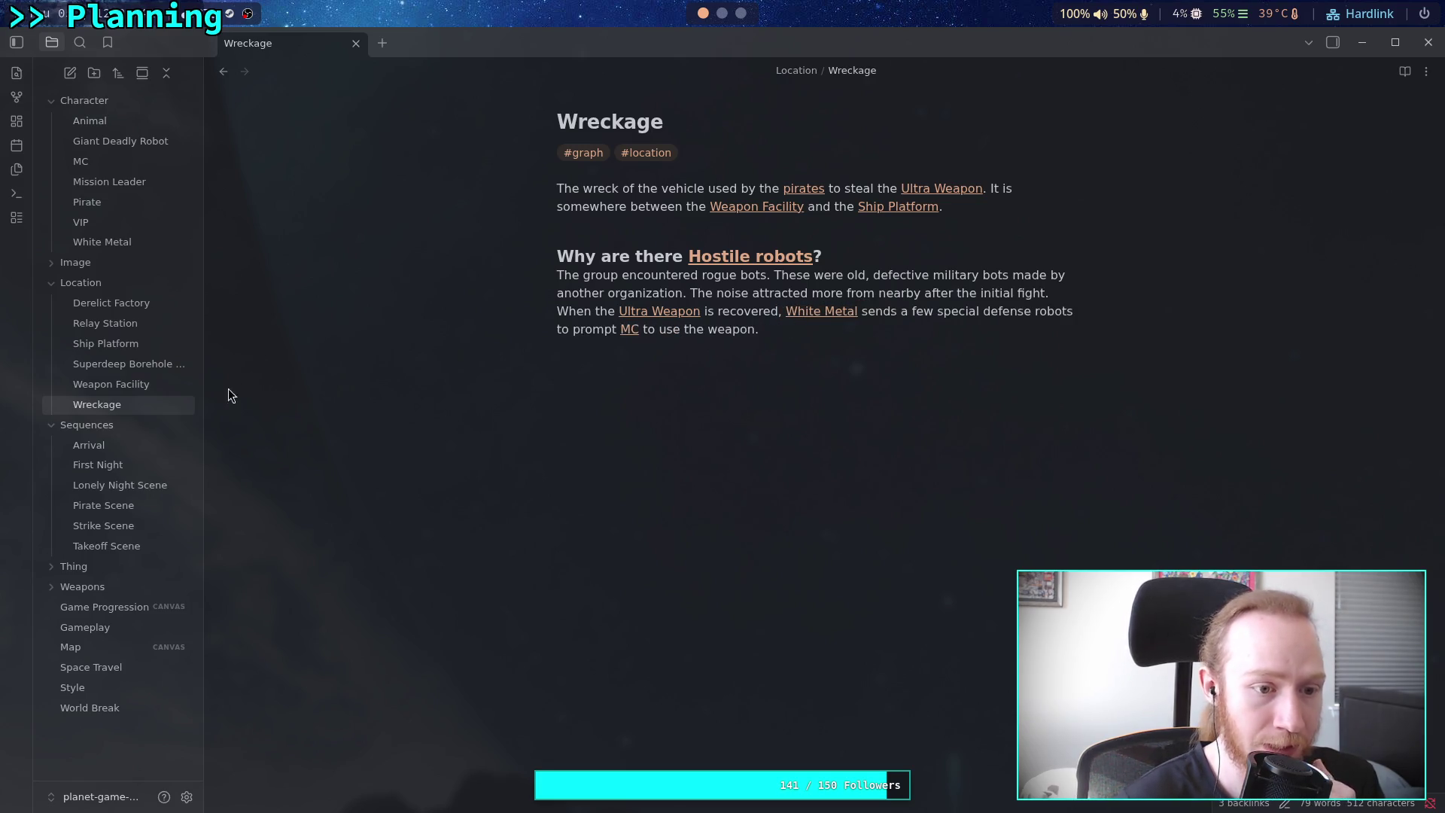
click(138, 340)
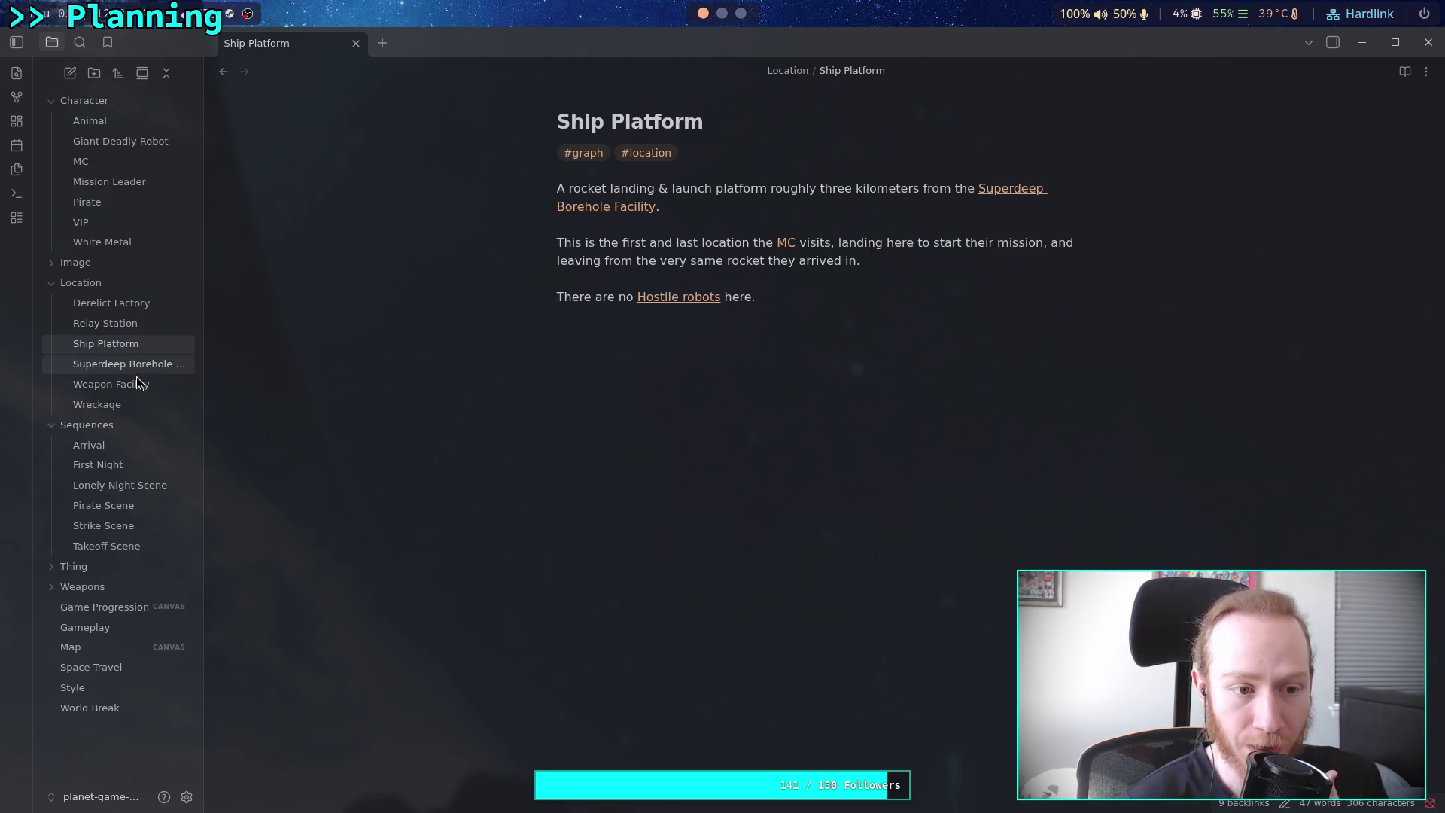
Revisit Wreckage, then review the Relay Station hostile robots heading and paragraph
click(111, 409)
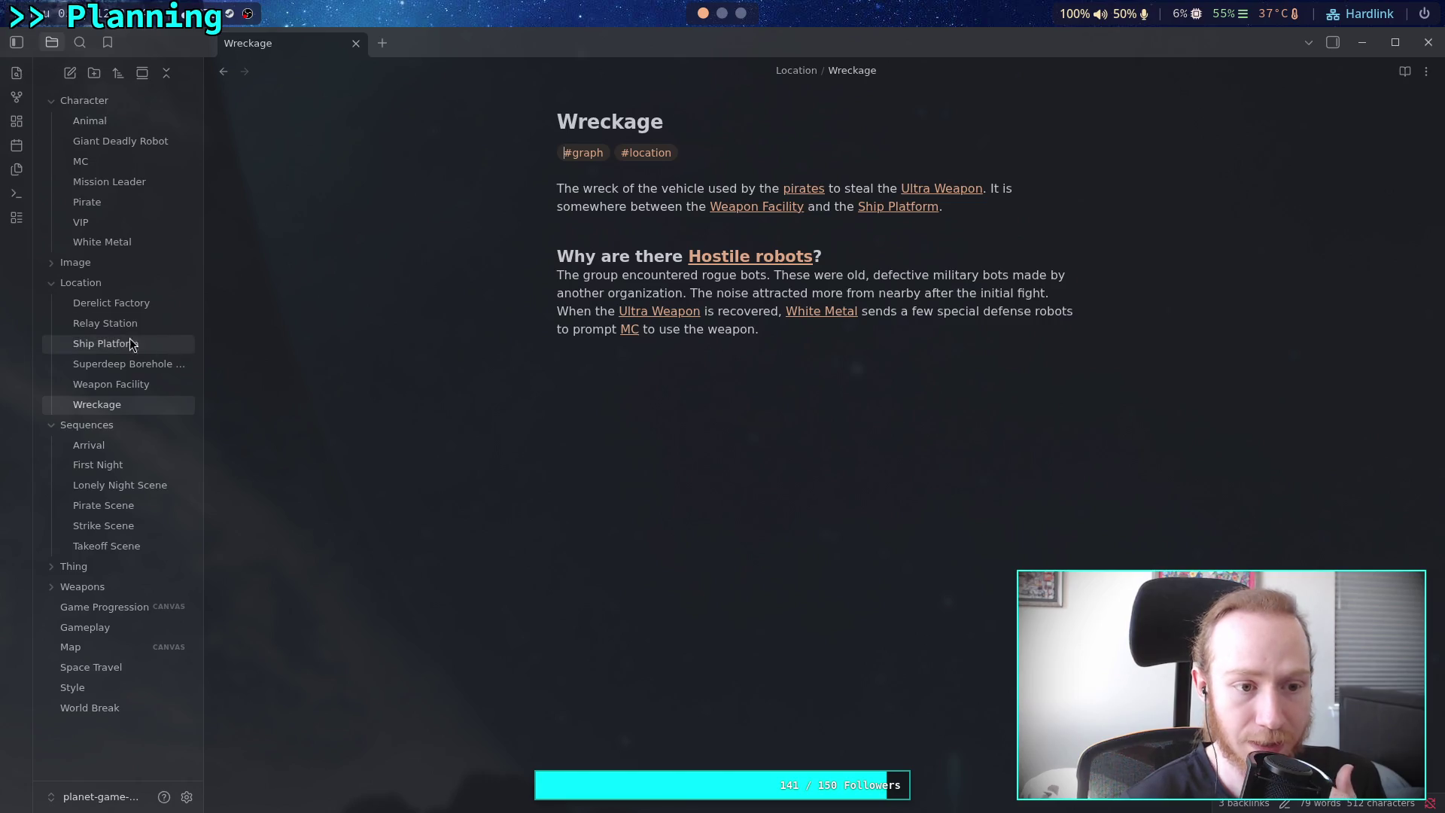
click(138, 316)
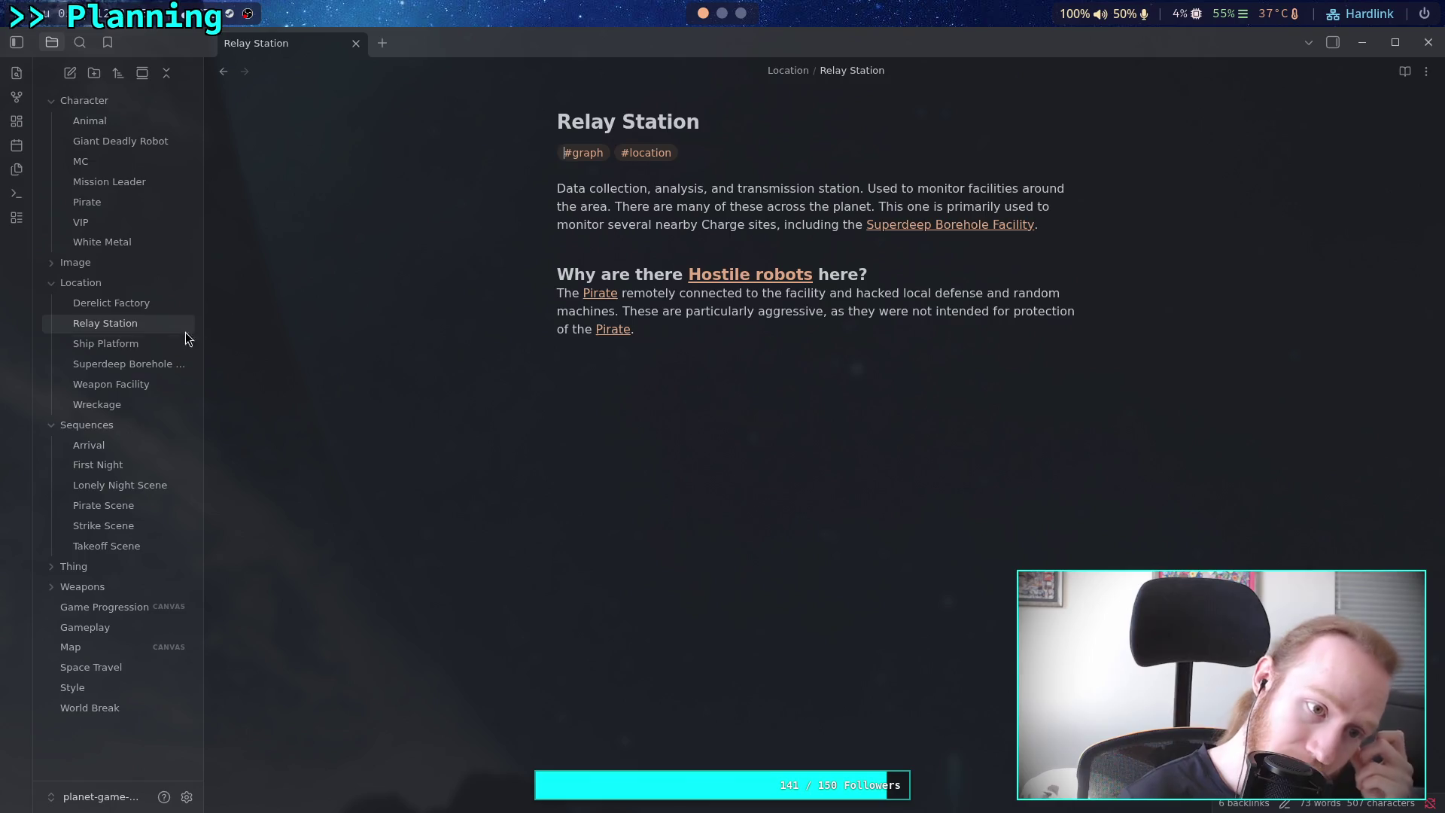
drag(692, 334, 491, 278)
click(683, 408)
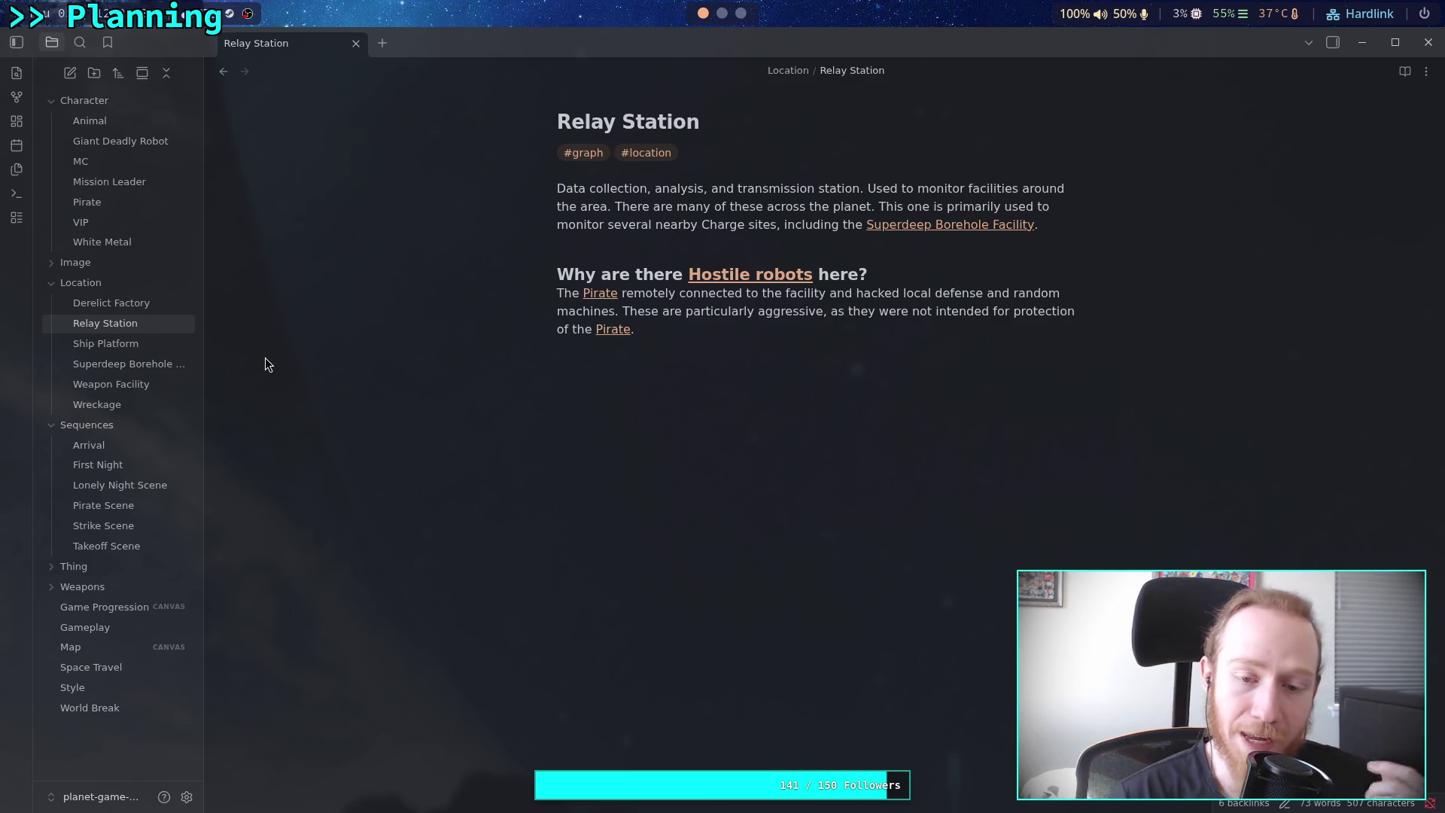
click(645, 510)
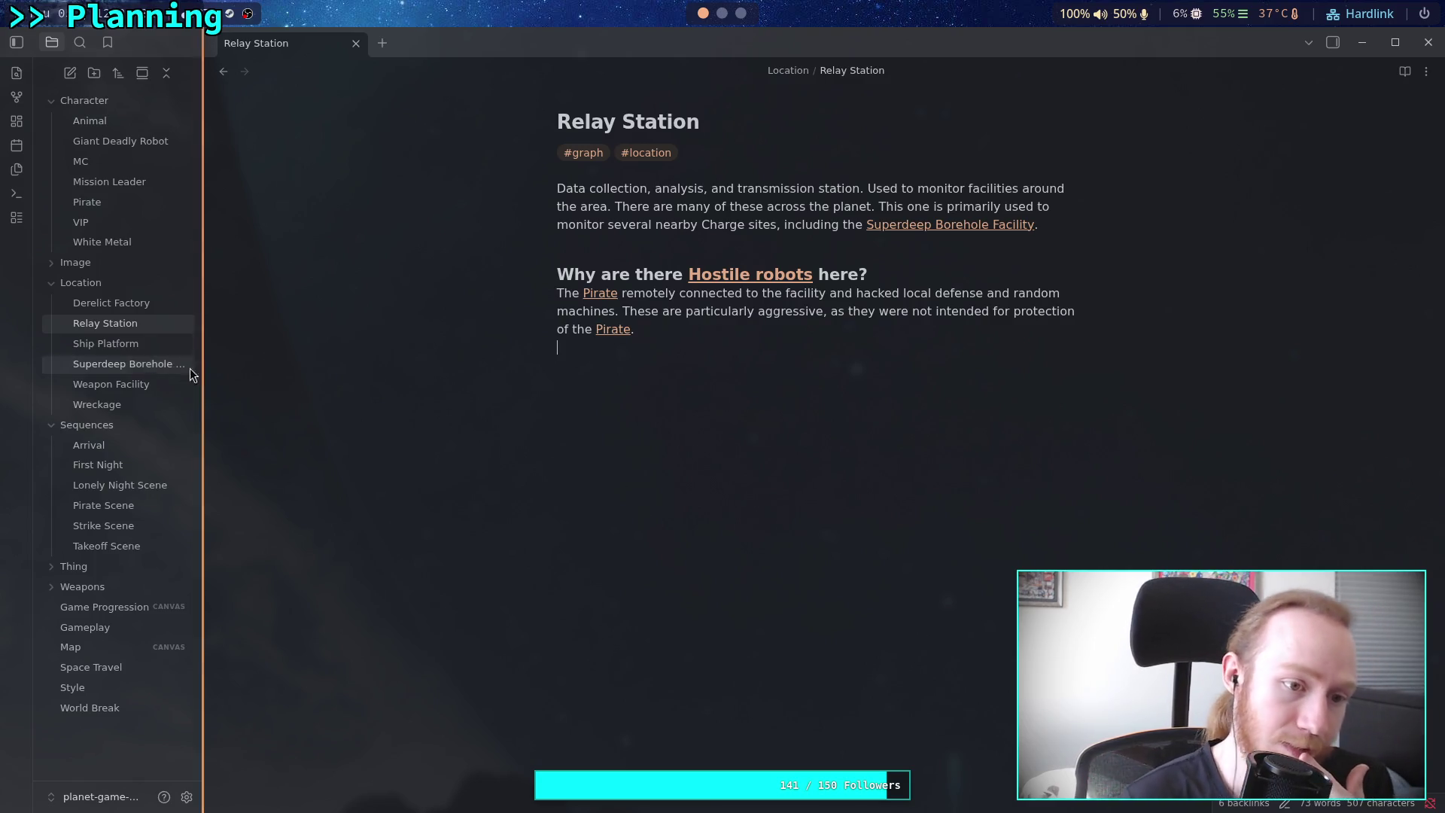
Widen the file list and delete the blank line under Weapon Facility's History heading
click(141, 365)
drag(202, 390, 226, 386)
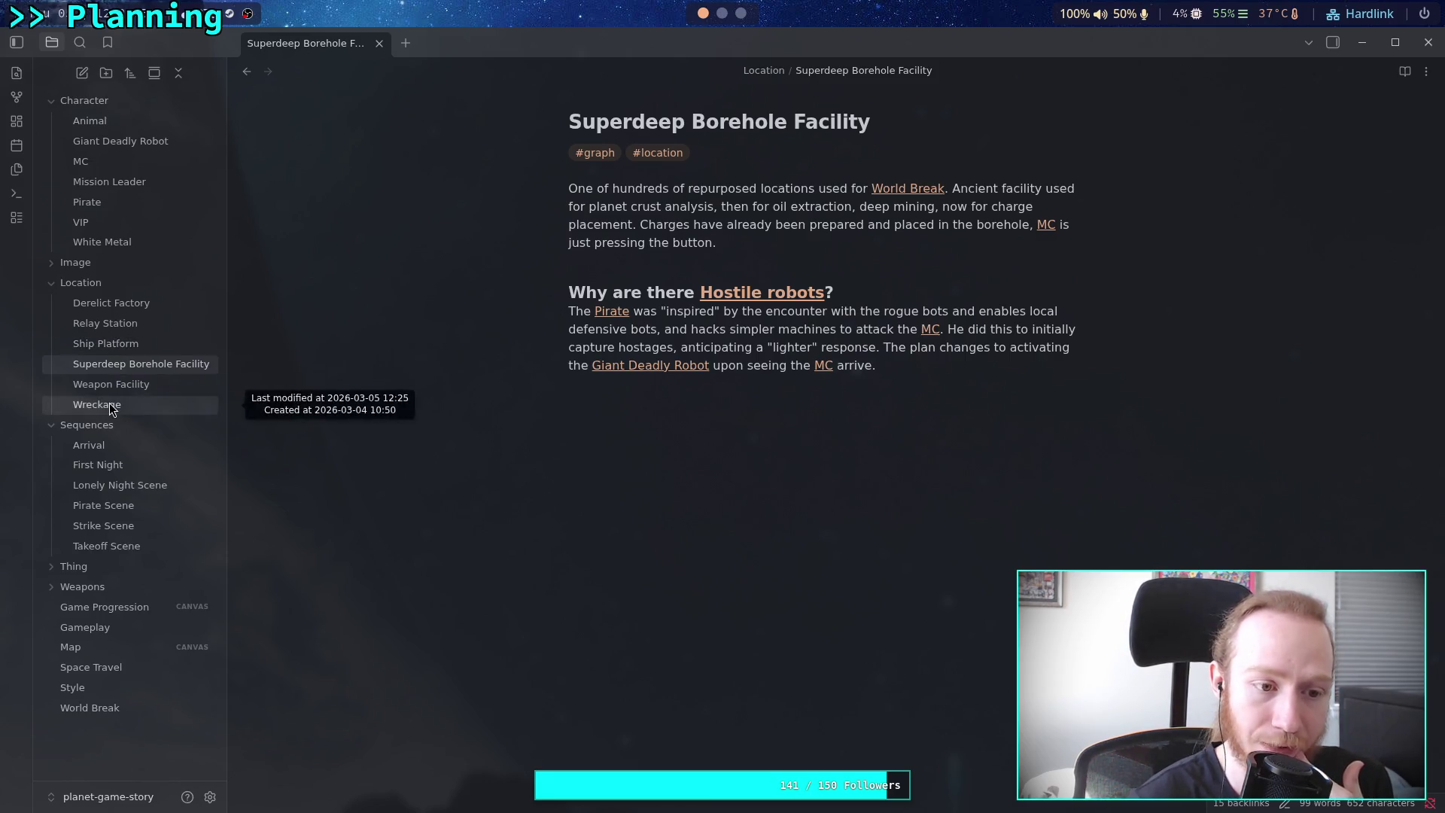
click(120, 385)
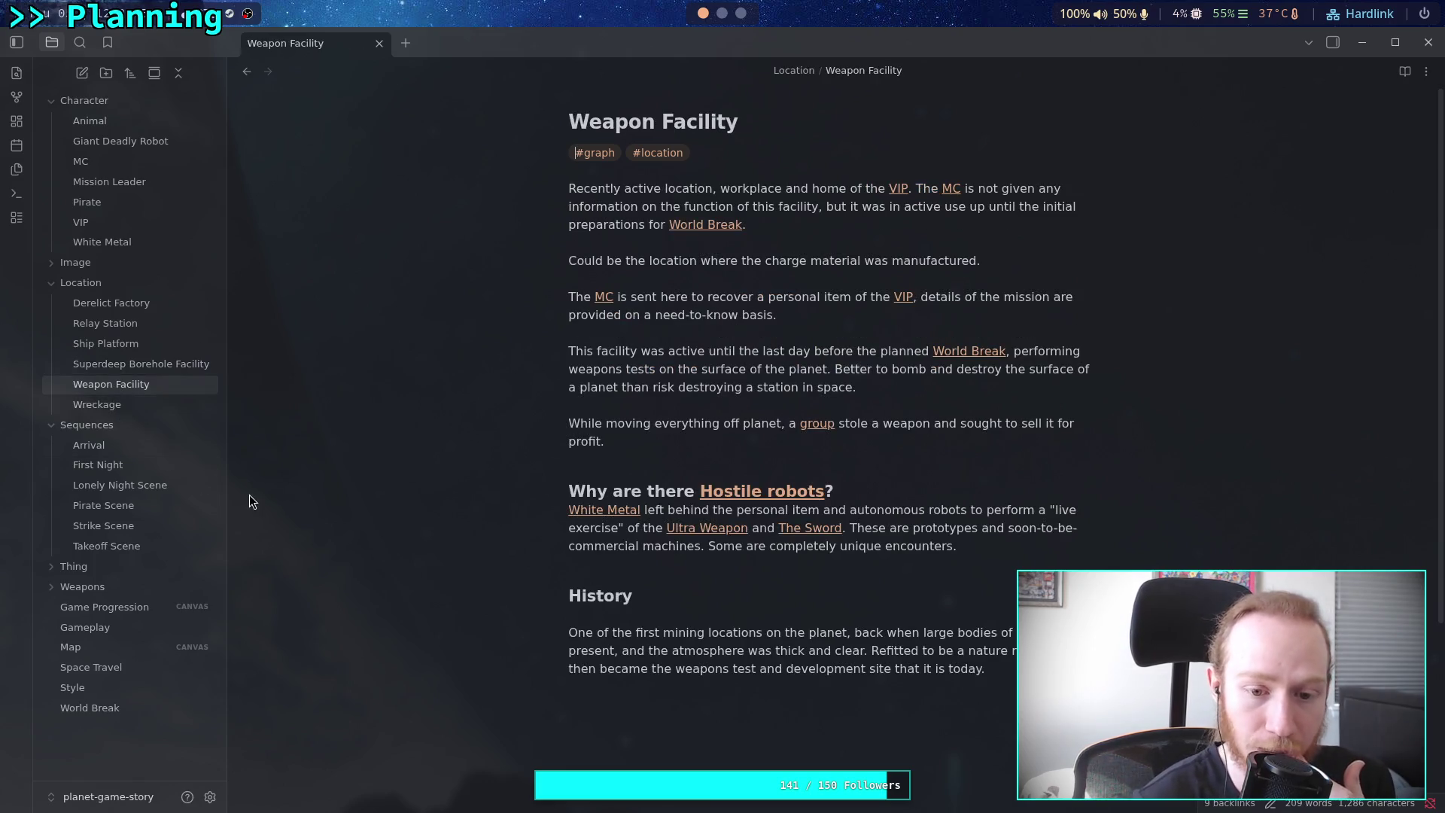
key(BackSpace)
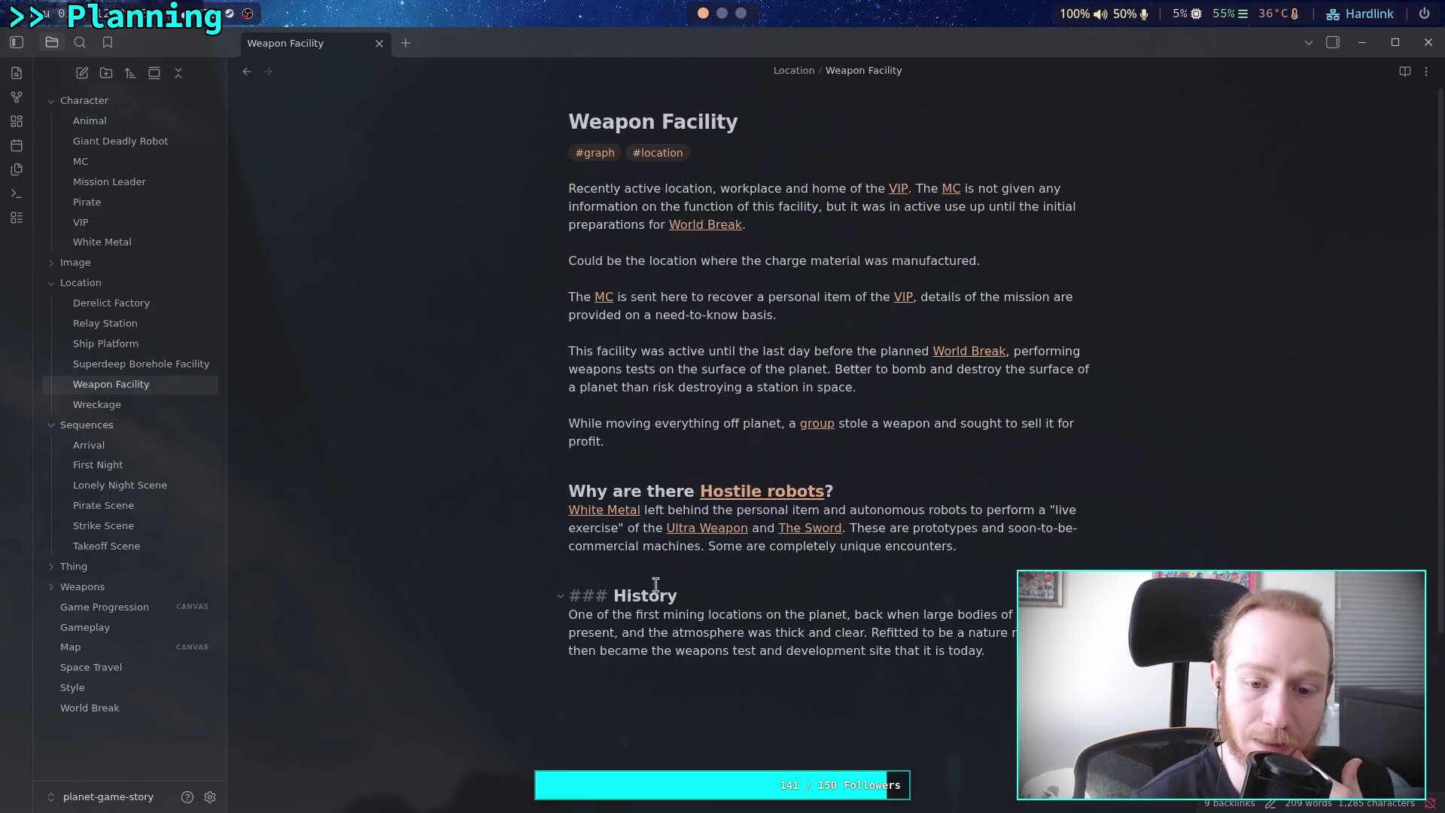
key(Up)
key(Up)
key(Up)
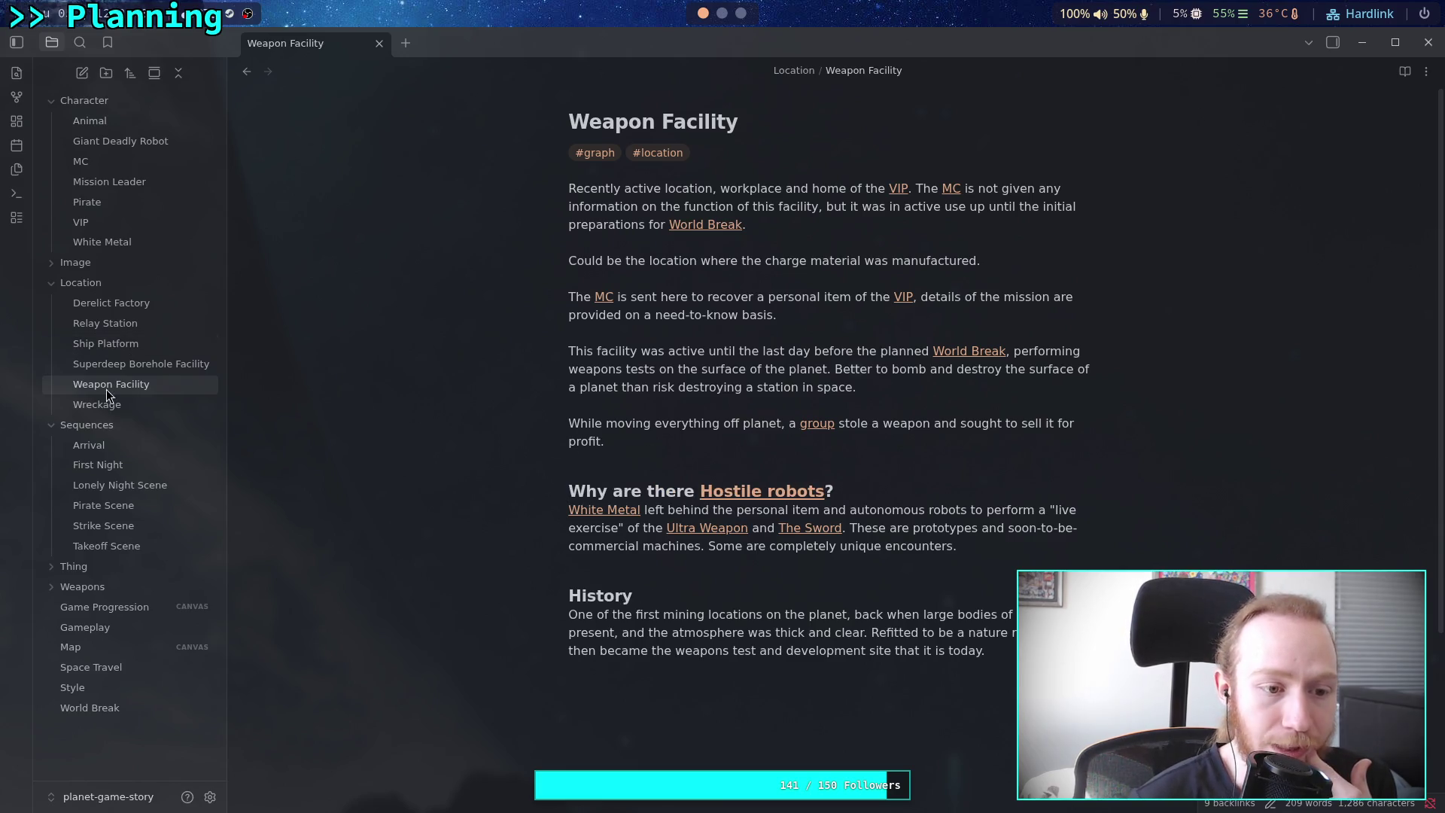
Look over the Wreckage, Superdeep Borehole Facility and White Metal notes, then open the Game Progression canvas
click(107, 406)
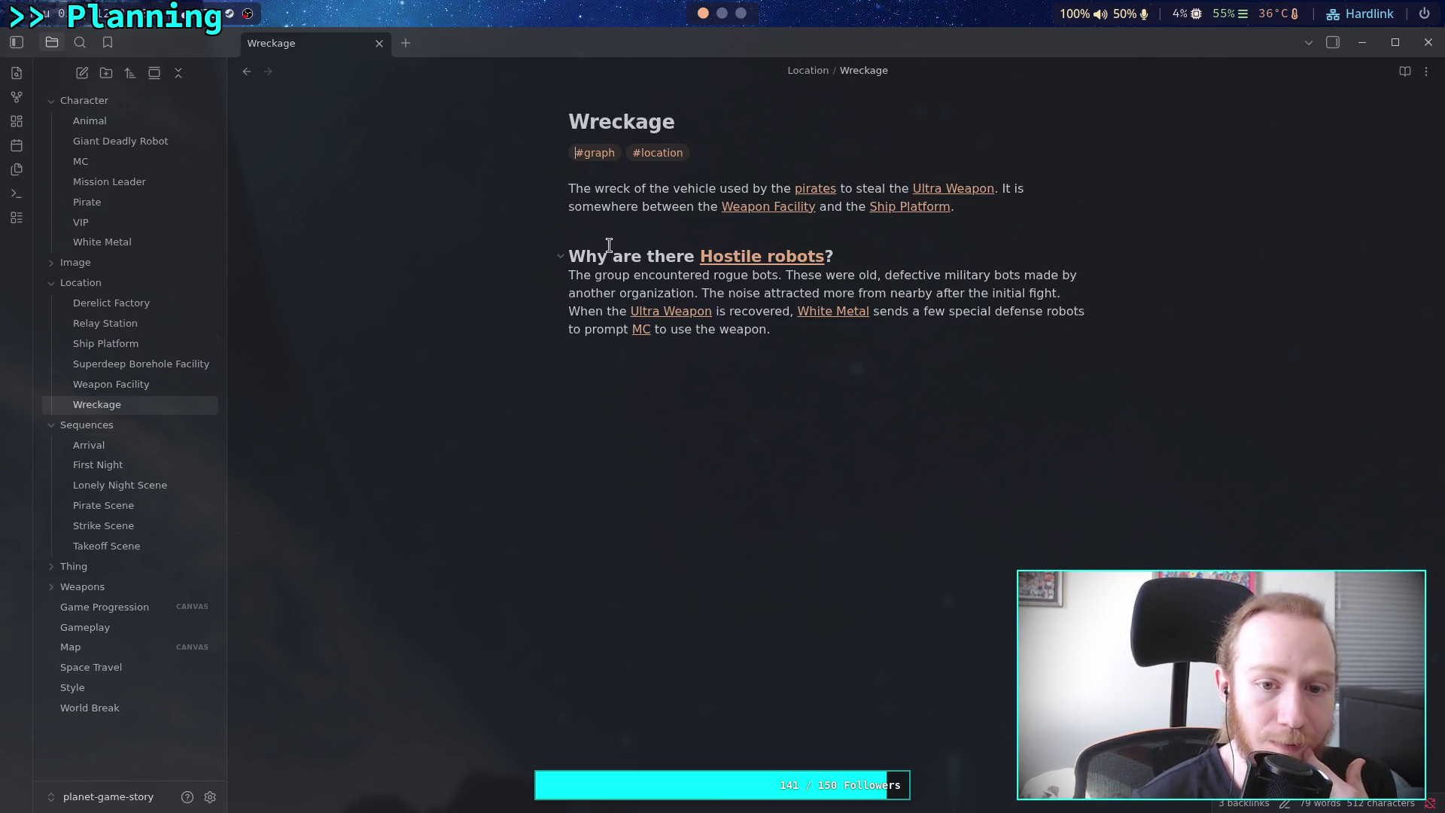
click(685, 469)
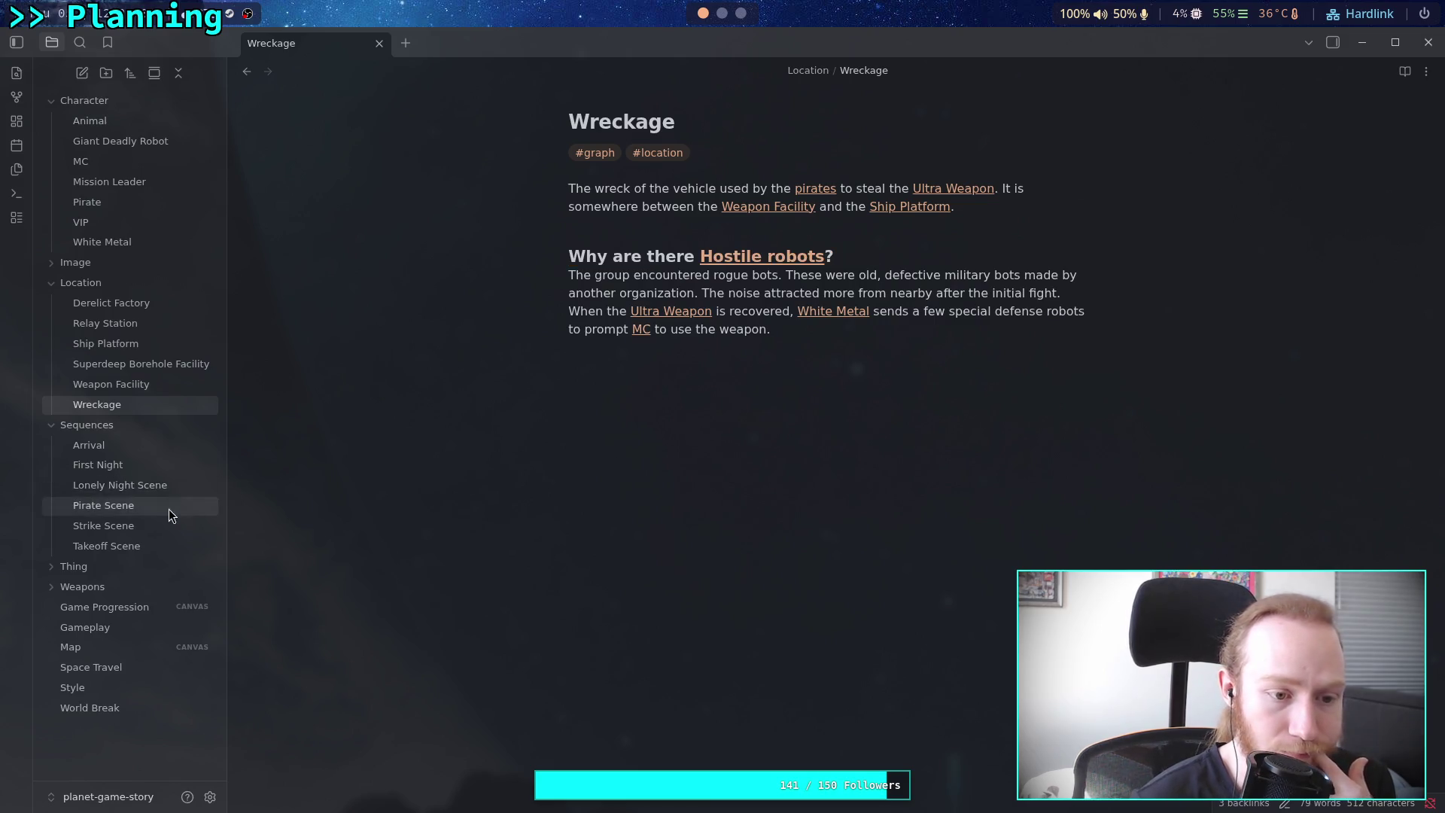
click(110, 384)
click(128, 368)
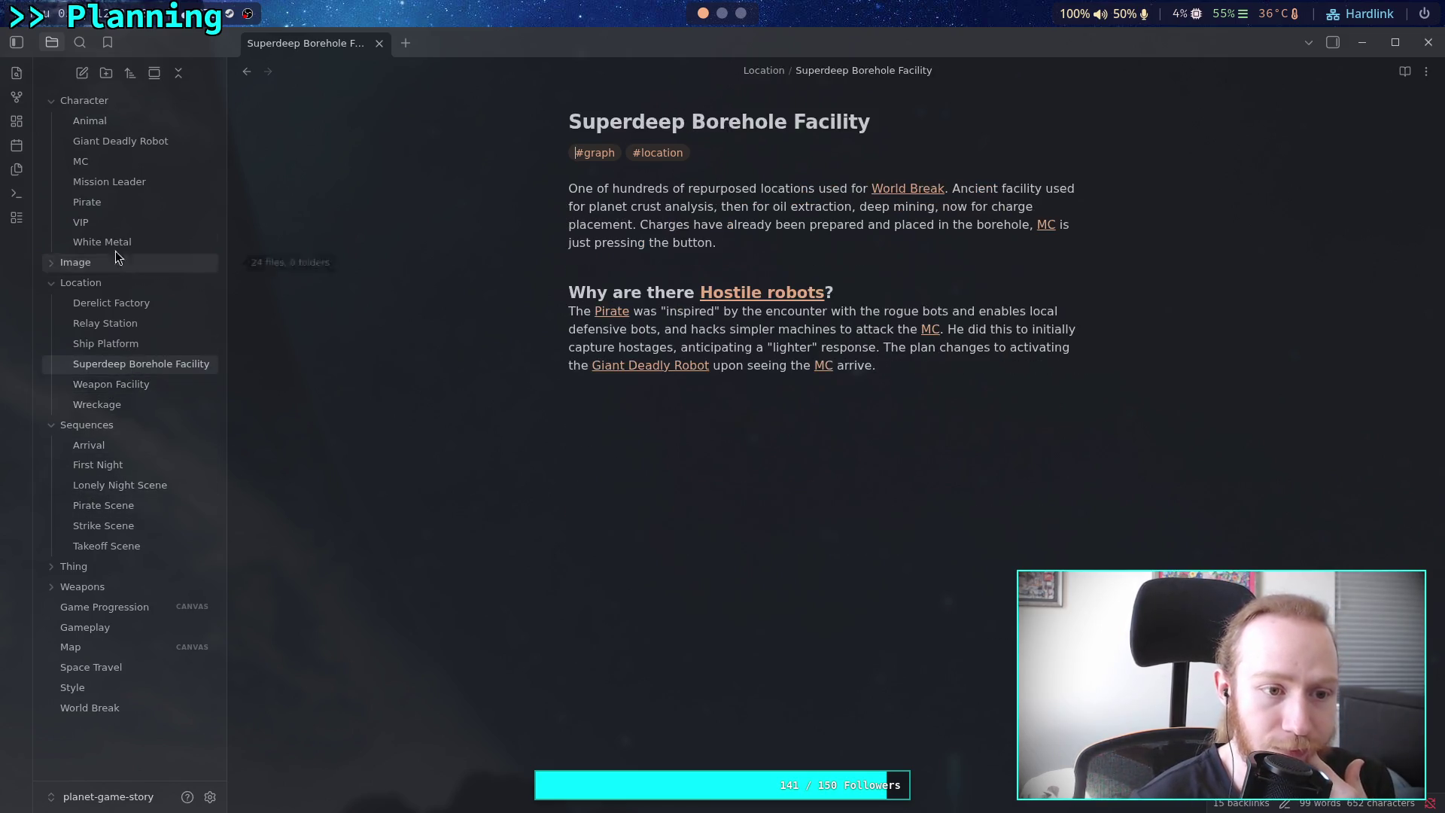
click(109, 242)
key(ctrl+a)
click(761, 400)
triple_click(713, 387)
click(718, 387)
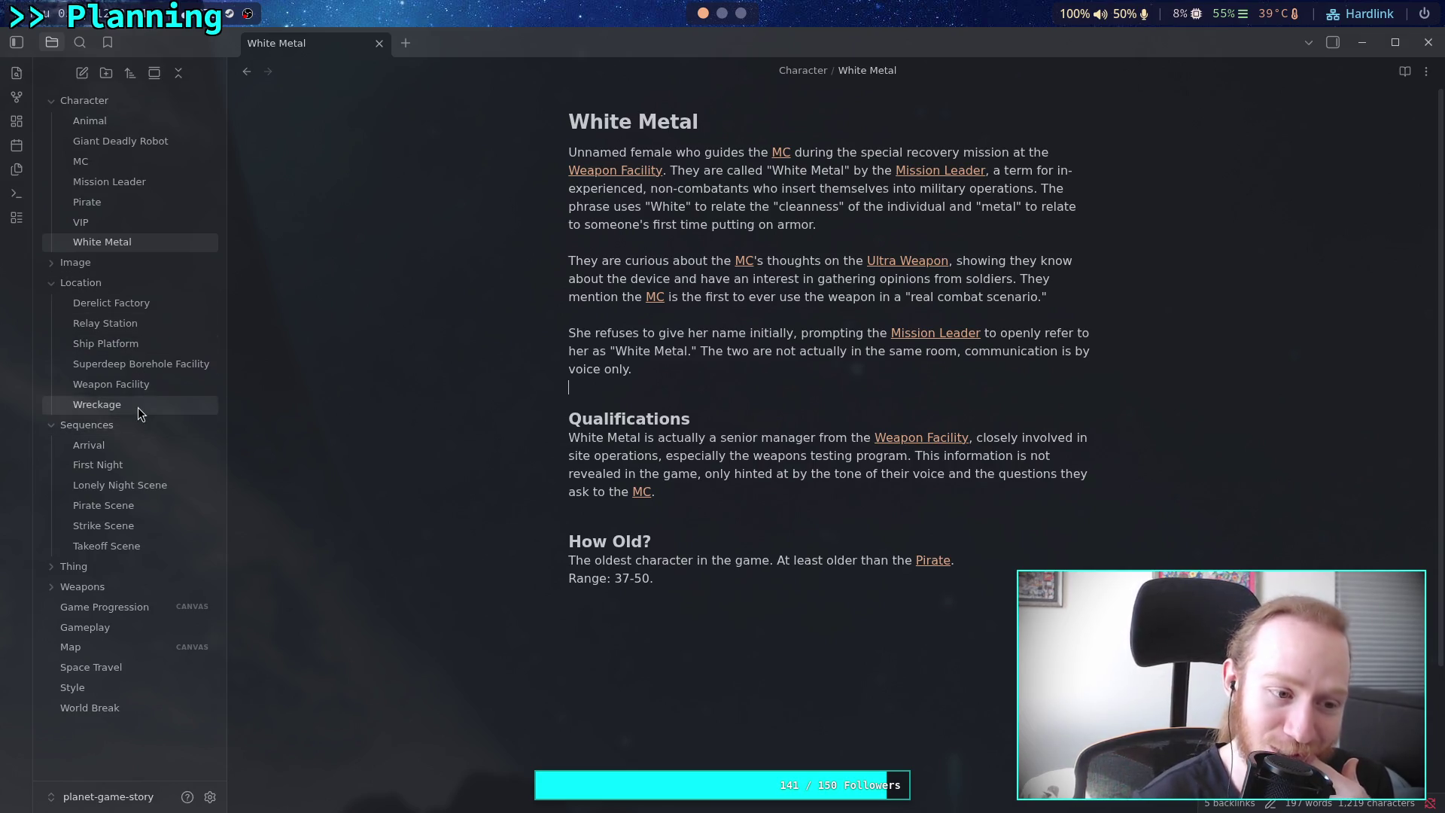
mouse_move(138, 408)
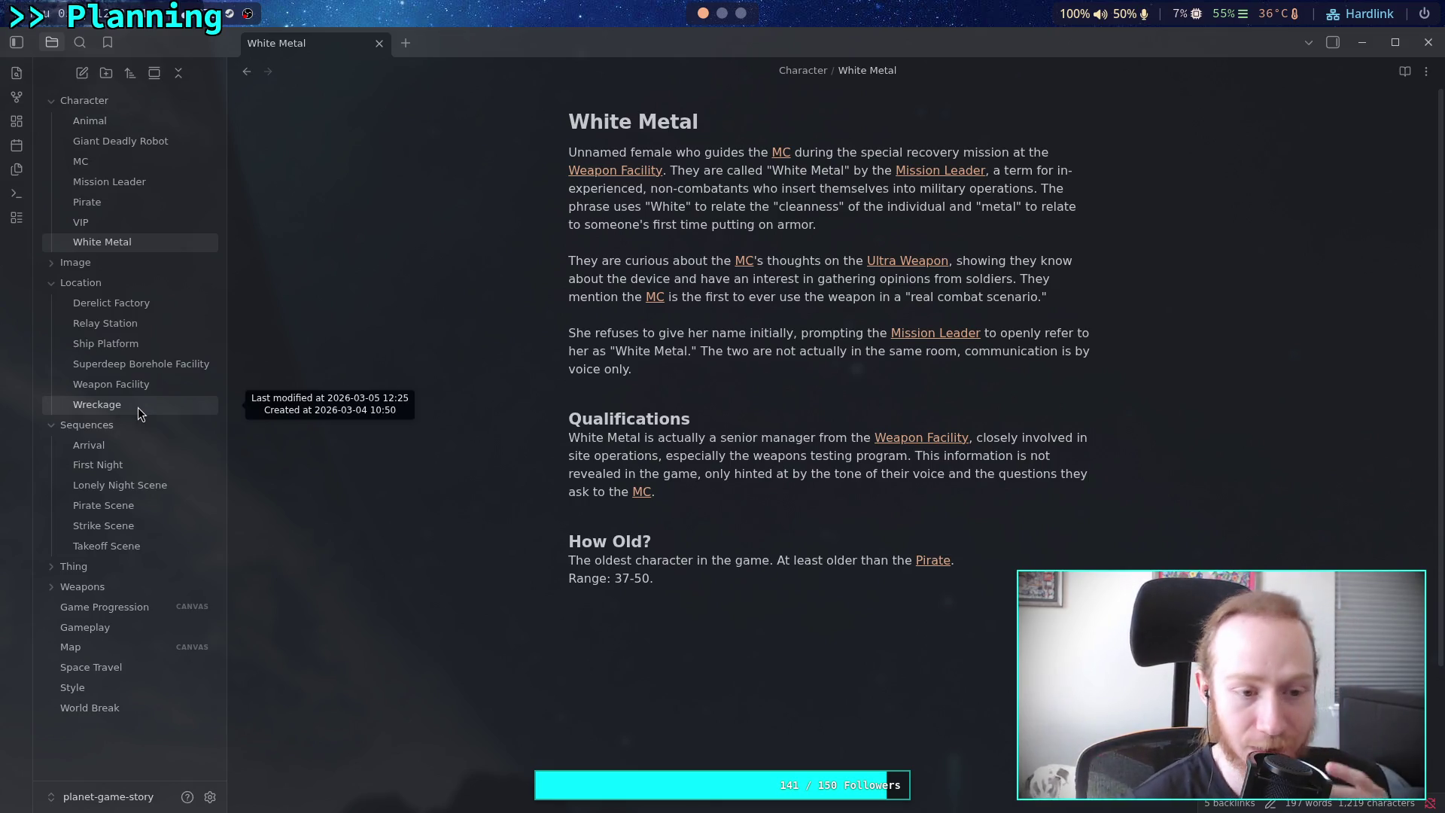
click(112, 606)
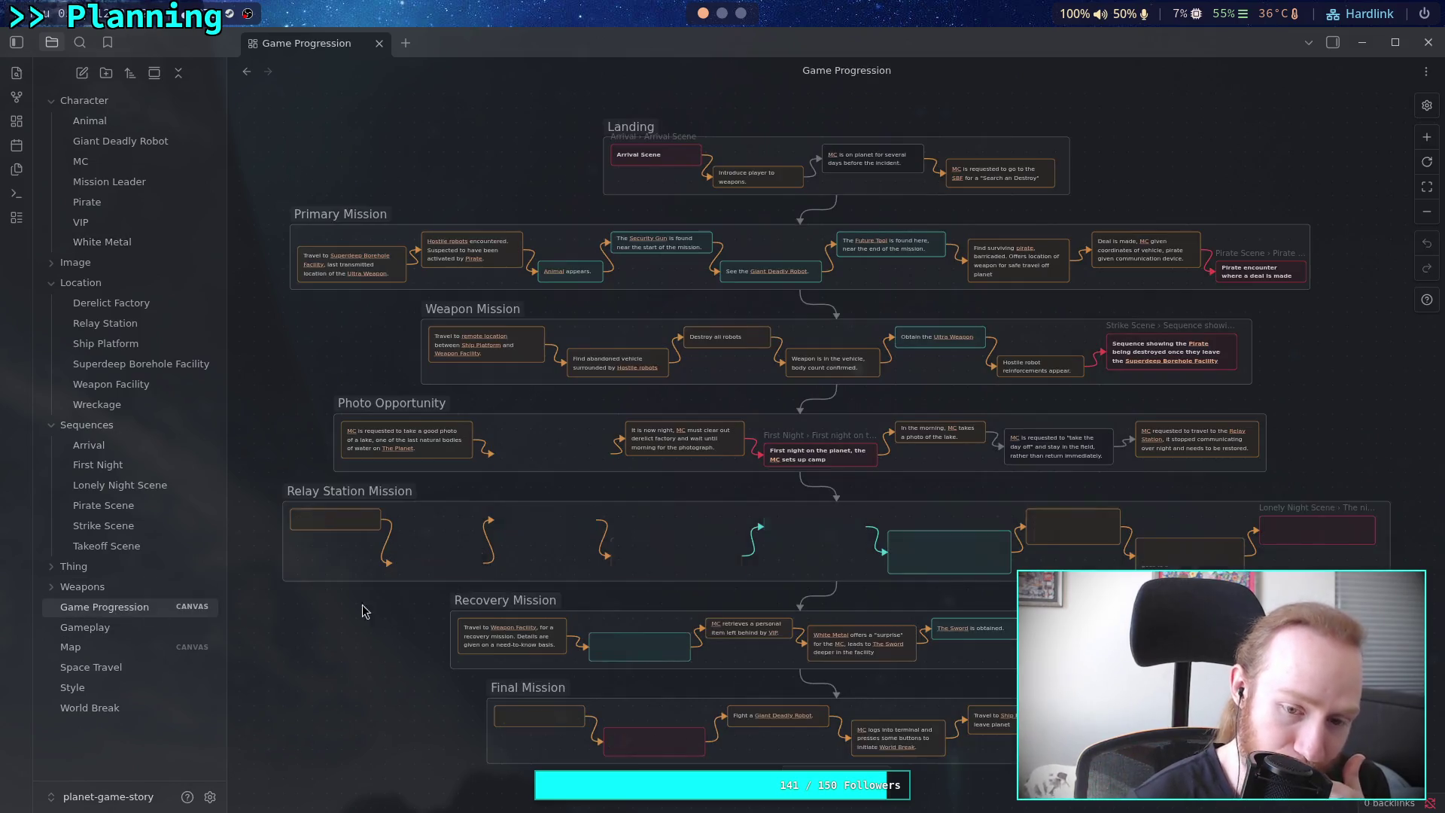
Append '(Summoned by [[White Metal]])' to the Hostile robot reinforcements card
scroll(677, 527, right, 2)
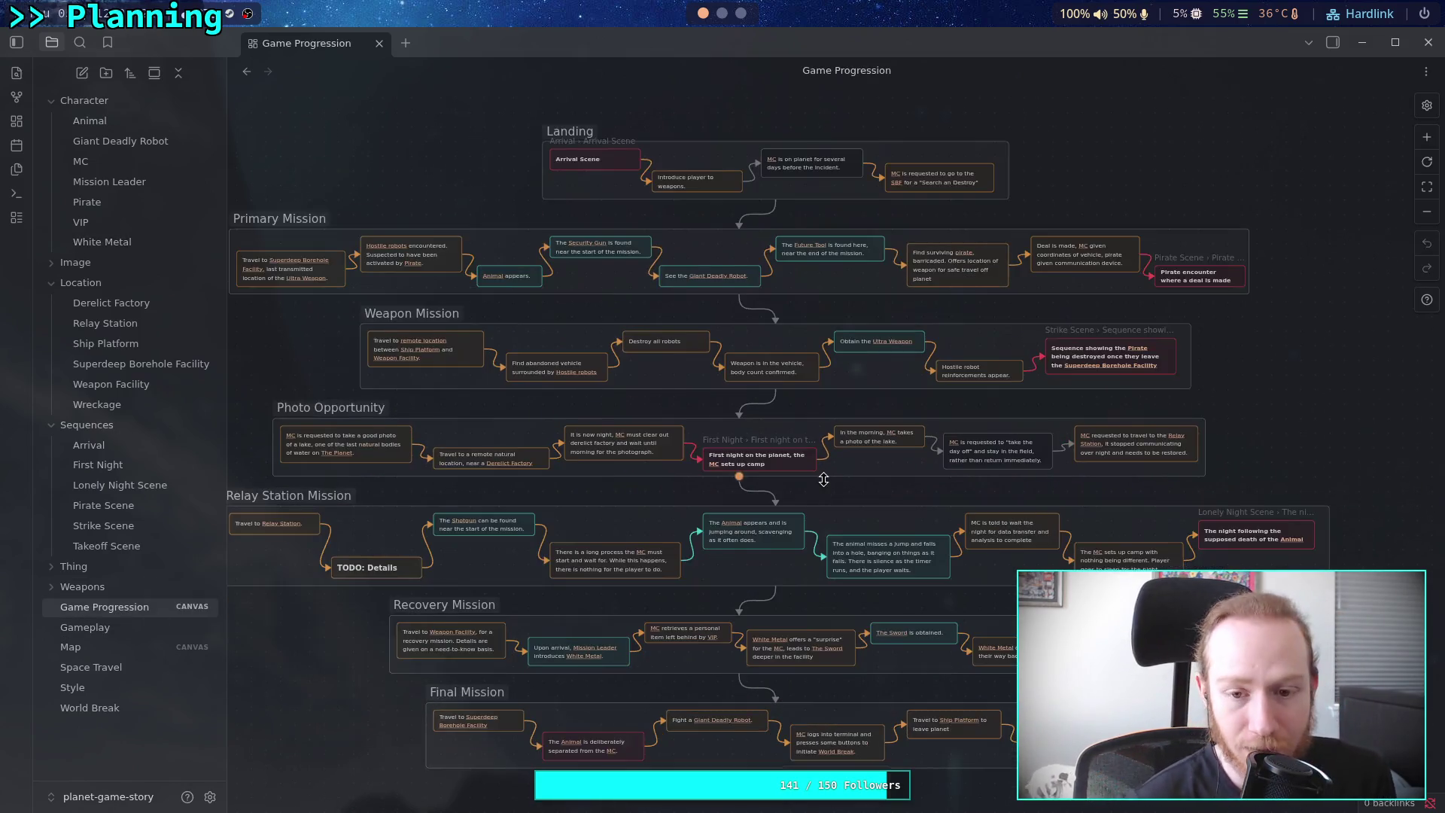
scroll(823, 480, up, 5)
scroll(678, 527, up, 2)
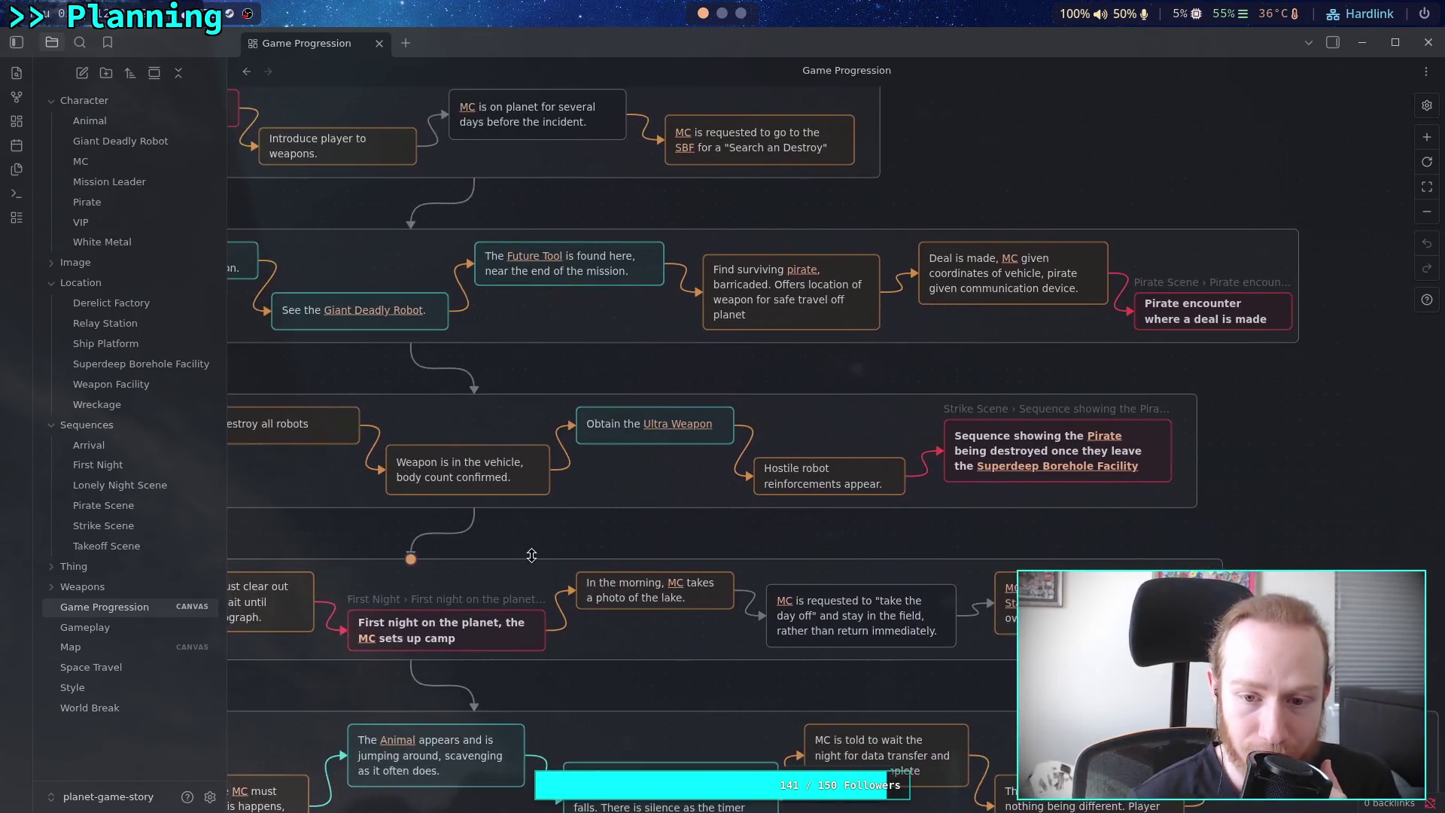
scroll(528, 555, down, 2)
scroll(608, 473, up, 2)
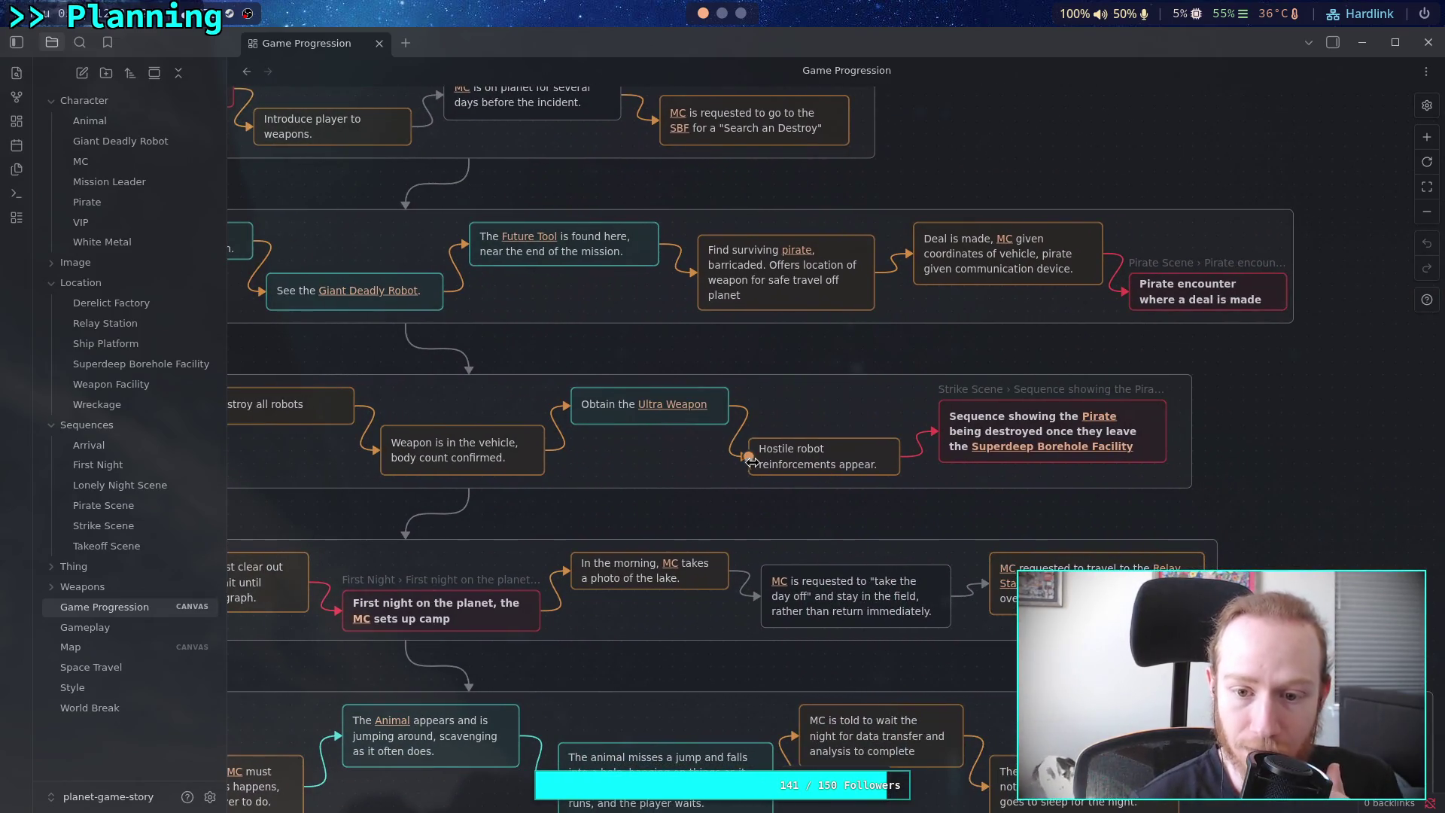
click(828, 462)
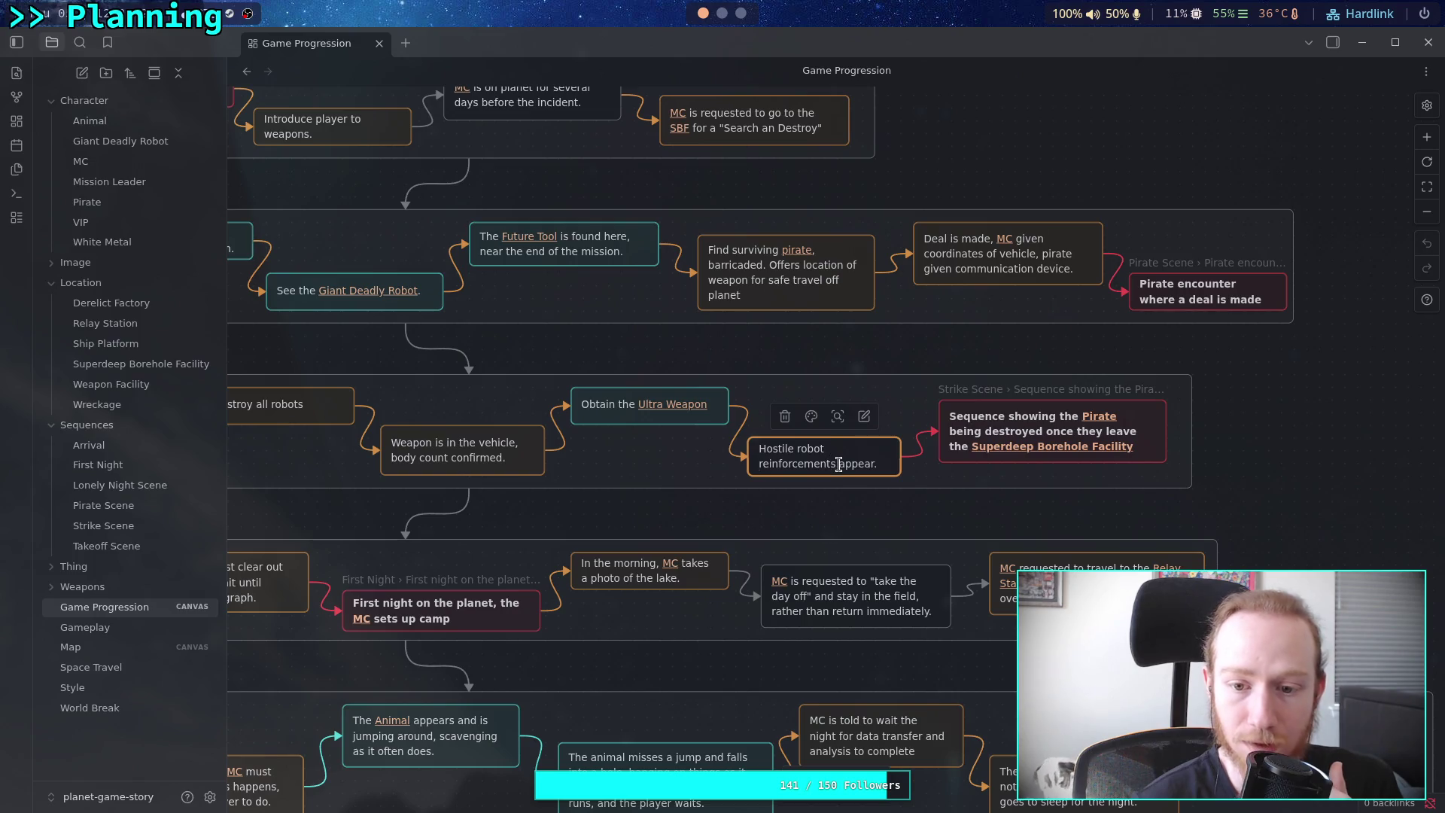
double_click(868, 467)
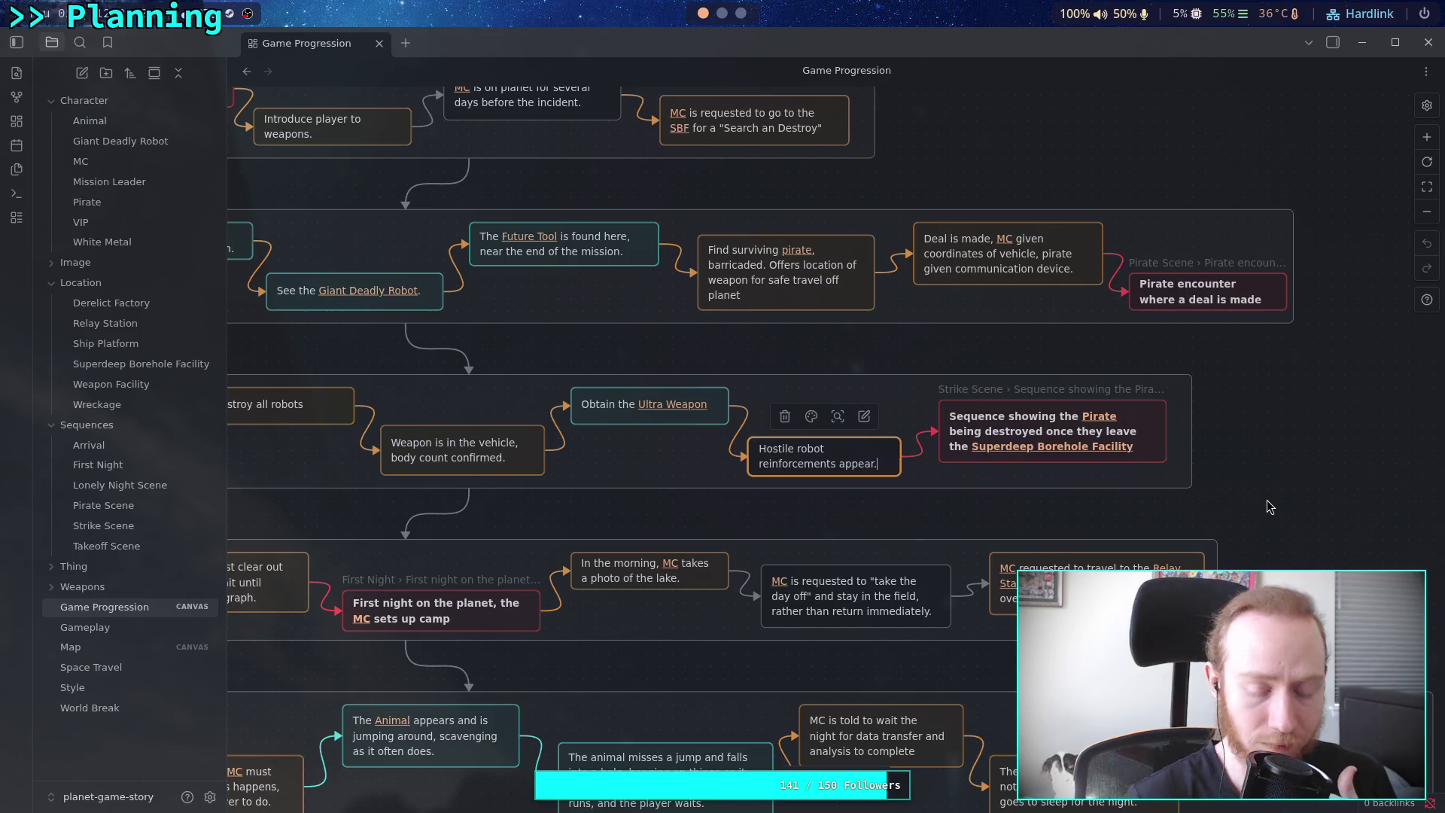
text(Summoned by [[)
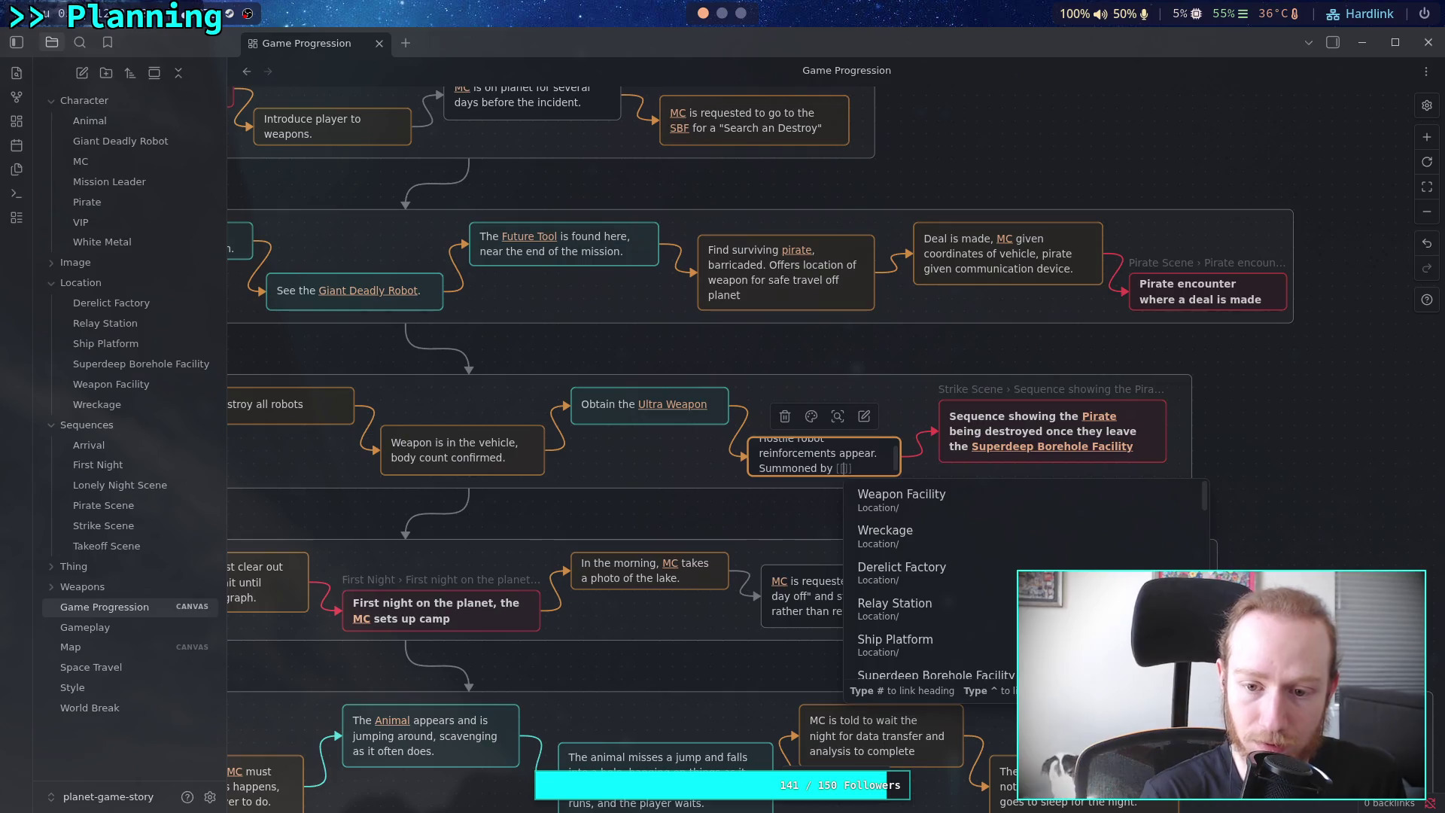
text(White Metal)
key(Return)
key(shift+Home)
text(()
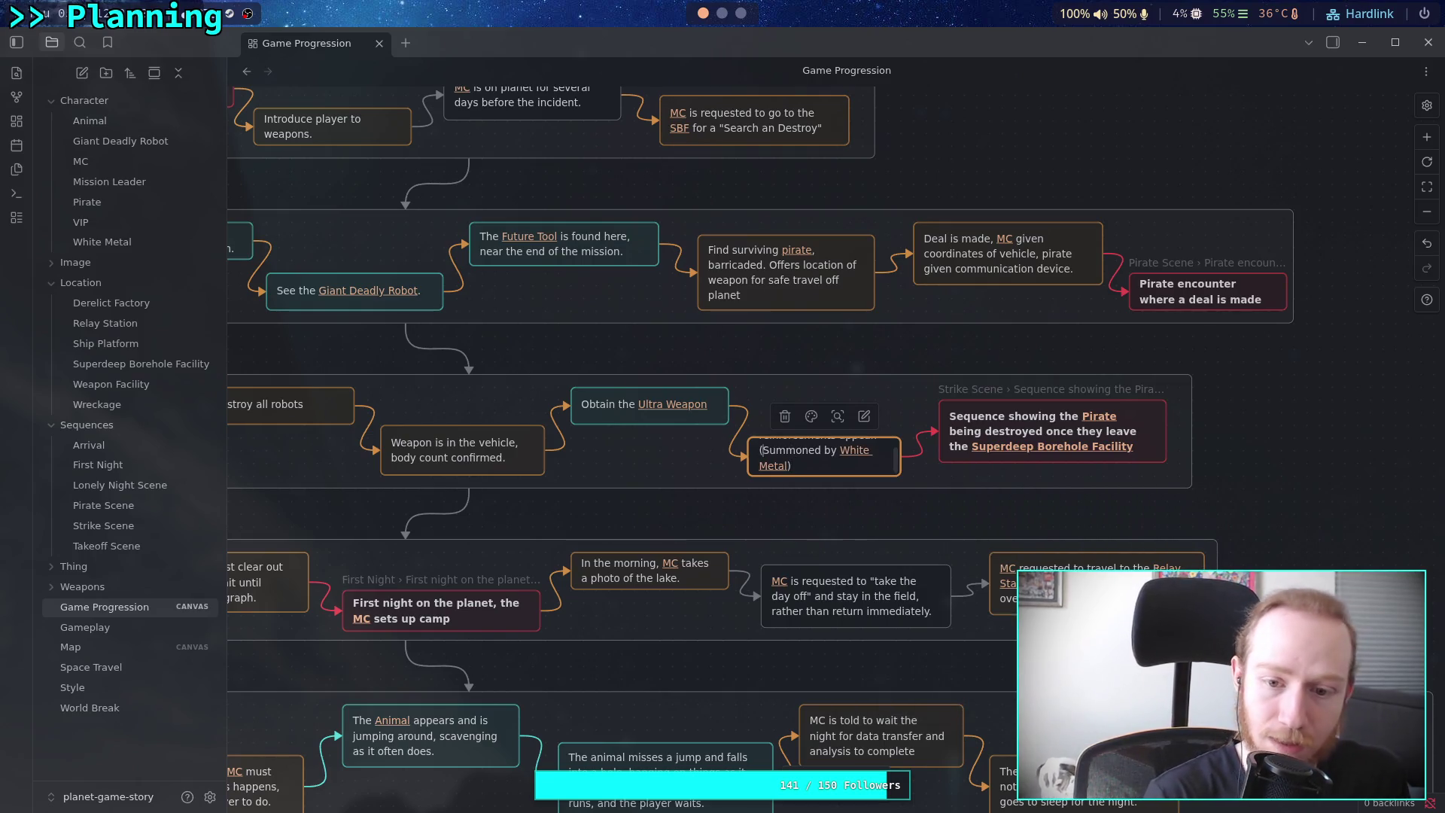
key(Escape)
Enlarge the edited card so its full text fits
scroll(861, 468, down, 1)
click(861, 468)
drag(899, 475, 911, 485)
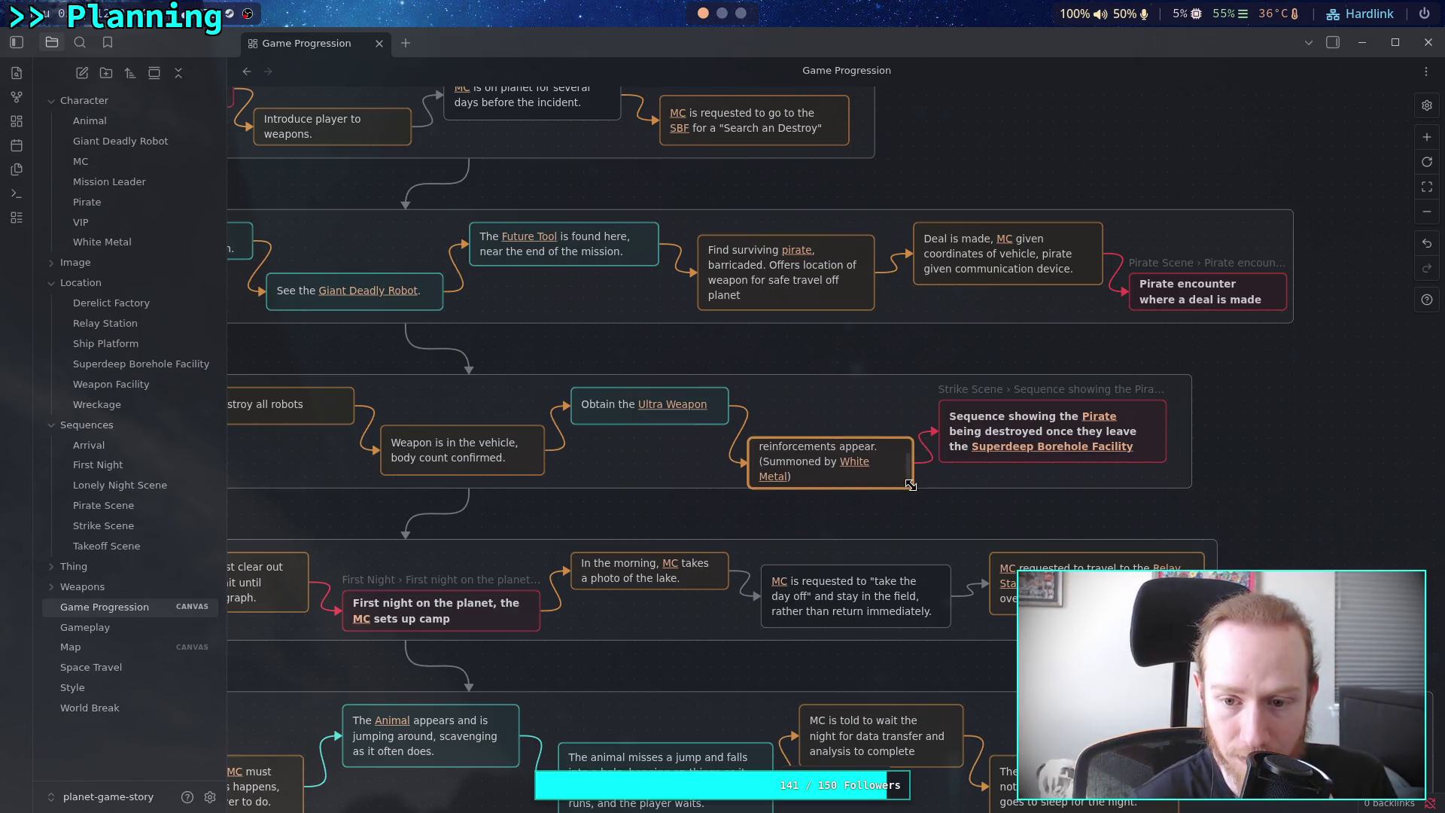
mouse_move(764, 437)
mouse_down()
mouse_move(726, 444)
mouse_move(827, 435)
mouse_up()
Nudge the Pirate destruction sequence card slightly right within its group
scroll(822, 430, right, 5)
click(814, 435)
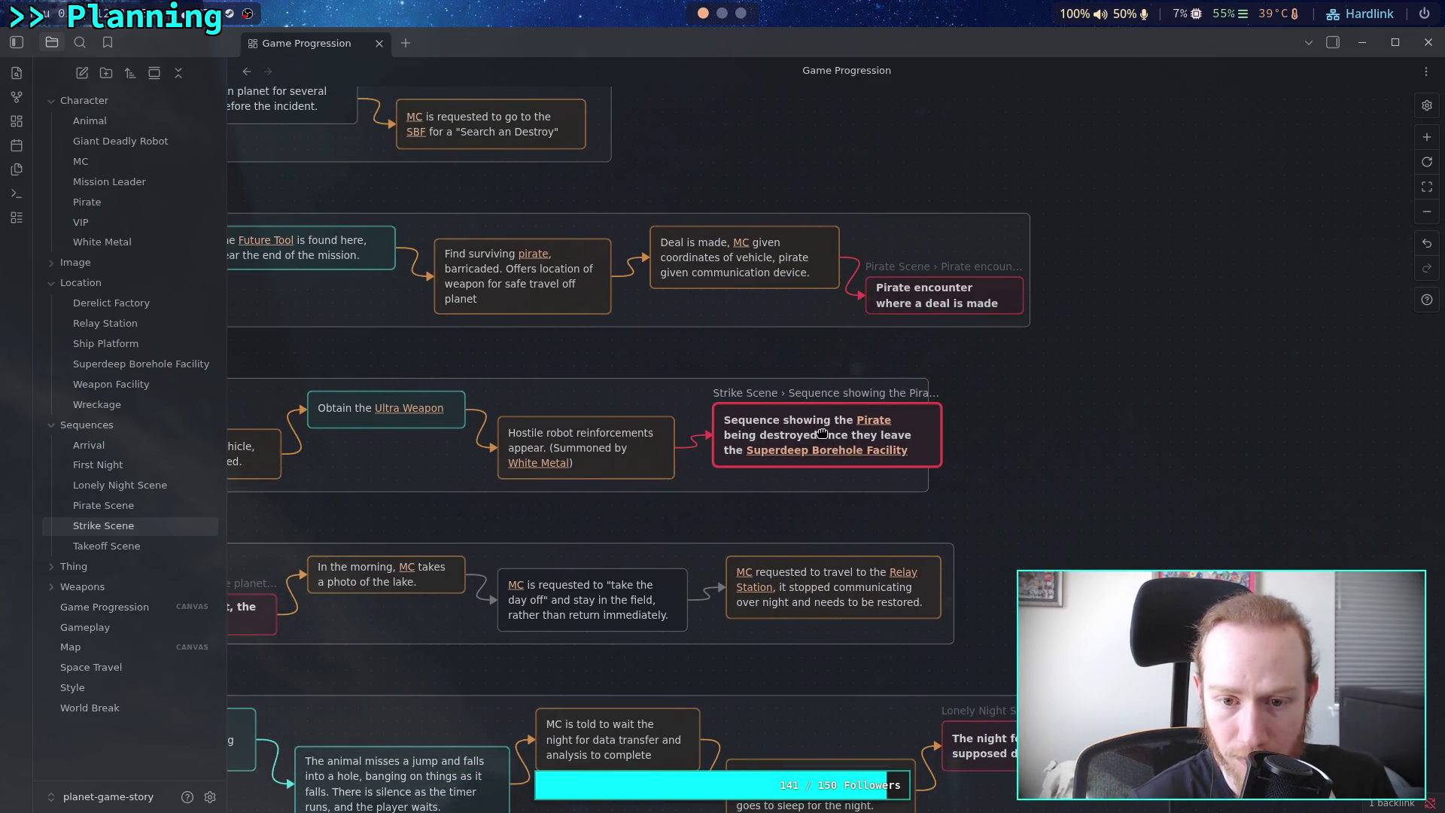
drag(926, 479, 950, 477)
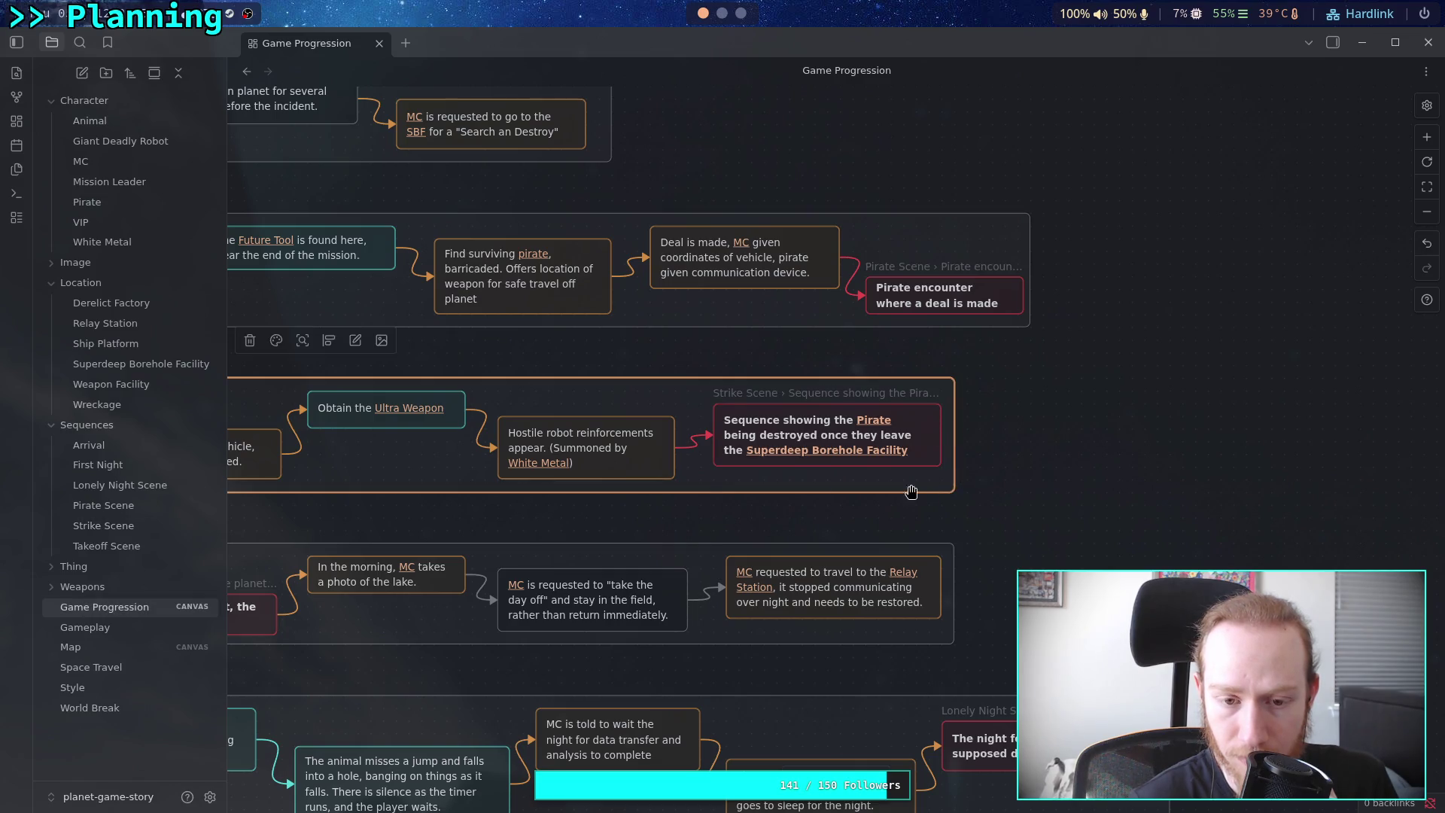
scroll(929, 490, left, 10)
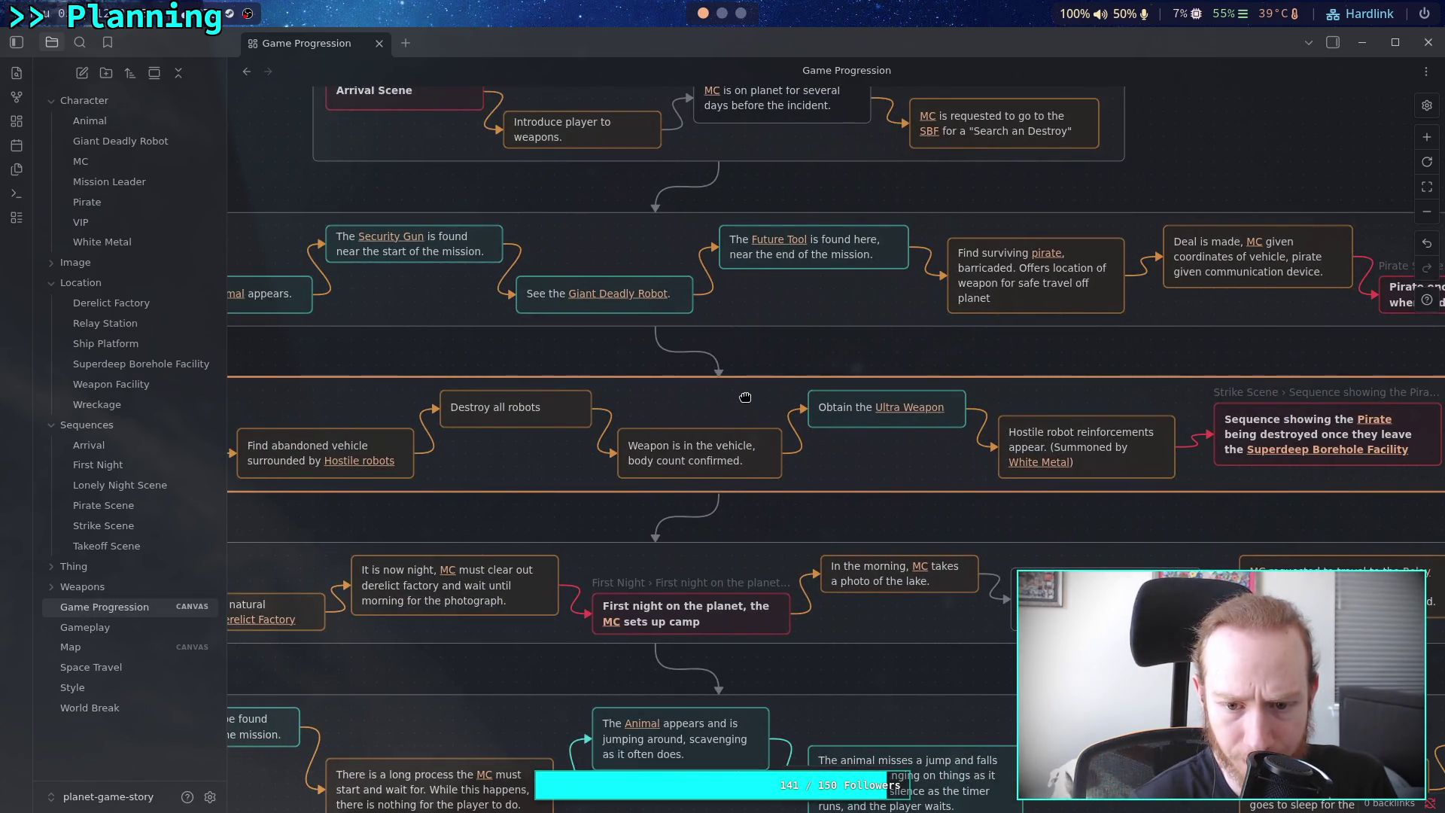
click(792, 513)
Pan around the Game Progression canvas to review the rows, ending at Weapon Mission
scroll(880, 499, right, 2)
scroll(880, 499, right, 5)
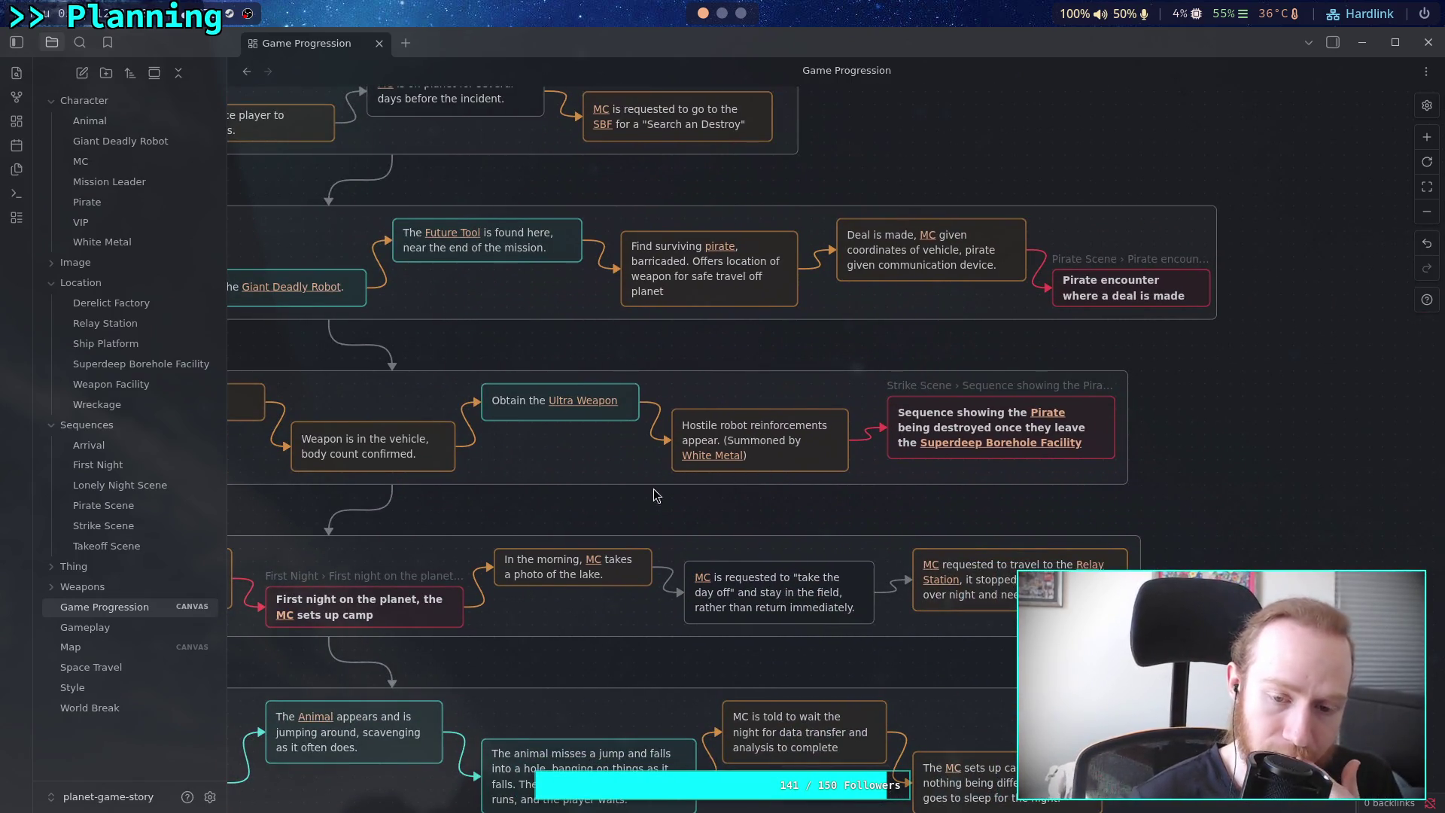
scroll(753, 445, left, 12)
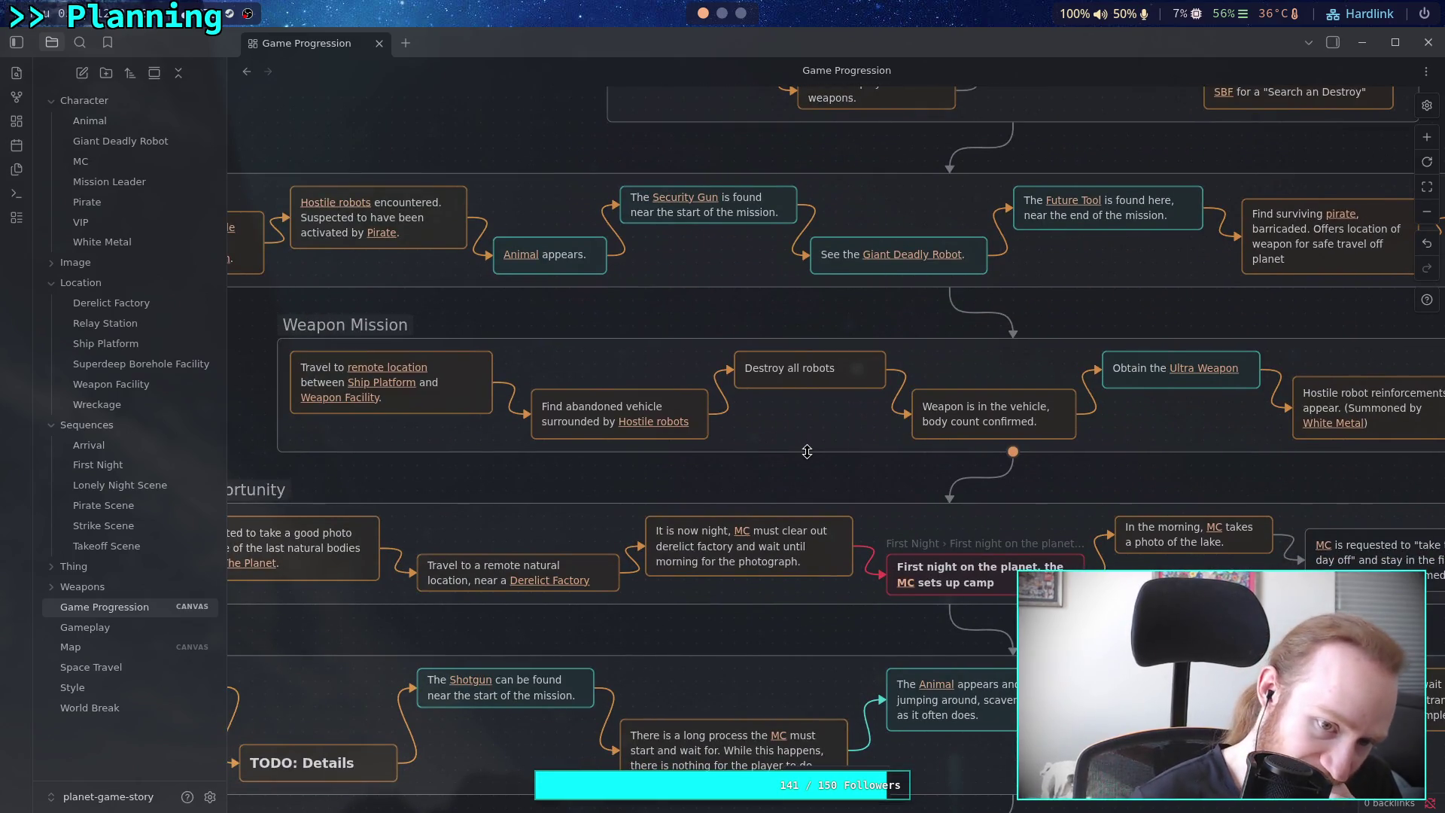
scroll(808, 489, right, 6)
scroll(807, 490, down, 2)
drag(809, 526, 615, 457)
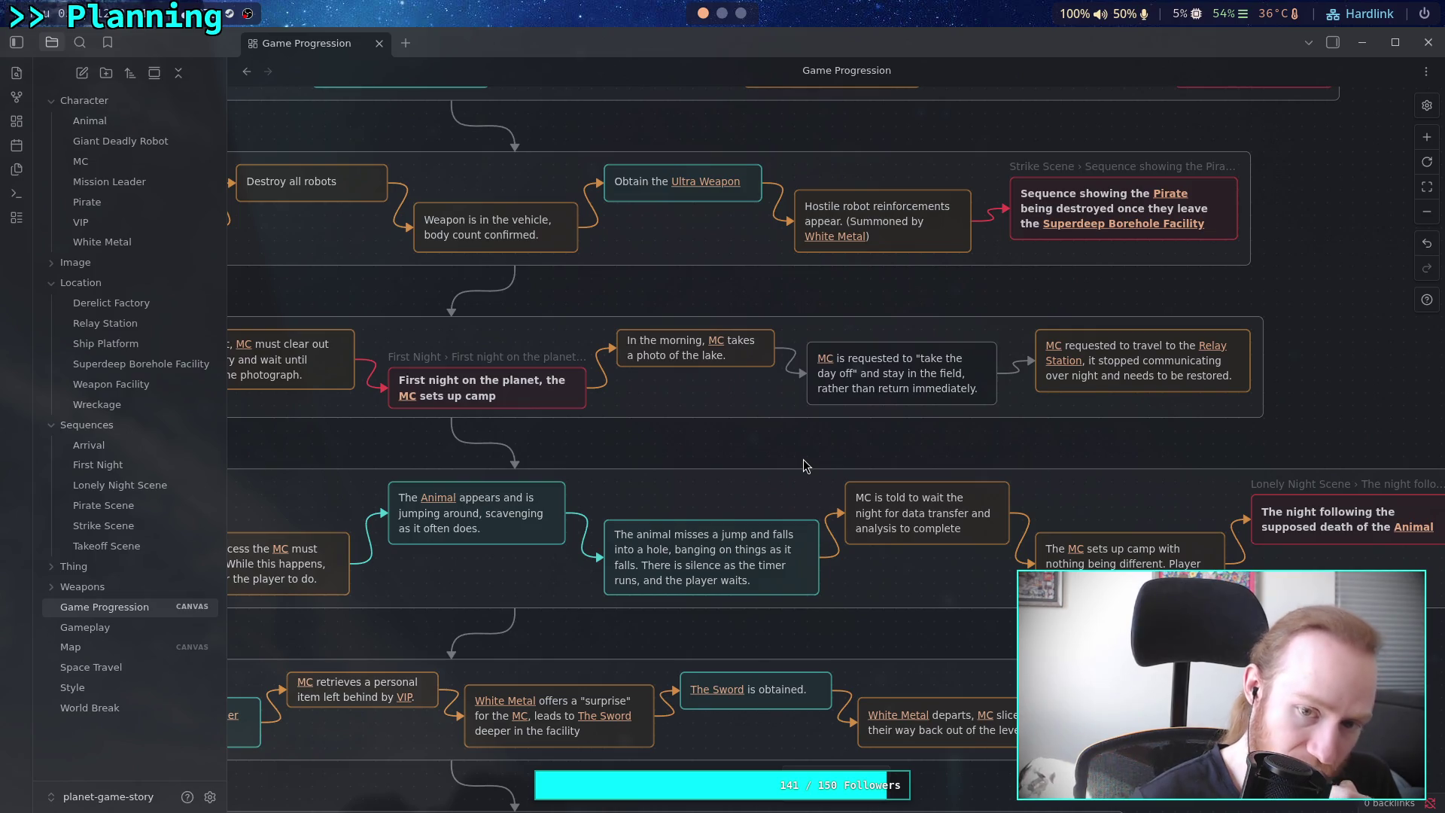
scroll(640, 511, up, 2)
scroll(640, 510, right, 3)
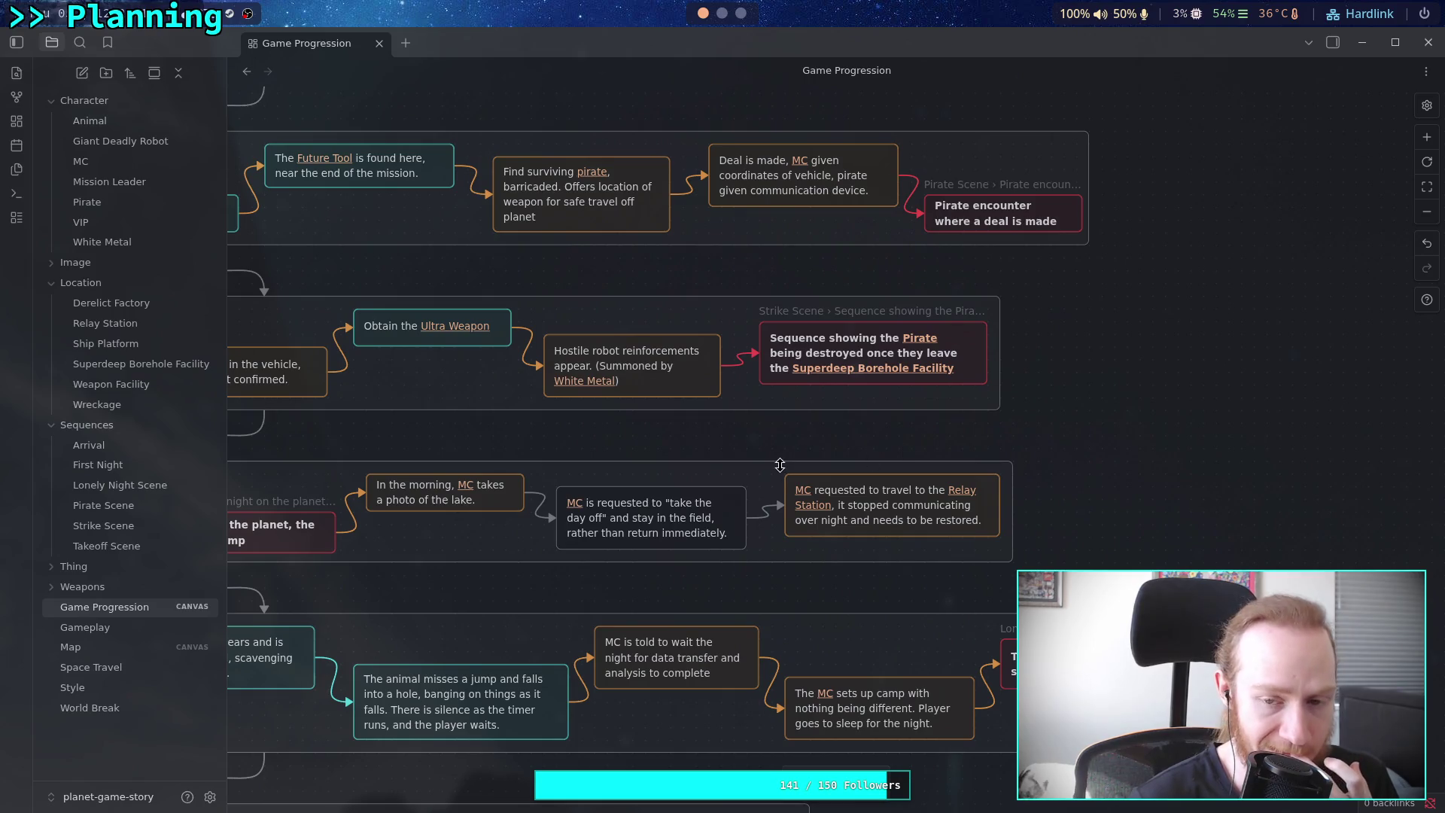
scroll(668, 530, left, 3)
scroll(668, 531, down, 1)
scroll(668, 531, left, 3)
scroll(668, 530, down, 2)
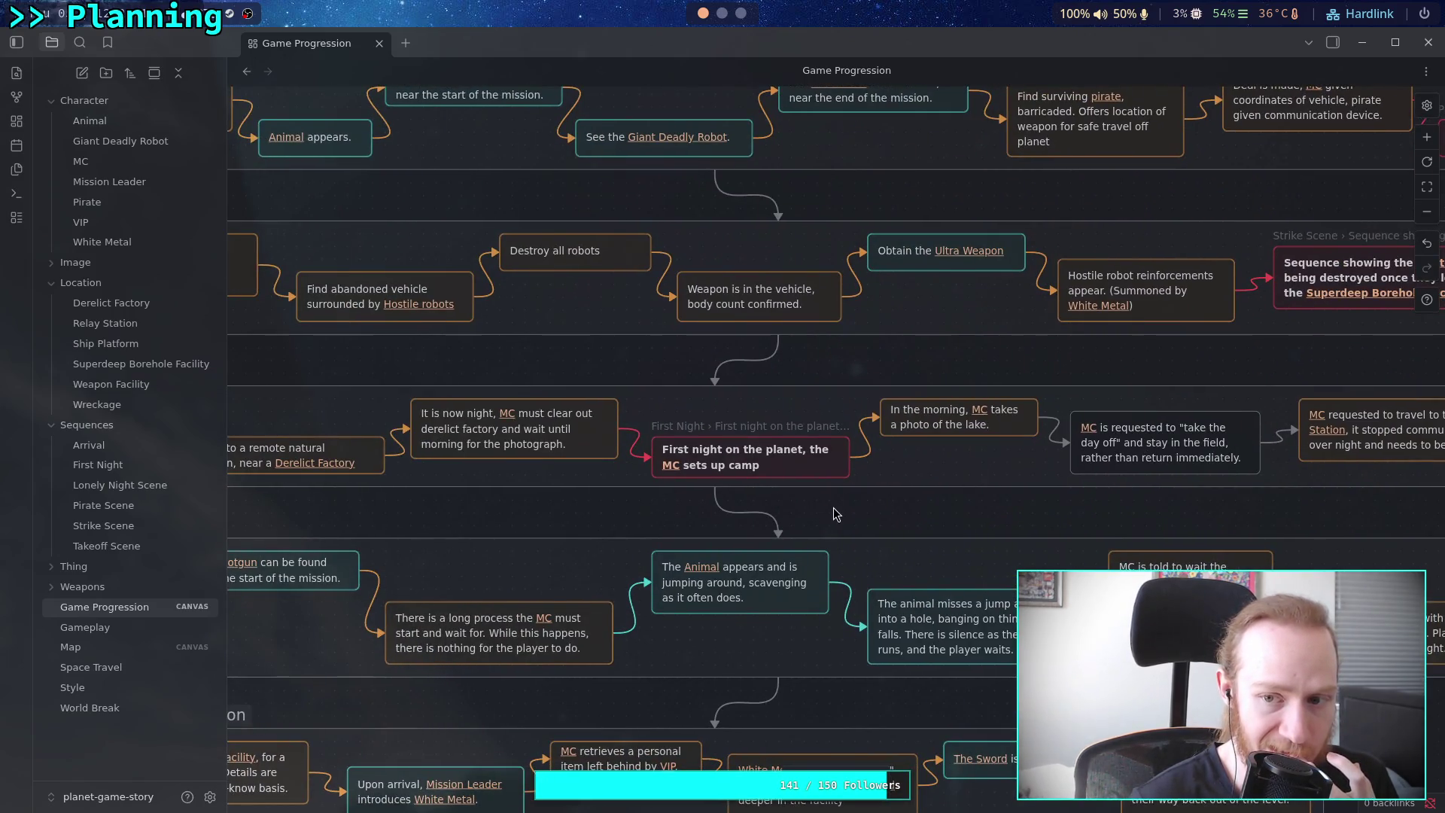
drag(972, 470, 797, 490)
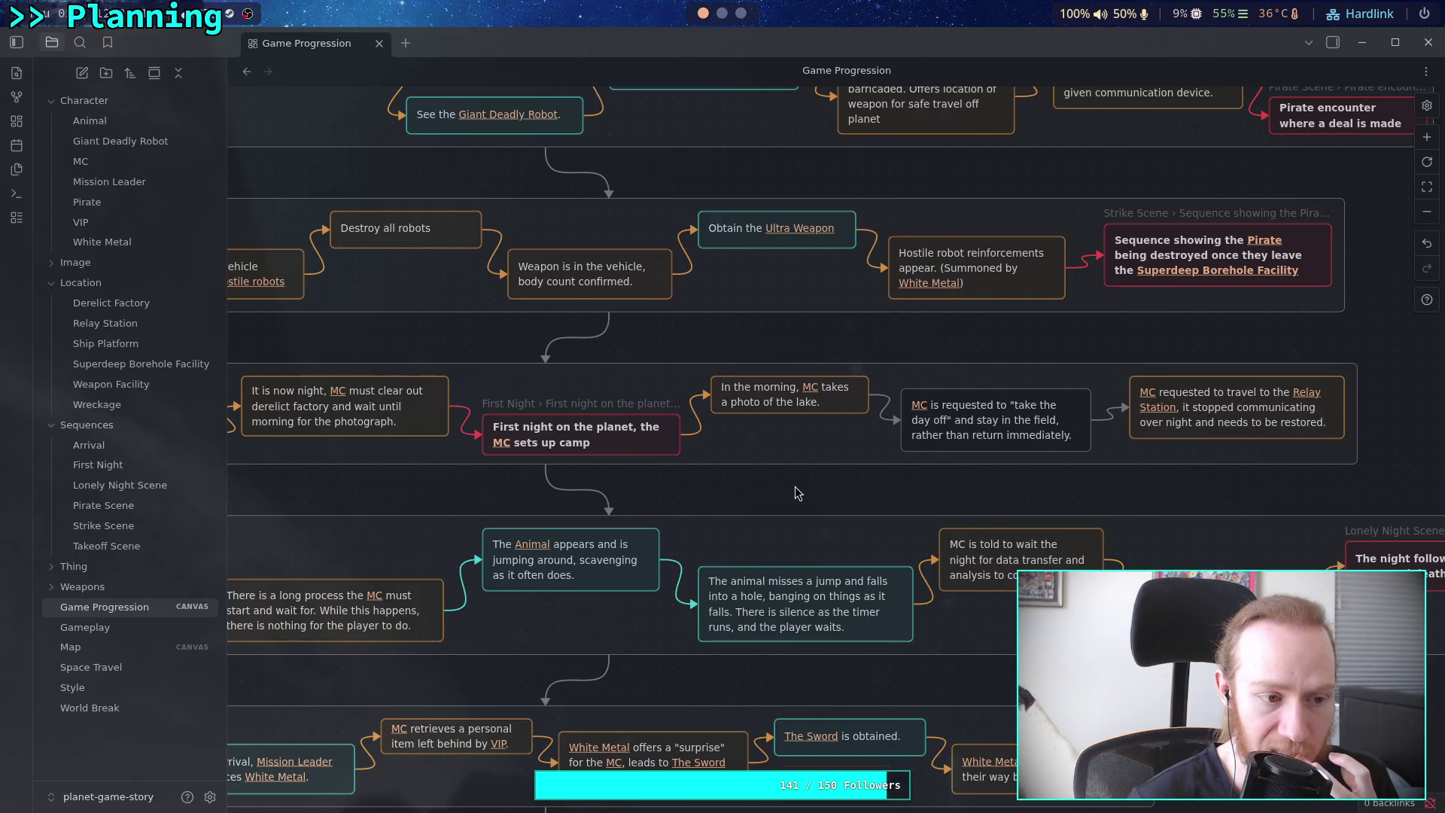
Replace 'Hostile' with 'Special defence' and delete 'reinforcements' from the card's text
click(901, 253)
double_click(901, 252)
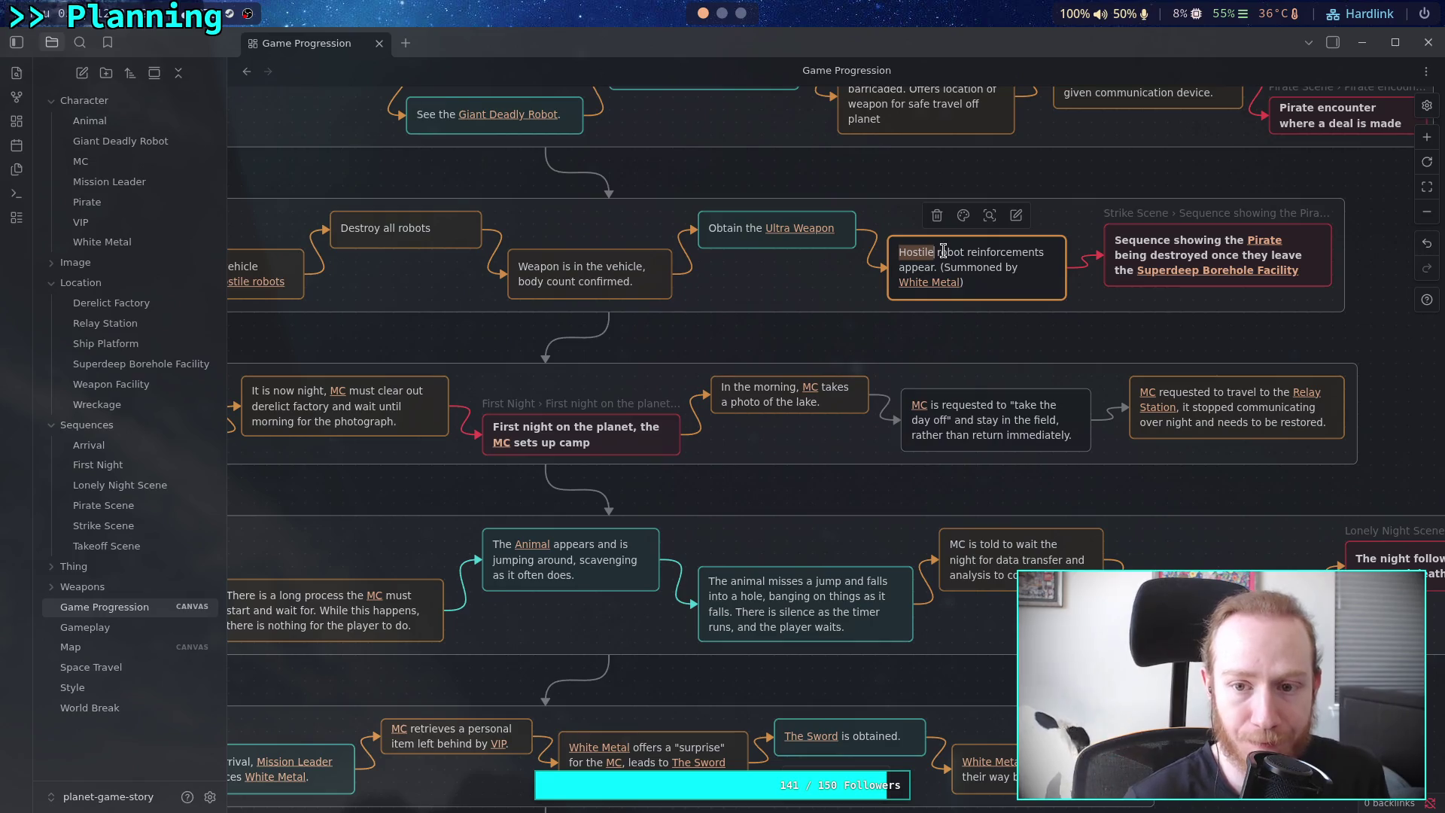
text(Special)
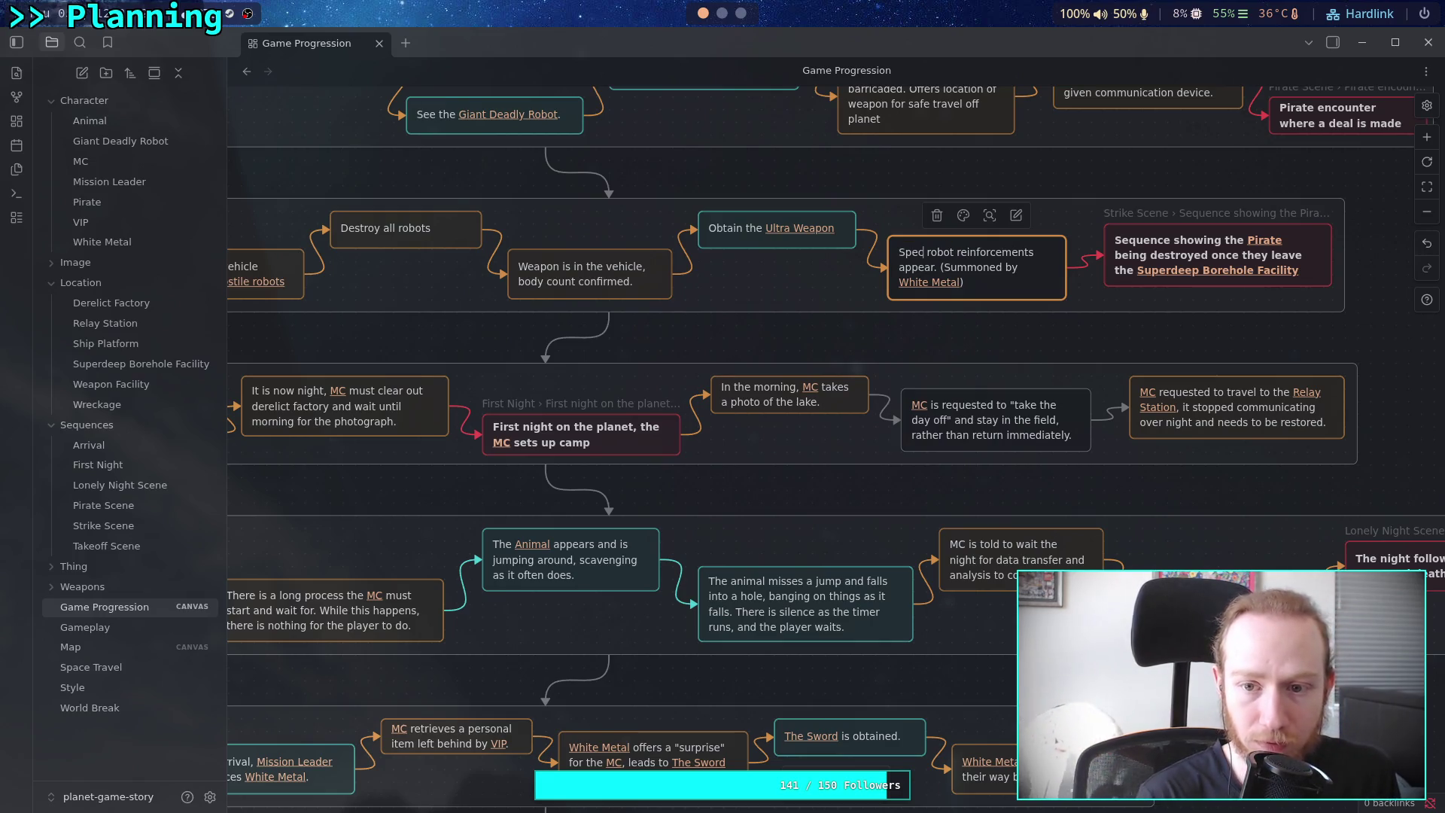
text( defe)
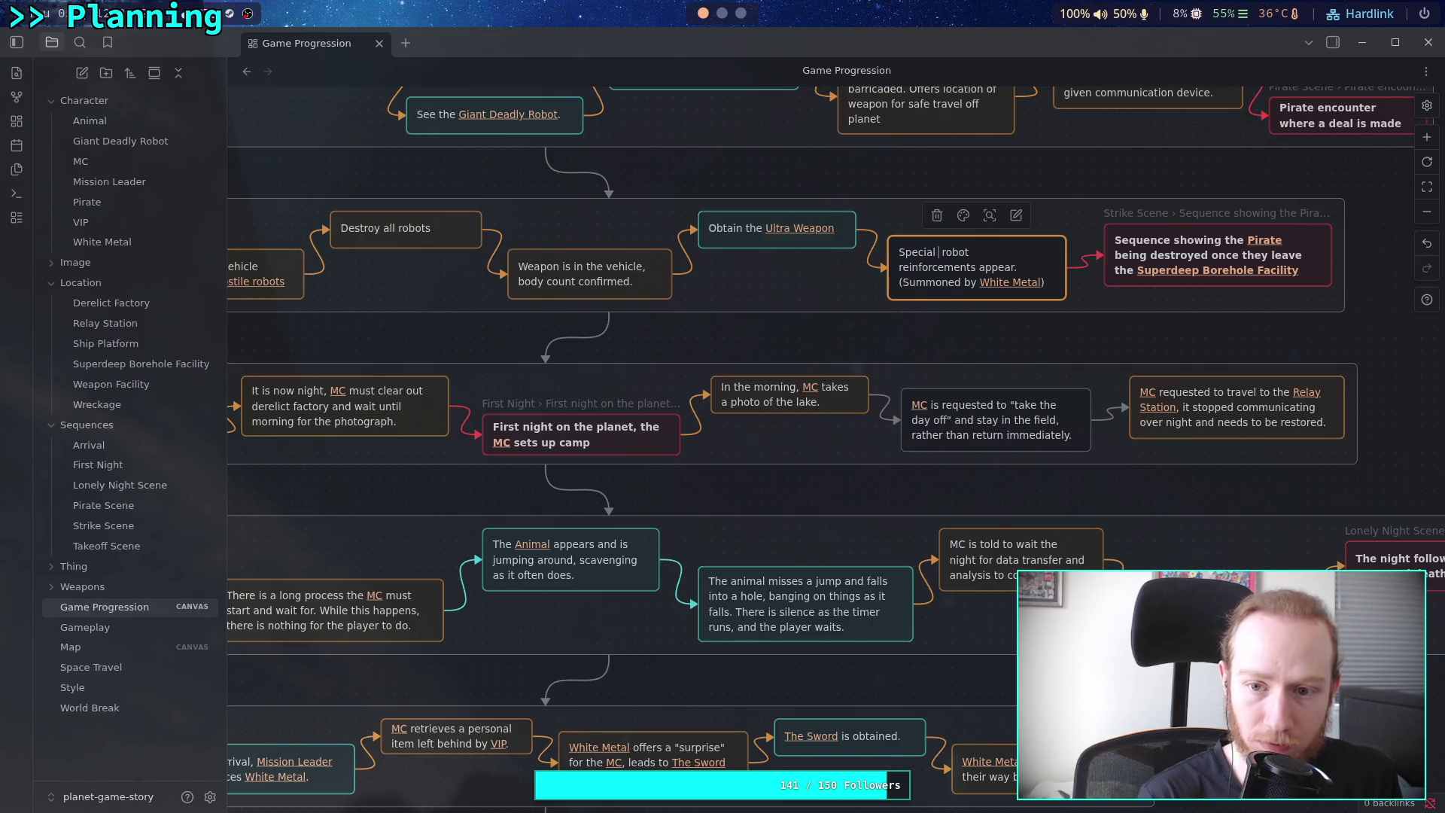
text(nce)
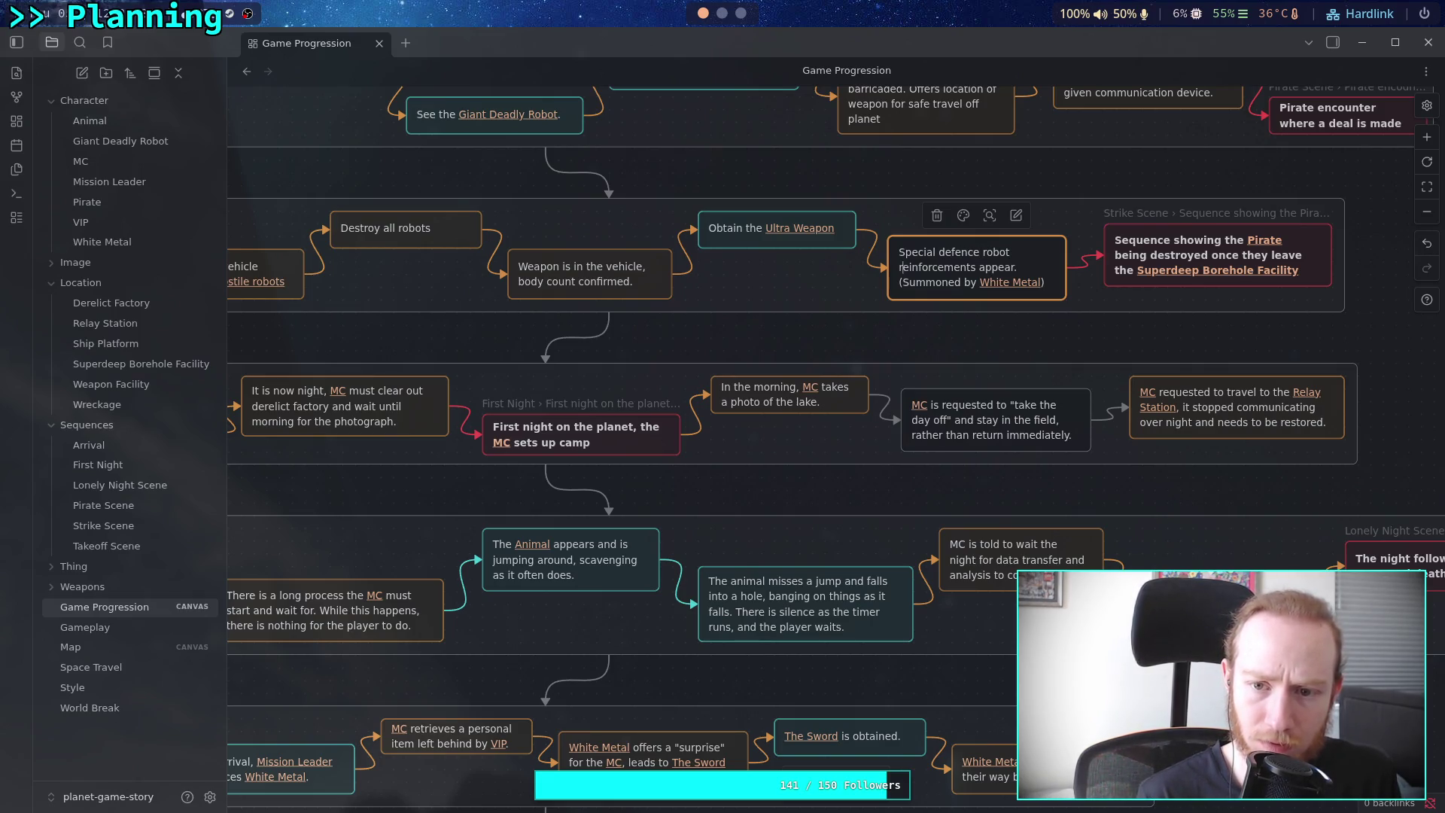
key(Delete)
key(Delete)
key(Delete)
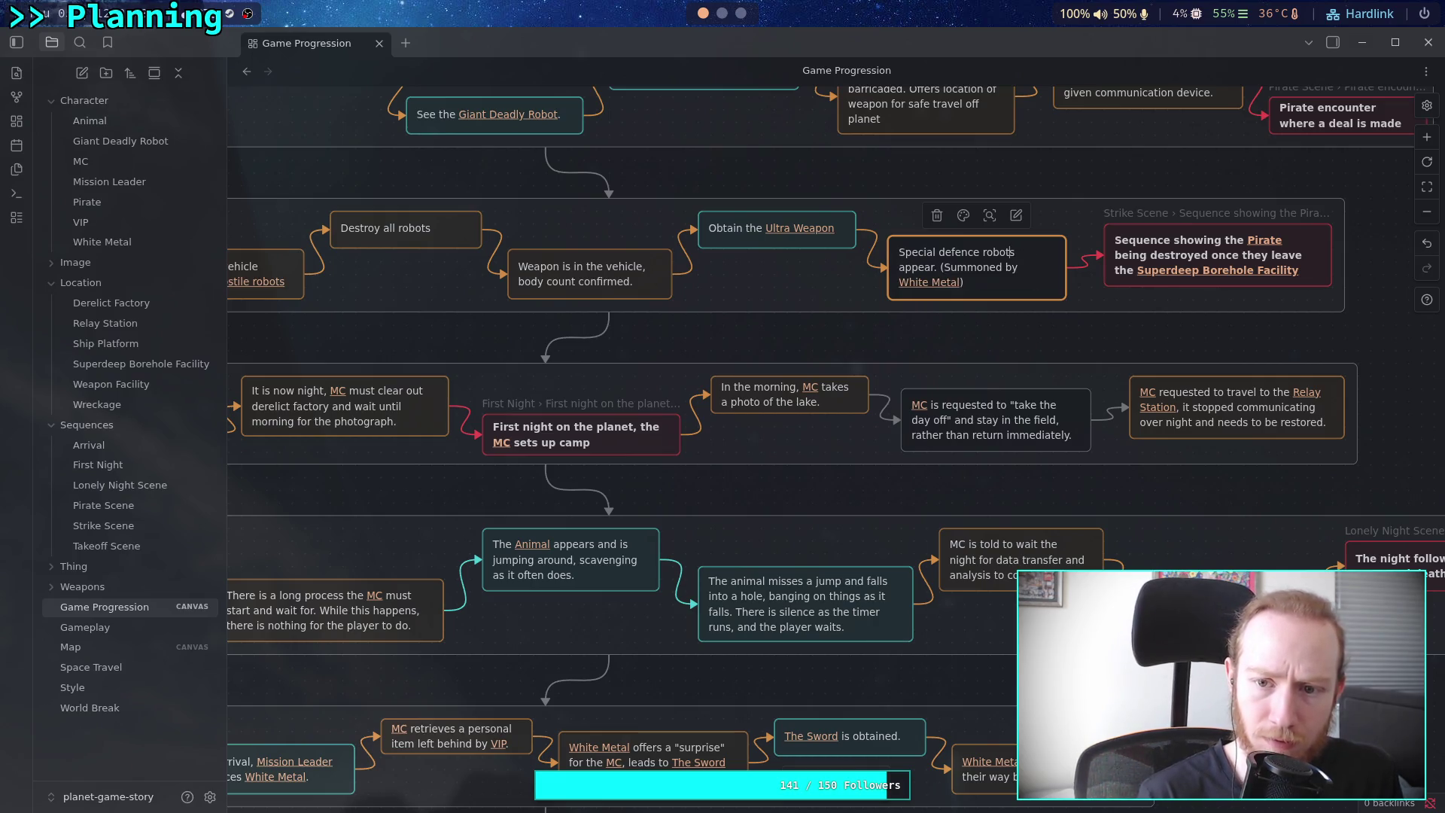
click(962, 328)
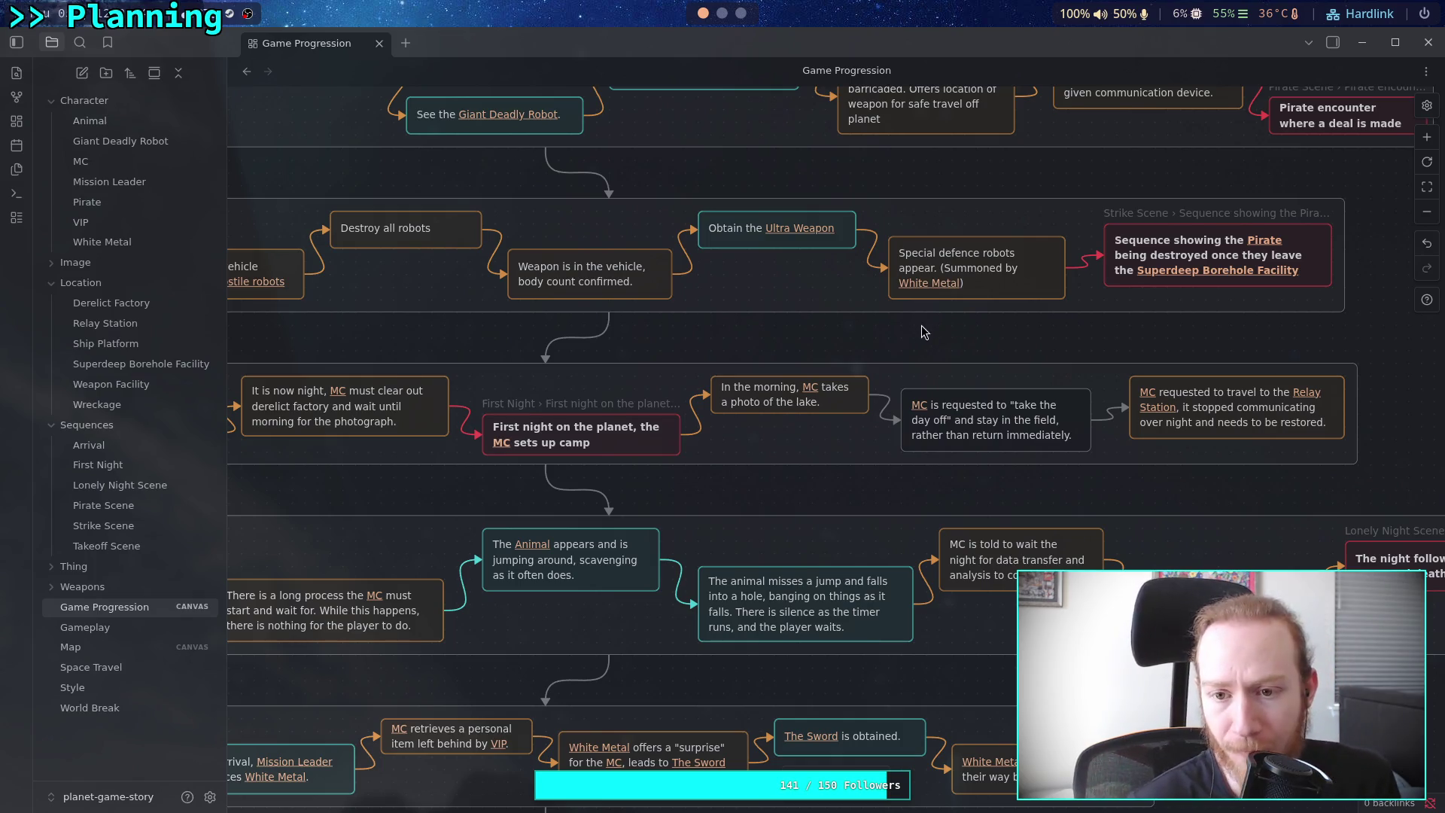
drag(937, 327, 1024, 283)
scroll(1024, 283, up, 5)
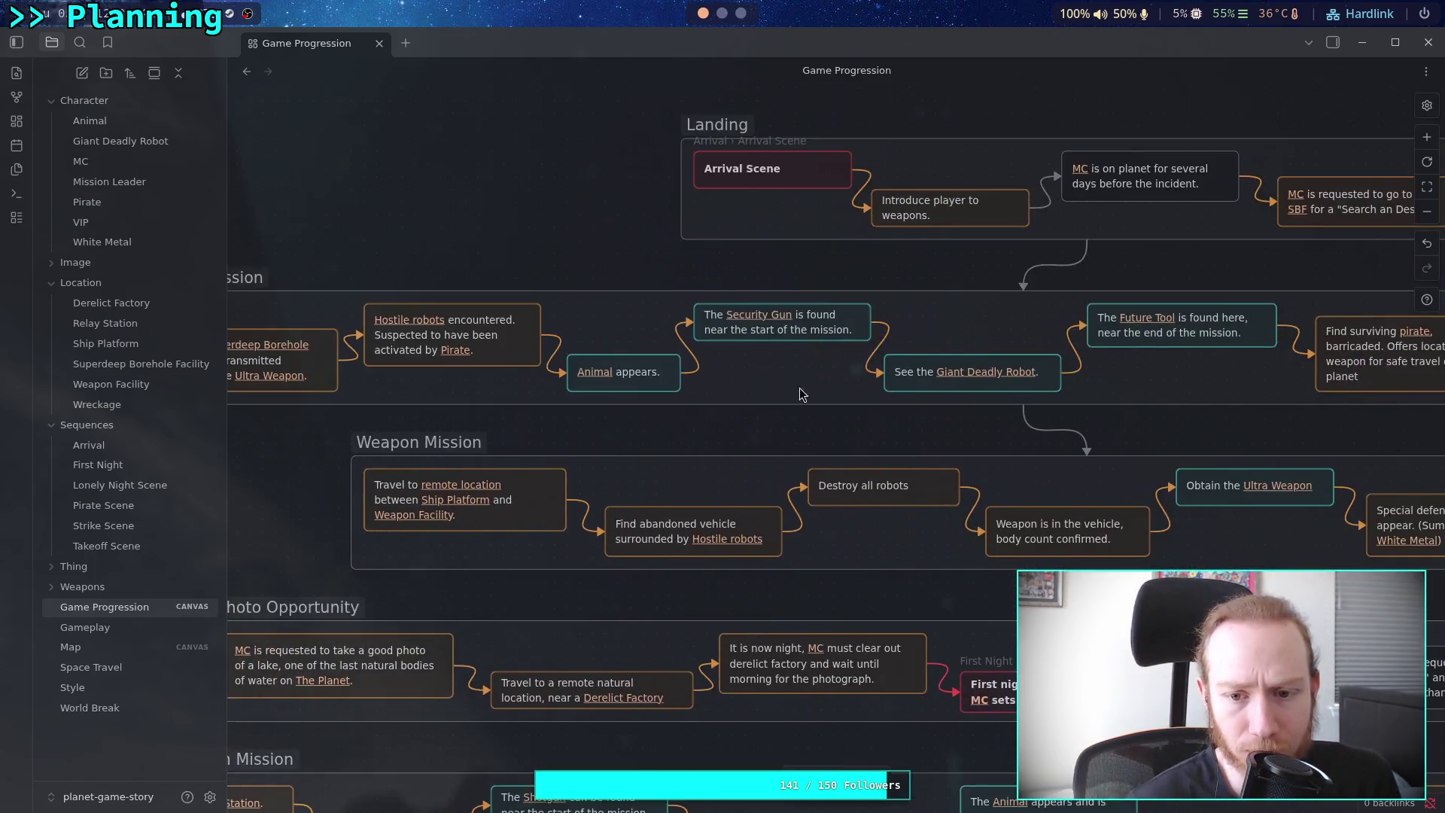
scroll(629, 469, down, 3)
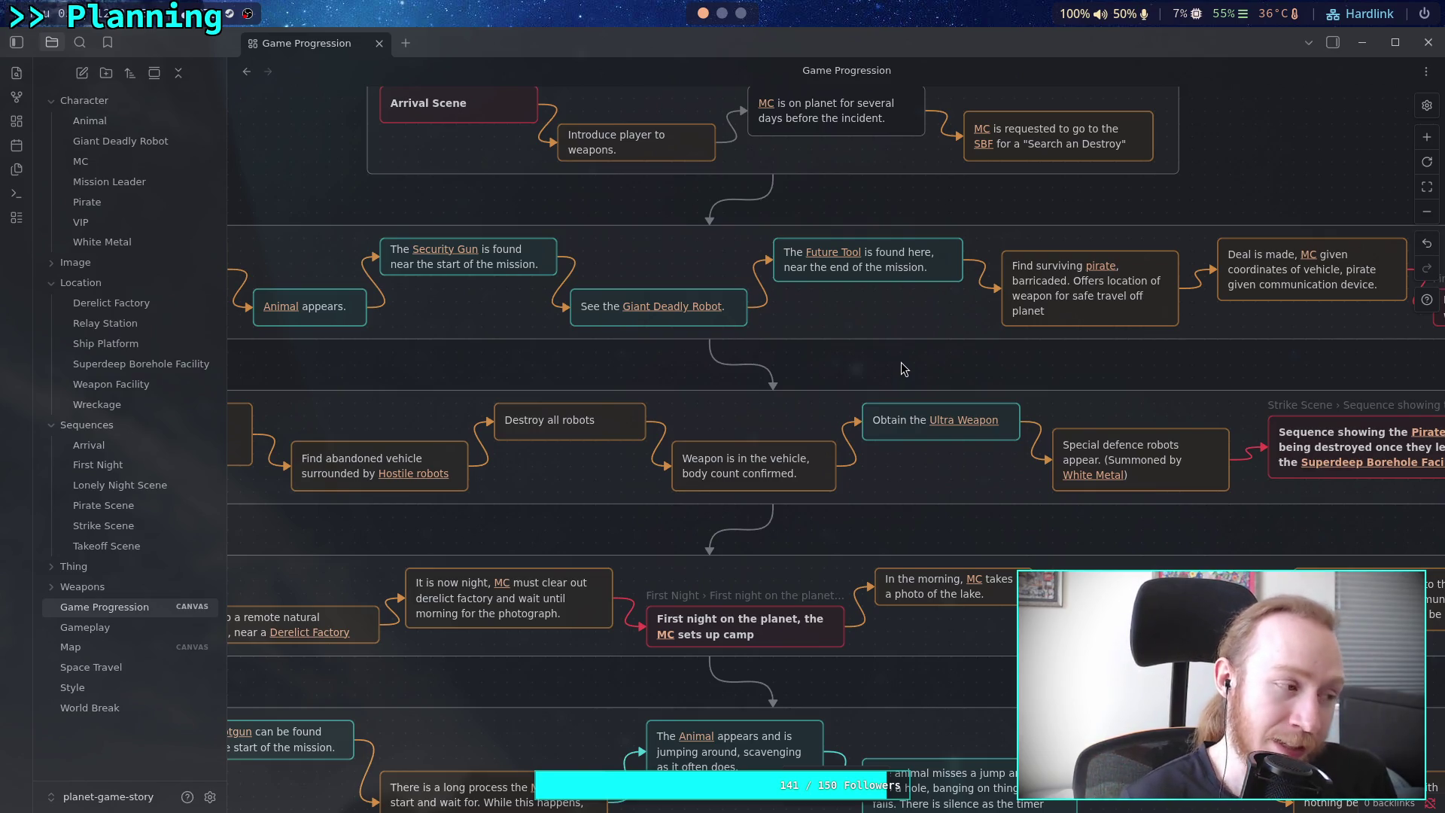
scroll(862, 365, right, 3)
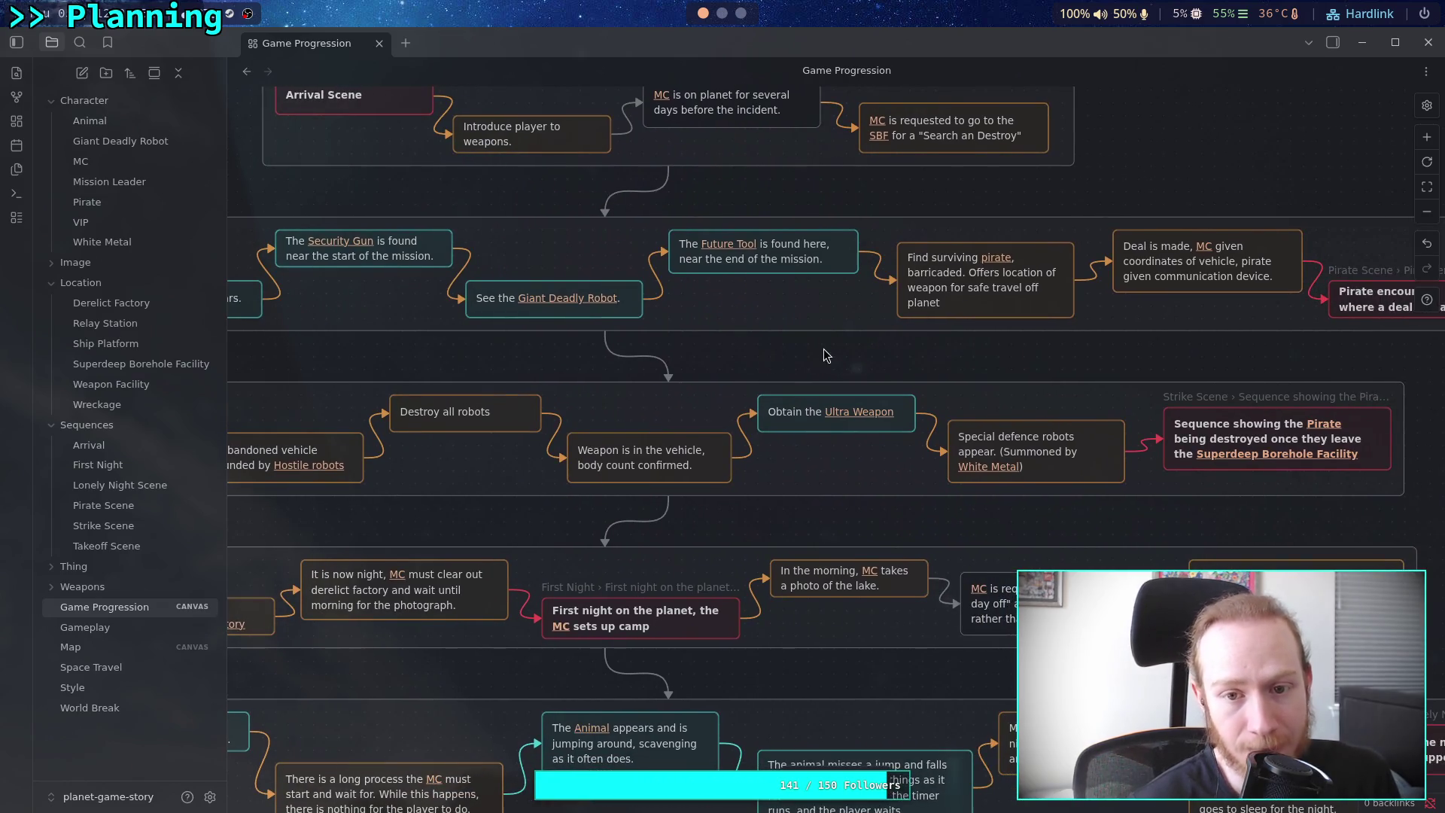
scroll(826, 355, right, 5)
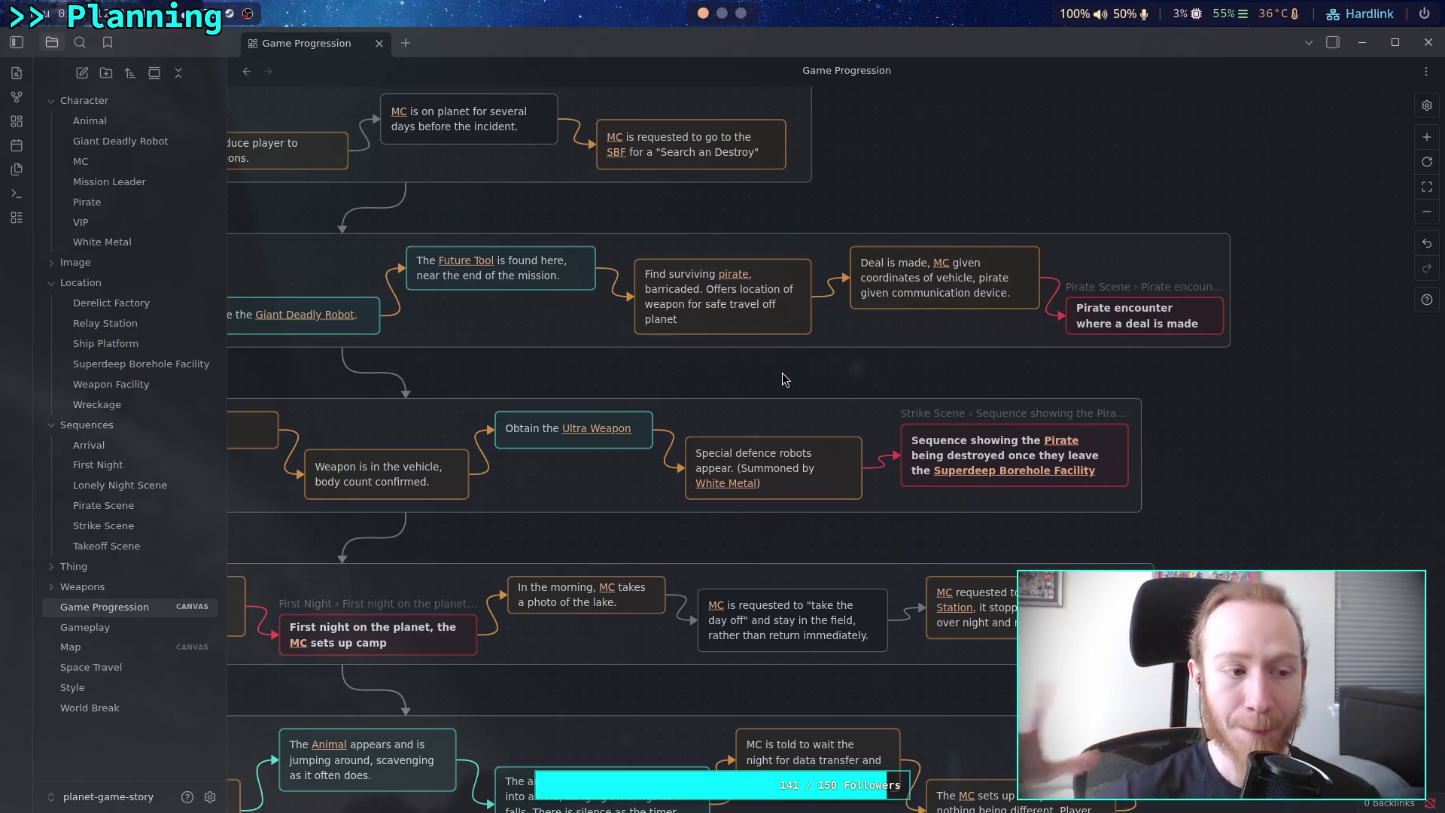
scroll(783, 373, left, 5)
scroll(783, 372, down, 2)
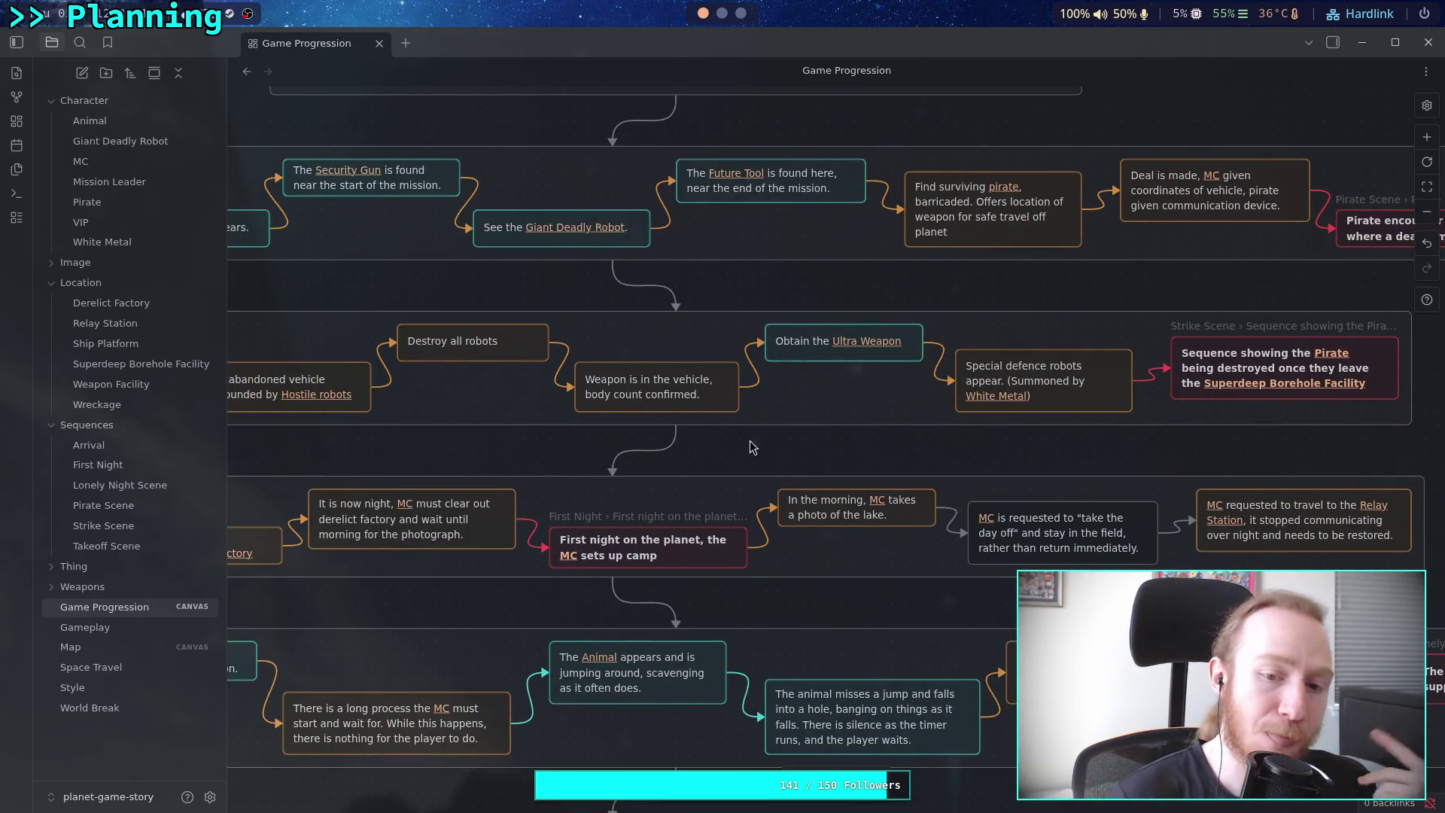
scroll(791, 527, up, 5)
scroll(790, 527, left, 2)
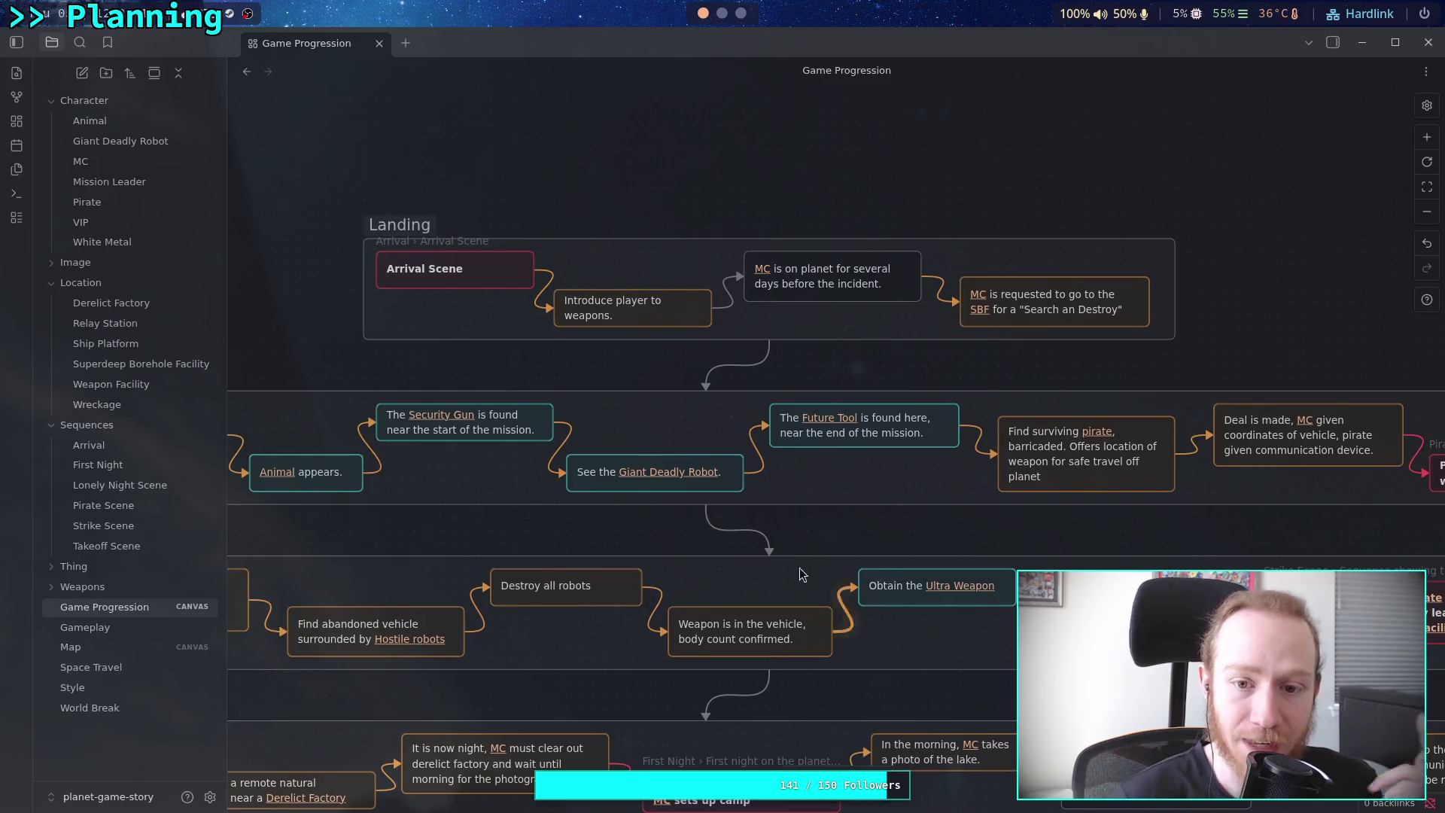
scroll(677, 452, left, 5)
scroll(677, 452, down, 2)
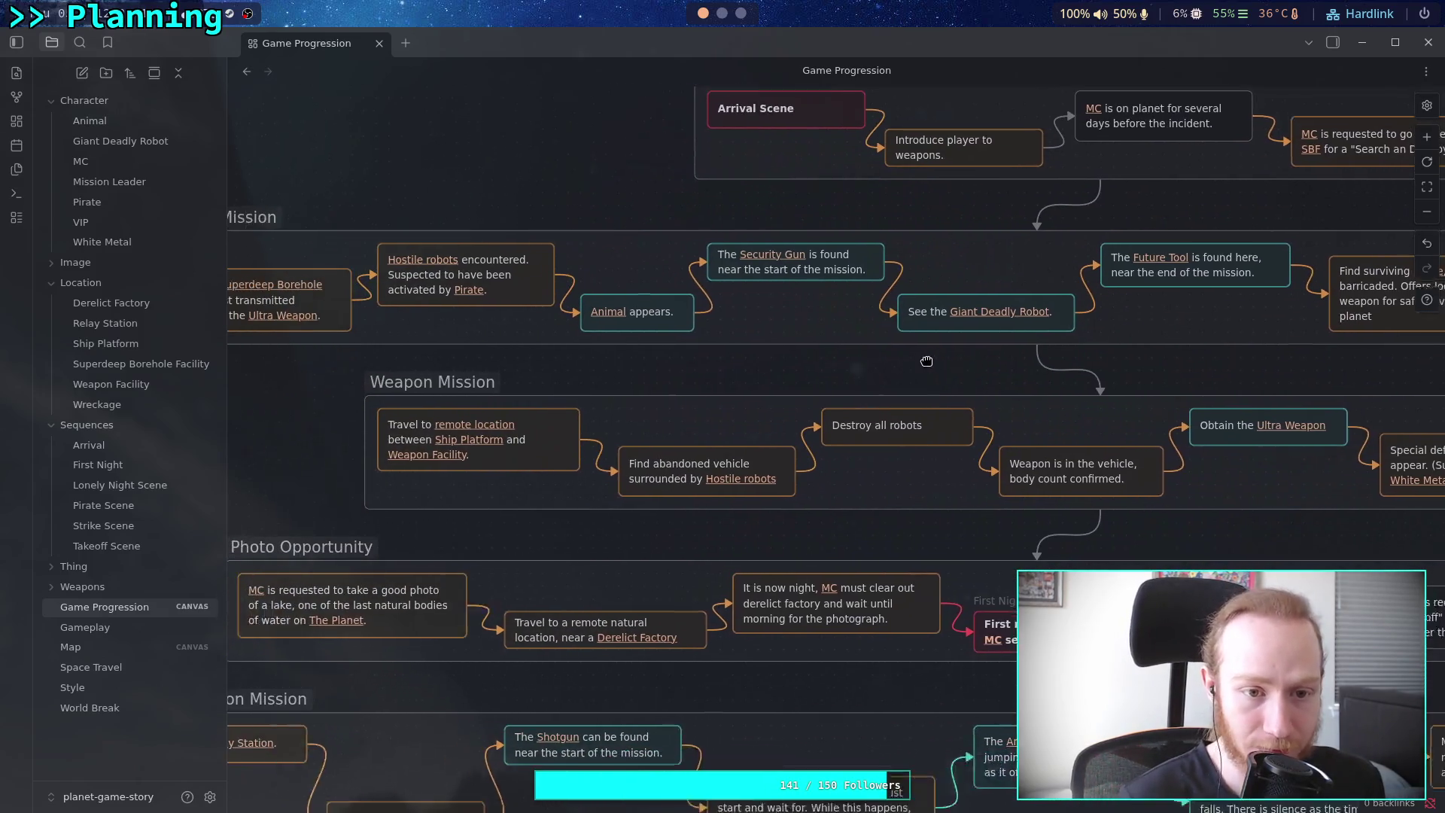
scroll(959, 351, left, 2)
scroll(969, 353, right, 5)
scroll(969, 354, down, 1)
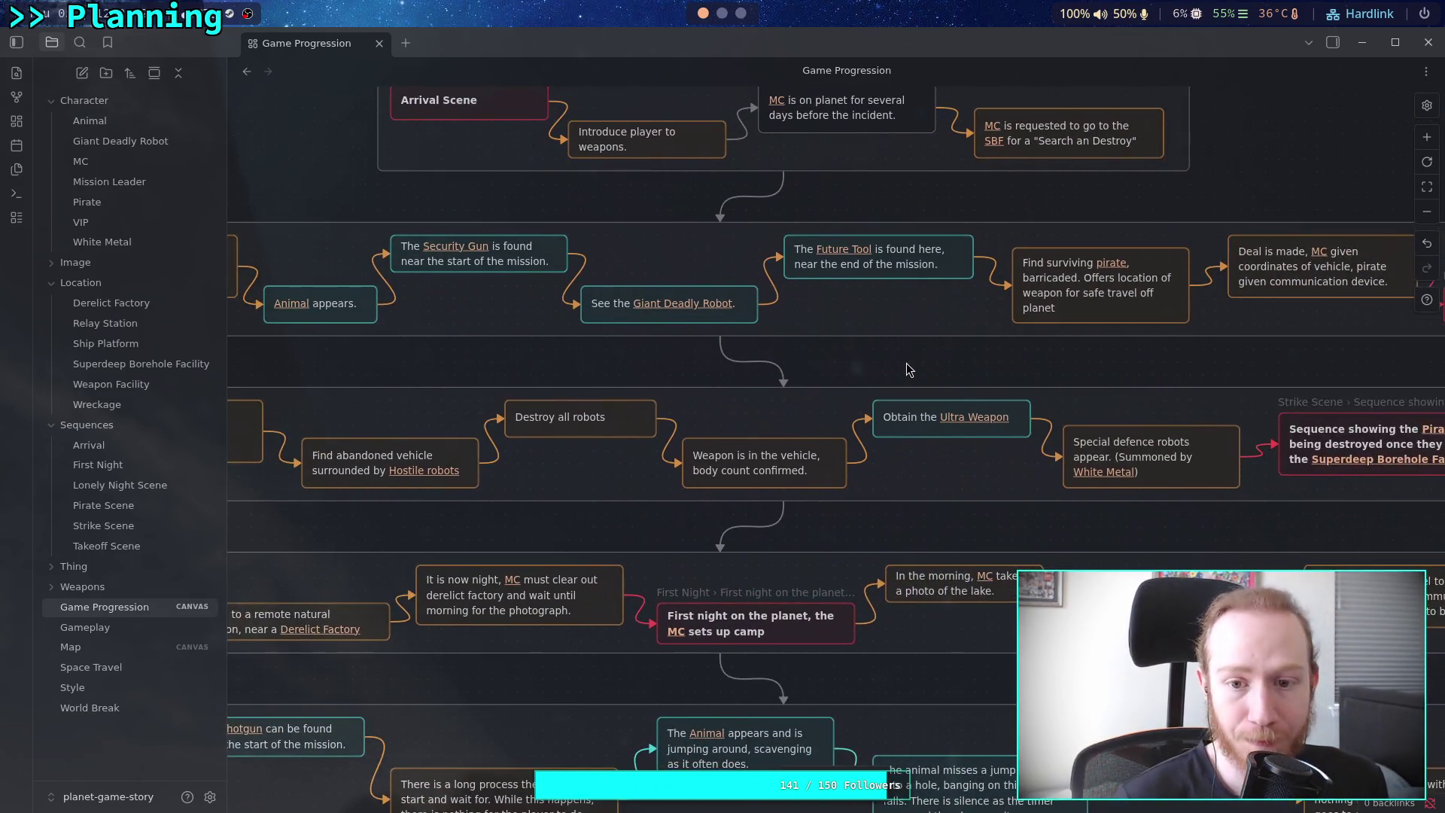
scroll(865, 368, right, 1)
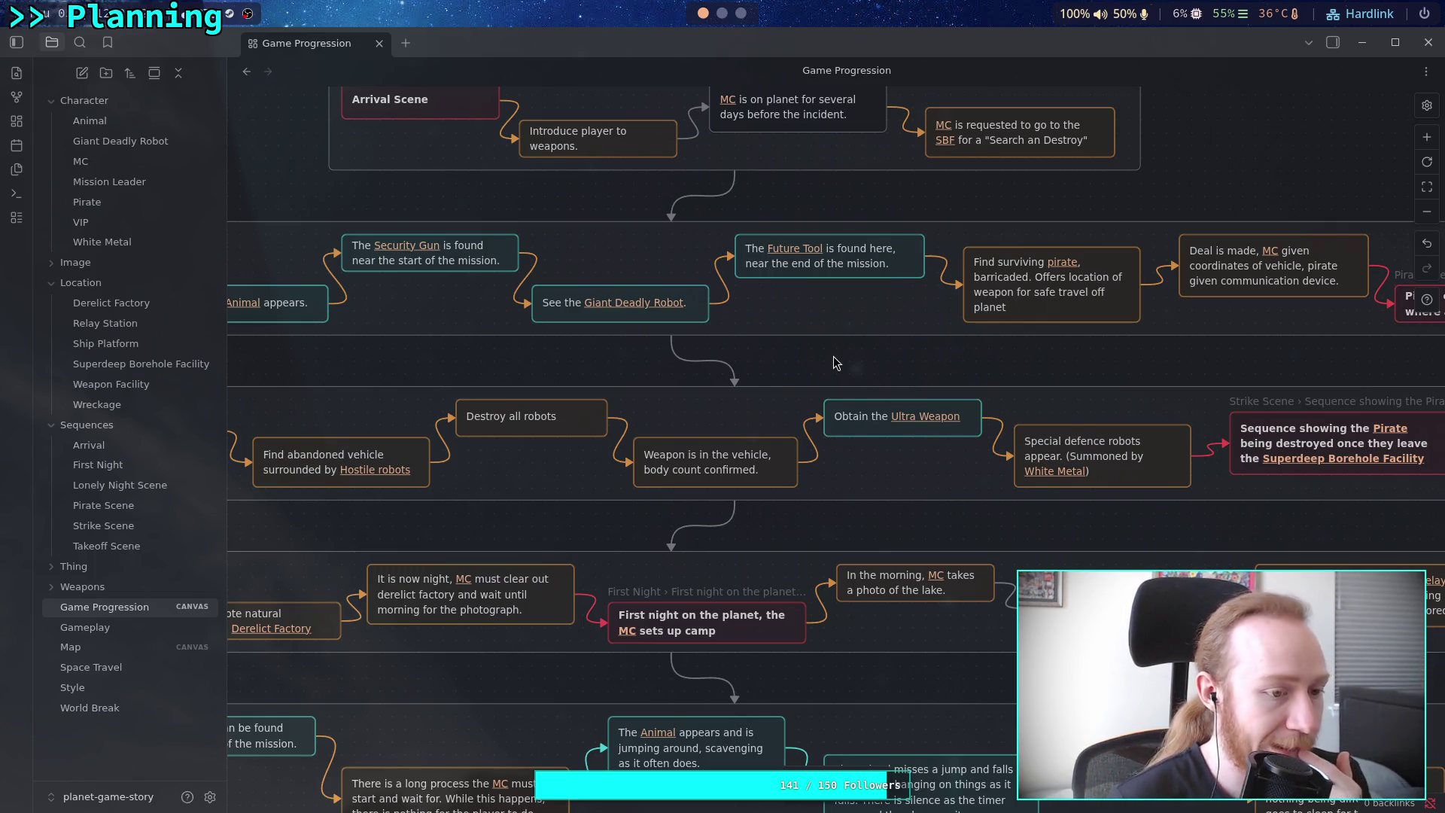
scroll(828, 407, down, 3)
mouse_move(812, 456)
mouse_down()
mouse_move(622, 341)
mouse_move(752, 313)
mouse_up()
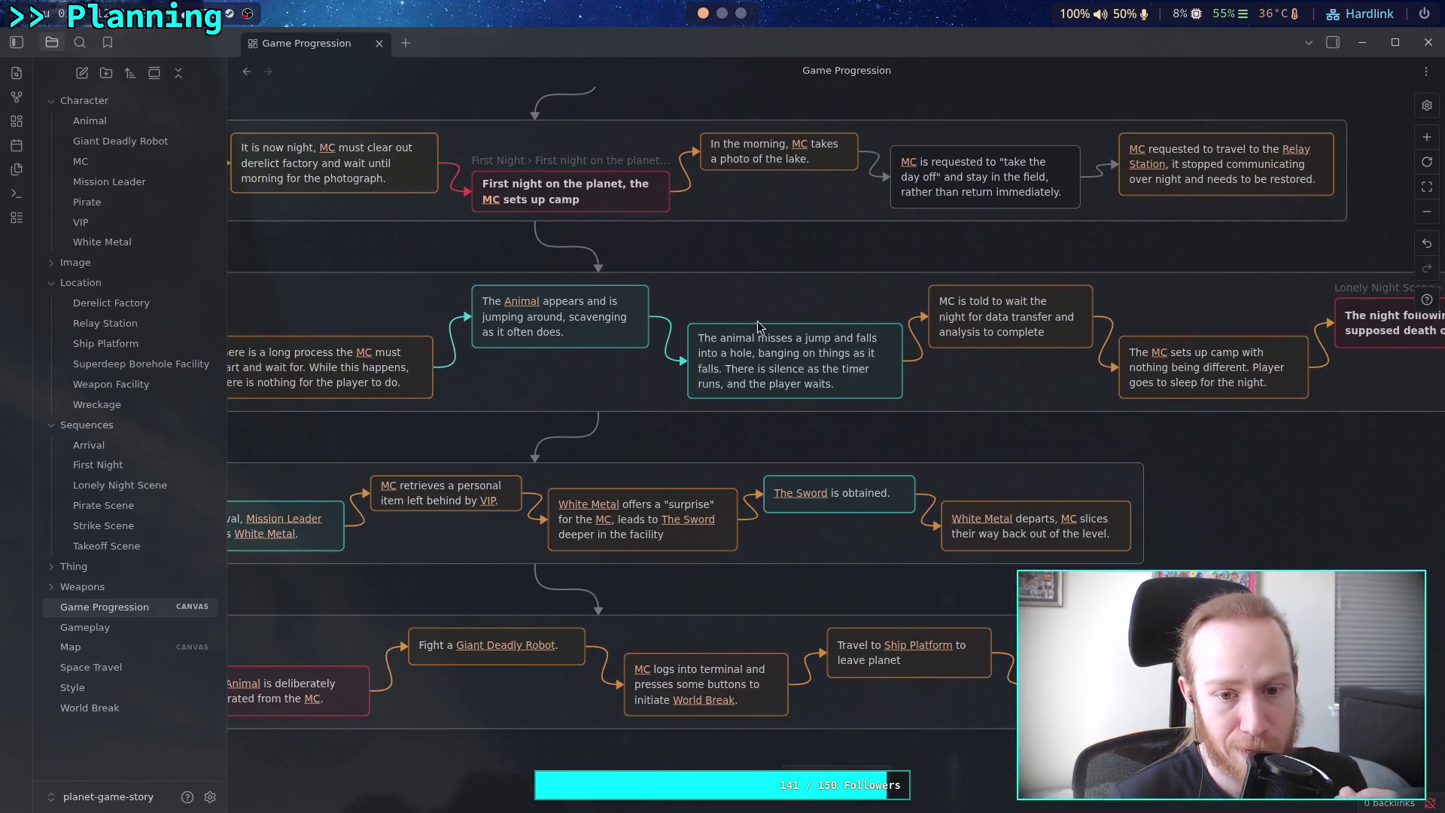
scroll(1050, 486, down, 2)
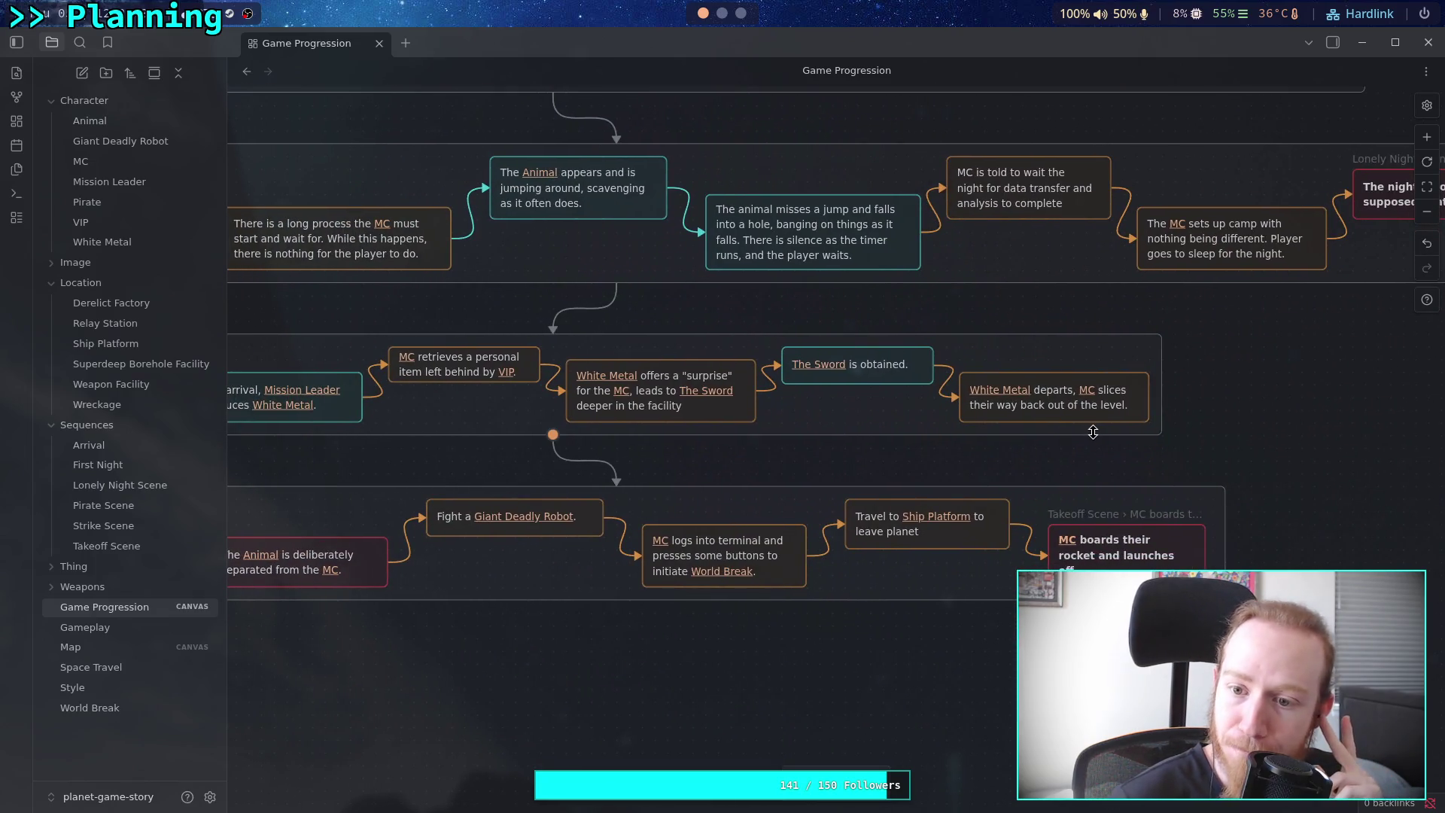